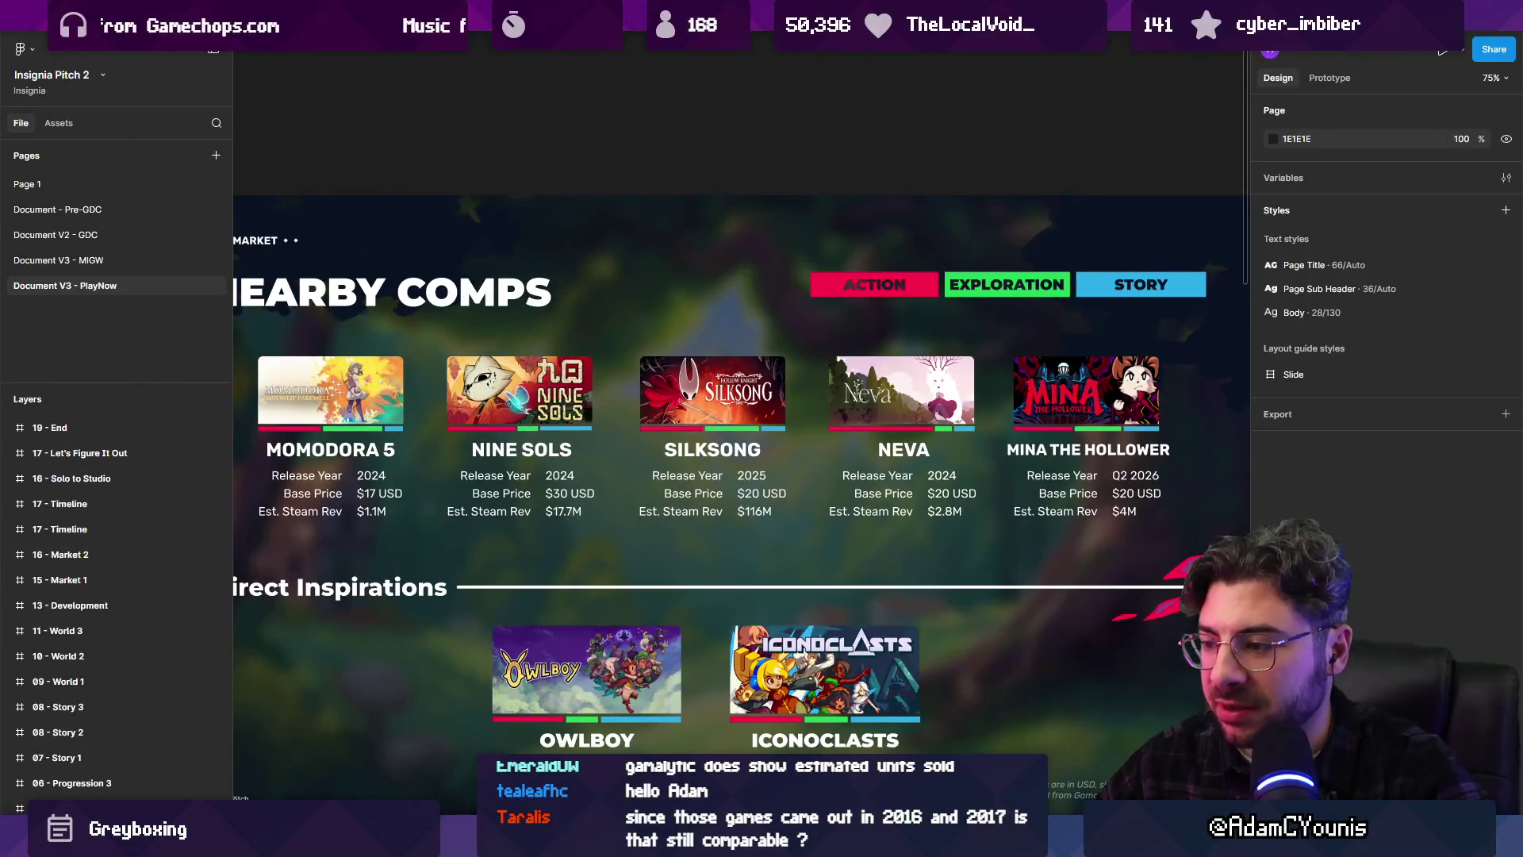
Step: Switch from the Figma slide to the Iconoclasts stats page on Gamalytic
{"action": "key", "text": "alt+Tab"}
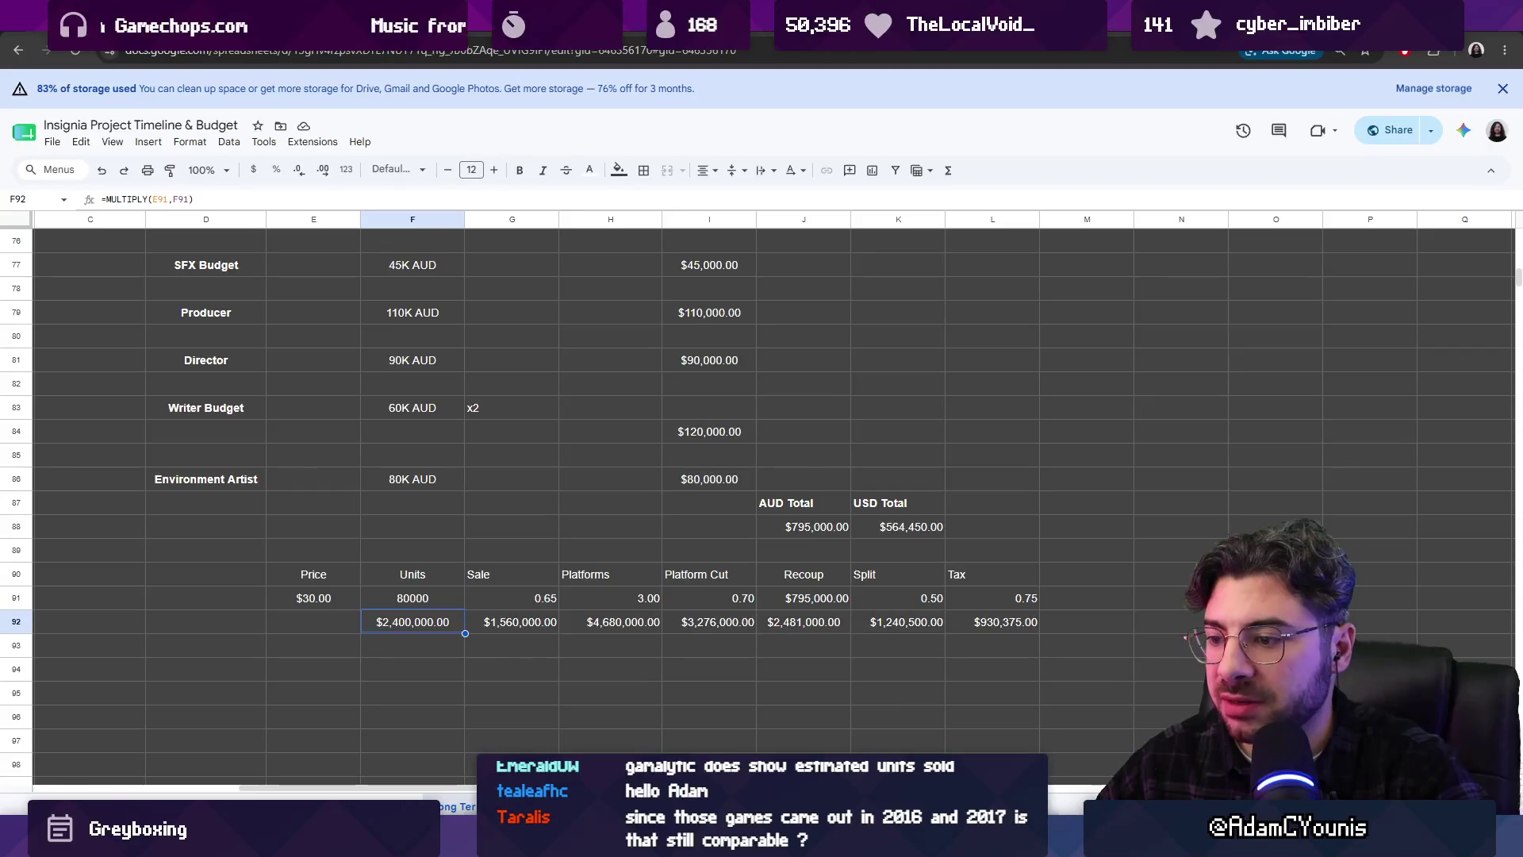
{"action": "mouse_move", "coordinate": [714, 841]}
{"action": "left_click", "coordinate": [743, 745]}
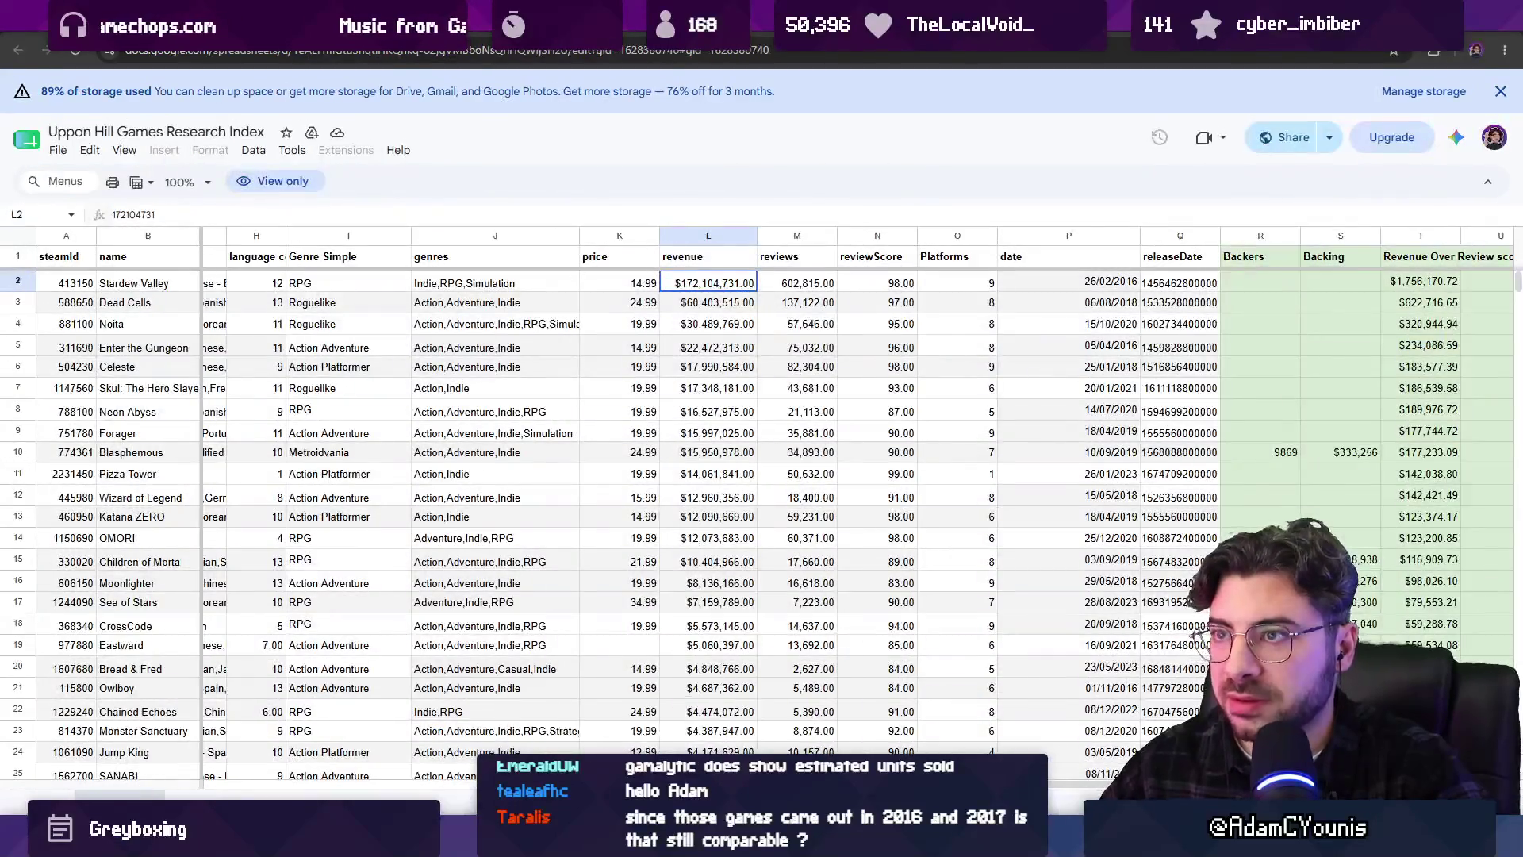
{"action": "key", "text": "ctrl+Tab"}
Step: Replace the Gamalytic search with 'mina the'
{"action": "left_click", "coordinate": [287, 100]}
{"action": "key", "text": "ctrl+a"}
{"action": "type", "text": "min"}
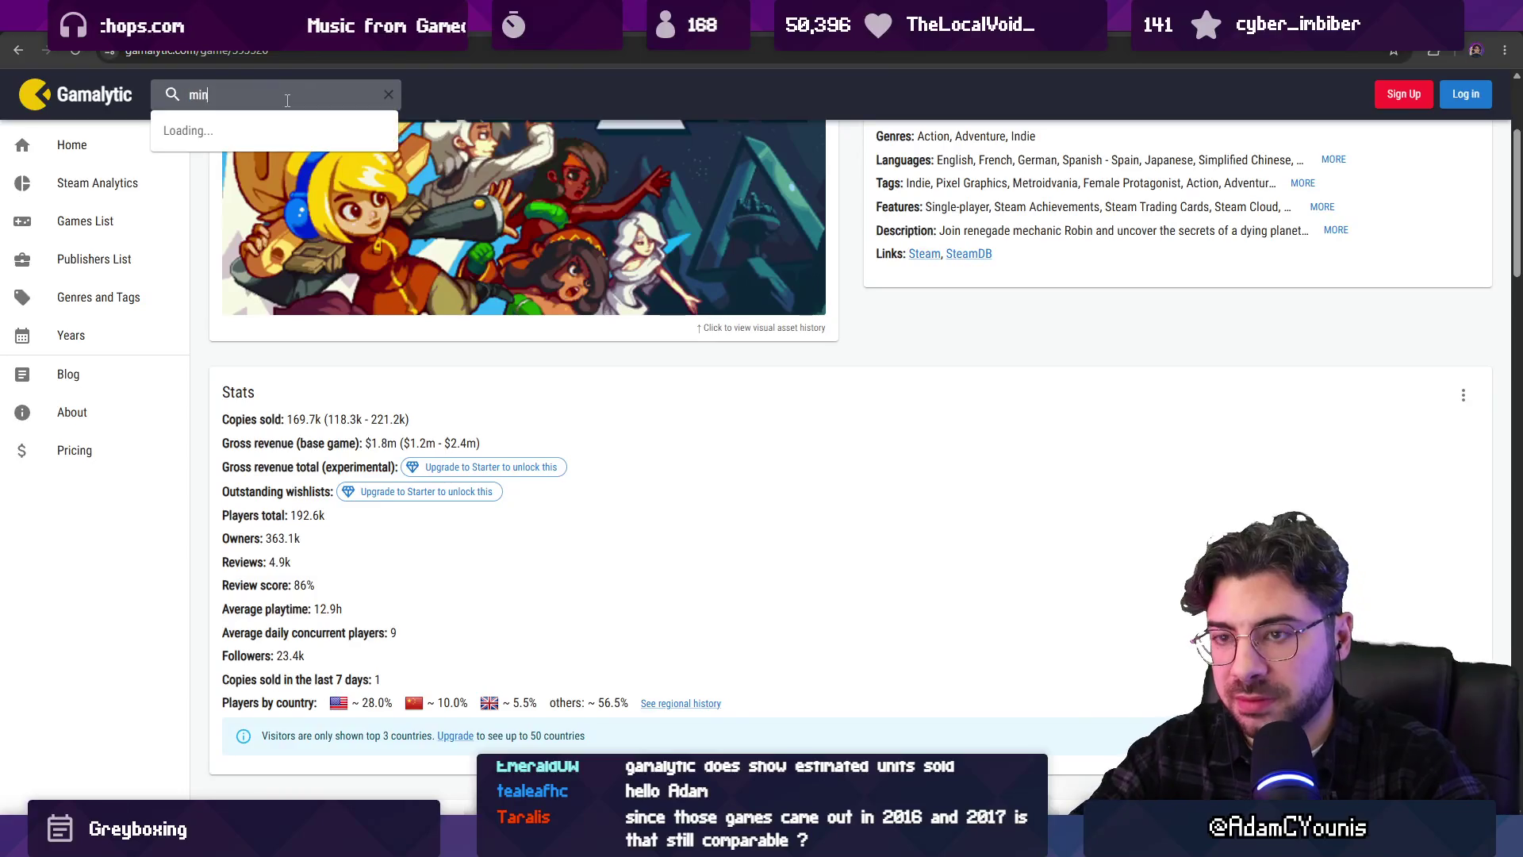
{"action": "type", "text": "a the"}
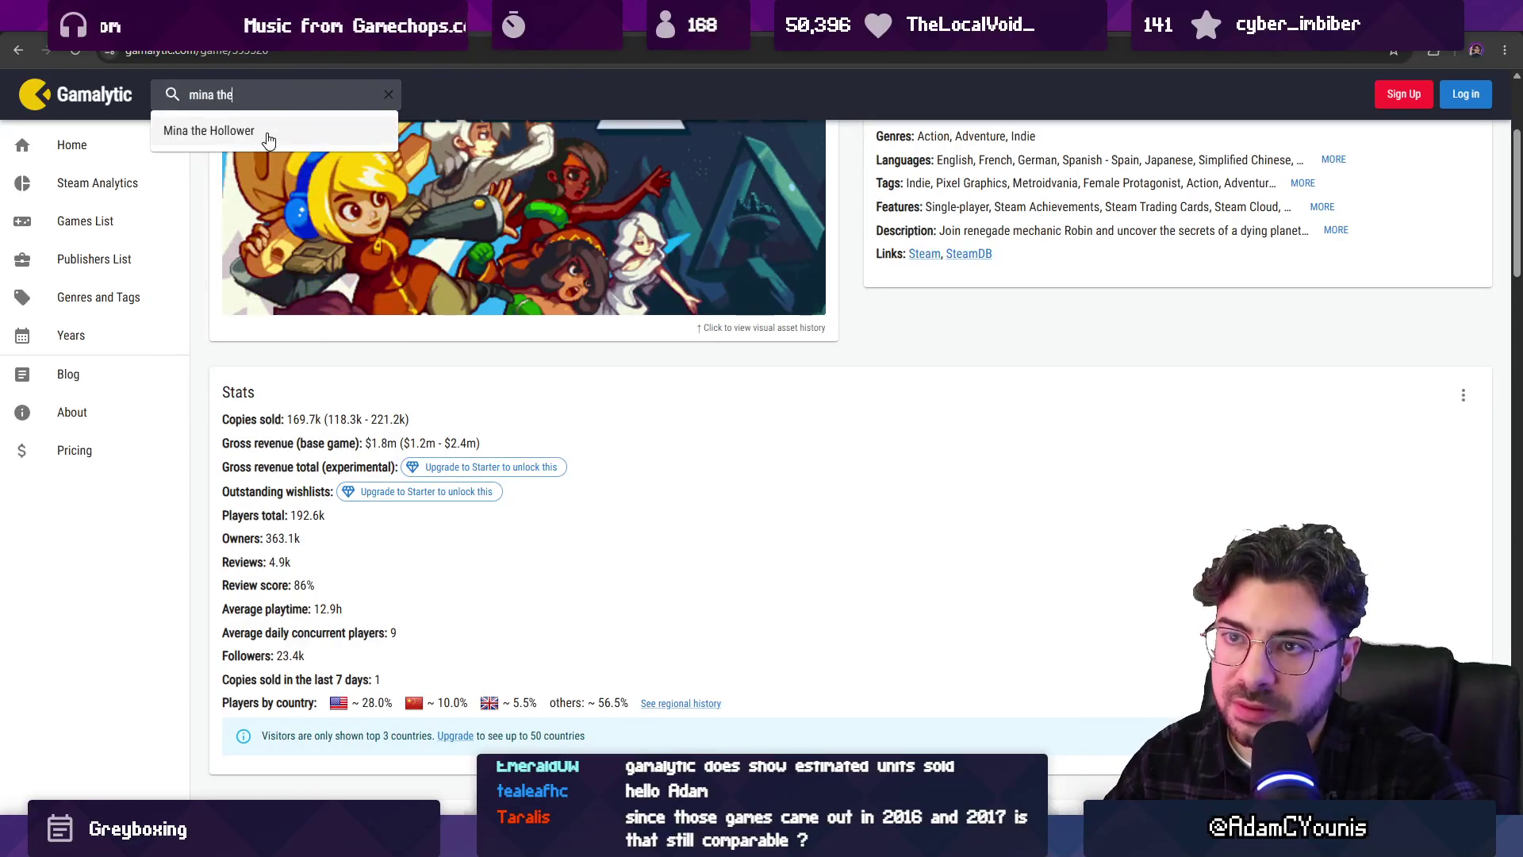
Step: Look over Mina the Hollower's stats page, then go back to Iconoclasts
{"action": "left_click", "coordinate": [270, 130]}
{"action": "scroll", "coordinate": [418, 589], "scroll_direction": "down", "scroll_amount": 1}
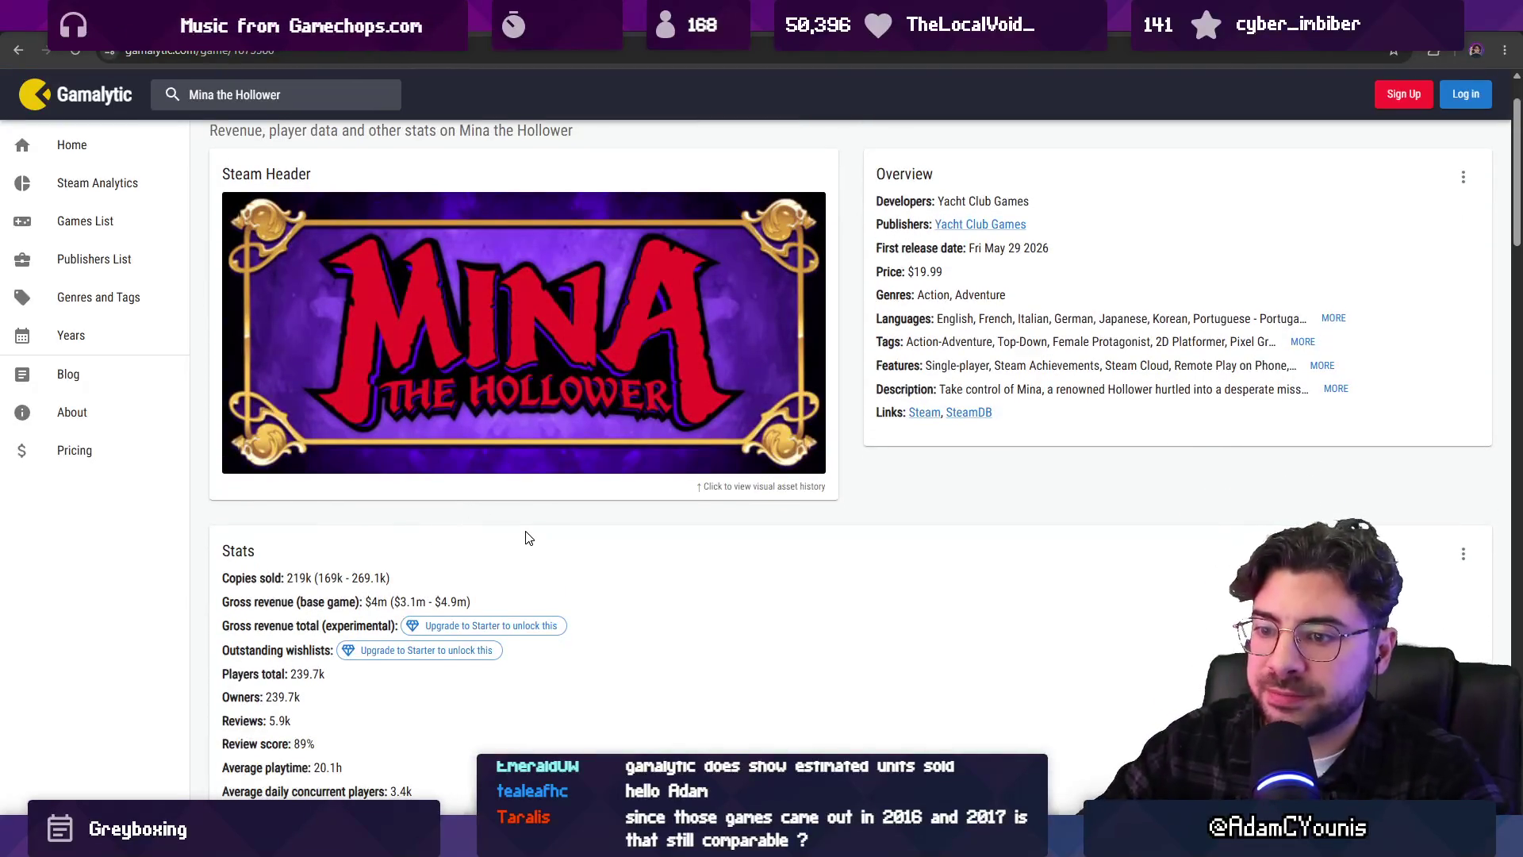
{"action": "key", "text": "alt+Left"}
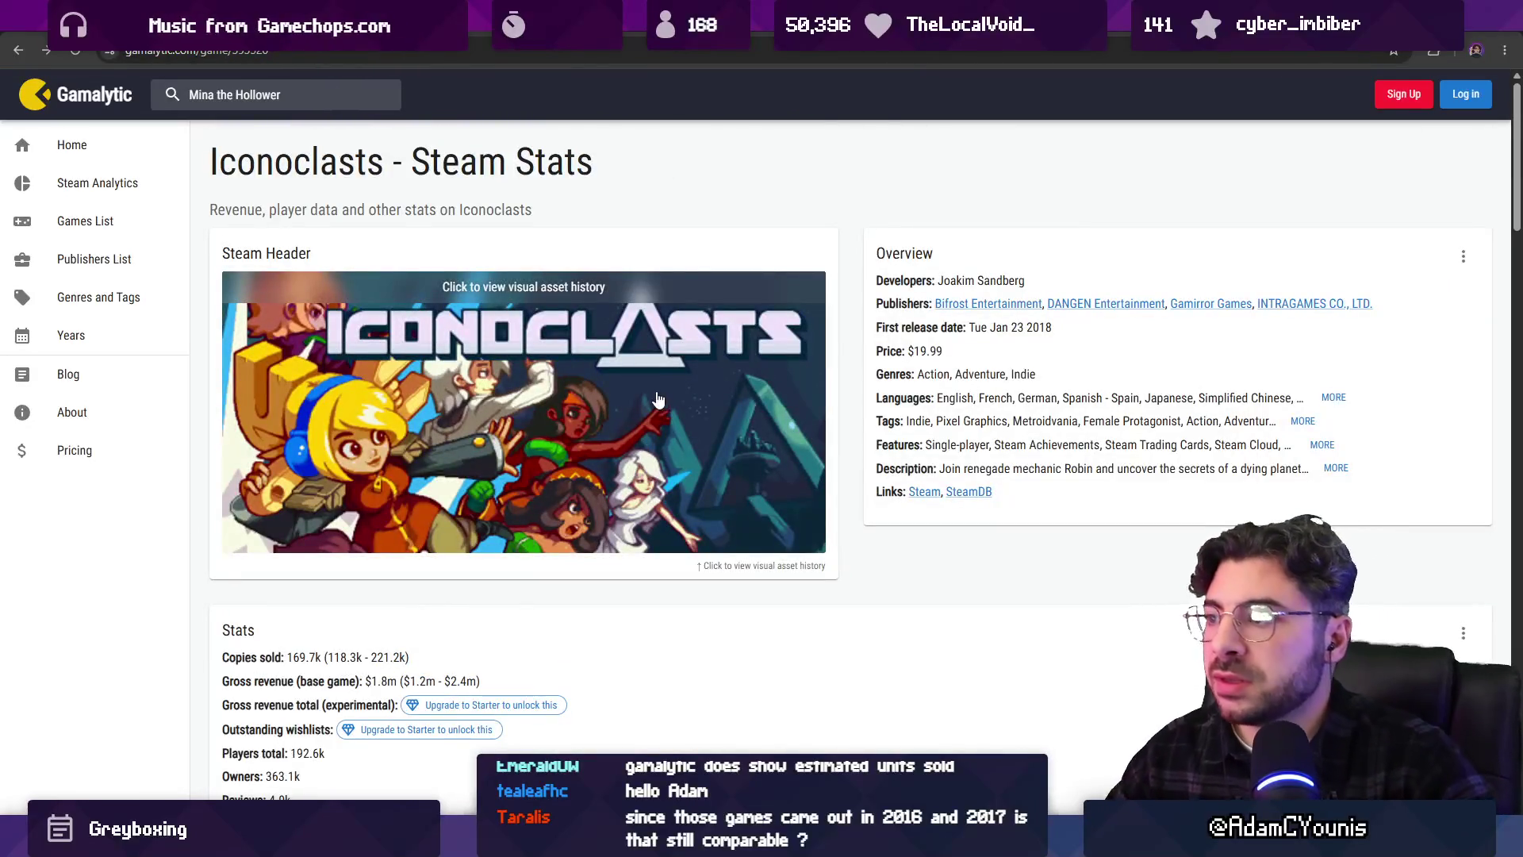
Step: Review Iconoclasts' copies sold and gross revenue range, then move to Google Drive
{"action": "scroll", "coordinate": [578, 426], "scroll_direction": "down", "scroll_amount": 1}
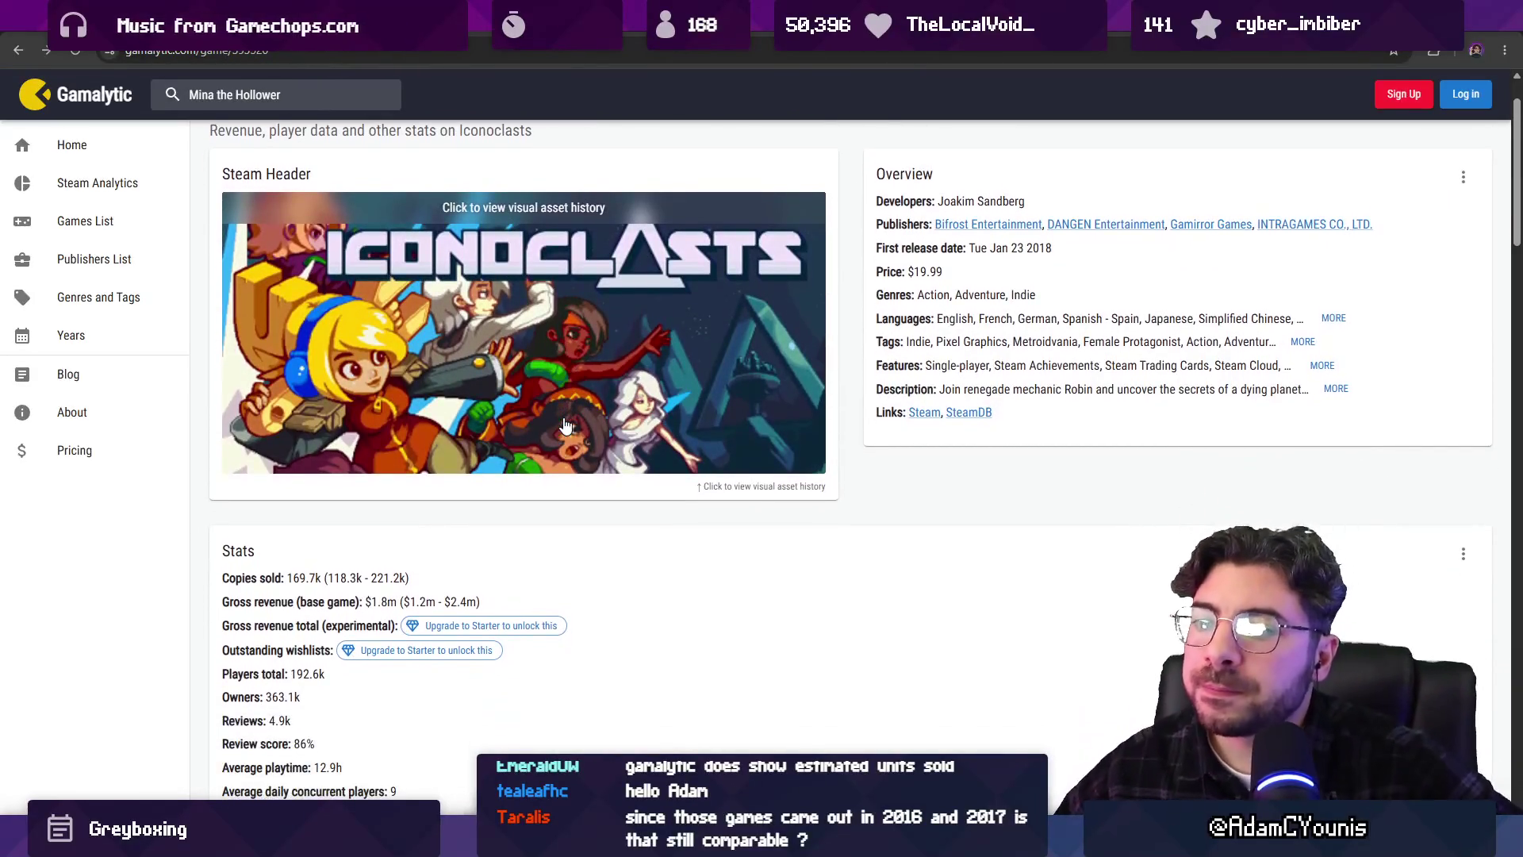
{"action": "scroll", "coordinate": [553, 418], "scroll_direction": "down", "scroll_amount": 2}
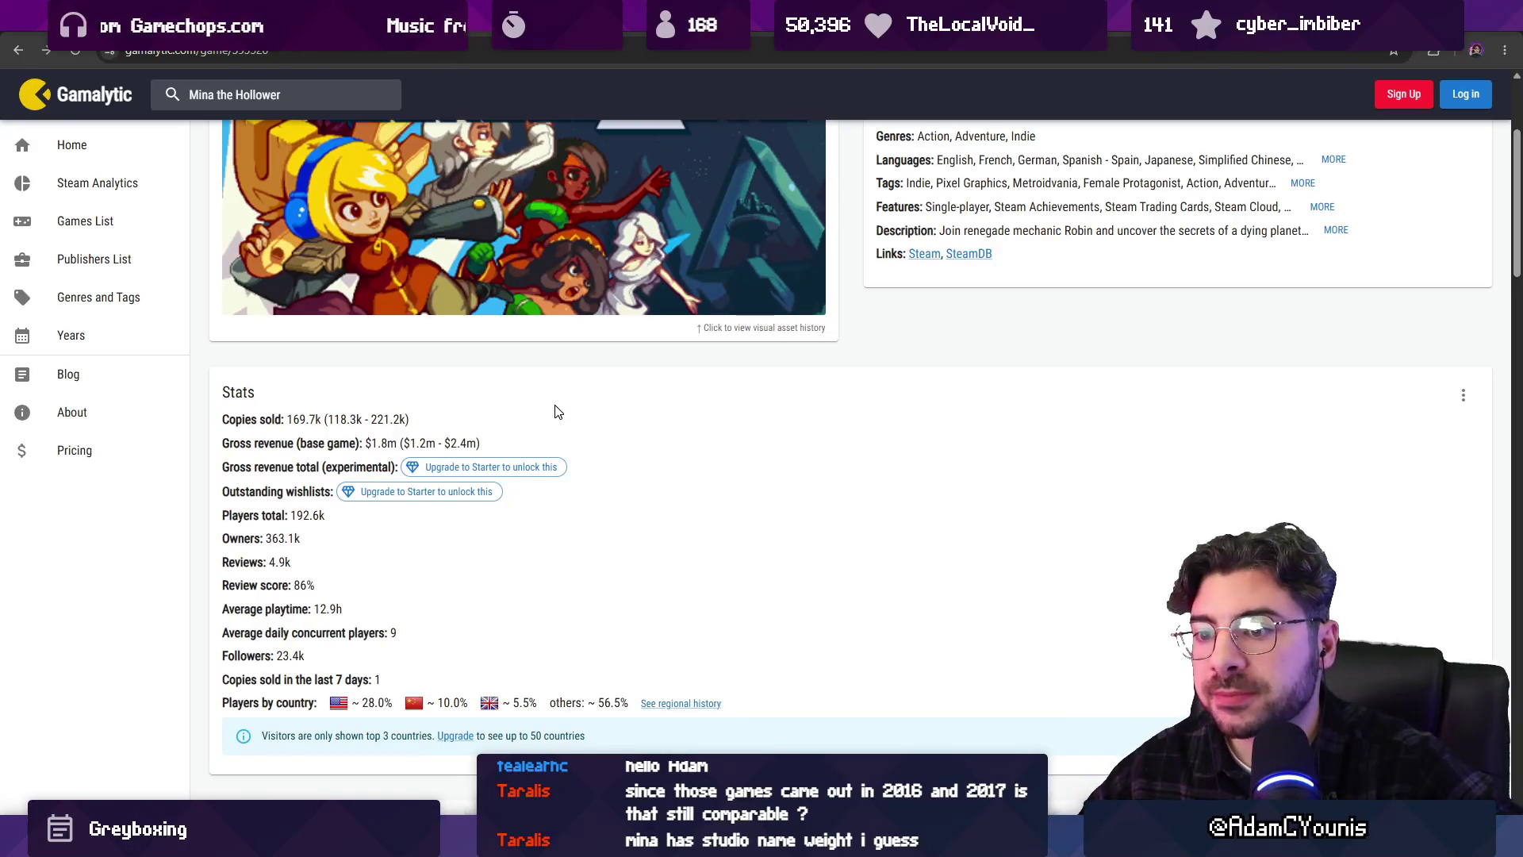
{"action": "left_click", "coordinate": [339, 520]}
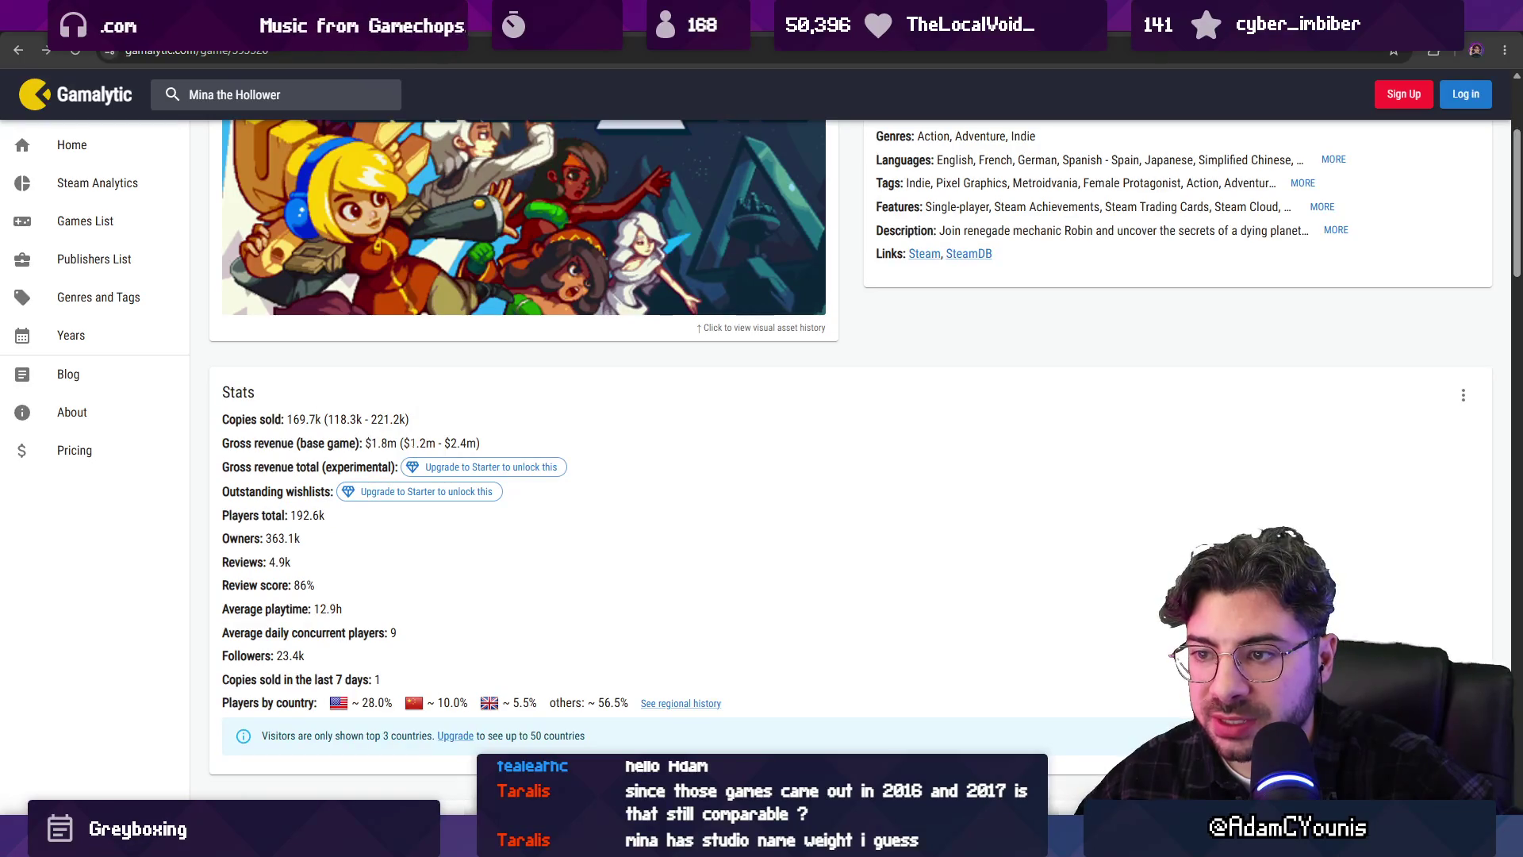
{"action": "left_click_drag", "start_coordinate": [410, 443], "coordinate": [456, 441]}
{"action": "left_click", "coordinate": [492, 442]}
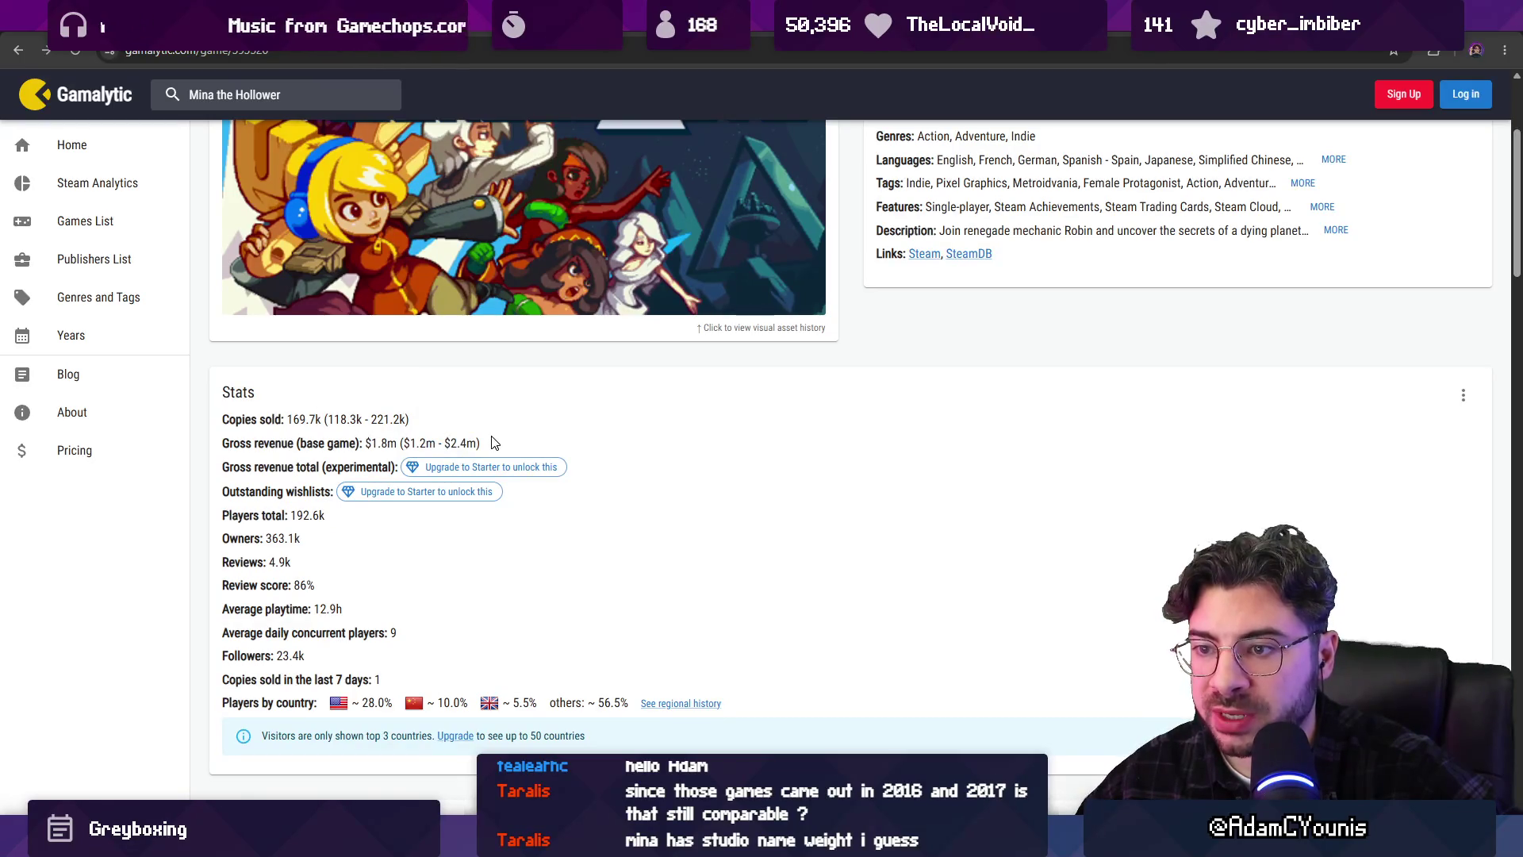
{"action": "key", "text": "ctrl+Tab"}
{"action": "key", "text": "ctrl+Tab"}
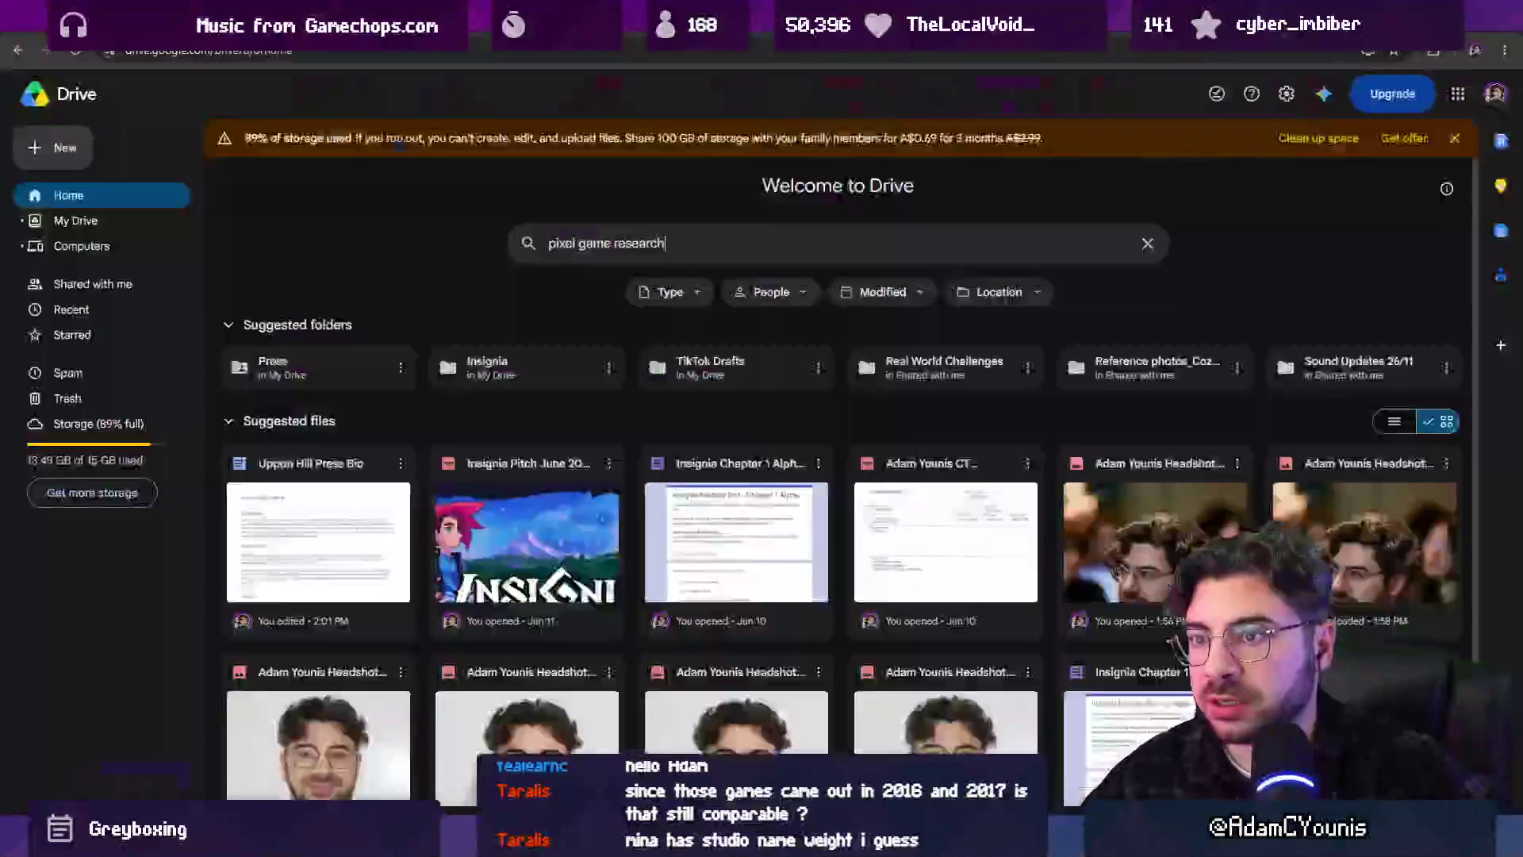
Step: Return to the Insignia Project Timeline & Budget spreadsheet
{"action": "key", "text": "ctrl+shift+Tab"}
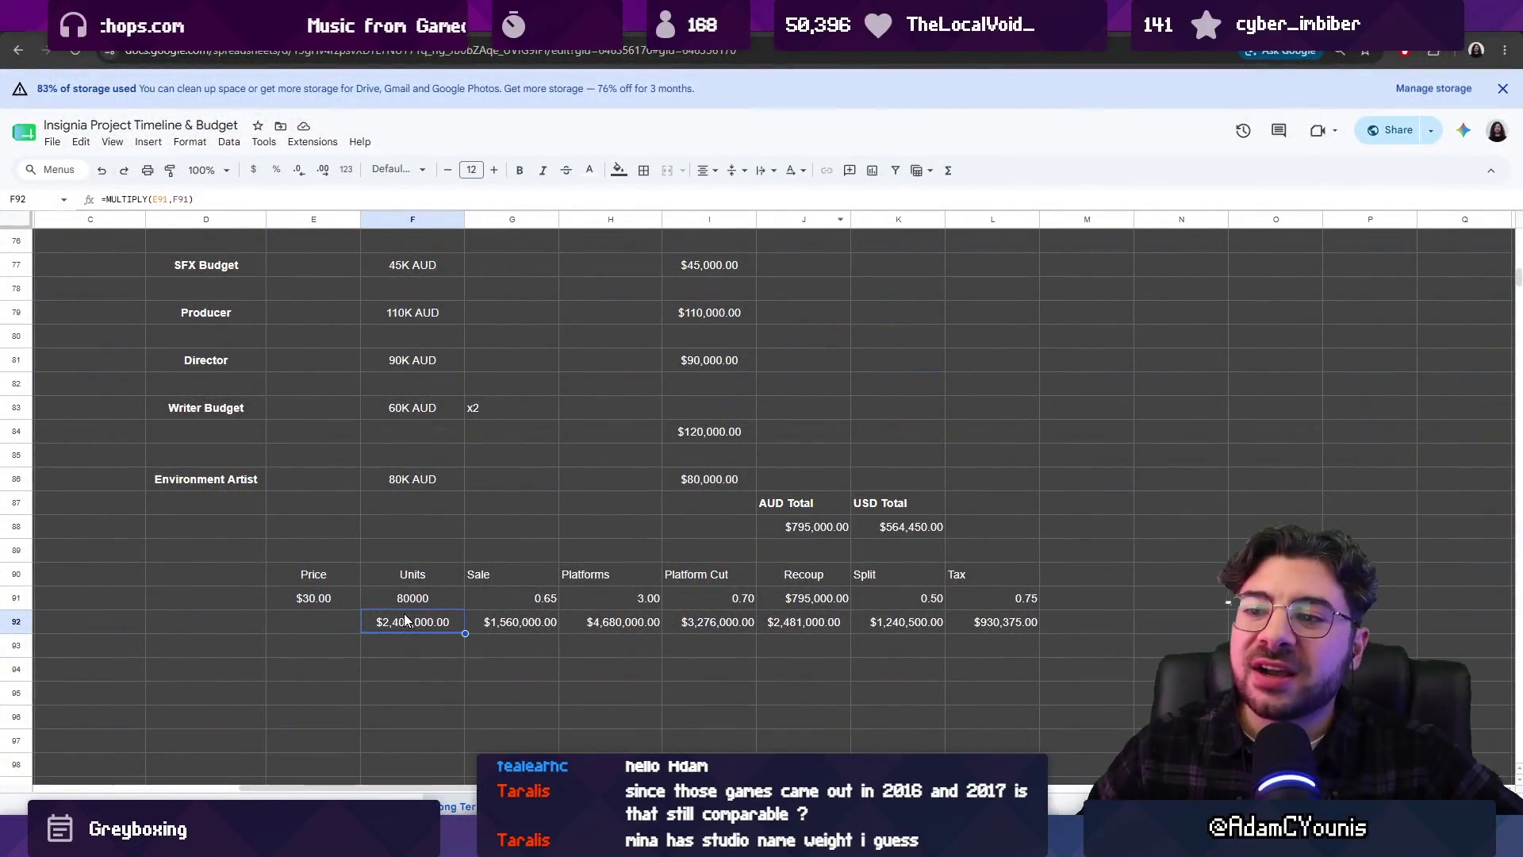
Step: Inspect the Units in F91, the revenue formula in F92 and Platforms in H91
{"action": "left_click", "coordinate": [427, 605]}
{"action": "left_click", "coordinate": [418, 621]}
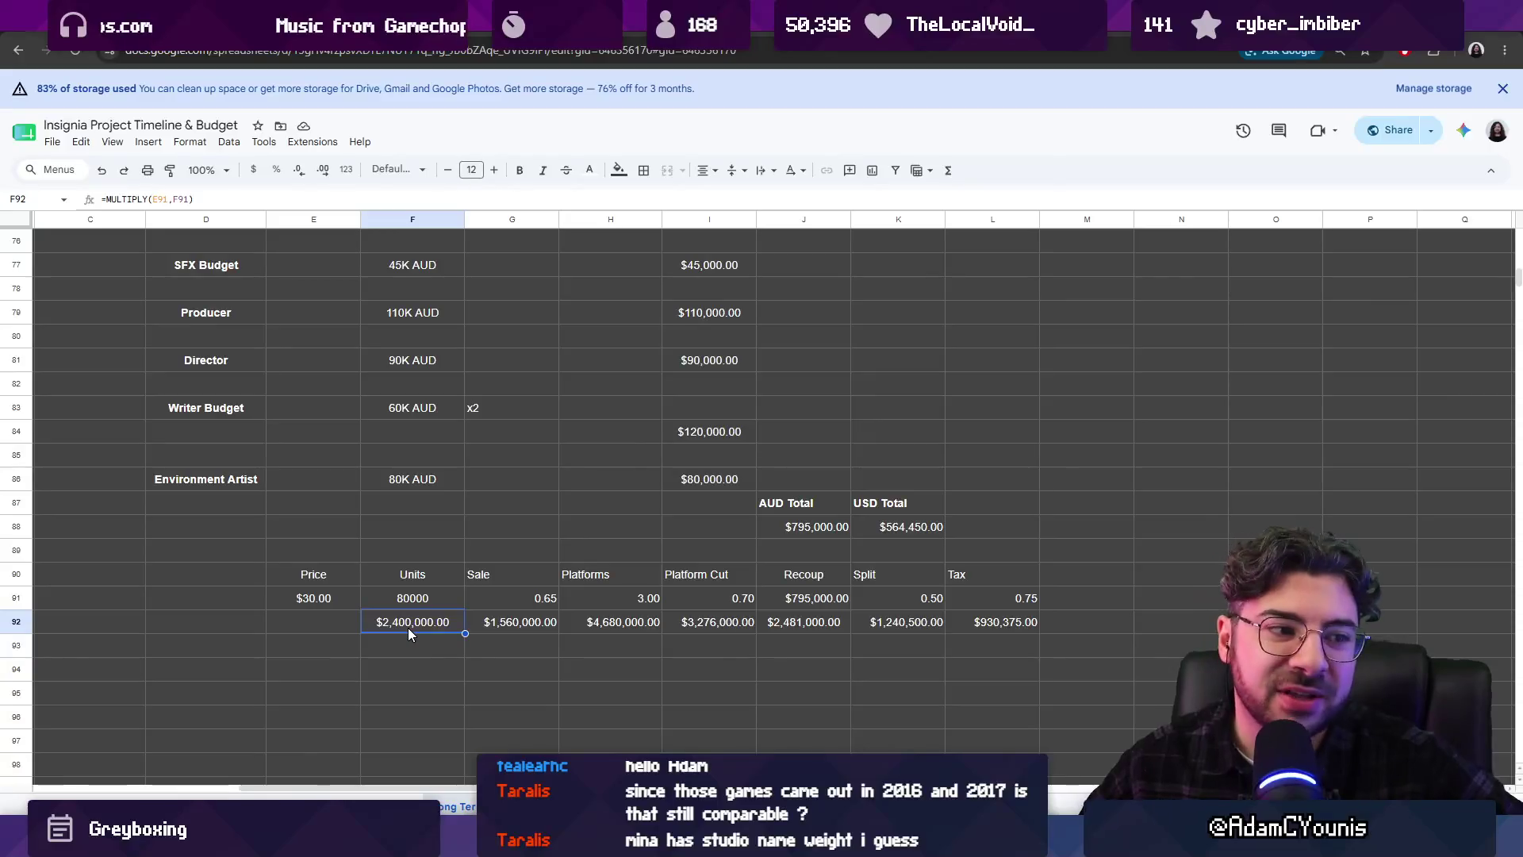
{"action": "left_click", "coordinate": [436, 597]}
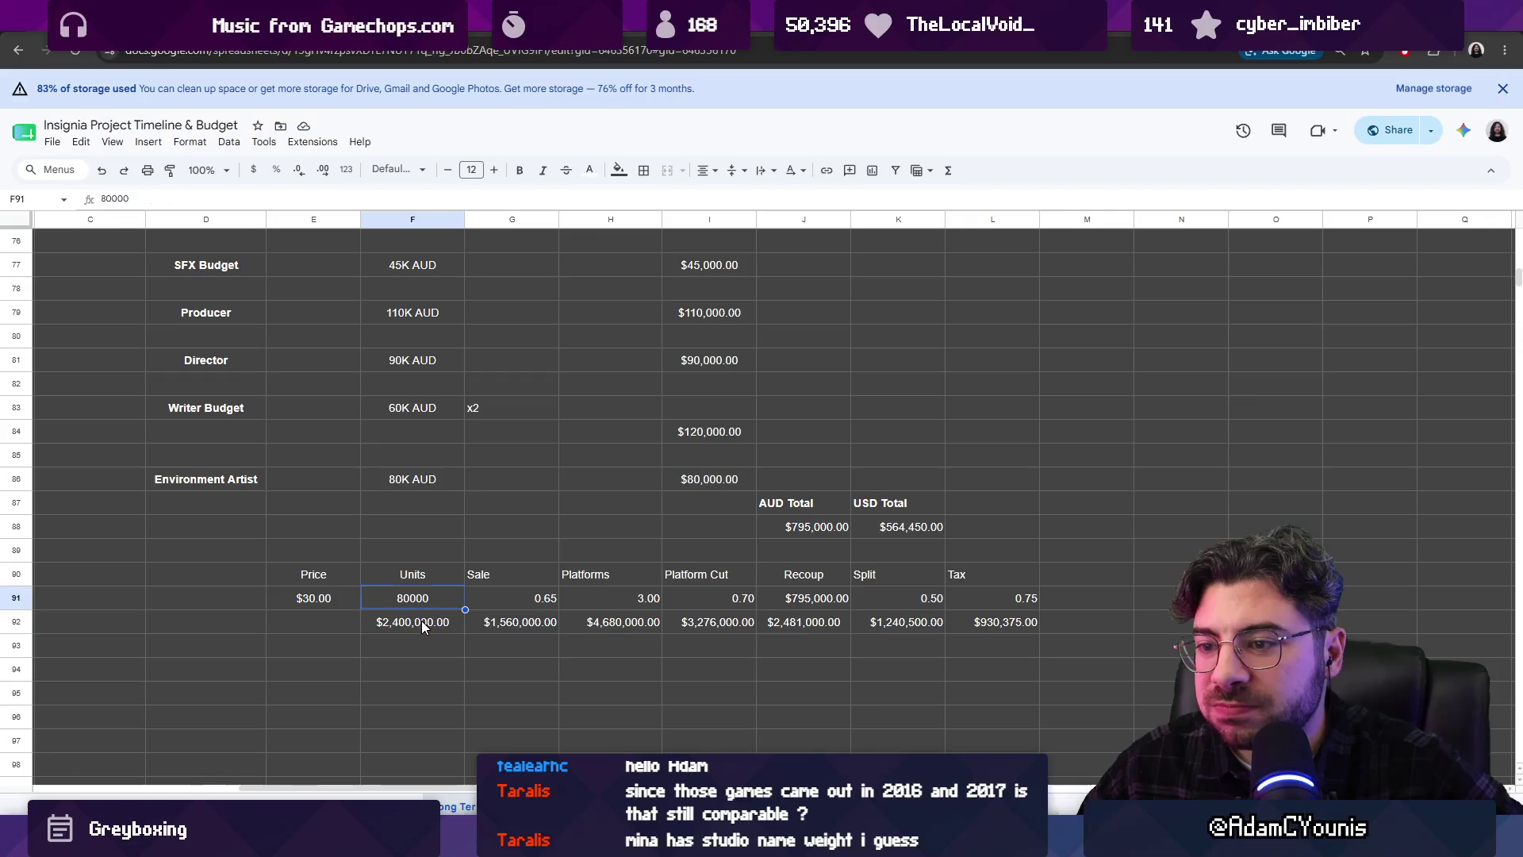
{"action": "left_click", "coordinate": [416, 621]}
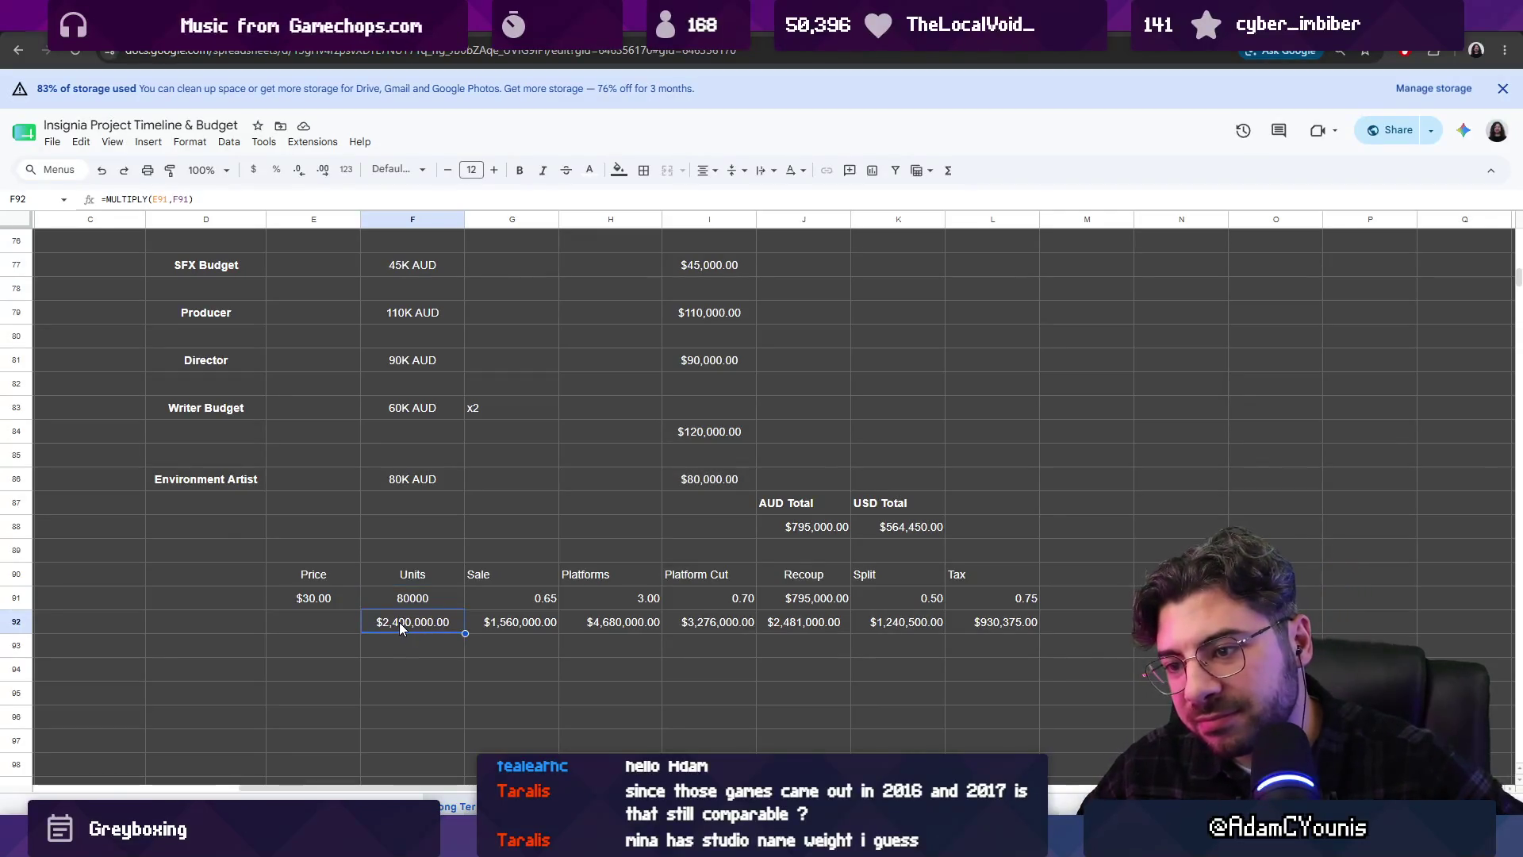
{"action": "left_click", "coordinate": [610, 607]}
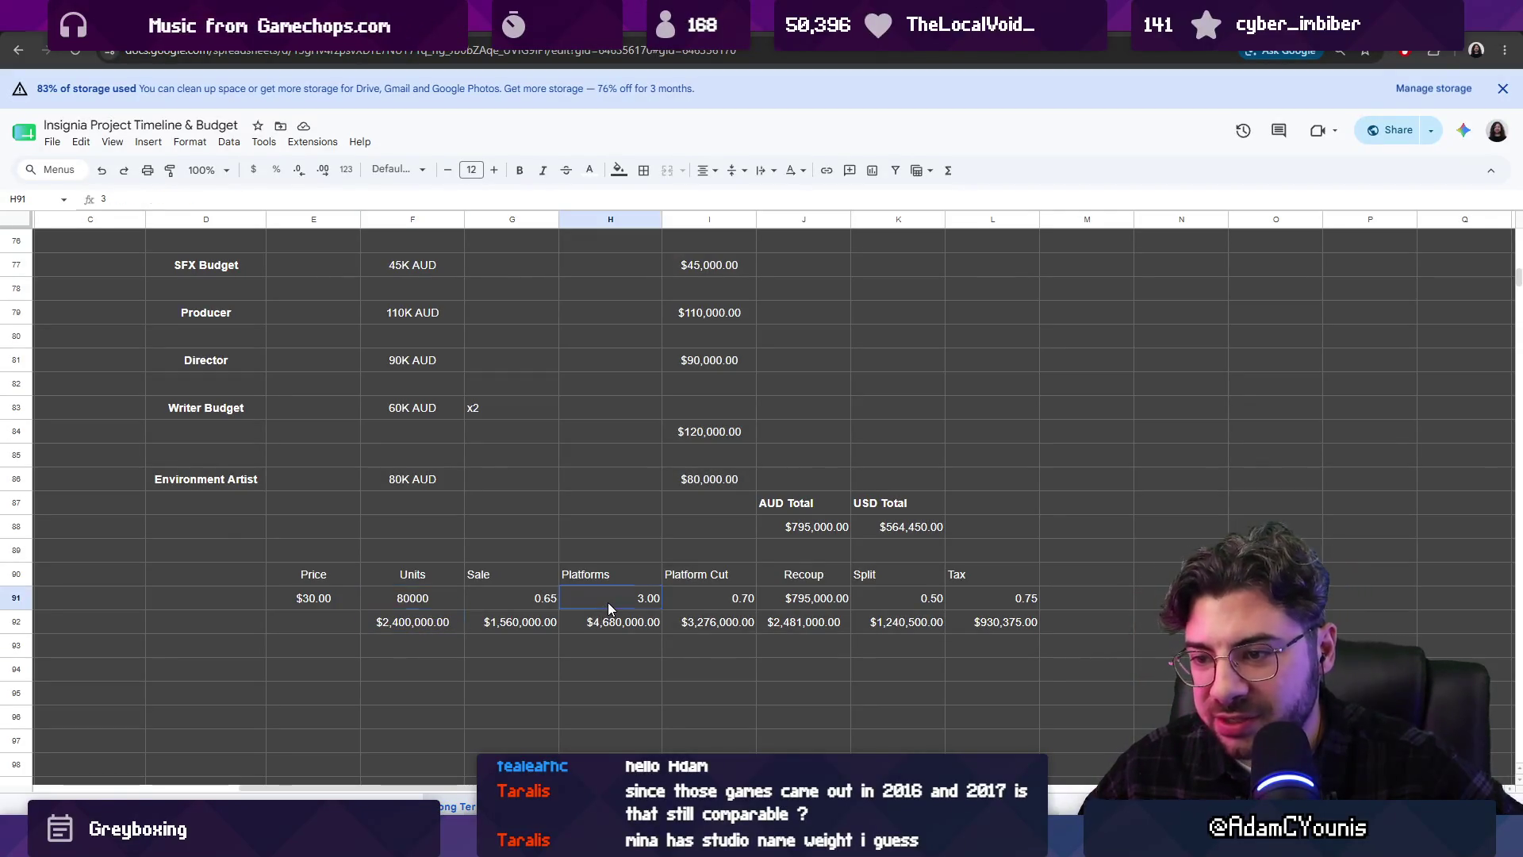
Step: Check the Price in E91 and the Sale formula in G92, then return to Gamalytic
{"action": "left_click", "coordinate": [422, 602]}
{"action": "left_click", "coordinate": [340, 593]}
{"action": "left_click", "coordinate": [395, 607]}
{"action": "left_click", "coordinate": [395, 621]}
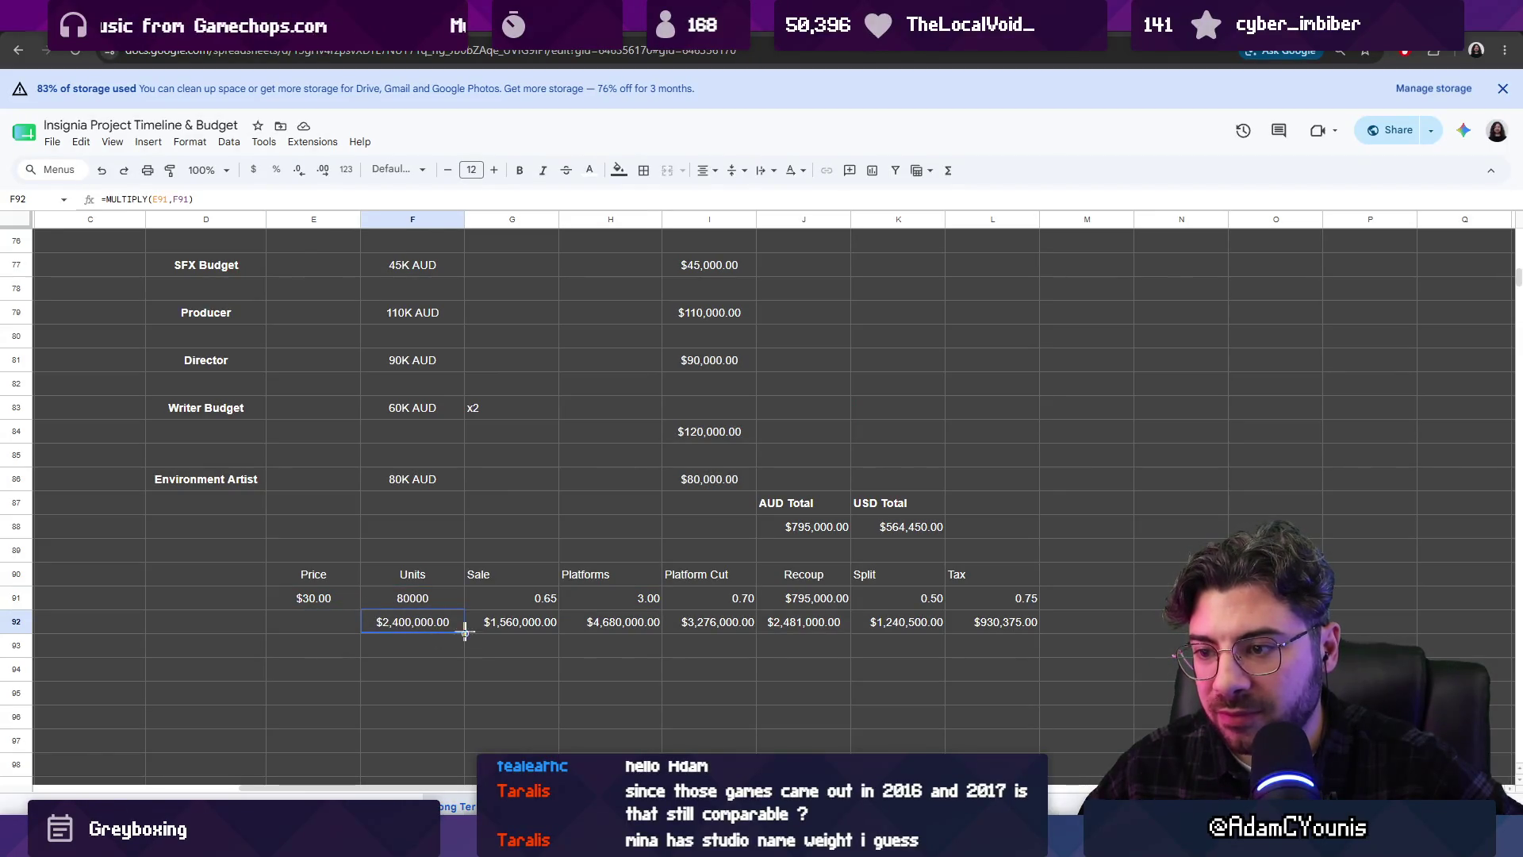
{"action": "left_click", "coordinate": [503, 625]}
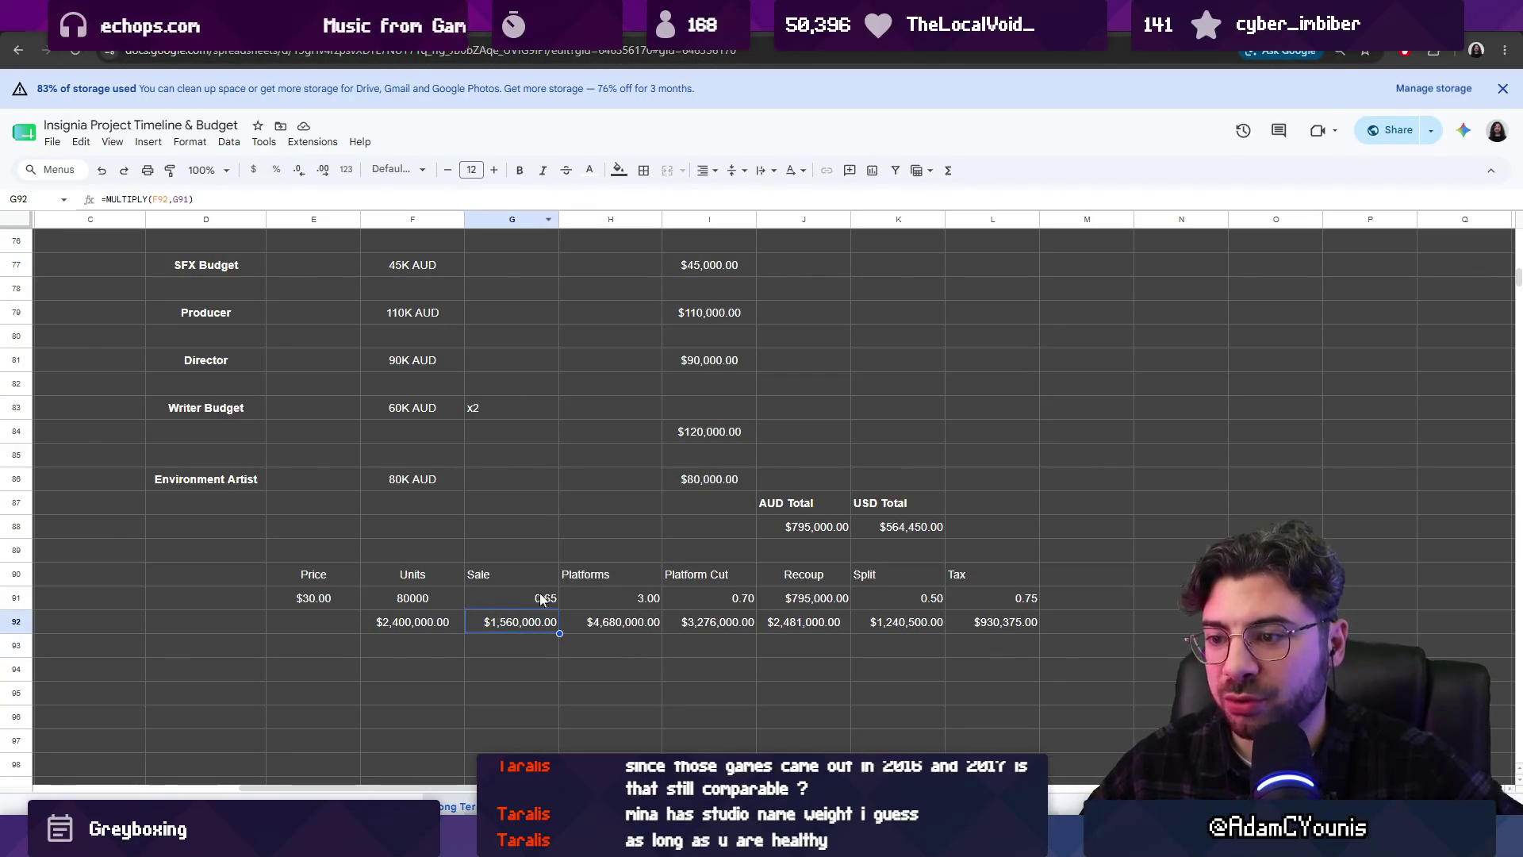
{"action": "key", "text": "alt+Tab"}
{"action": "key", "text": "alt+Tab"}
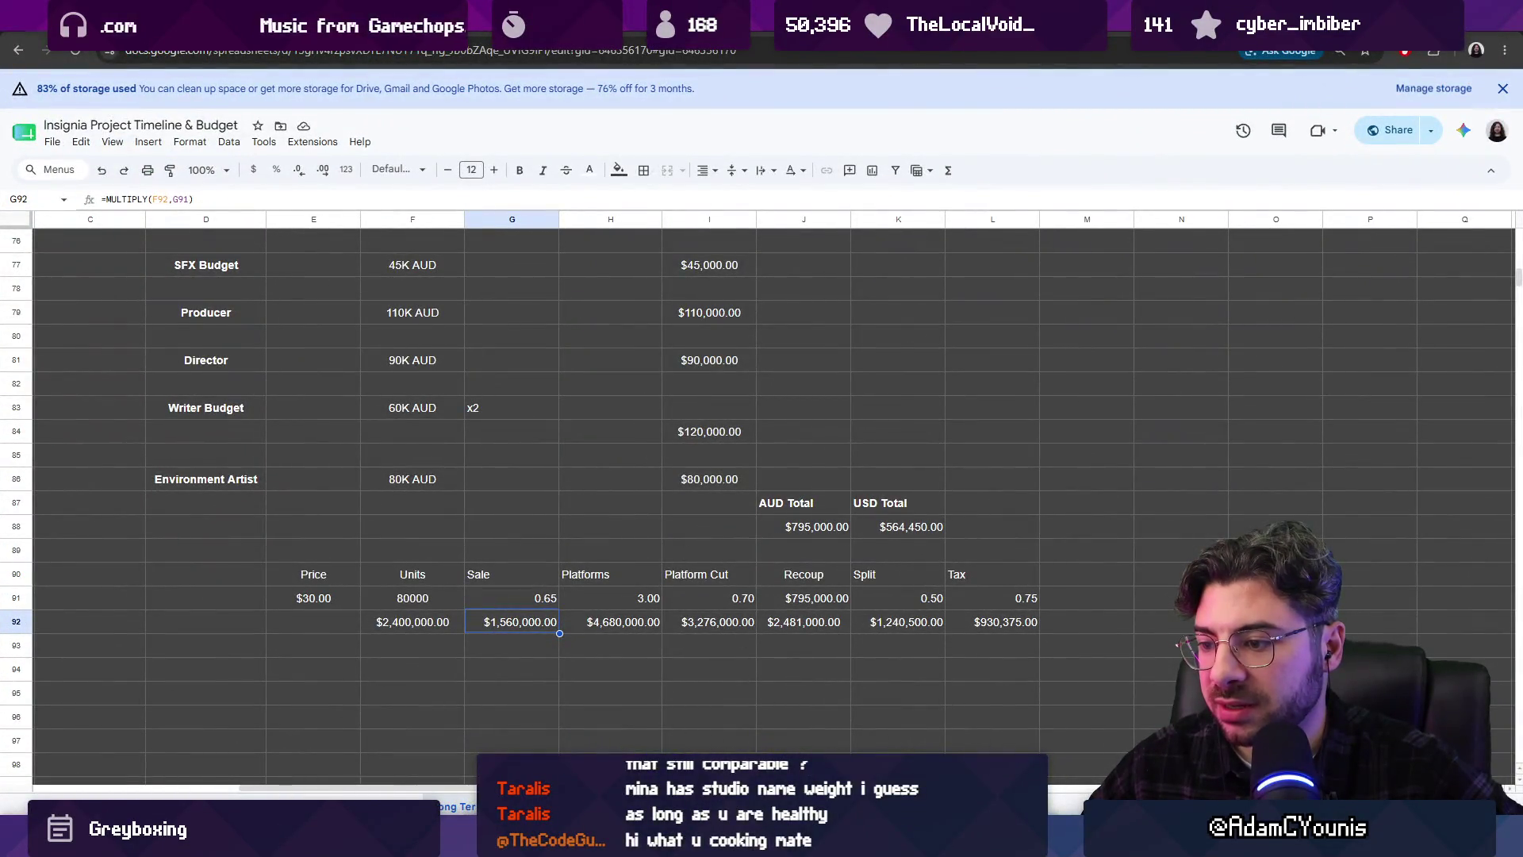
{"action": "key", "text": "alt+Tab"}
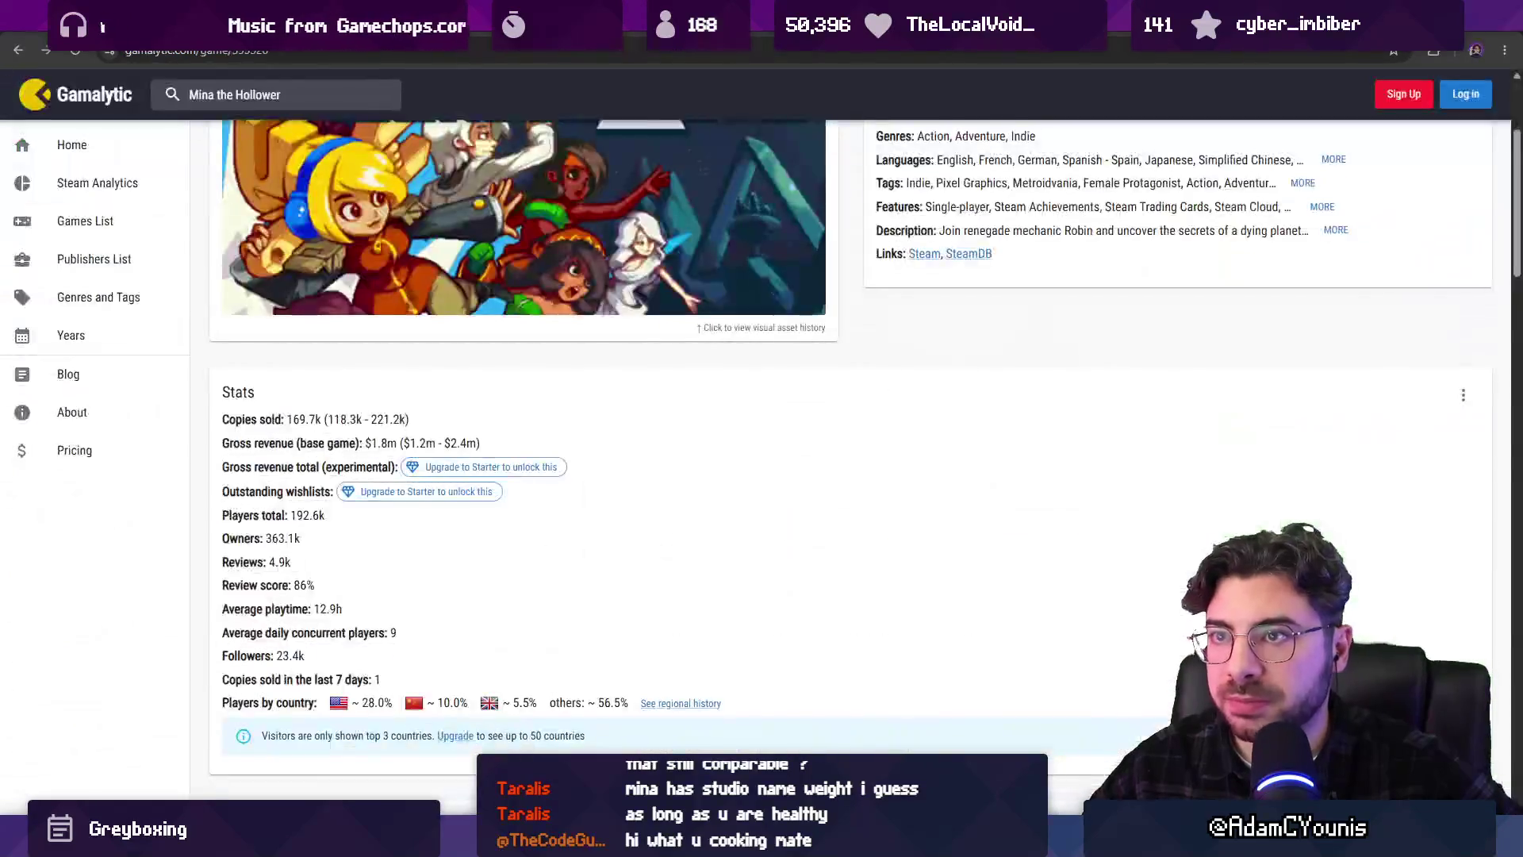
Step: Note Iconoclasts' 169.7k copies sold and $1.8m gross revenue, then return to the Insignia sheet
{"action": "left_click_drag", "start_coordinate": [407, 443], "coordinate": [512, 448]}
{"action": "left_click", "coordinate": [517, 446]}
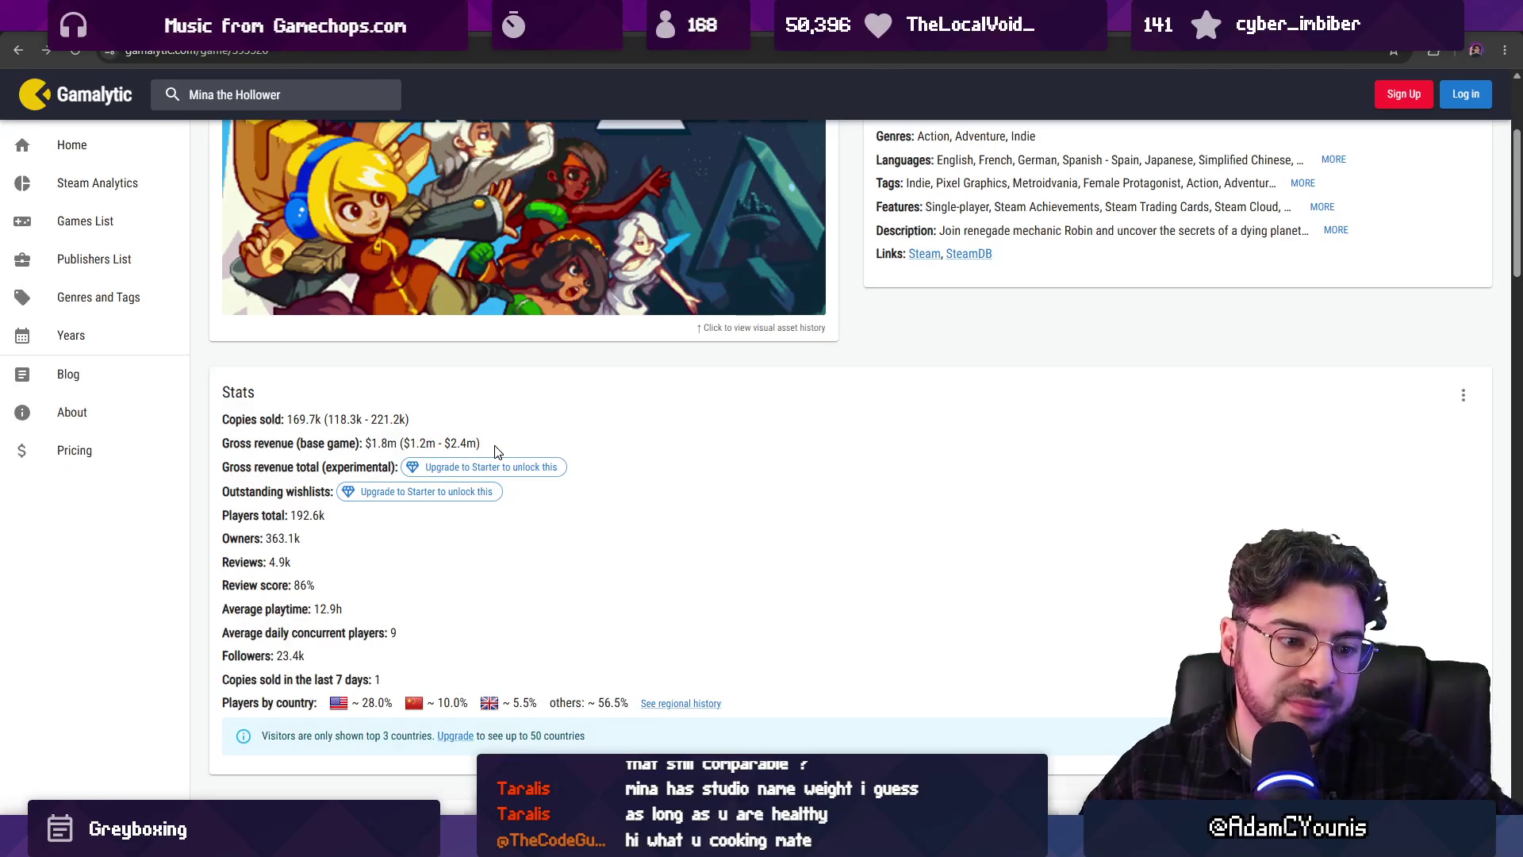
{"action": "mouse_move", "coordinate": [1023, 842]}
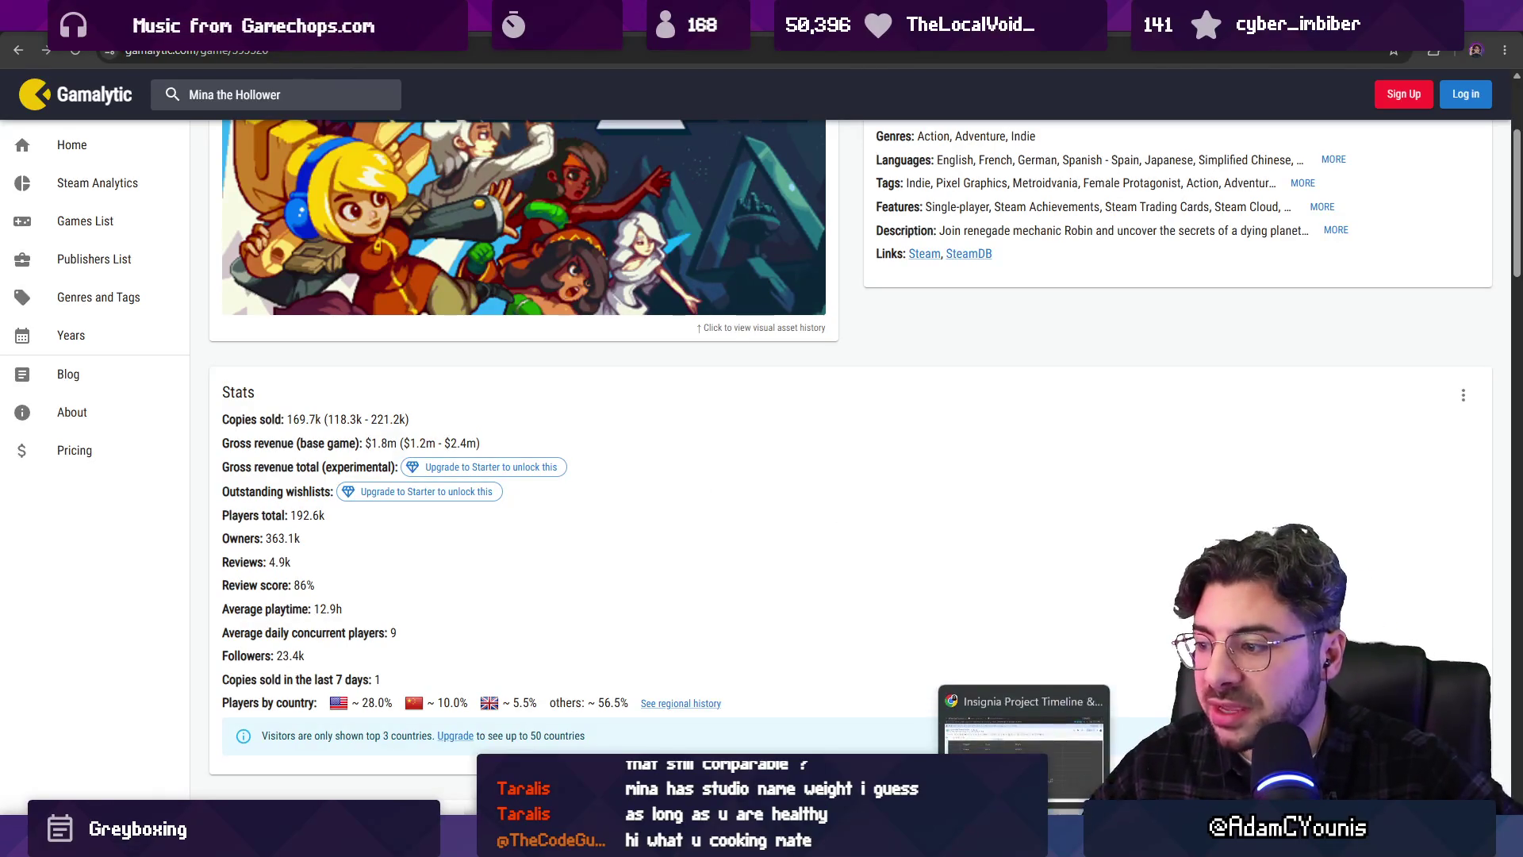
{"action": "scroll", "coordinate": [797, 522], "scroll_direction": "up", "scroll_amount": 3}
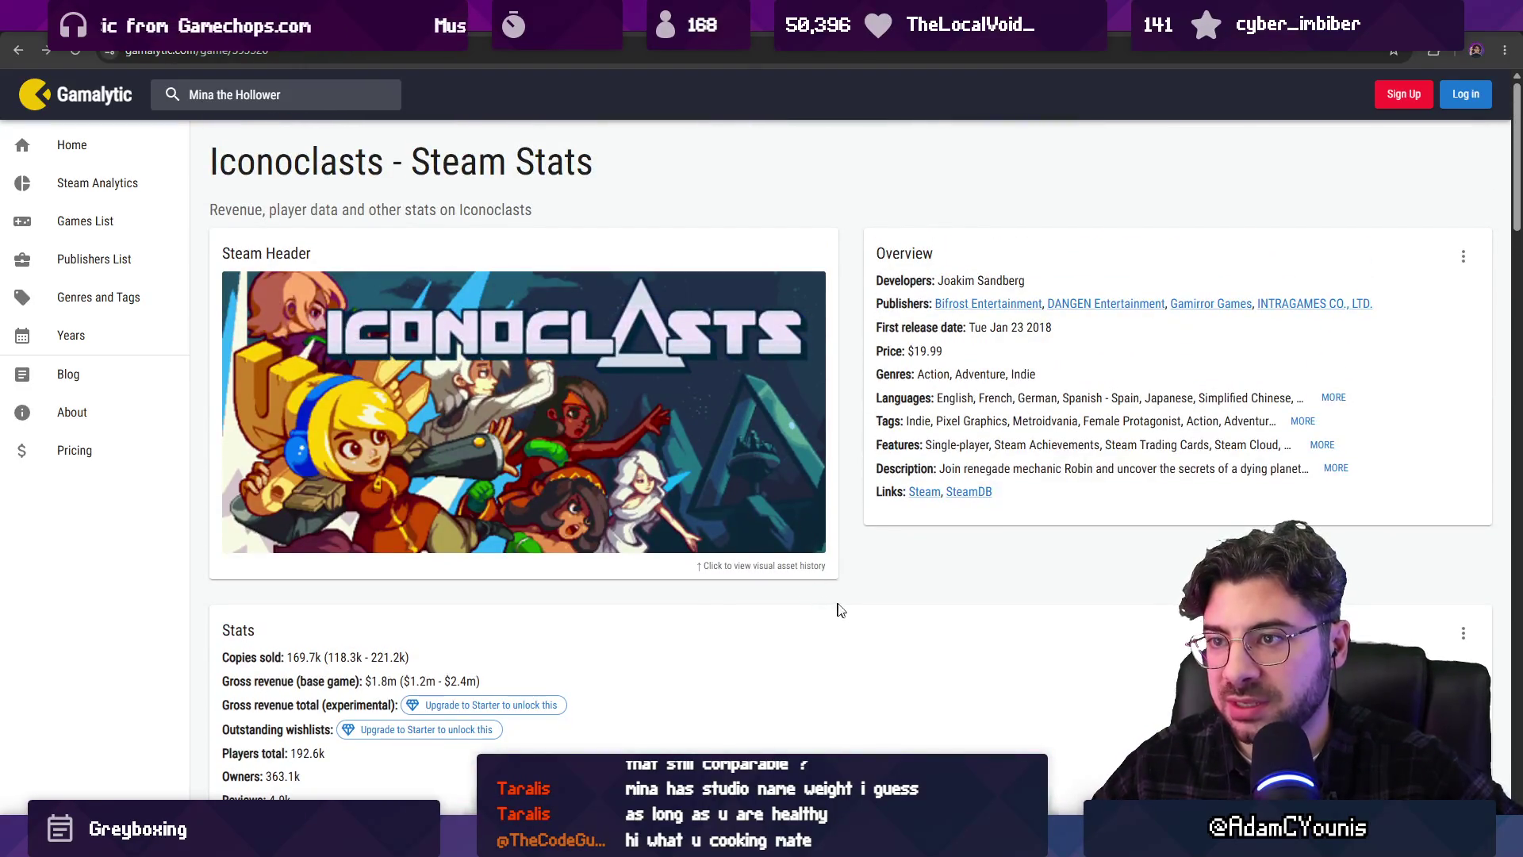
{"action": "scroll", "coordinate": [902, 708], "scroll_direction": "down", "scroll_amount": 1}
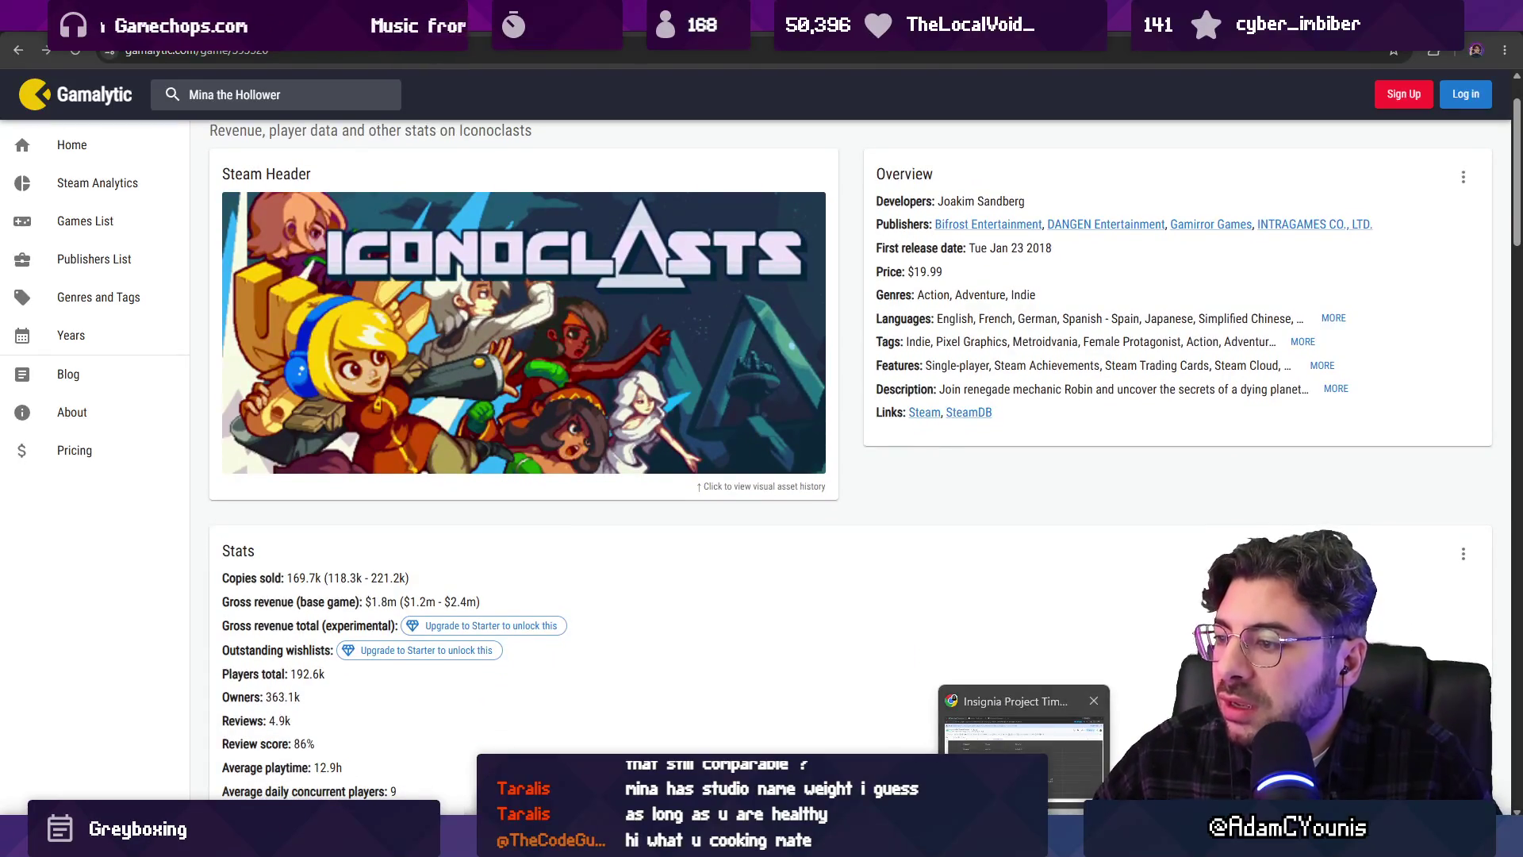
{"action": "left_click", "coordinate": [1023, 844]}
{"action": "scroll", "coordinate": [617, 532], "scroll_direction": "up", "scroll_amount": 3}
{"action": "scroll", "coordinate": [618, 533], "scroll_direction": "down", "scroll_amount": 2}
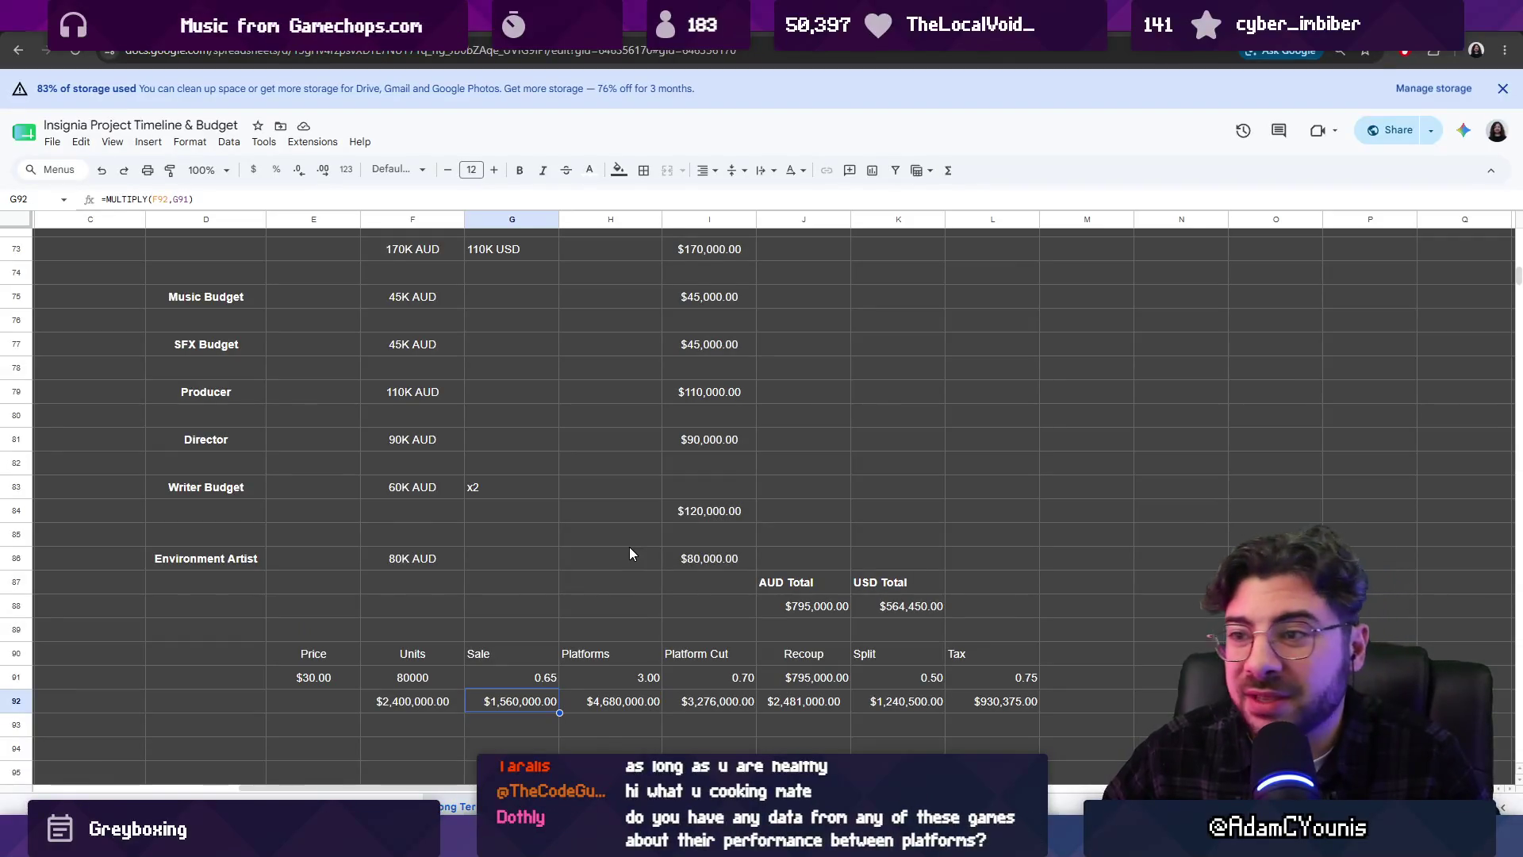
Step: Run a web search for 'time to beat' in a new tab
{"action": "key", "text": "ctrl+t"}
{"action": "type", "text": "tiu"}
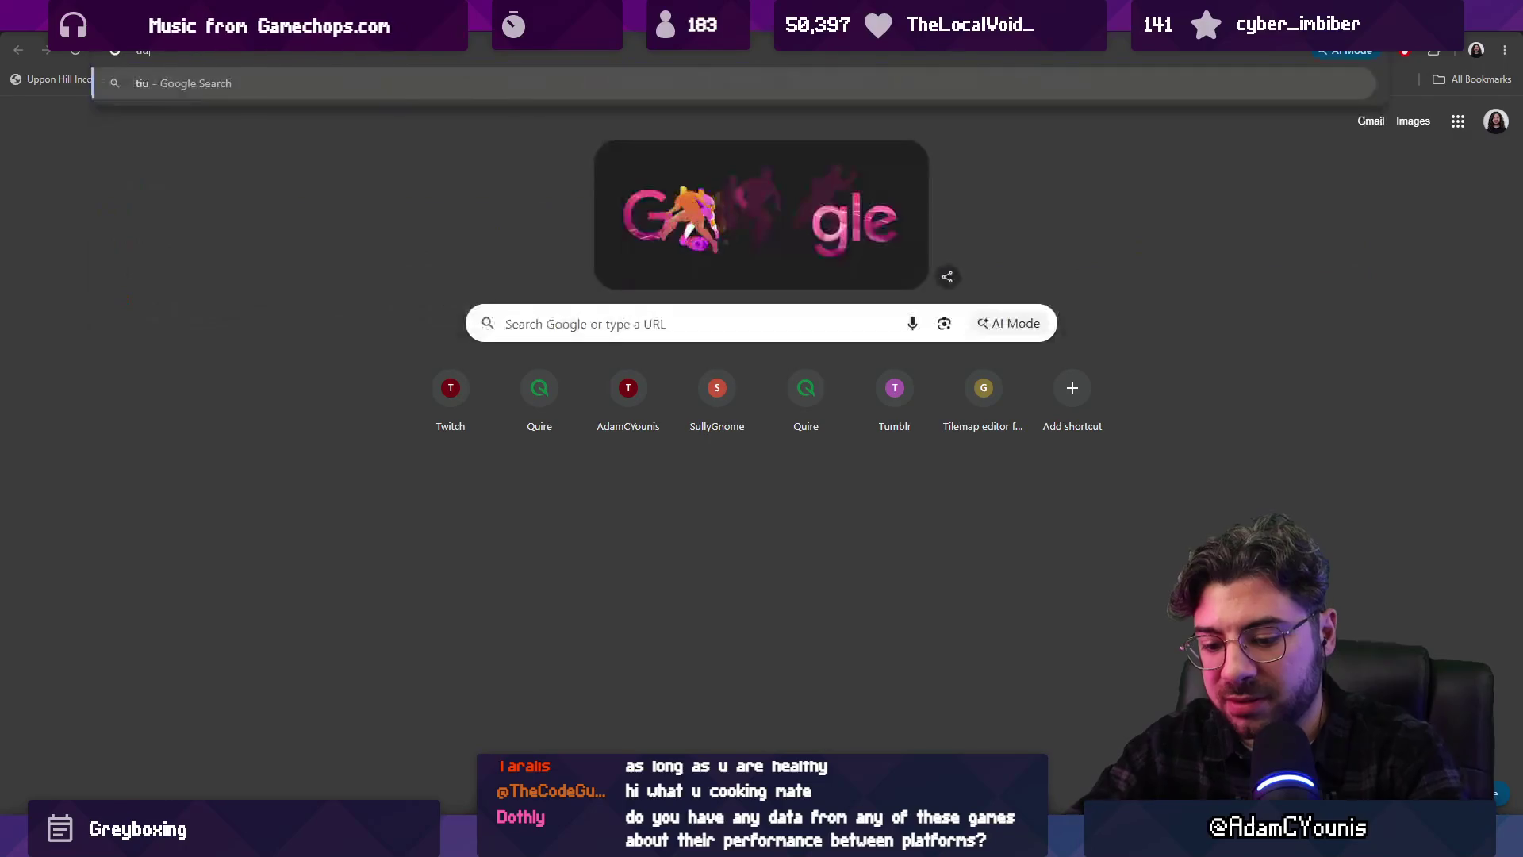
{"action": "key", "text": "BackSpace"}
{"action": "key", "text": "BackSpace"}
{"action": "type", "text": "ime to bear"}
{"action": "key", "text": "Return"}
Step: Refine the search to 'time to beat iconoclasts' and open the HowLongToBeat Iconoclasts page
{"action": "left_click", "coordinate": [299, 115]}
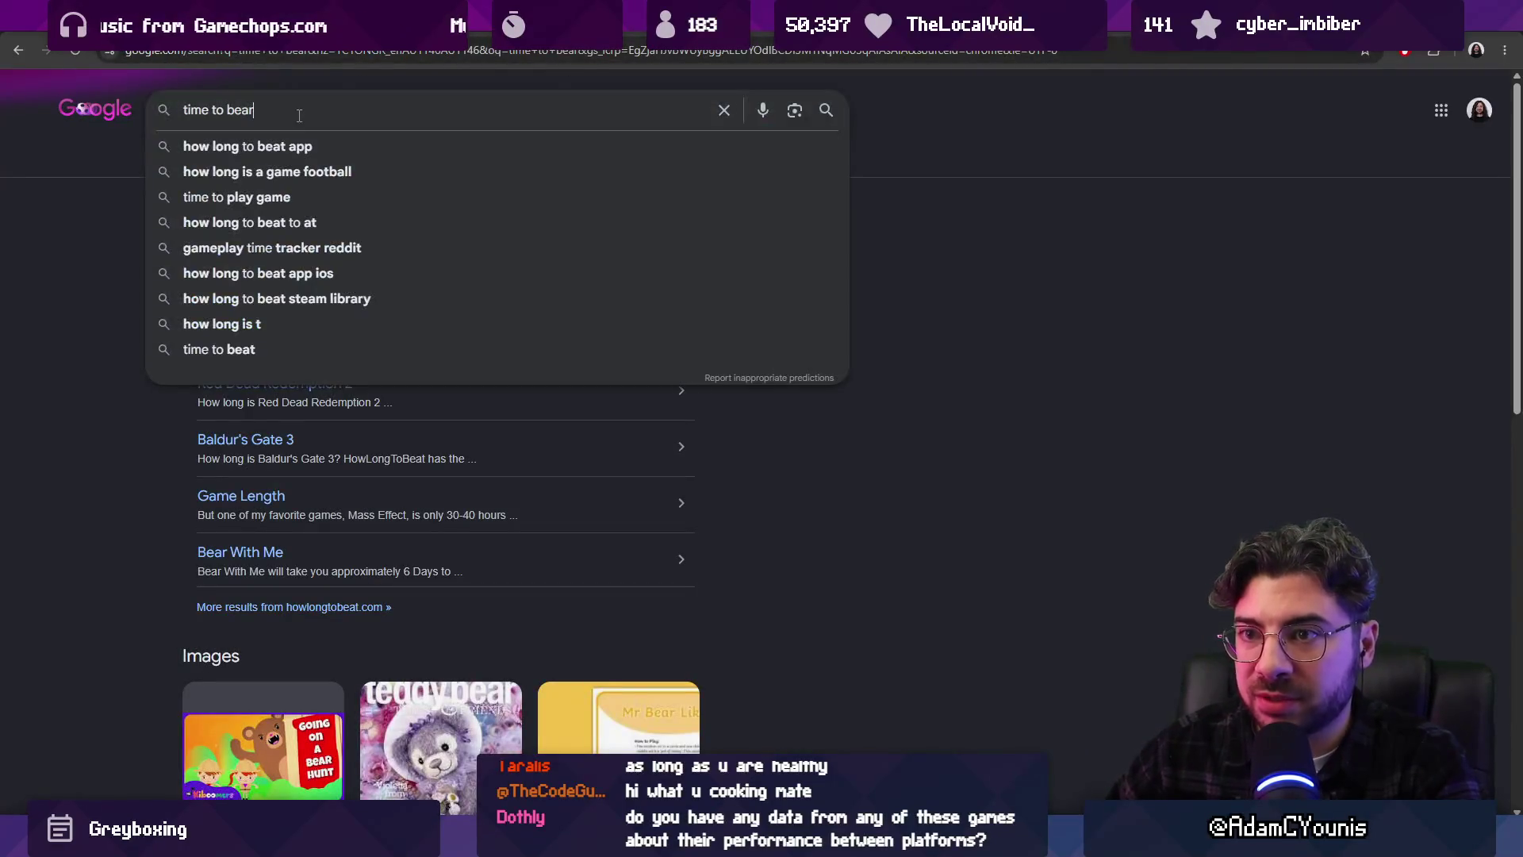
{"action": "key", "text": "BackSpace"}
{"action": "type", "text": "t"}
{"action": "key", "text": "super+shift+s"}
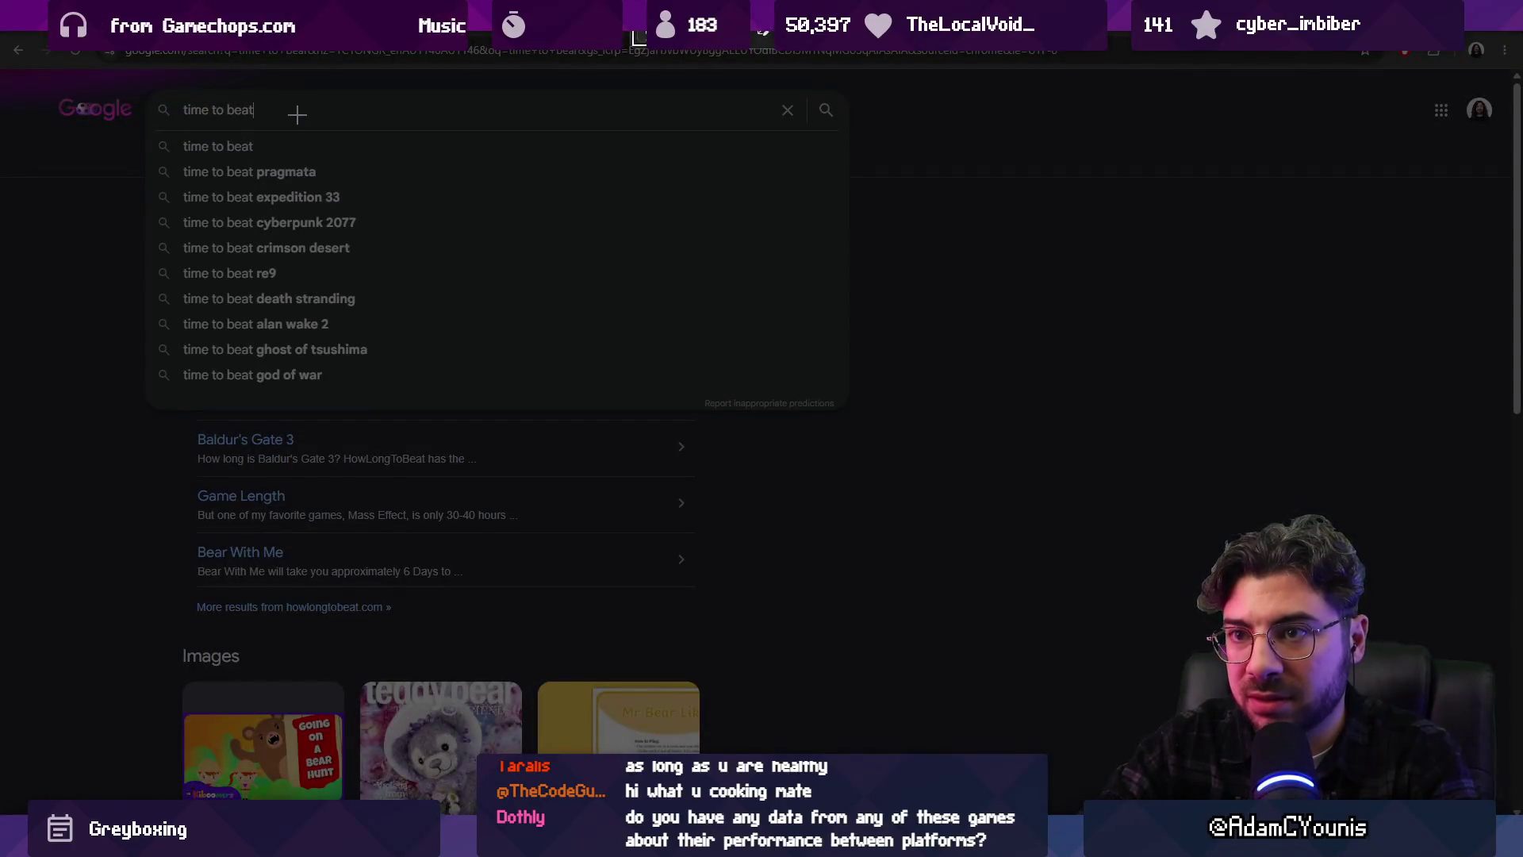
{"action": "key", "text": "Escape"}
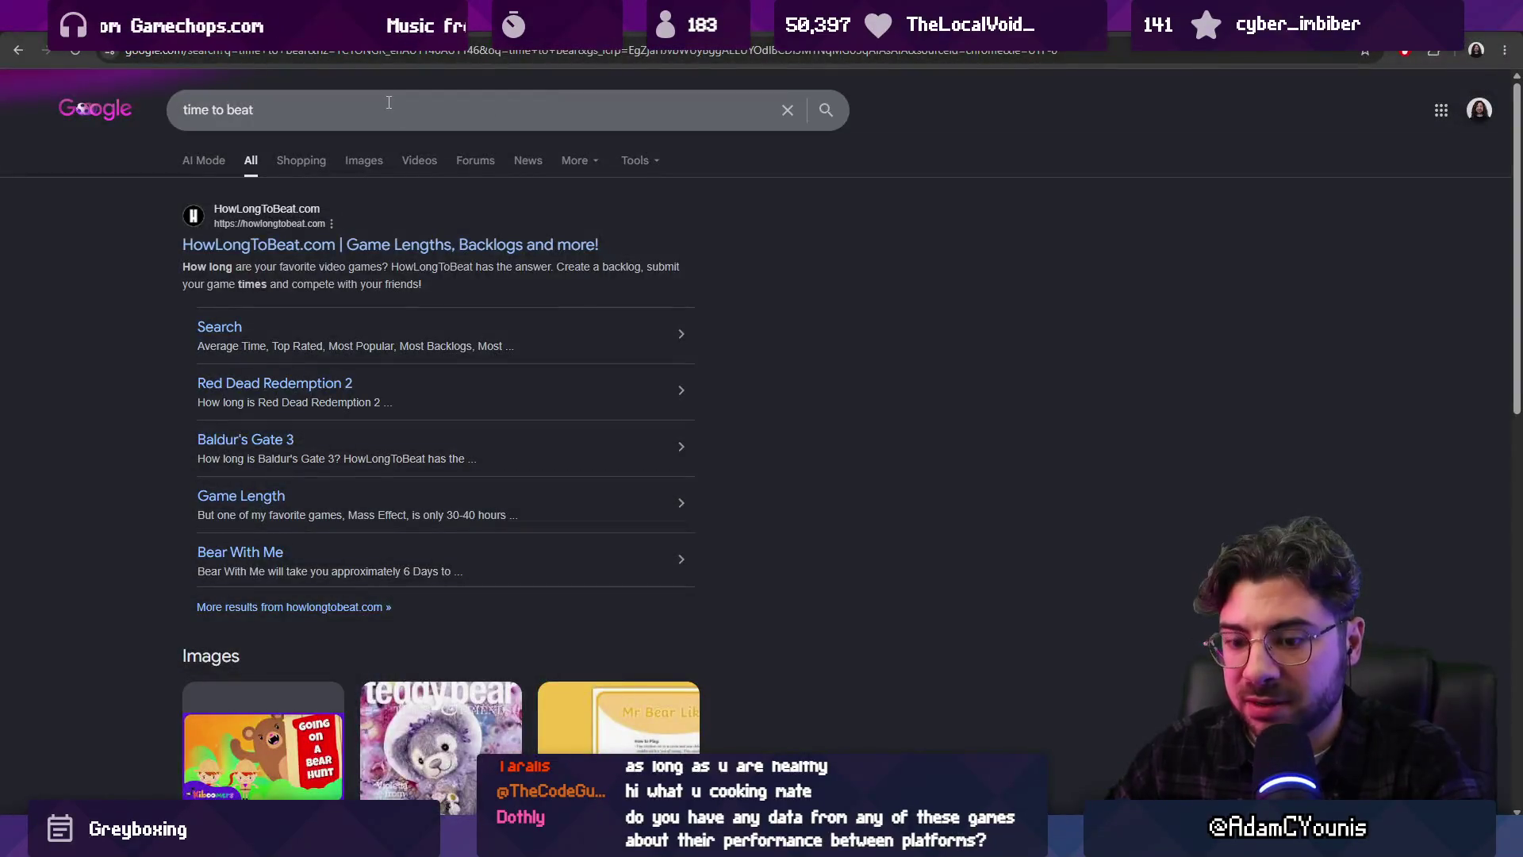
{"action": "left_click", "coordinate": [389, 101]}
{"action": "type", "text": "iconoclatss"}
{"action": "key", "text": "Return"}
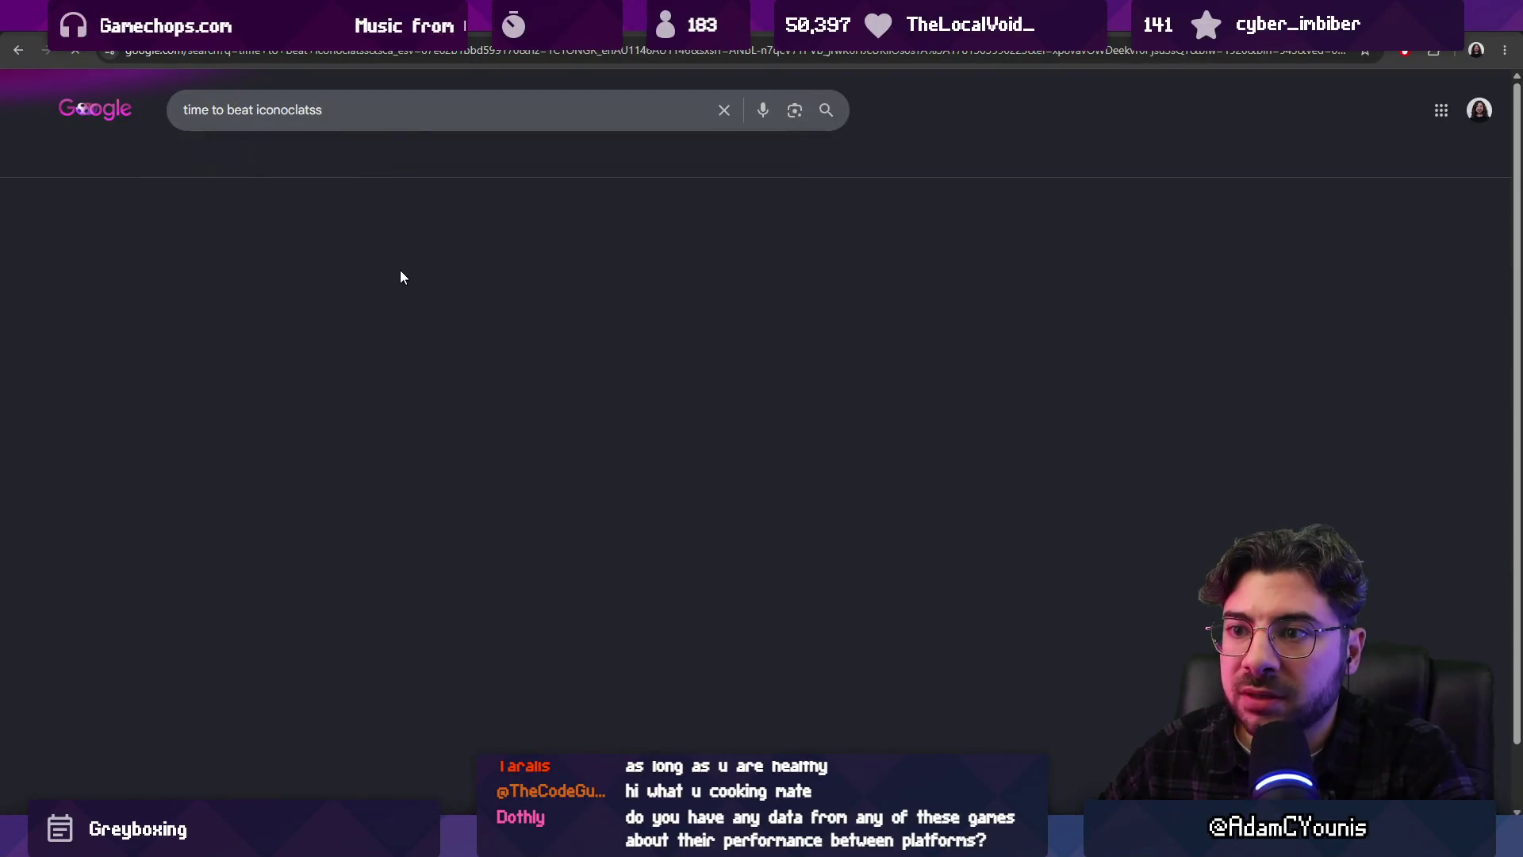
{"action": "left_click", "coordinate": [331, 284]}
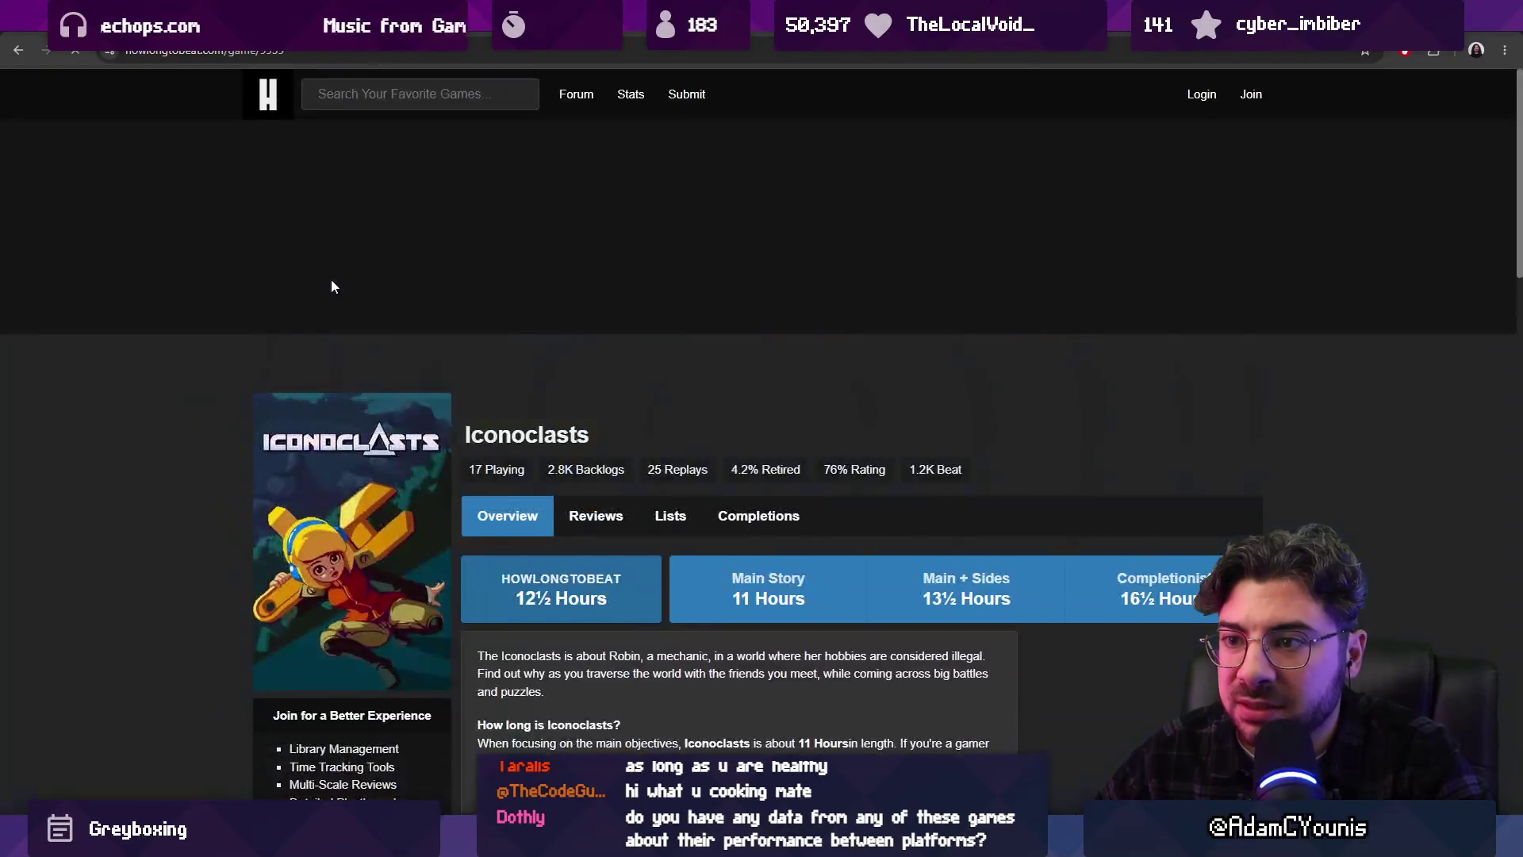
Step: Note Iconoclasts' 12½-hour overall playtime, then go back to the Insignia budget sheet
{"action": "scroll", "coordinate": [549, 416], "scroll_direction": "down", "scroll_amount": 3}
{"action": "double_click", "coordinate": [525, 361]}
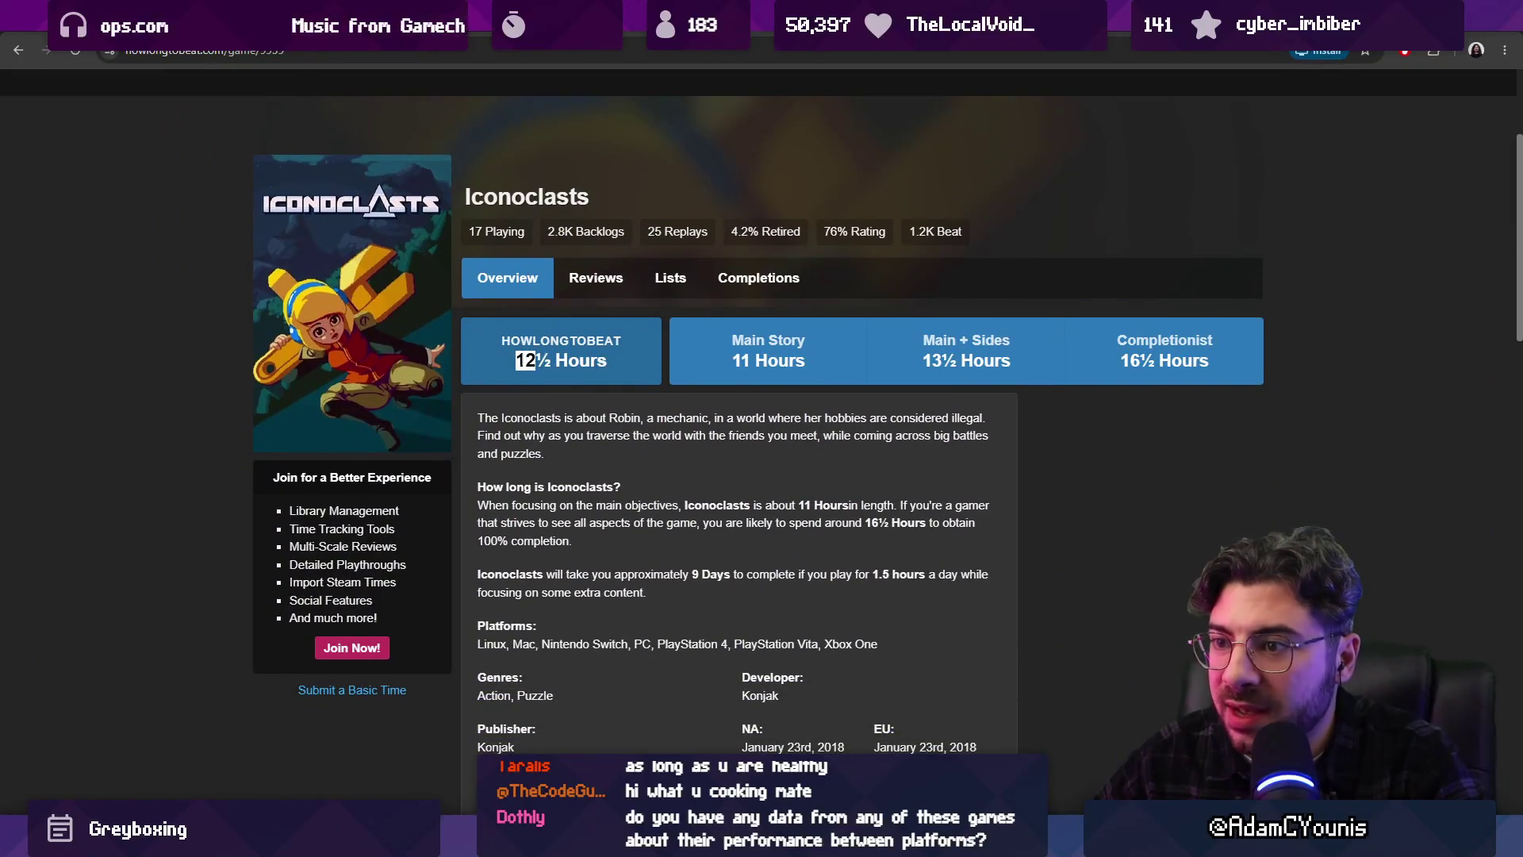
{"action": "left_click", "coordinate": [546, 359]}
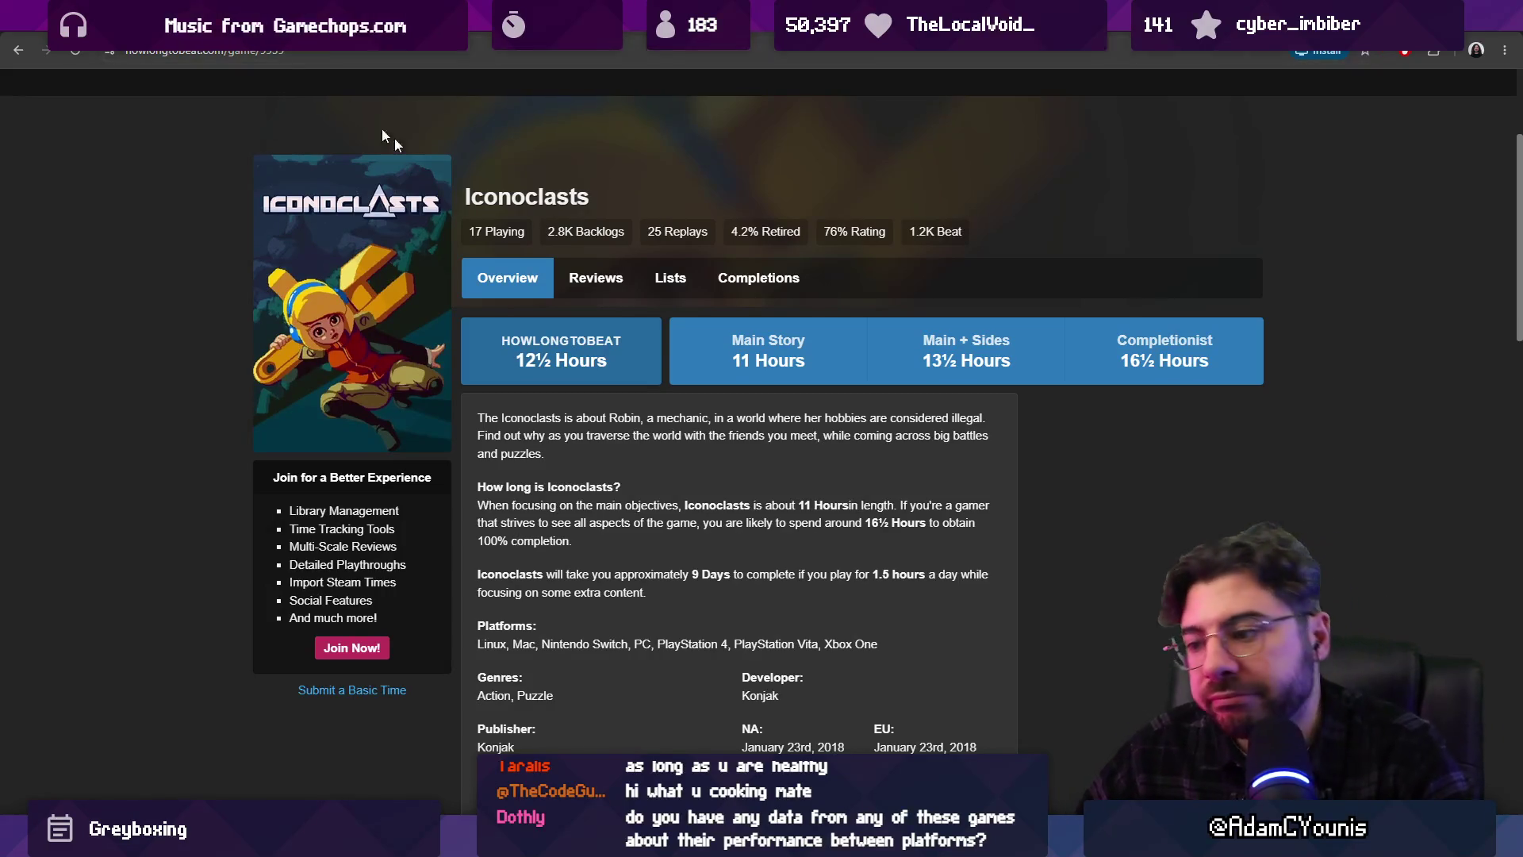
{"action": "key", "text": "ctrl+Tab"}
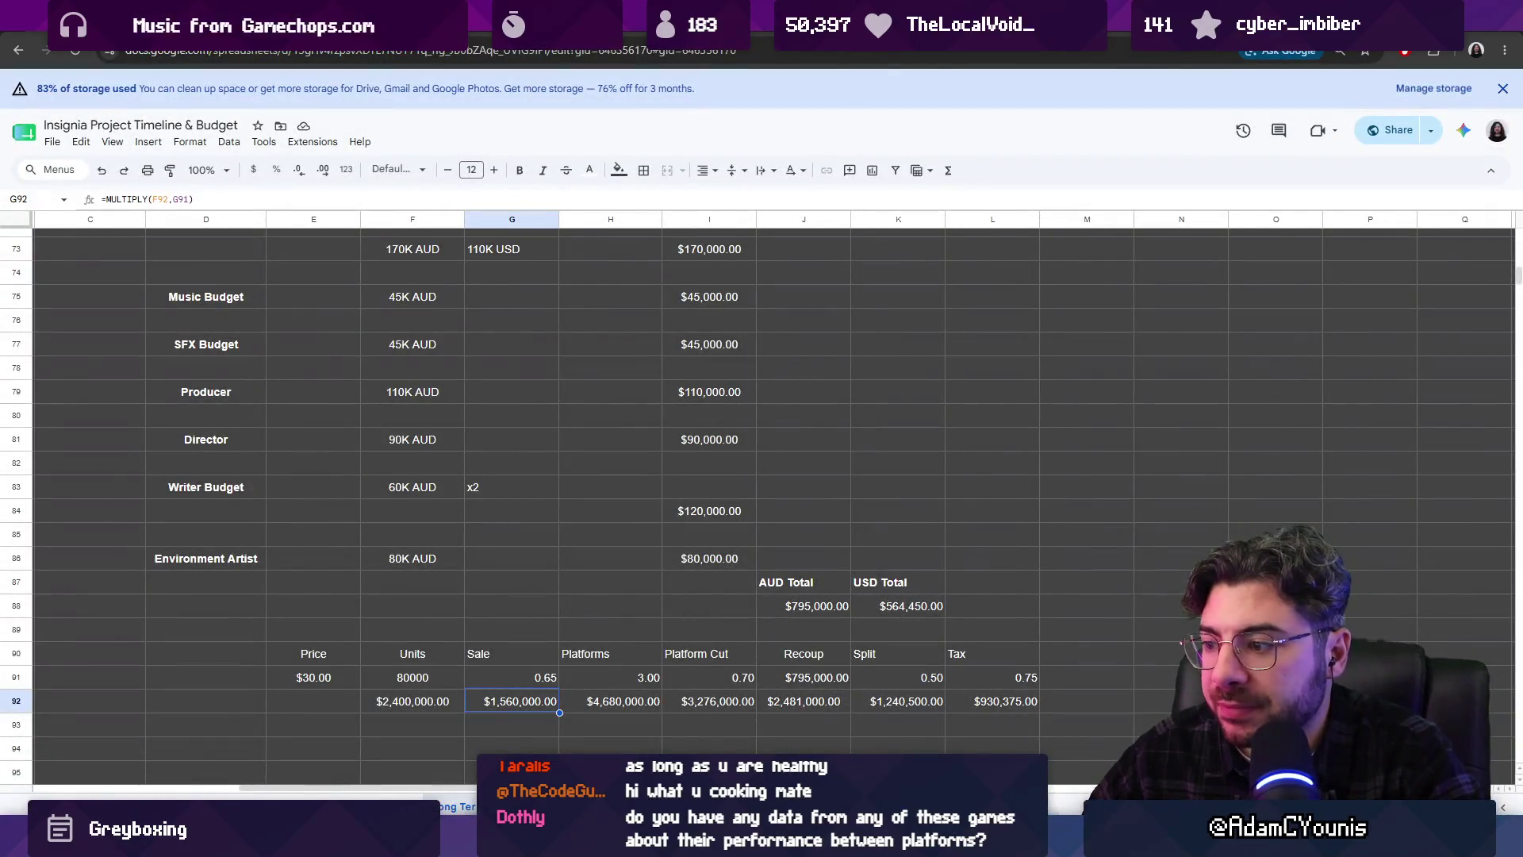
{"action": "mouse_move", "coordinate": [1023, 841]}
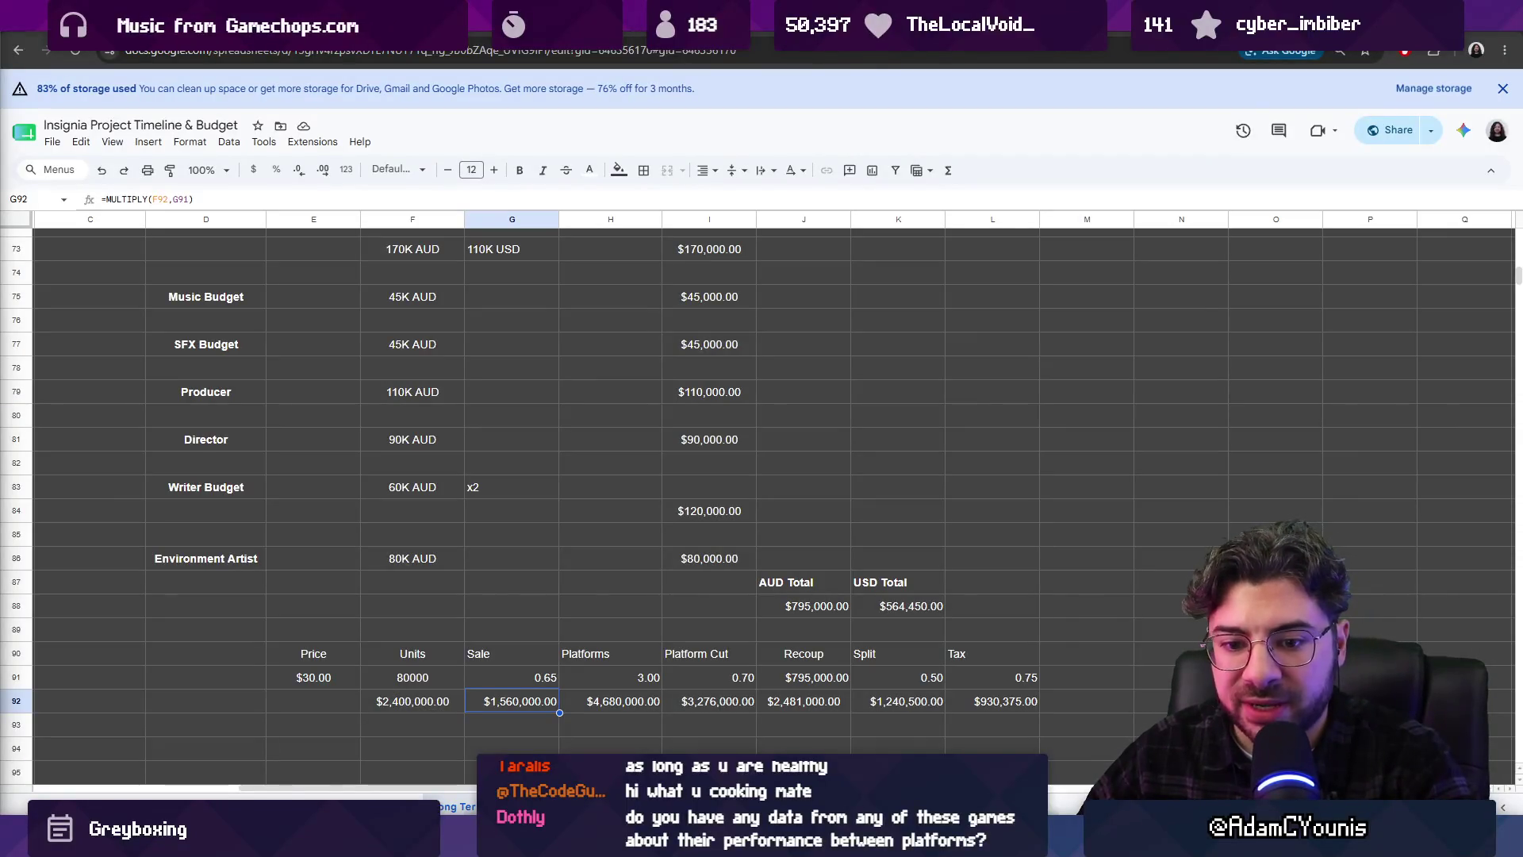
{"action": "left_click", "coordinate": [473, 632]}
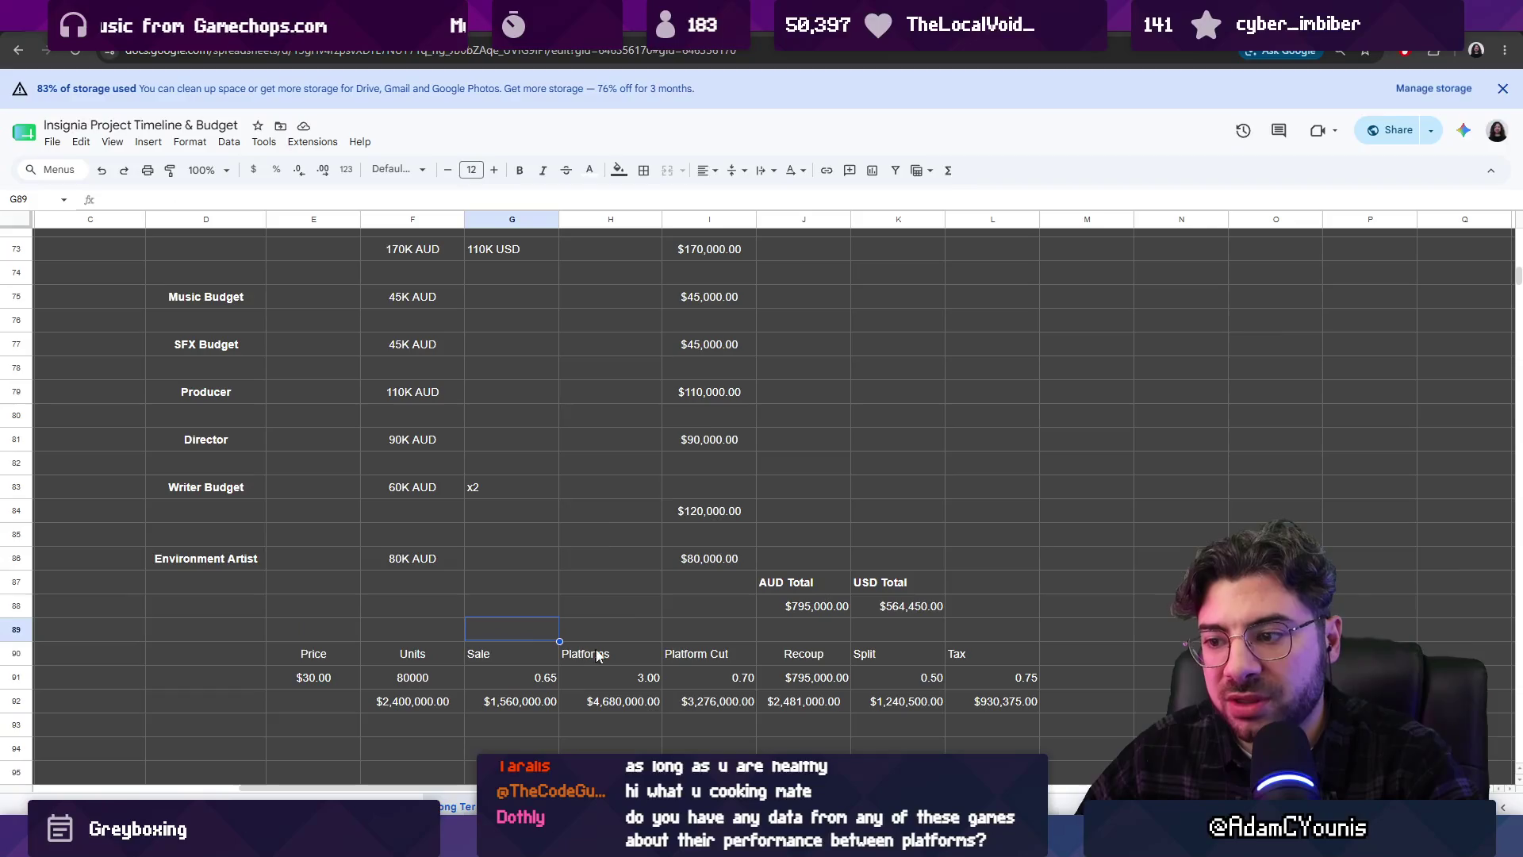
{"action": "left_click", "coordinate": [626, 678]}
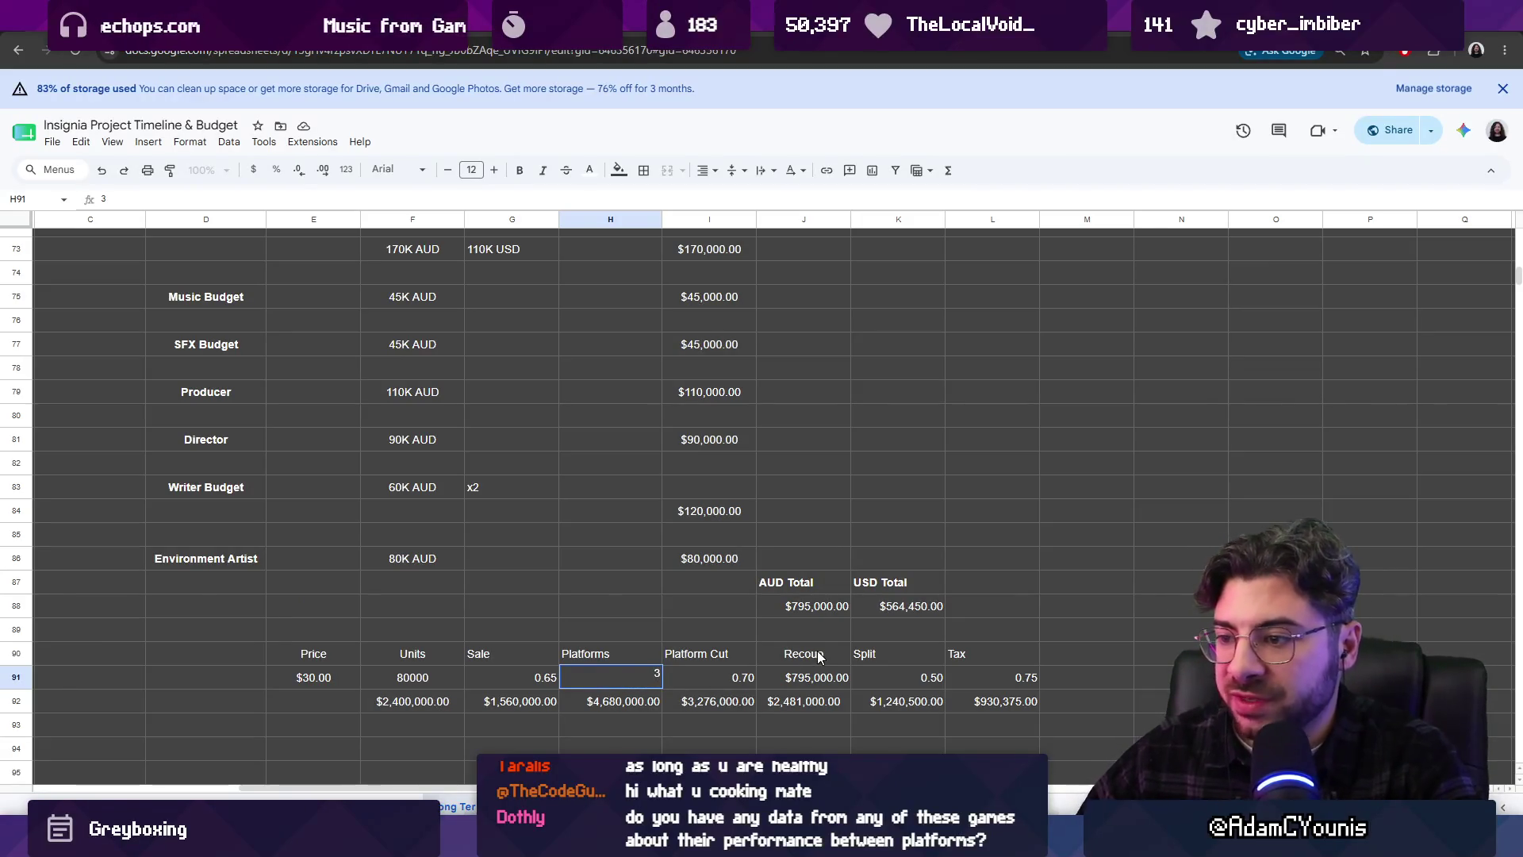
{"action": "type", "text": "2"}
{"action": "key", "text": "Return"}
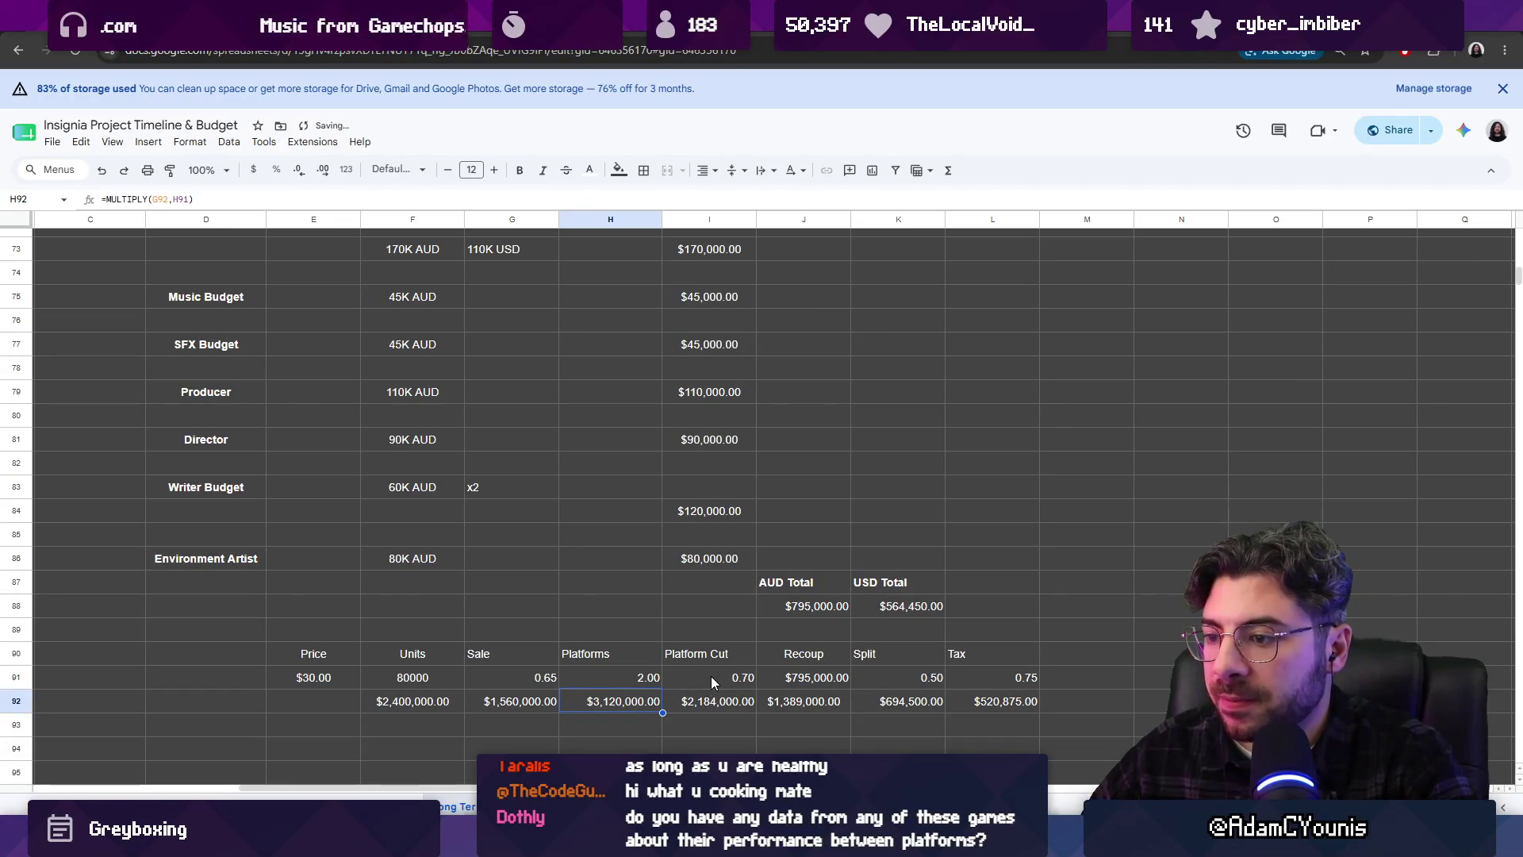
{"action": "left_click", "coordinate": [654, 670]}
{"action": "type", "text": "3"}
{"action": "key", "text": "Return"}
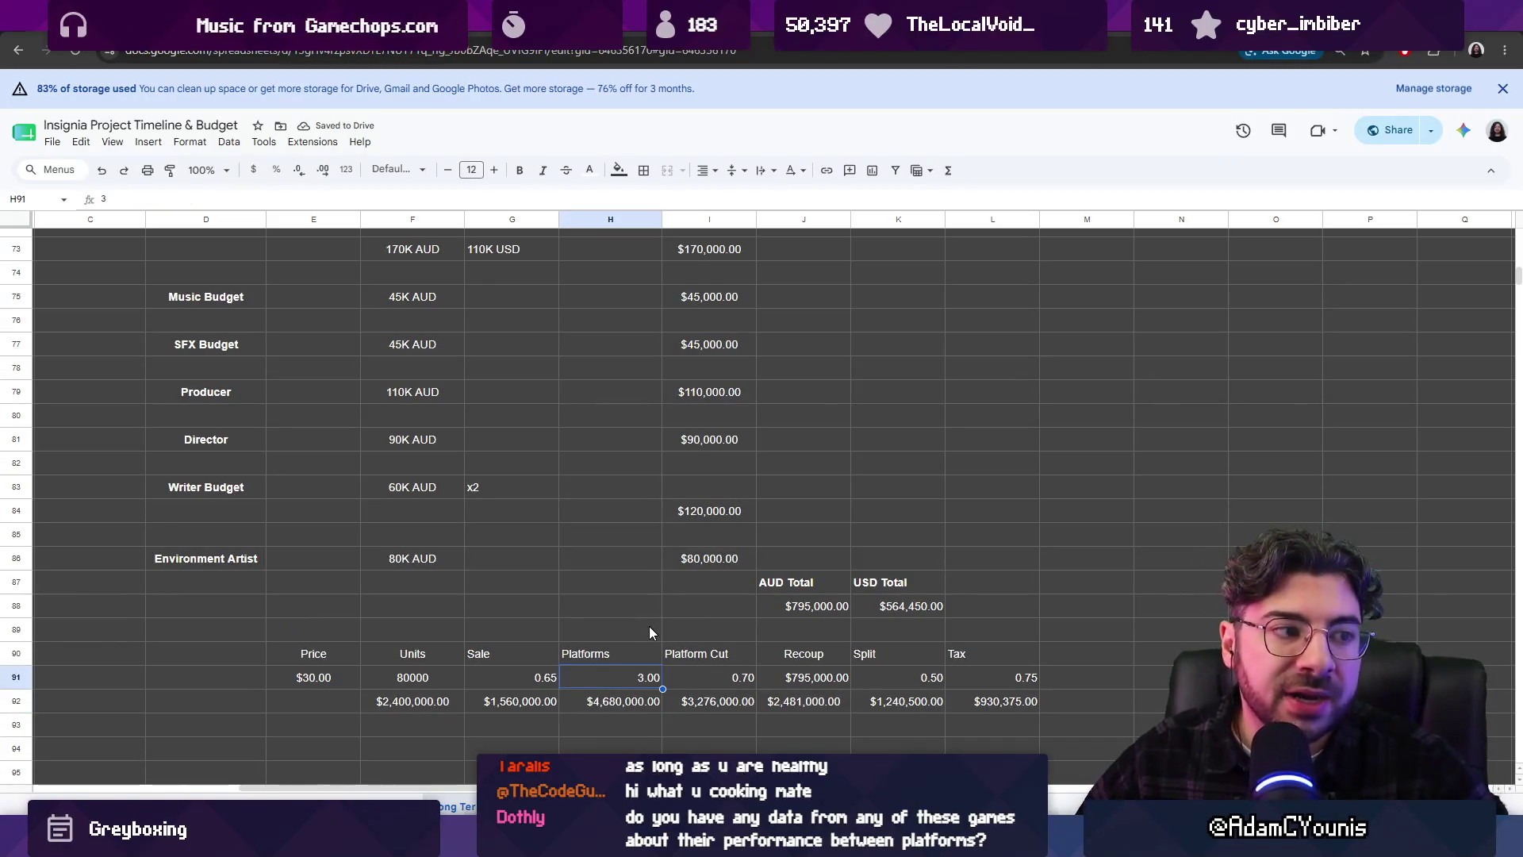
{"action": "scroll", "coordinate": [593, 631], "scroll_direction": "down", "scroll_amount": 1}
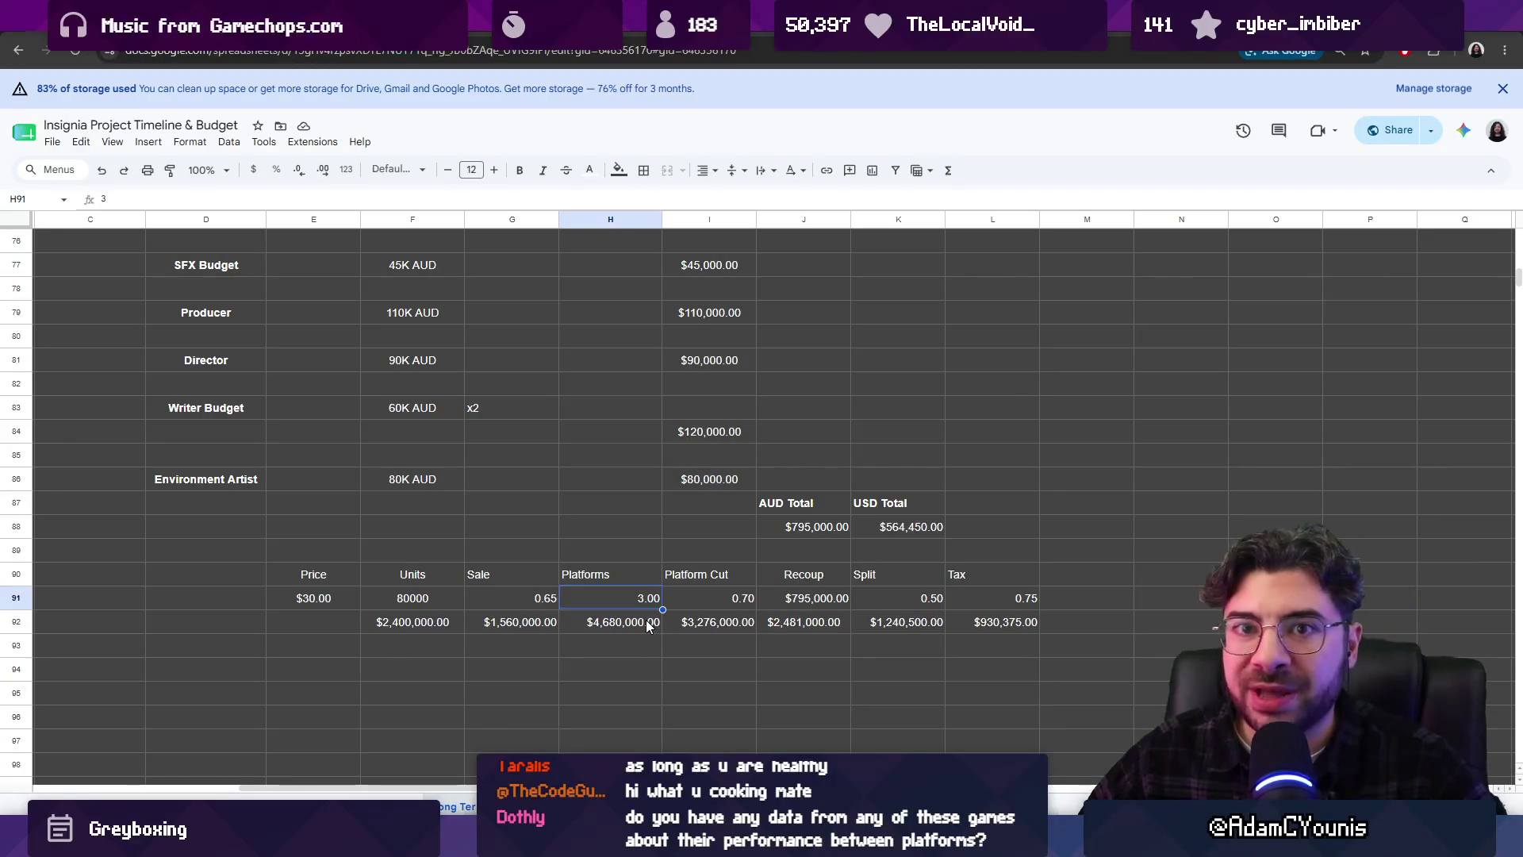
{"action": "double_click", "coordinate": [820, 601]}
{"action": "key", "text": "ctrl+c"}
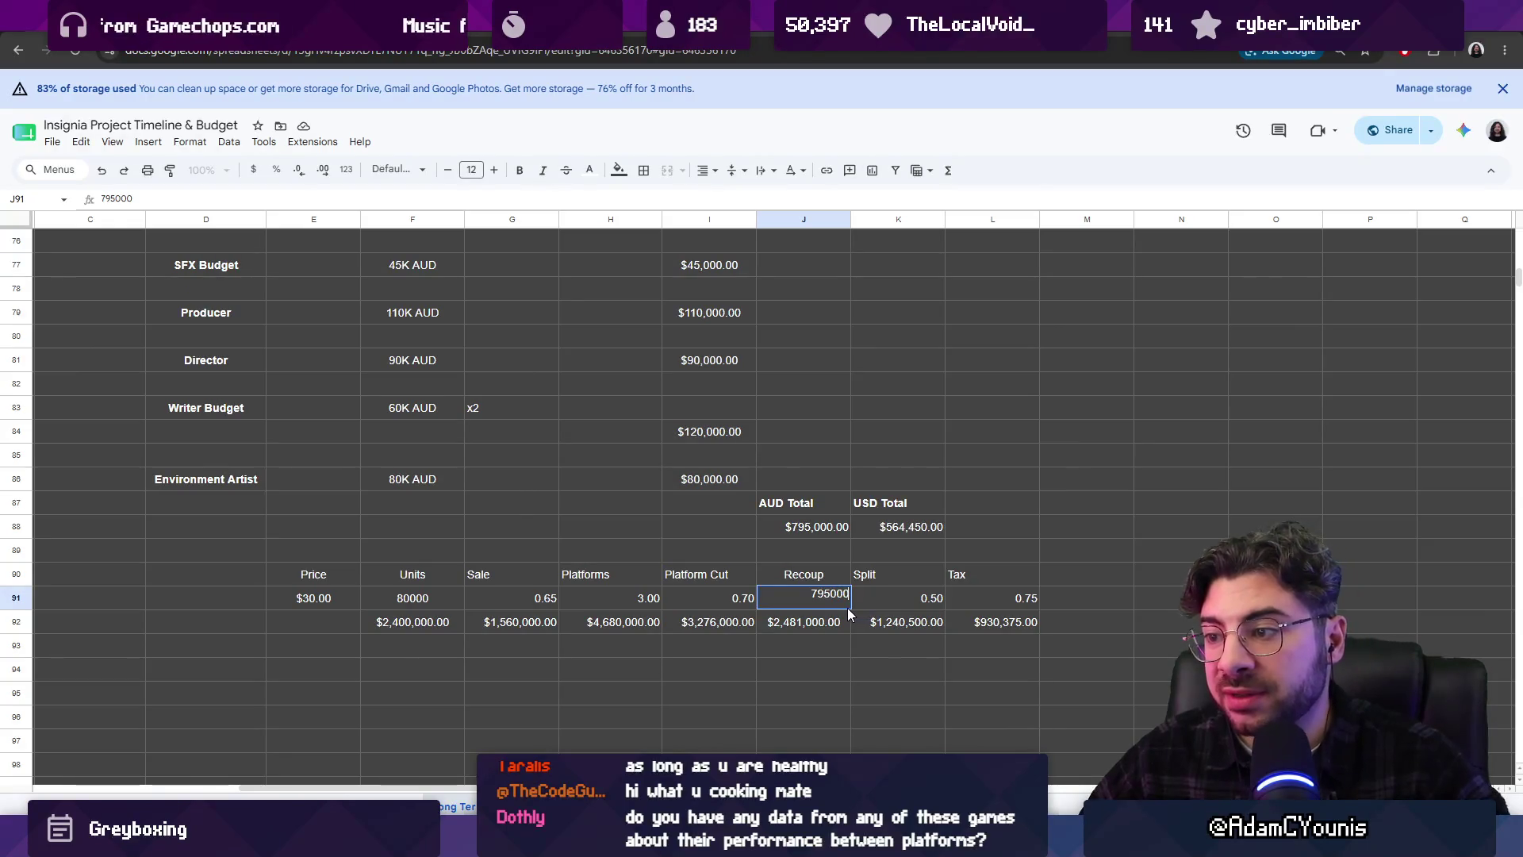
{"action": "left_click", "coordinate": [809, 558]}
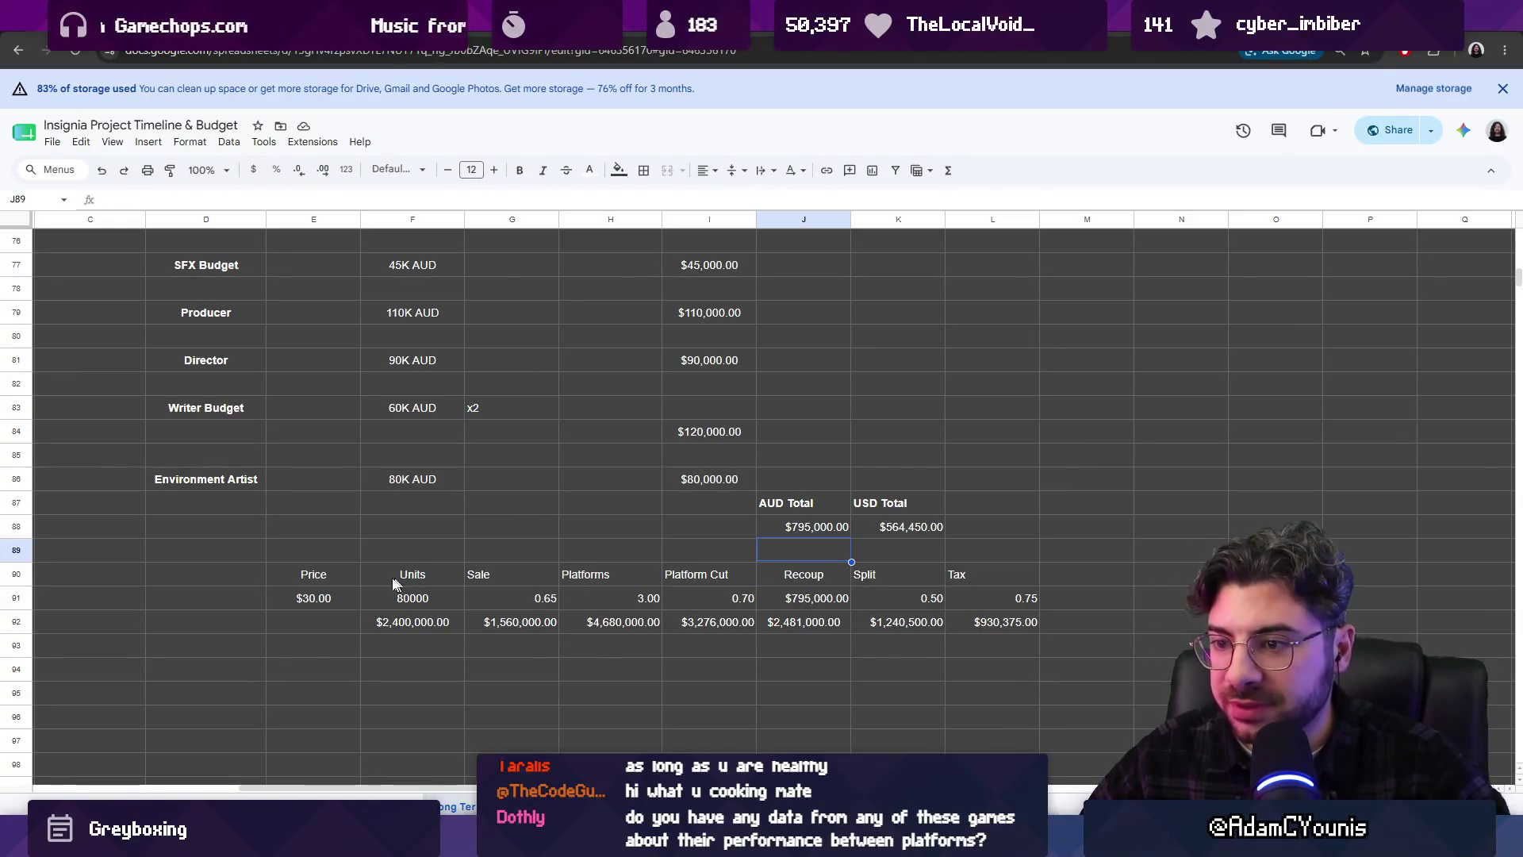
Step: Move the Price–Tax recoup table rows down so the table occupies rows 92–94
{"action": "left_click_drag", "start_coordinate": [264, 575], "coordinate": [1009, 623]}
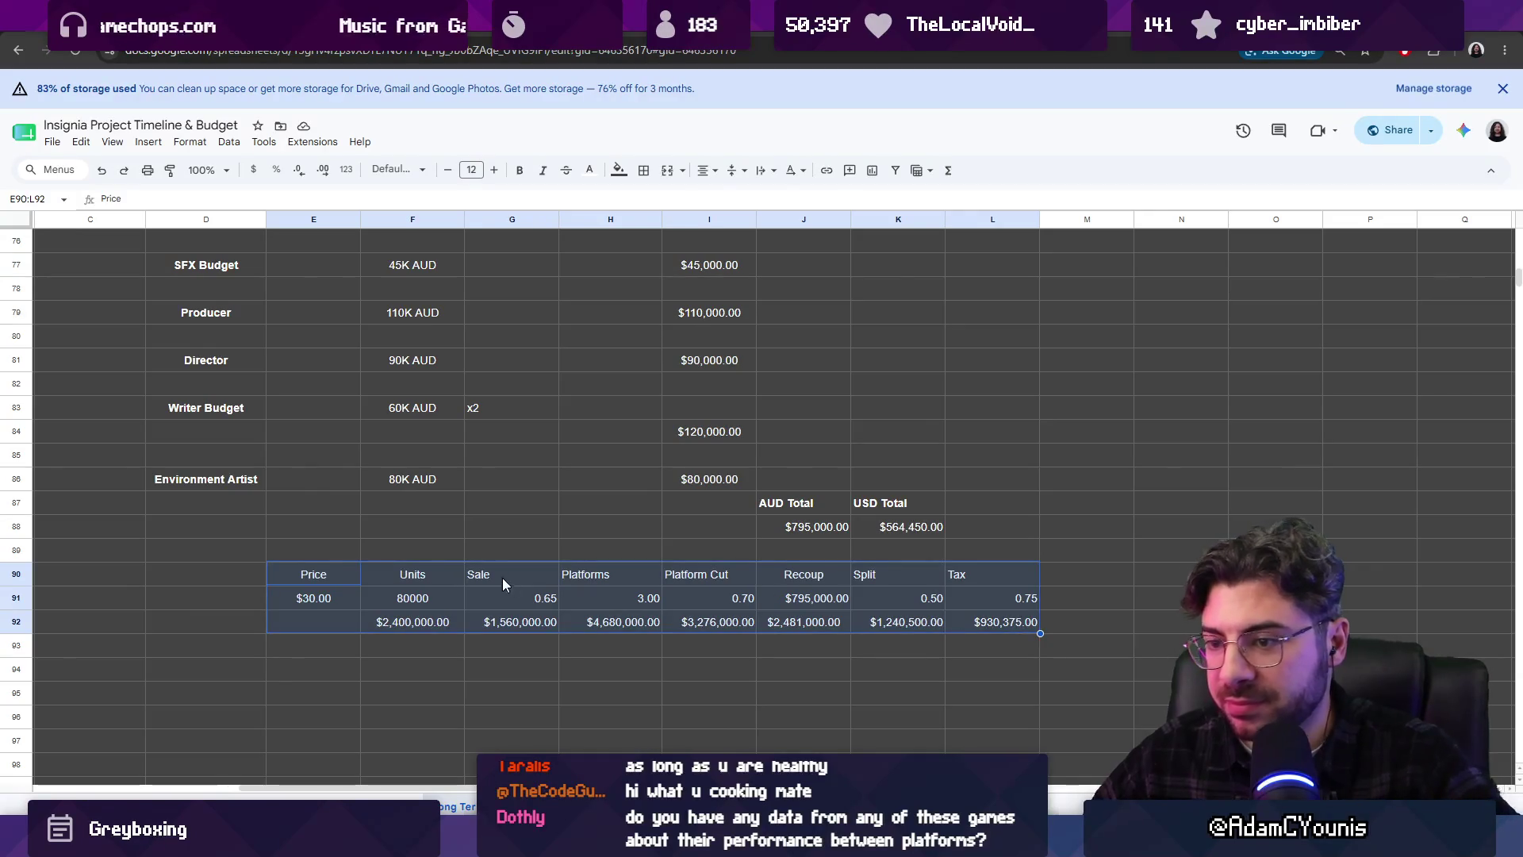
{"action": "left_click_drag", "start_coordinate": [22, 579], "coordinate": [17, 645]}
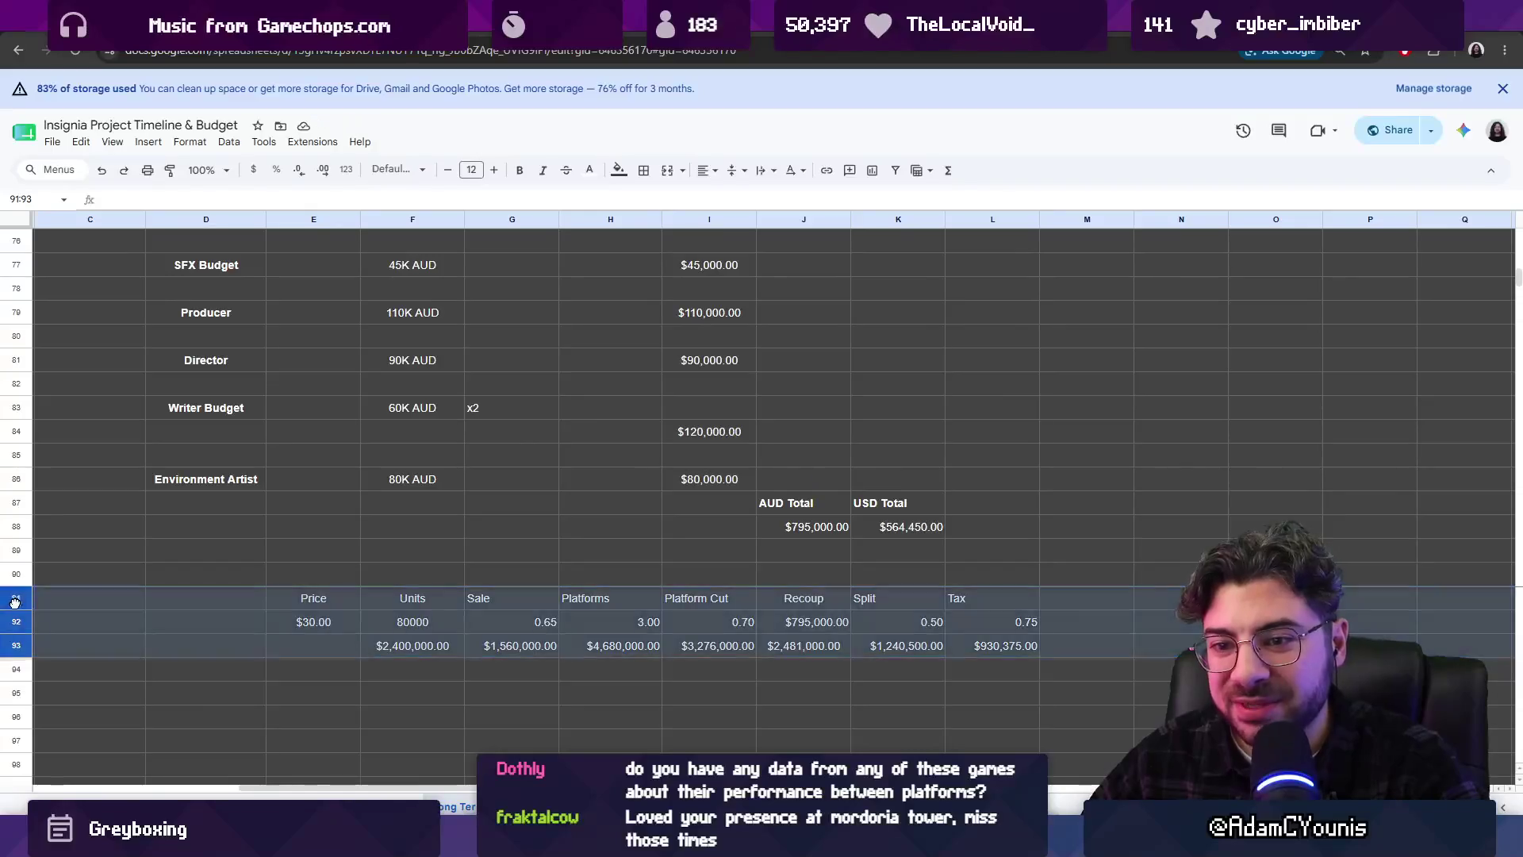
{"action": "left_click", "coordinate": [17, 623], "text": "shift"}
{"action": "mouse_move", "coordinate": [17, 639]}
{"action": "left_mouse_down"}
{"action": "mouse_move", "coordinate": [15, 602]}
{"action": "mouse_move", "coordinate": [25, 660]}
{"action": "left_mouse_up"}
{"action": "left_click", "coordinate": [784, 578]}
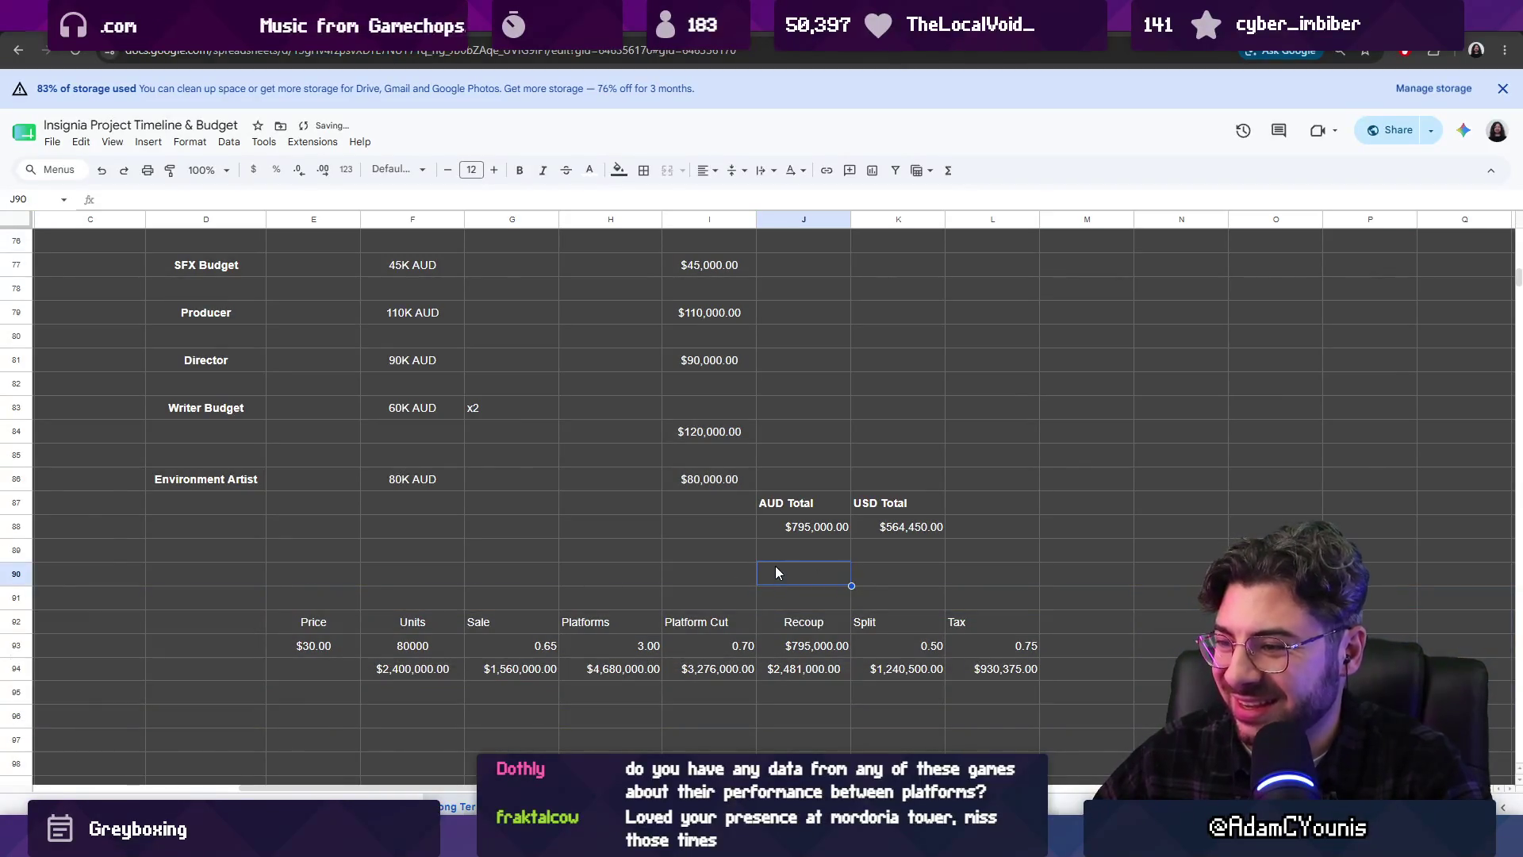
{"action": "type", "text": "M"}
{"action": "key", "text": "Left"}
Step: Add a bold 'Marketing' label in cell I90
{"action": "type", "text": "Marketin"}
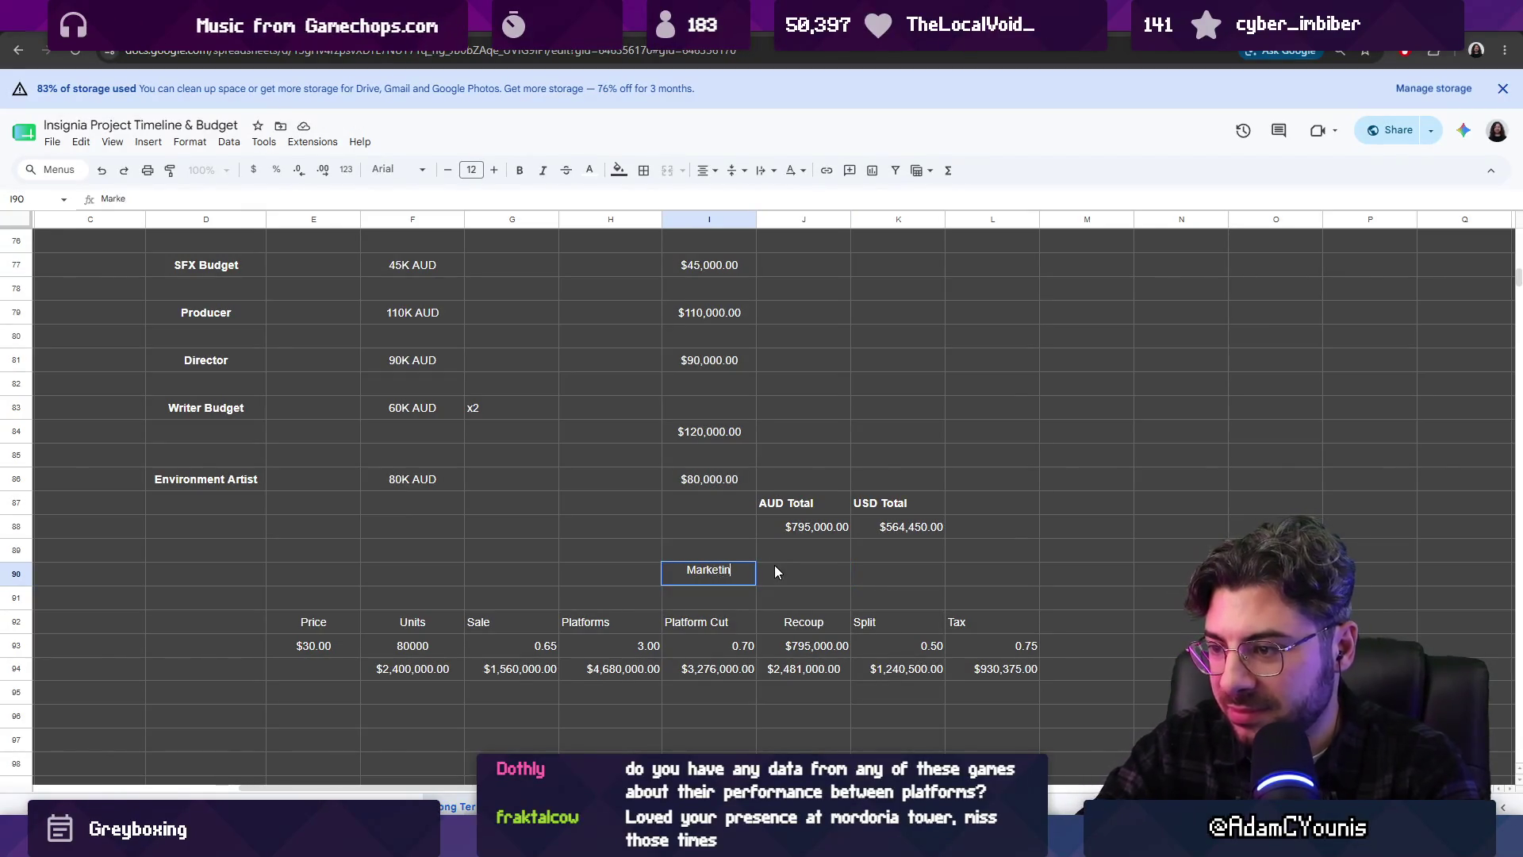
{"action": "type", "text": "g"}
{"action": "key", "text": "Return"}
{"action": "left_click", "coordinate": [702, 571]}
{"action": "key", "text": "ctrl+b"}
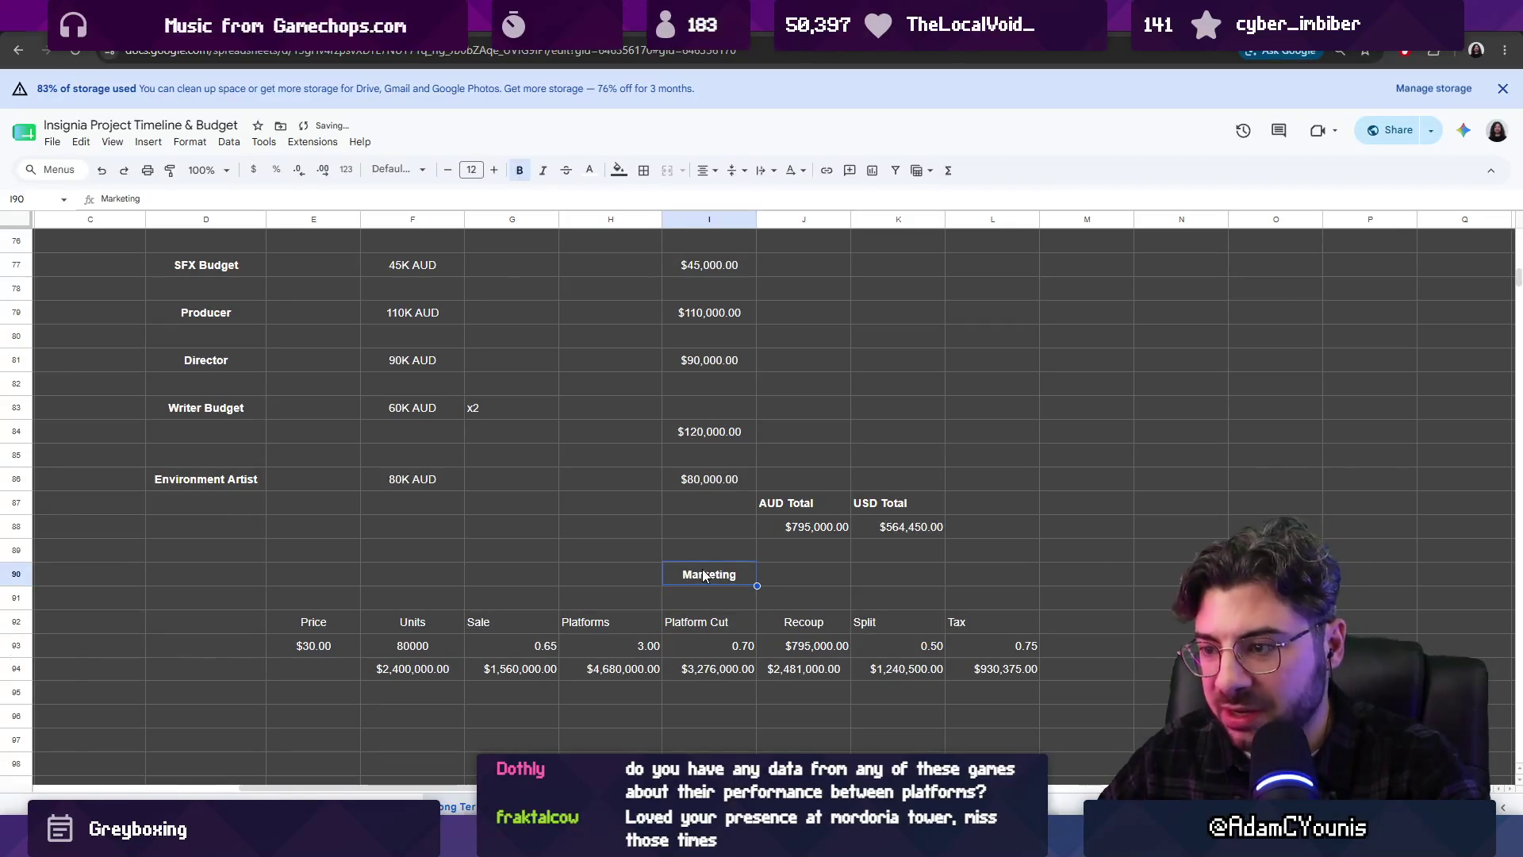
Step: Give Marketing the formula =MULTIPLY(J88,1.5), yielding $1,192,500.00
{"action": "left_click", "coordinate": [798, 531]}
{"action": "left_click", "coordinate": [809, 578]}
{"action": "key", "text": "ctrl+v"}
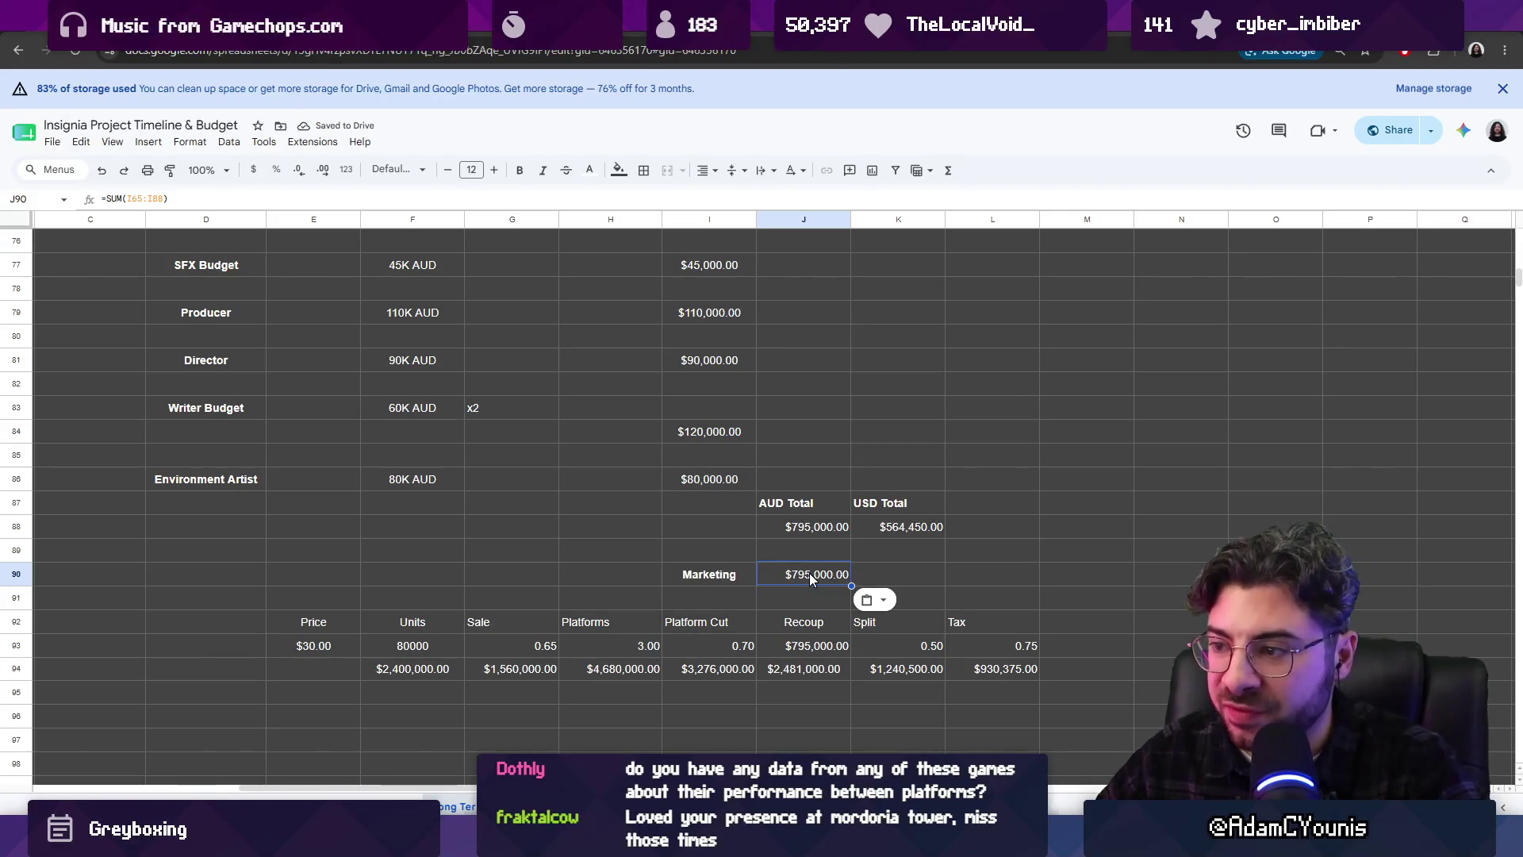
{"action": "double_click", "coordinate": [809, 574]}
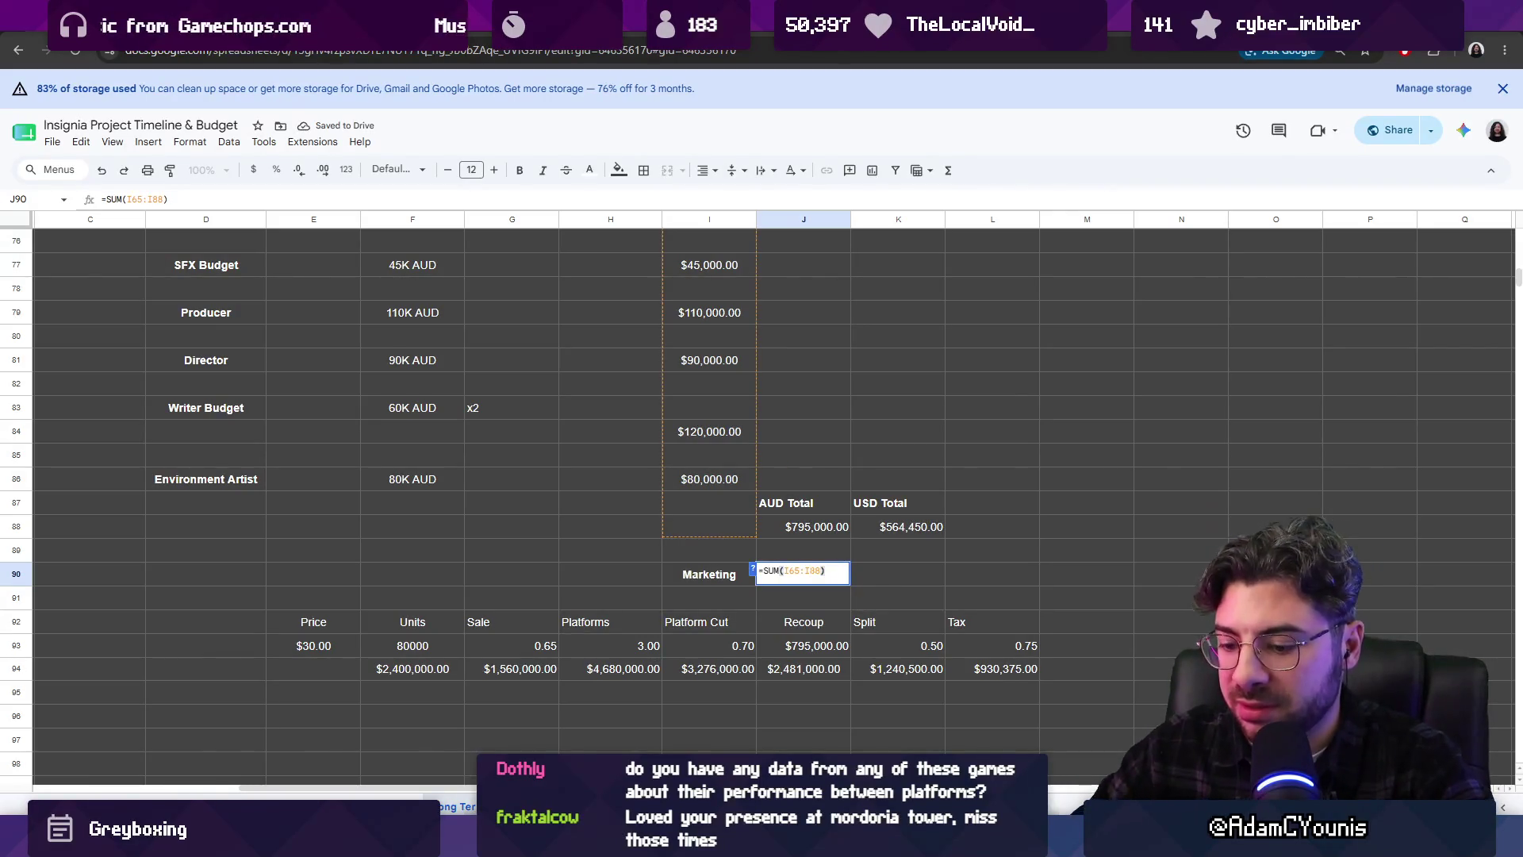
{"action": "key", "text": "ctrl+a"}
{"action": "type", "text": "=mu"}
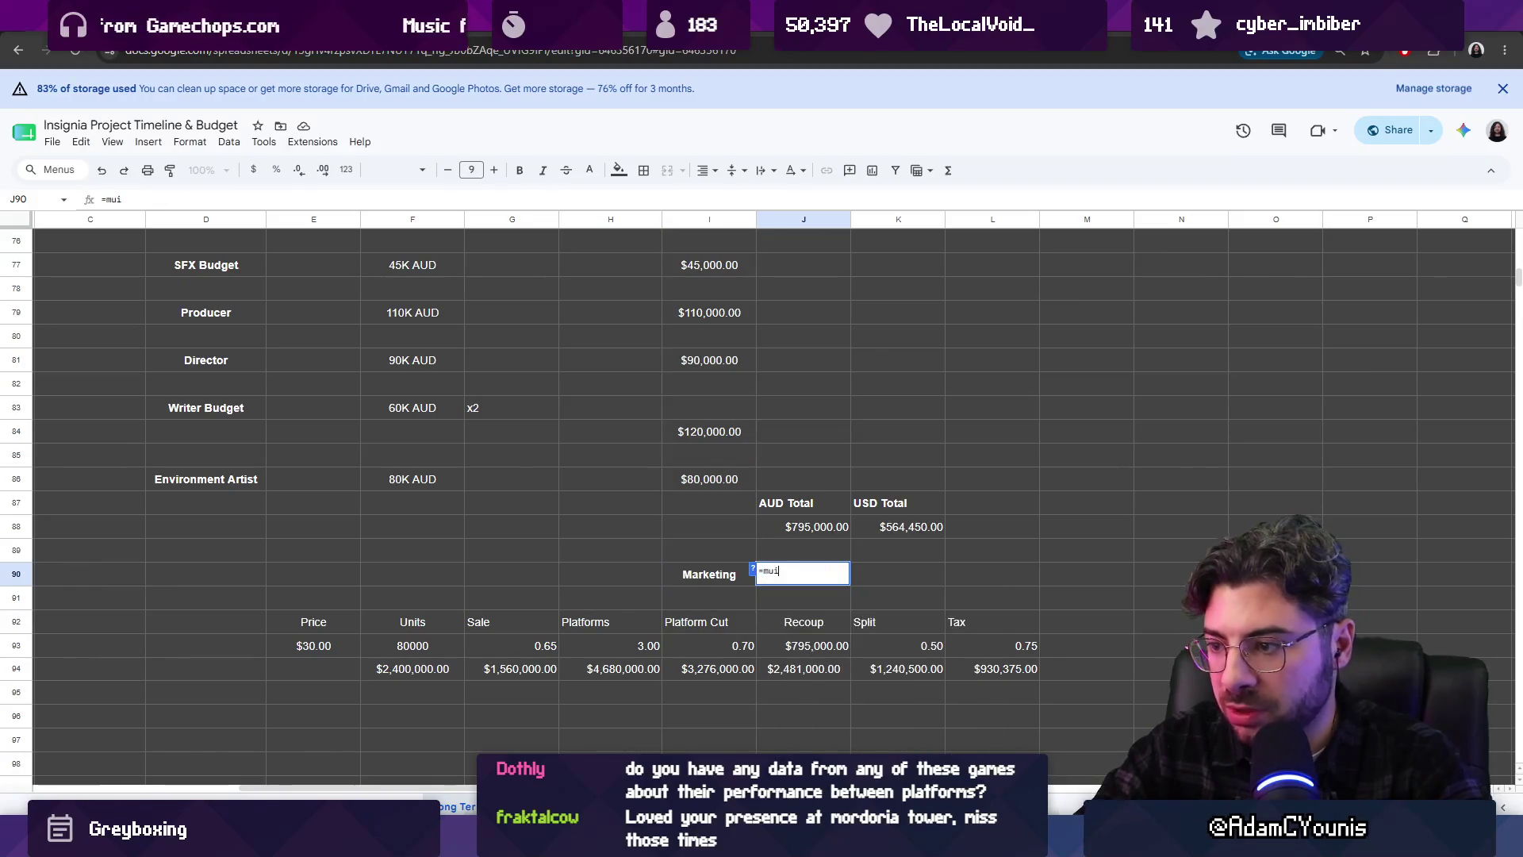
{"action": "type", "text": "l"}
{"action": "key", "text": "Tab"}
{"action": "type", "text": "J88,K88)"}
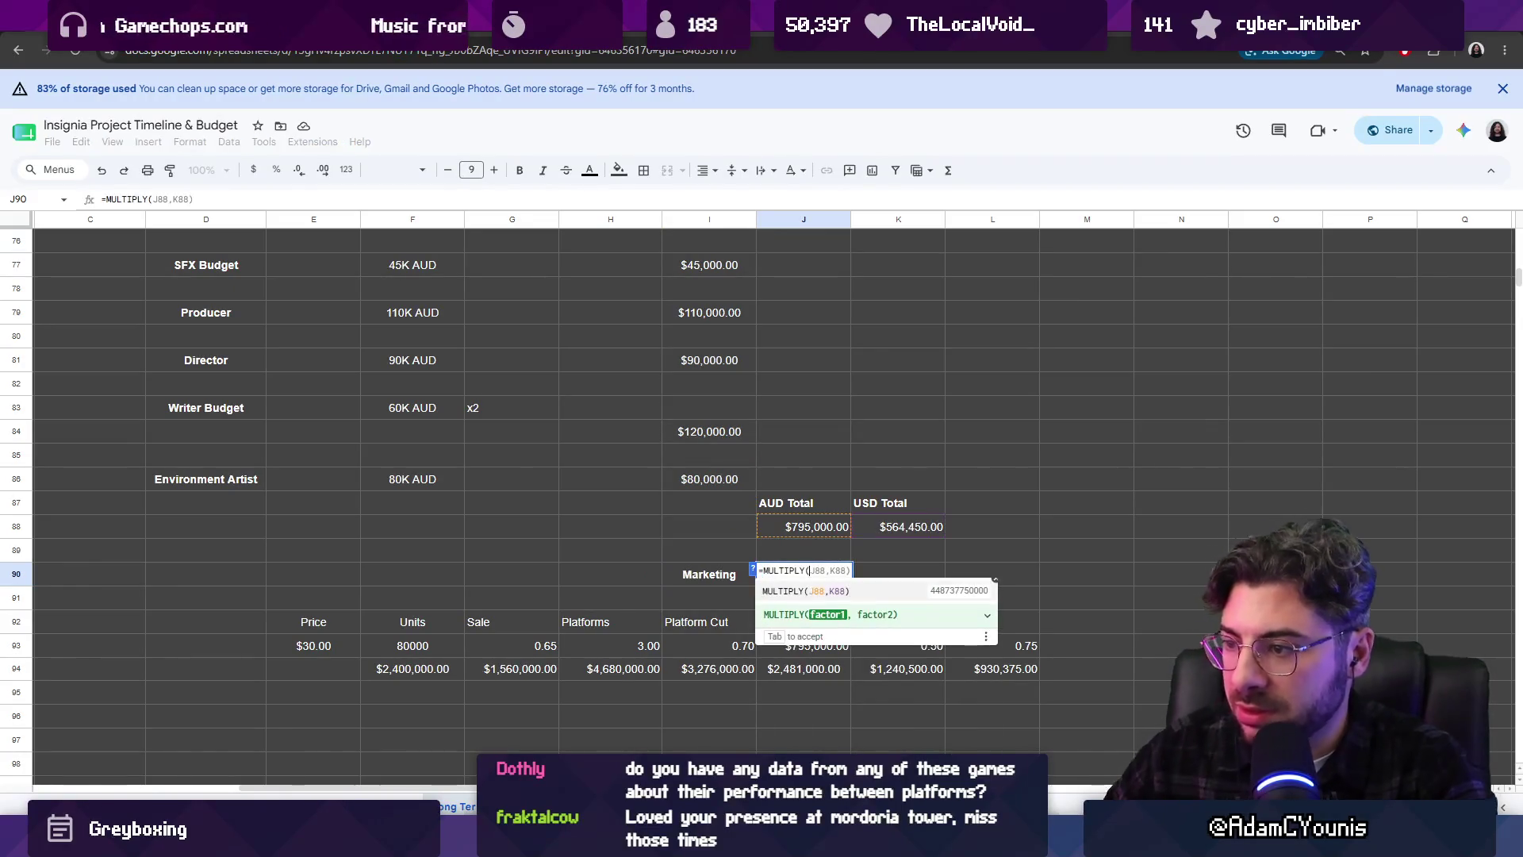
{"action": "key", "text": "BackSpace"}
{"action": "key", "text": "BackSpace"}
{"action": "key", "text": "BackSpace"}
{"action": "type", "text": "1.5)"}
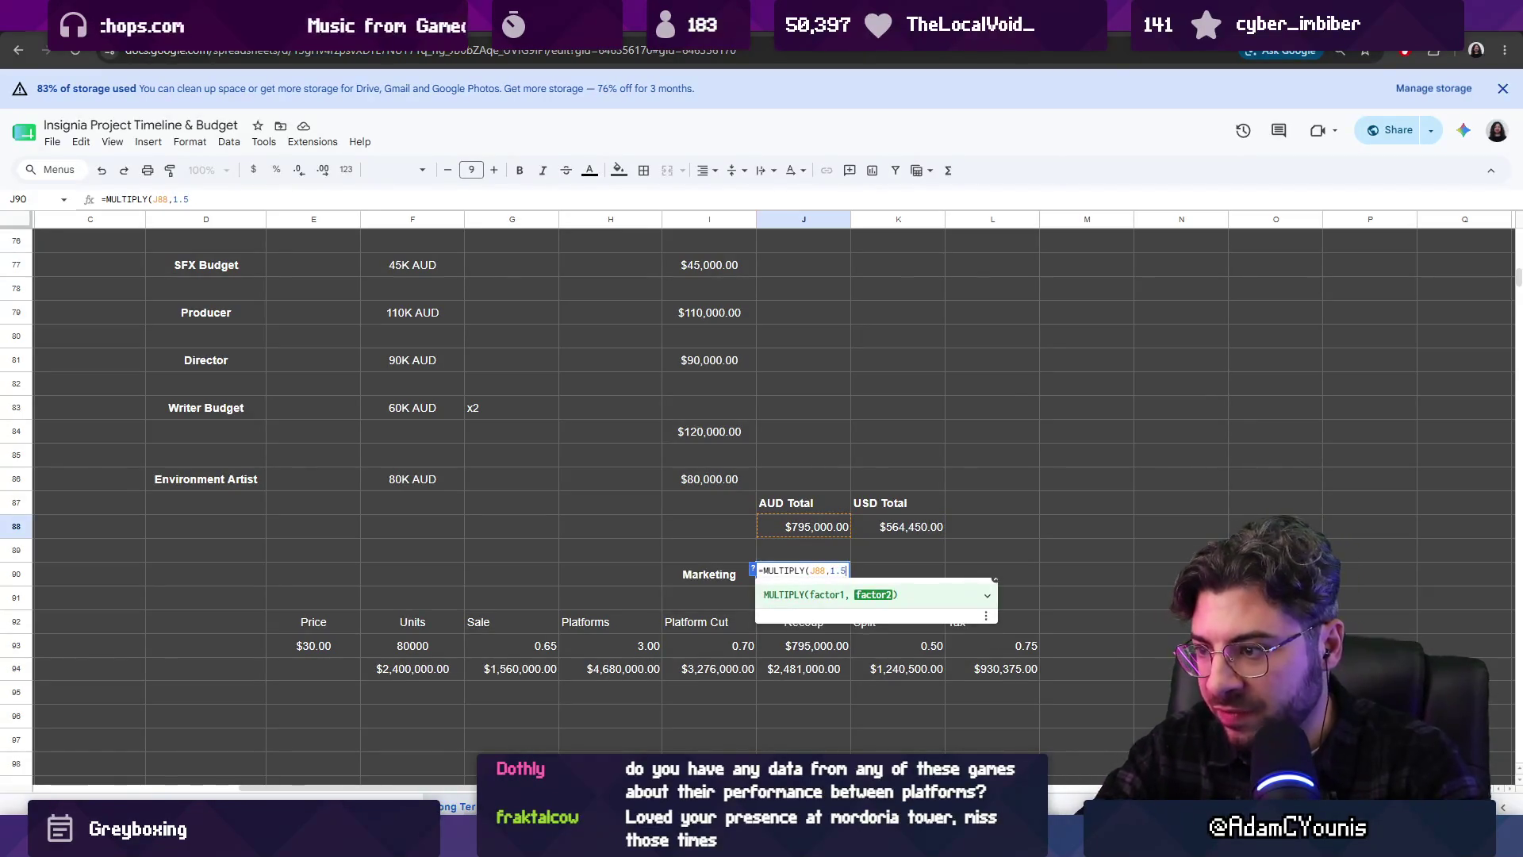
{"action": "key", "text": "Return"}
{"action": "left_click", "coordinate": [798, 644]}
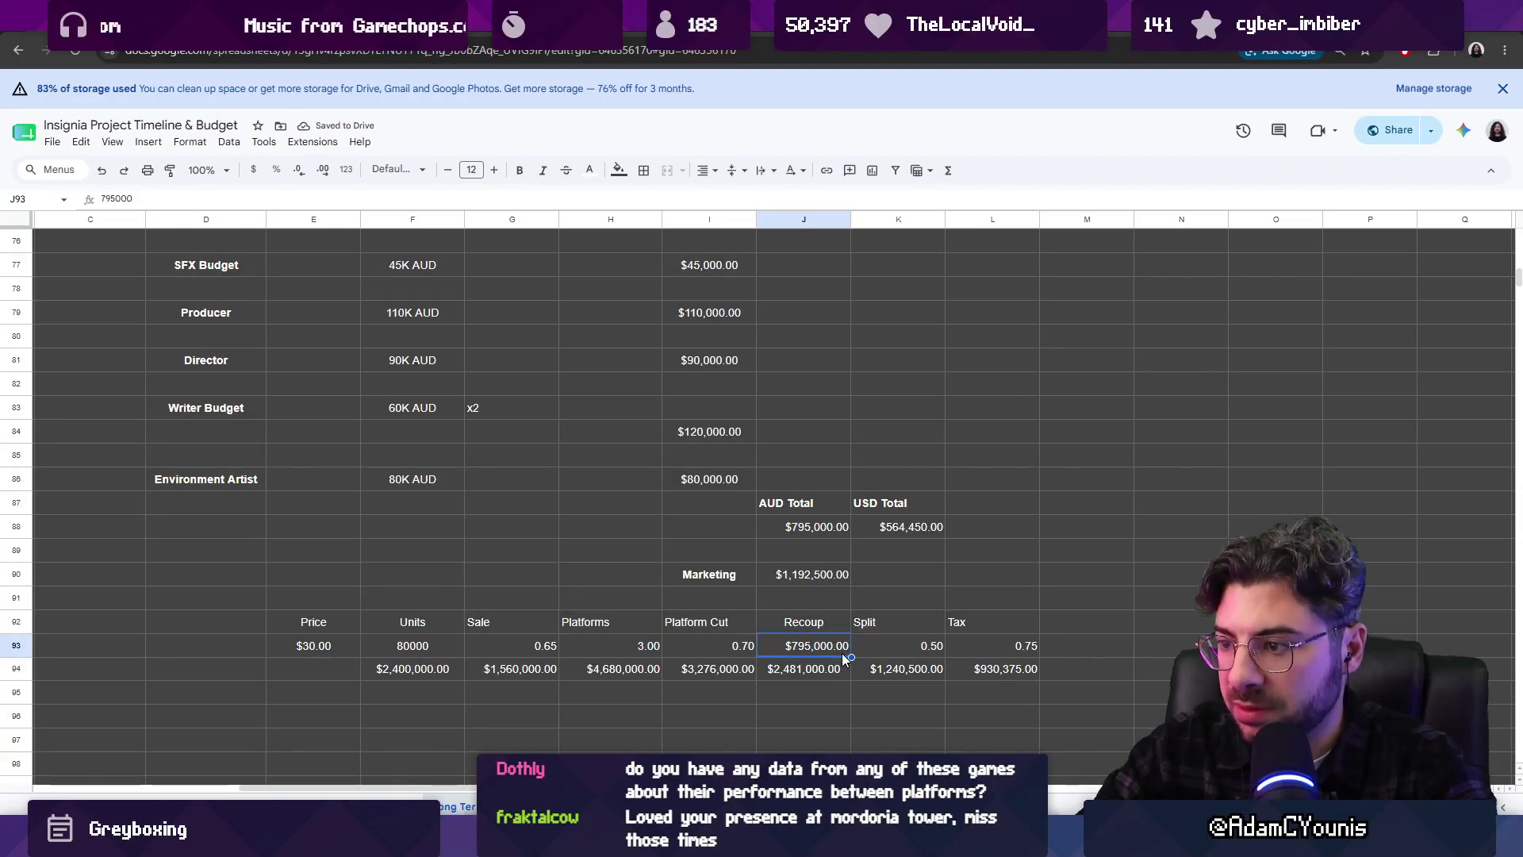
Step: Set Recoup in J93 to =J90 and verify J94's =MINUS(I94,J93) result
{"action": "type", "text": "="}
{"action": "left_click", "coordinate": [796, 574]}
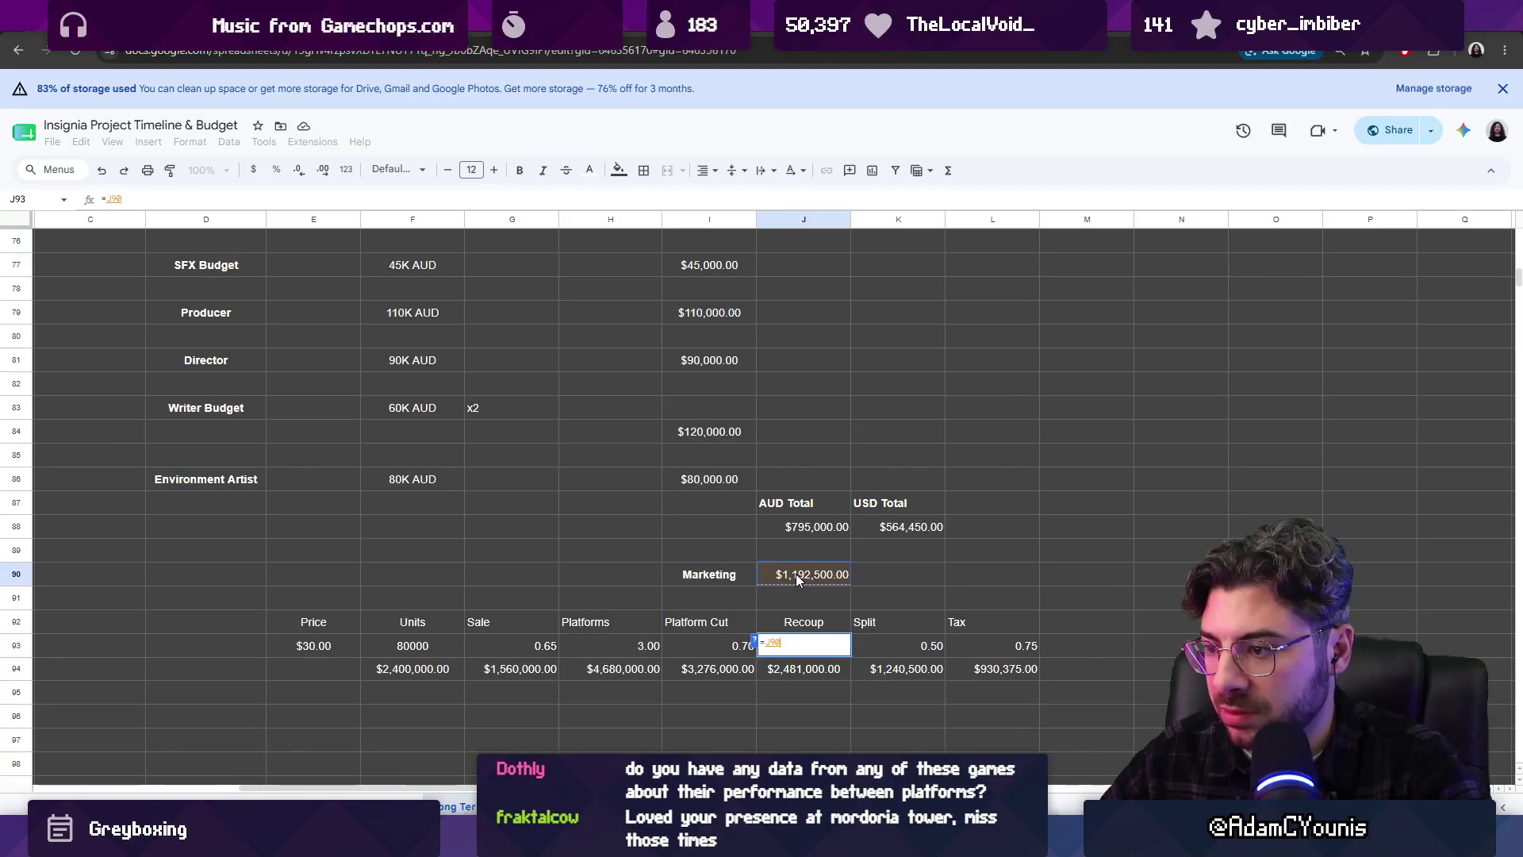
{"action": "key", "text": "Return"}
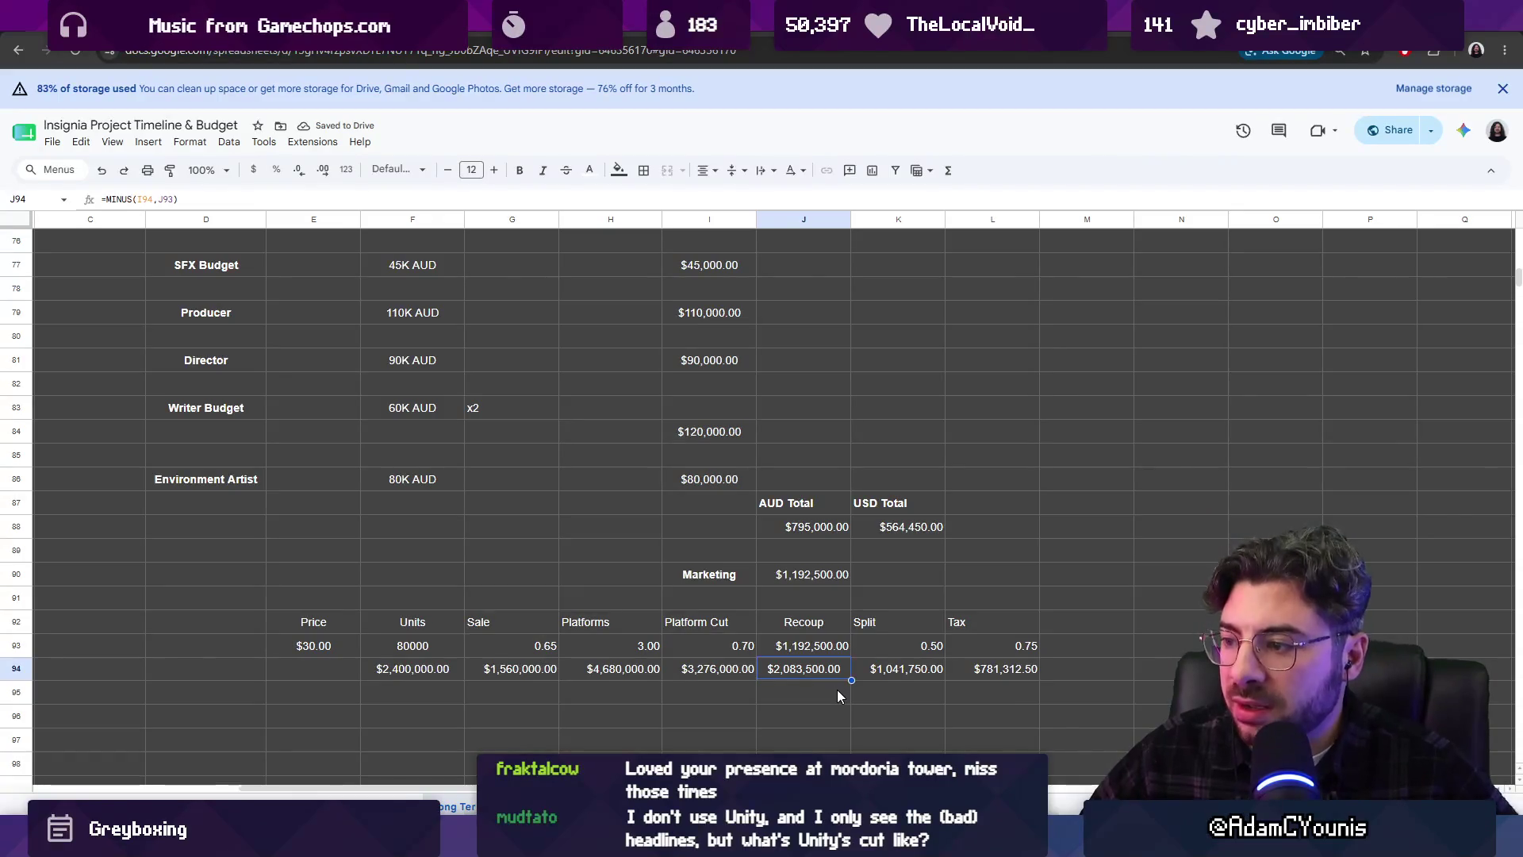
{"action": "left_click", "coordinate": [796, 647]}
{"action": "key", "text": "Return"}
{"action": "key", "text": "Return"}
{"action": "key", "text": "Return"}
{"action": "left_click", "coordinate": [887, 668]}
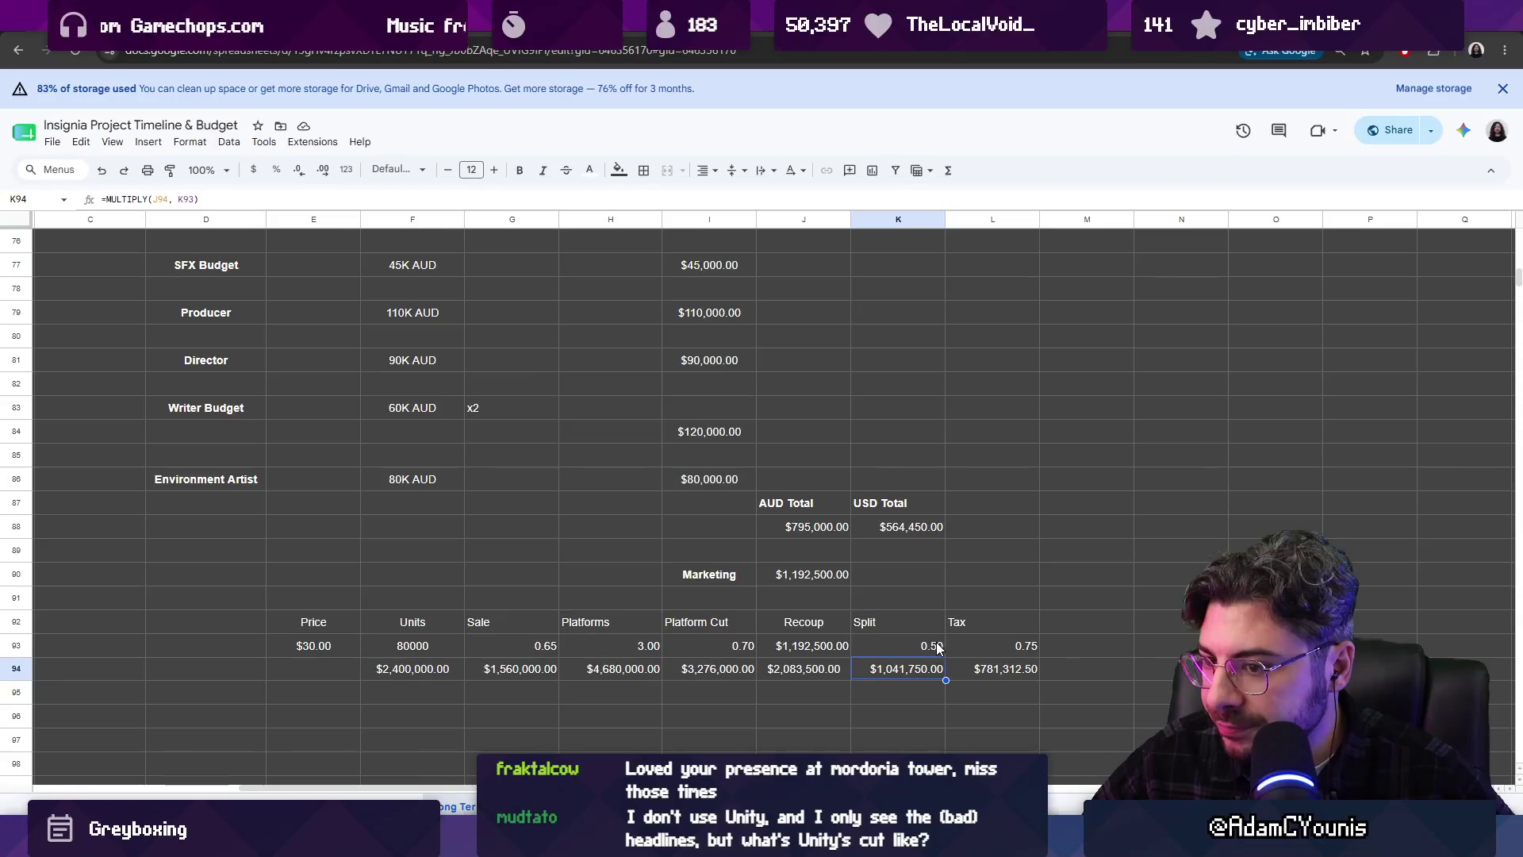
{"action": "double_click", "coordinate": [609, 651]}
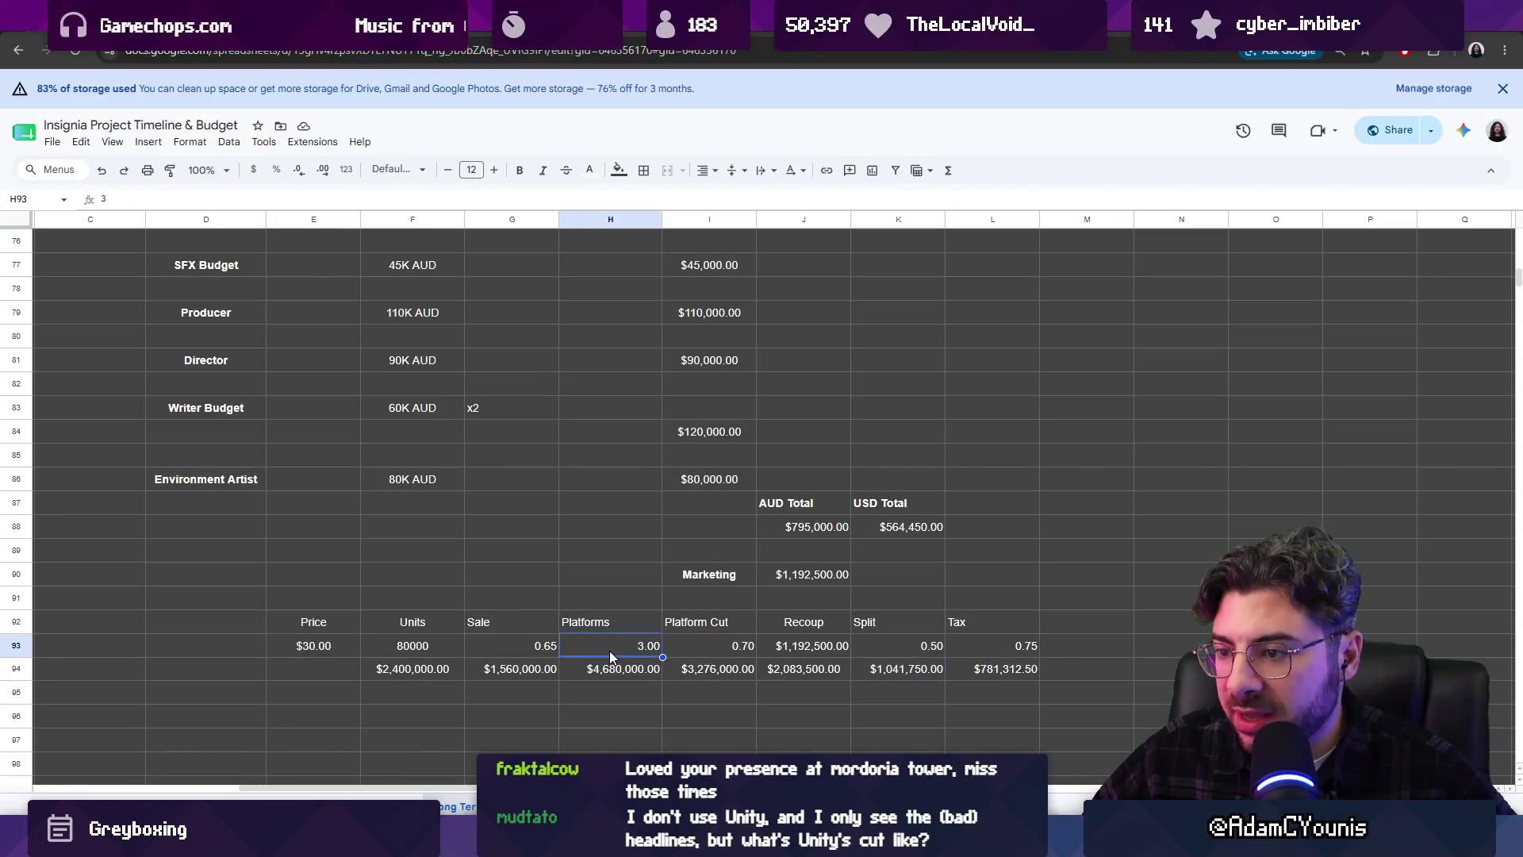
{"action": "key", "text": "BackSpace"}
{"action": "type", "text": "2"}
{"action": "key", "text": "Return"}
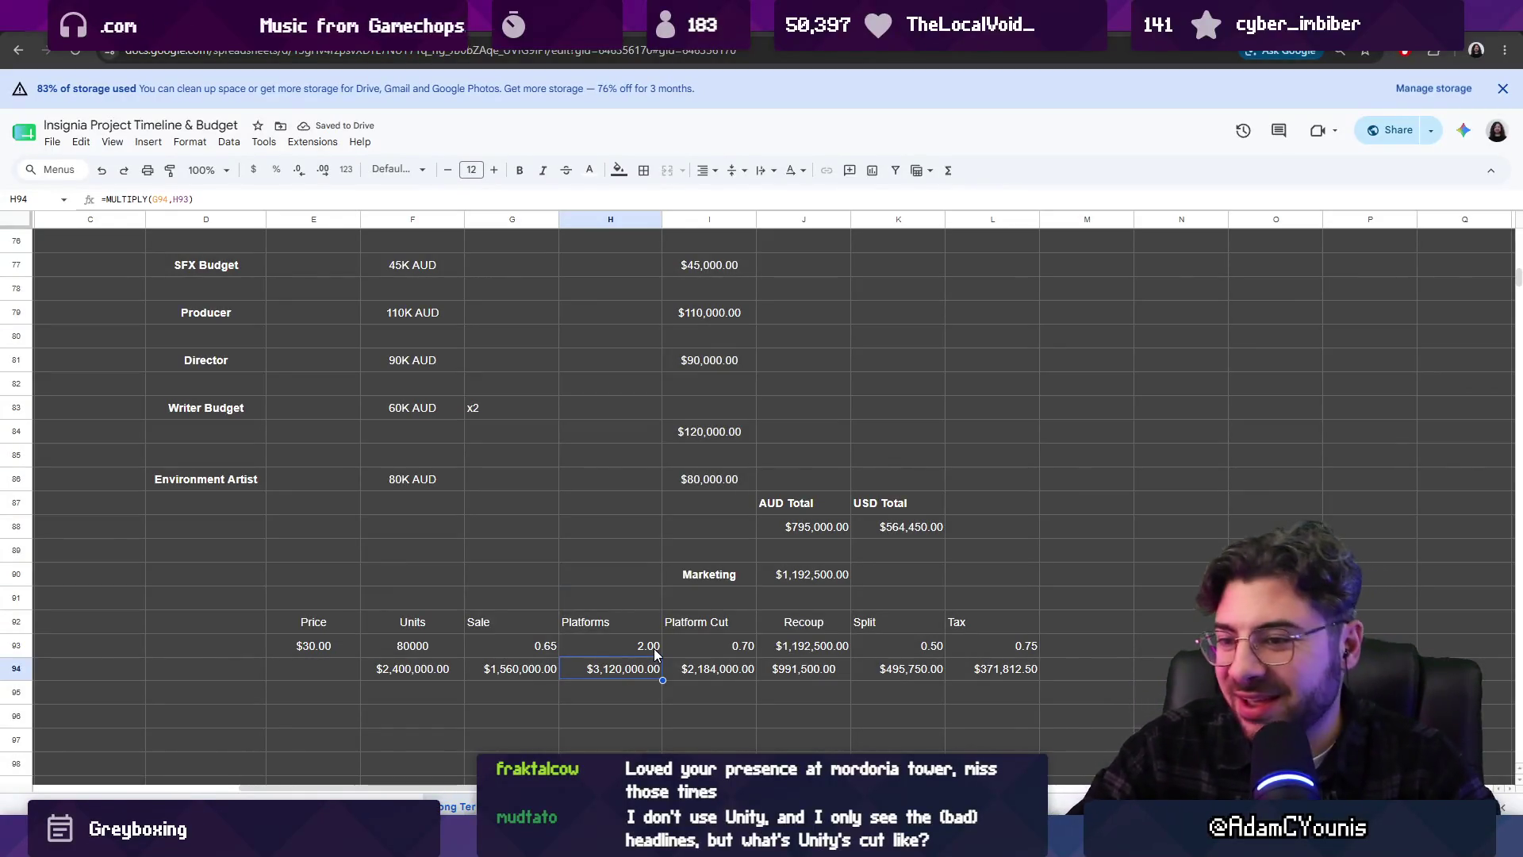
{"action": "left_click", "coordinate": [411, 651]}
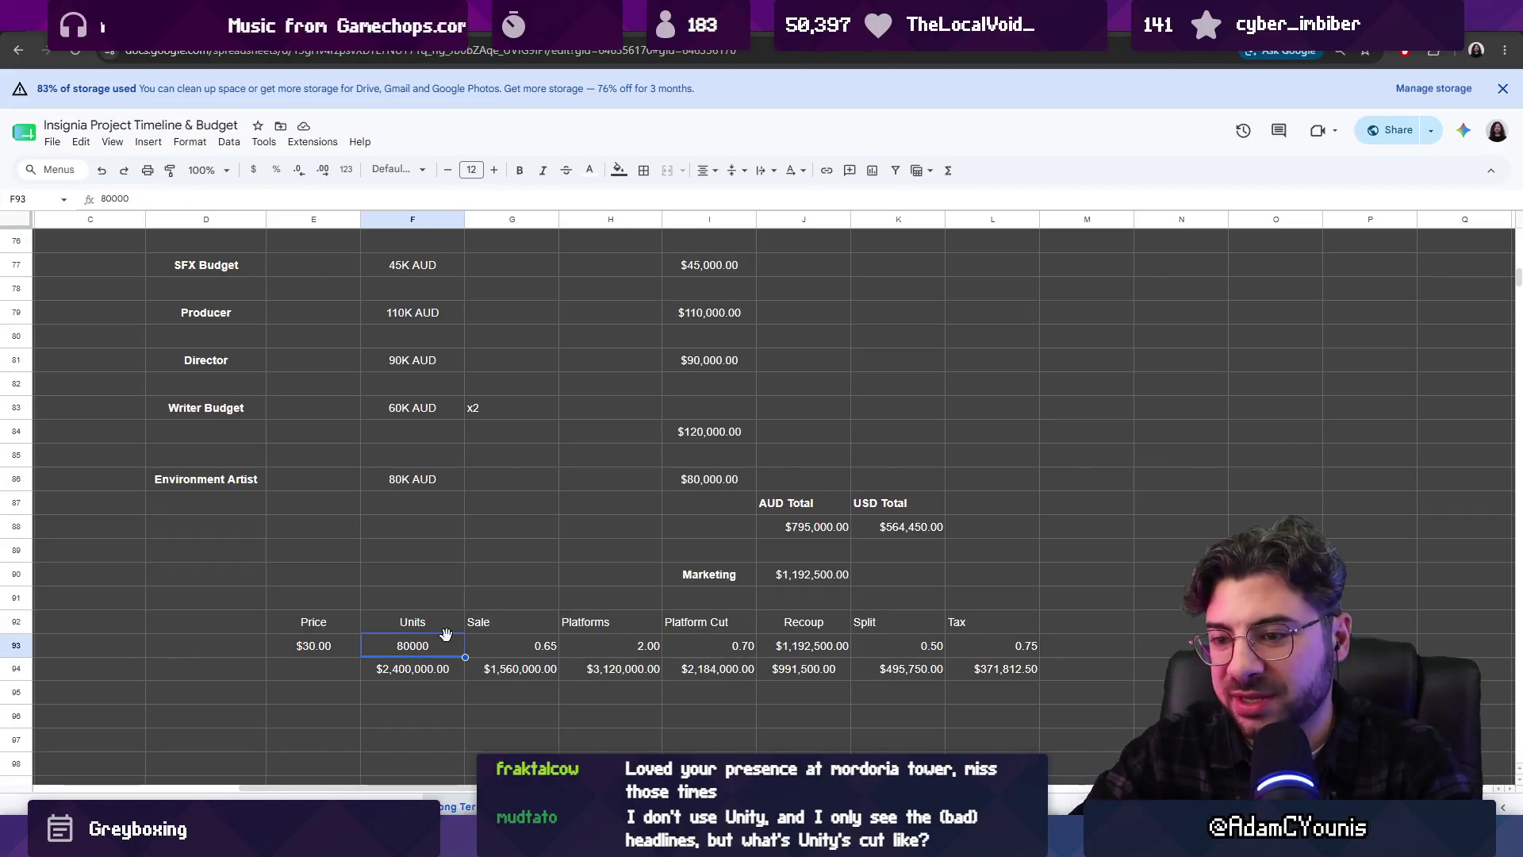
{"action": "type", "text": "10"}
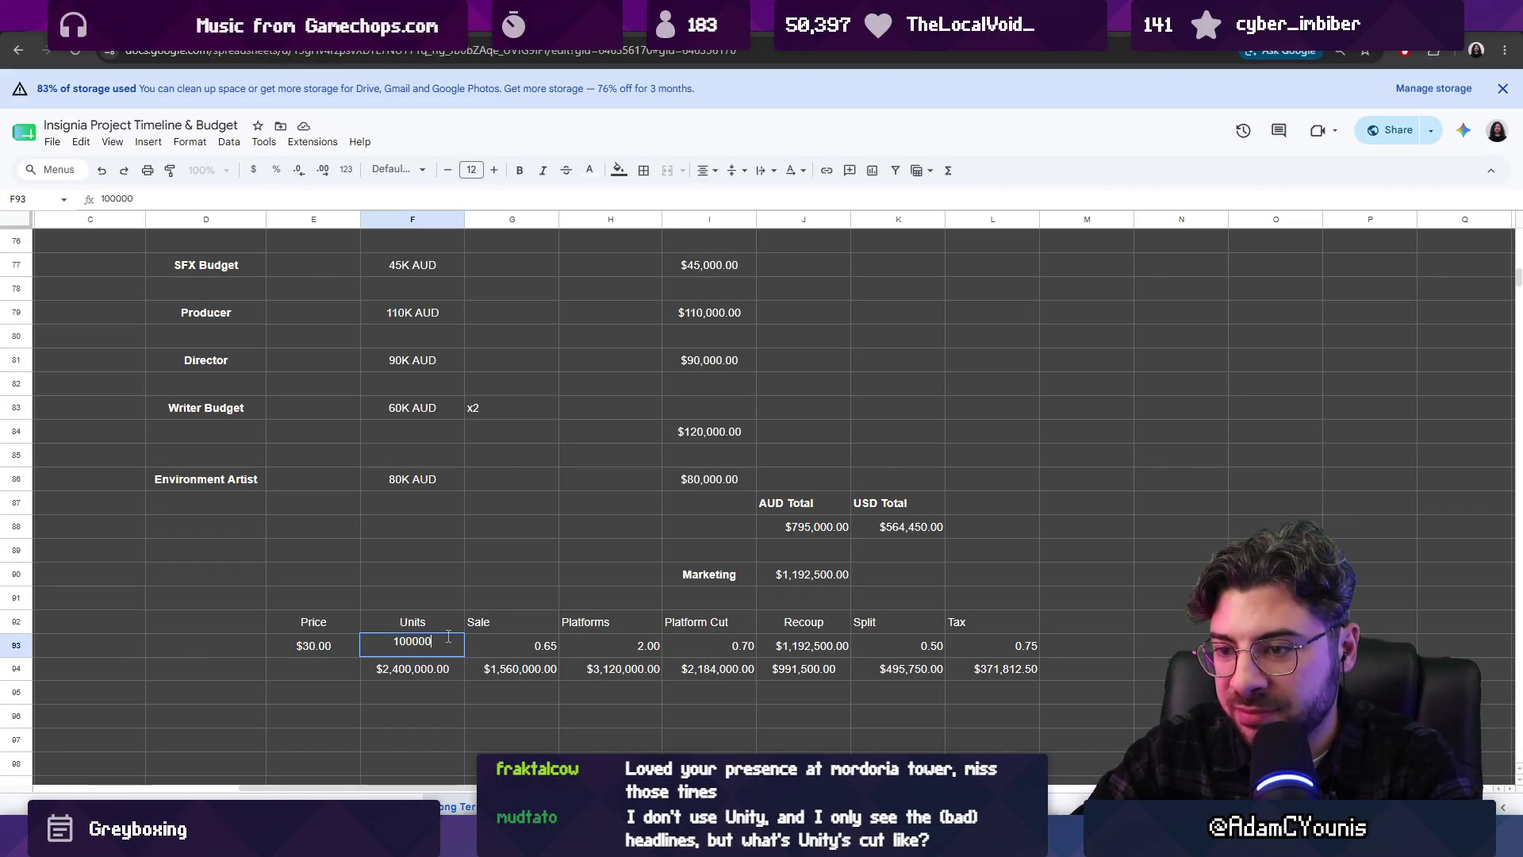
{"action": "key", "text": "Return"}
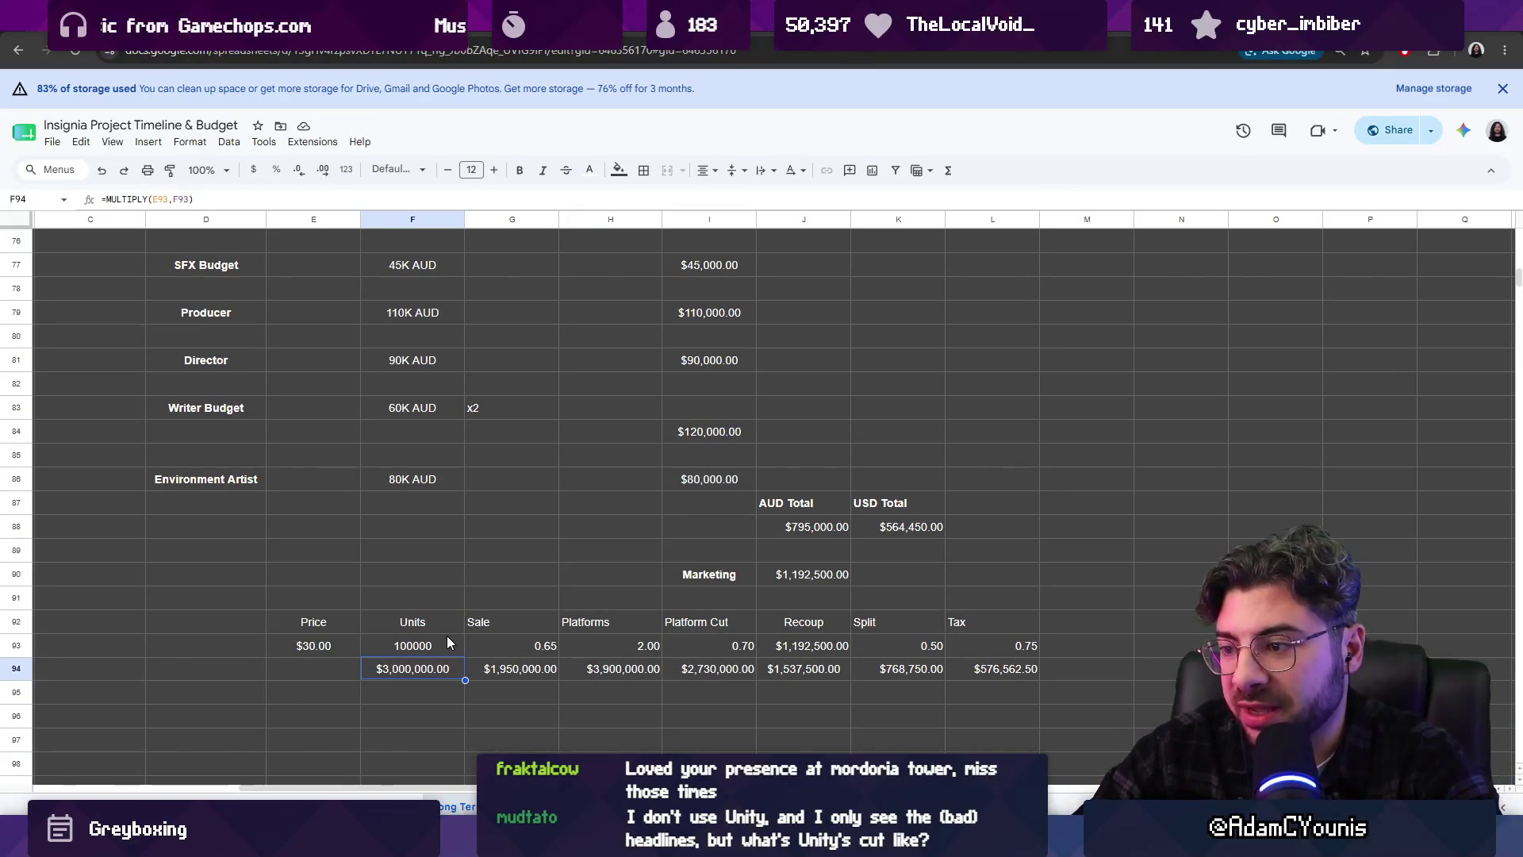
{"action": "left_click", "coordinate": [803, 533]}
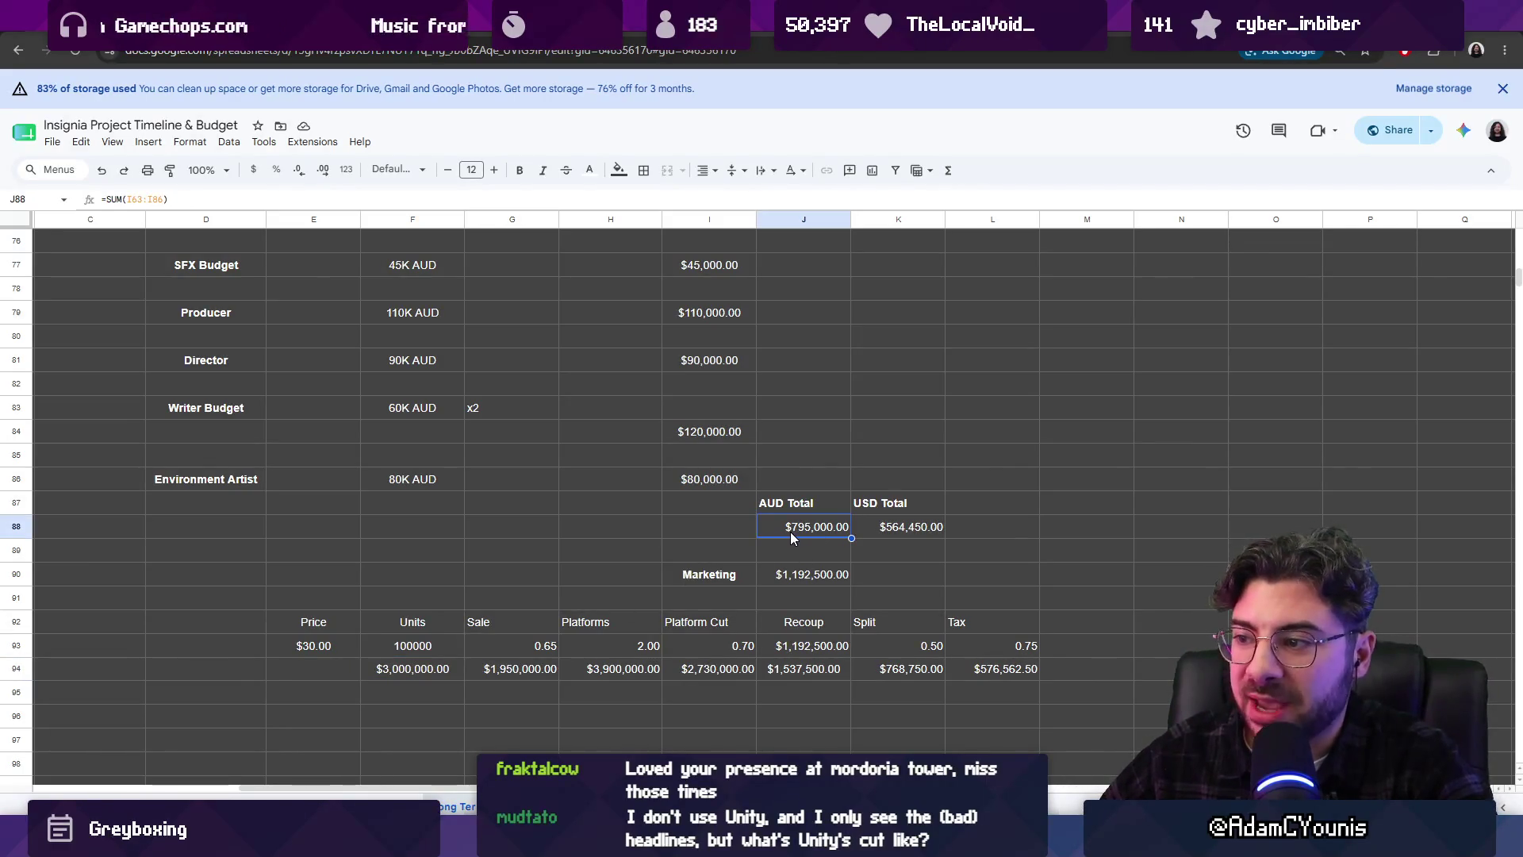
{"action": "left_click", "coordinate": [870, 534]}
{"action": "left_click", "coordinate": [794, 529]}
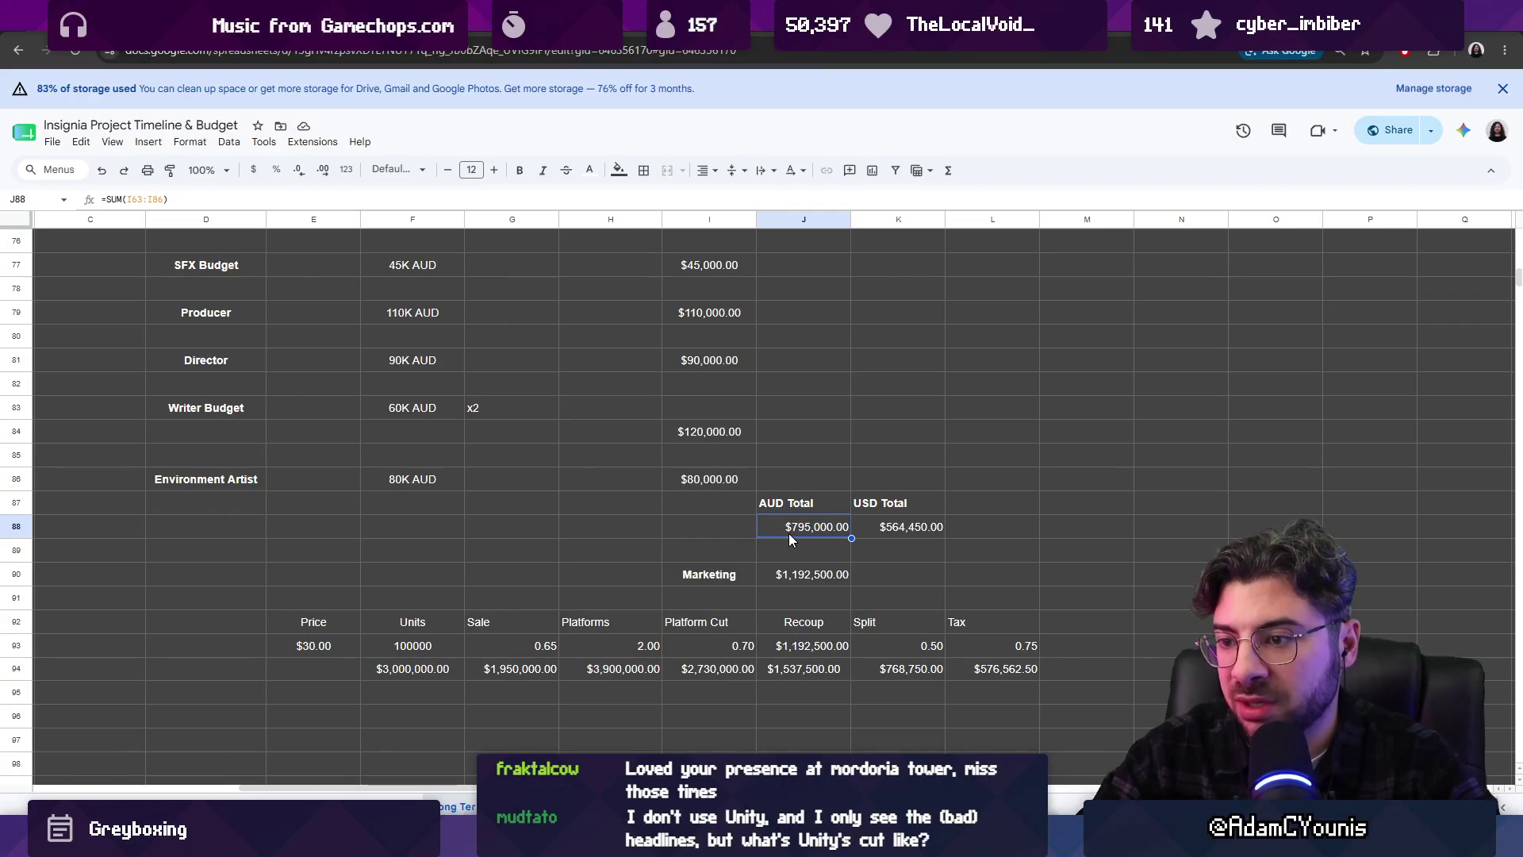
{"action": "left_click", "coordinate": [515, 646]}
{"action": "left_click", "coordinate": [627, 646]}
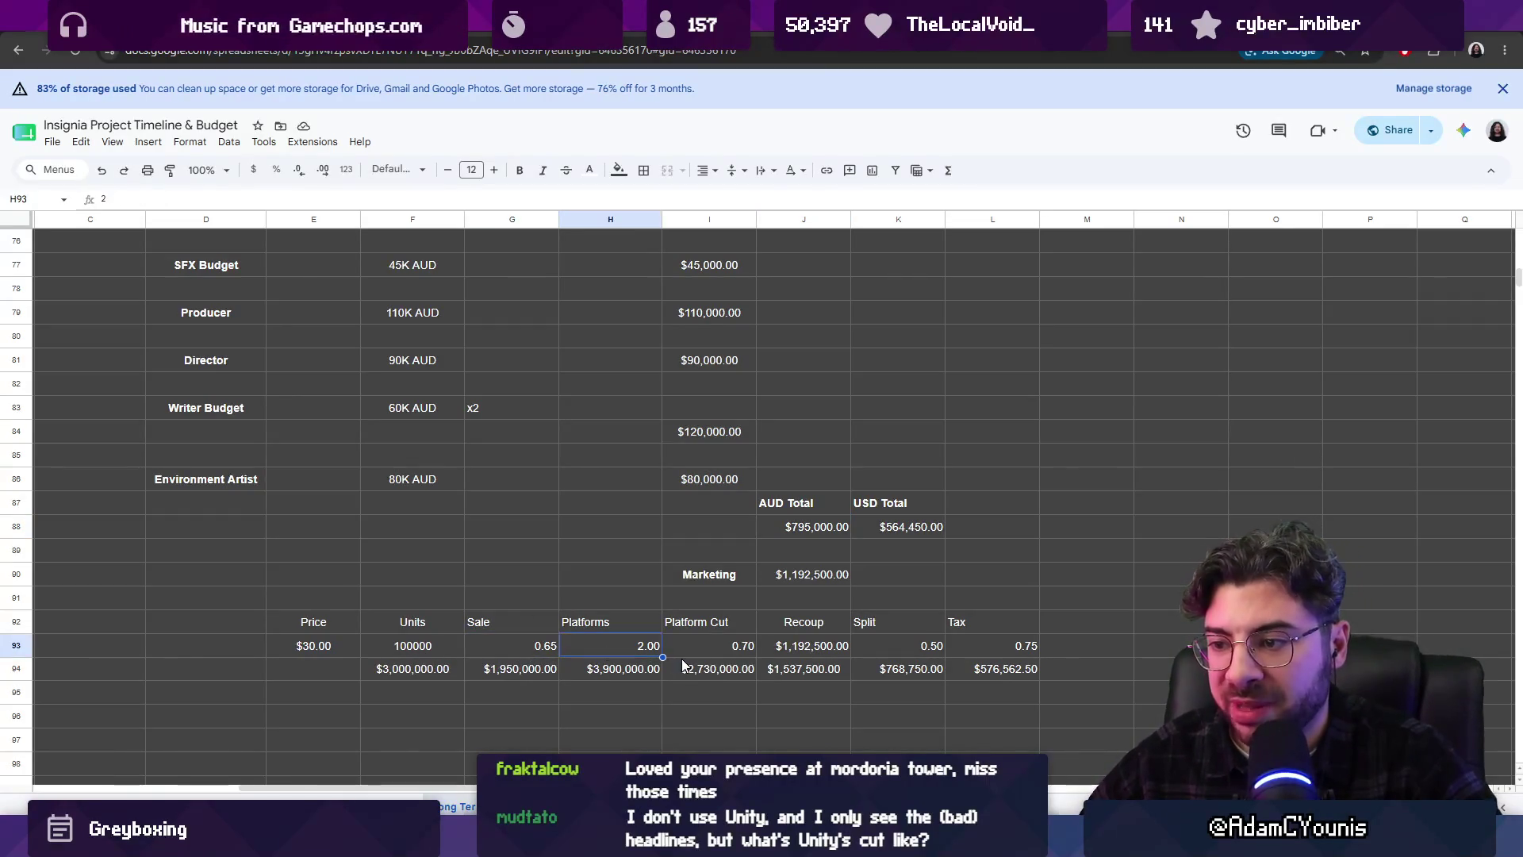
Step: Enter 3 as the Platforms count in H93, raising the after-tax result to $1,088,437.50
{"action": "type", "text": "3"}
{"action": "key", "text": "Return"}
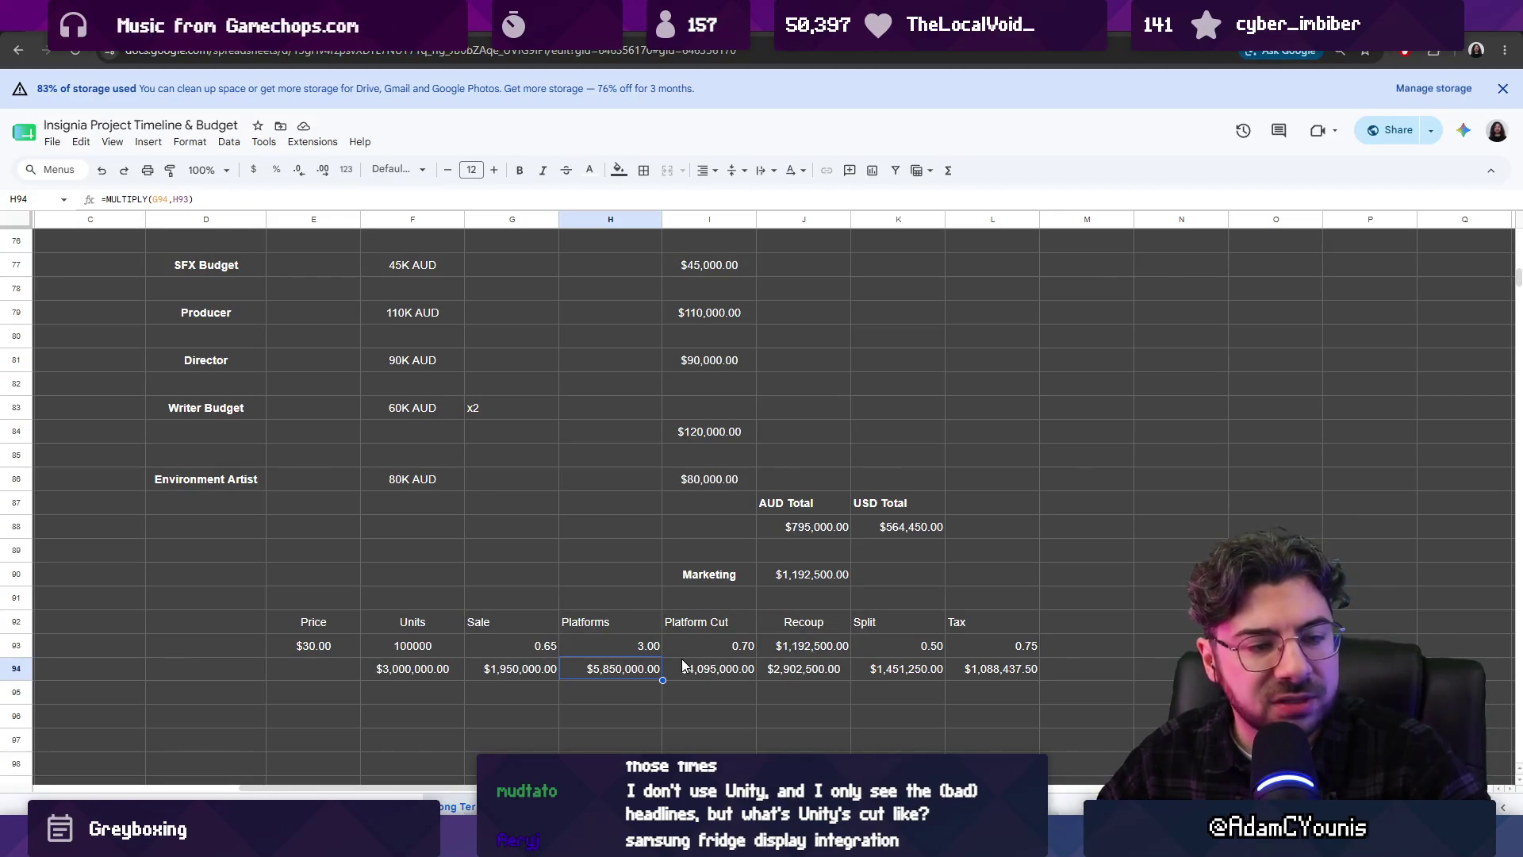
Step: Bold the recoup table's header labels in E92:L92, Price through Tax
{"action": "left_click_drag", "start_coordinate": [317, 622], "coordinate": [983, 619]}
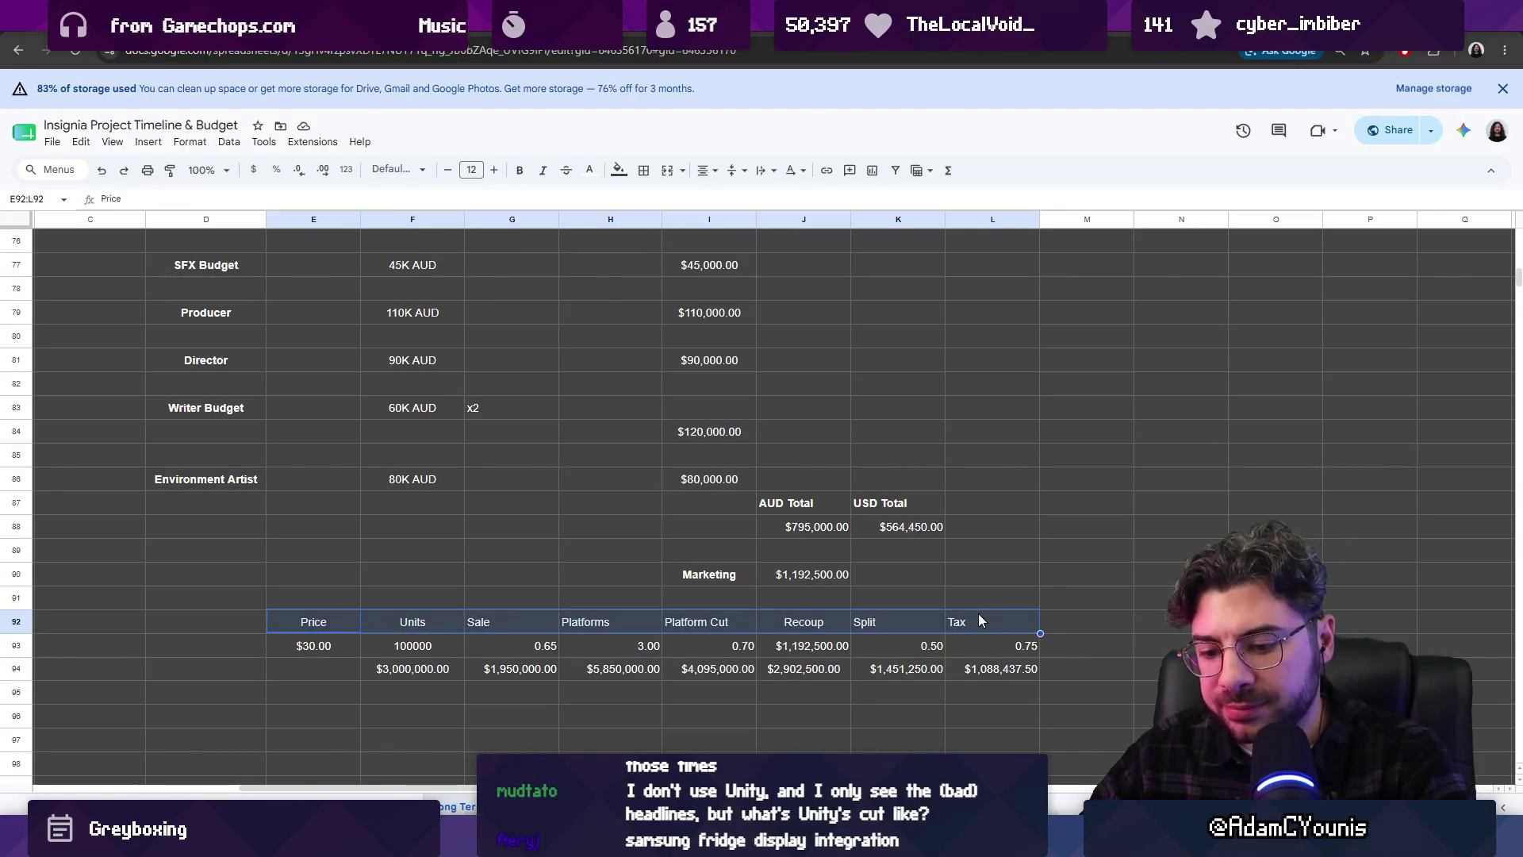
{"action": "key", "text": "ctrl+b"}
{"action": "left_click", "coordinate": [649, 582]}
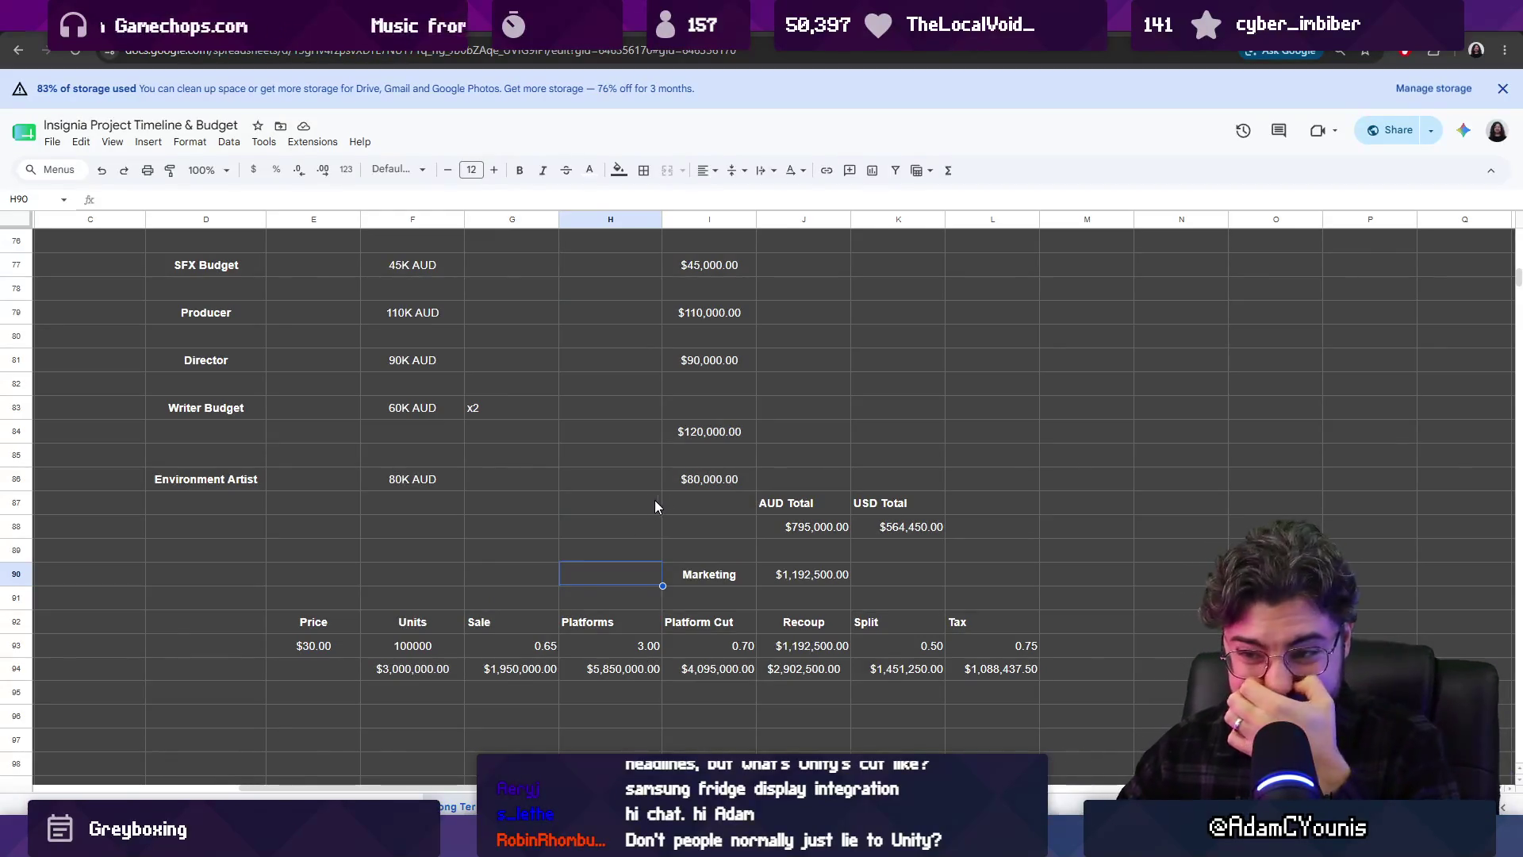
{"action": "scroll", "coordinate": [619, 520], "scroll_direction": "down", "scroll_amount": 2}
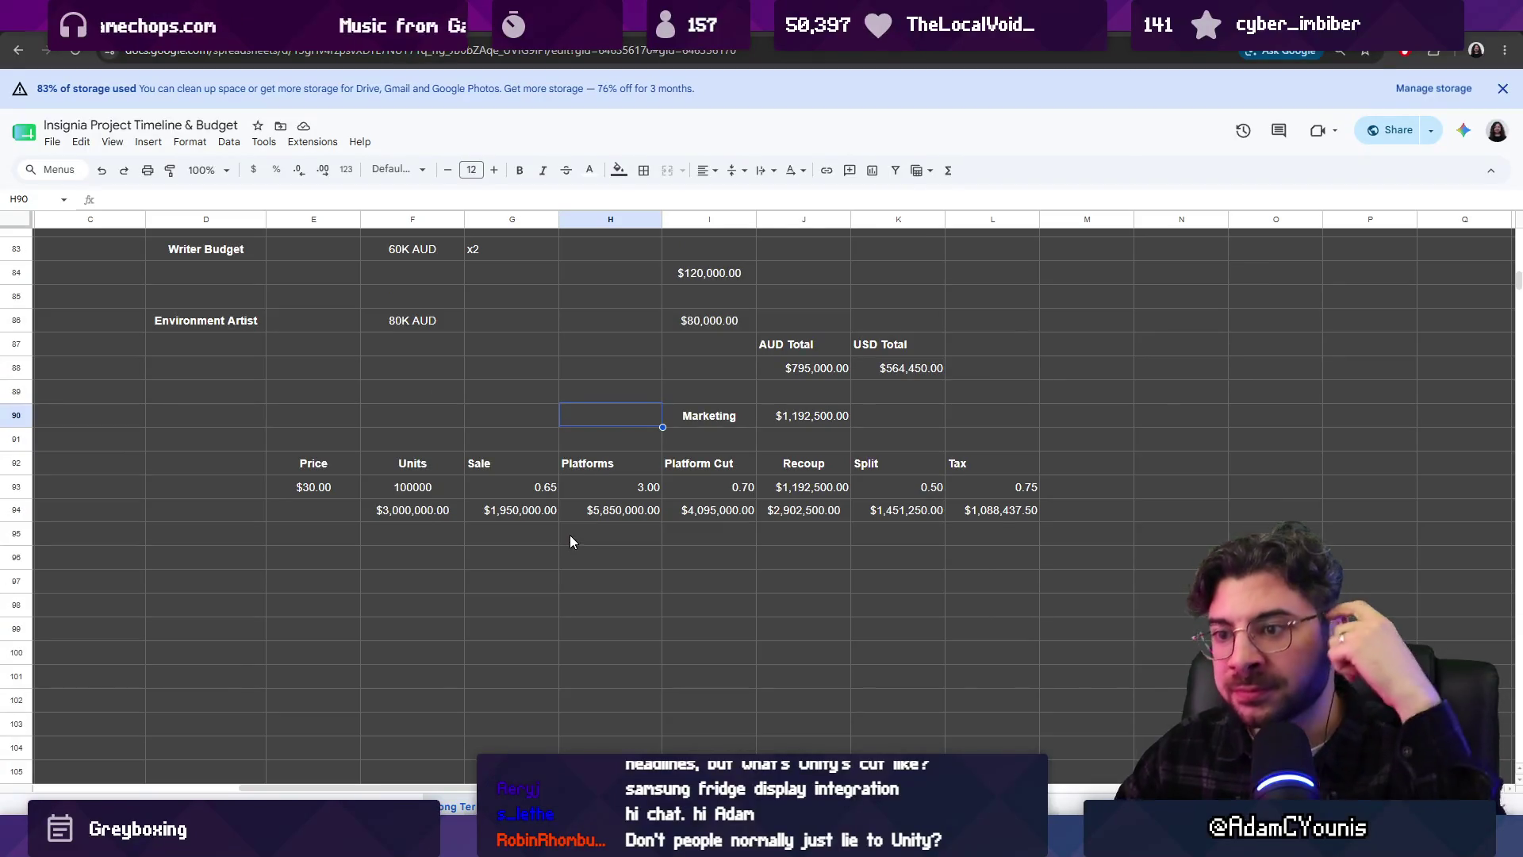
{"action": "left_click_drag", "start_coordinate": [319, 480], "coordinate": [736, 494]}
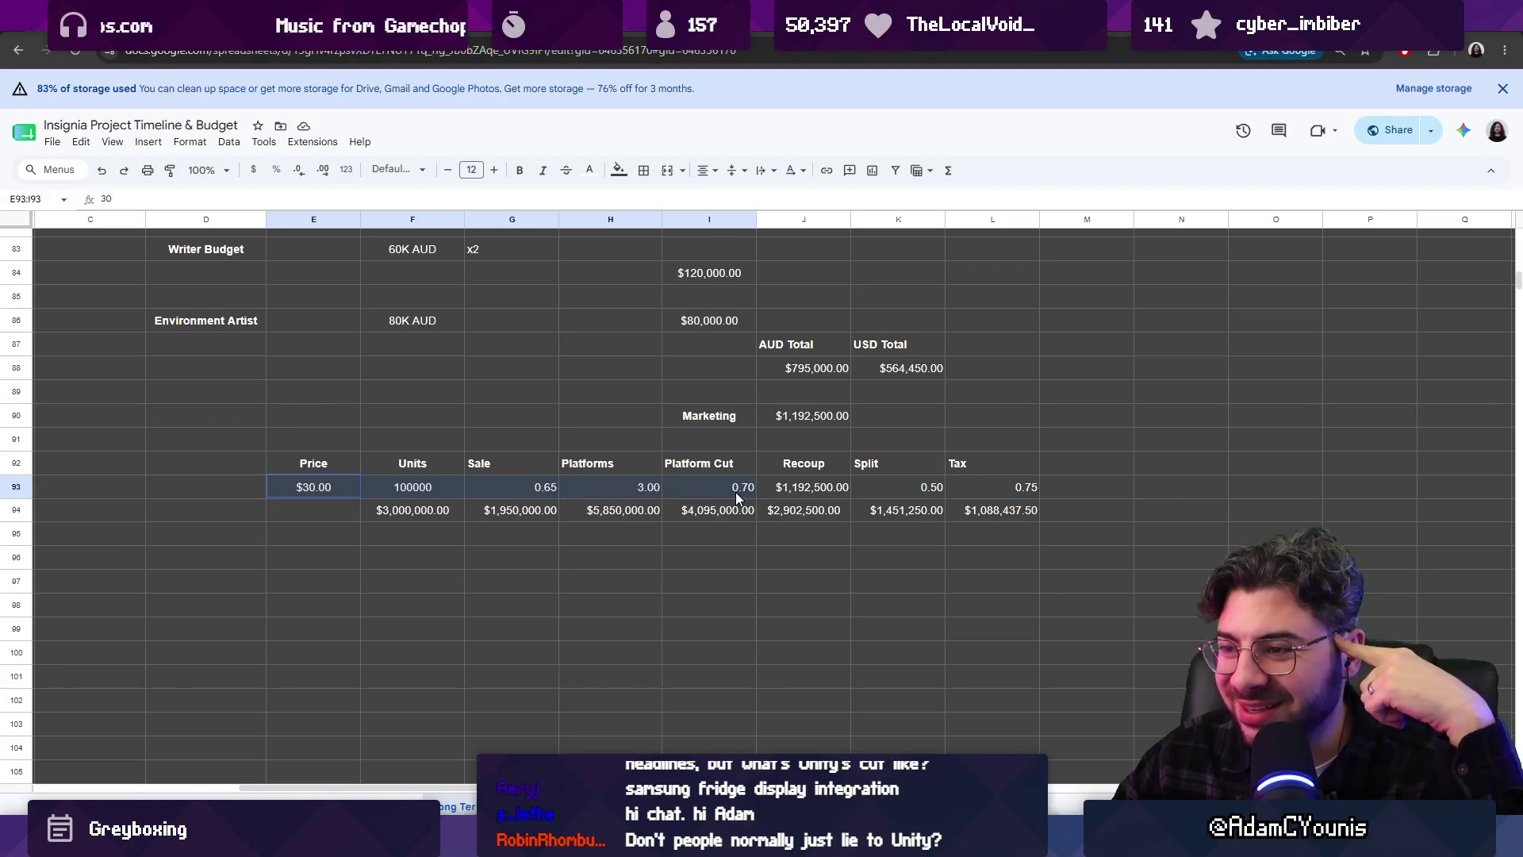
Step: Inspect the Split value and the calculated totals in row 94, including Platform Cut
{"action": "left_click", "coordinate": [928, 490]}
{"action": "left_click", "coordinate": [1001, 511]}
{"action": "left_click", "coordinate": [901, 512]}
{"action": "left_click", "coordinate": [804, 510]}
{"action": "left_click", "coordinate": [704, 510]}
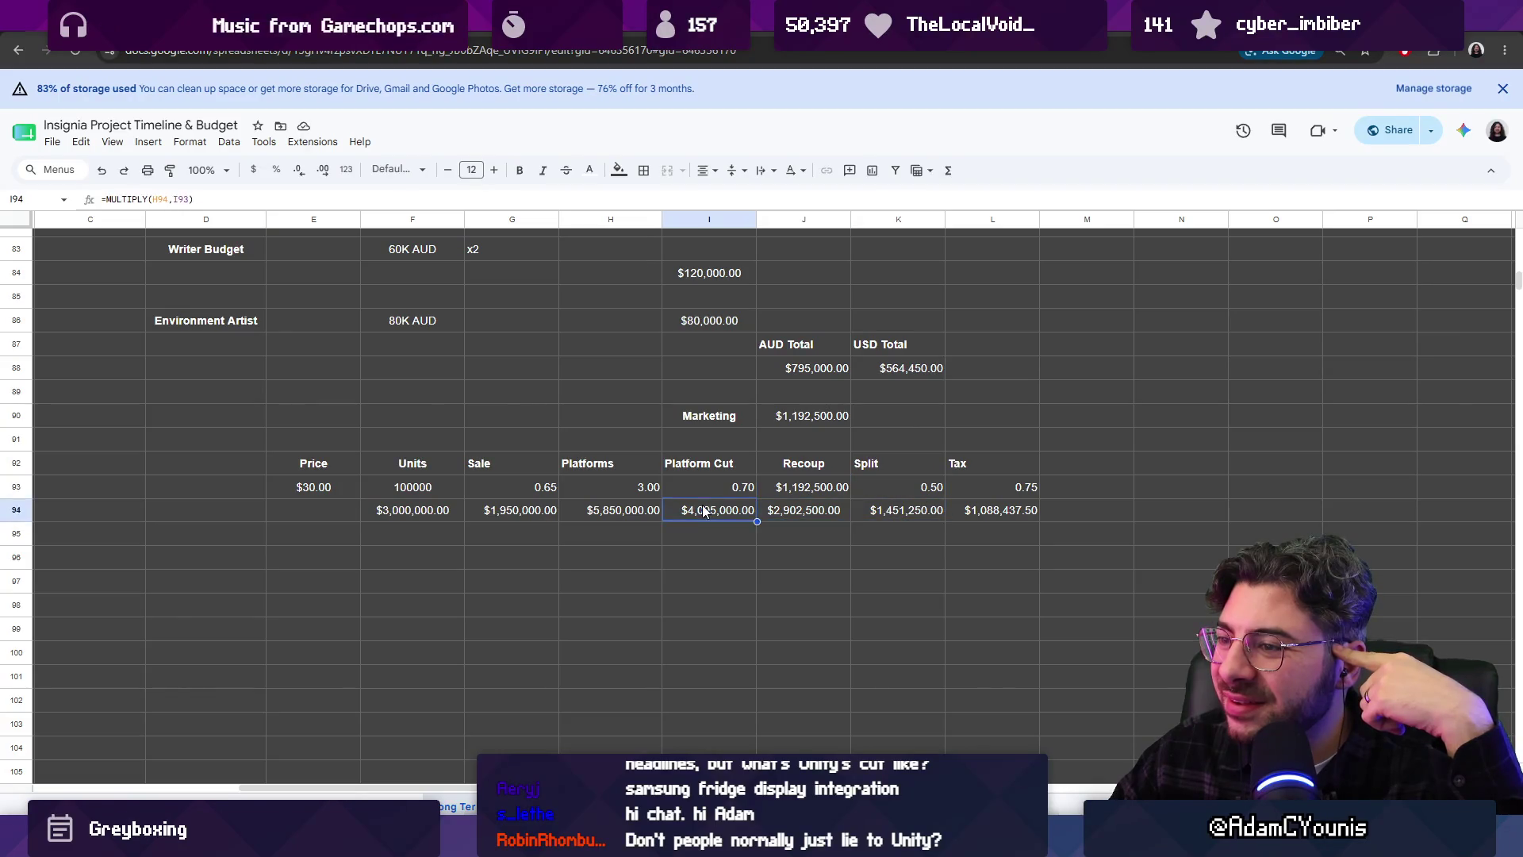
Step: Review the recoup inputs back to the Price value
{"action": "left_click", "coordinate": [625, 510]}
{"action": "left_click", "coordinate": [630, 485]}
{"action": "left_click", "coordinate": [511, 490]}
{"action": "left_click", "coordinate": [507, 510]}
{"action": "left_click", "coordinate": [421, 511]}
{"action": "left_click", "coordinate": [412, 490]}
{"action": "left_click", "coordinate": [379, 493]}
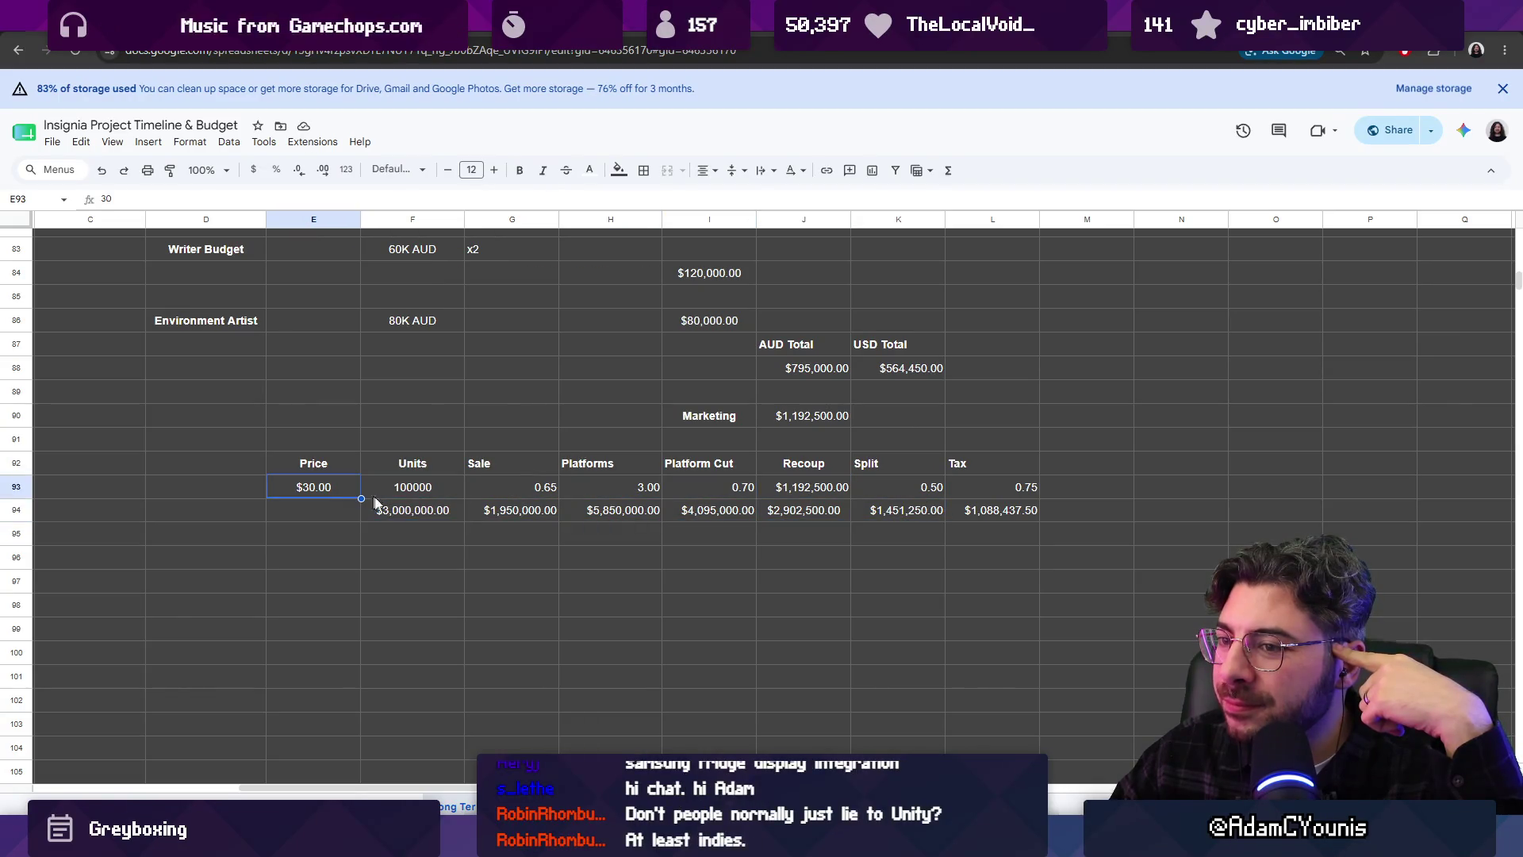
{"action": "scroll", "coordinate": [620, 561], "scroll_direction": "up", "scroll_amount": 2}
{"action": "scroll", "coordinate": [618, 560], "scroll_direction": "down", "scroll_amount": 2}
Step: Rename the Units header in F92 to 'Units per Platform'
{"action": "left_click", "coordinate": [422, 488]}
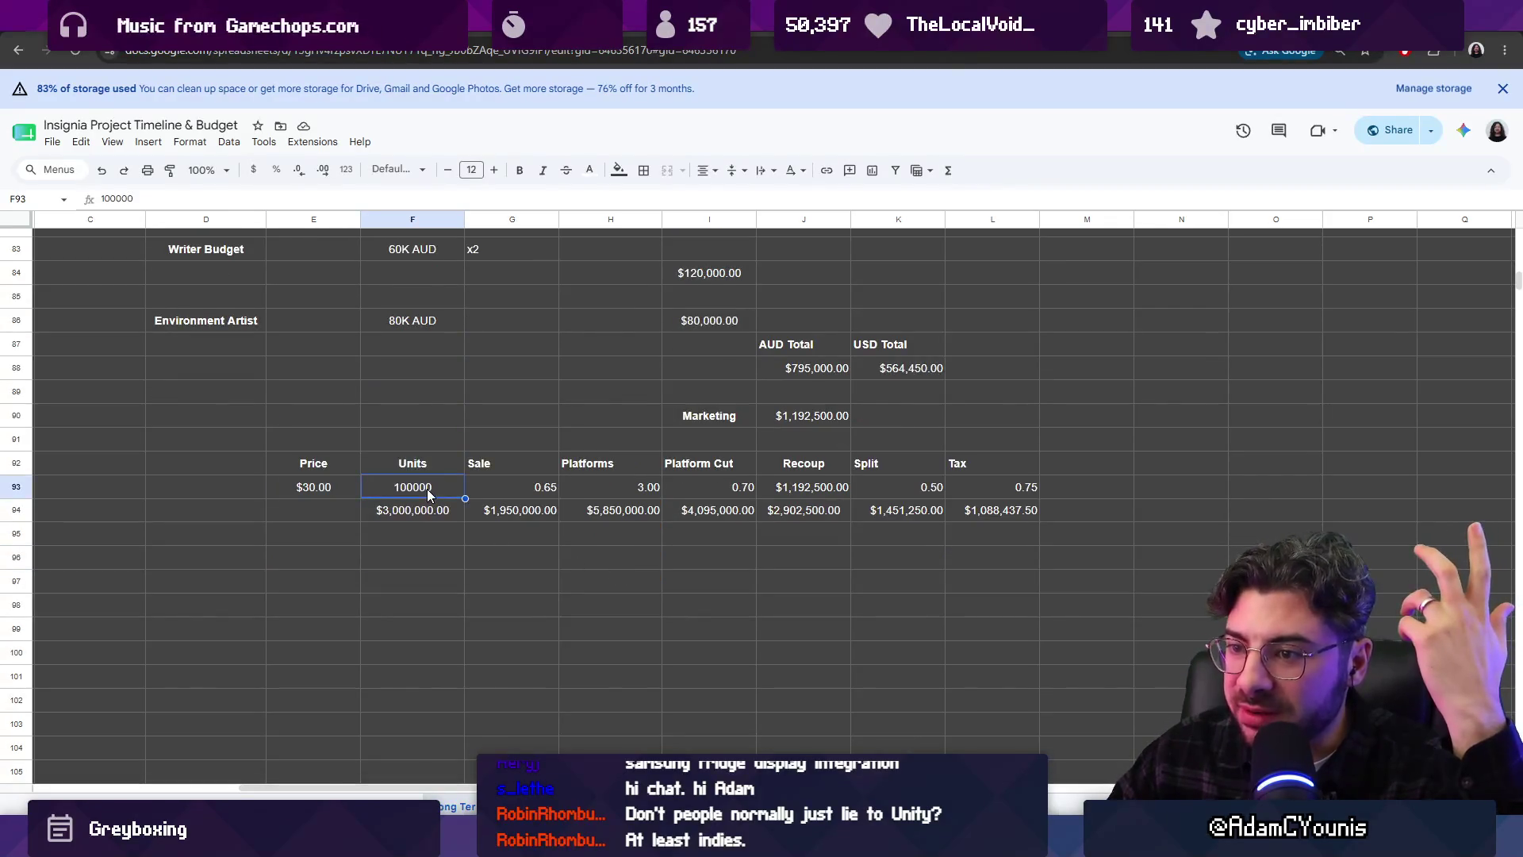
{"action": "left_click", "coordinate": [415, 462]}
{"action": "double_click", "coordinate": [415, 462]}
{"action": "type", "text": "per Plka"}
{"action": "key", "text": "BackSpace"}
{"action": "key", "text": "BackSpace"}
{"action": "type", "text": "atform"}
{"action": "key", "text": "Return"}
Step: Try a Sale value of 1 in G93, then undo it back to 0.65
{"action": "left_click", "coordinate": [520, 485]}
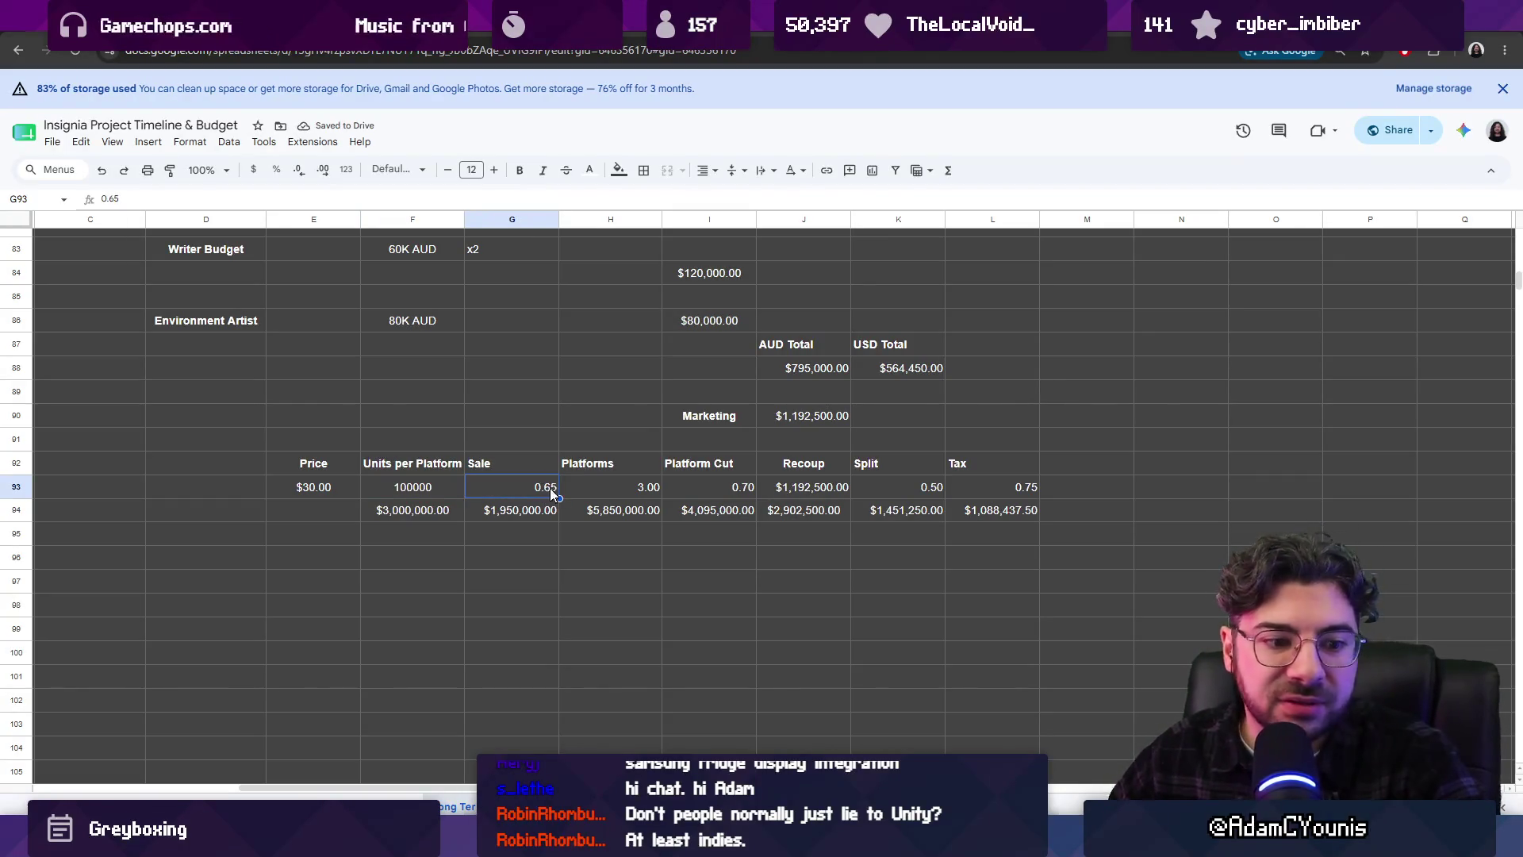
{"action": "type", "text": "10"}
{"action": "key", "text": "Return"}
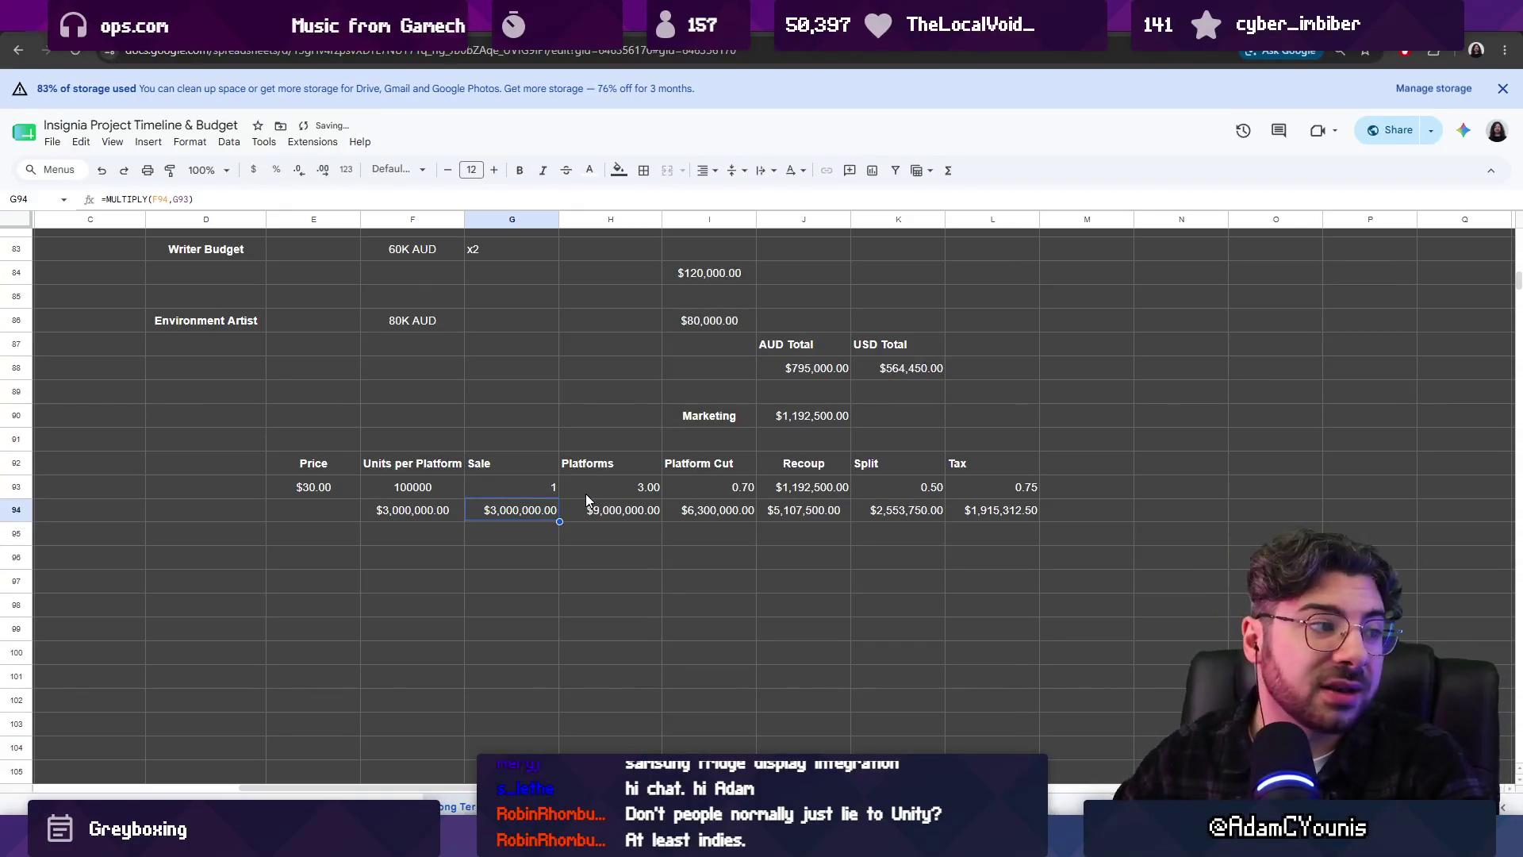
{"action": "key", "text": "ctrl+z"}
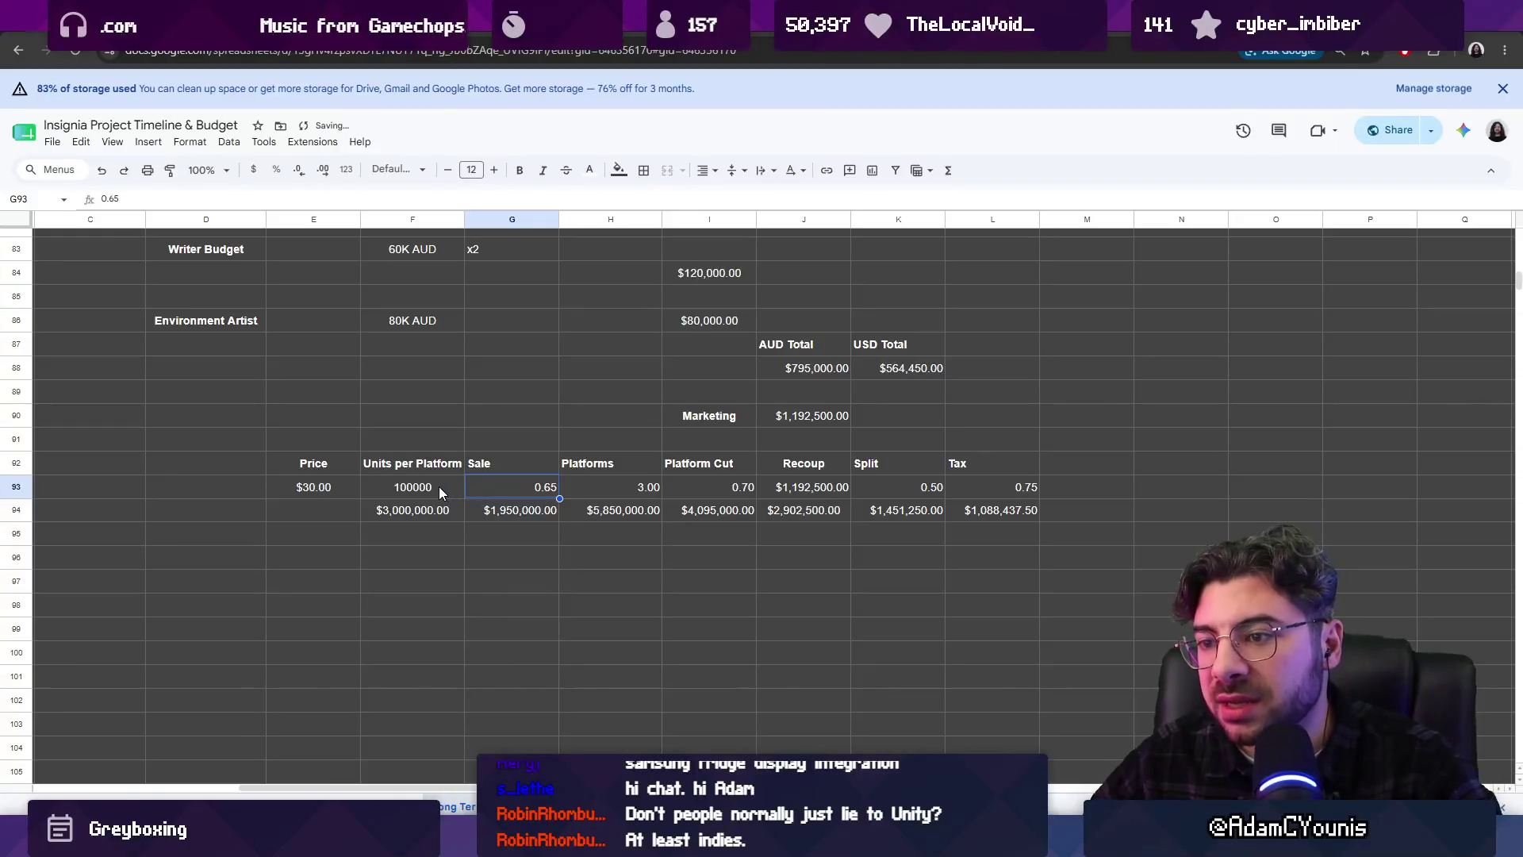
Step: Set Units per Platform to 50000 and Platforms back to 2
{"action": "left_click", "coordinate": [439, 488]}
{"action": "type", "text": "50000"}
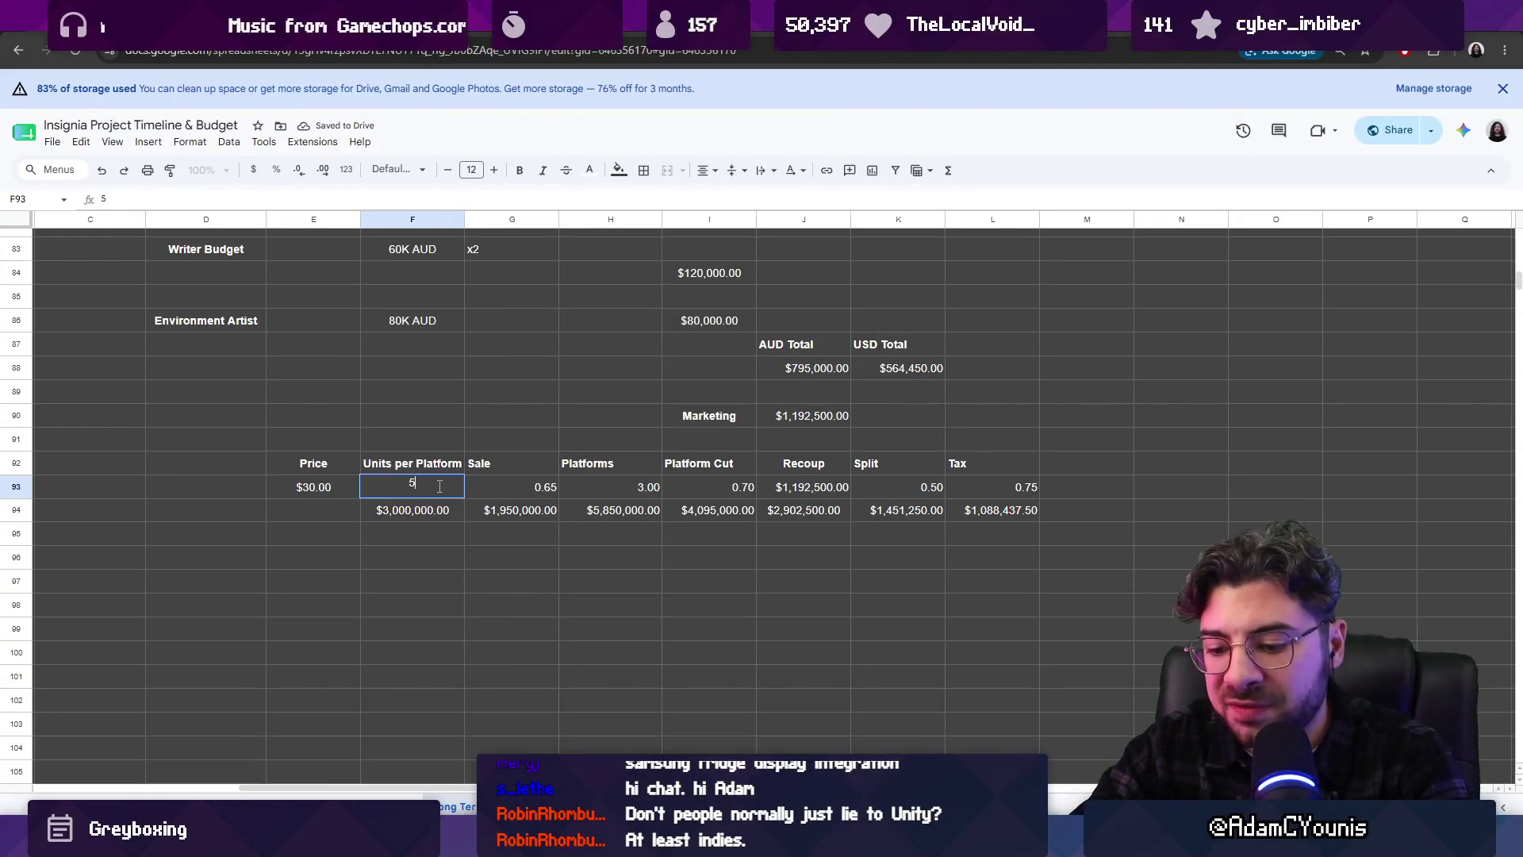
{"action": "key", "text": "Return"}
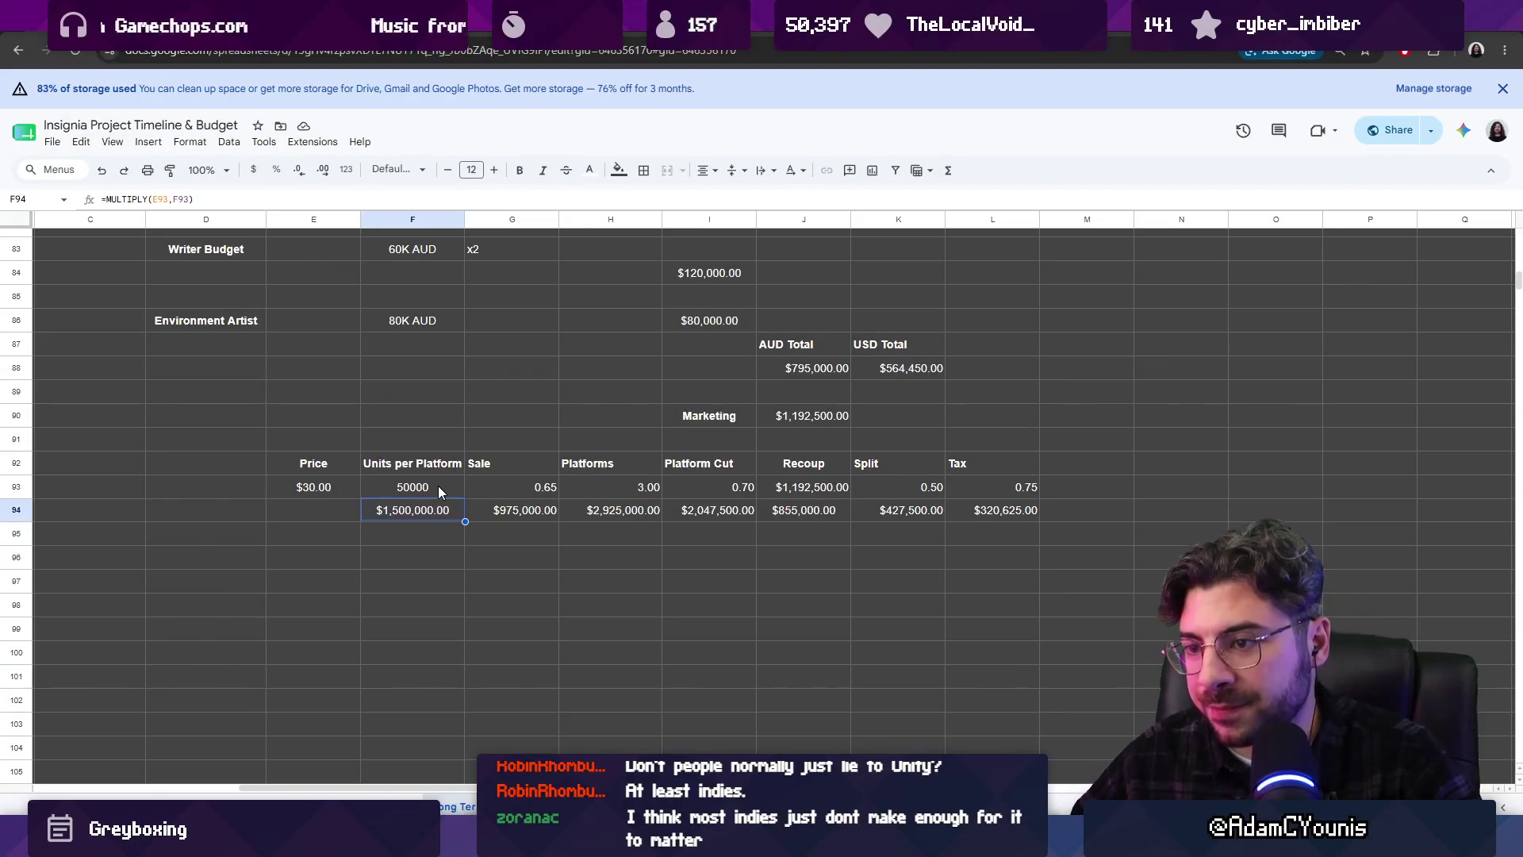
{"action": "left_click", "coordinate": [600, 485]}
{"action": "type", "text": "2"}
{"action": "key", "text": "Return"}
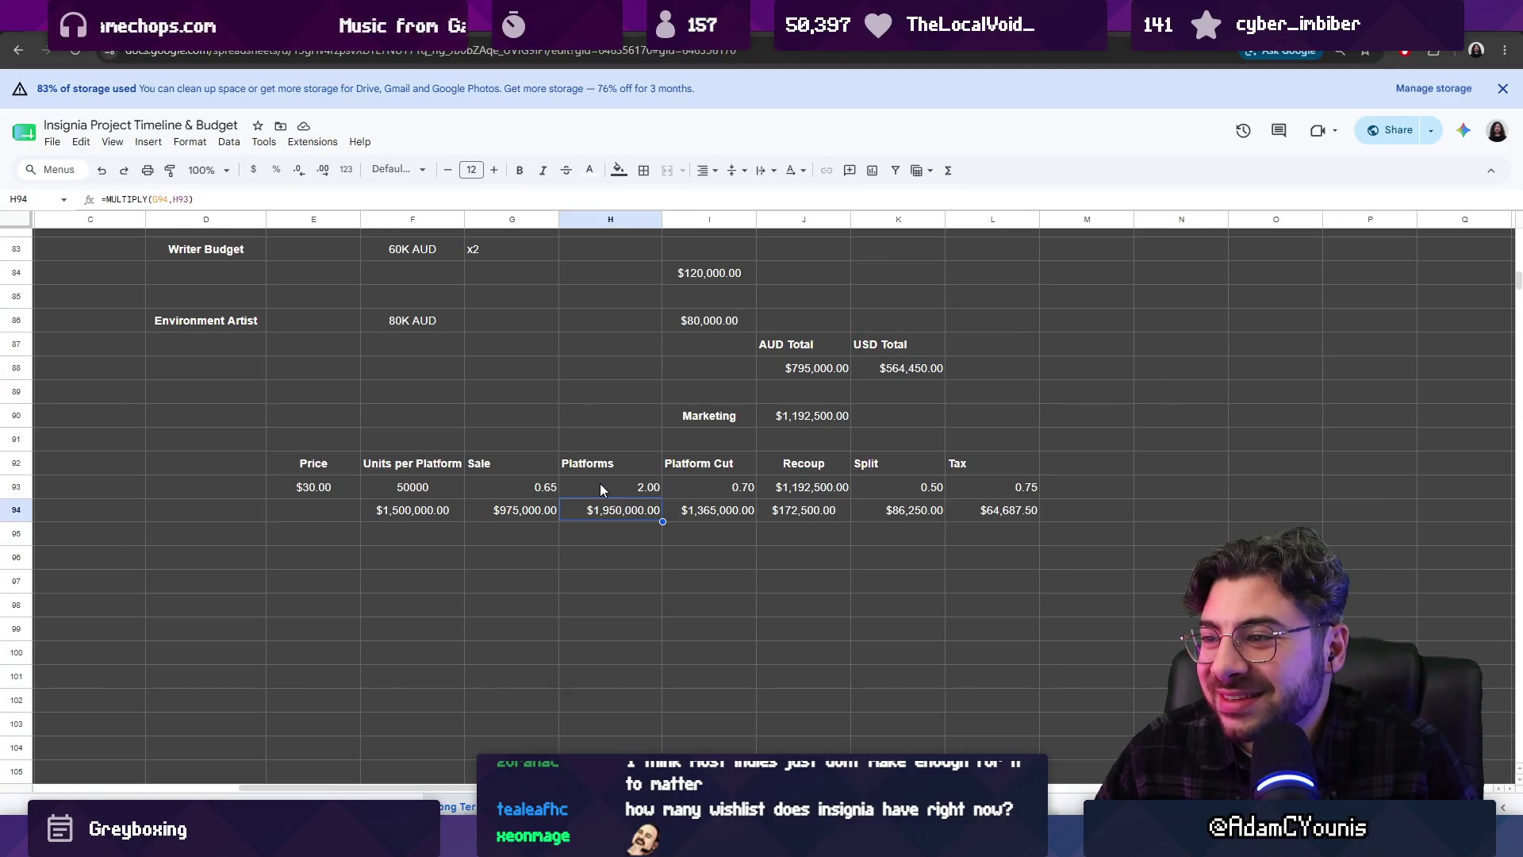
{"action": "left_click", "coordinate": [774, 425]}
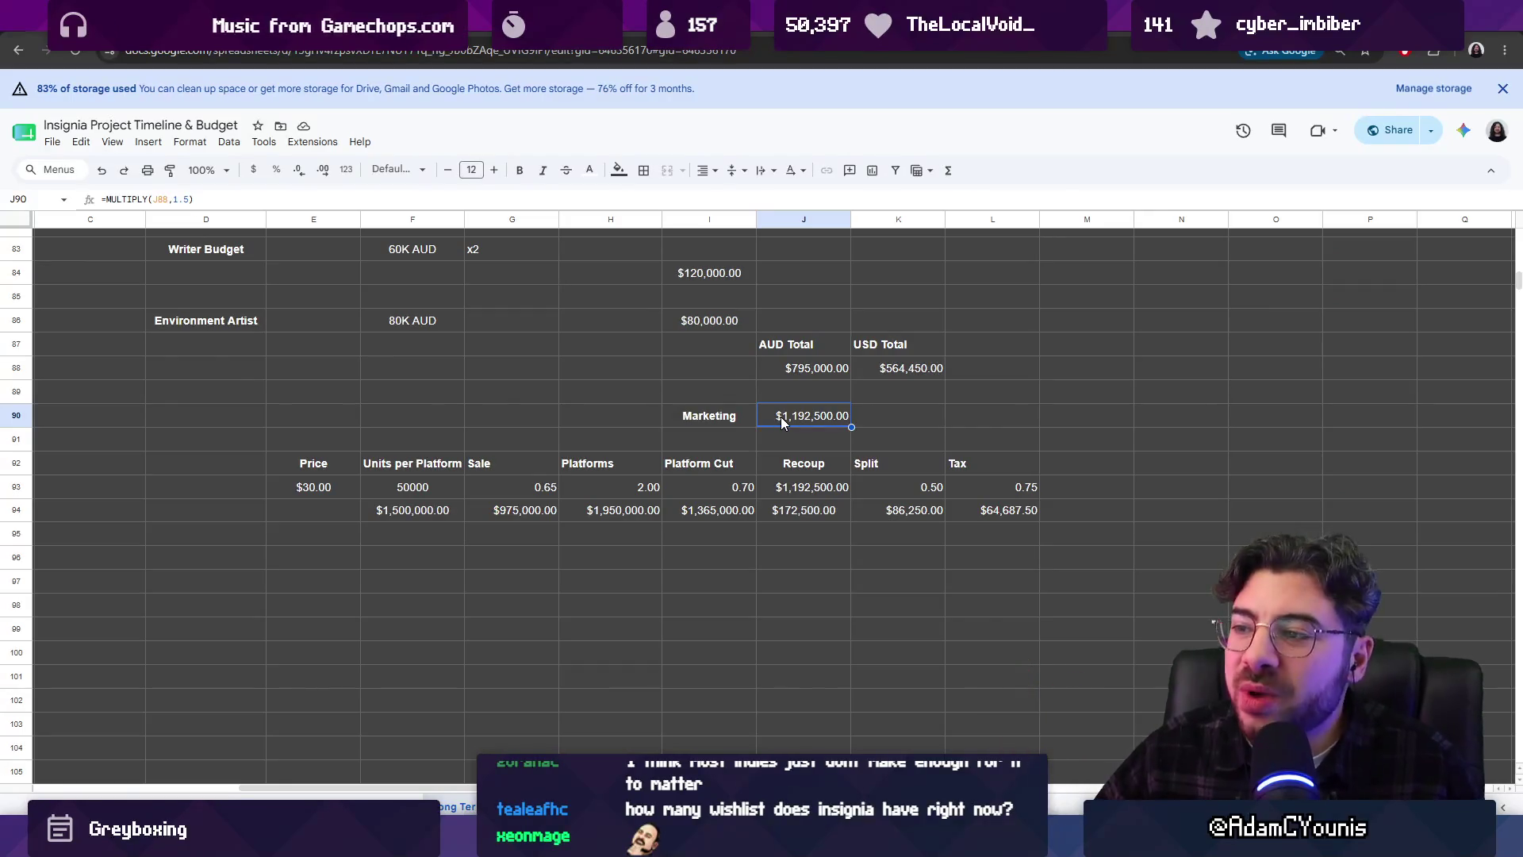
{"action": "double_click", "coordinate": [781, 422]}
{"action": "key", "text": "Return"}
{"action": "left_click", "coordinate": [776, 421]}
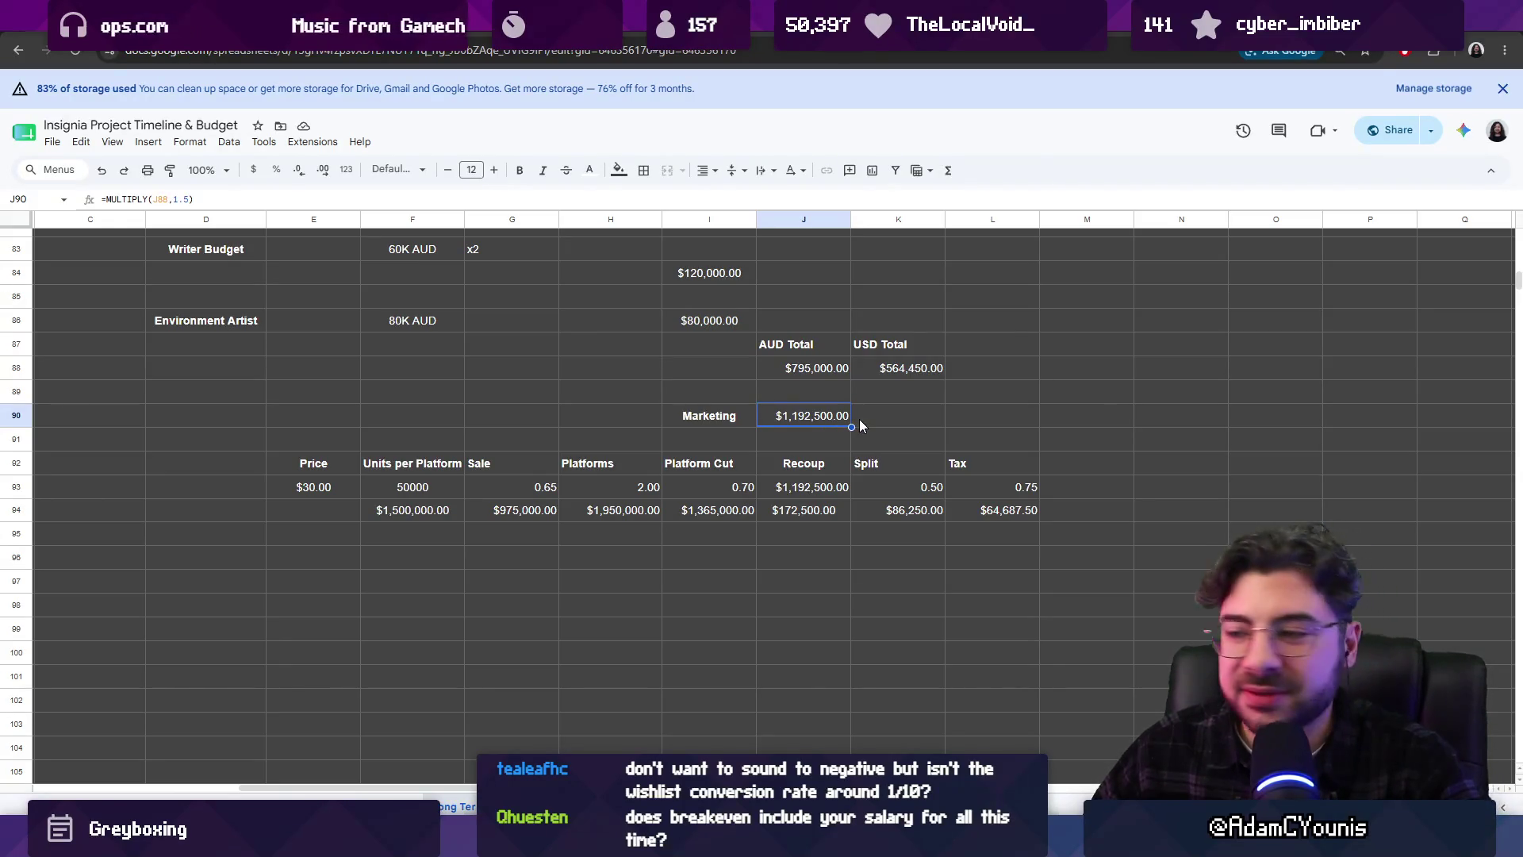
{"action": "left_click", "coordinate": [863, 426]}
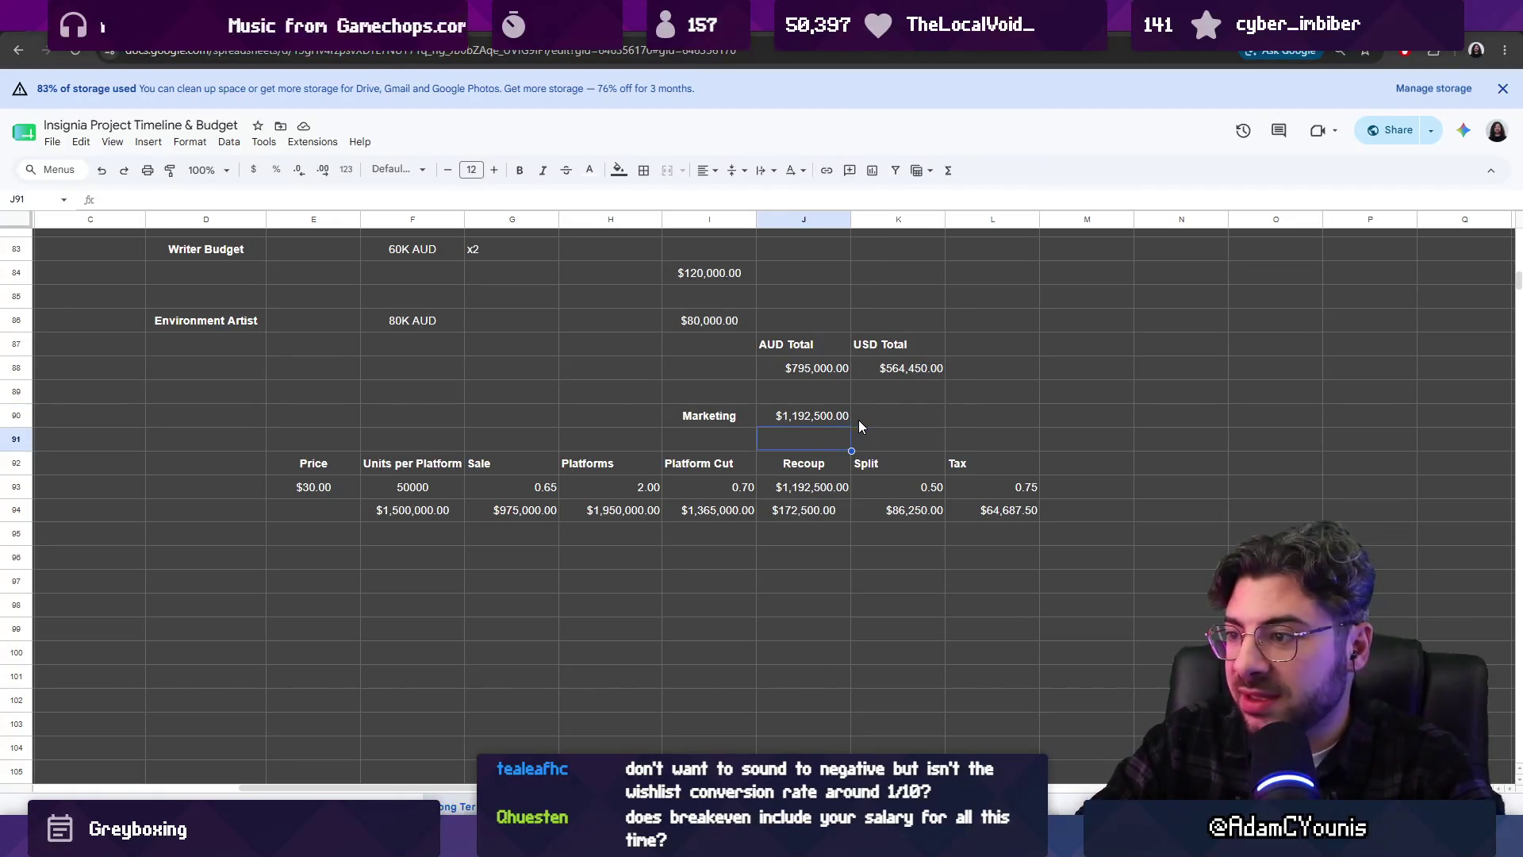
{"action": "key", "text": "Right"}
{"action": "key", "text": "Down"}
{"action": "key", "text": "Left"}
{"action": "key", "text": "Left"}
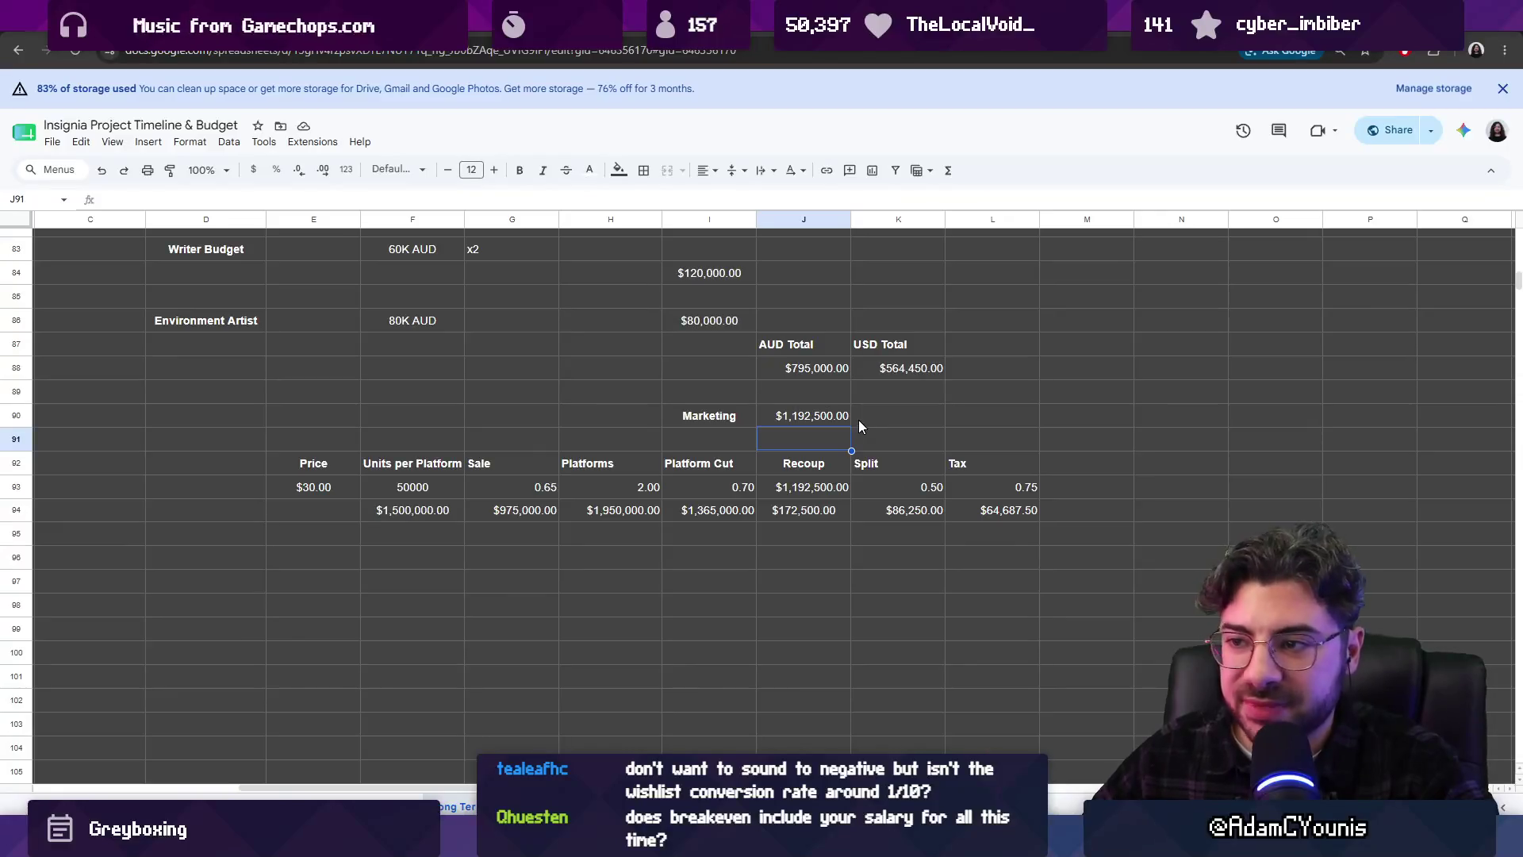
{"action": "left_click", "coordinate": [872, 420]}
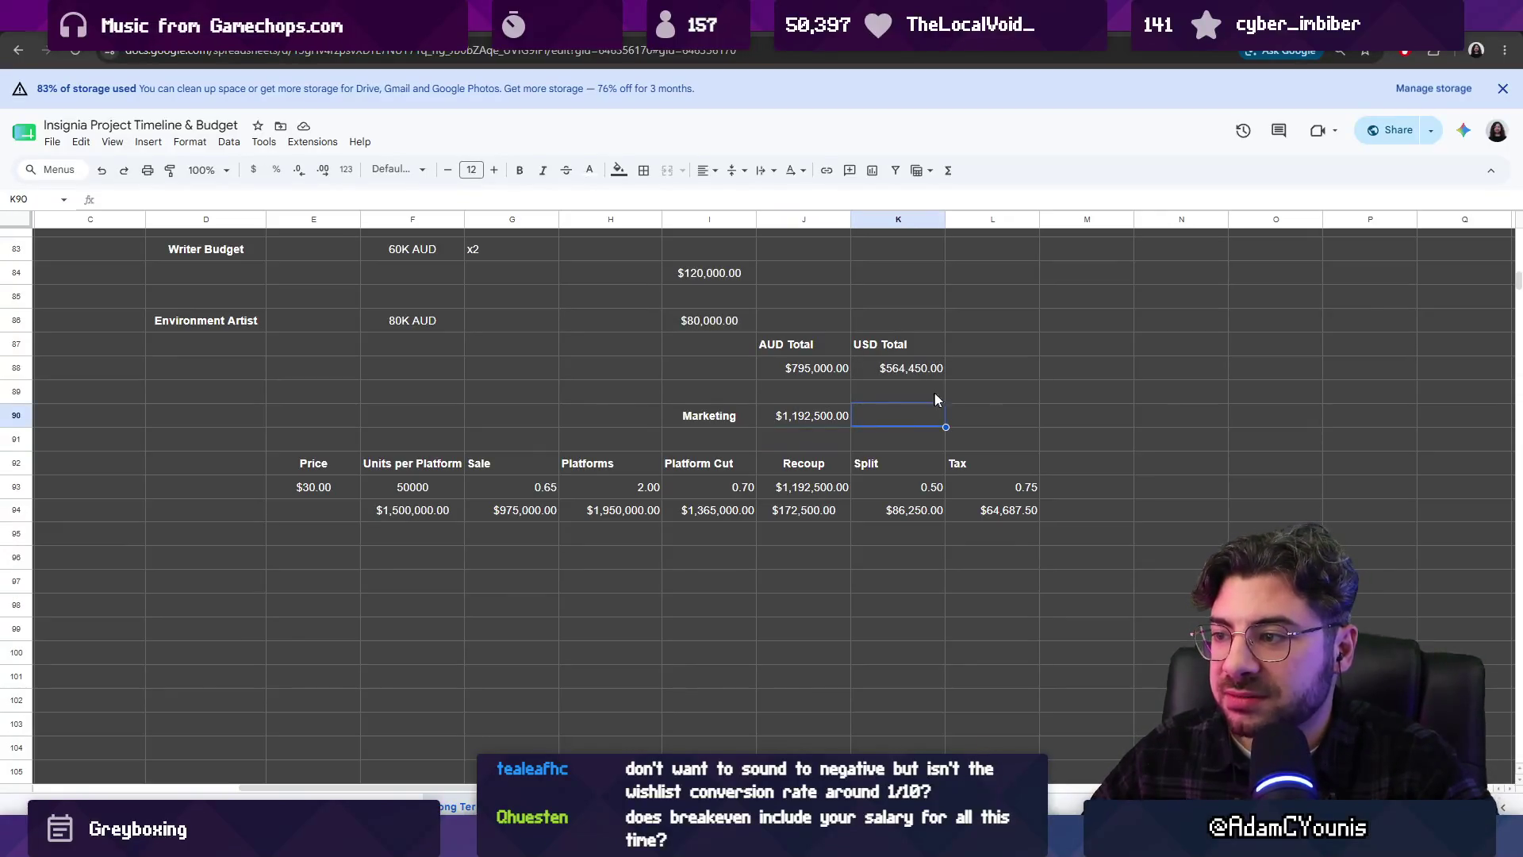
{"action": "left_click", "coordinate": [808, 440]}
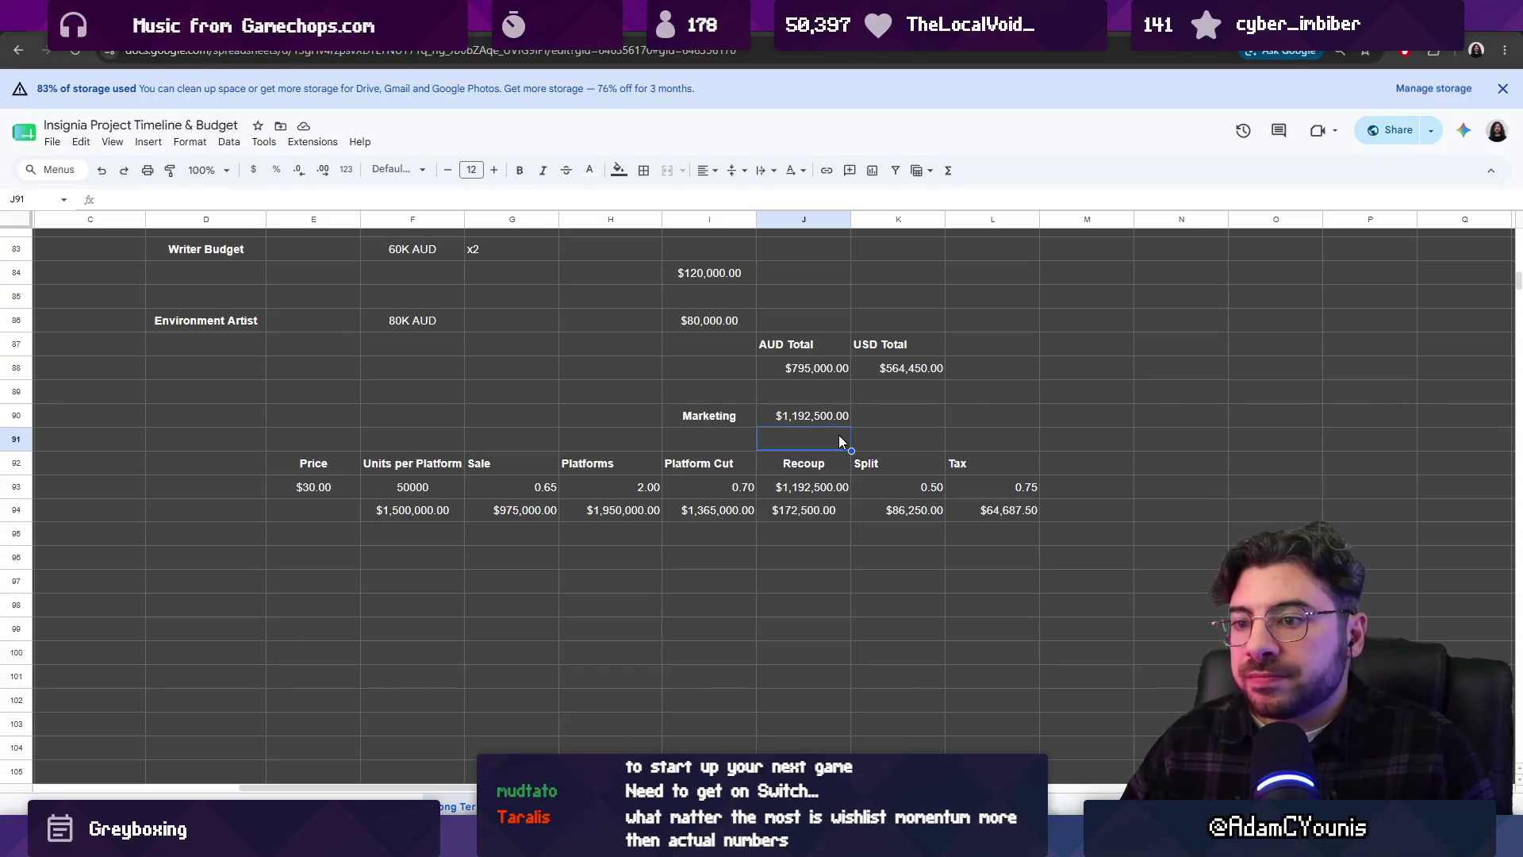
{"action": "left_click", "coordinate": [321, 471]}
Step: Check the Marketing formula, attempt a label edit in I90, and undo it
{"action": "mouse_move", "coordinate": [321, 474]}
{"action": "left_mouse_down"}
{"action": "mouse_move", "coordinate": [1002, 488]}
{"action": "mouse_move", "coordinate": [992, 513]}
{"action": "left_mouse_up"}
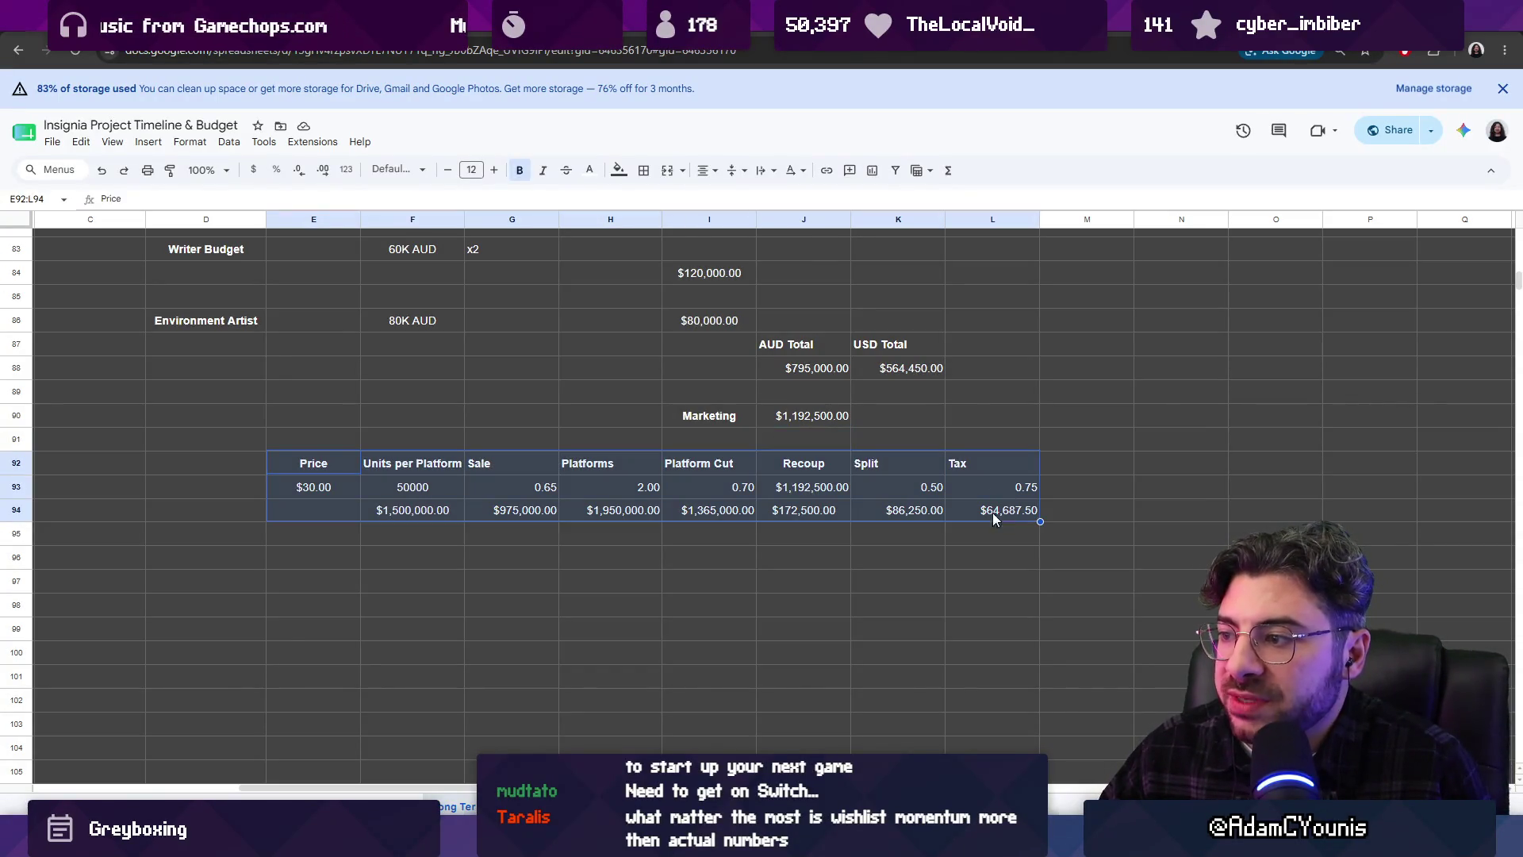
{"action": "left_click", "coordinate": [796, 420]}
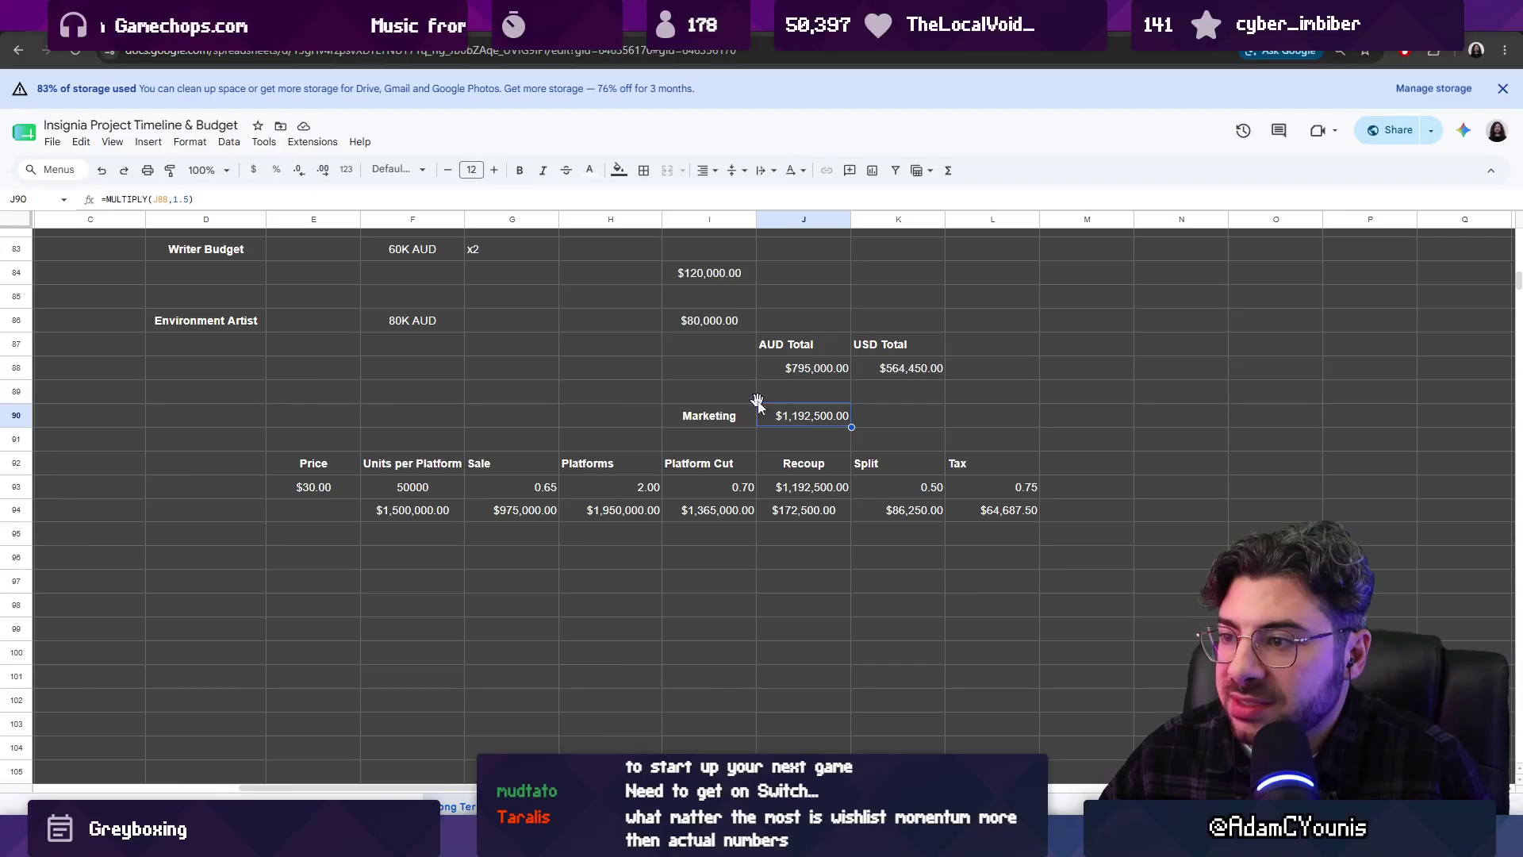
{"action": "double_click", "coordinate": [712, 420]}
{"action": "key", "text": "Home"}
{"action": "type", "text": "+"}
{"action": "key", "text": "Return"}
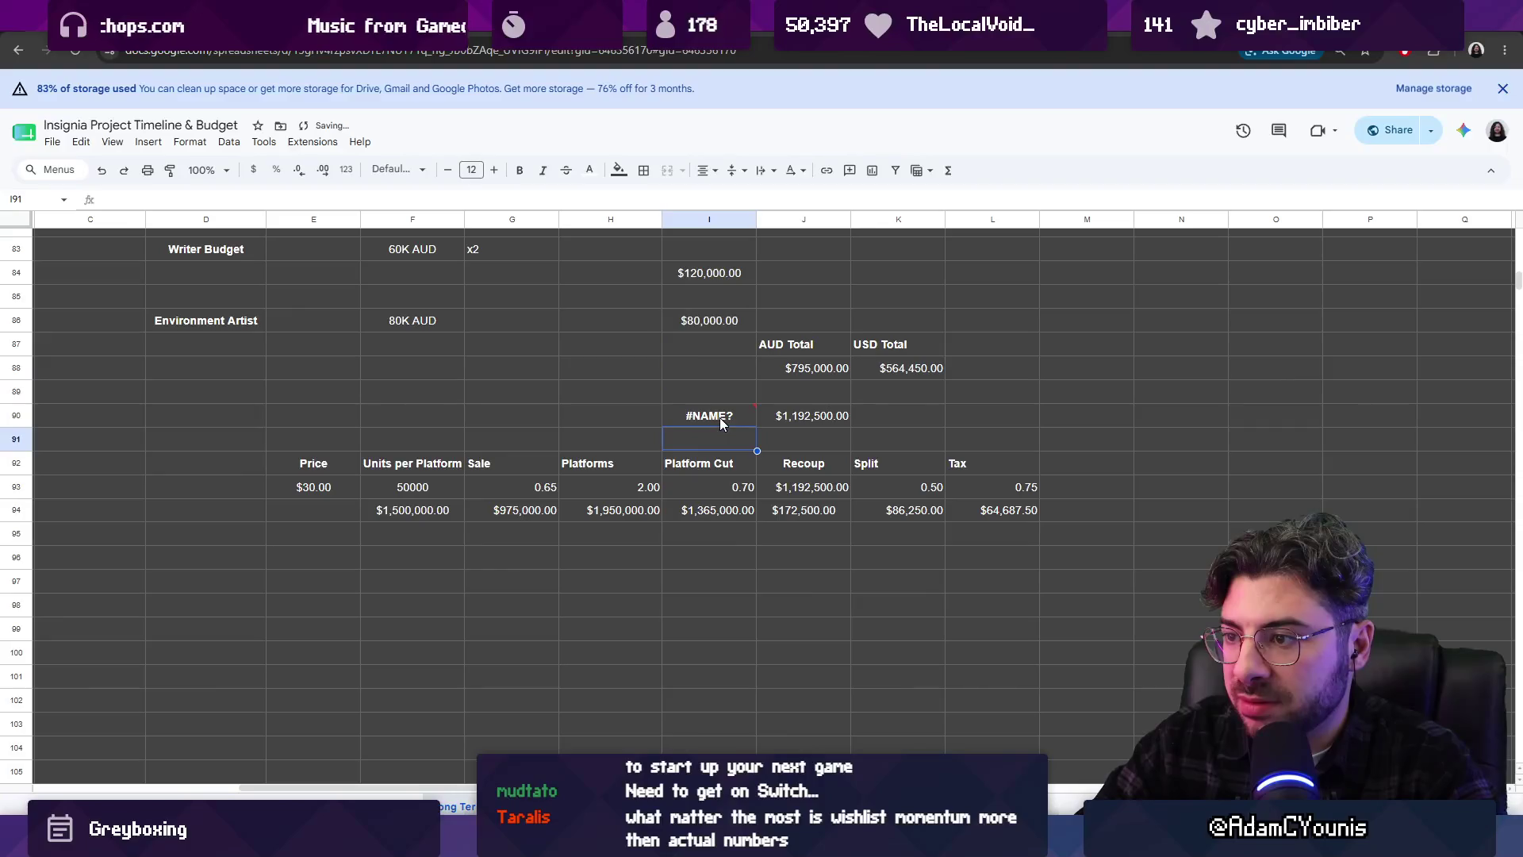
{"action": "key", "text": "ctrl+z"}
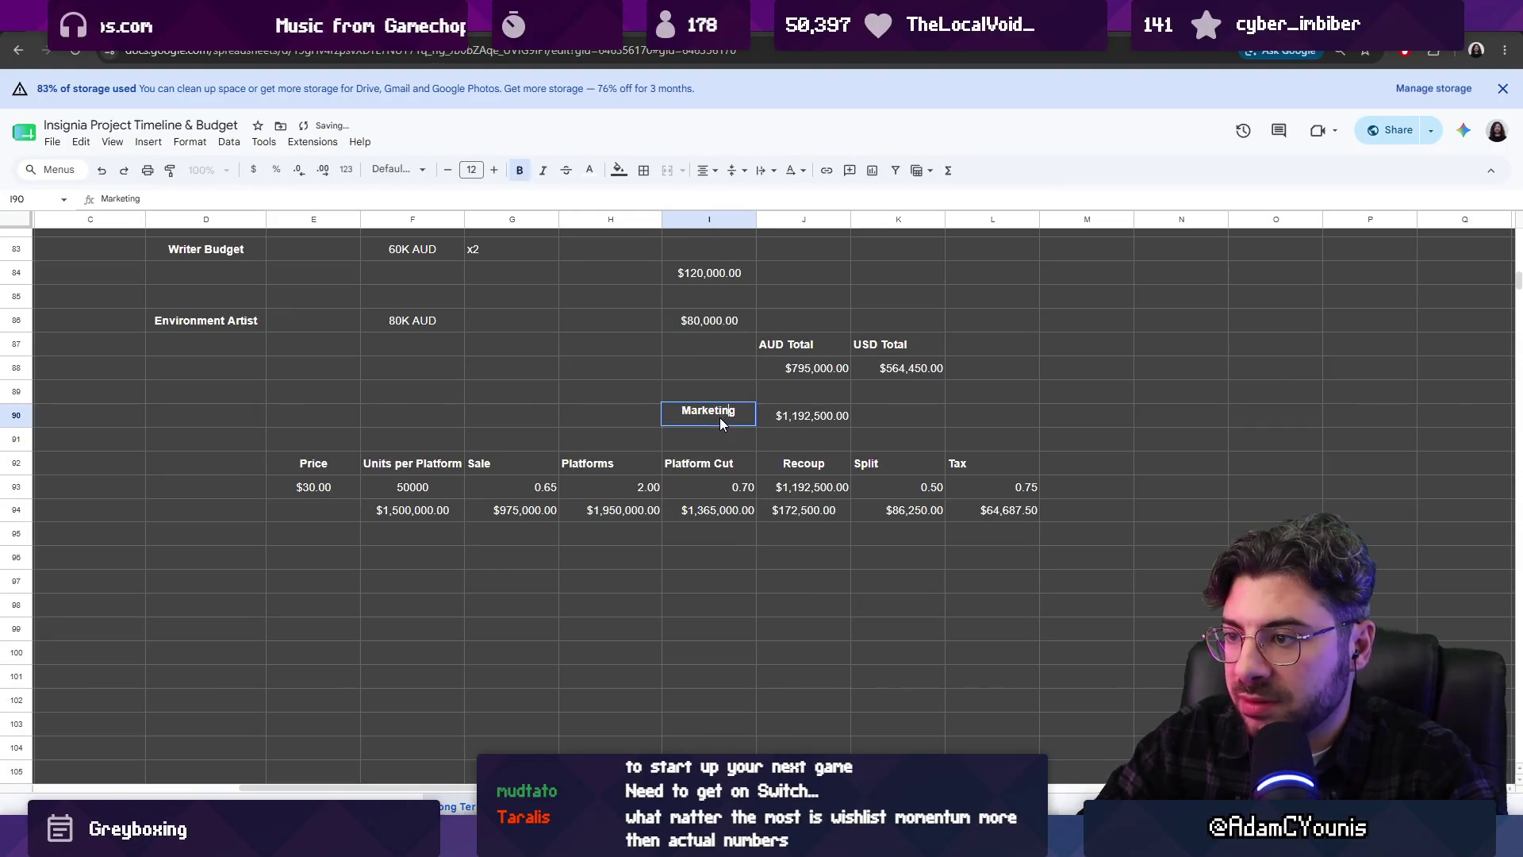
Step: Relabel I90 as 'Budget Including Marketing' and widen column I to fit
{"action": "type", "text": "Budget Includi"}
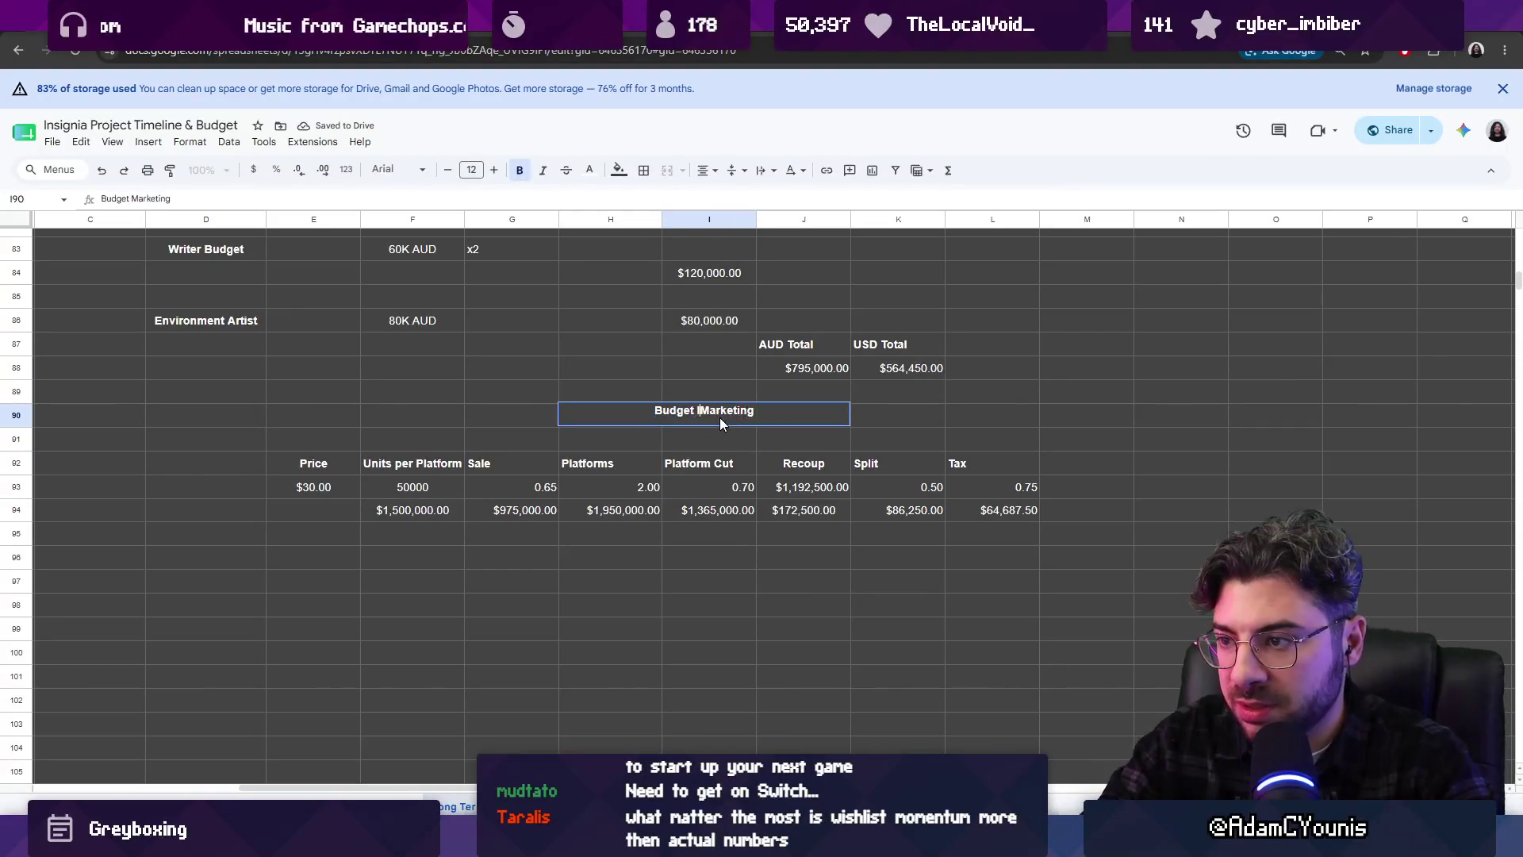
{"action": "type", "text": "ng"}
{"action": "key", "text": "Return"}
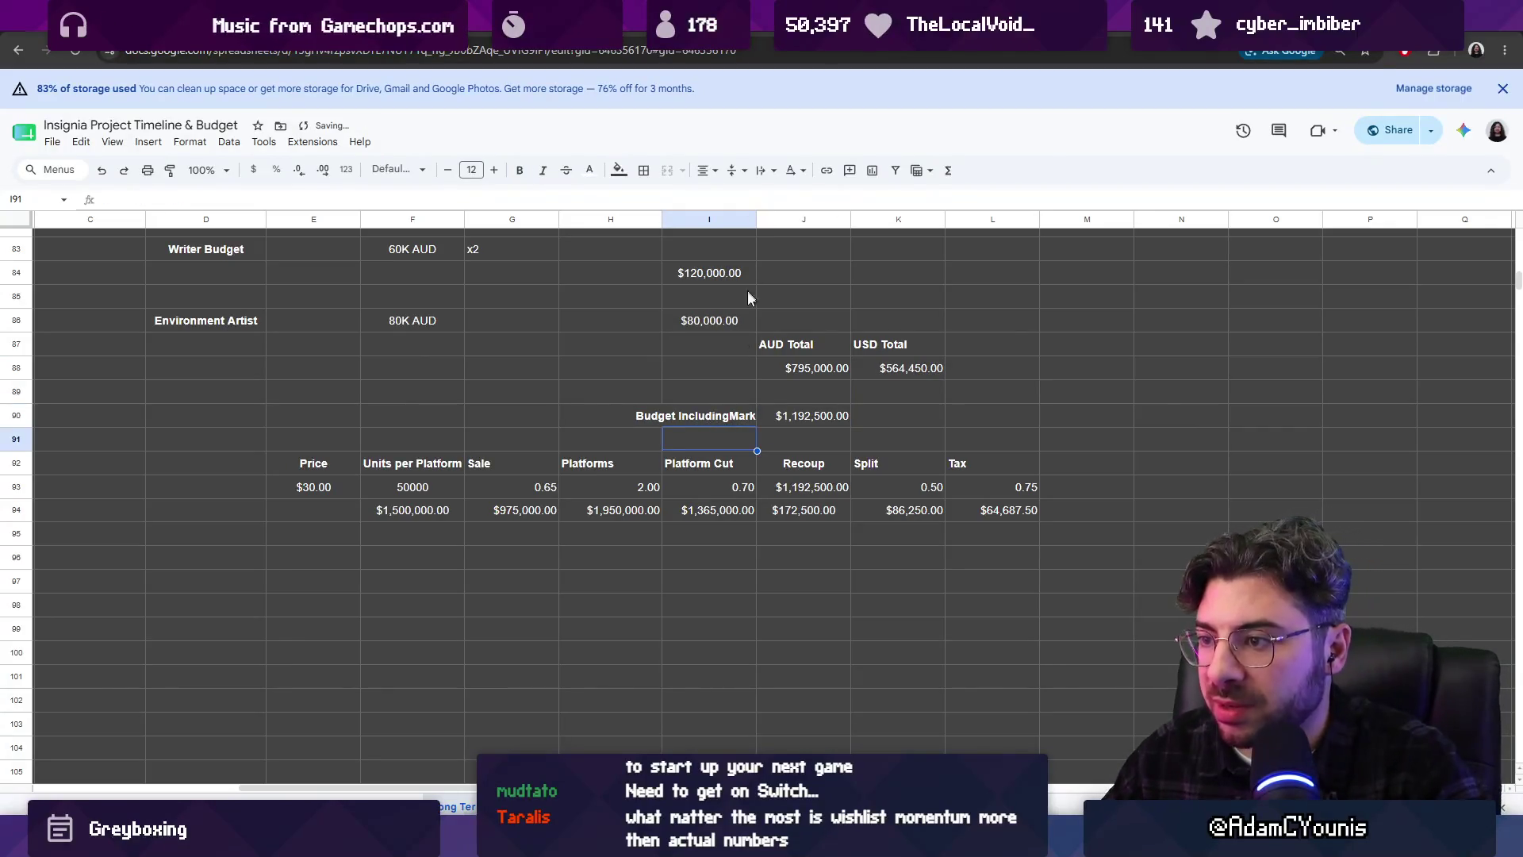
{"action": "left_click", "coordinate": [728, 418]}
{"action": "double_click", "coordinate": [728, 418]}
{"action": "left_click", "coordinate": [766, 296]}
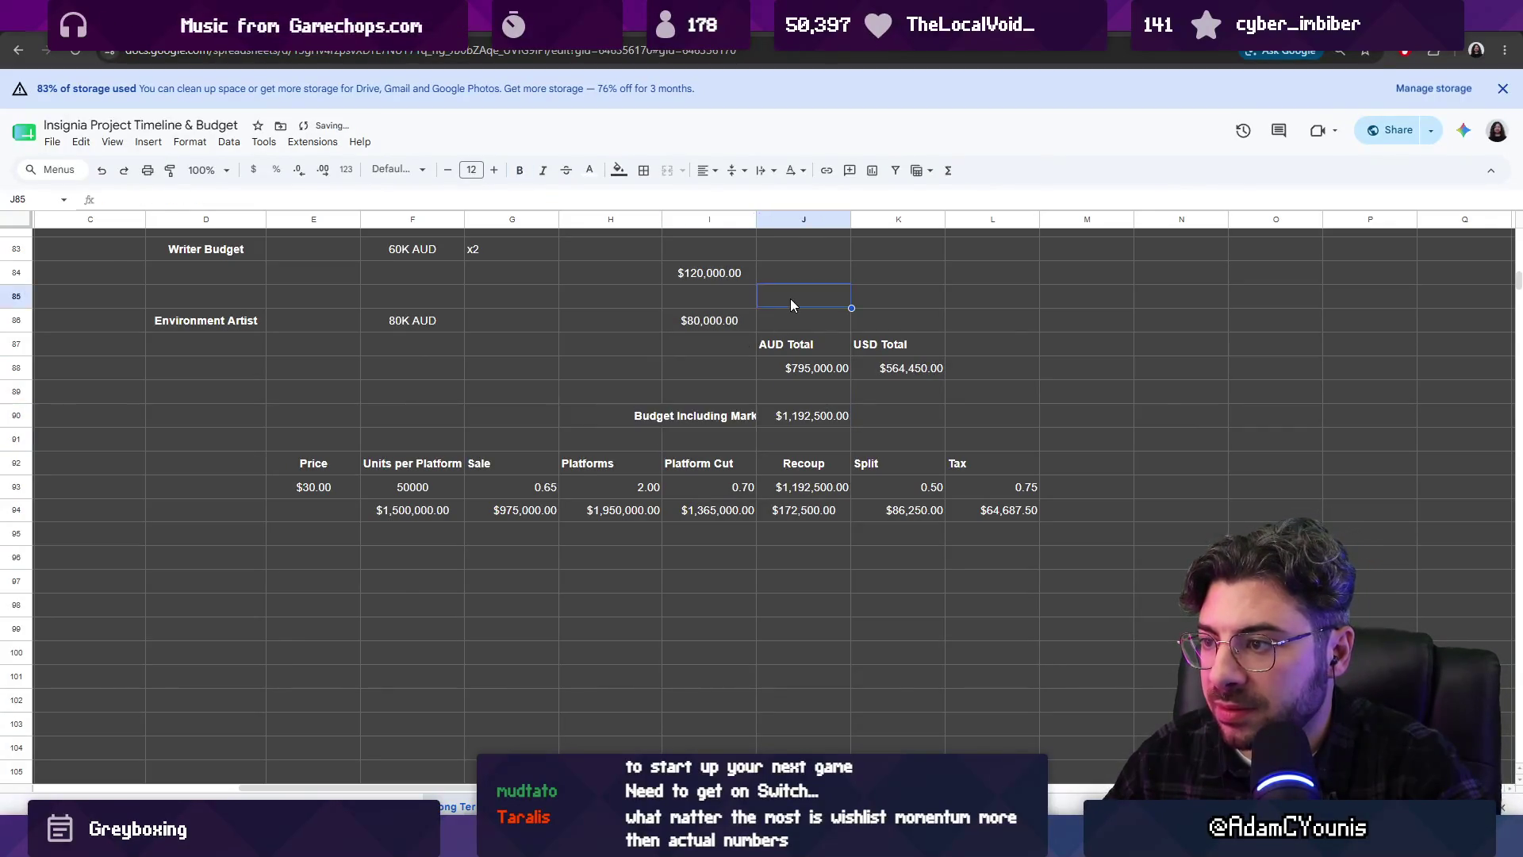
{"action": "left_click_drag", "start_coordinate": [757, 219], "coordinate": [793, 219]}
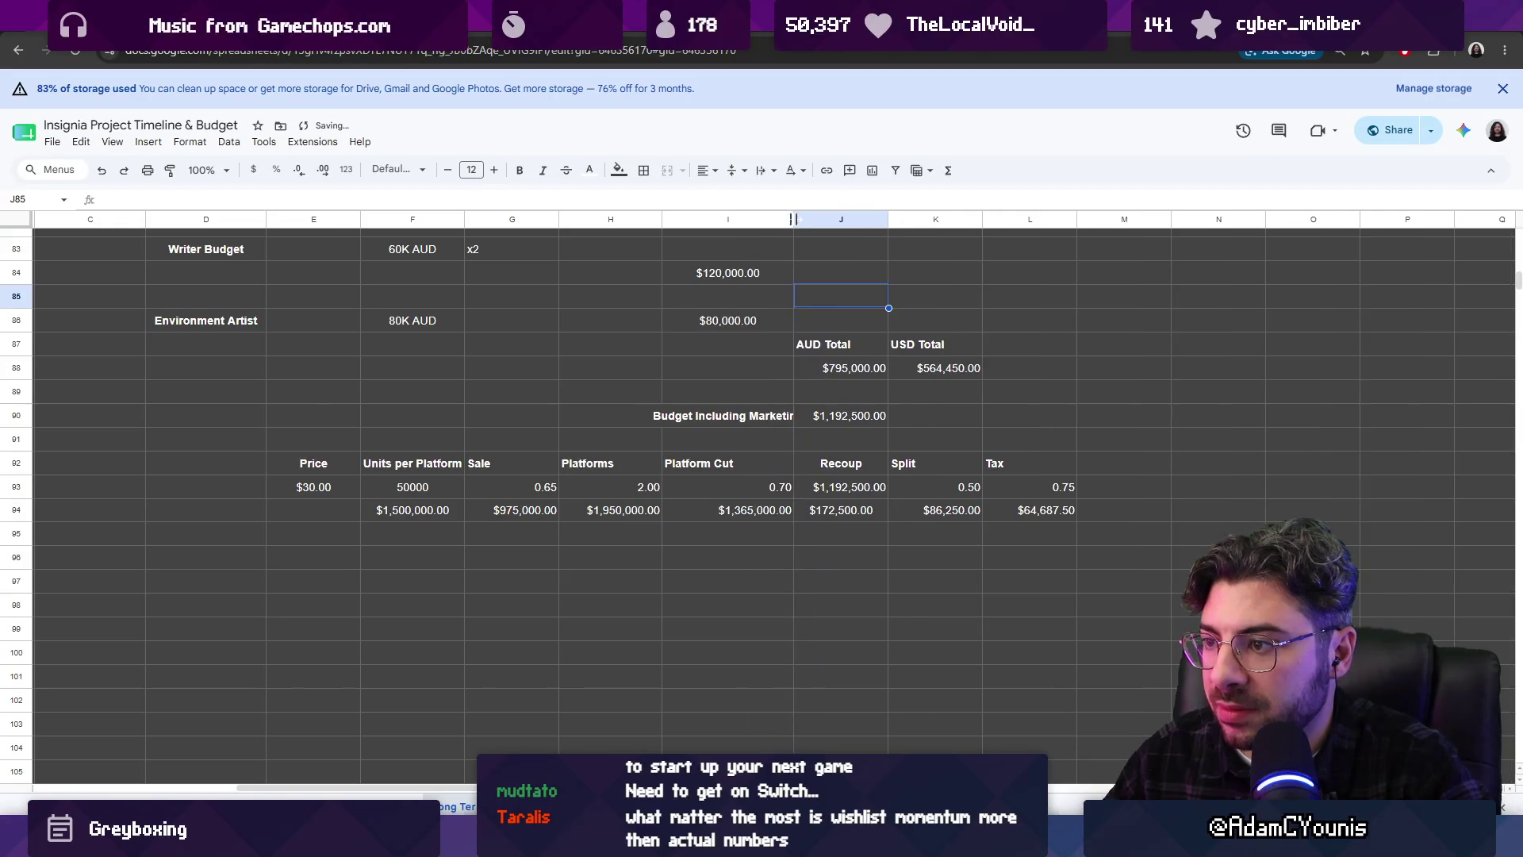
{"action": "left_click", "coordinate": [705, 418]}
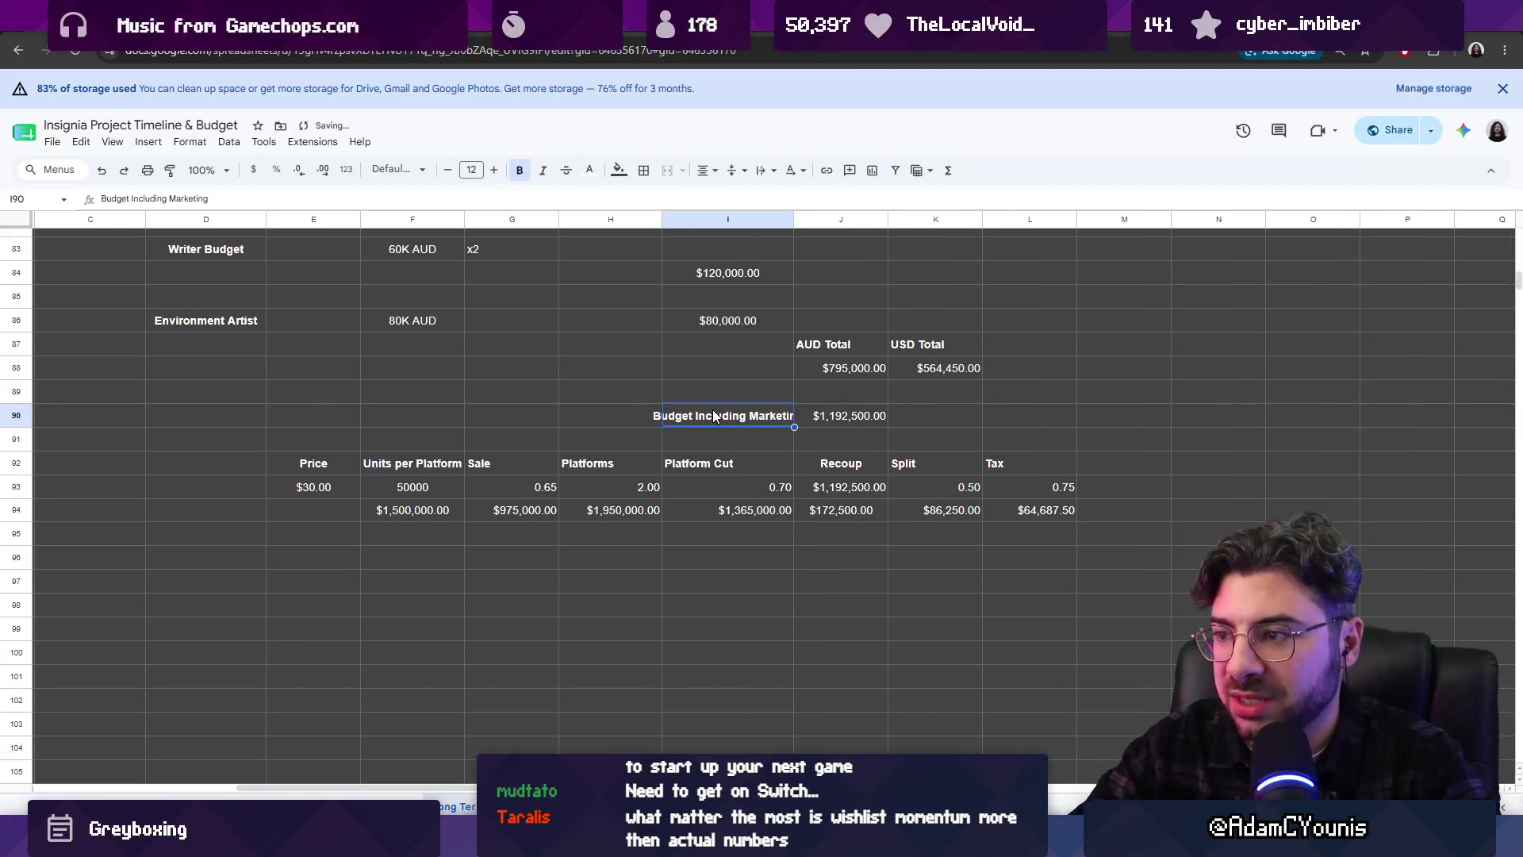
Step: Label G90 'Marketing' and rename the I90 label to 'Total Budget'
{"action": "key", "text": "Left"}
{"action": "key", "text": "Left"}
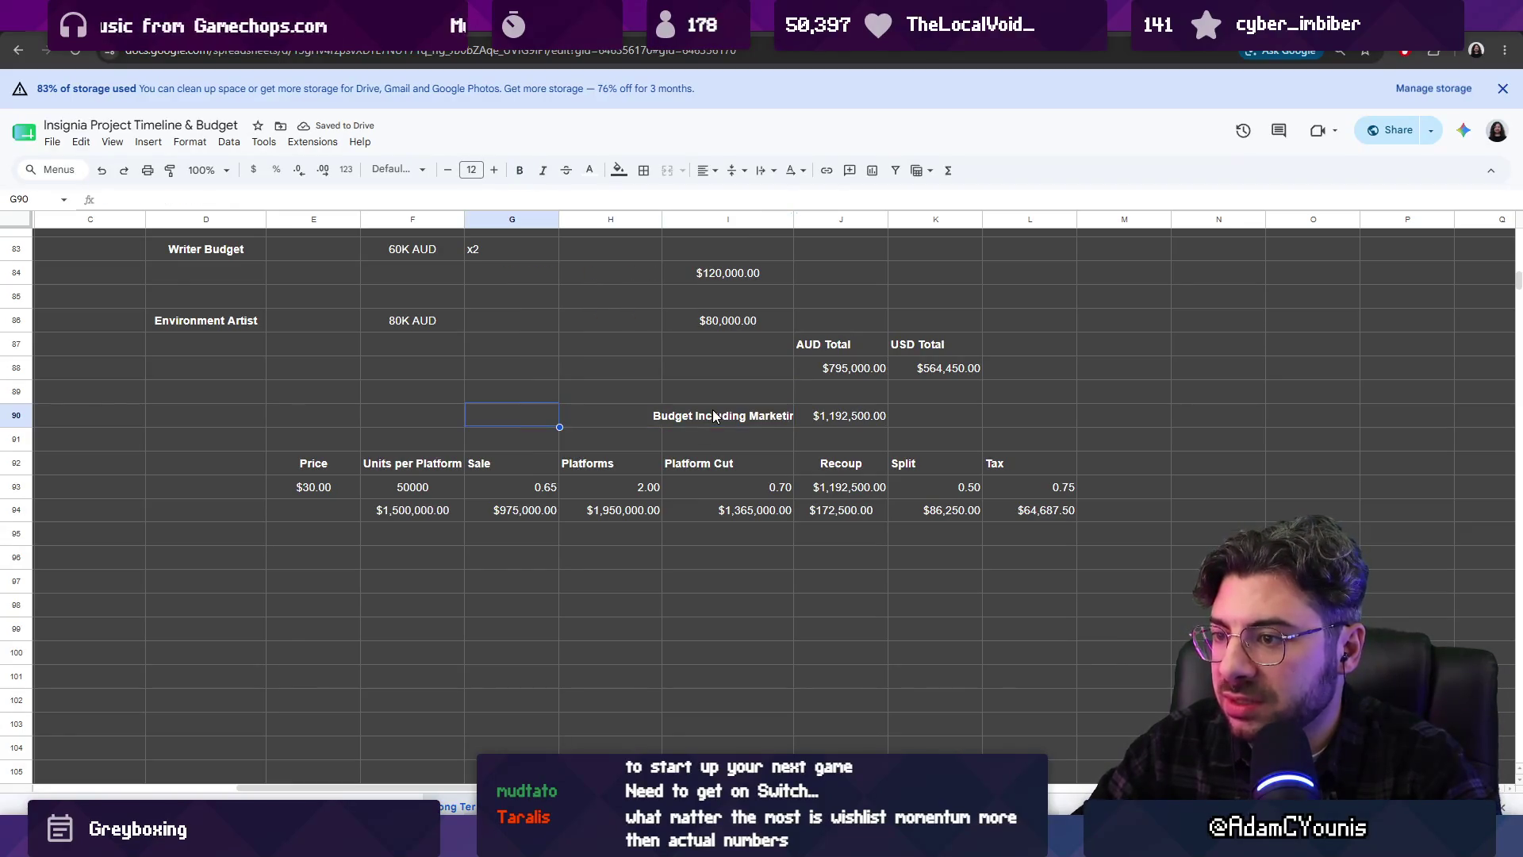
{"action": "type", "text": "Marketing"}
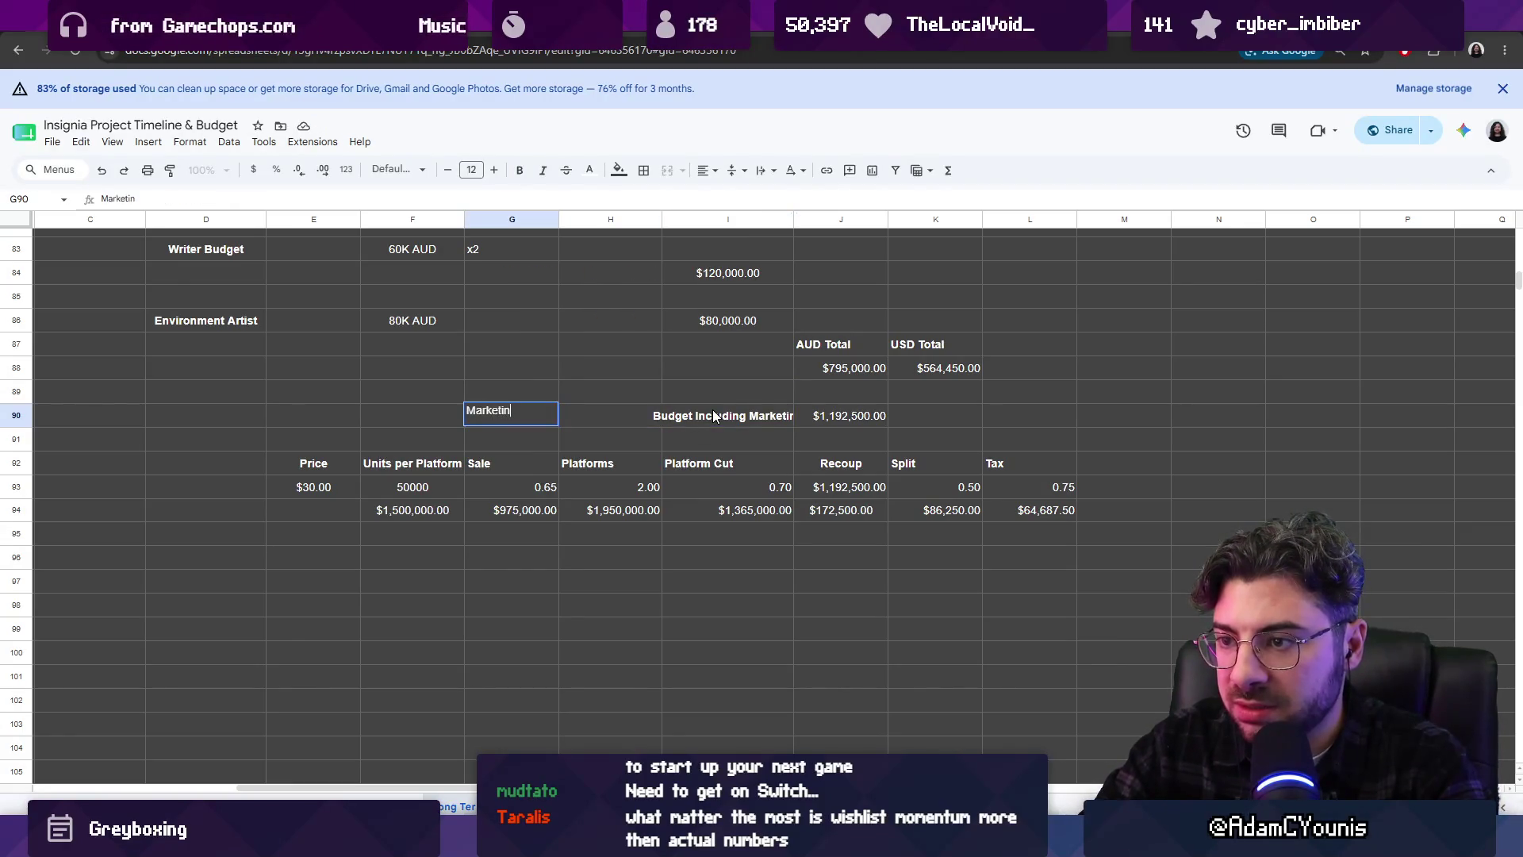
{"action": "key", "text": "Return"}
{"action": "left_click", "coordinate": [713, 415]}
{"action": "type", "text": "T"}
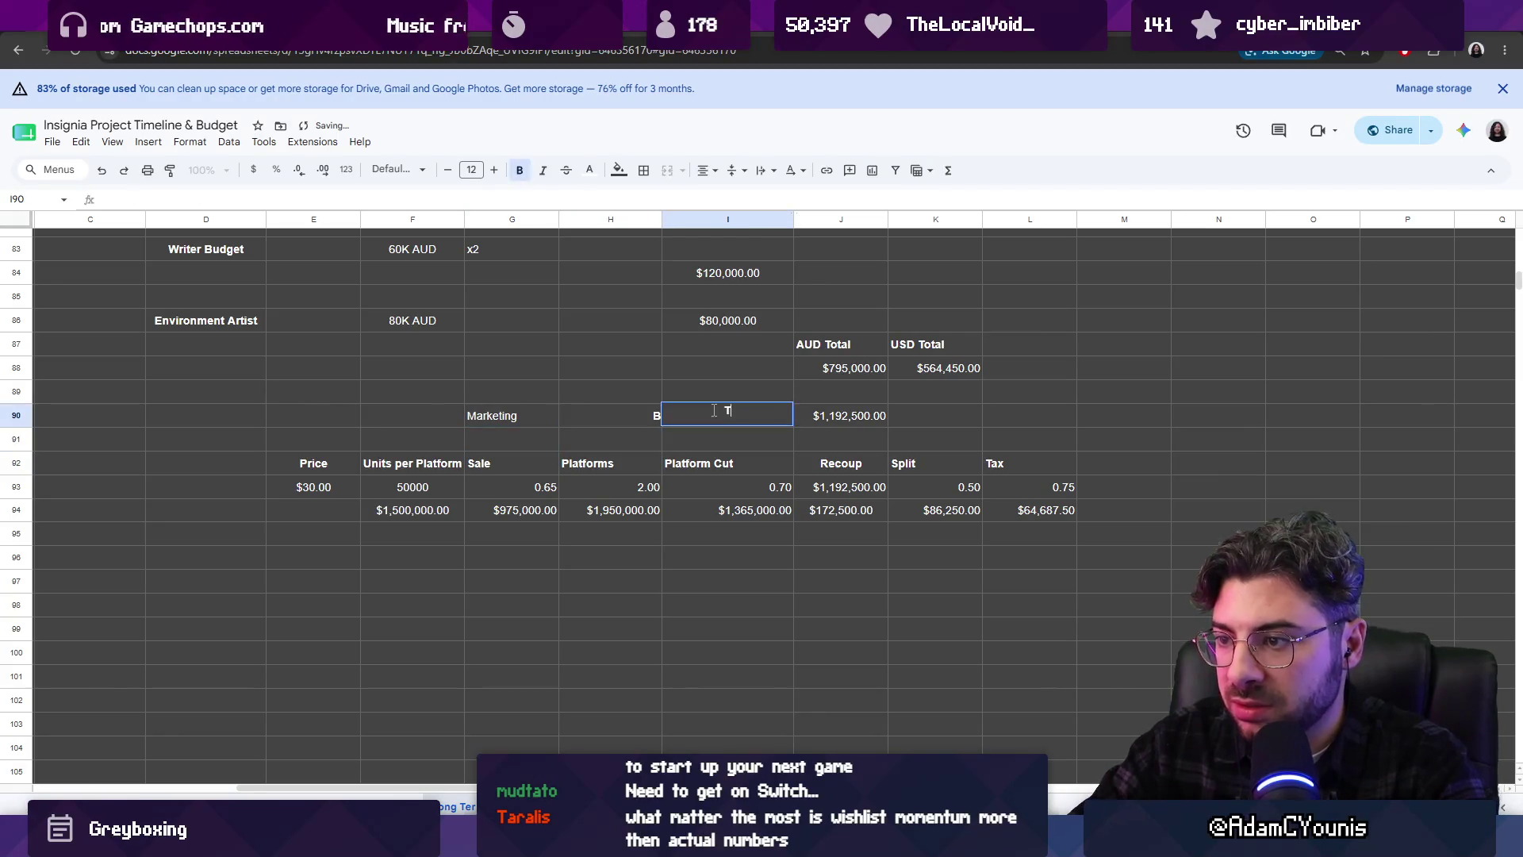
{"action": "type", "text": "otal Budget"}
{"action": "key", "text": "Return"}
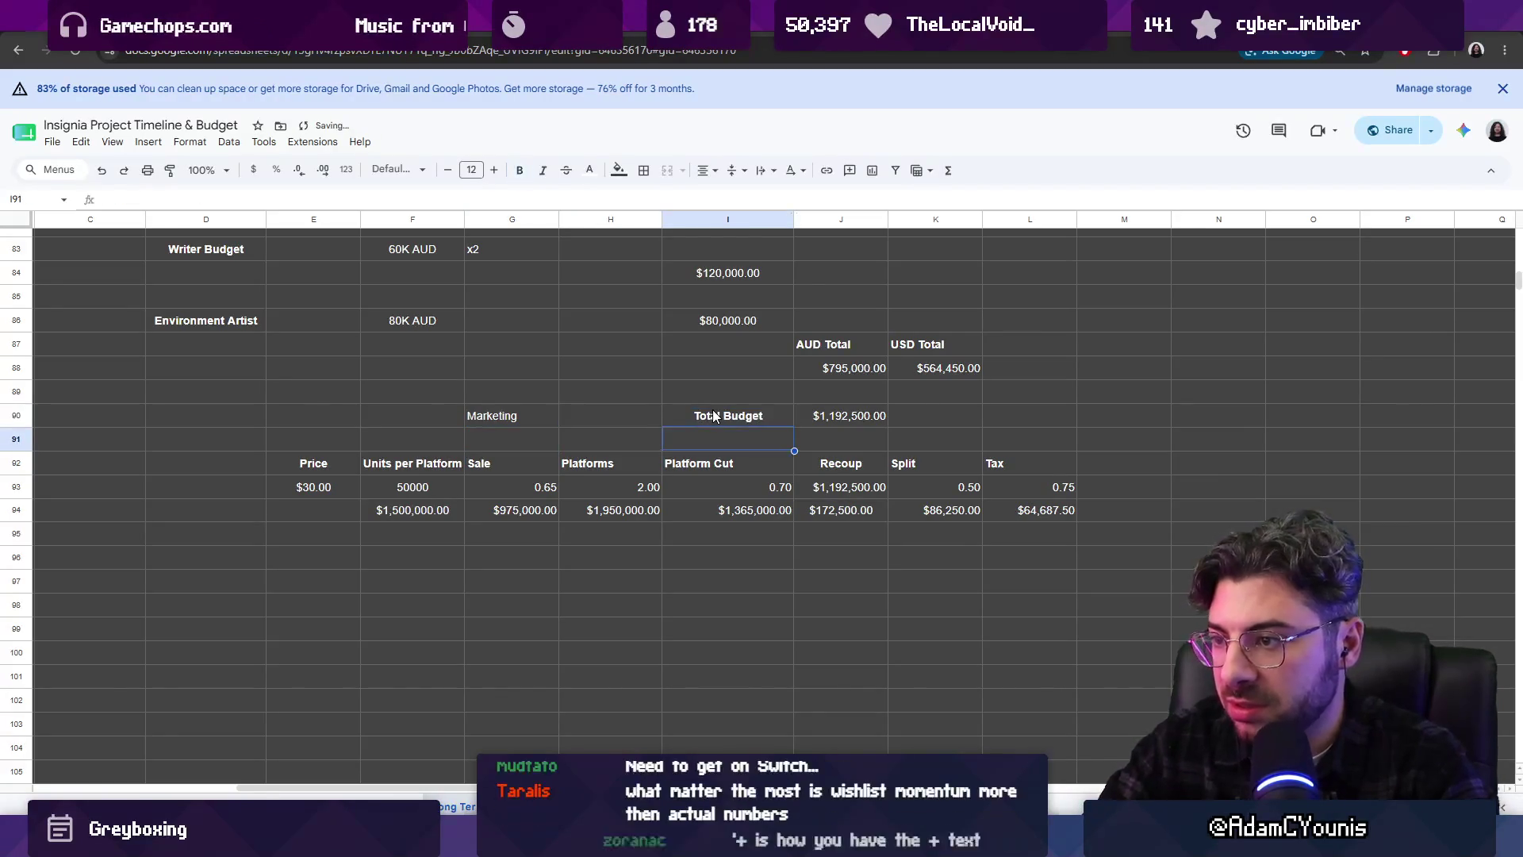
Step: Enter =MULTIPLY(J88, 0.5) in H90, making Marketing $397,500.00
{"action": "left_click", "coordinate": [826, 423]}
{"action": "left_click", "coordinate": [844, 377]}
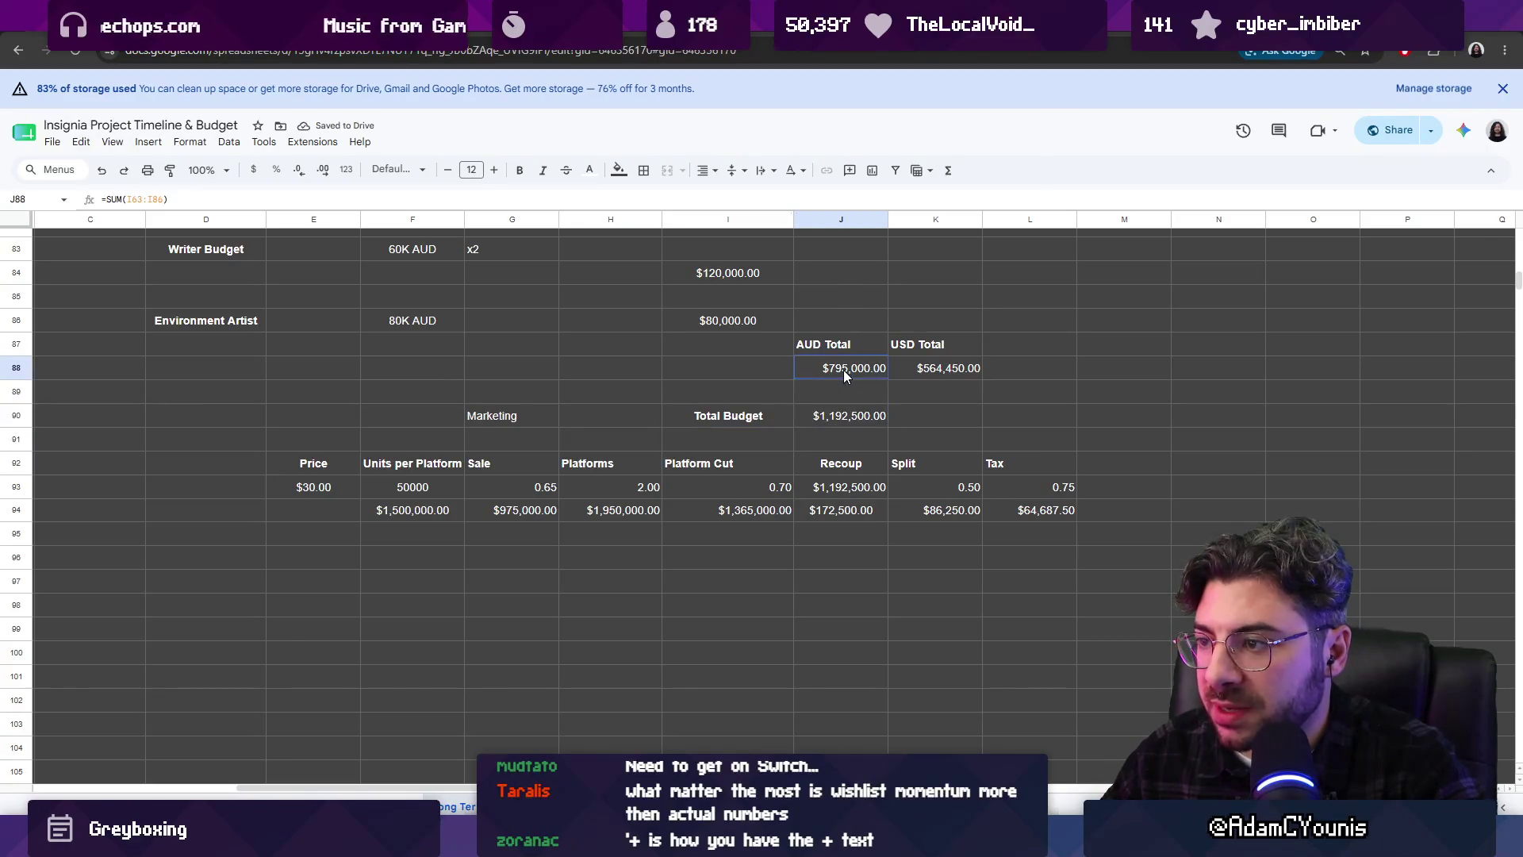
{"action": "key", "text": "ctrl+c"}
{"action": "left_click", "coordinate": [585, 416]}
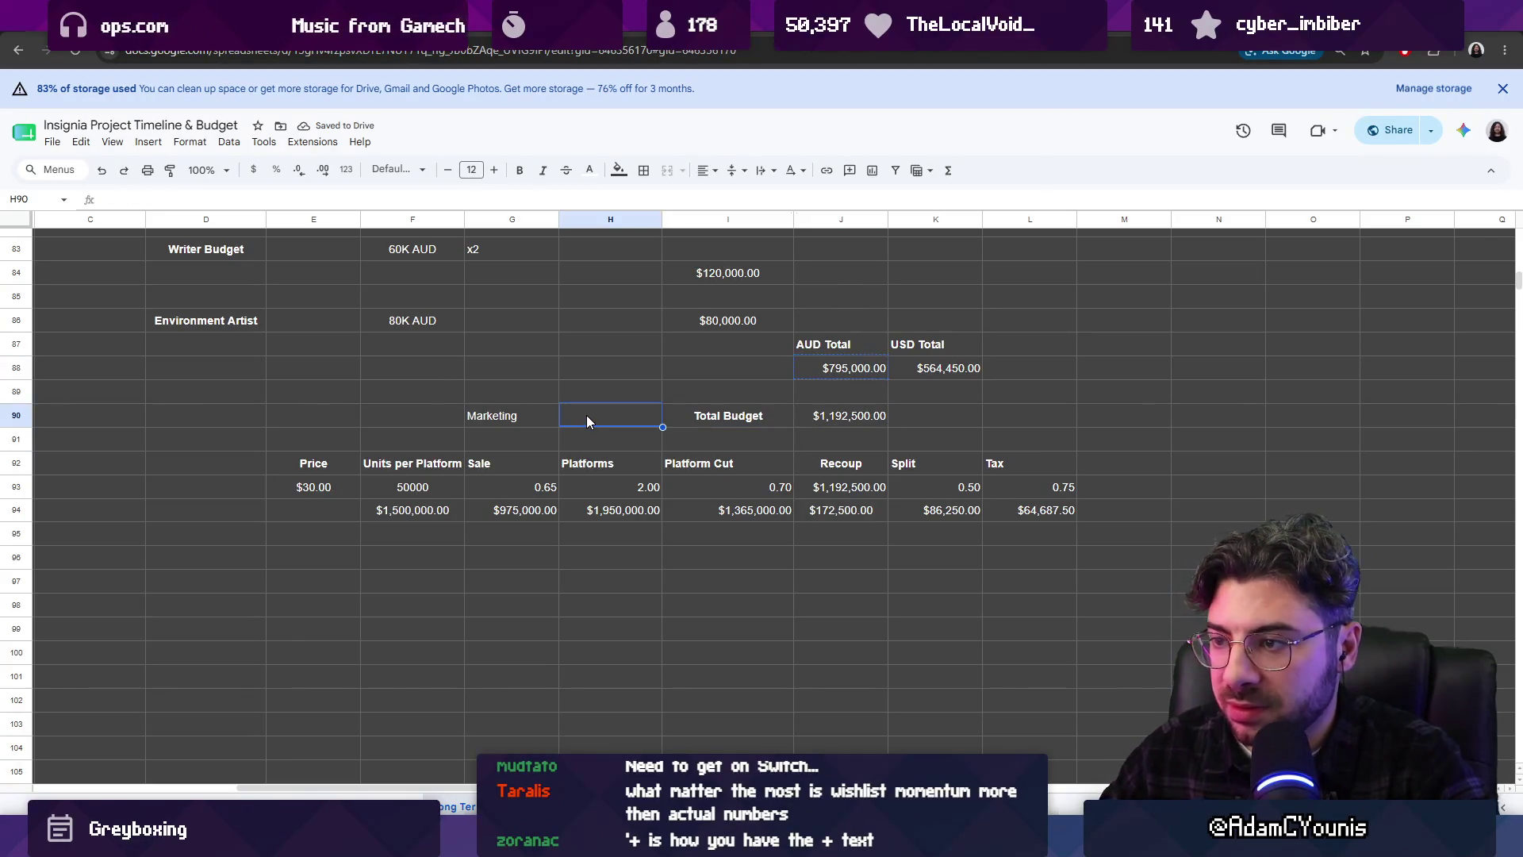
{"action": "type", "text": "="}
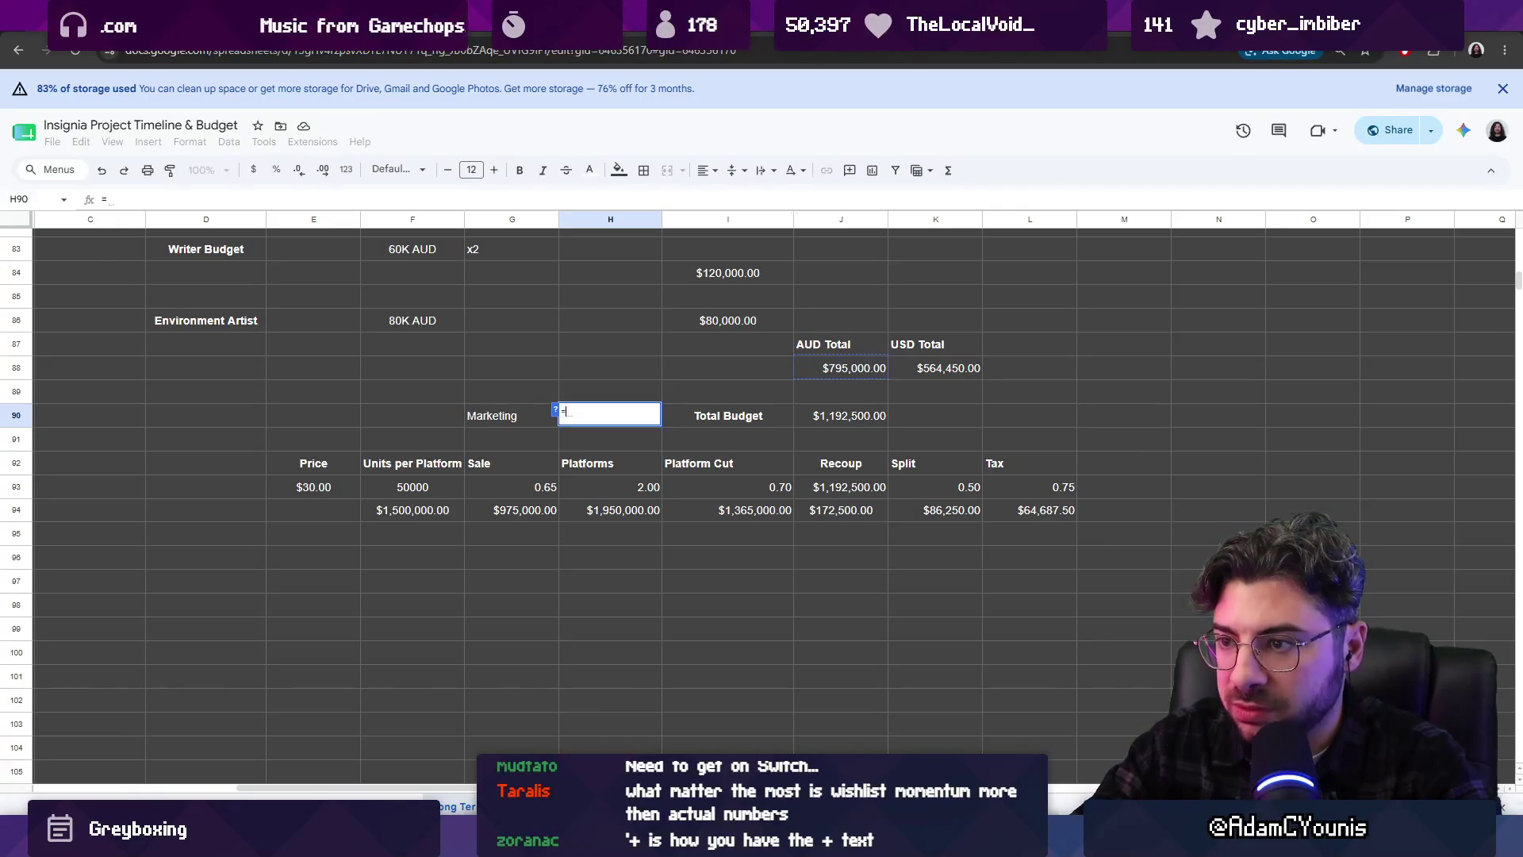
{"action": "type", "text": "mul"}
{"action": "key", "text": "Tab"}
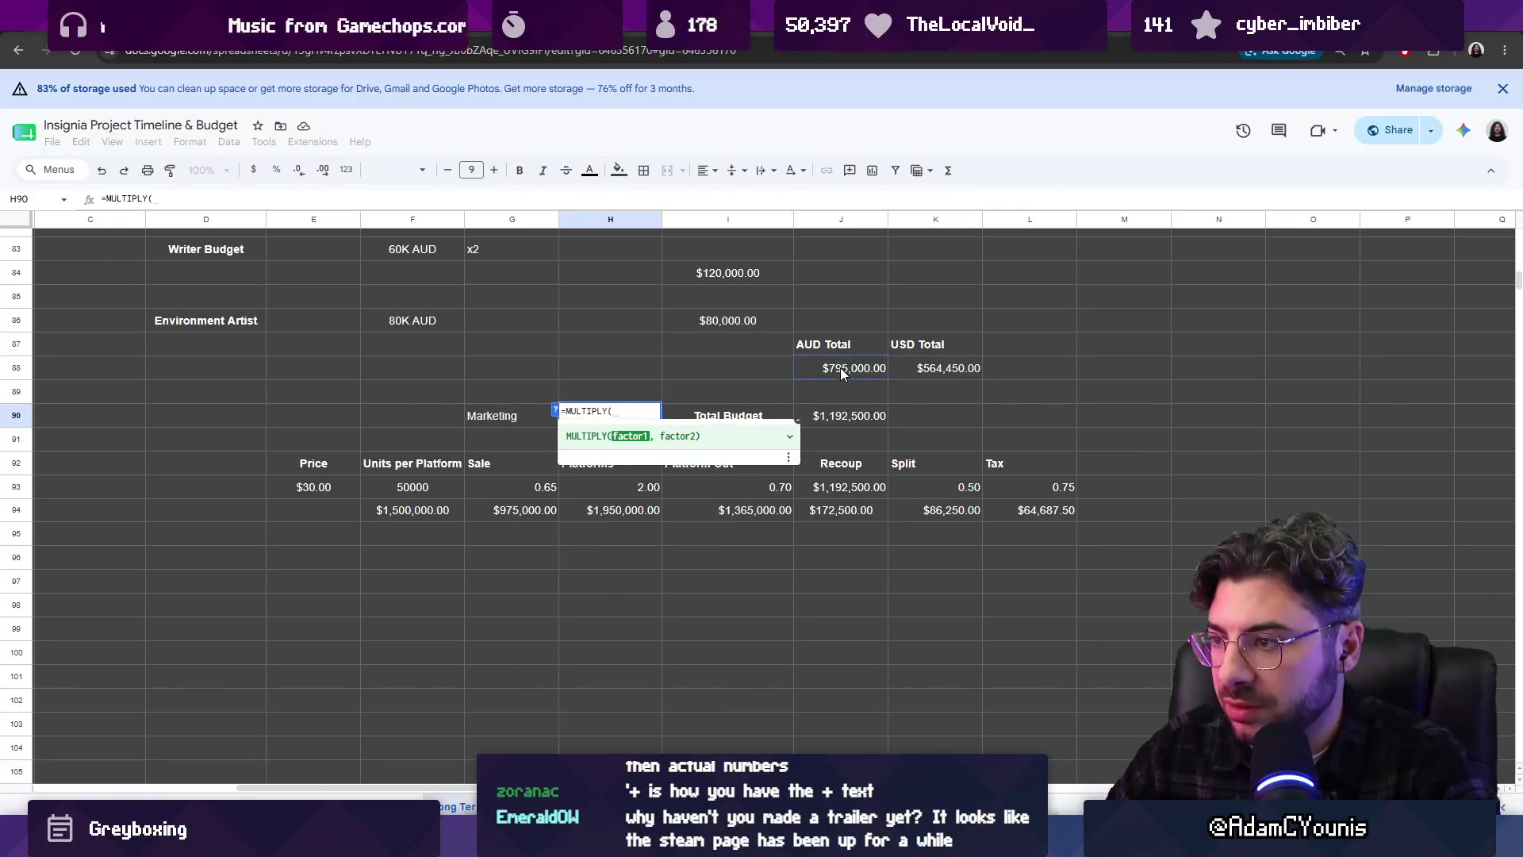
{"action": "left_click", "coordinate": [843, 371]}
{"action": "type", "text": ", 0.5"}
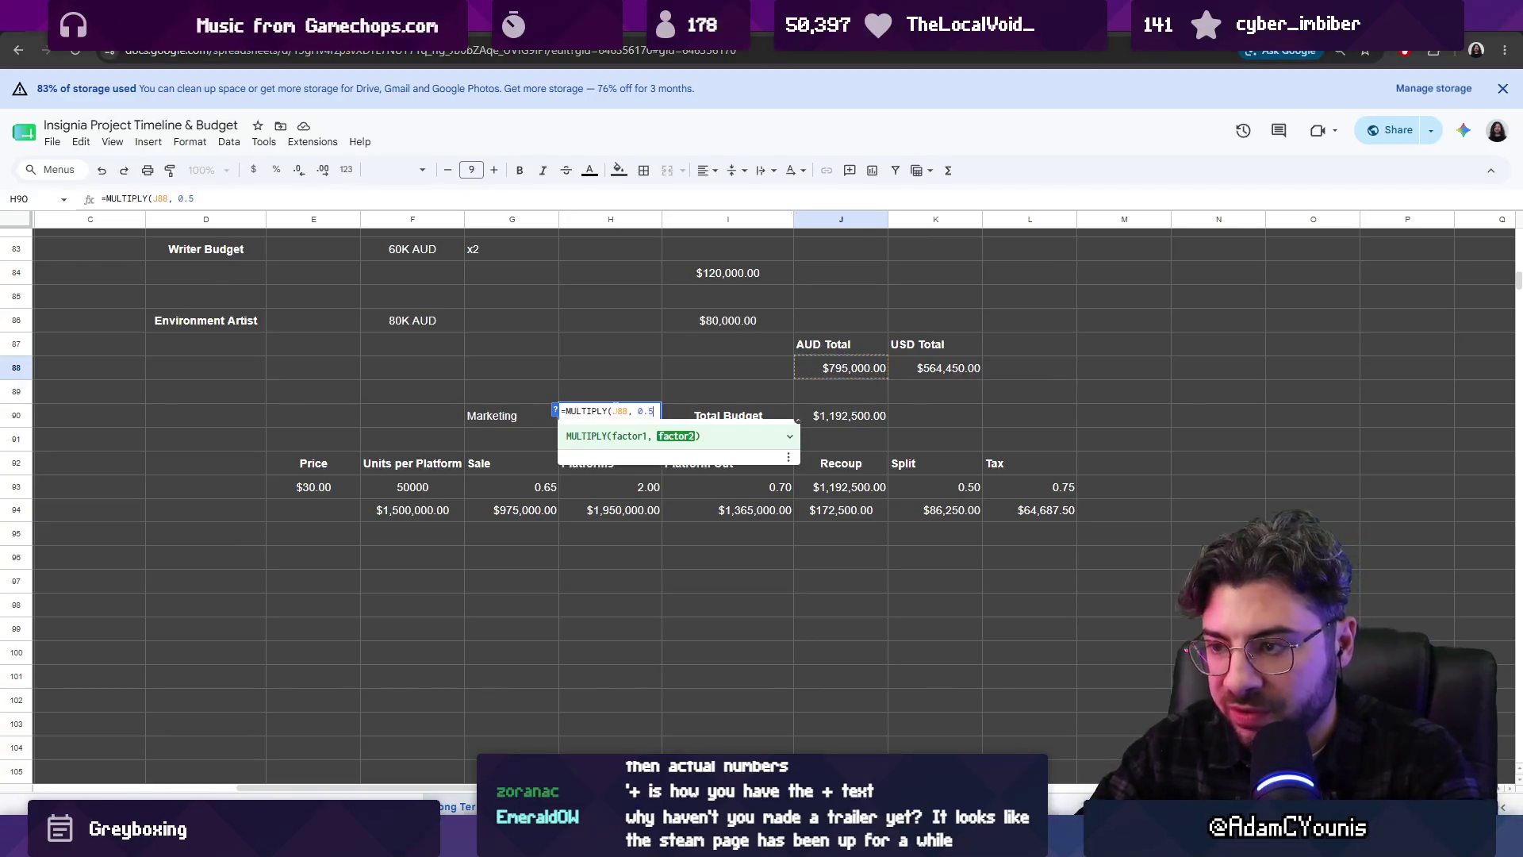
{"action": "type", "text": ")"}
{"action": "key", "text": "Return"}
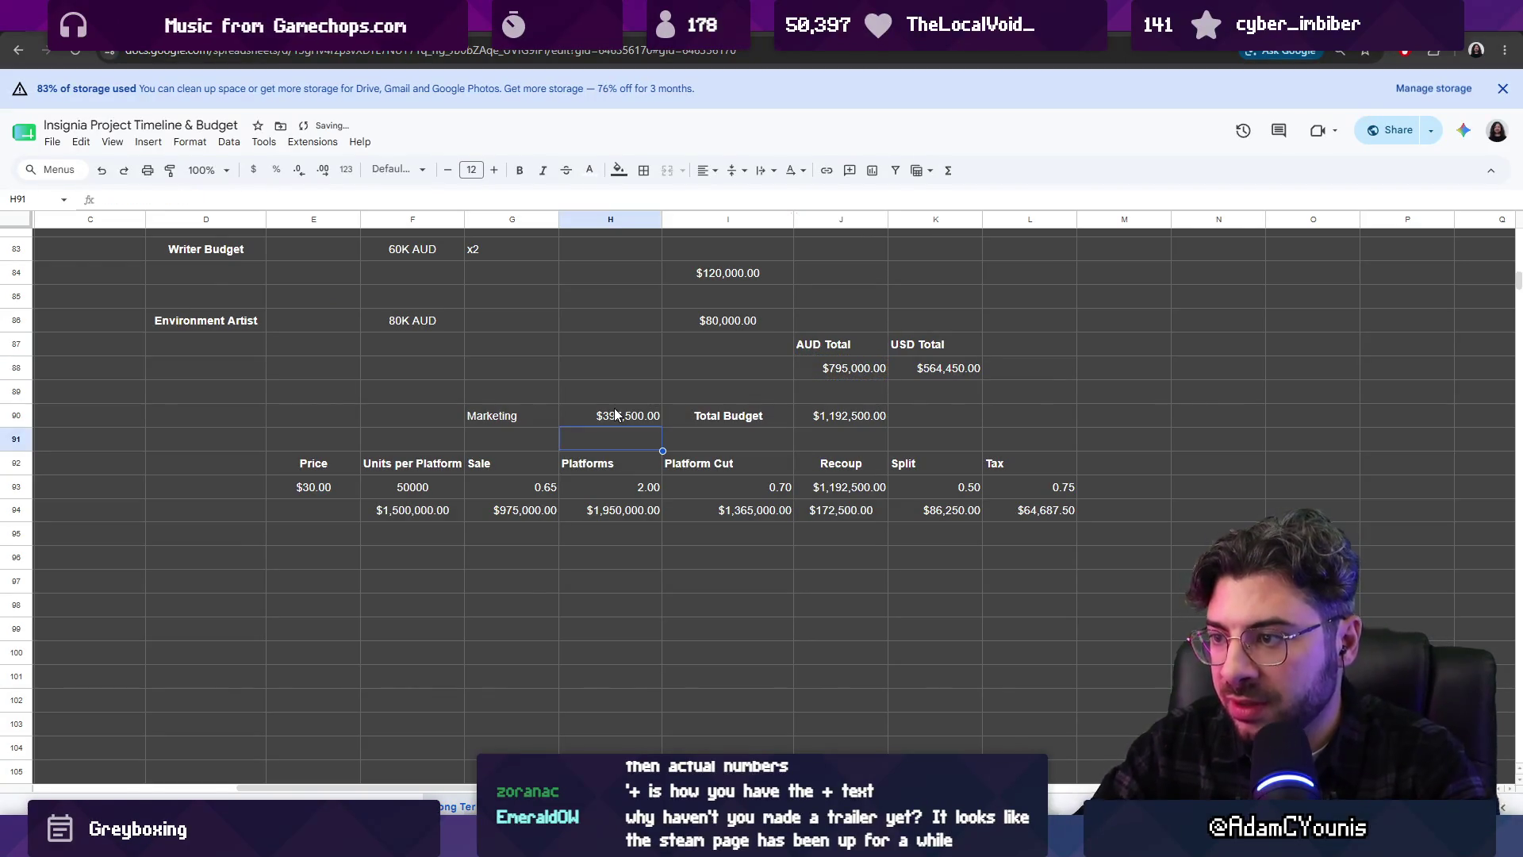
Step: Change the J90 total formula's function from MULTIPLY to SUM
{"action": "double_click", "coordinate": [841, 415]}
{"action": "double_click", "coordinate": [822, 412]}
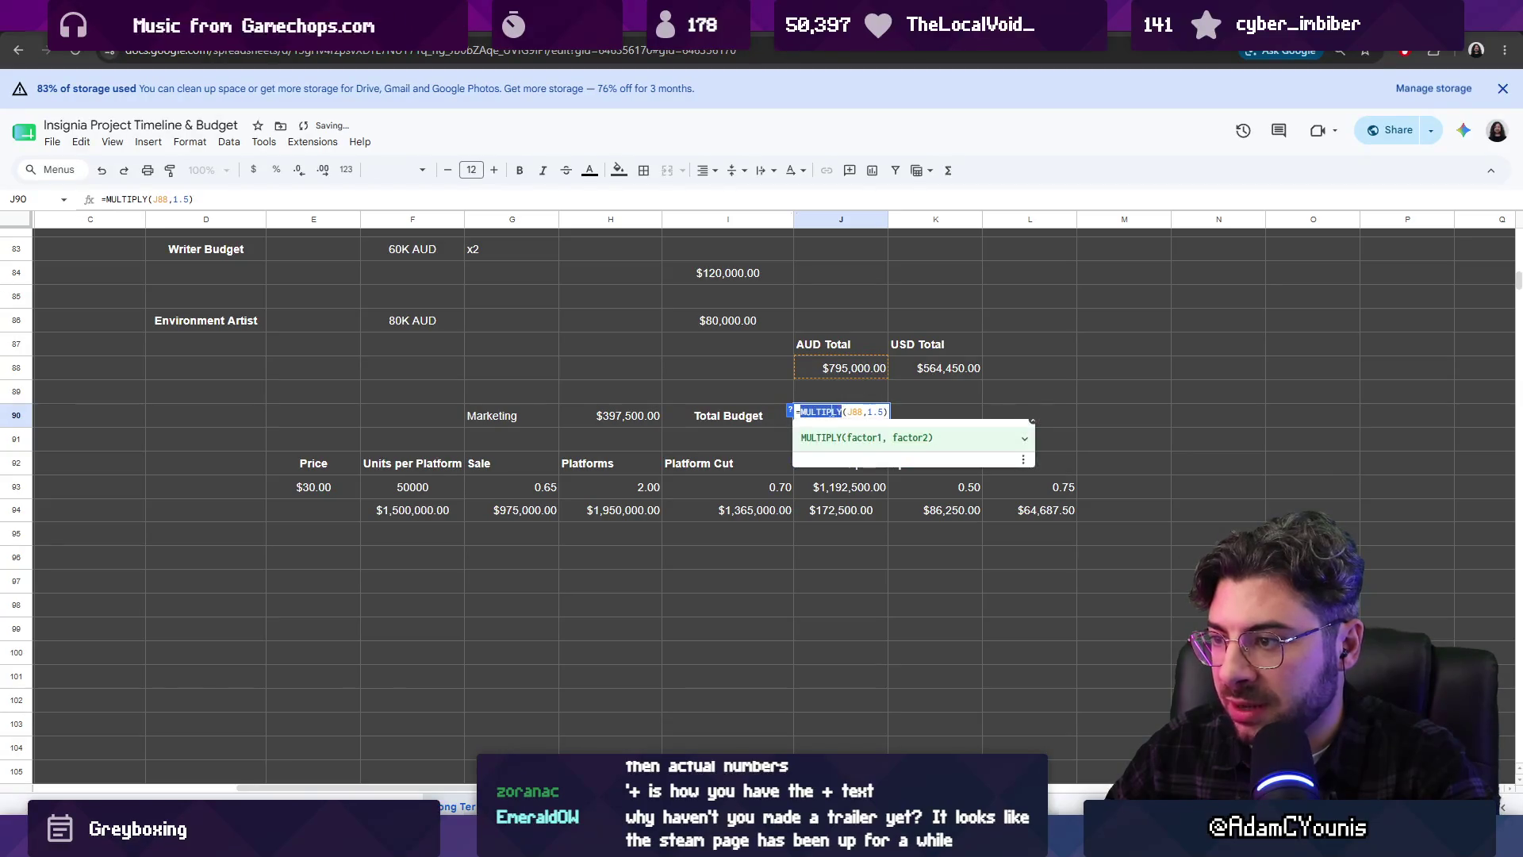
{"action": "type", "text": "SUM"}
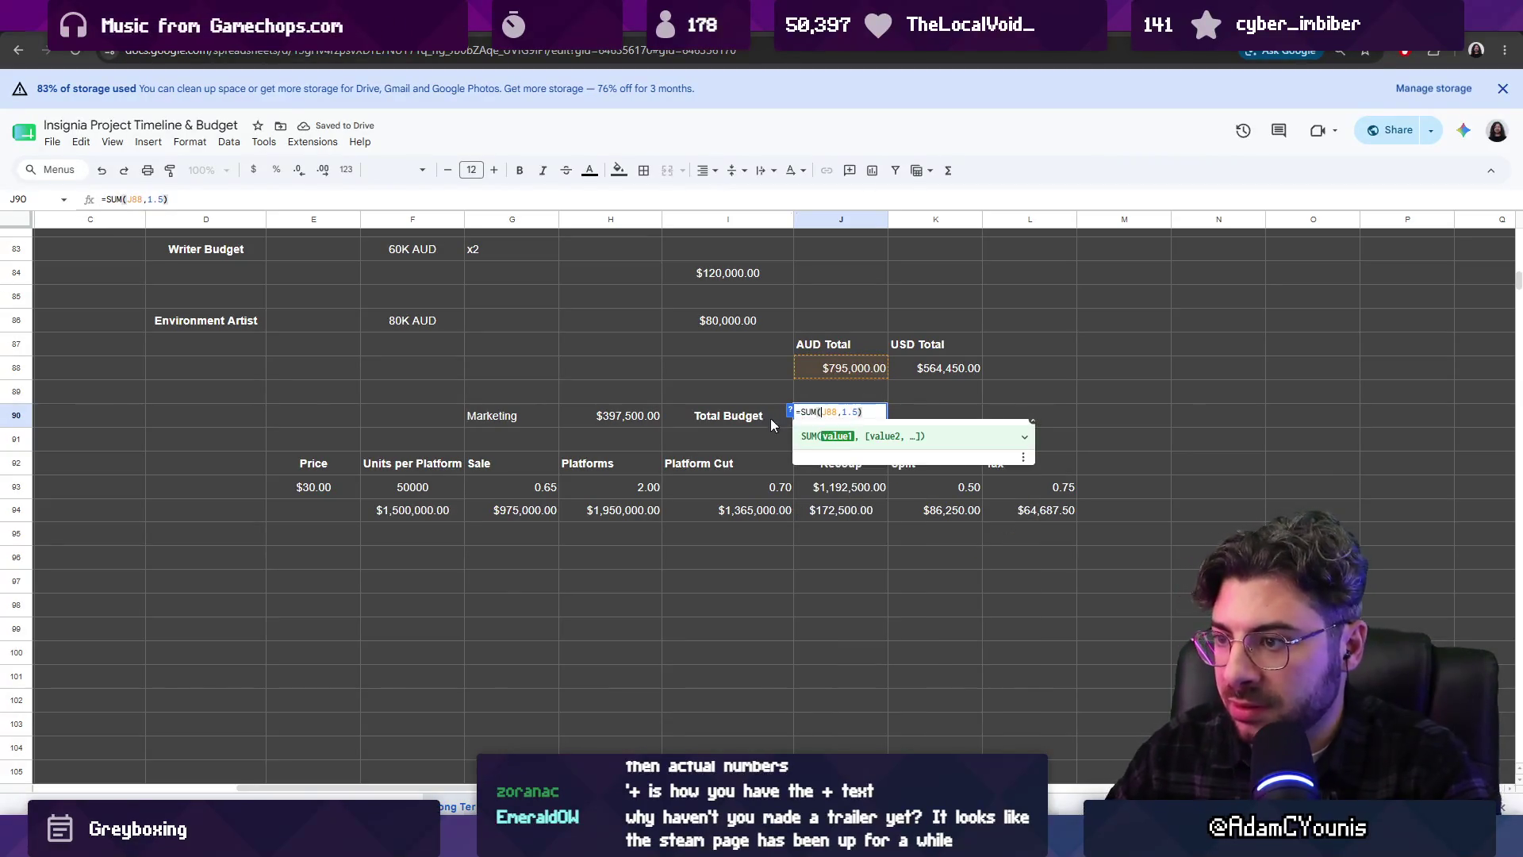
{"action": "left_click", "coordinate": [626, 417]}
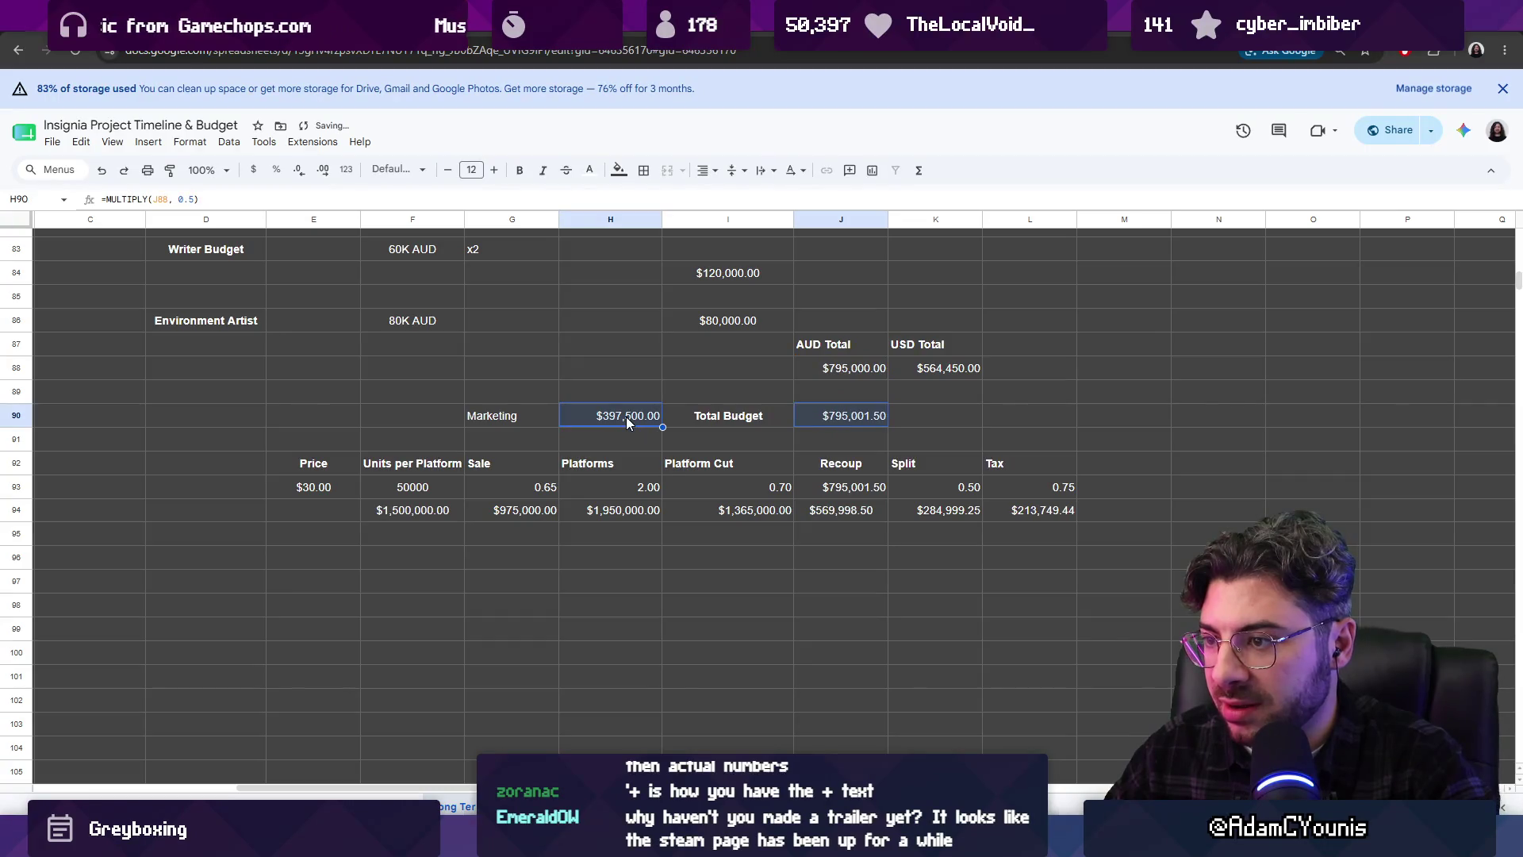
{"action": "left_click", "coordinate": [824, 422]}
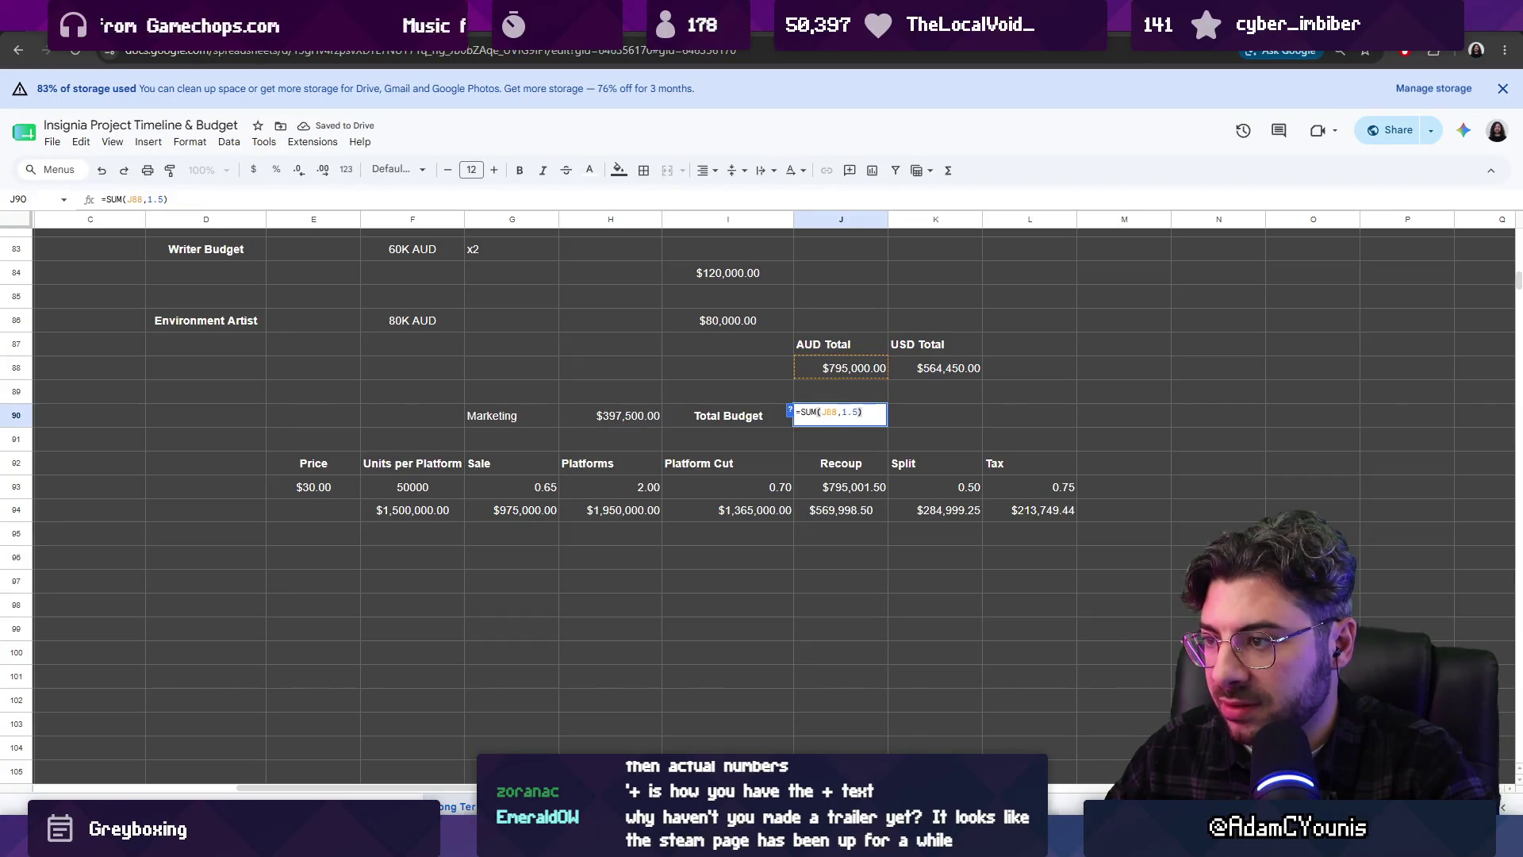
{"action": "left_click", "coordinate": [825, 373]}
Step: Replace 1.5 with H90 so J90 reads =SUM(J88,H90), totalling $1,192,500.00
{"action": "double_click", "coordinate": [854, 412]}
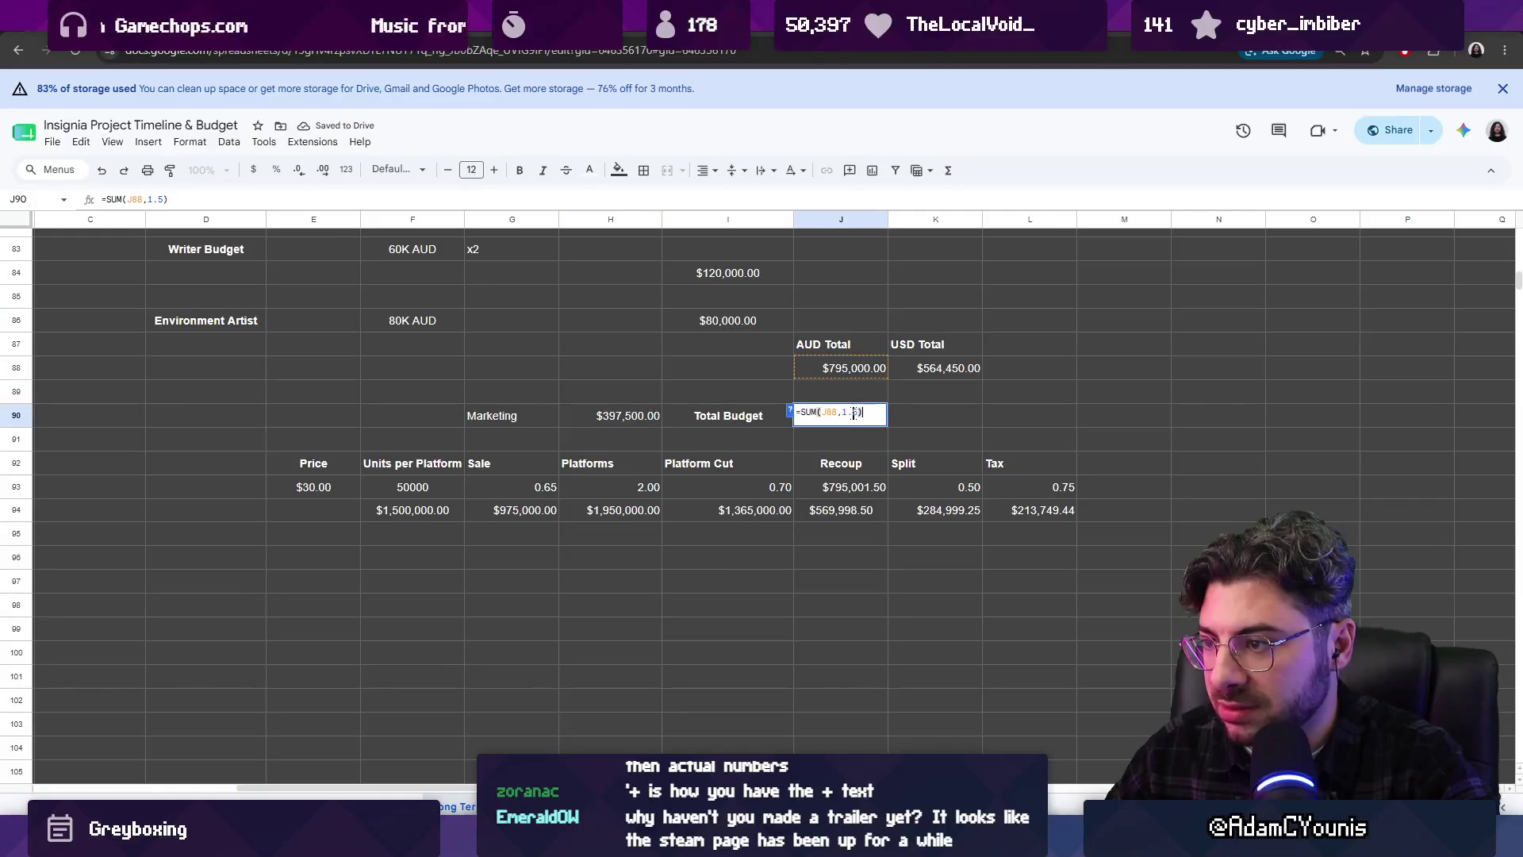
{"action": "key", "text": "BackSpace"}
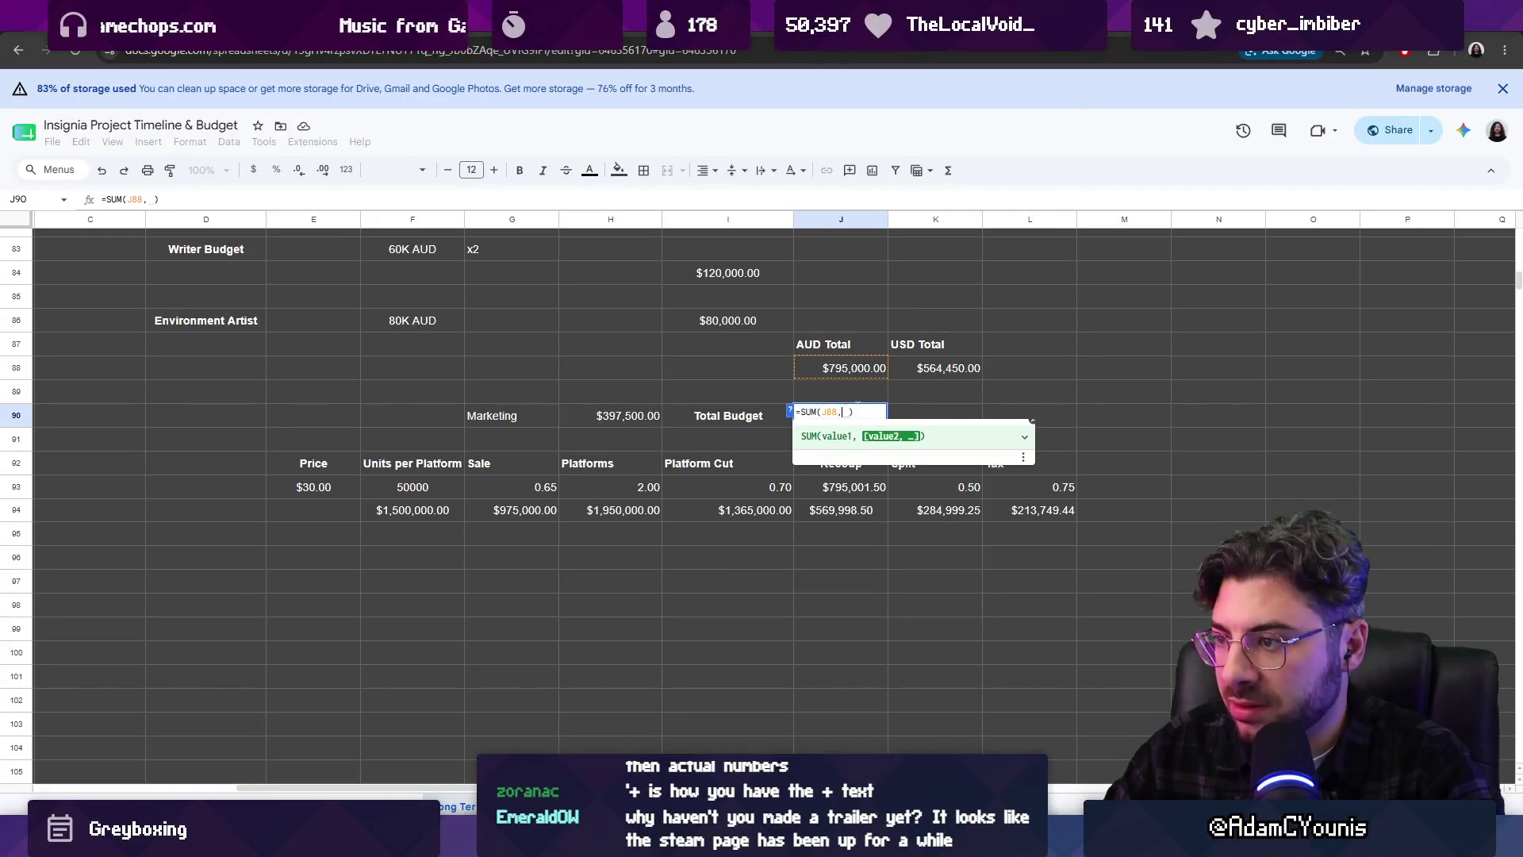
{"action": "left_click", "coordinate": [611, 423]}
{"action": "key", "text": "Return"}
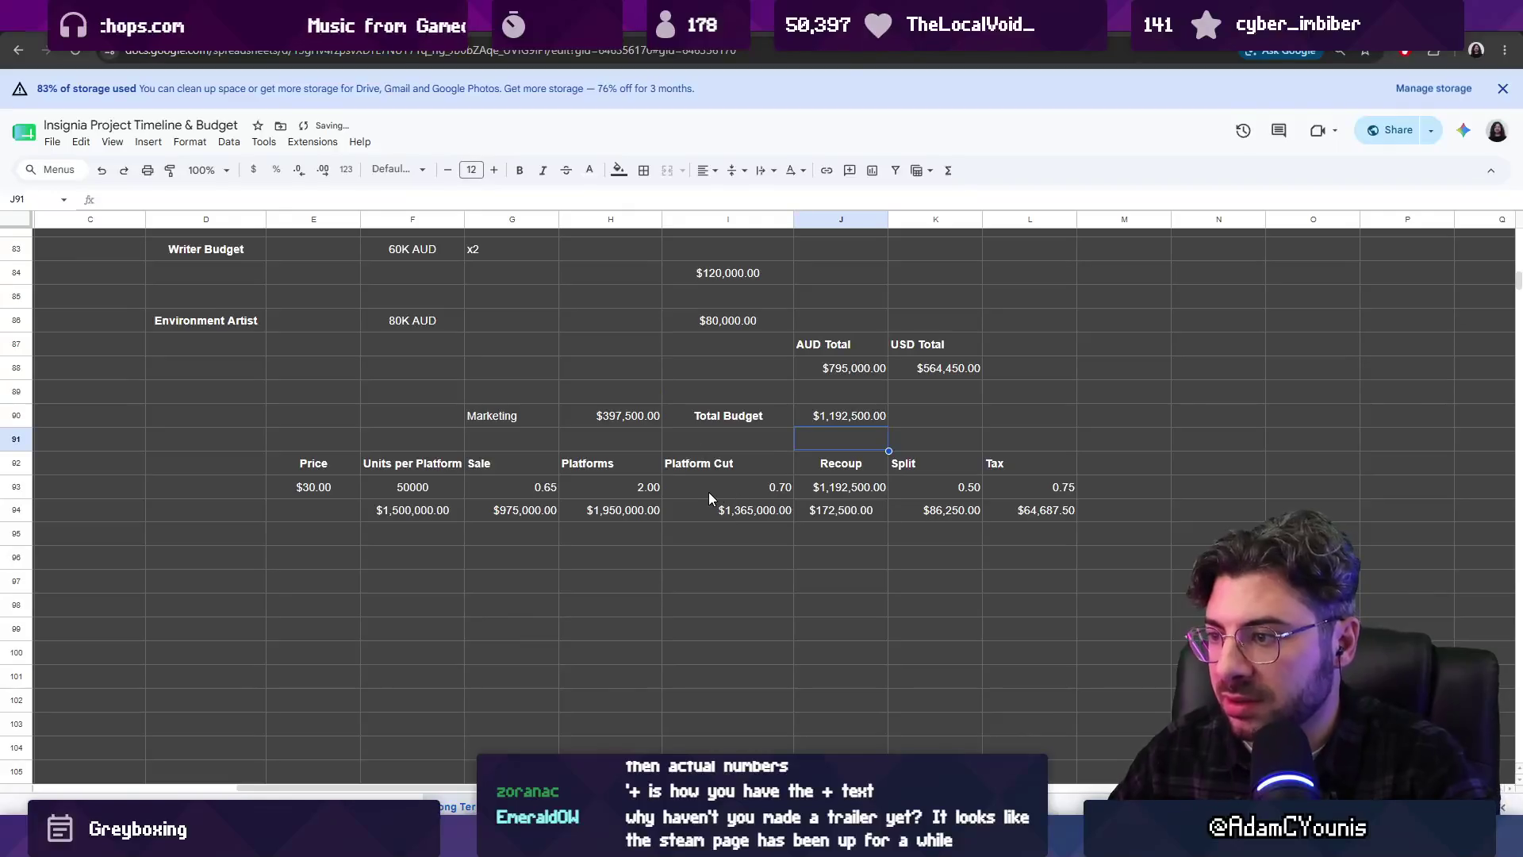
{"action": "double_click", "coordinate": [639, 423]}
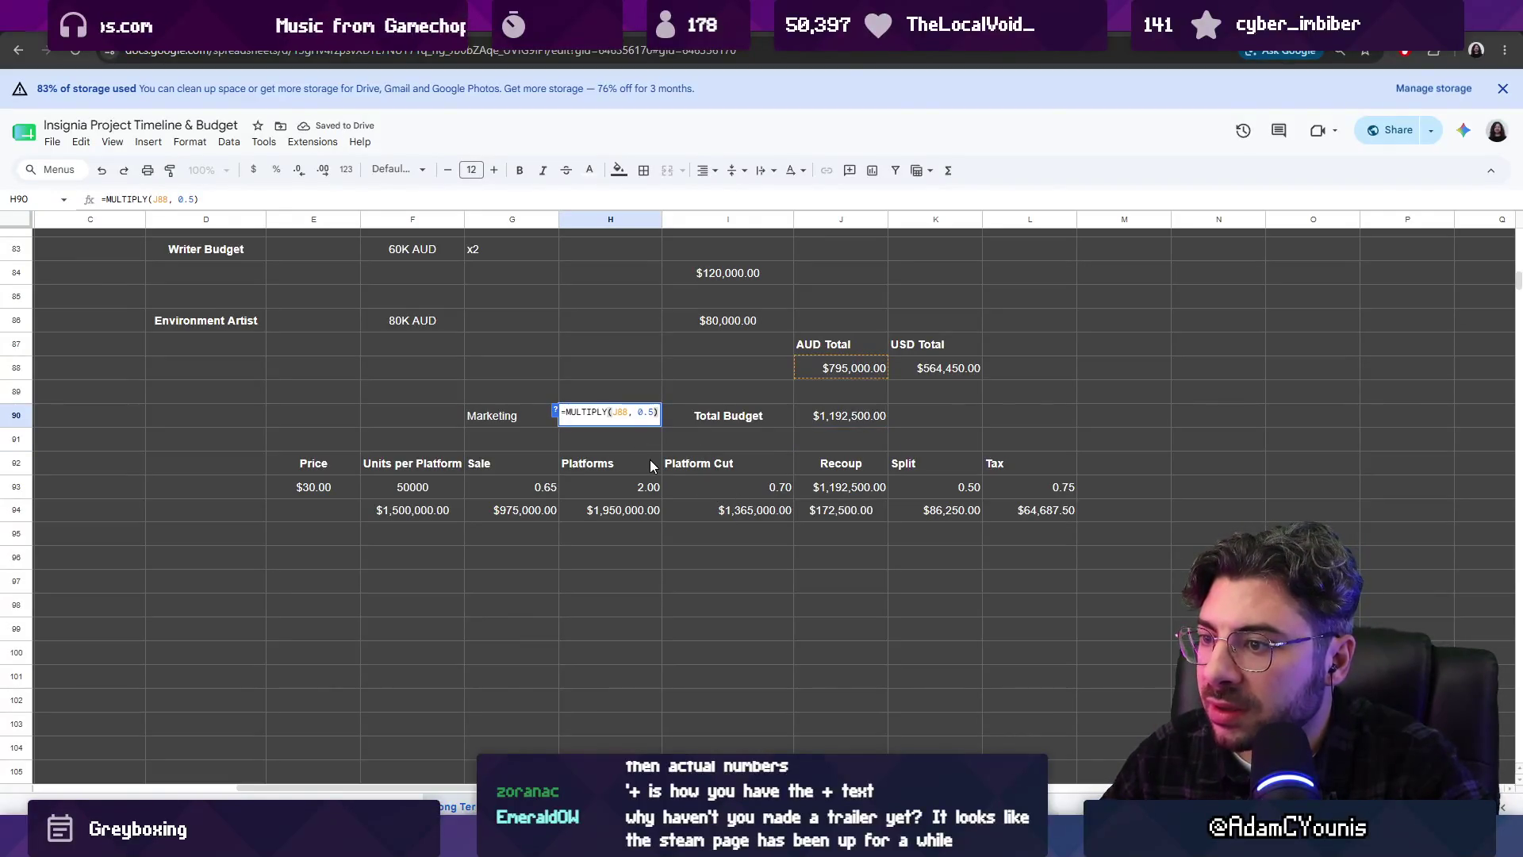
{"action": "key", "text": "Escape"}
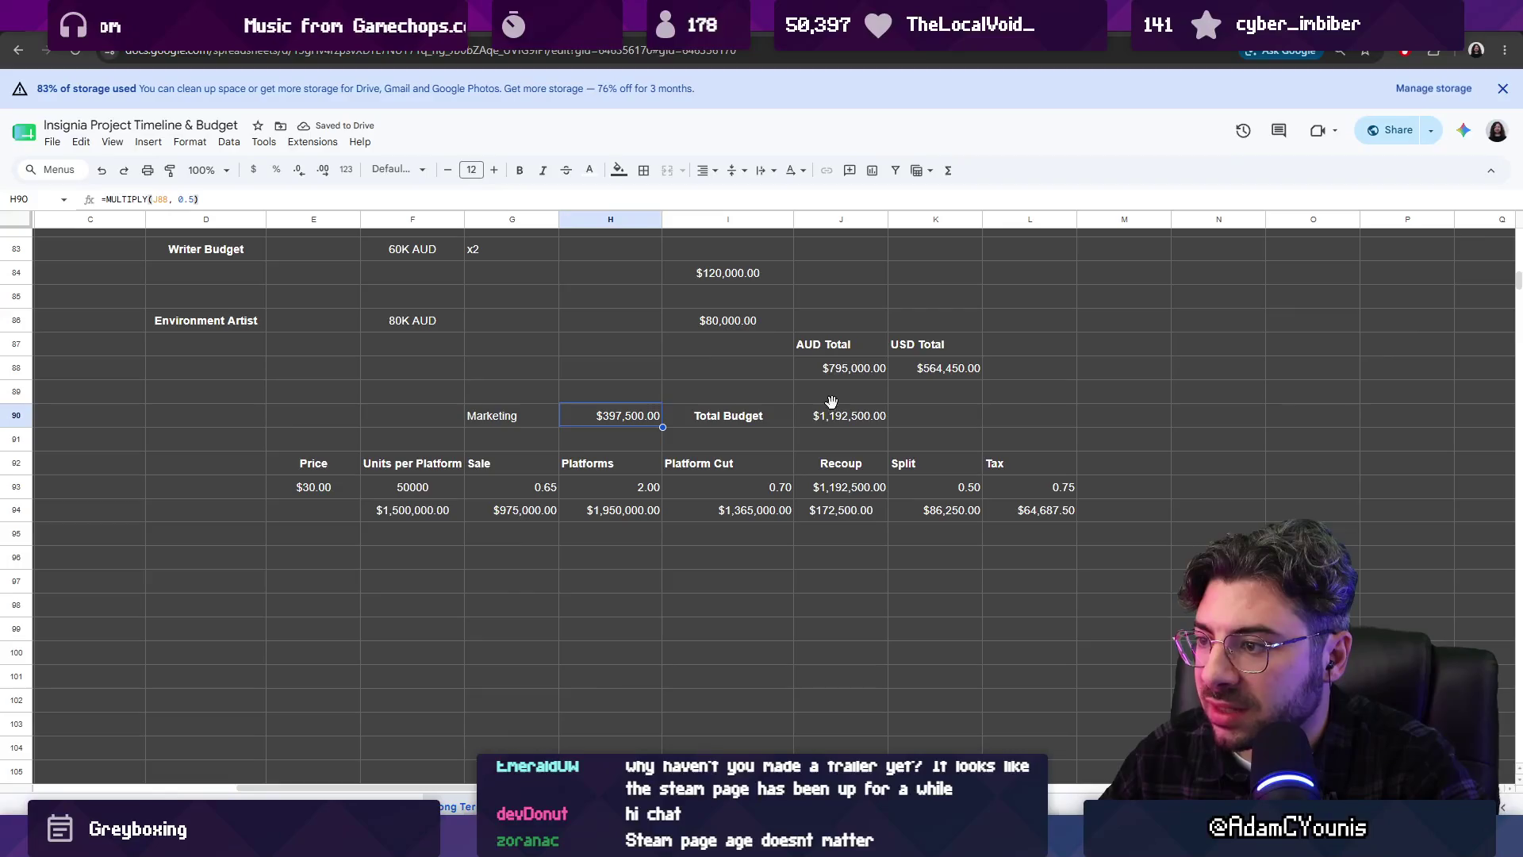
{"action": "left_click", "coordinate": [833, 414]}
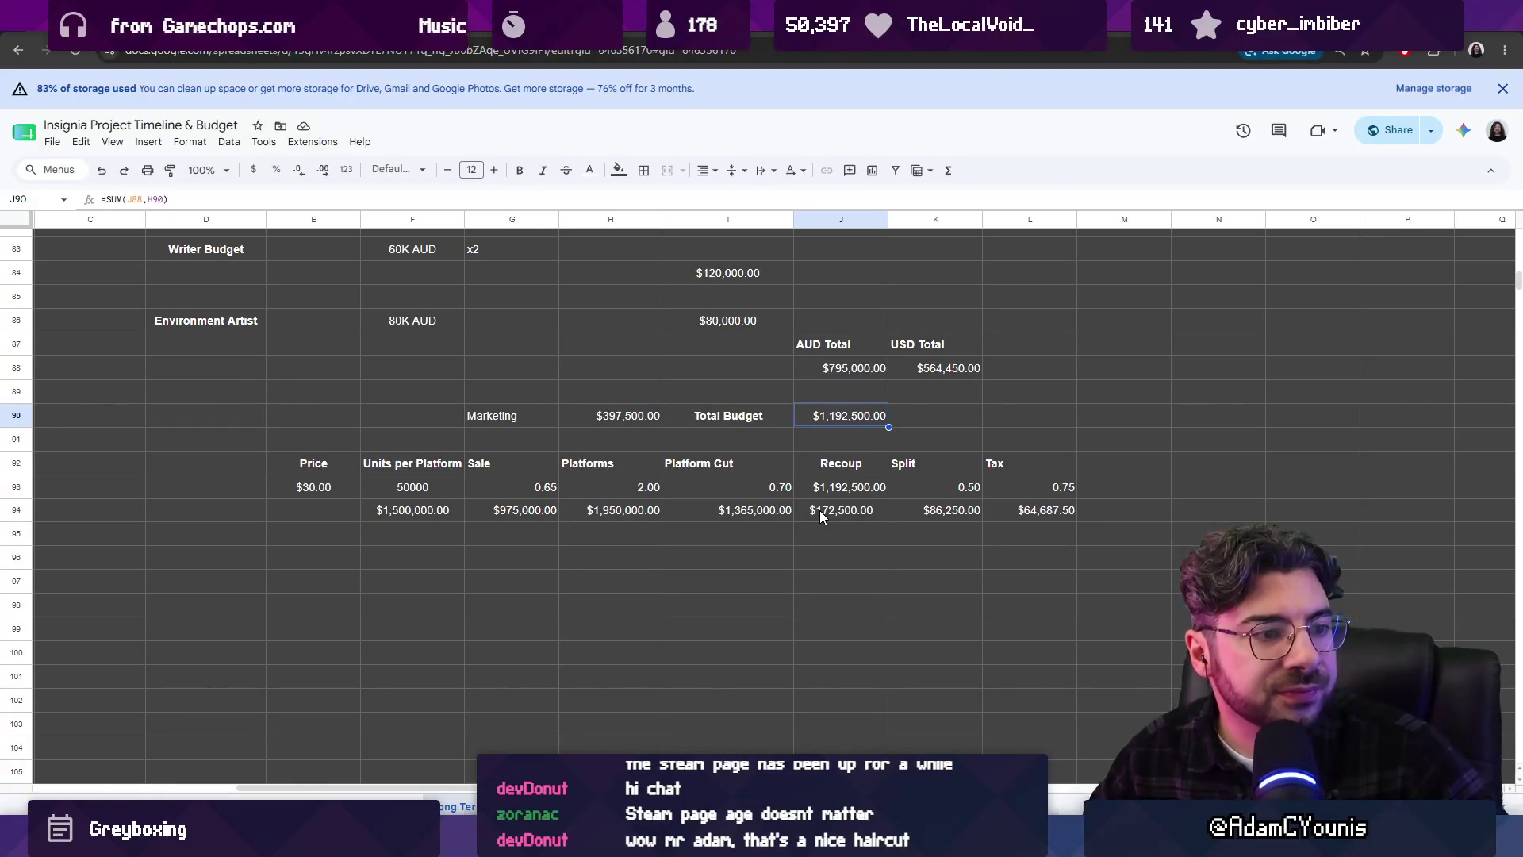
{"action": "left_click", "coordinate": [807, 539]}
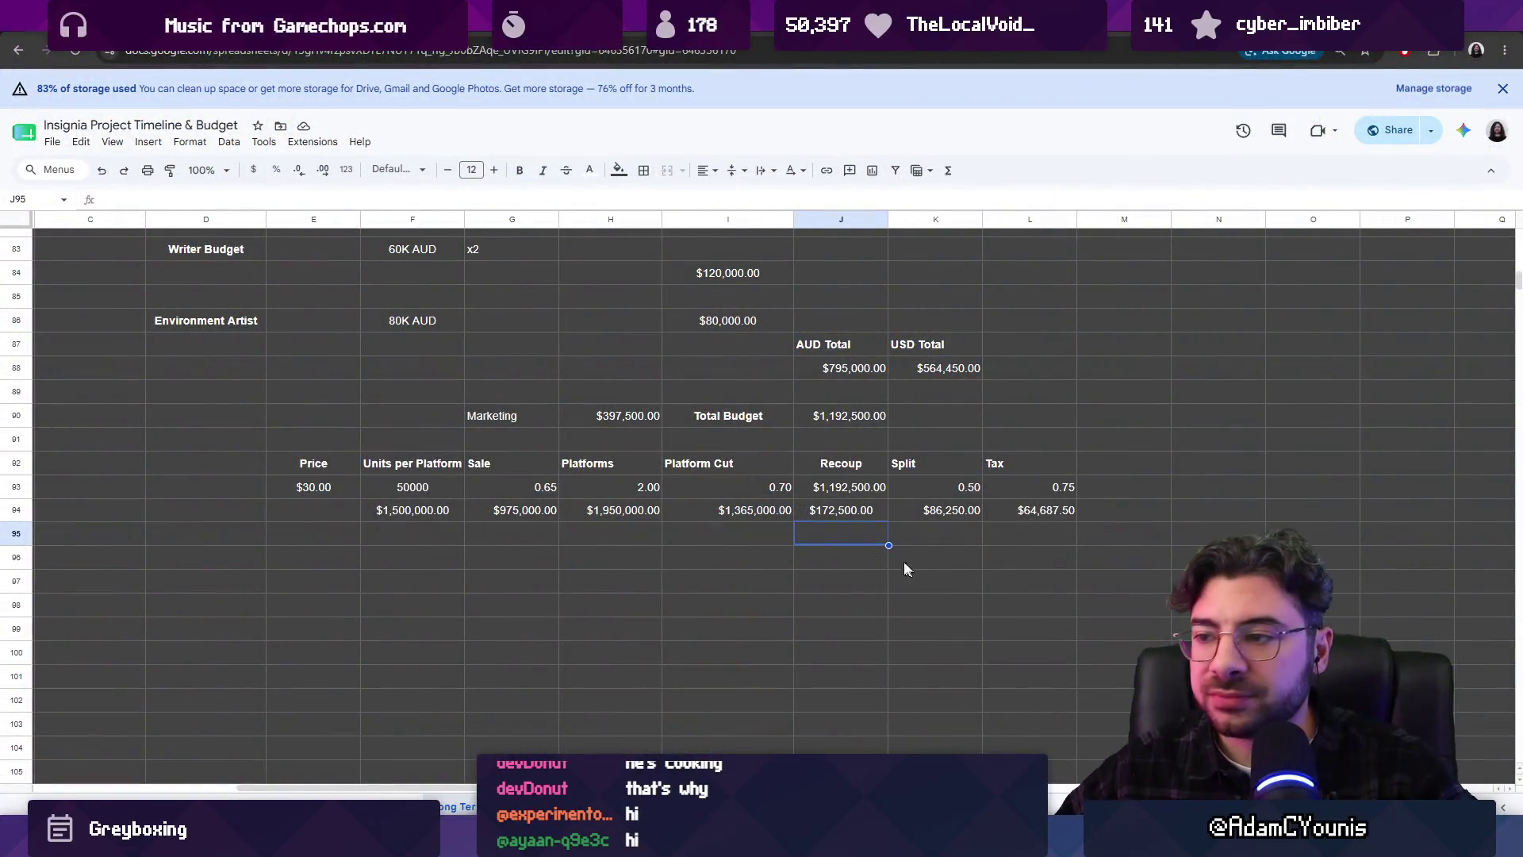
{"action": "left_click", "coordinate": [864, 555]}
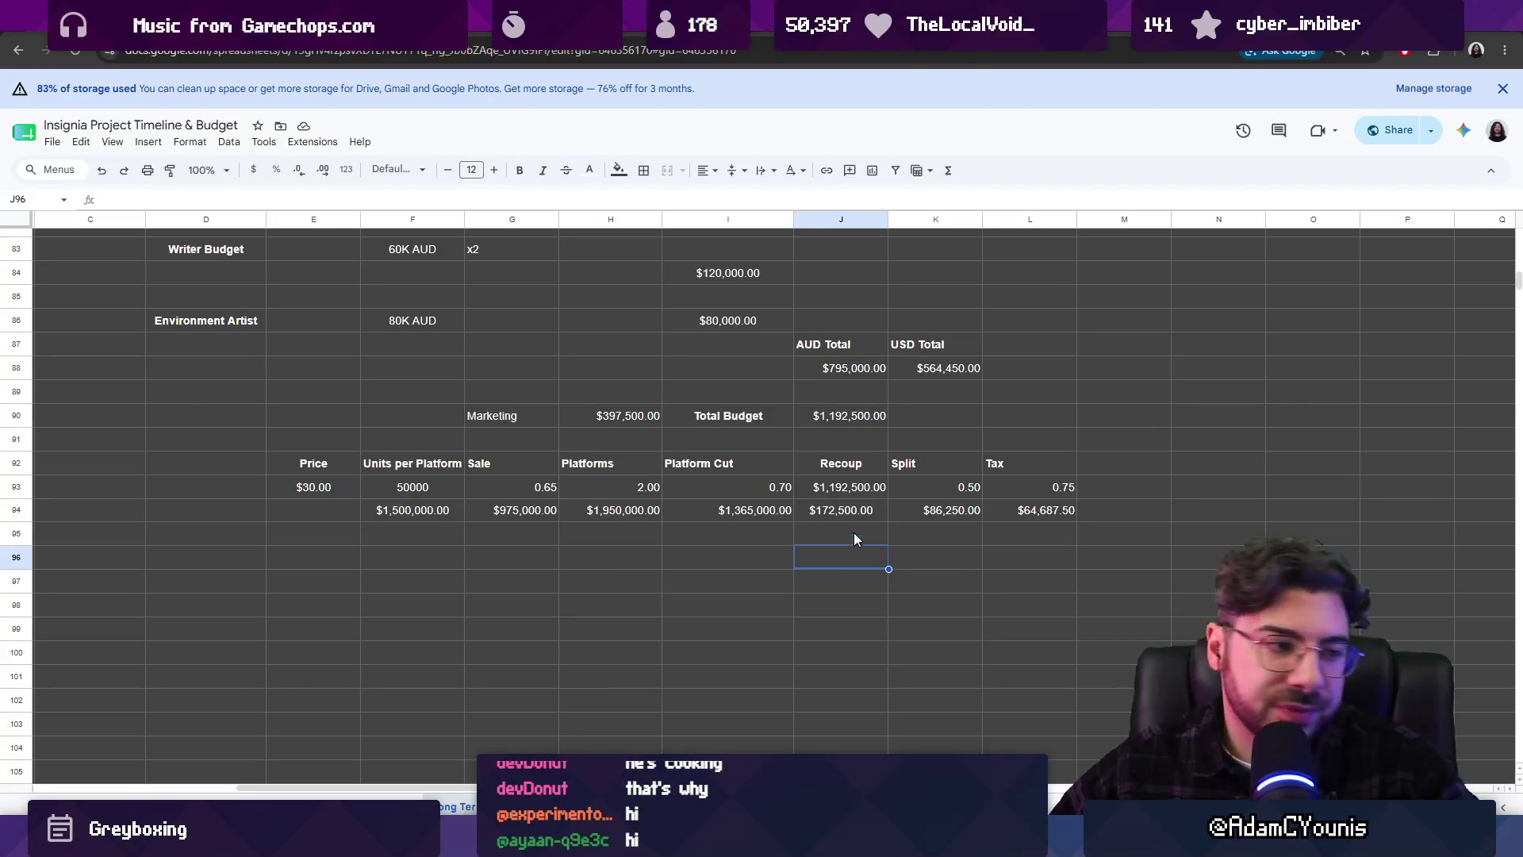
{"action": "scroll", "coordinate": [825, 527], "scroll_direction": "up", "scroll_amount": 1}
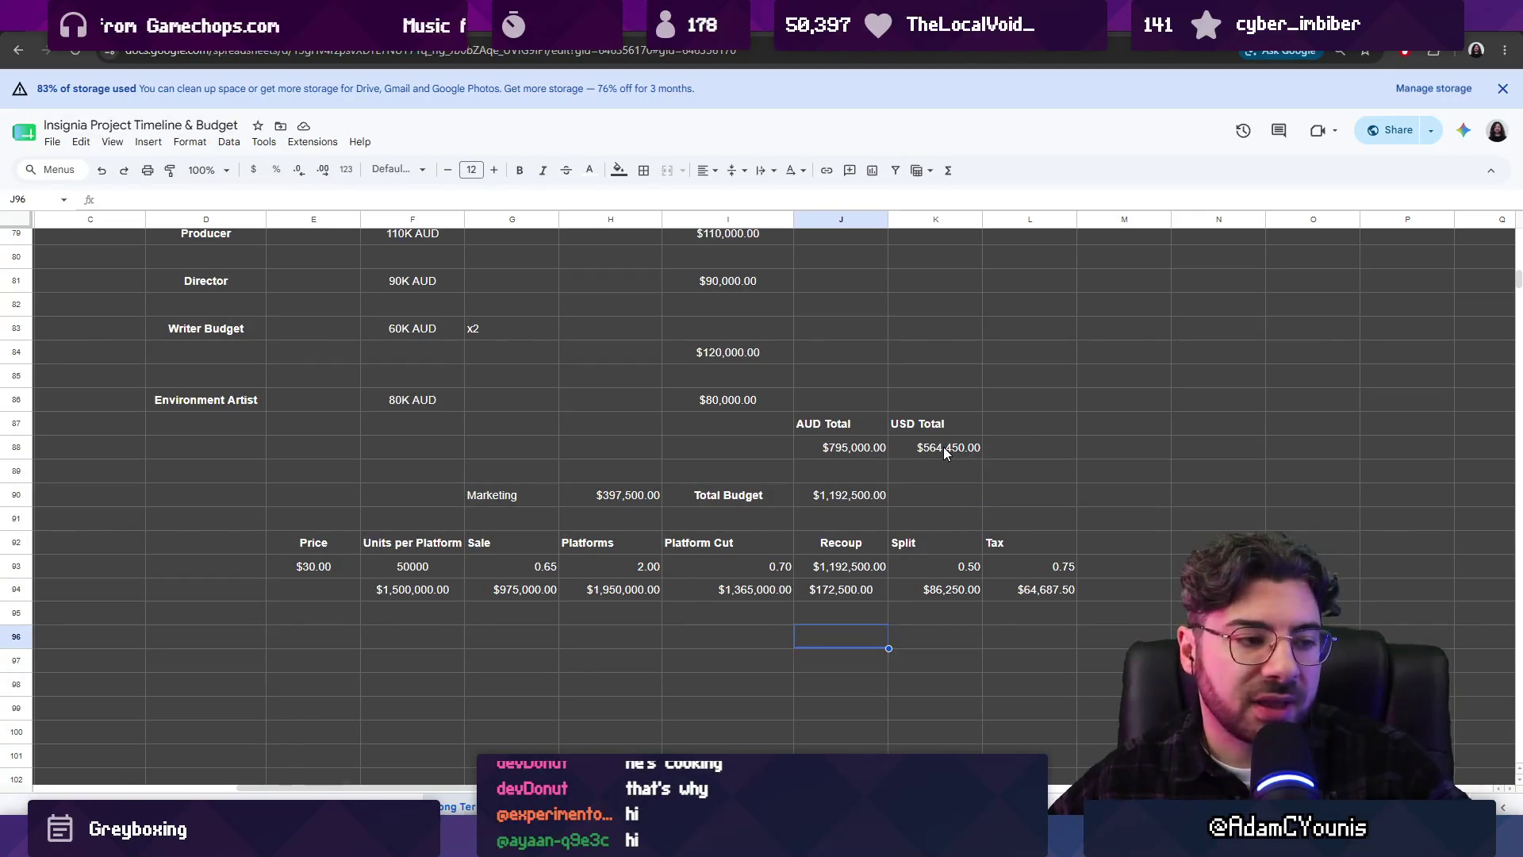
{"action": "scroll", "coordinate": [735, 475], "scroll_direction": "up", "scroll_amount": 15}
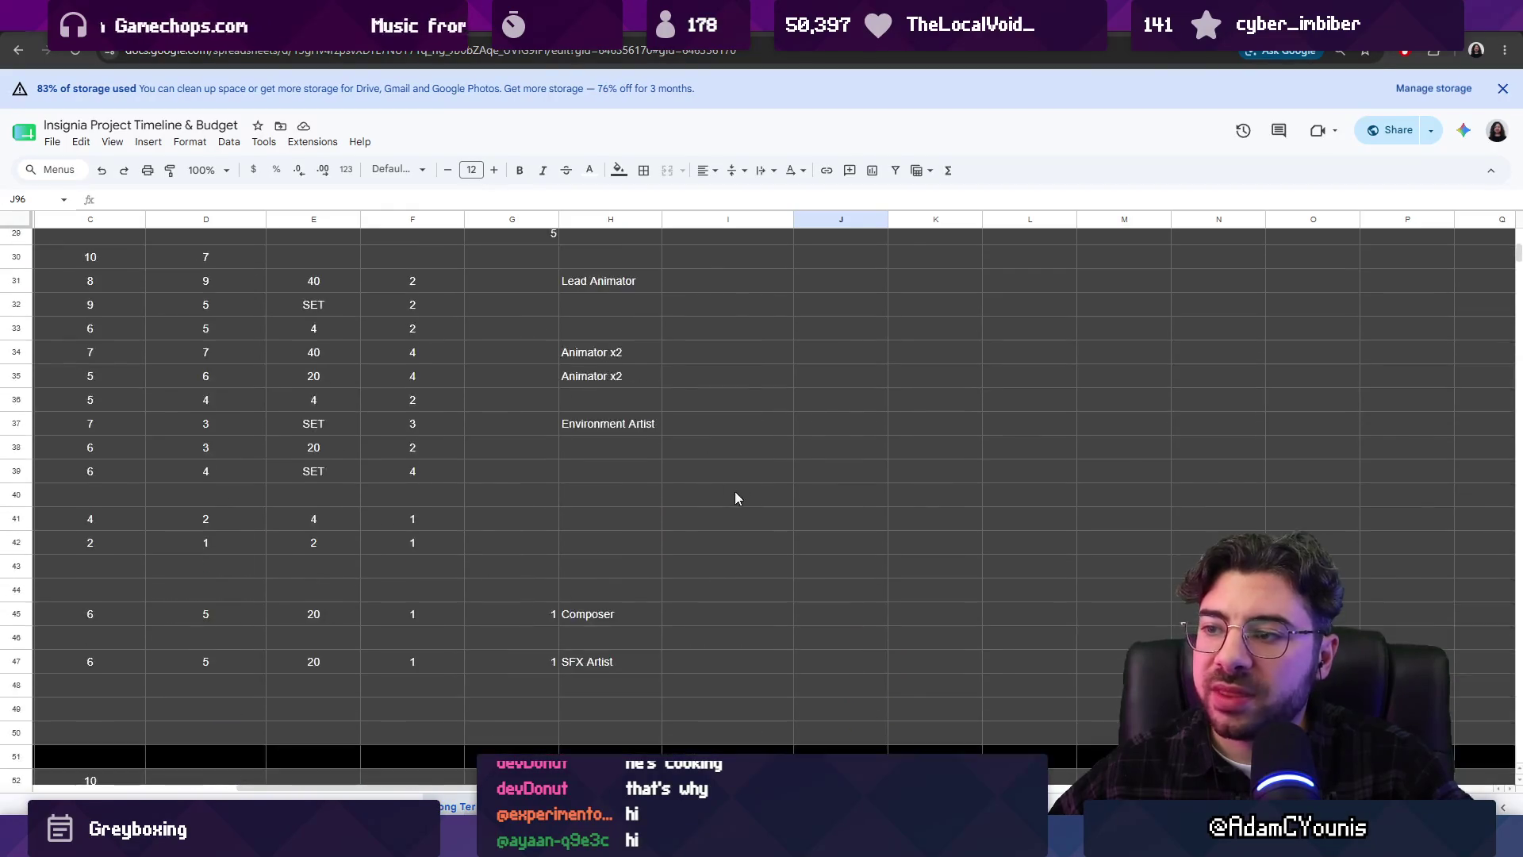
{"action": "scroll", "coordinate": [735, 493], "scroll_direction": "up", "scroll_amount": 10}
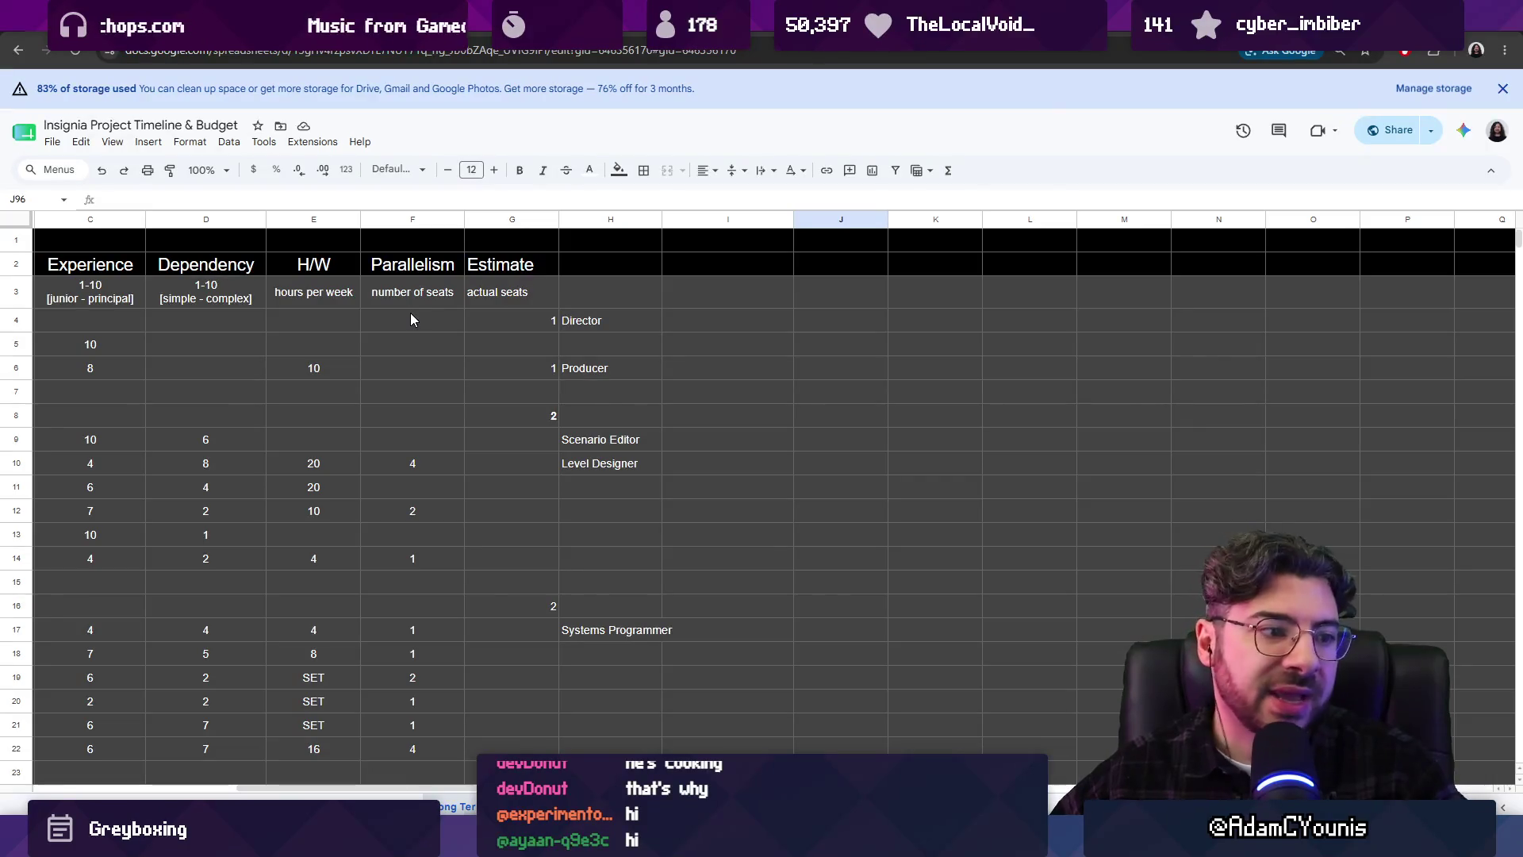
{"action": "scroll", "coordinate": [480, 426], "scroll_direction": "down", "scroll_amount": 20}
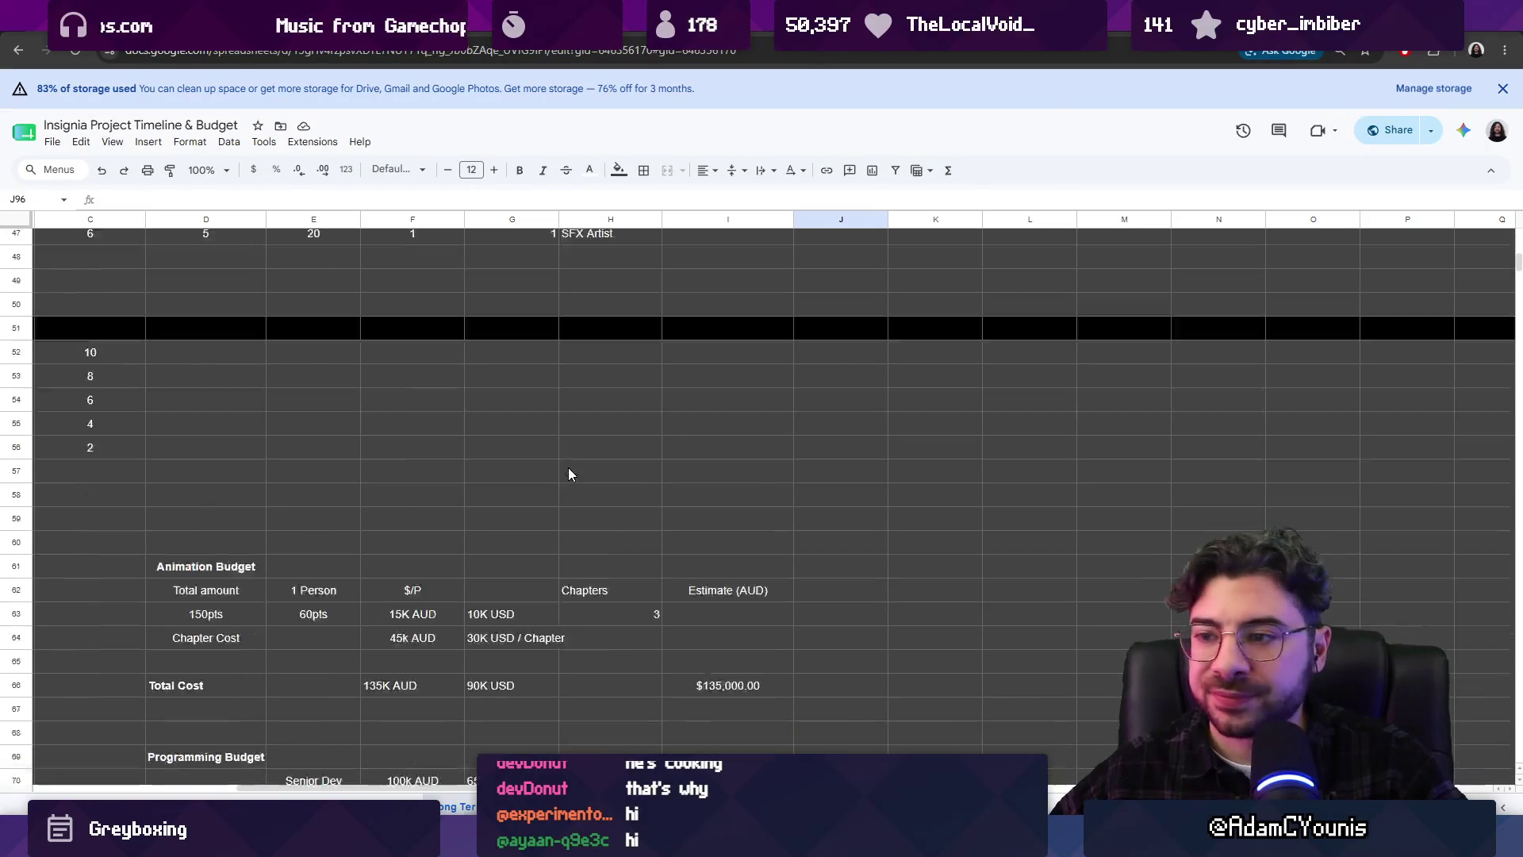
{"action": "scroll", "coordinate": [570, 472], "scroll_direction": "down", "scroll_amount": 3}
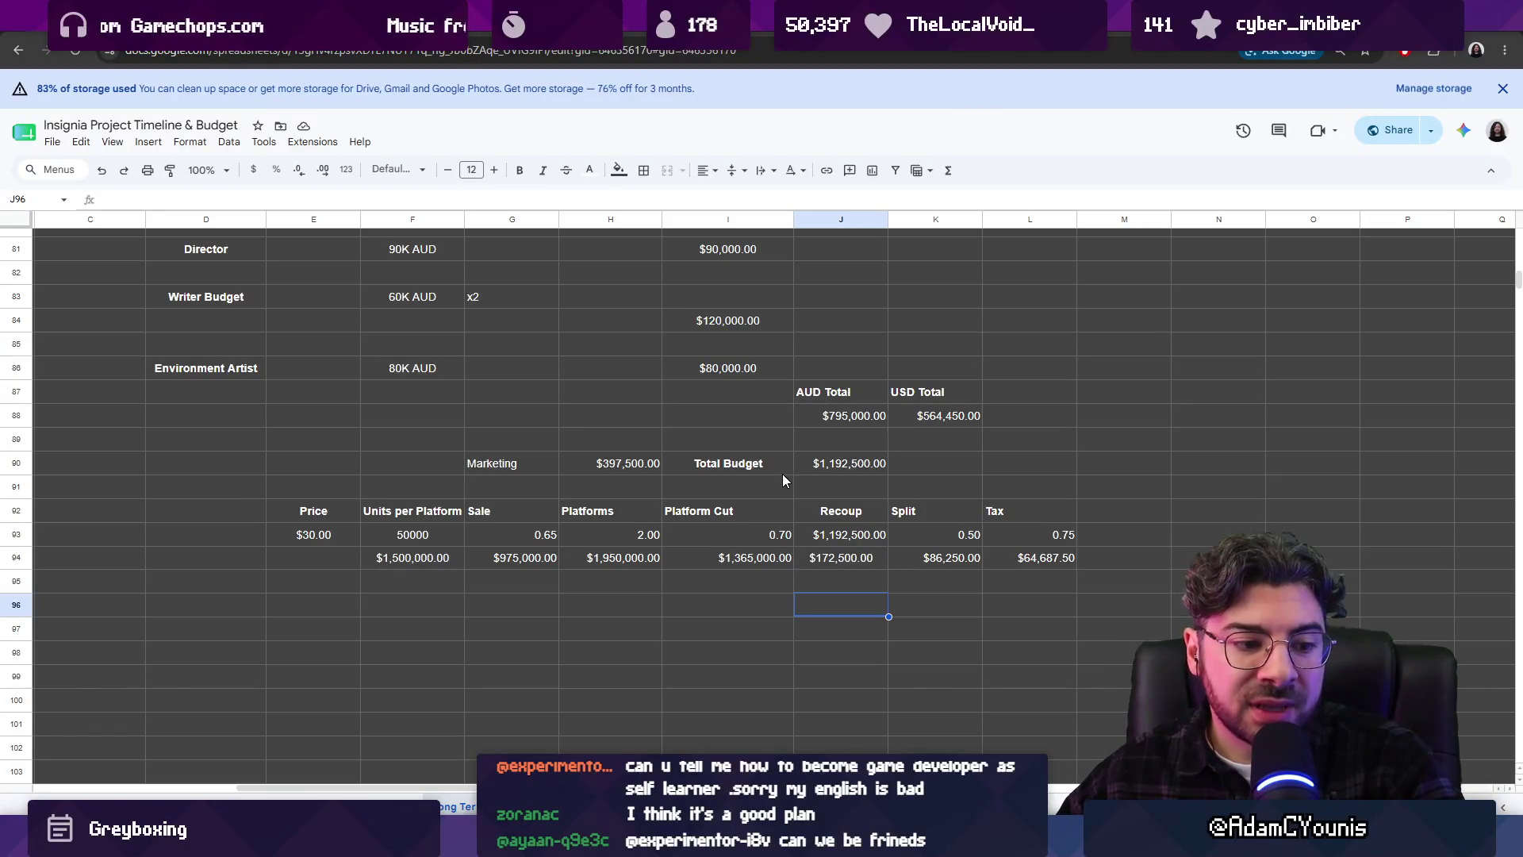
Step: Review the AUD total and the Units per Platform value before switching to Figma
{"action": "left_click", "coordinate": [519, 484]}
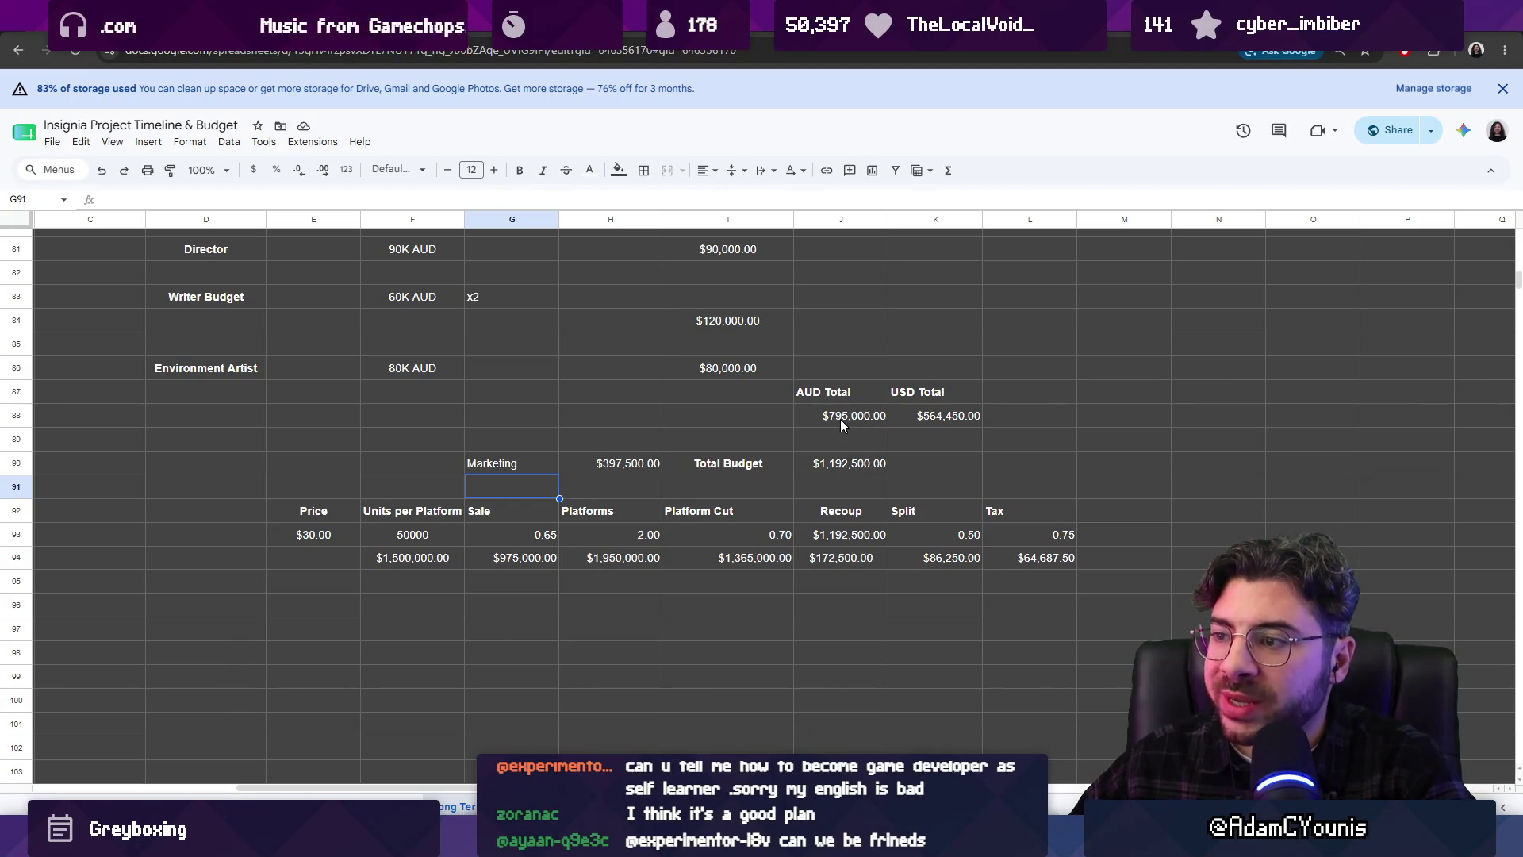
{"action": "left_click", "coordinate": [840, 418]}
{"action": "left_click", "coordinate": [423, 538]}
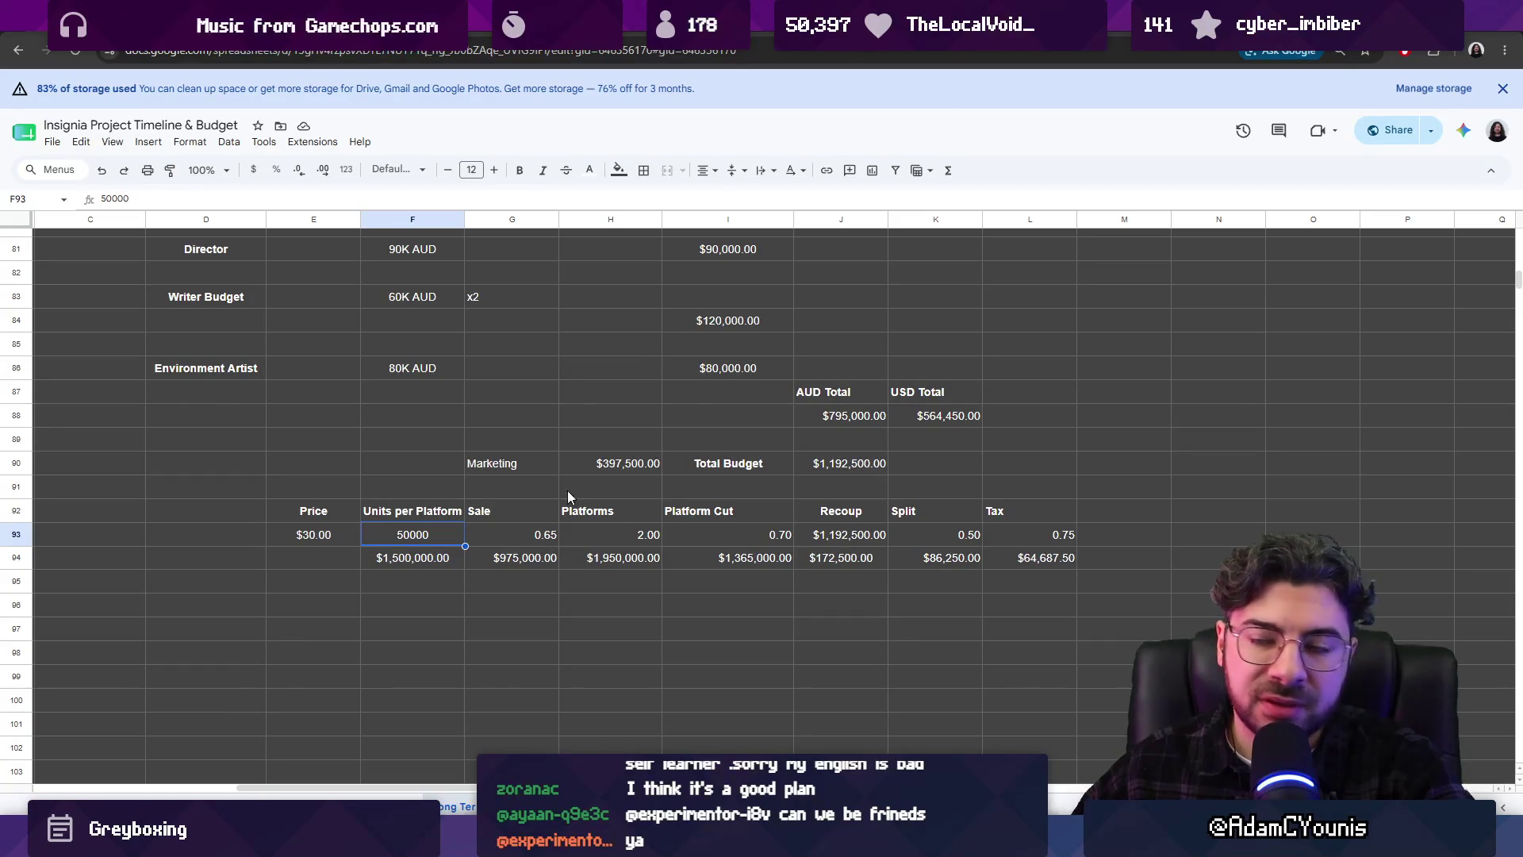
{"action": "left_click", "coordinate": [843, 426]}
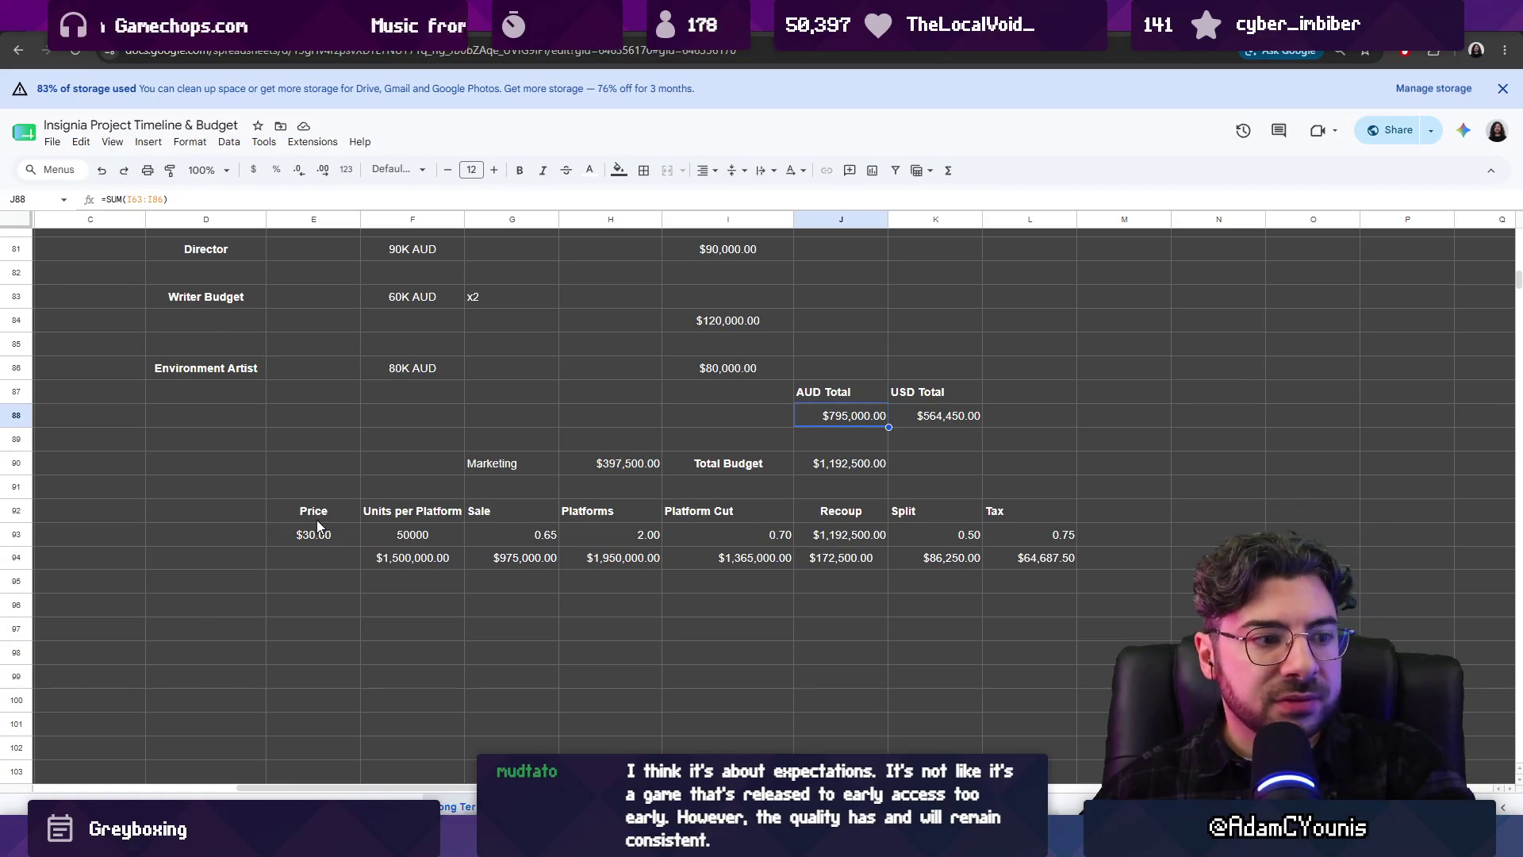
{"action": "left_click", "coordinate": [405, 534]}
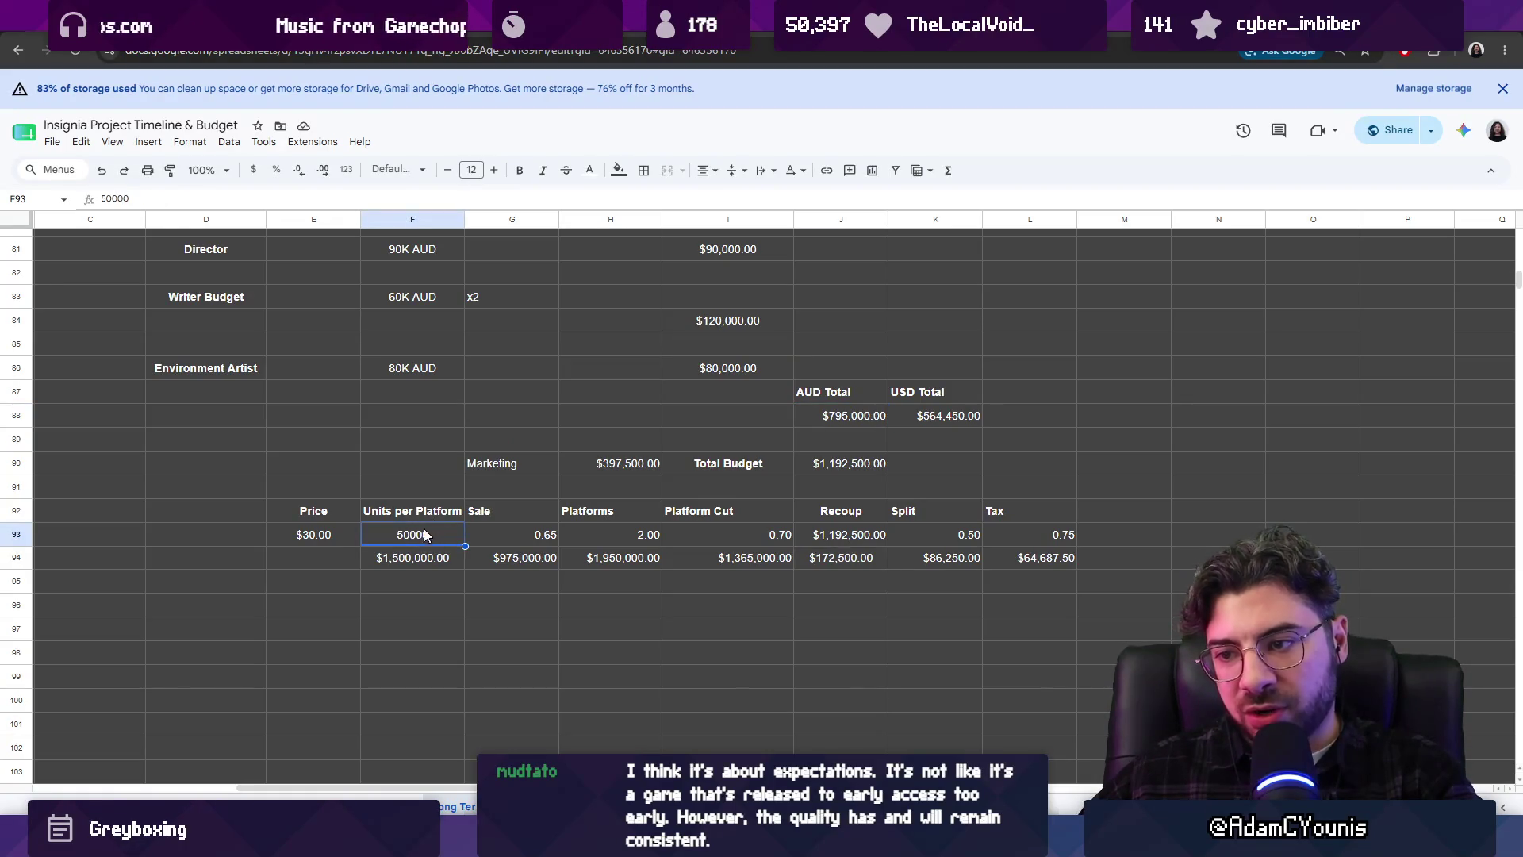
{"action": "key", "text": "alt+Tab"}
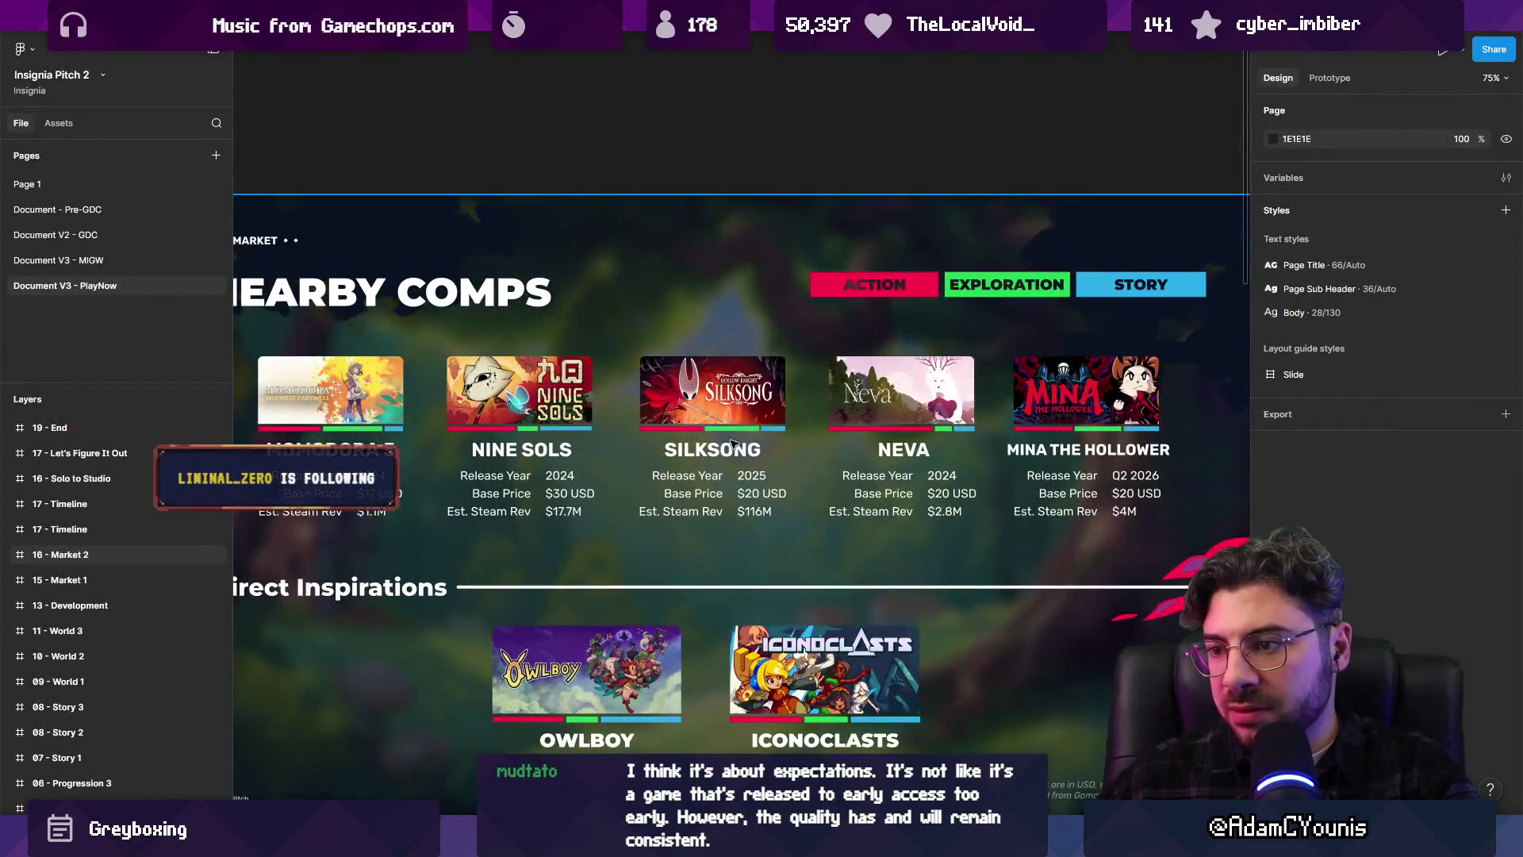
{"action": "scroll", "coordinate": [728, 523], "scroll_direction": "down", "scroll_amount": 2}
{"action": "scroll", "coordinate": [701, 536], "scroll_direction": "down", "scroll_amount": 1}
{"action": "left_click", "coordinate": [549, 399]}
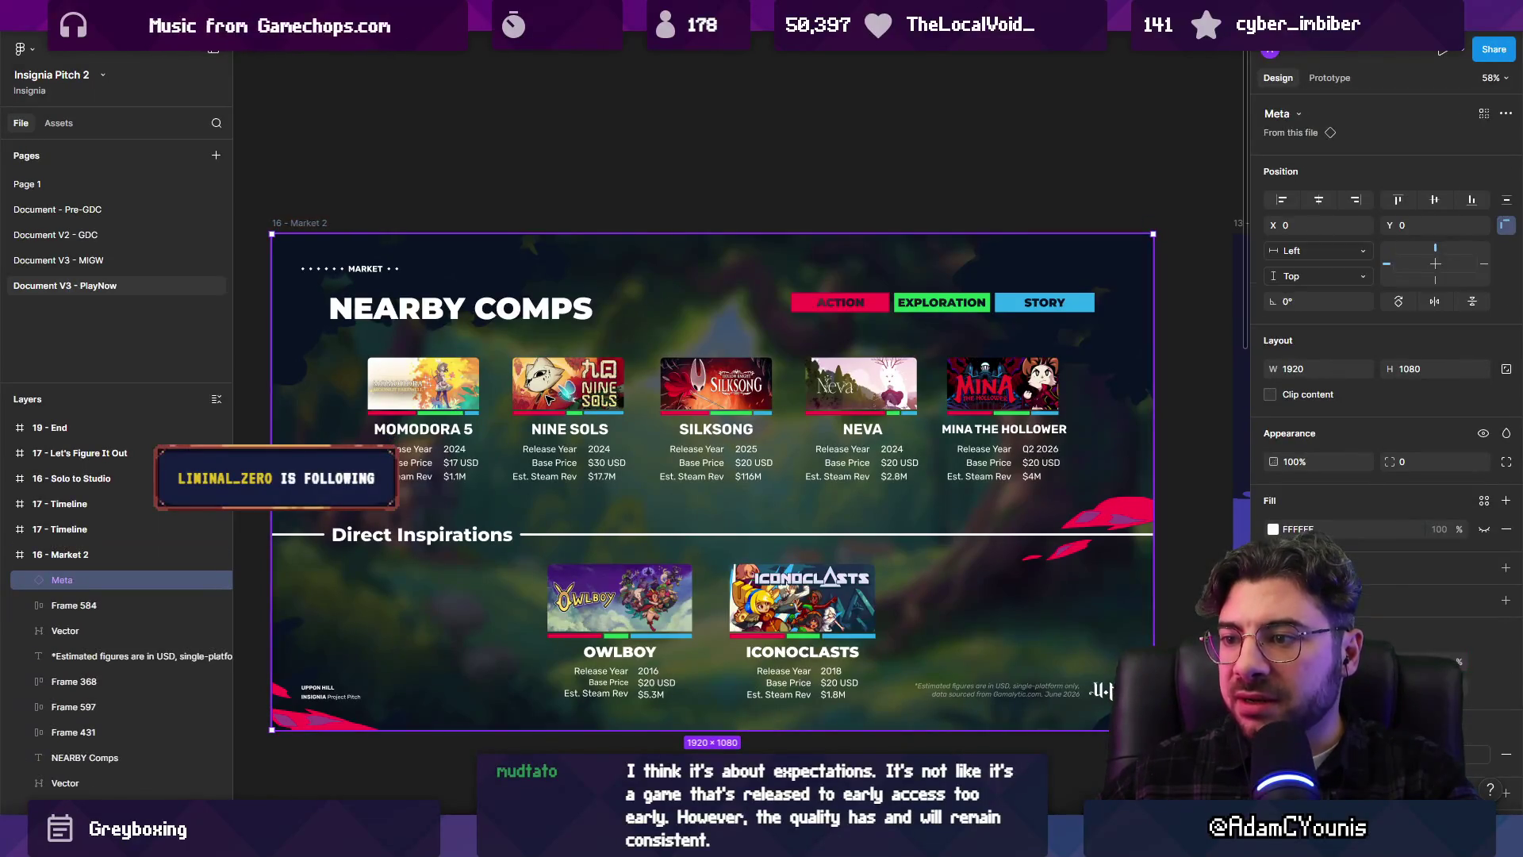
{"action": "key", "text": "alt+Tab"}
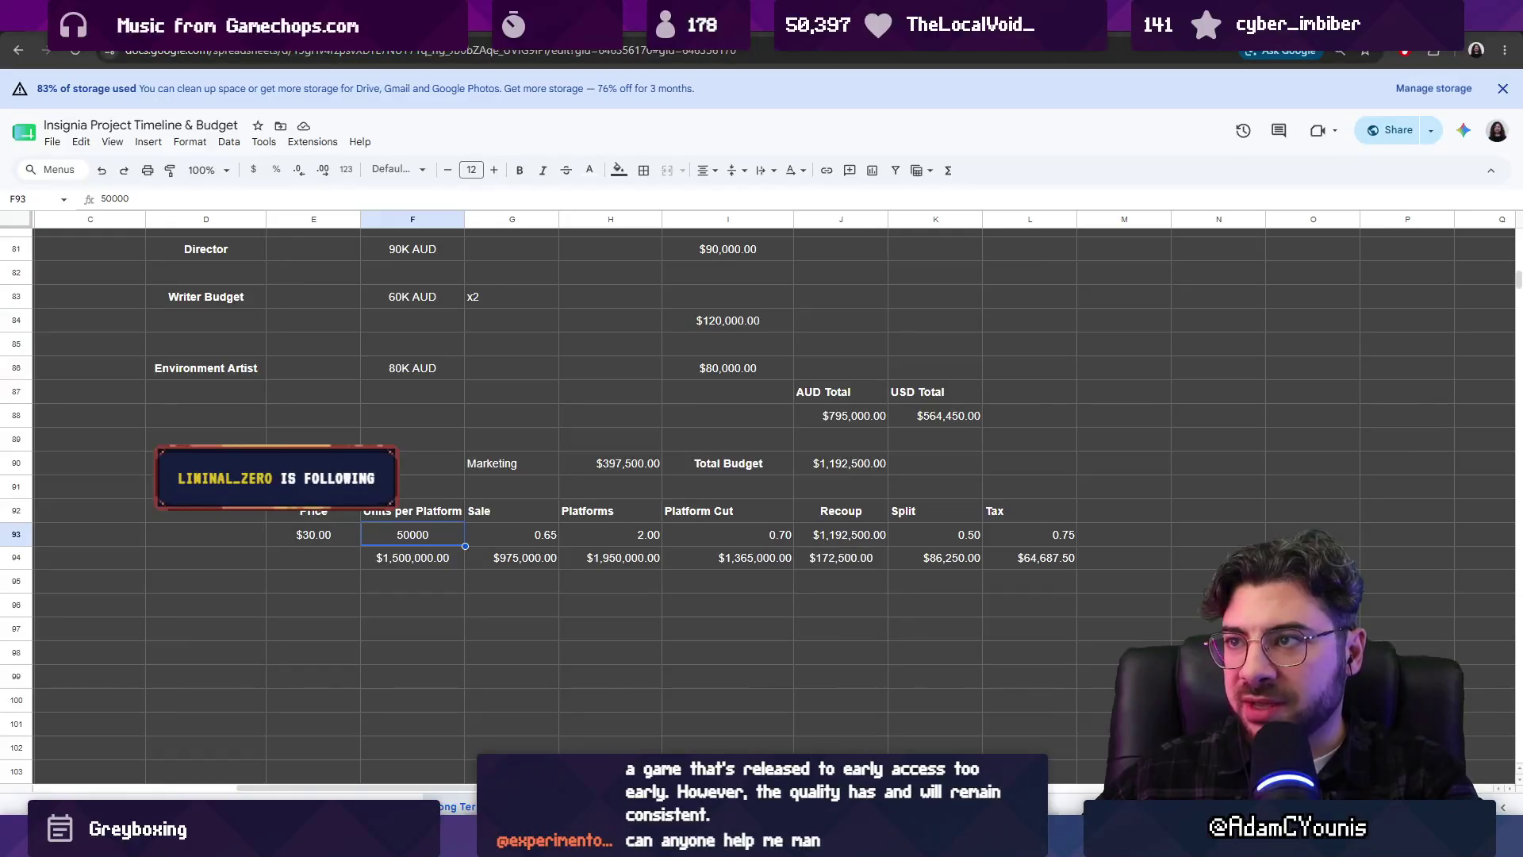
{"action": "key", "text": "ctrl+t"}
{"action": "type", "text": "9 sols g"}
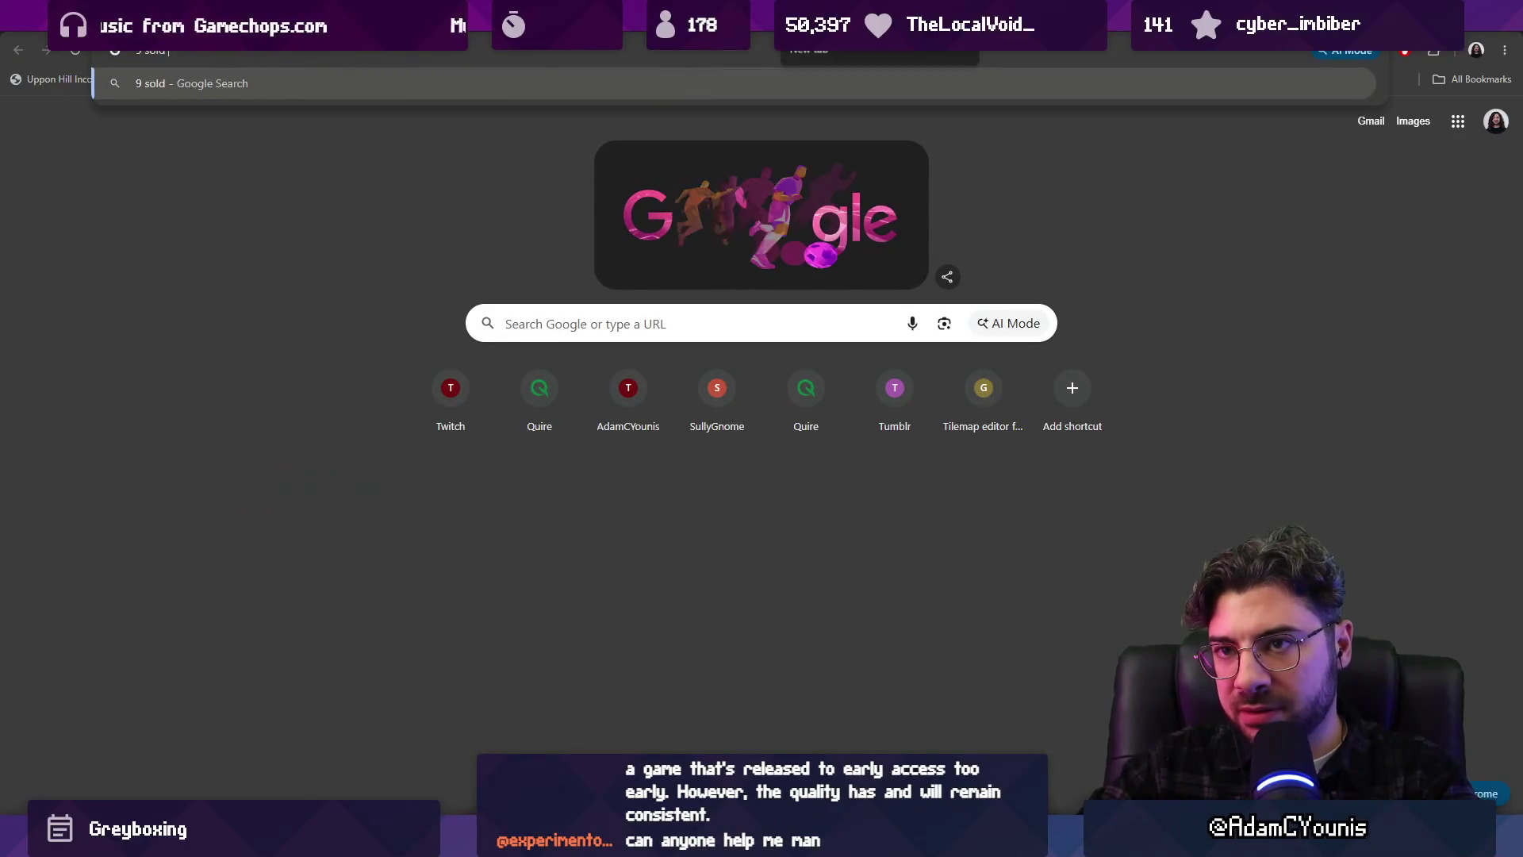
{"action": "type", "text": "ameplay"}
Step: Run the '9 sols gameplay' search and open the NINE SOLS full-game walkthrough
{"action": "key", "text": "Return"}
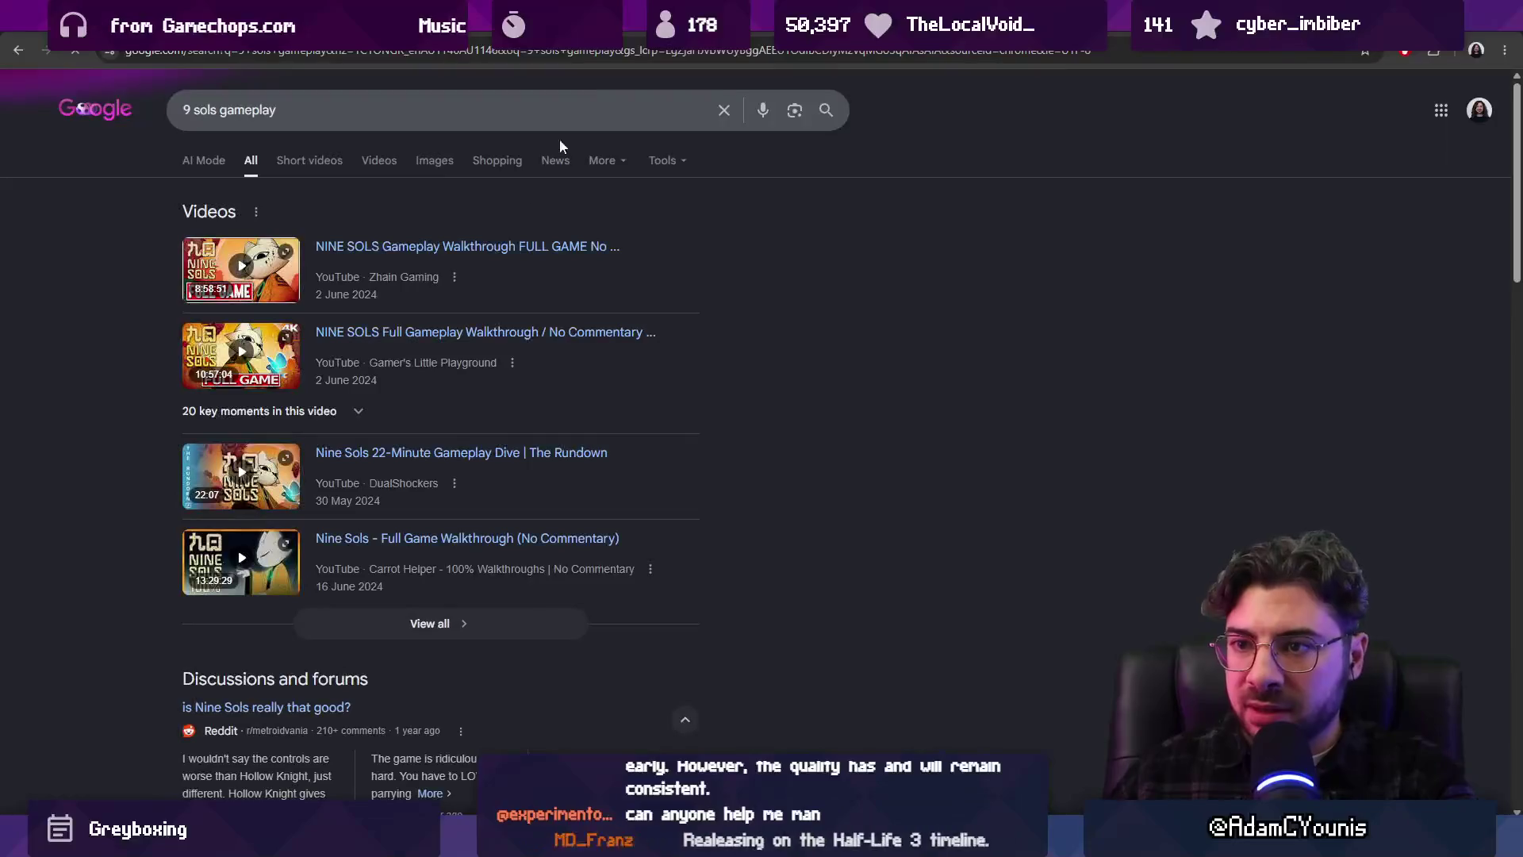
{"action": "left_click", "coordinate": [476, 246]}
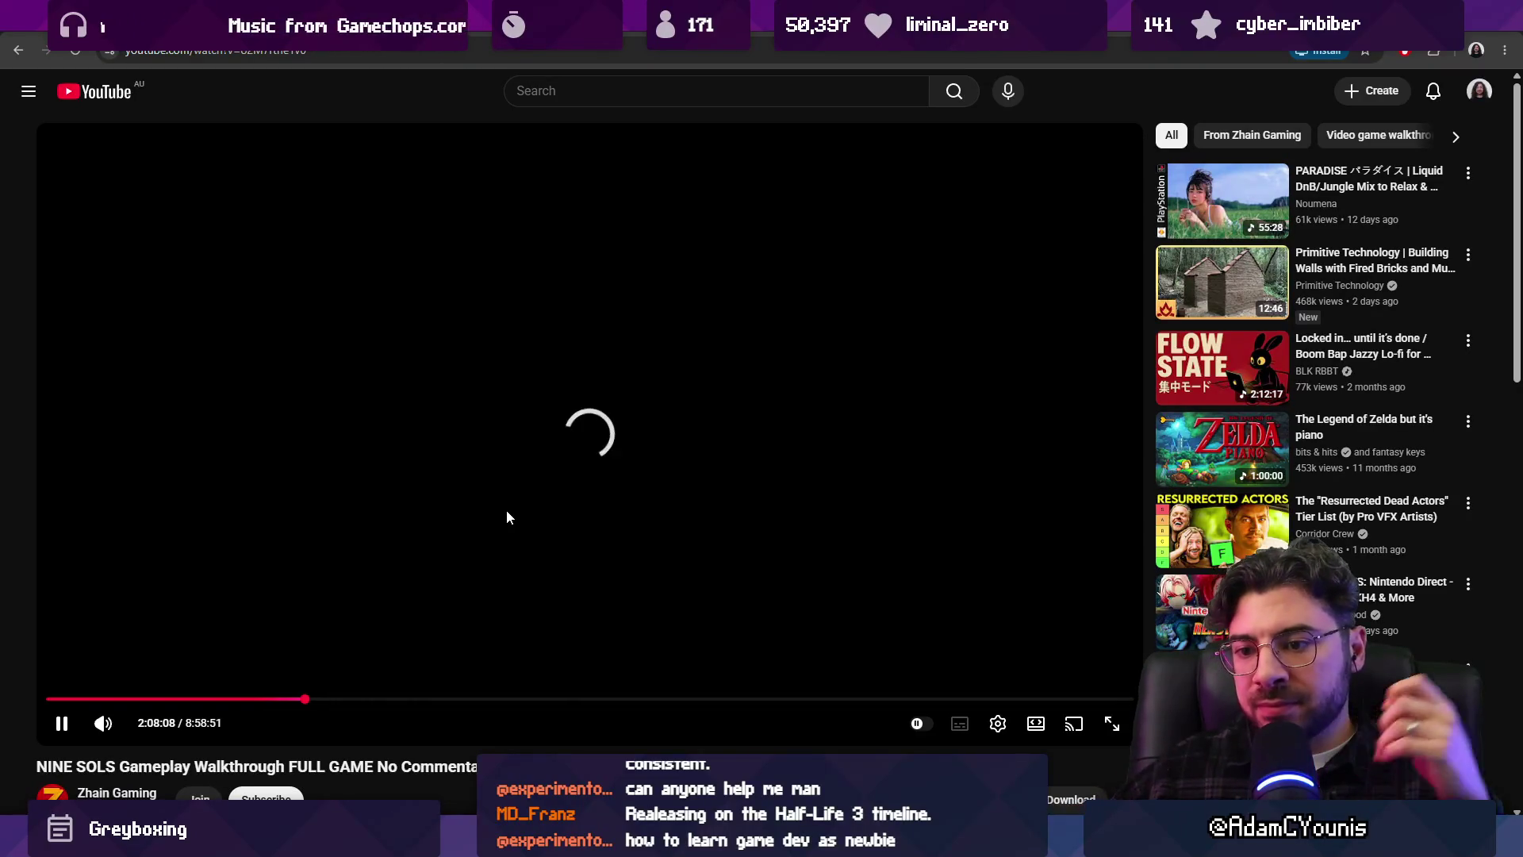
Step: Mute the walkthrough and skip ahead to around 2:50:10
{"action": "left_click", "coordinate": [63, 723]}
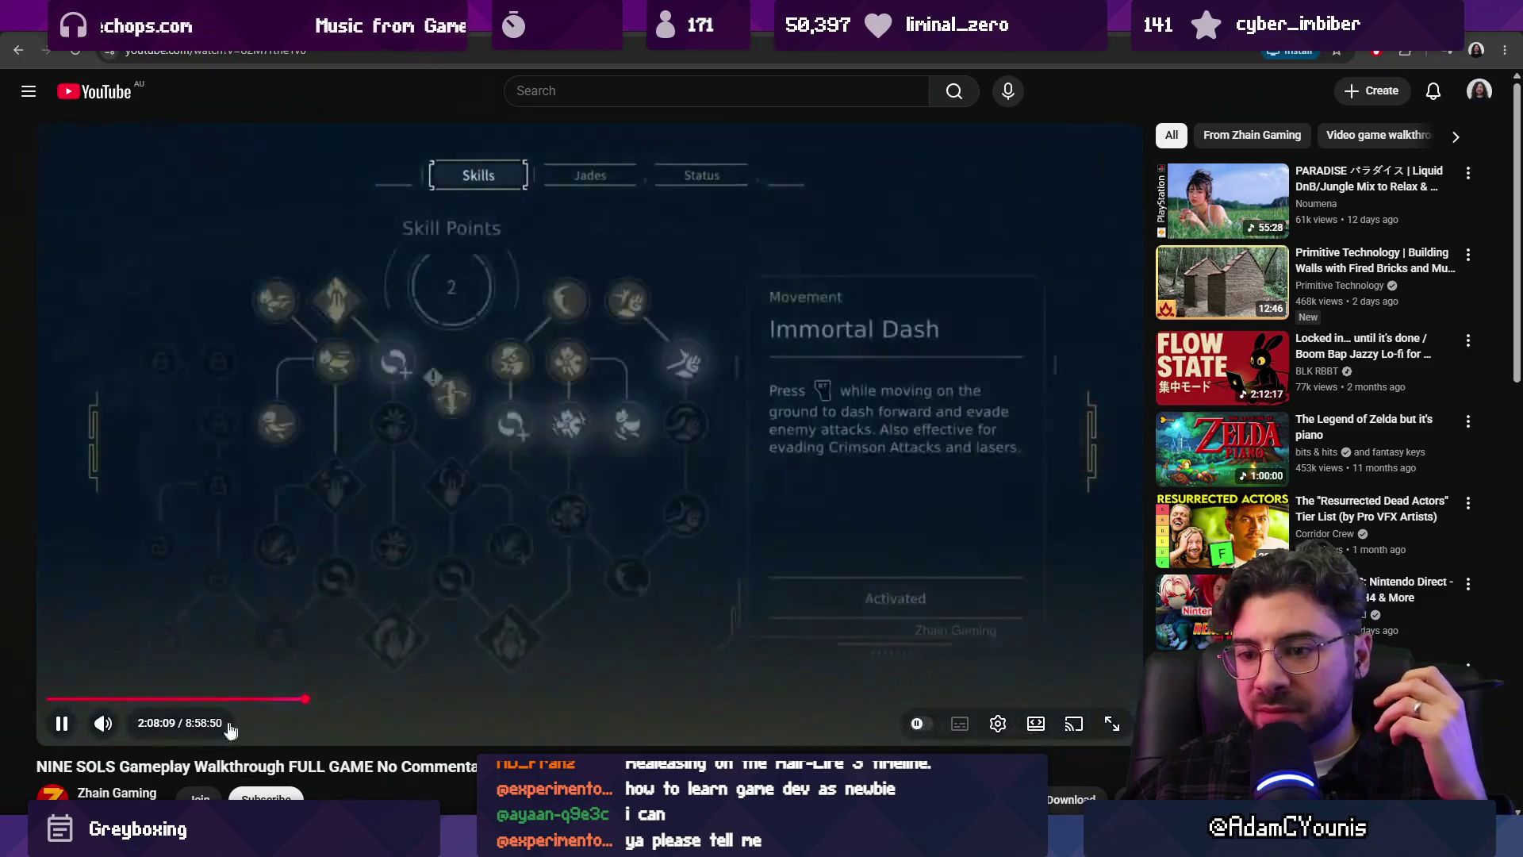
{"action": "left_click", "coordinate": [103, 723]}
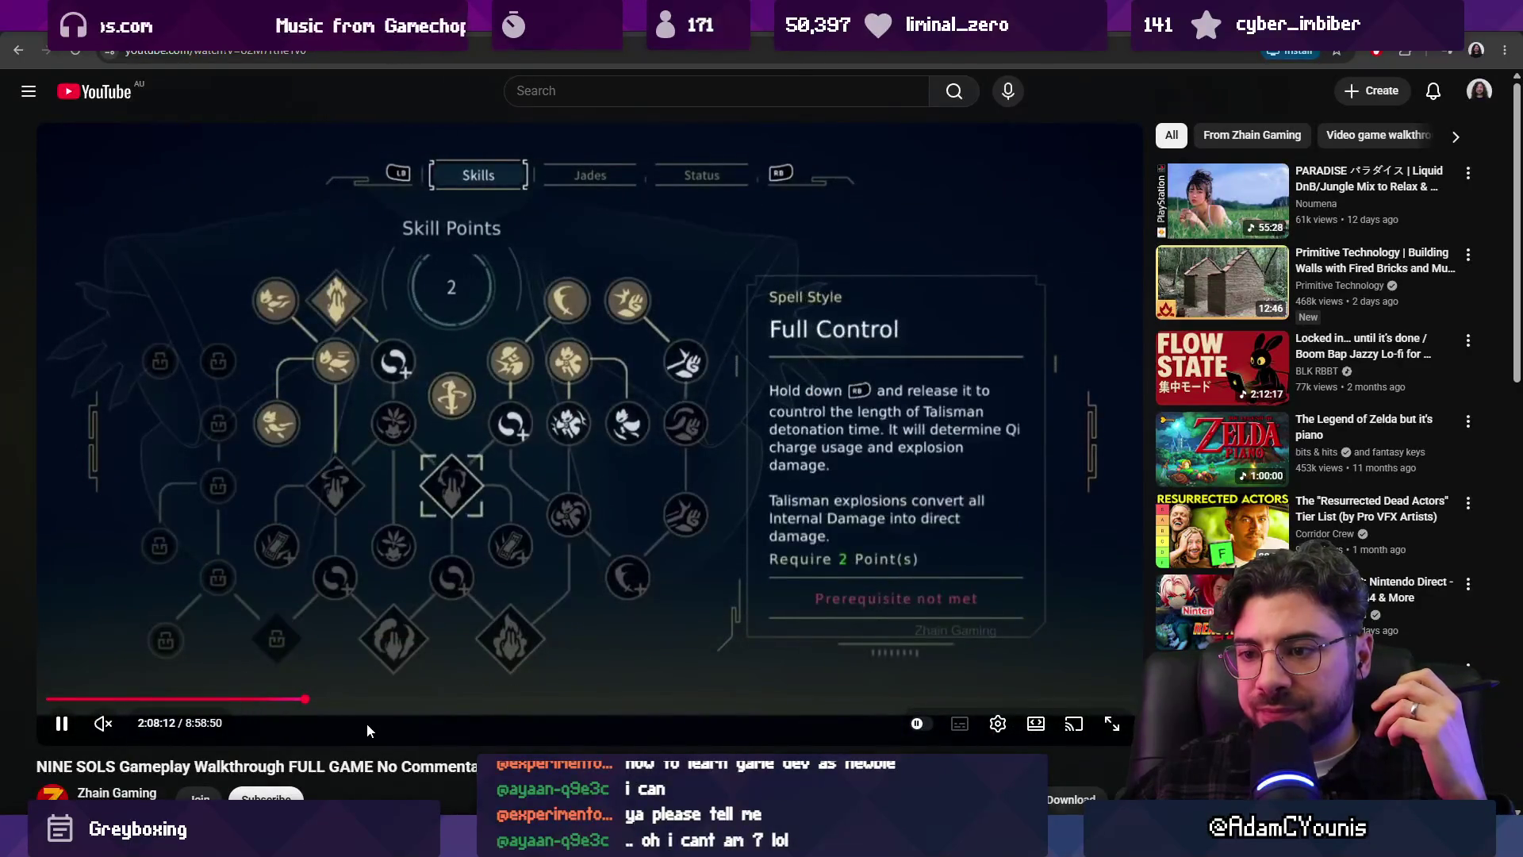
{"action": "key", "text": "Right"}
{"action": "key", "text": "Right"}
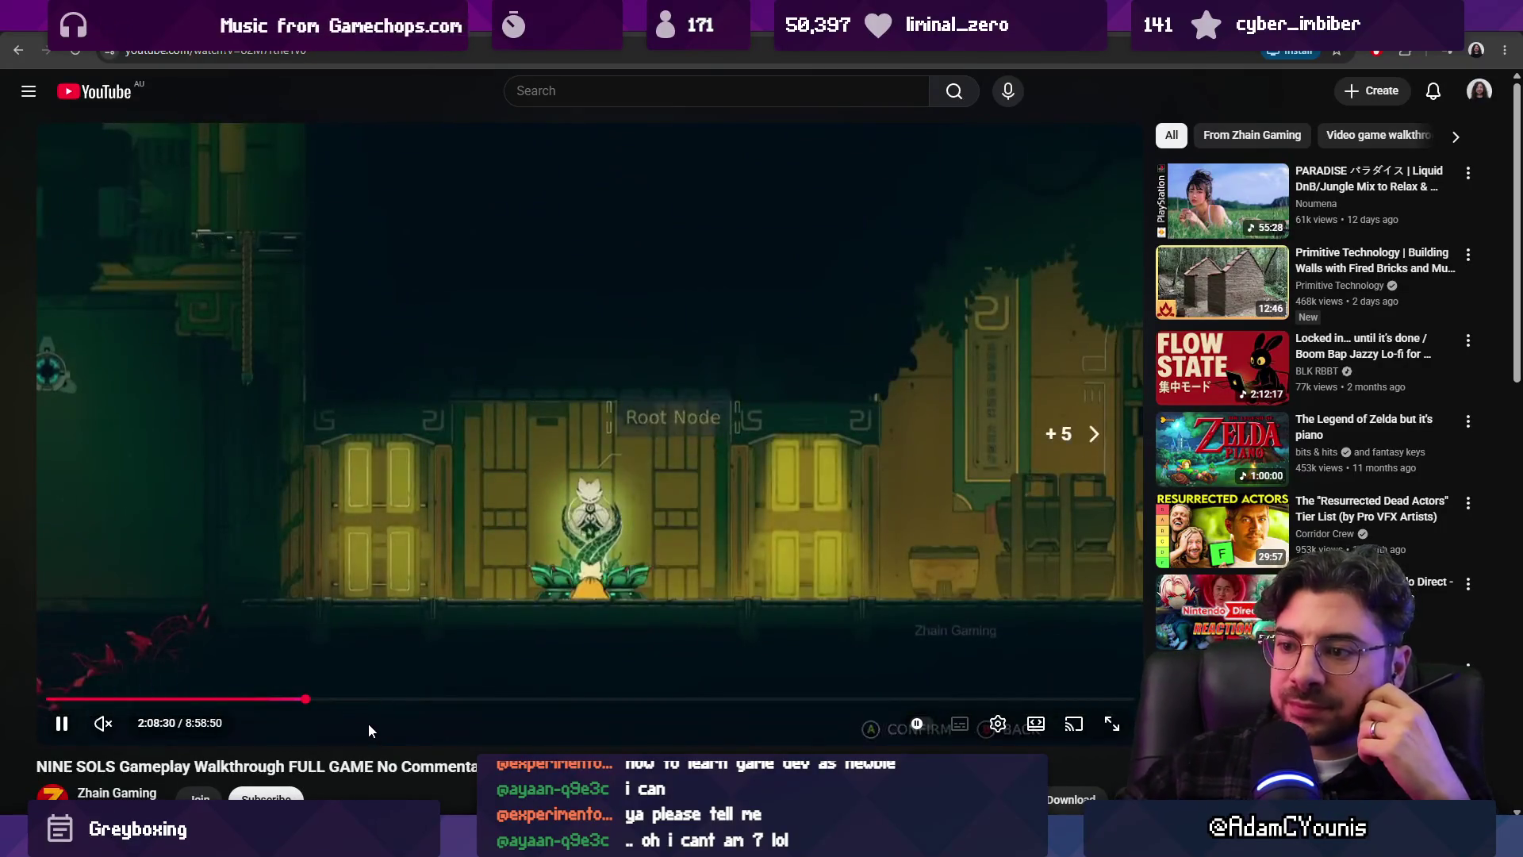
{"action": "key", "text": "Right"}
{"action": "key", "text": "Right"}
{"action": "key", "text": "Right"}
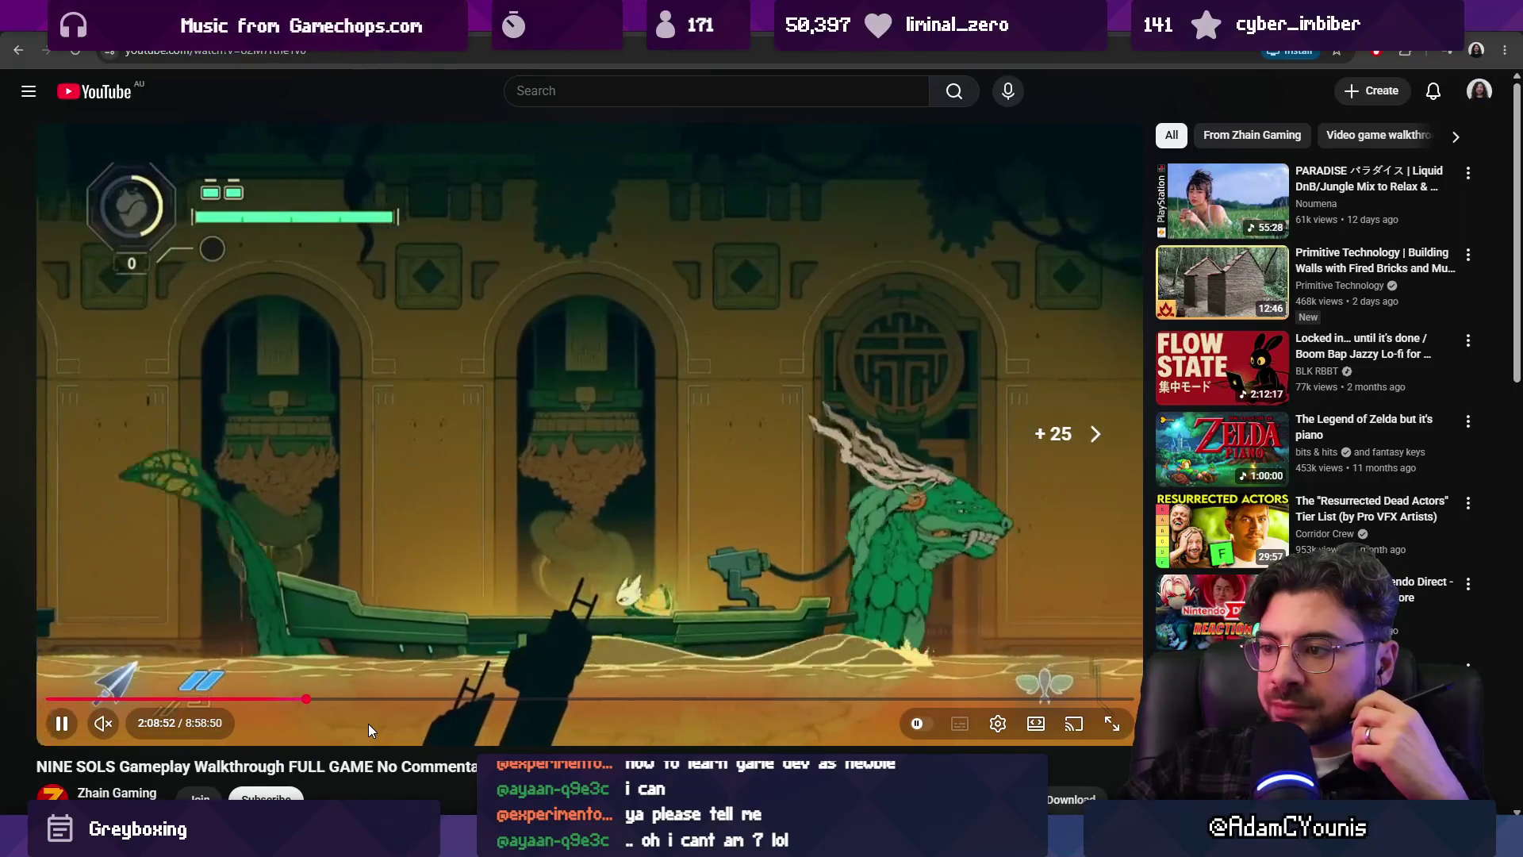
{"action": "key", "text": "Right"}
{"action": "key", "text": "Right"}
{"action": "key", "text": "Right"}
{"action": "key", "text": "Right"}
{"action": "key", "text": "Right"}
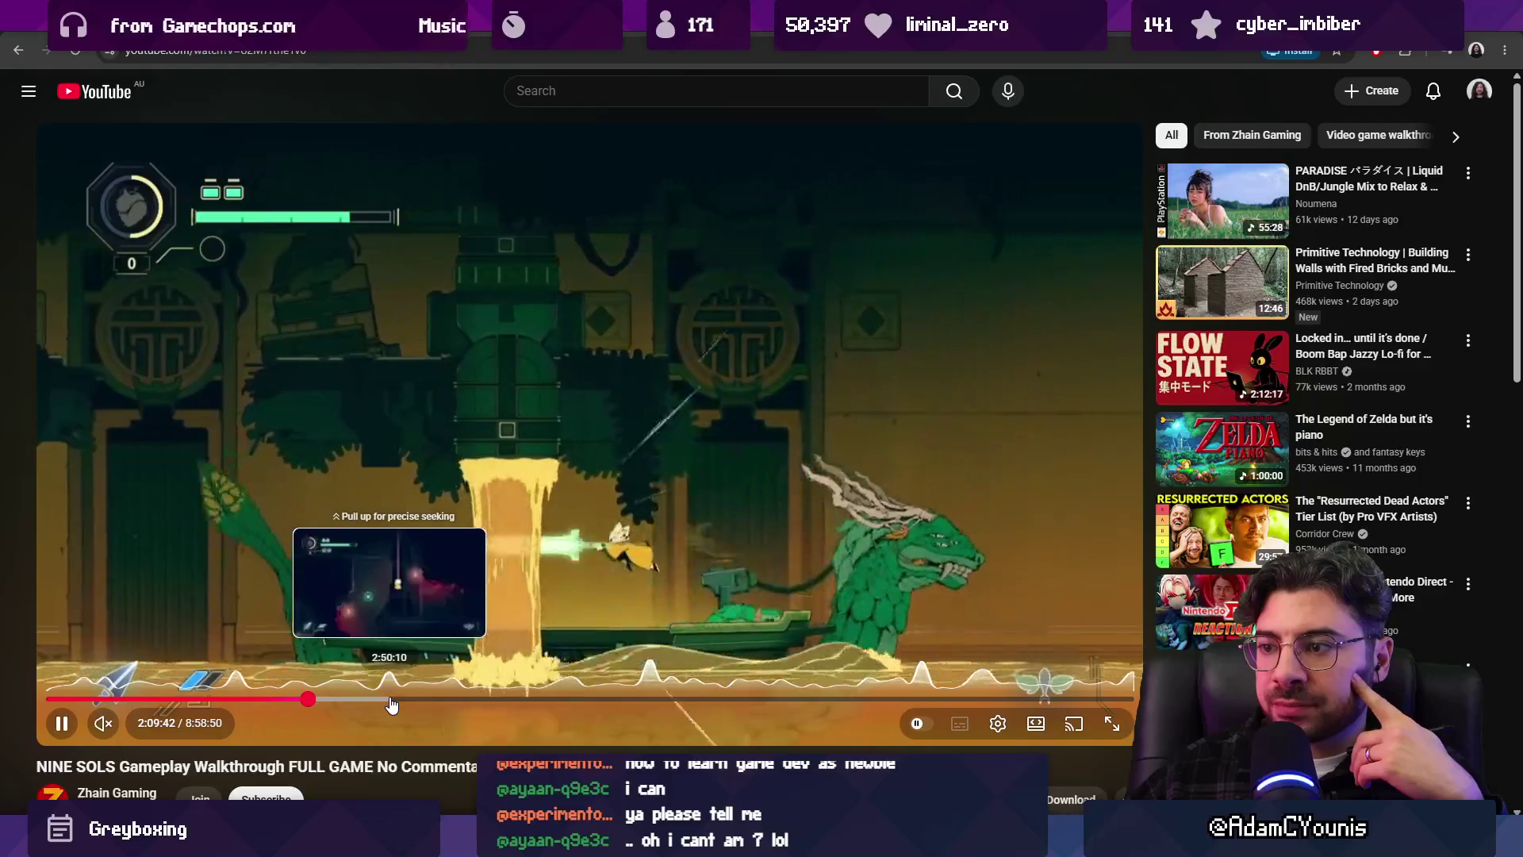
{"action": "left_click", "coordinate": [391, 701]}
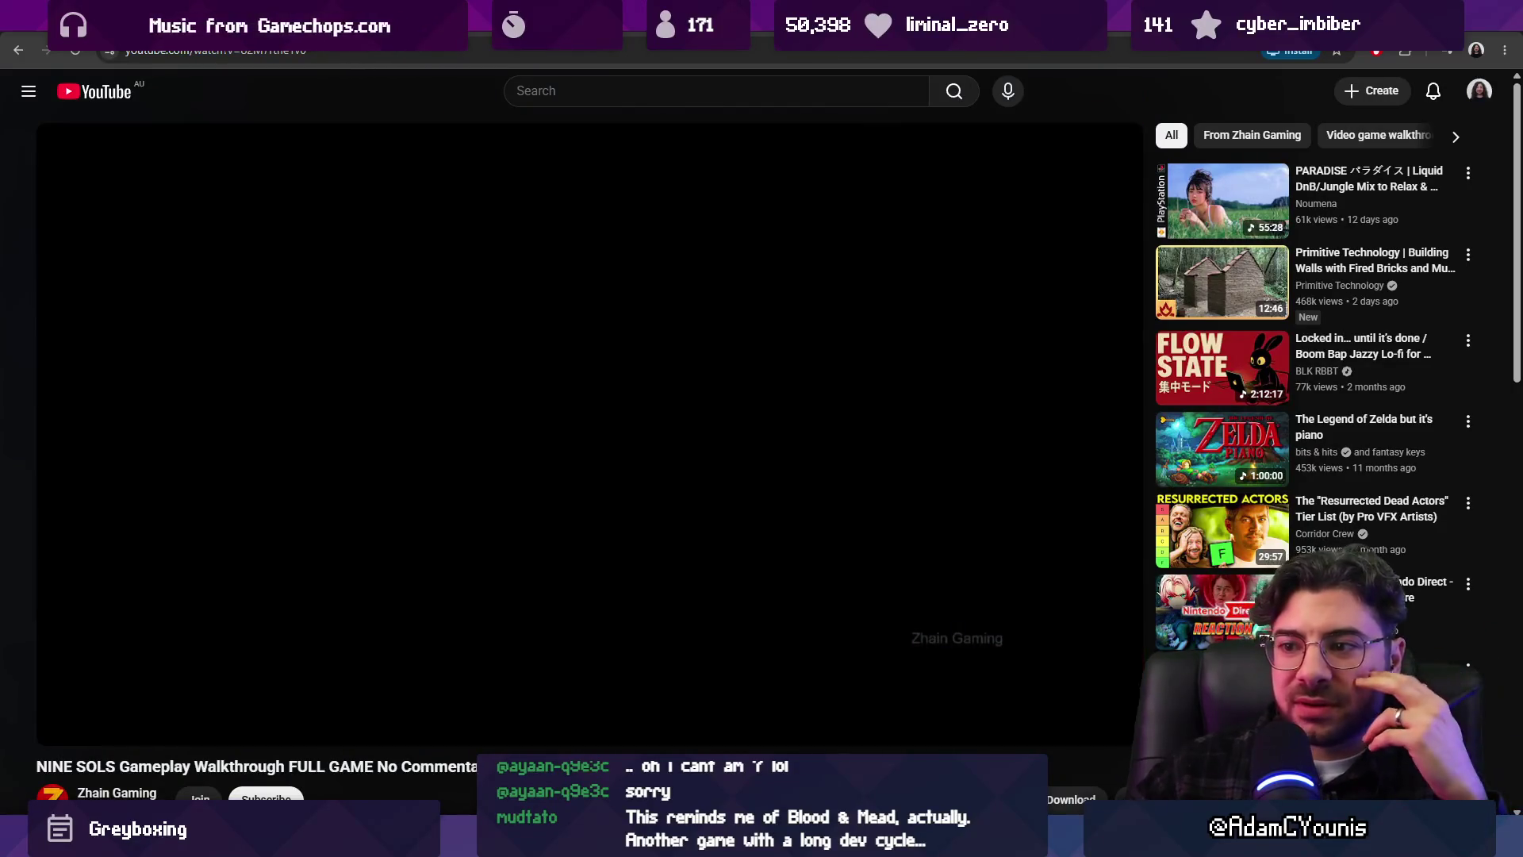
Step: Jump to the most replayed part near 4:57:48, skip past the dialogue, and pause
{"action": "key", "text": "Right"}
{"action": "key", "text": "Right"}
{"action": "key", "text": "Right"}
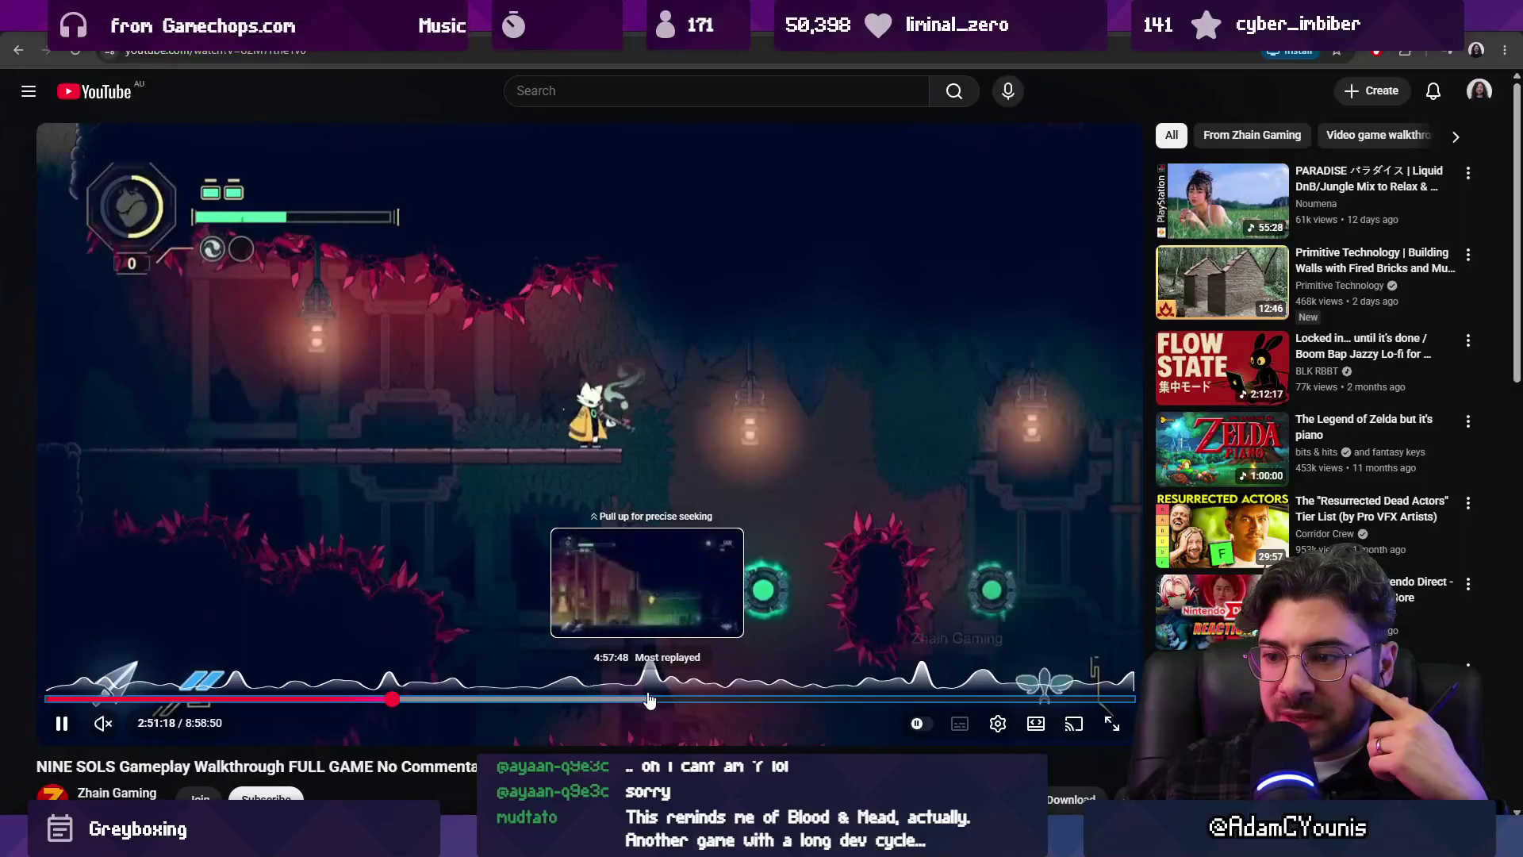
{"action": "left_click", "coordinate": [649, 700]}
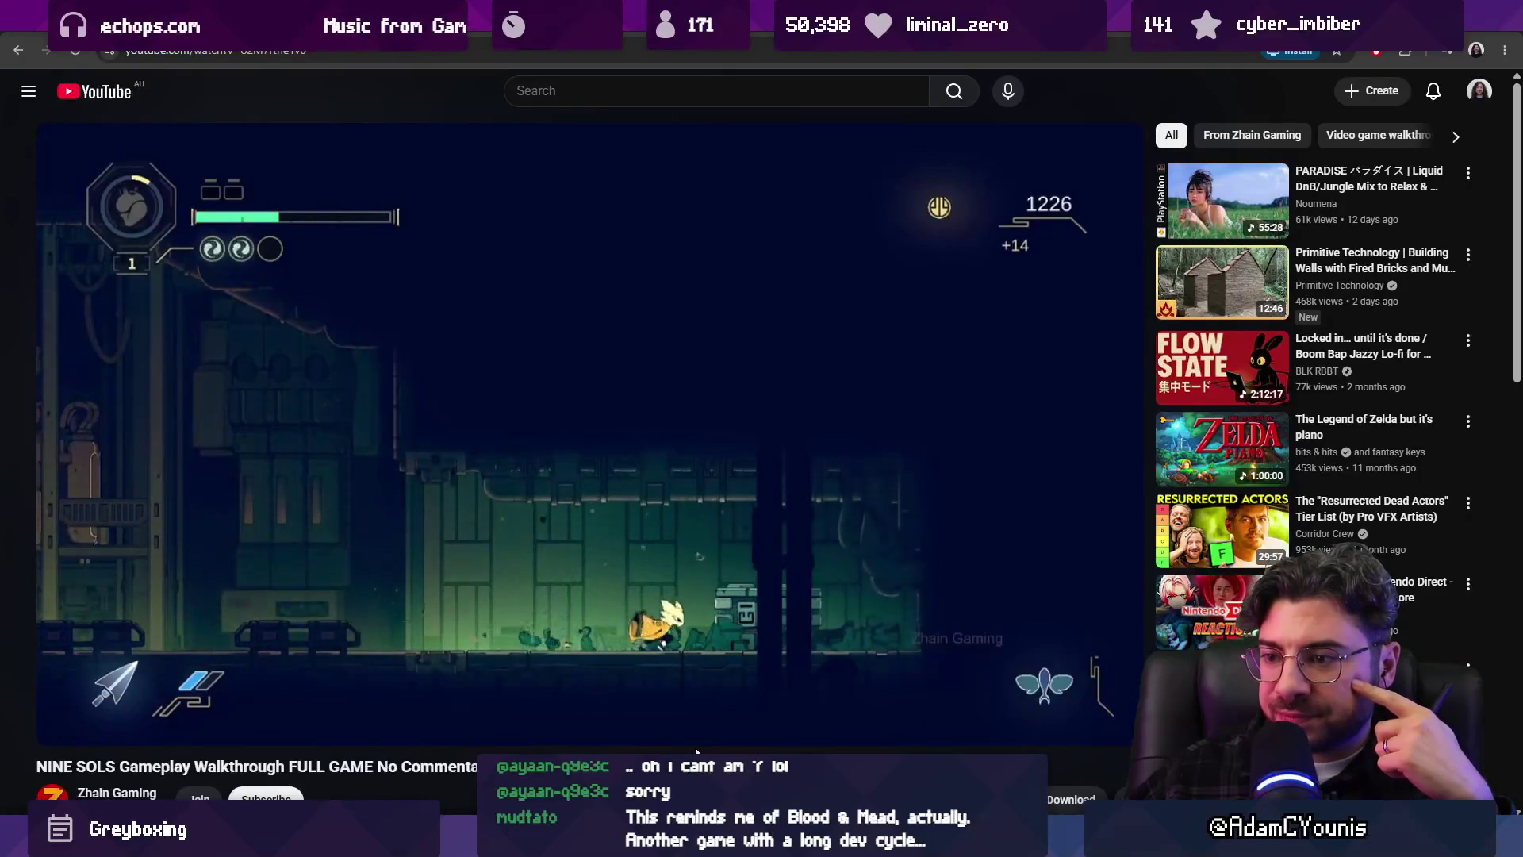
{"action": "key", "text": "Right"}
{"action": "key", "text": "Right"}
{"action": "key", "text": "Right"}
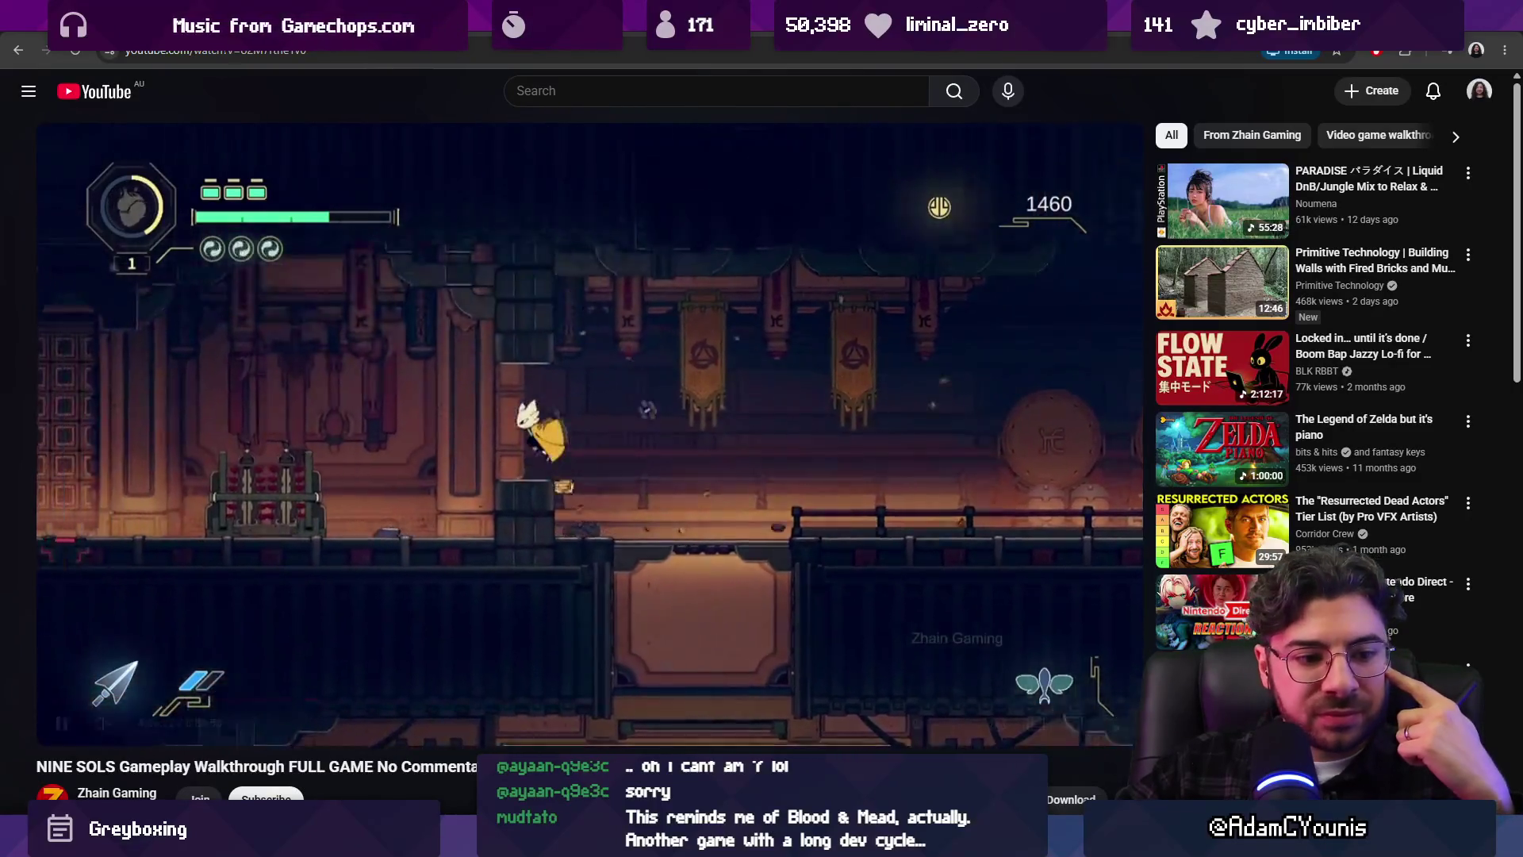
{"action": "key", "text": "Right"}
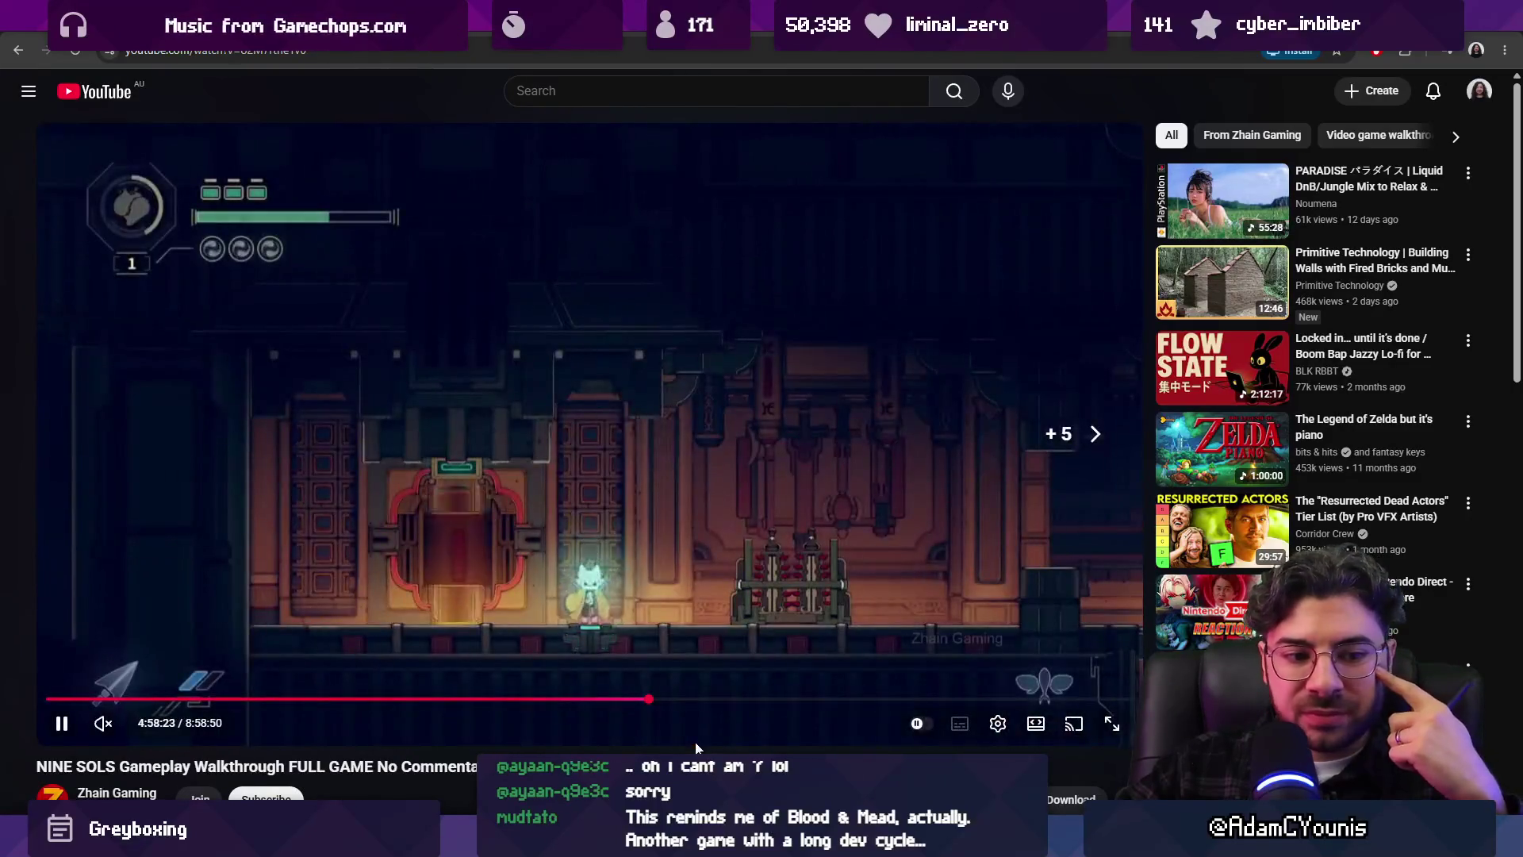
{"action": "key", "text": "Right"}
{"action": "key", "text": "Right"}
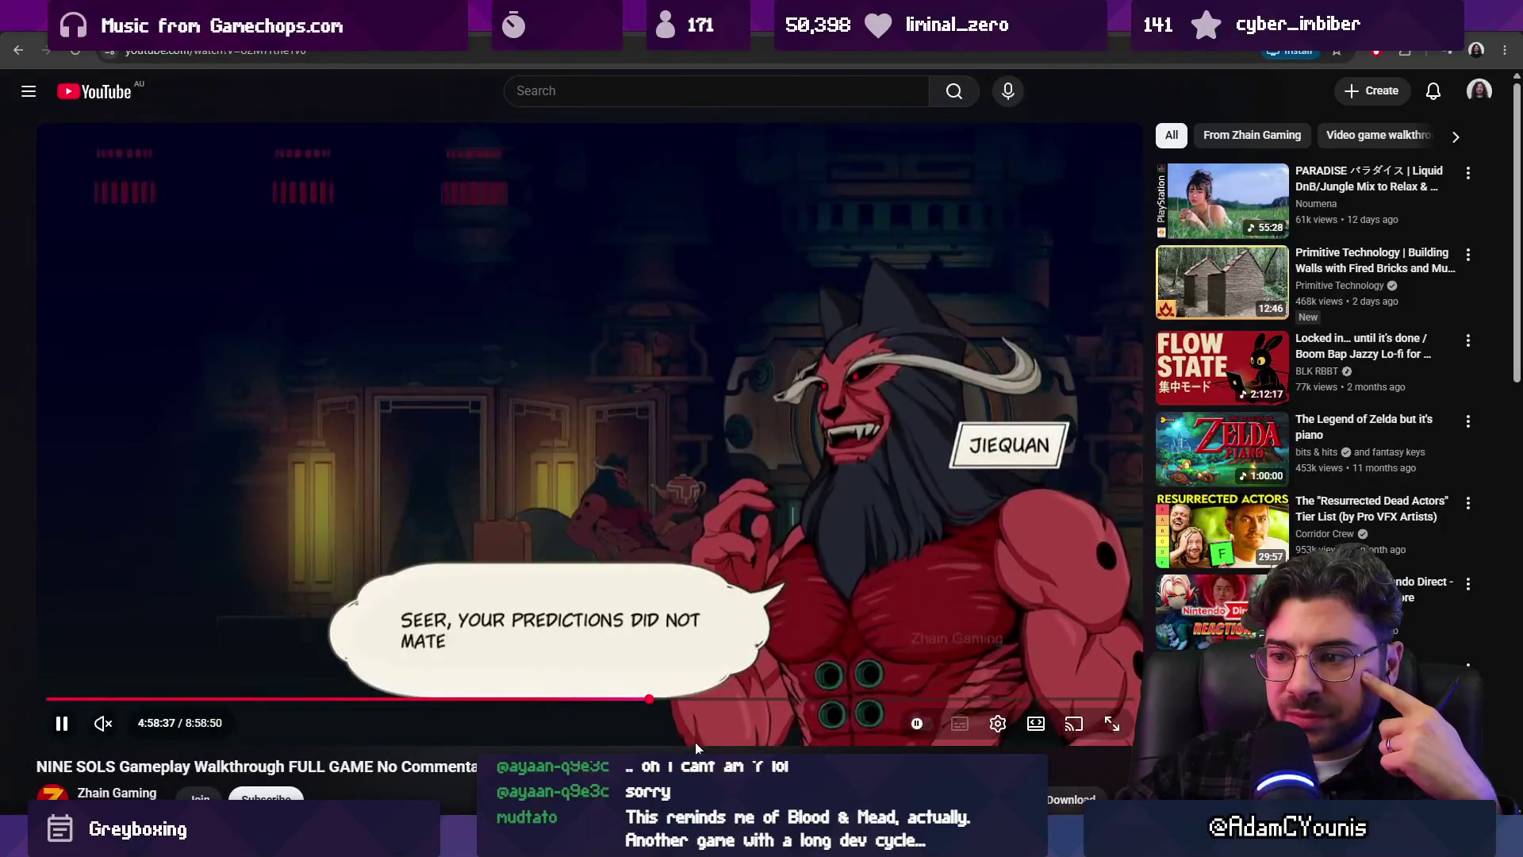
{"action": "key", "text": "Right"}
{"action": "key", "text": "Right"}
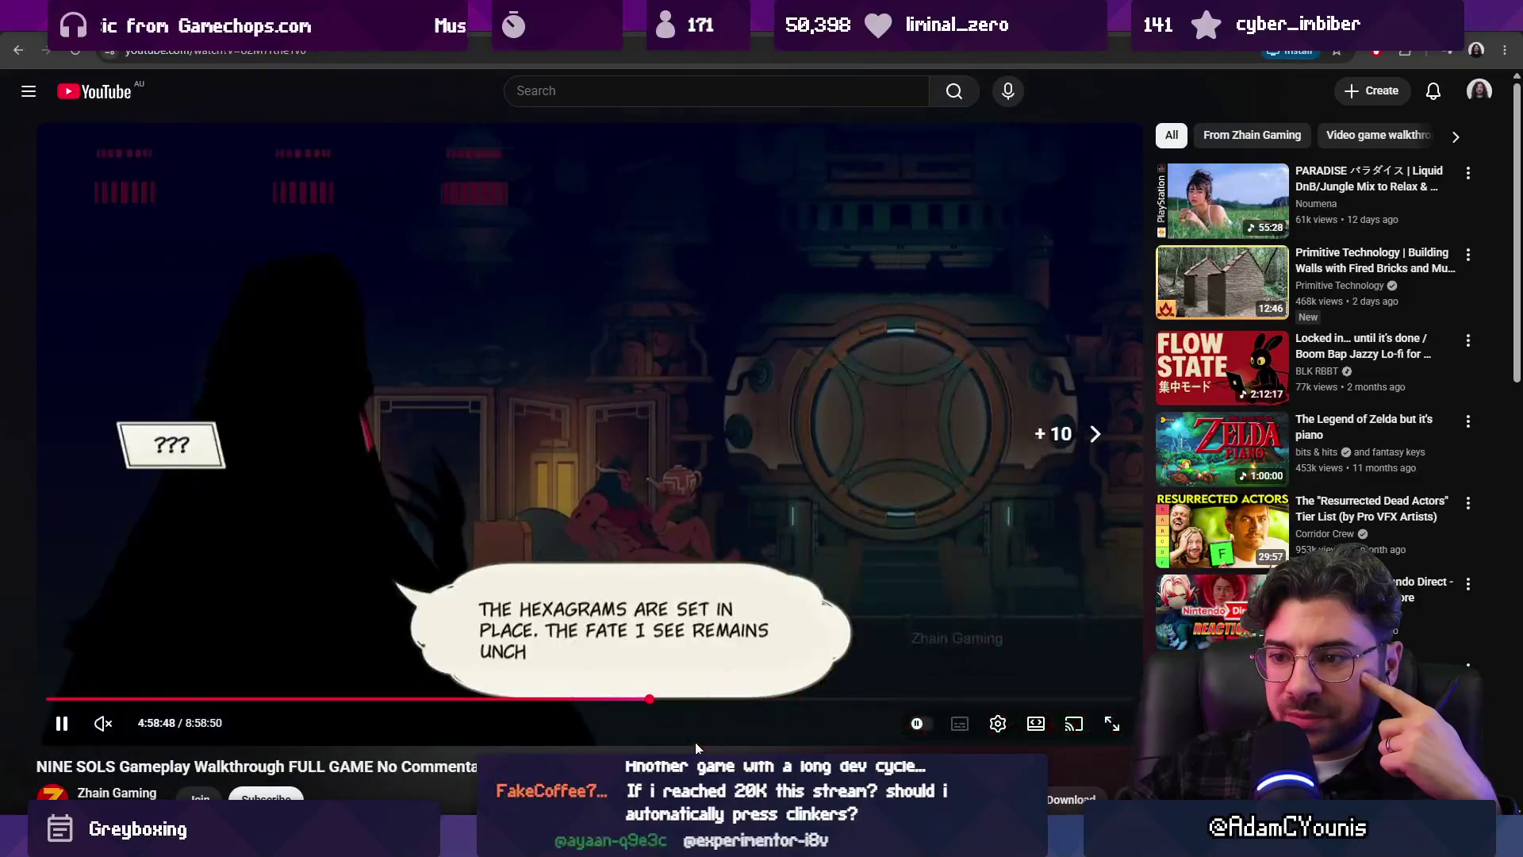
{"action": "key", "text": "Right"}
{"action": "key", "text": "Right"}
{"action": "key", "text": "Right"}
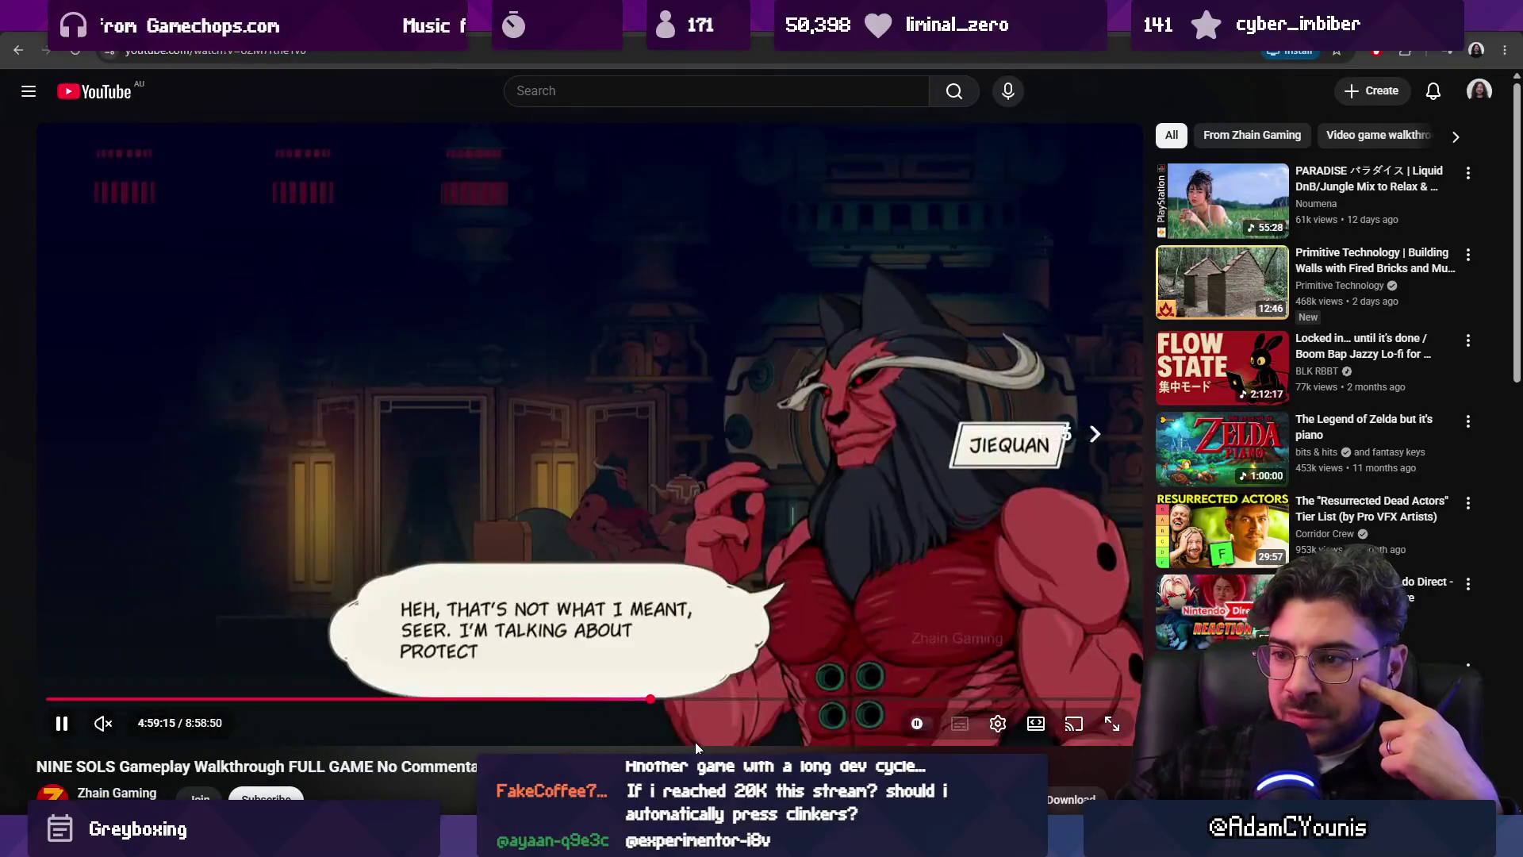
{"action": "key", "text": "Right"}
{"action": "key", "text": "Right"}
{"action": "key", "text": "Right"}
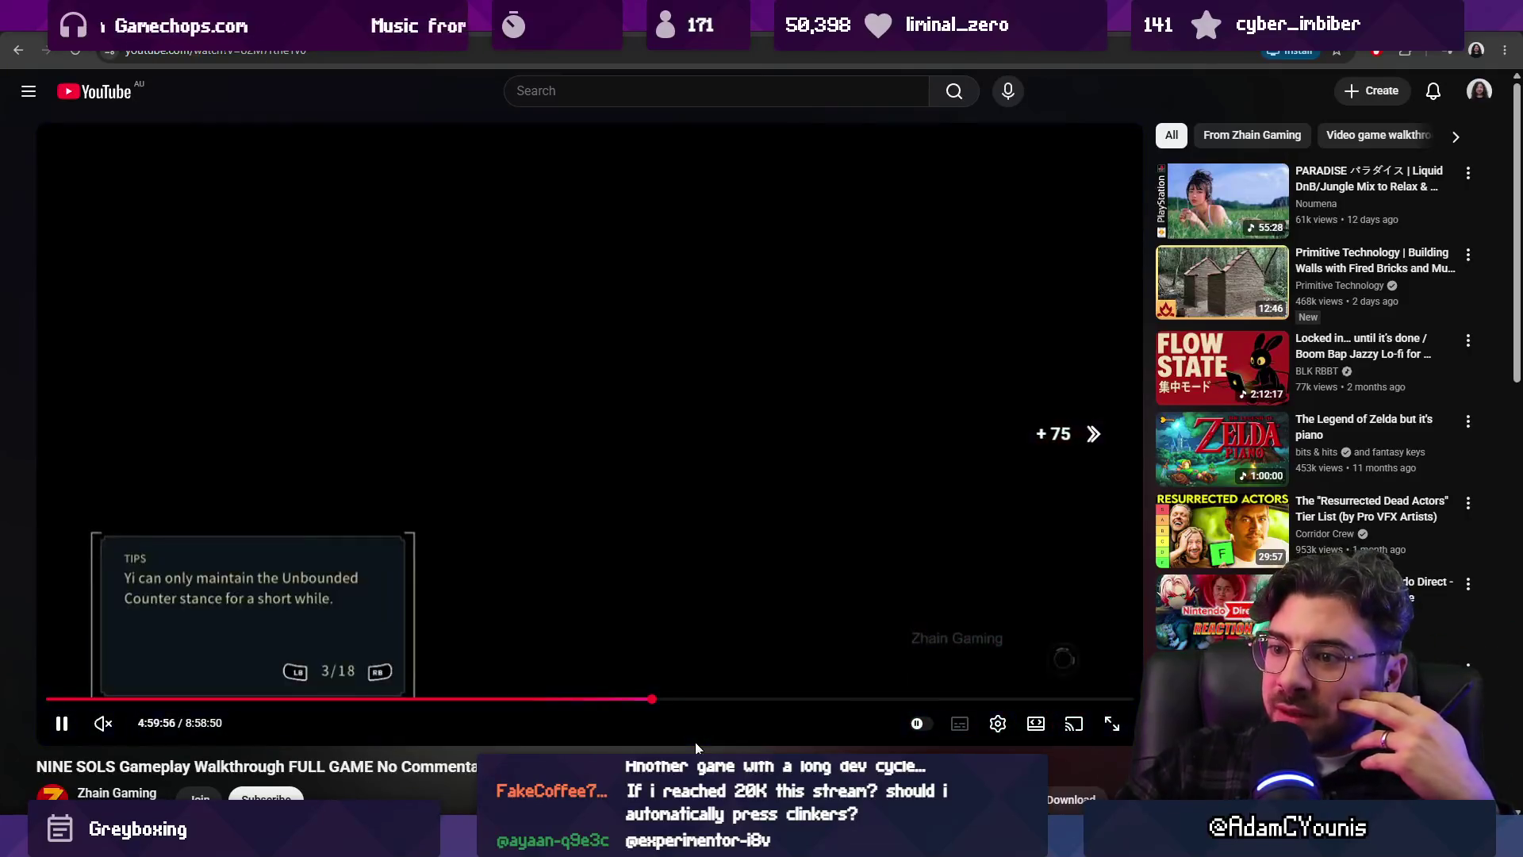
{"action": "key", "text": "Right"}
{"action": "key", "text": "Right"}
{"action": "key", "text": "Right"}
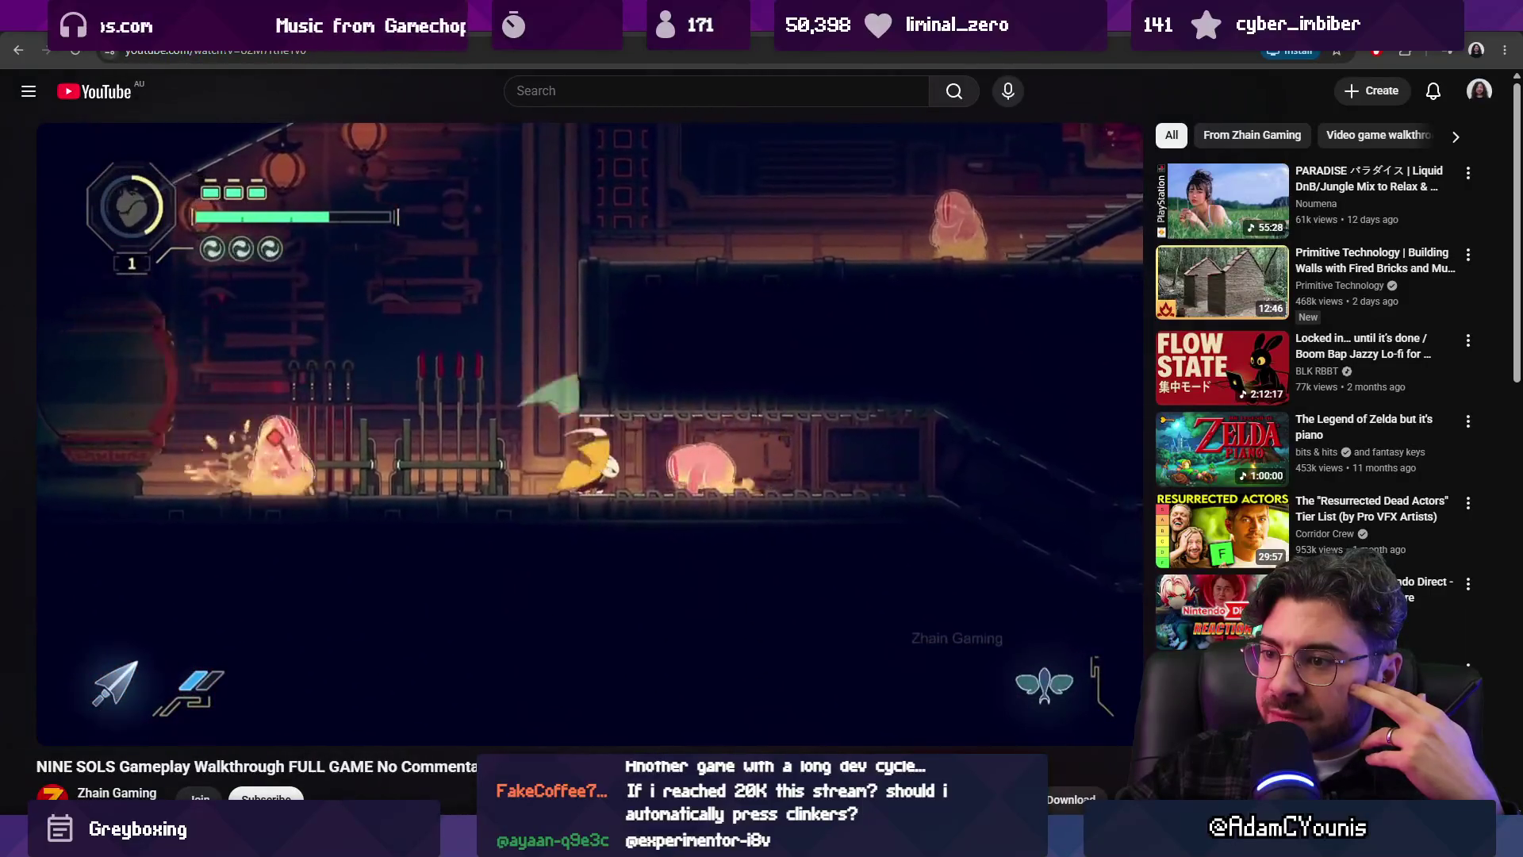
{"action": "left_click", "coordinate": [693, 466]}
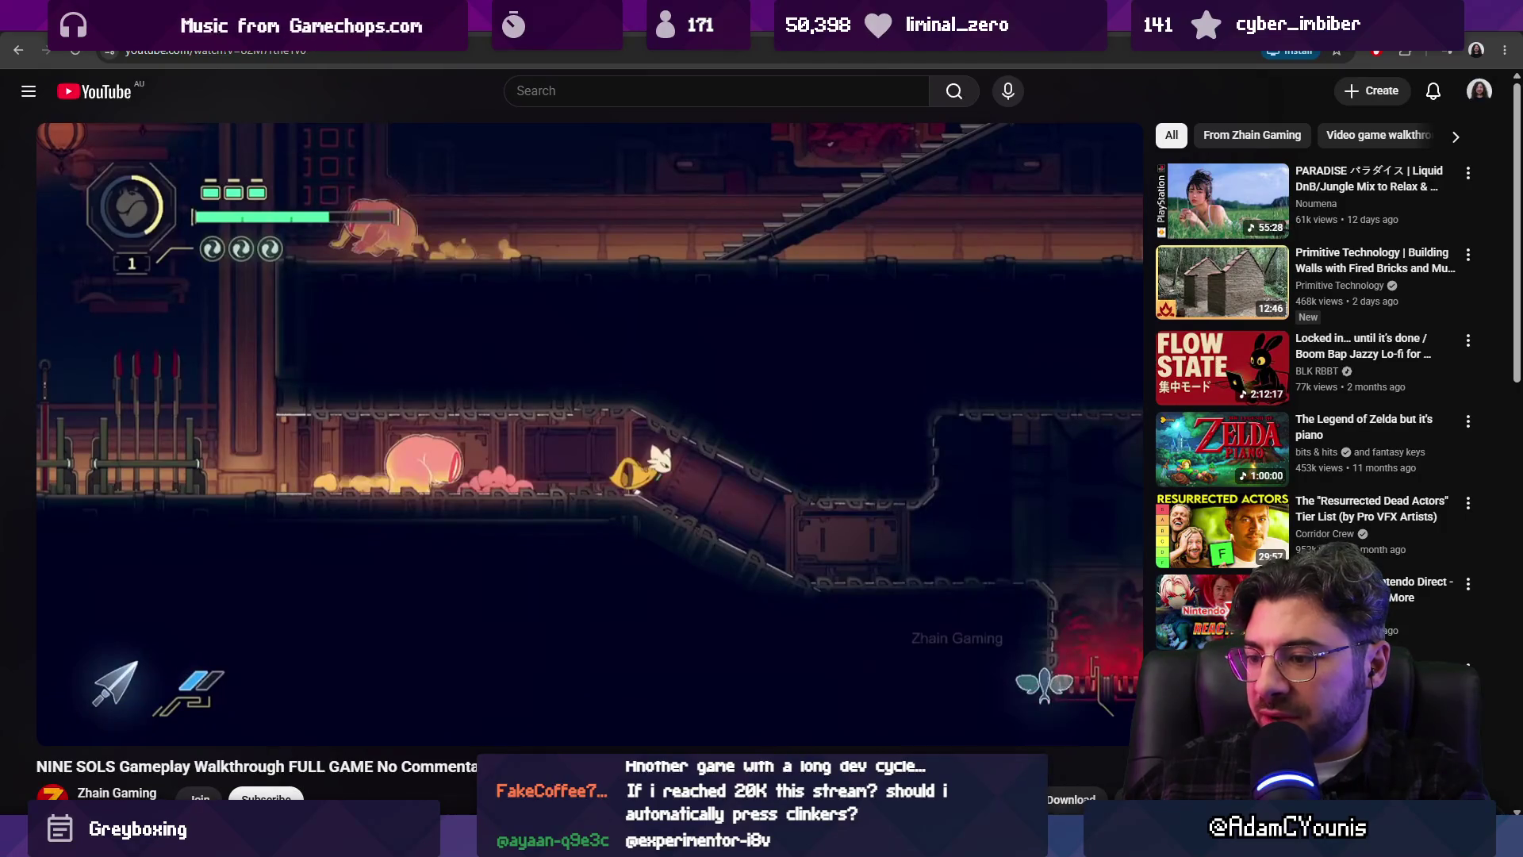
{"action": "left_click", "coordinate": [731, 750]}
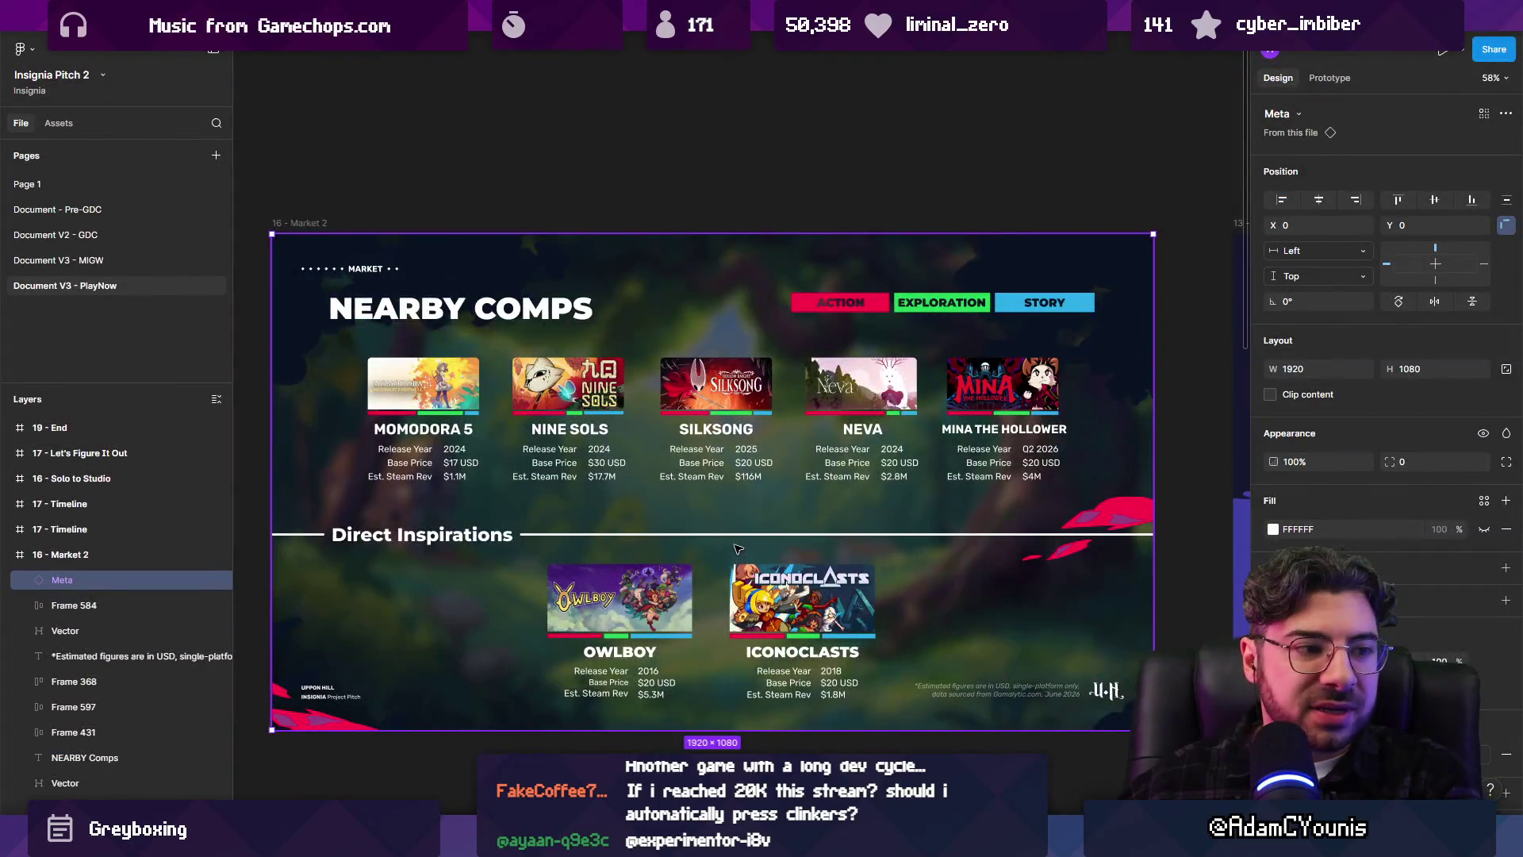
{"action": "scroll", "coordinate": [736, 547], "scroll_direction": "down", "scroll_amount": 2}
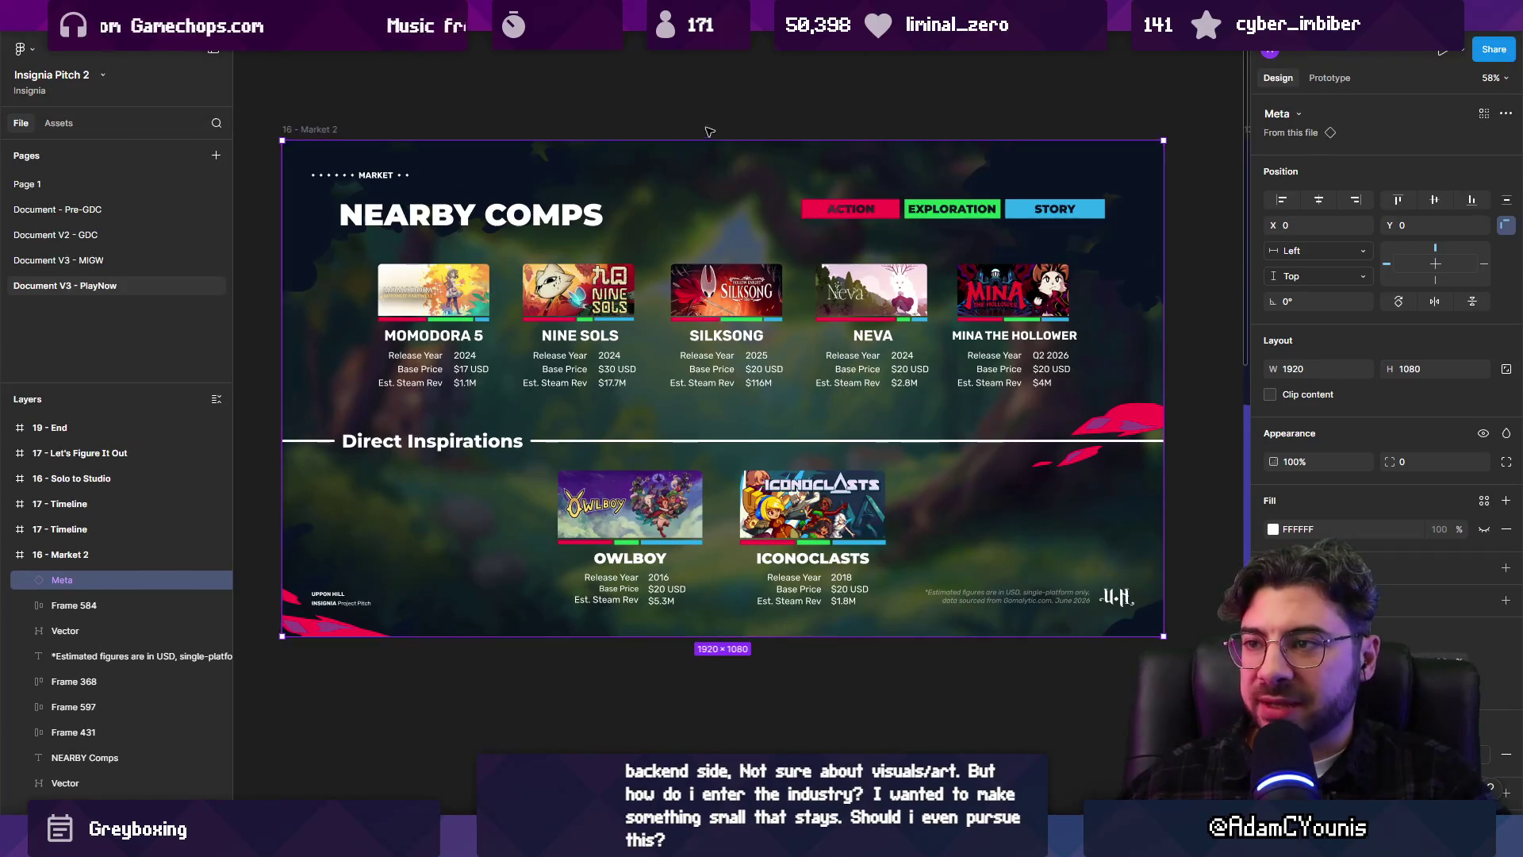
{"action": "left_click", "coordinate": [675, 196]}
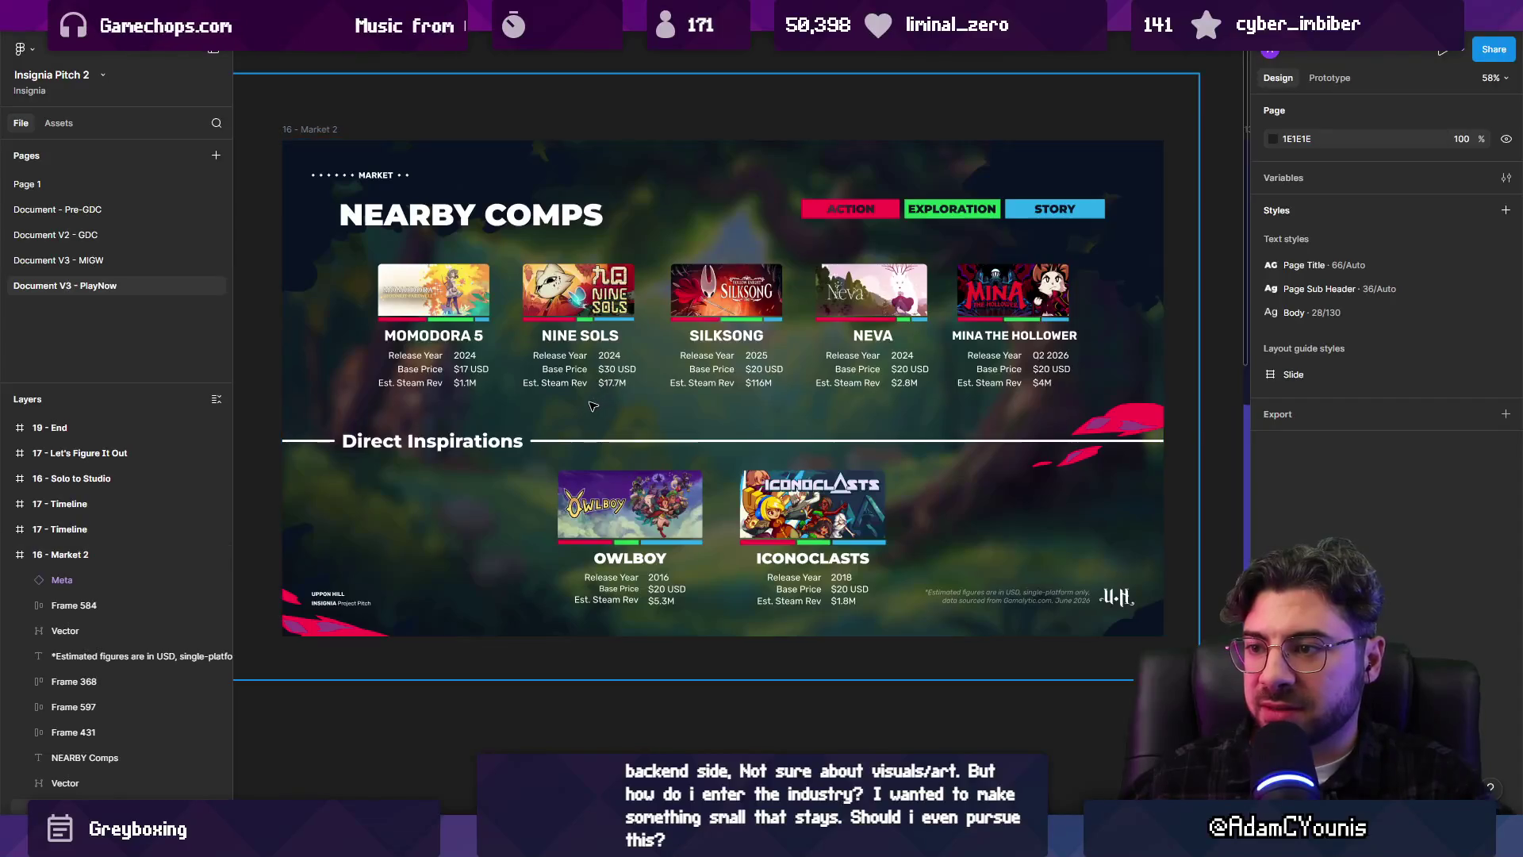
{"action": "scroll", "coordinate": [560, 387], "scroll_direction": "up", "scroll_amount": 3}
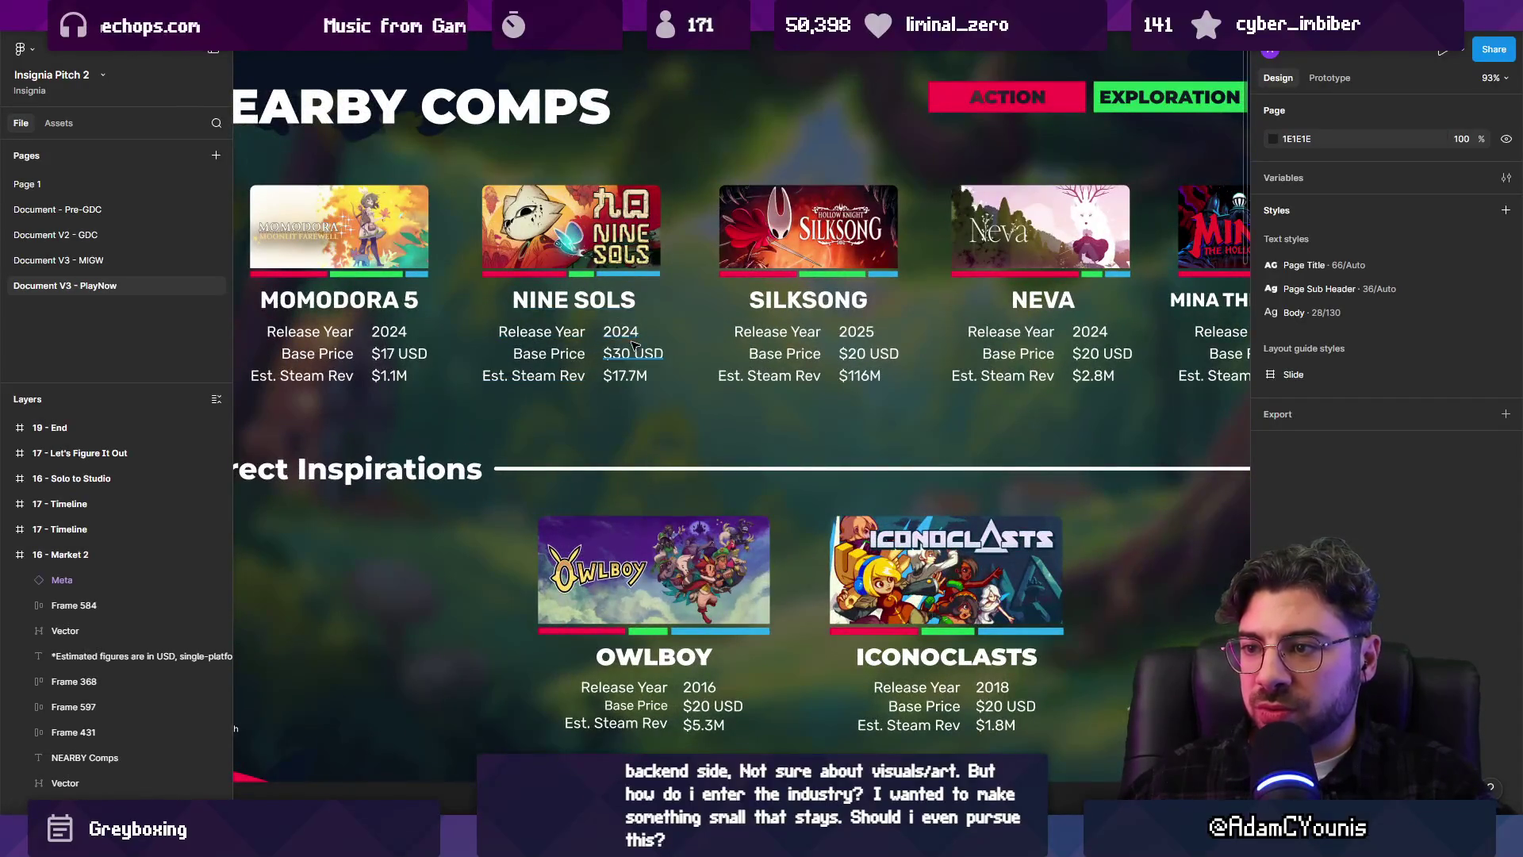
{"action": "scroll", "coordinate": [632, 345], "scroll_direction": "down", "scroll_amount": 3}
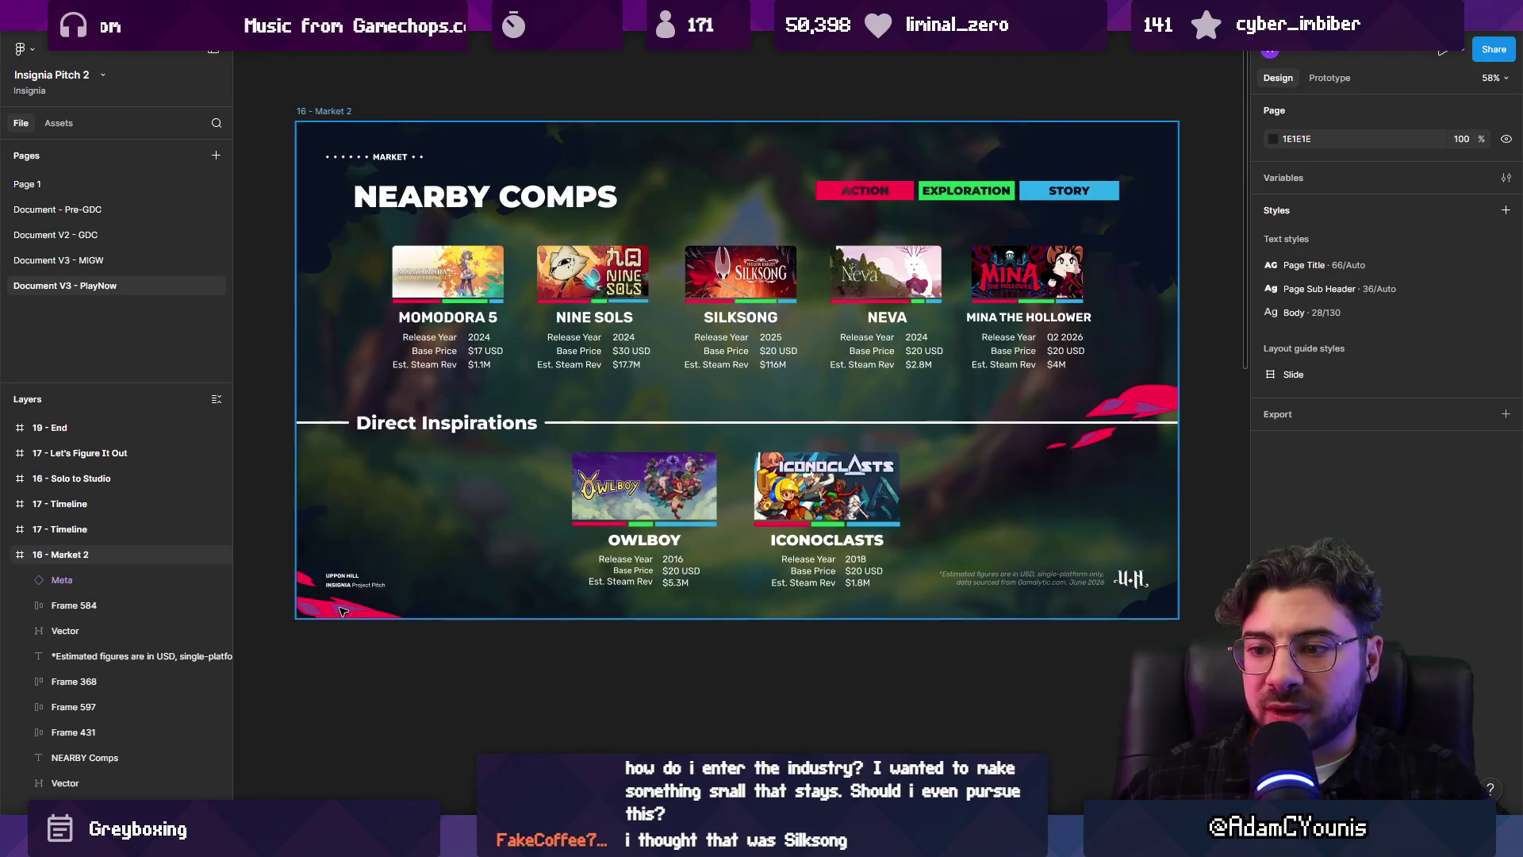
{"action": "left_click", "coordinate": [343, 611]}
{"action": "left_click", "coordinate": [481, 656]}
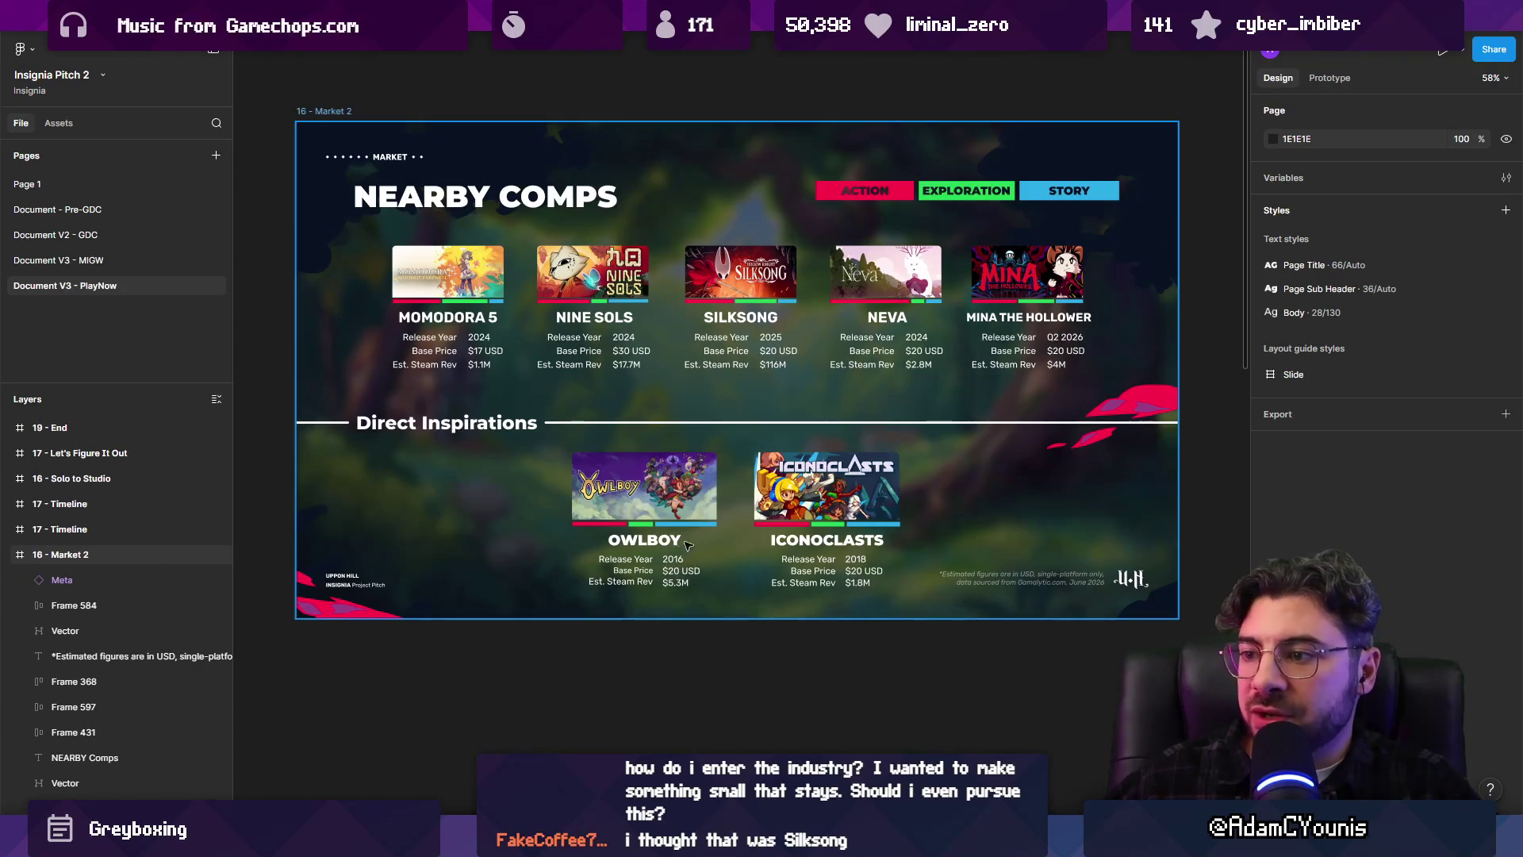
{"action": "left_click", "coordinate": [665, 522]}
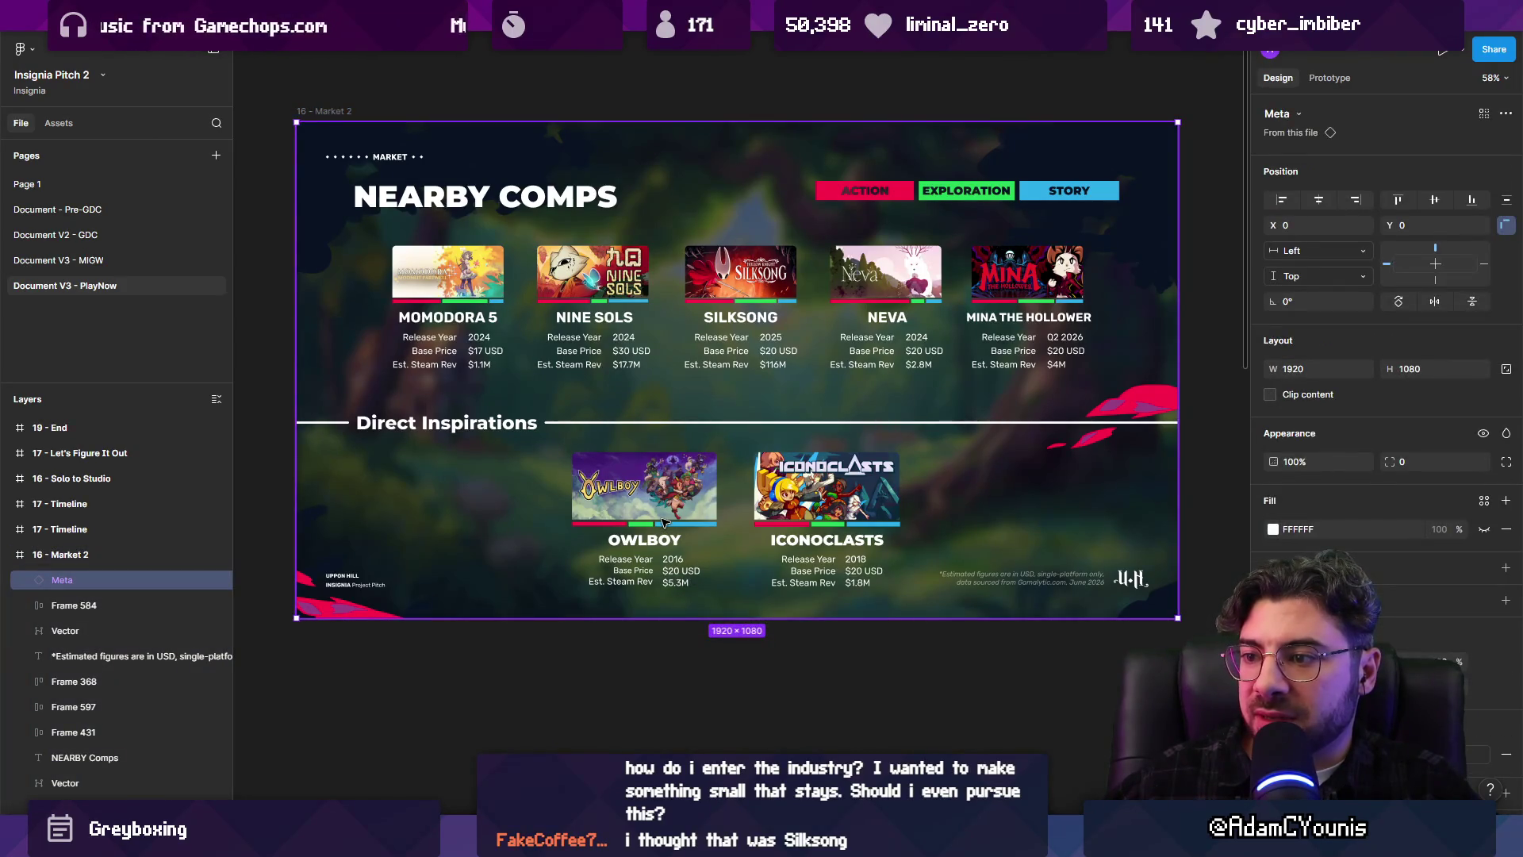
{"action": "left_click", "coordinate": [699, 663]}
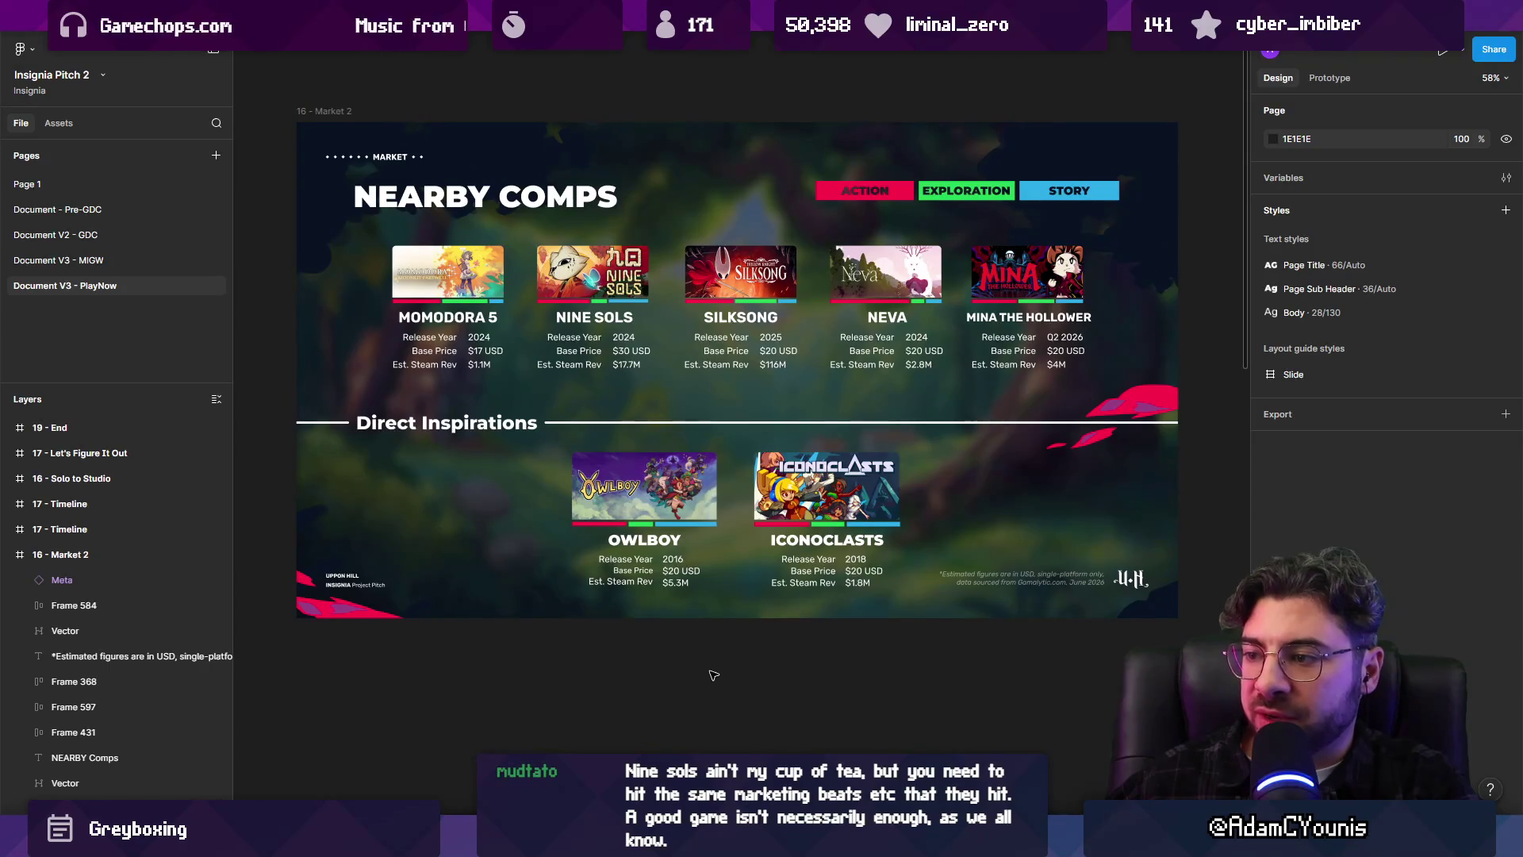
{"action": "scroll", "coordinate": [713, 675], "scroll_direction": "up", "scroll_amount": 2}
{"action": "scroll", "coordinate": [1034, 725], "scroll_direction": "down", "scroll_amount": 1, "text": "ctrl"}
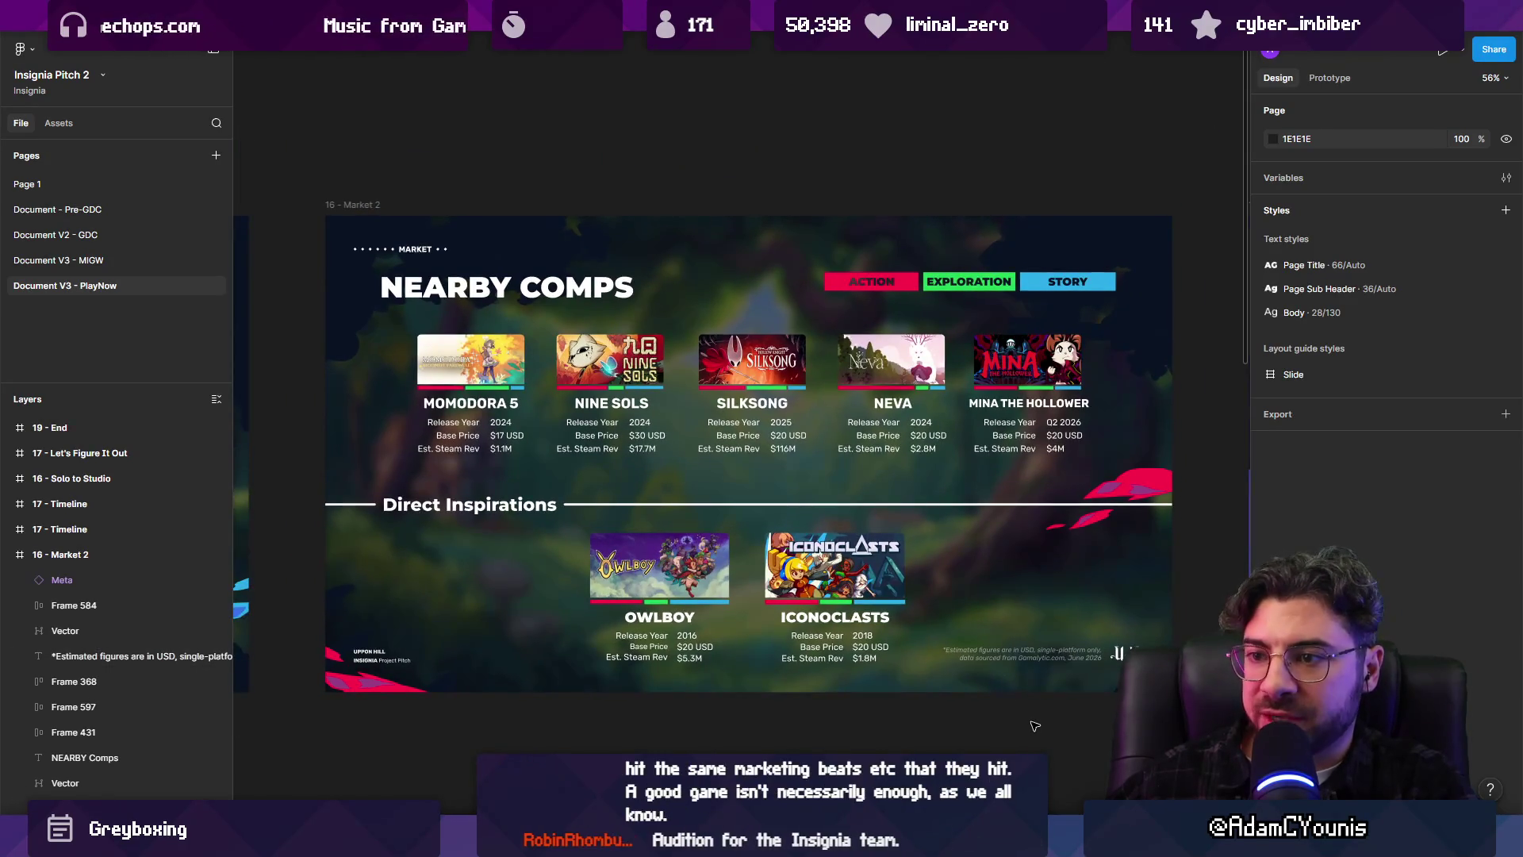
{"action": "scroll", "coordinate": [748, 705], "scroll_direction": "up", "scroll_amount": 1, "text": "ctrl"}
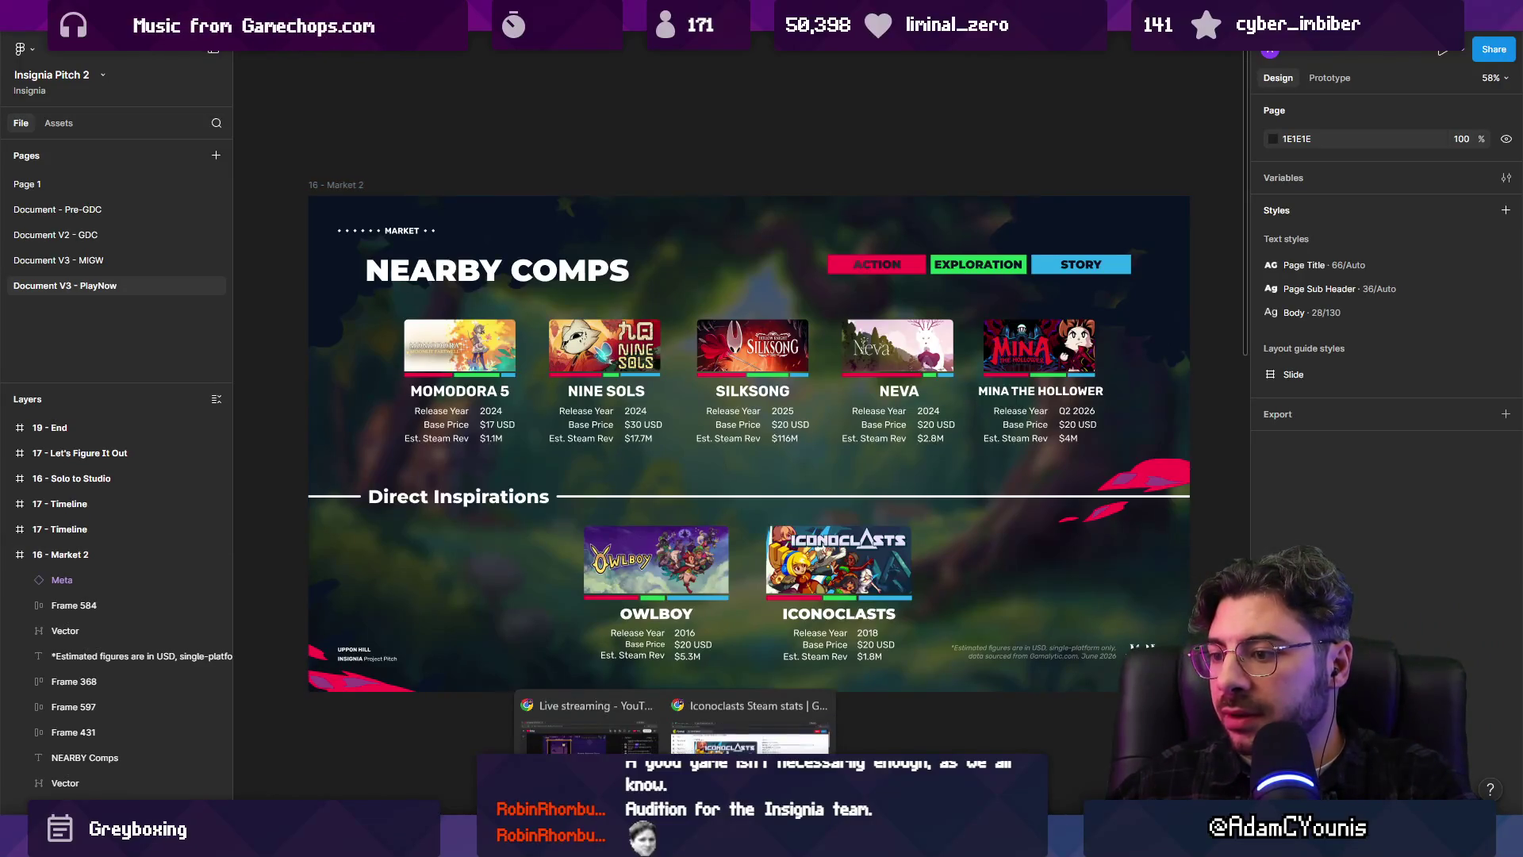
{"action": "mouse_move", "coordinate": [1023, 845]}
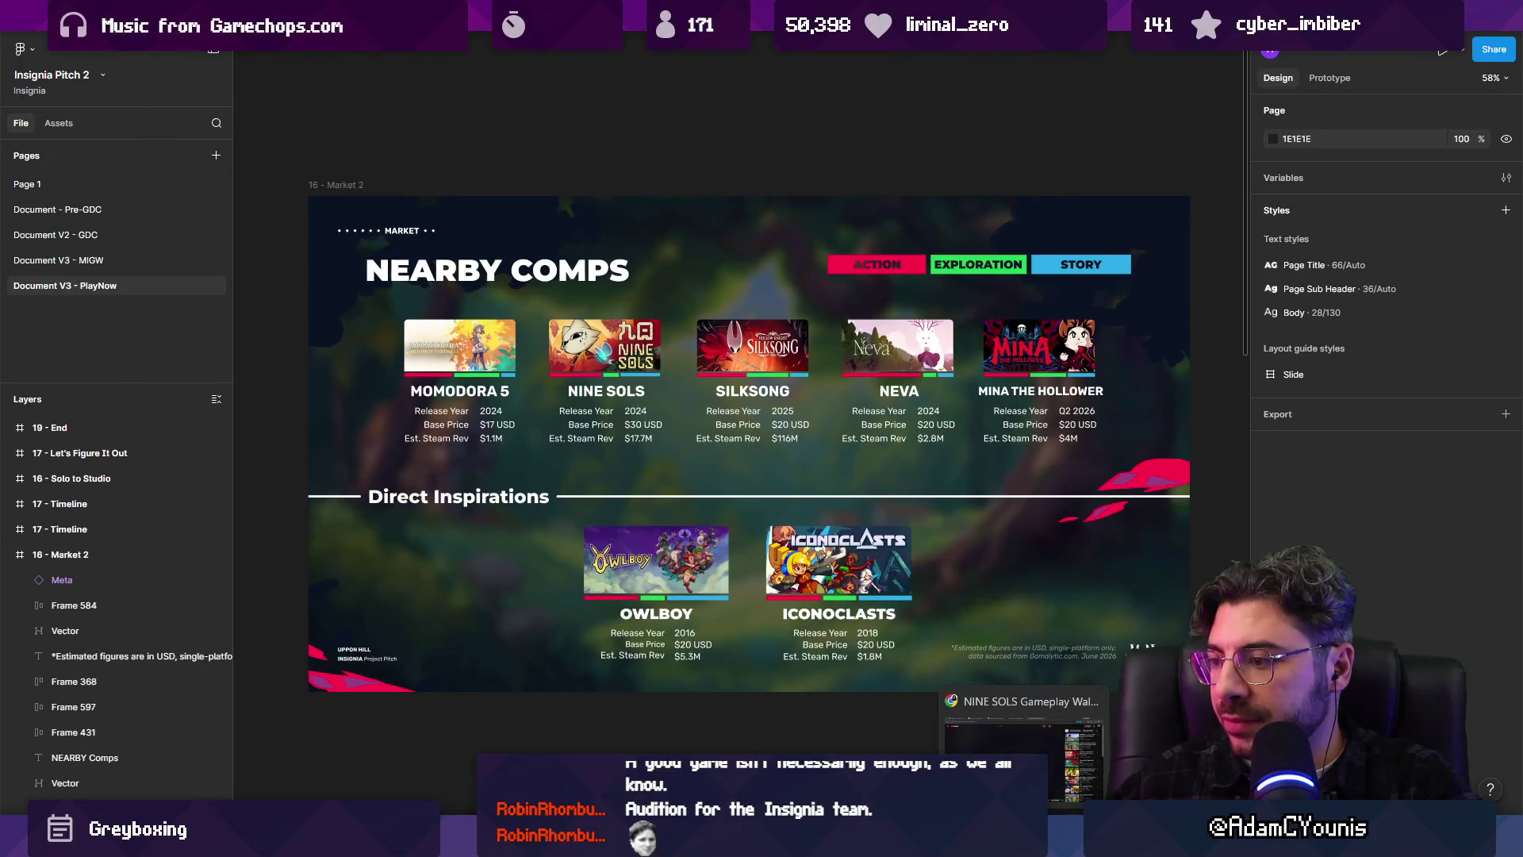
Step: Return to the budget sheet and set Units per Platform to 100000
{"action": "left_click", "coordinate": [1025, 727]}
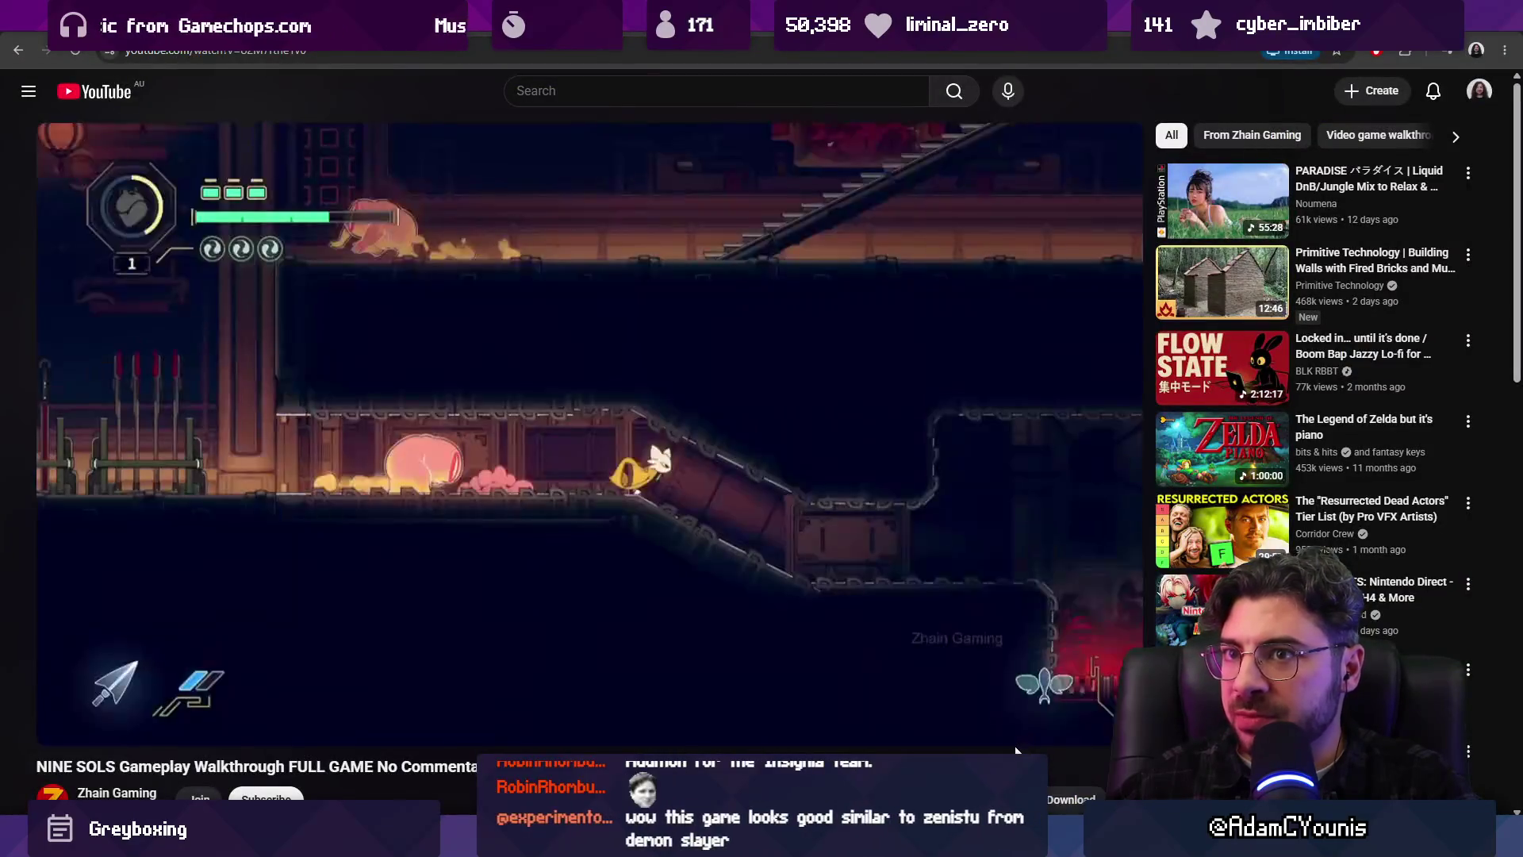
{"action": "key", "text": "ctrl+Tab"}
{"action": "left_click_drag", "start_coordinate": [333, 533], "coordinate": [921, 582]}
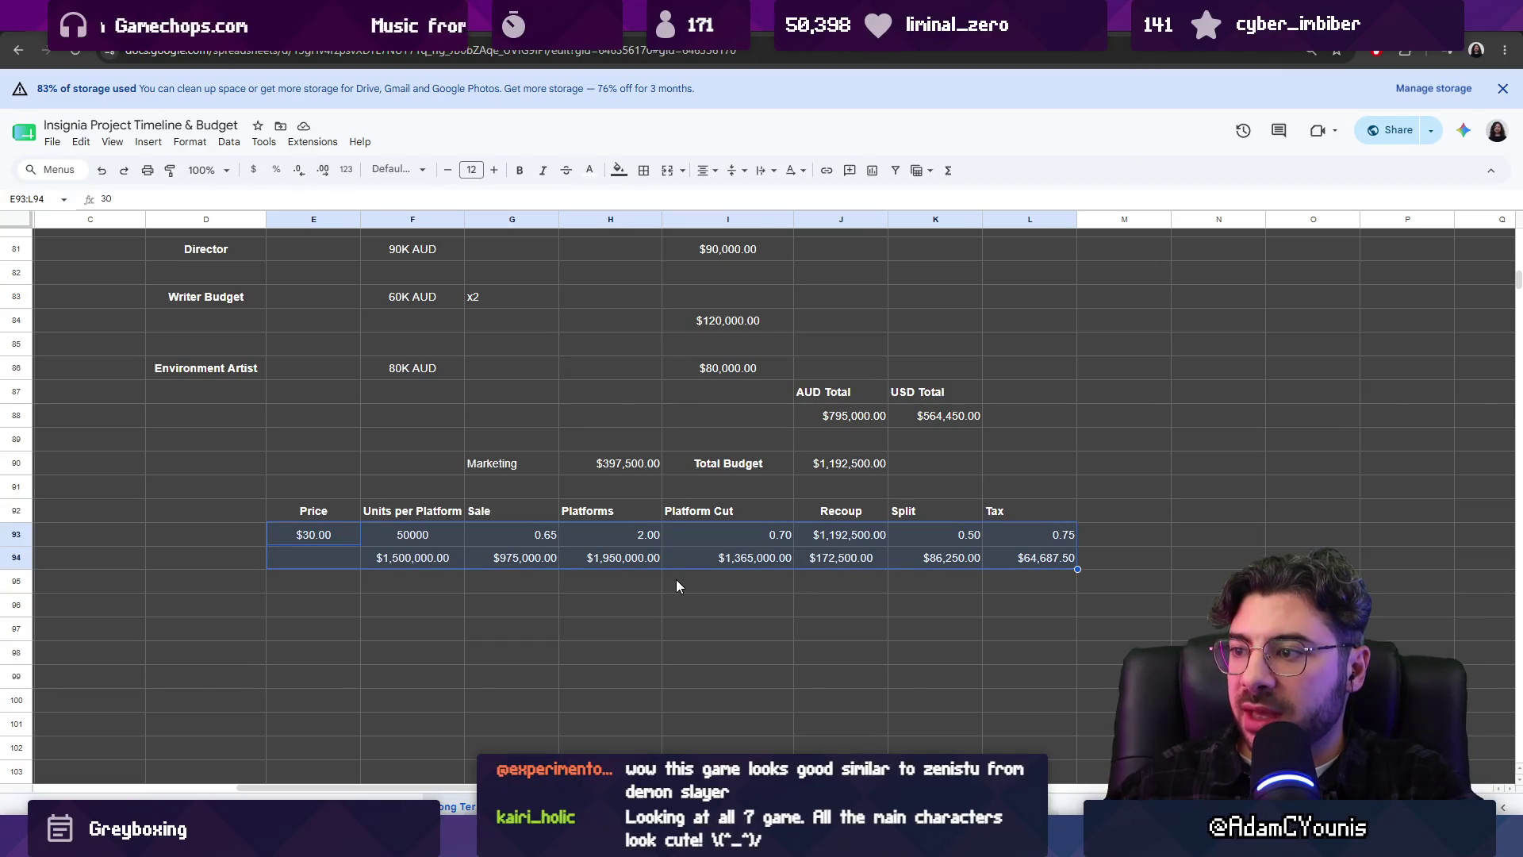
{"action": "left_click", "coordinate": [834, 416]}
{"action": "left_click", "coordinate": [440, 533]}
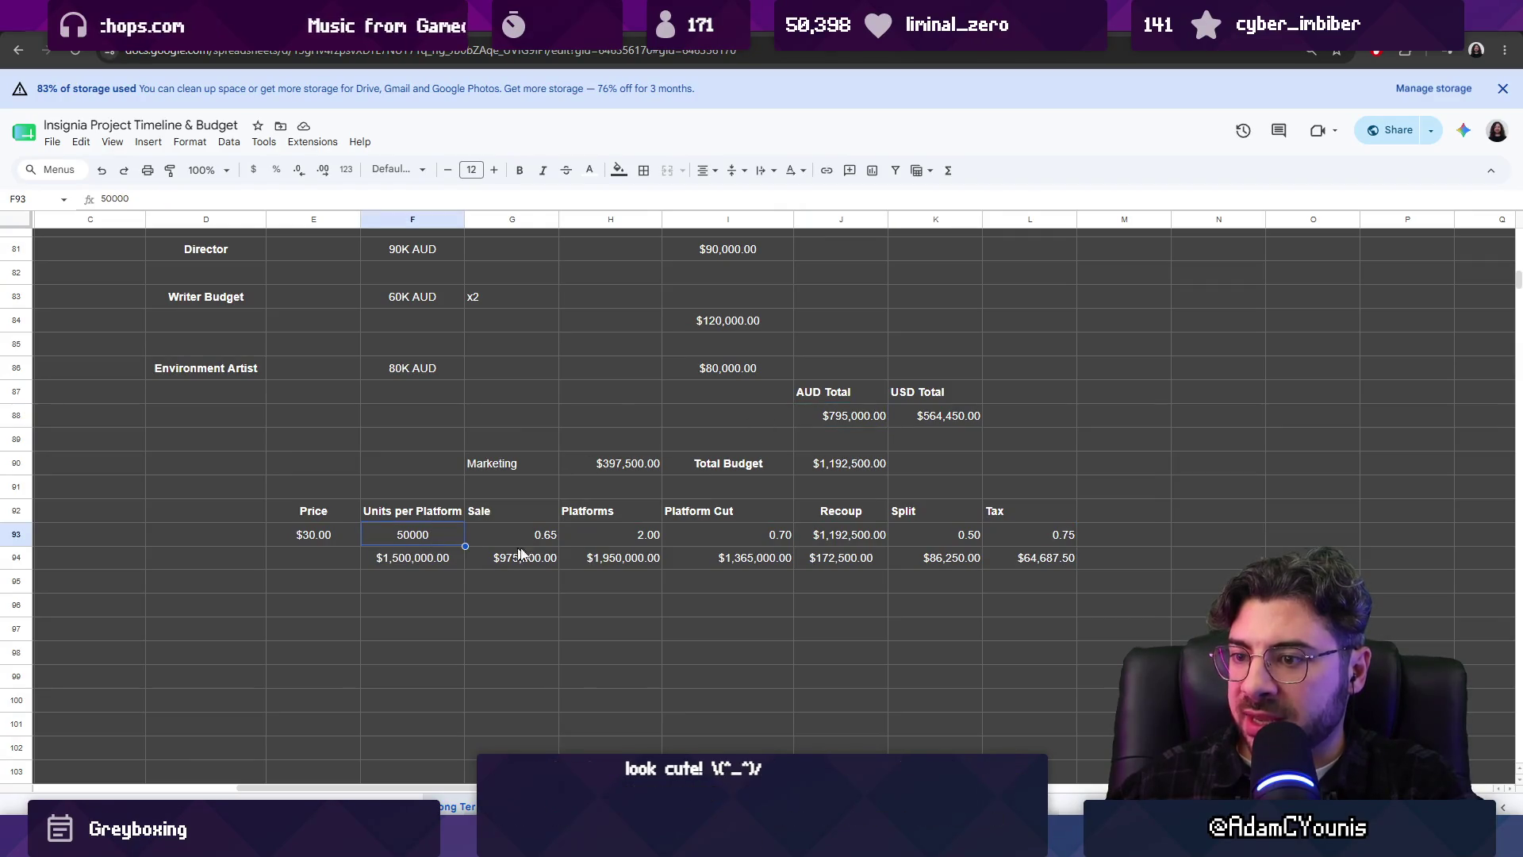
{"action": "type", "text": "100000"}
{"action": "key", "text": "Return"}
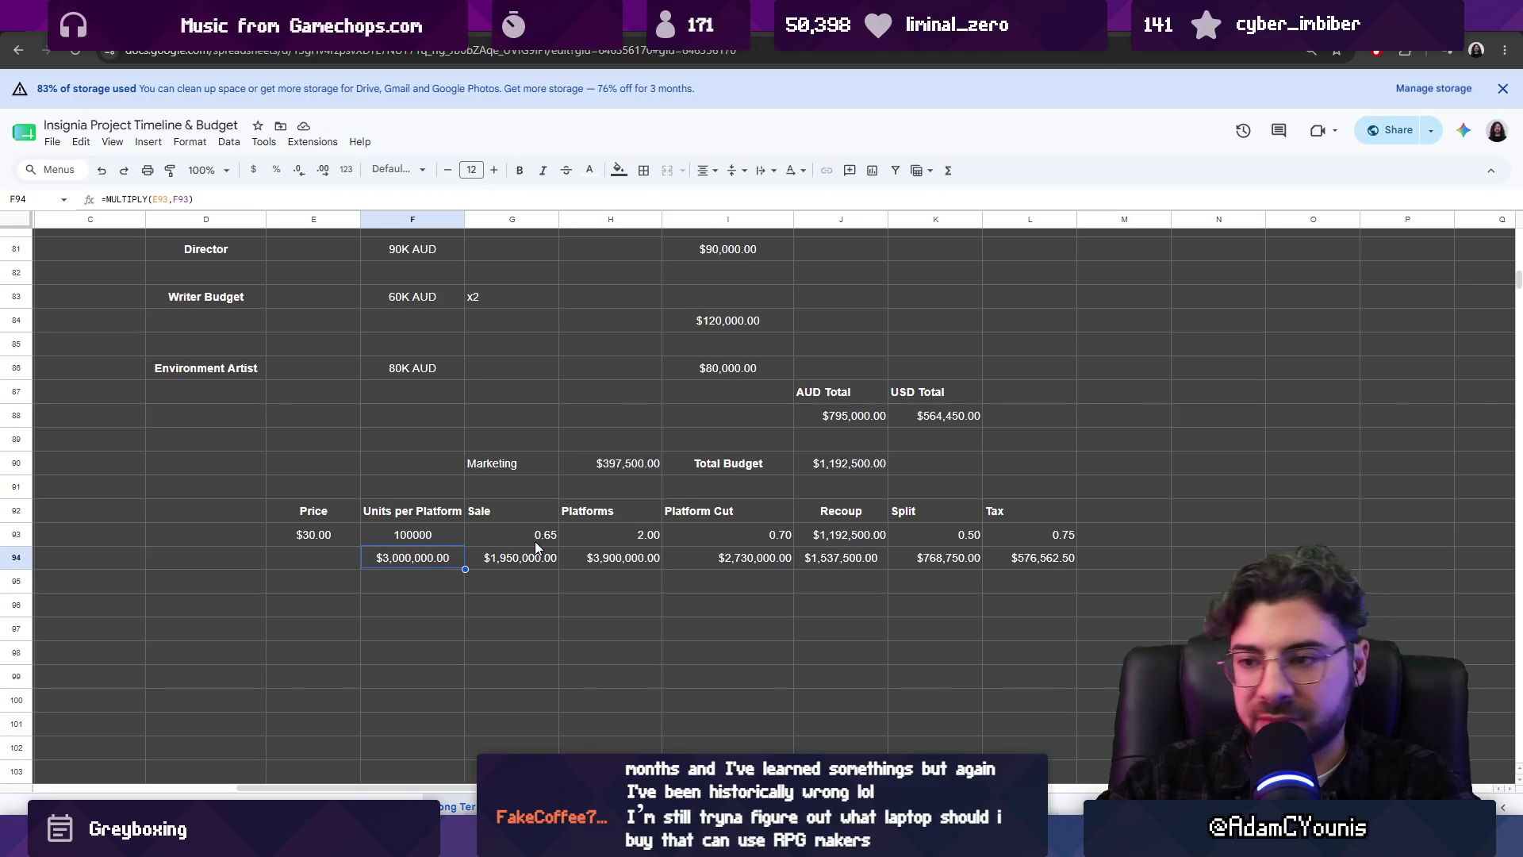
Step: Confirm Platforms at 3, then try a Sale of 0.7 and undo it back to 0.65
{"action": "left_click", "coordinate": [590, 538]}
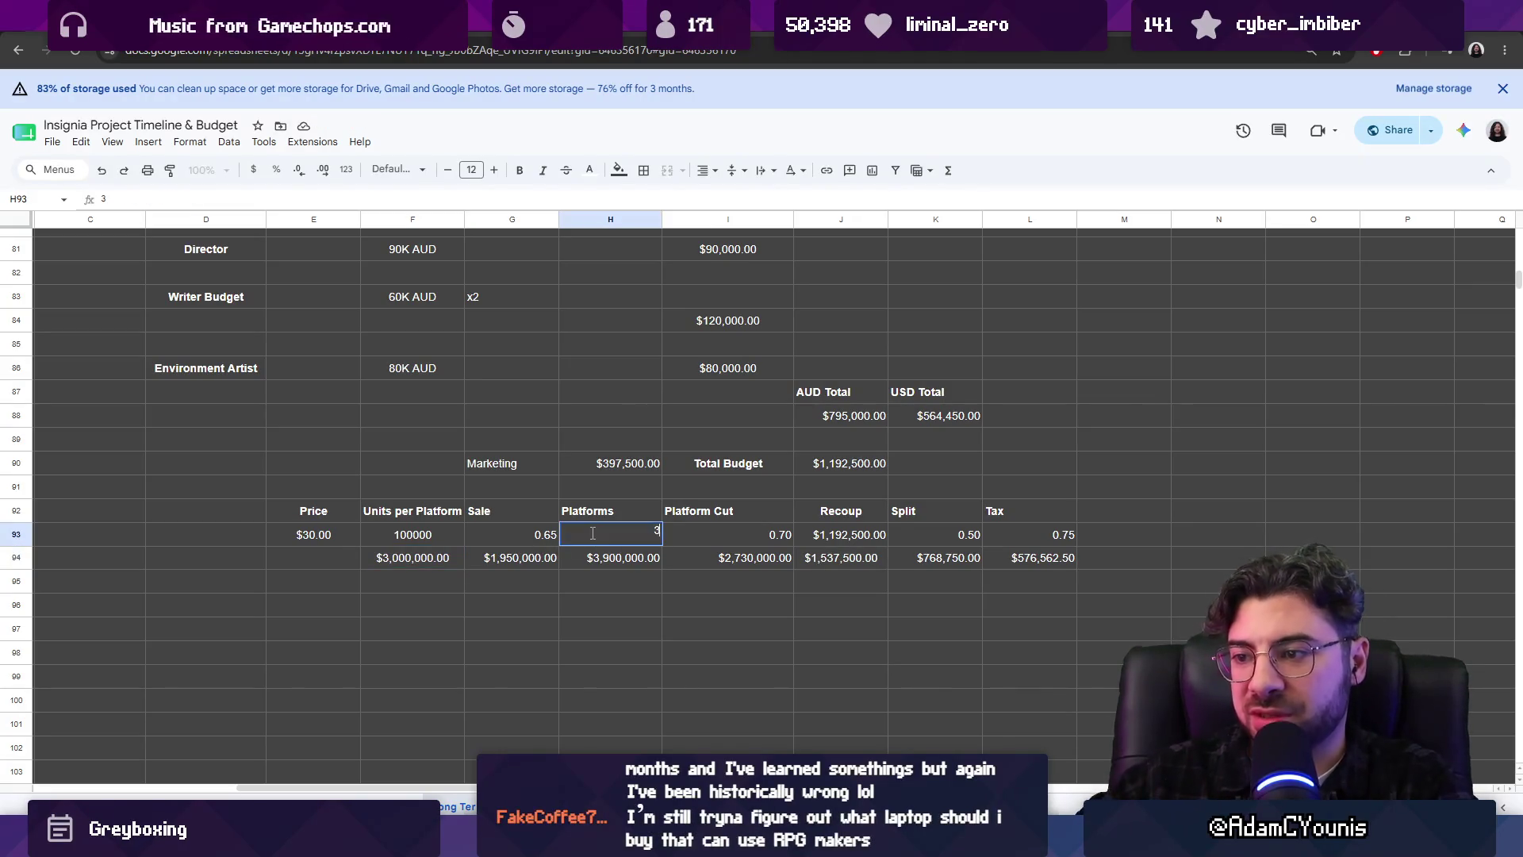
{"action": "key", "text": "Return"}
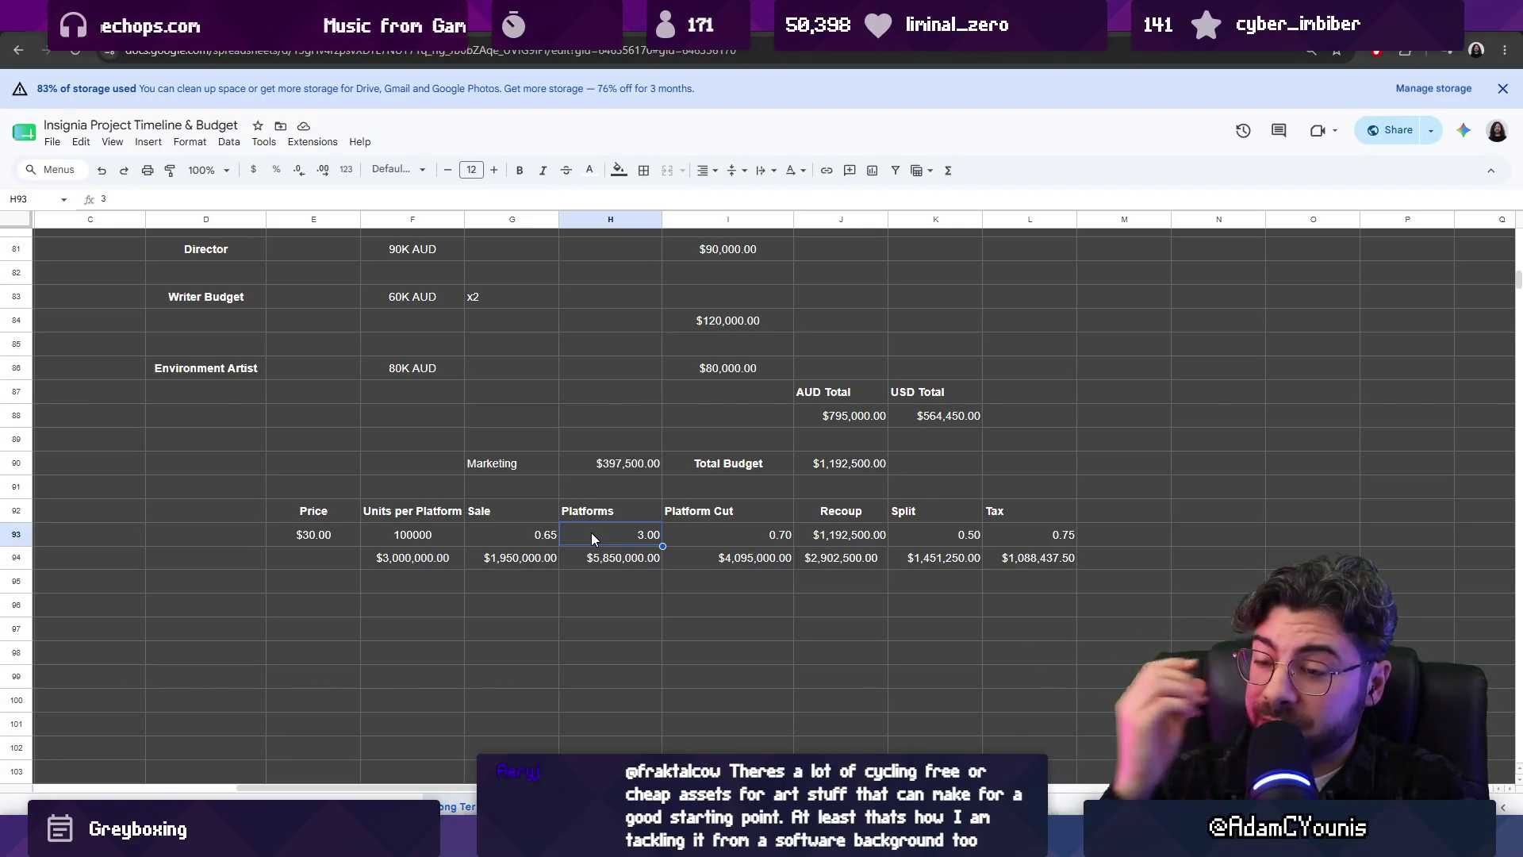
{"action": "key", "text": "Left"}
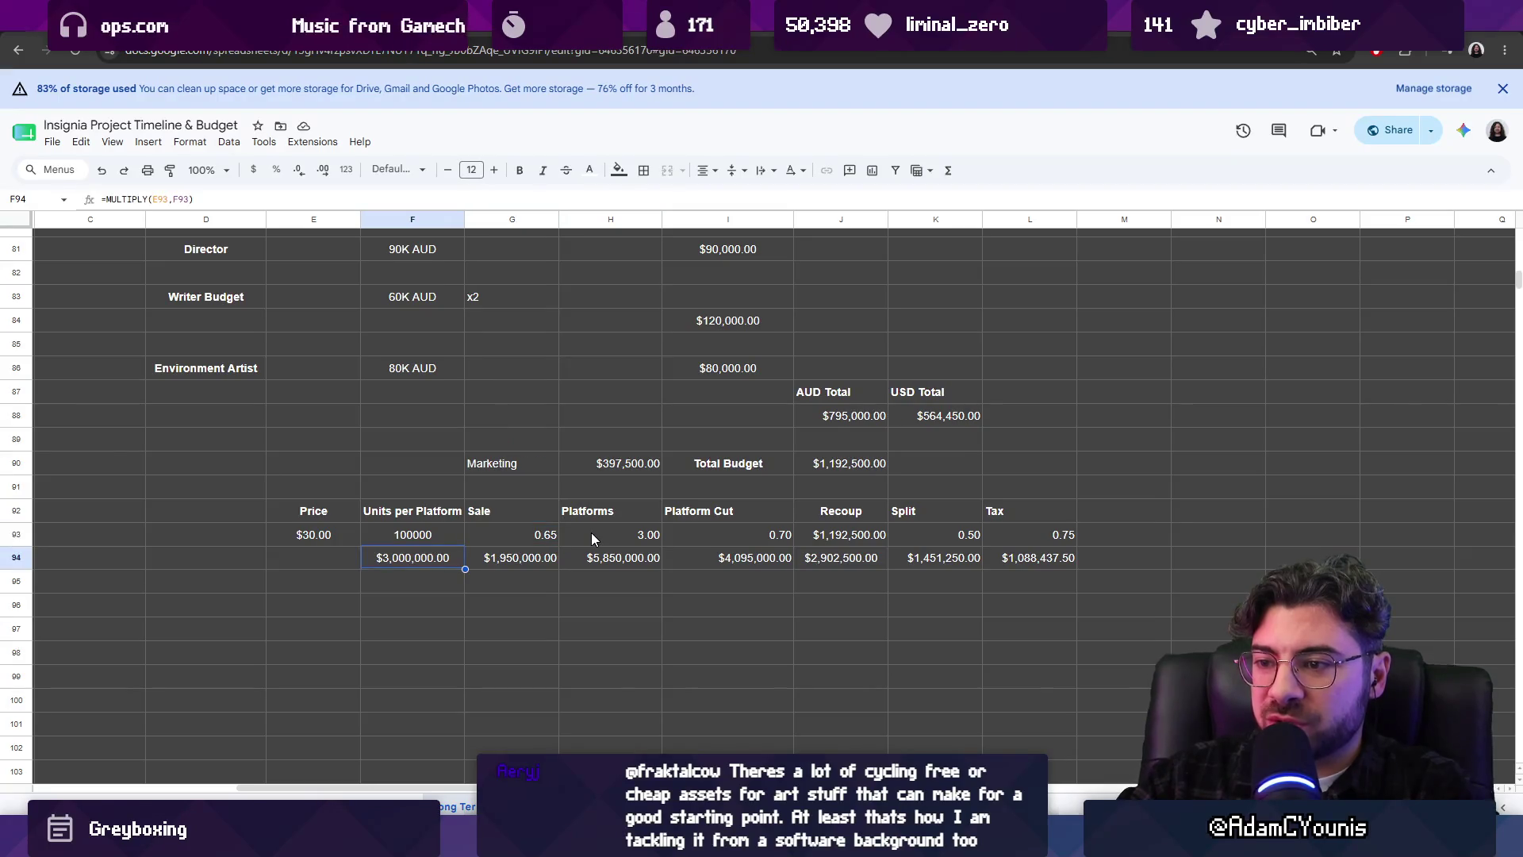
{"action": "type", "text": "0.7"}
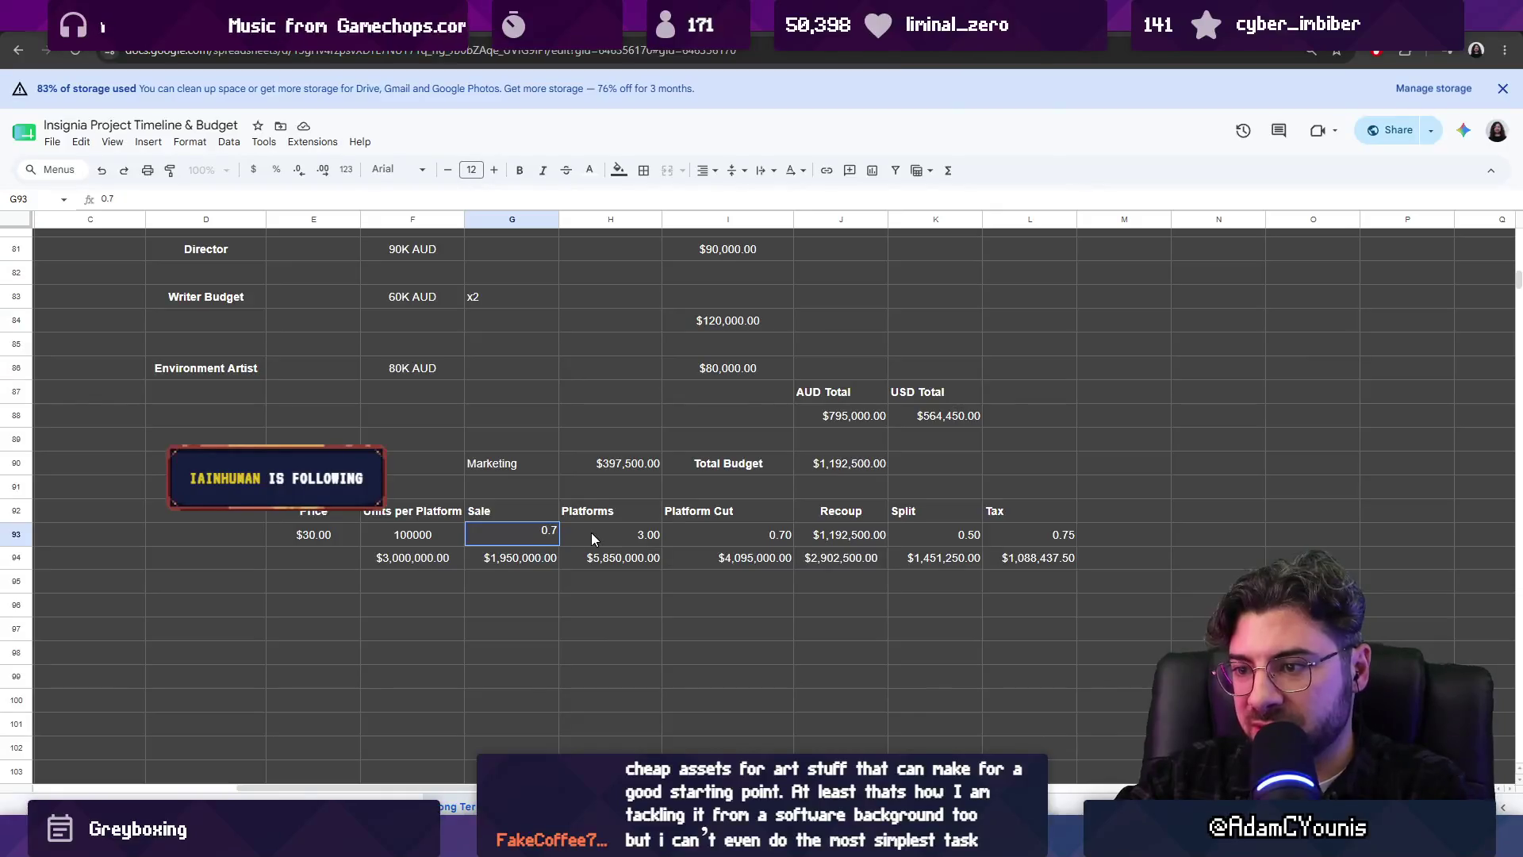
{"action": "key", "text": "Return"}
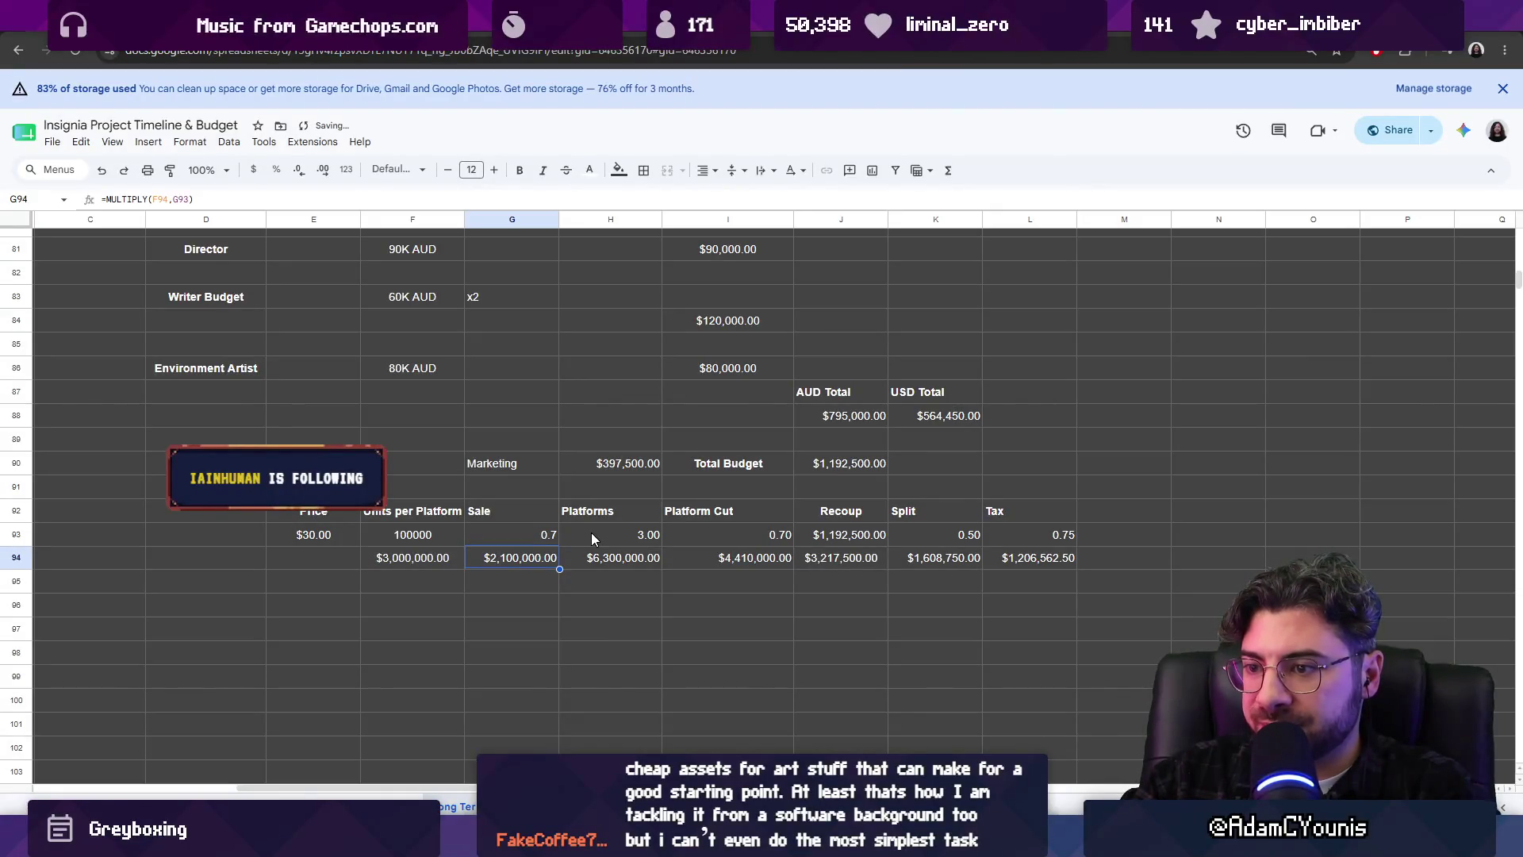
{"action": "key", "text": "ctrl+z"}
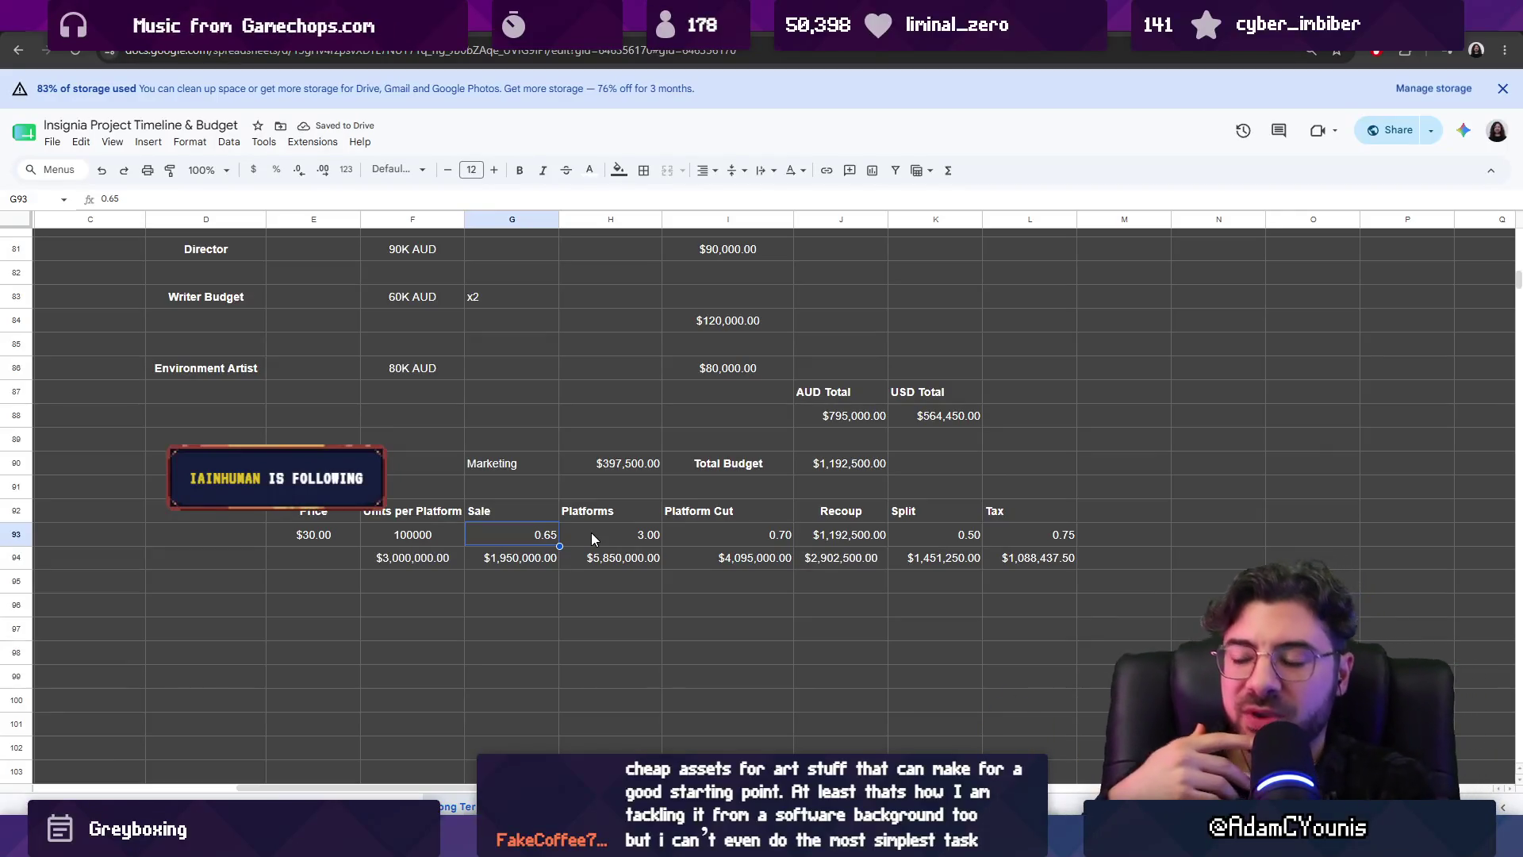
{"action": "key", "text": "Left"}
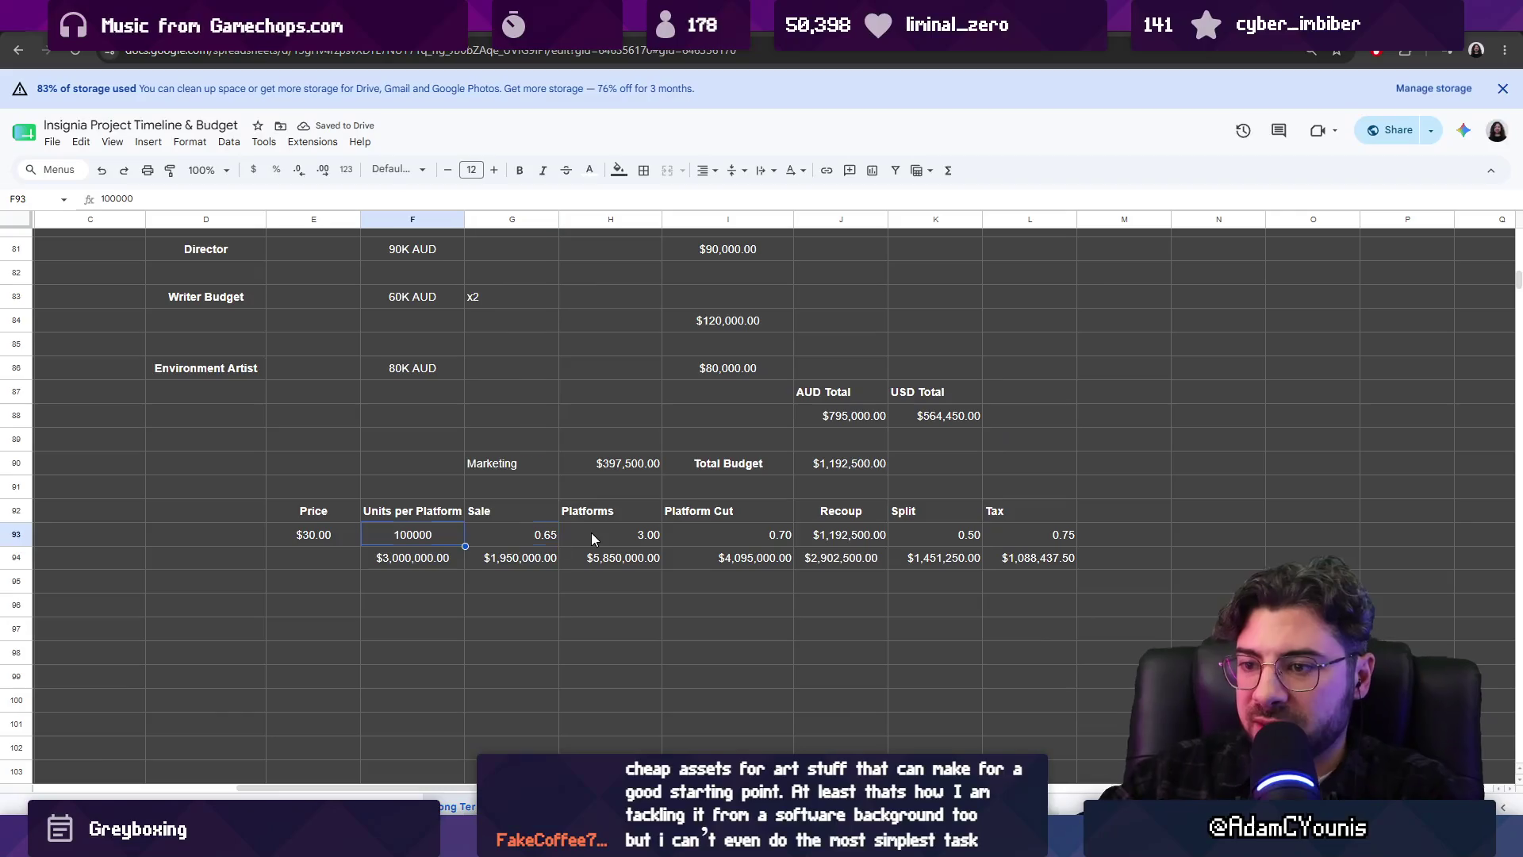
Step: Set Units per Platform to 80000 and Platforms to 2
{"action": "type", "text": "80000"}
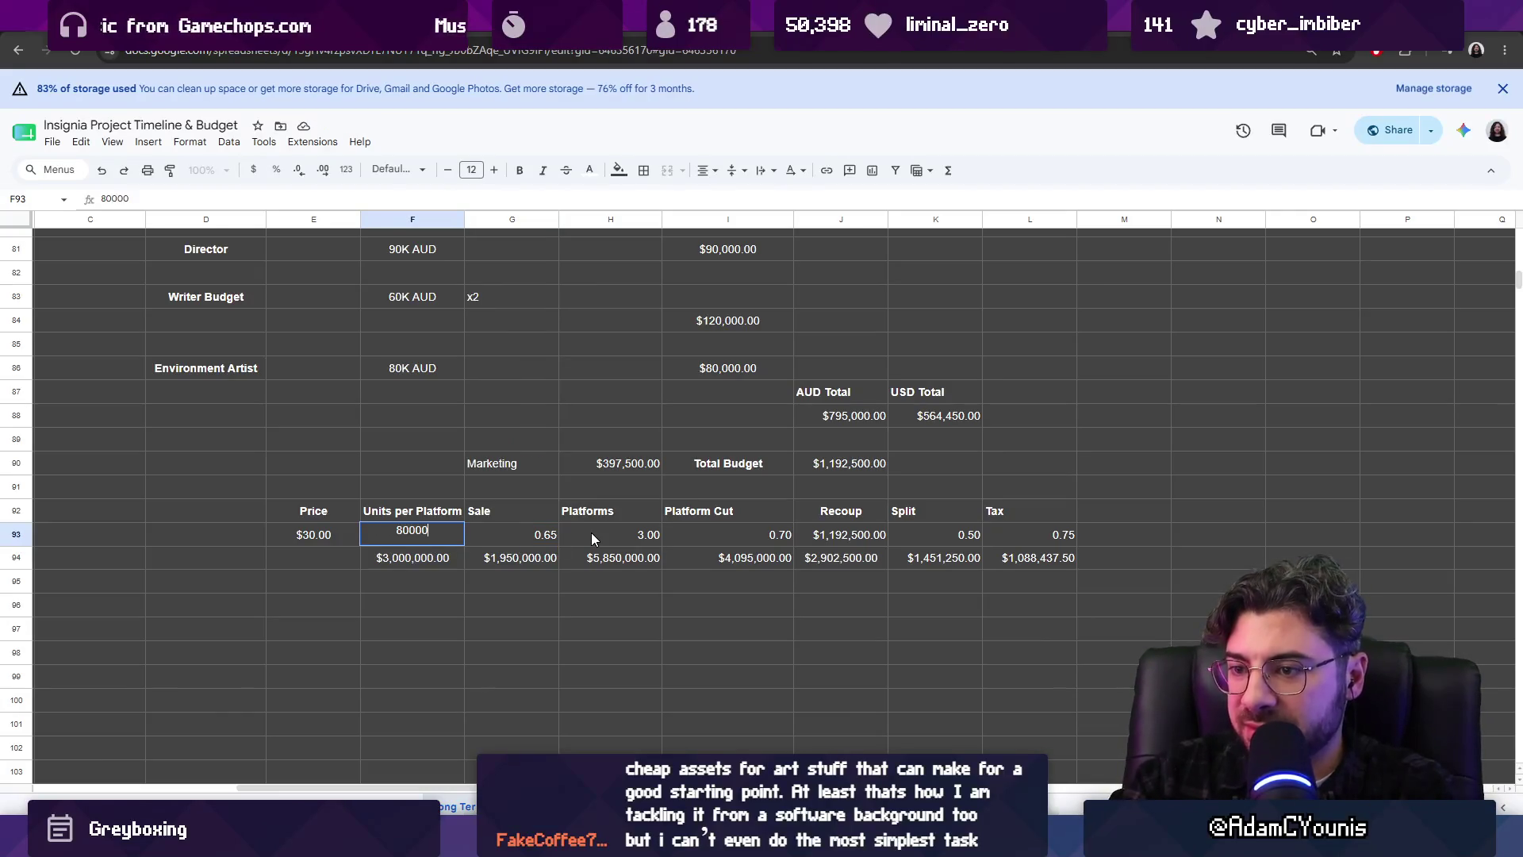
{"action": "key", "text": "Return"}
{"action": "key", "text": "Right"}
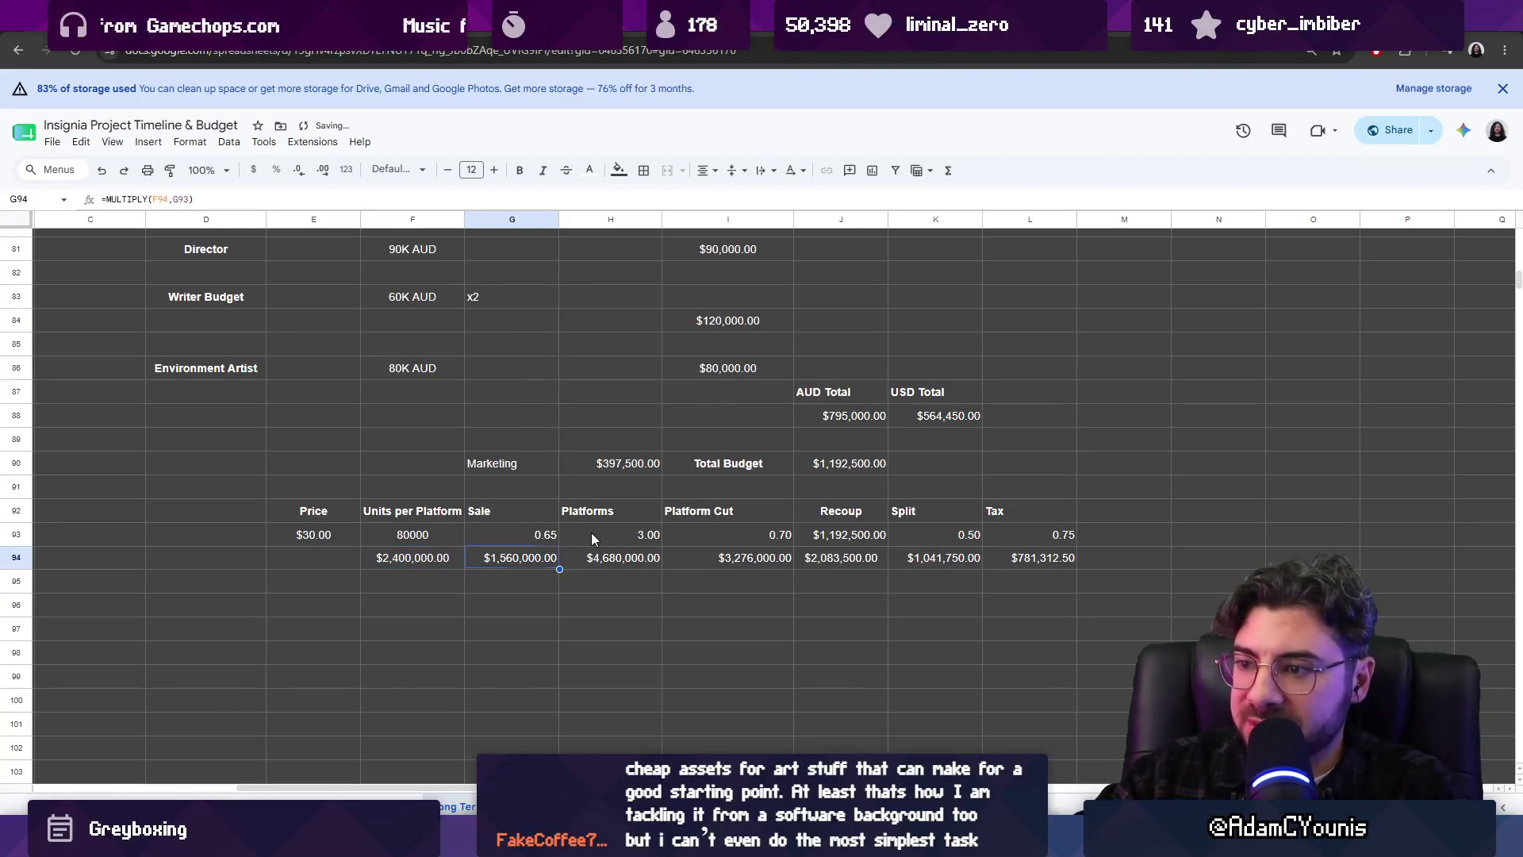
{"action": "key", "text": "Up"}
{"action": "key", "text": "Right"}
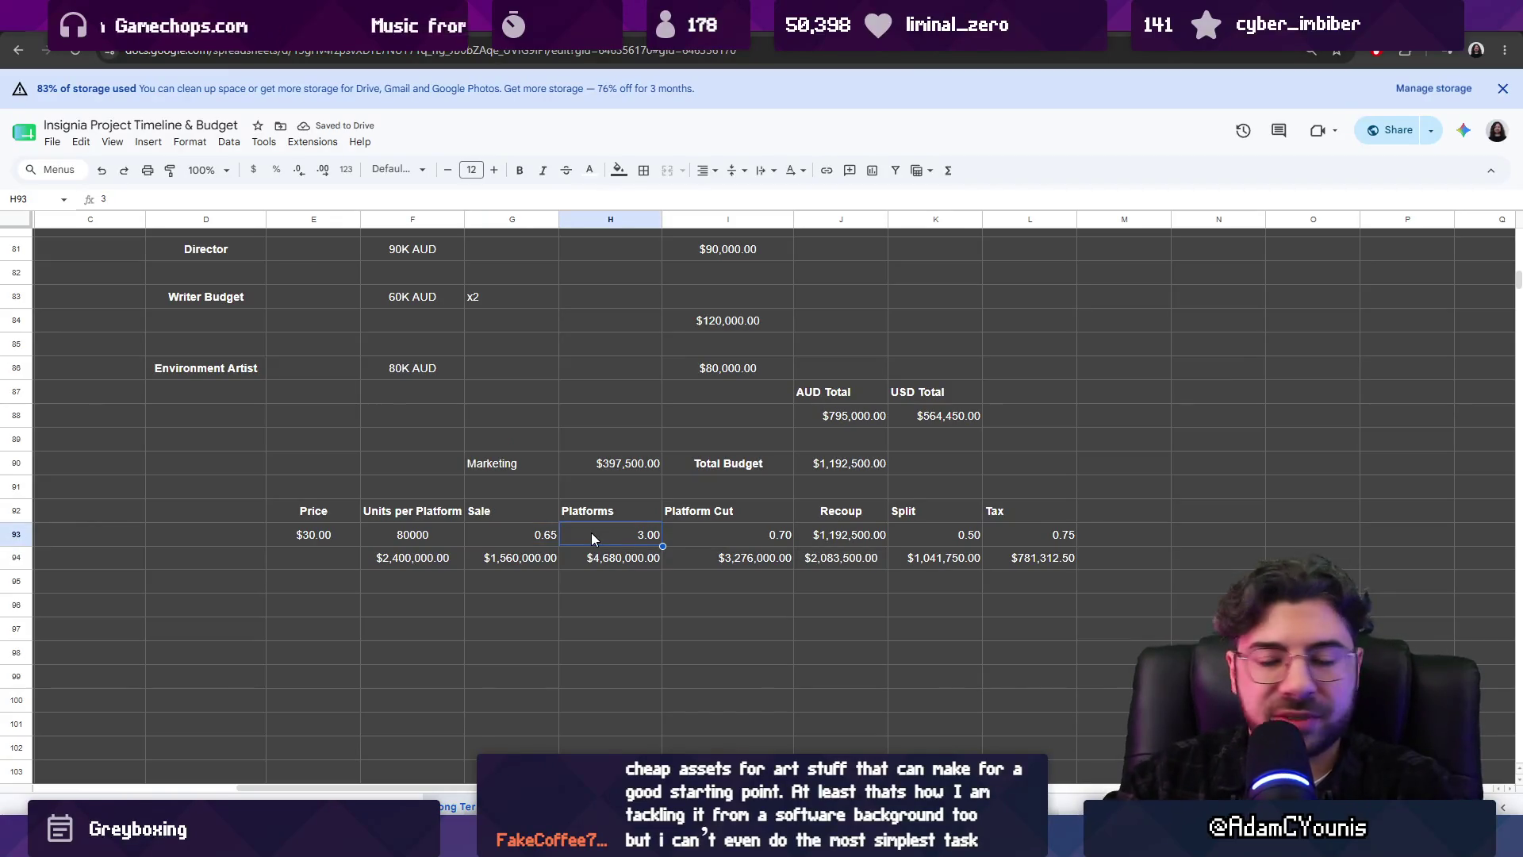
{"action": "type", "text": "2"}
{"action": "key", "text": "Return"}
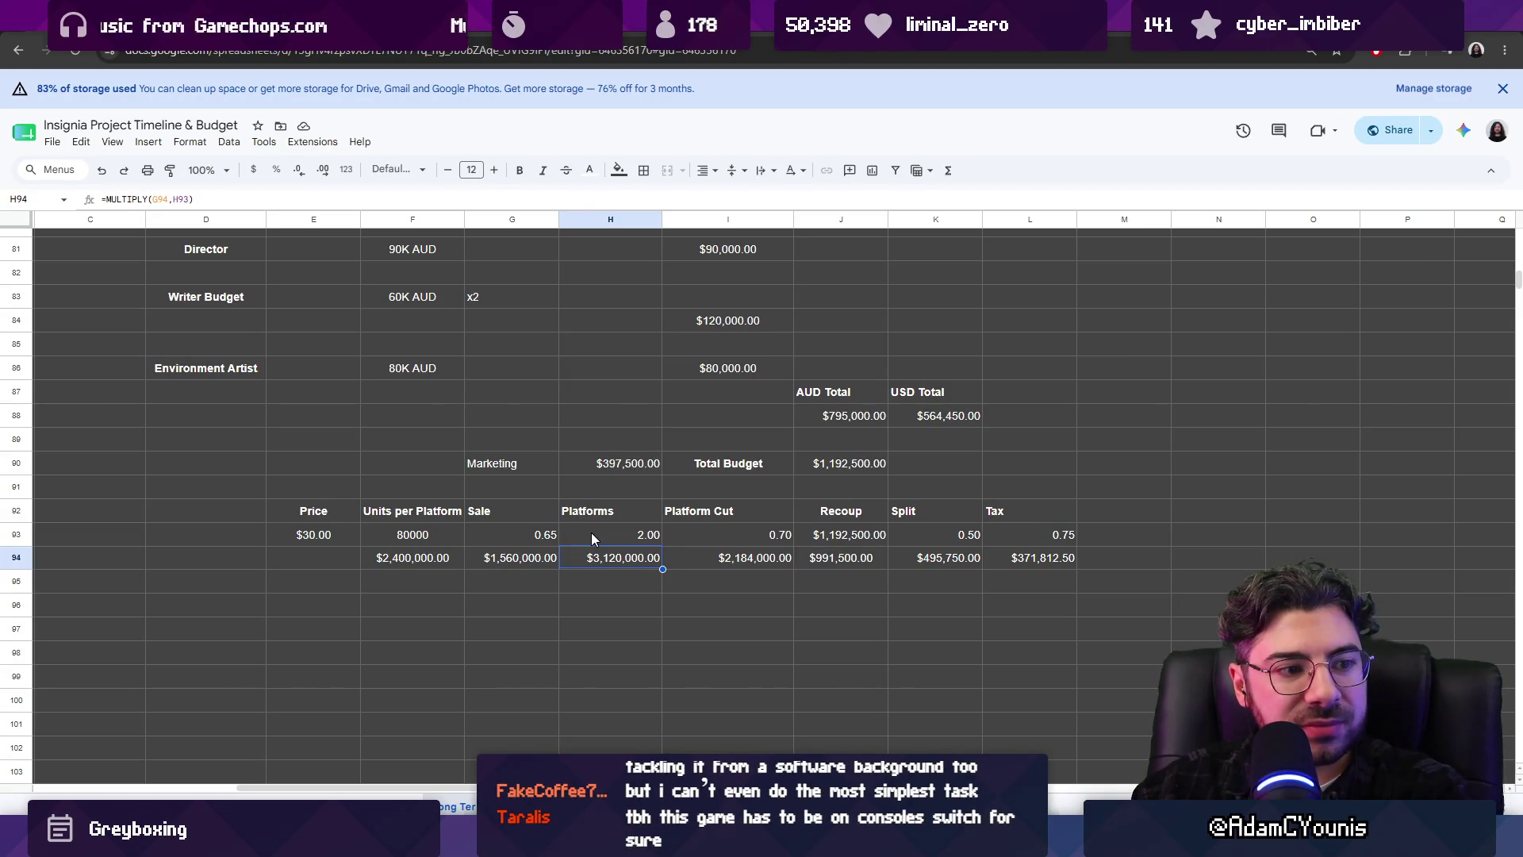
Step: Review the Platforms count of 2 and the Units per Platform value of 80000
{"action": "key", "text": "Up"}
{"action": "key", "text": "Up"}
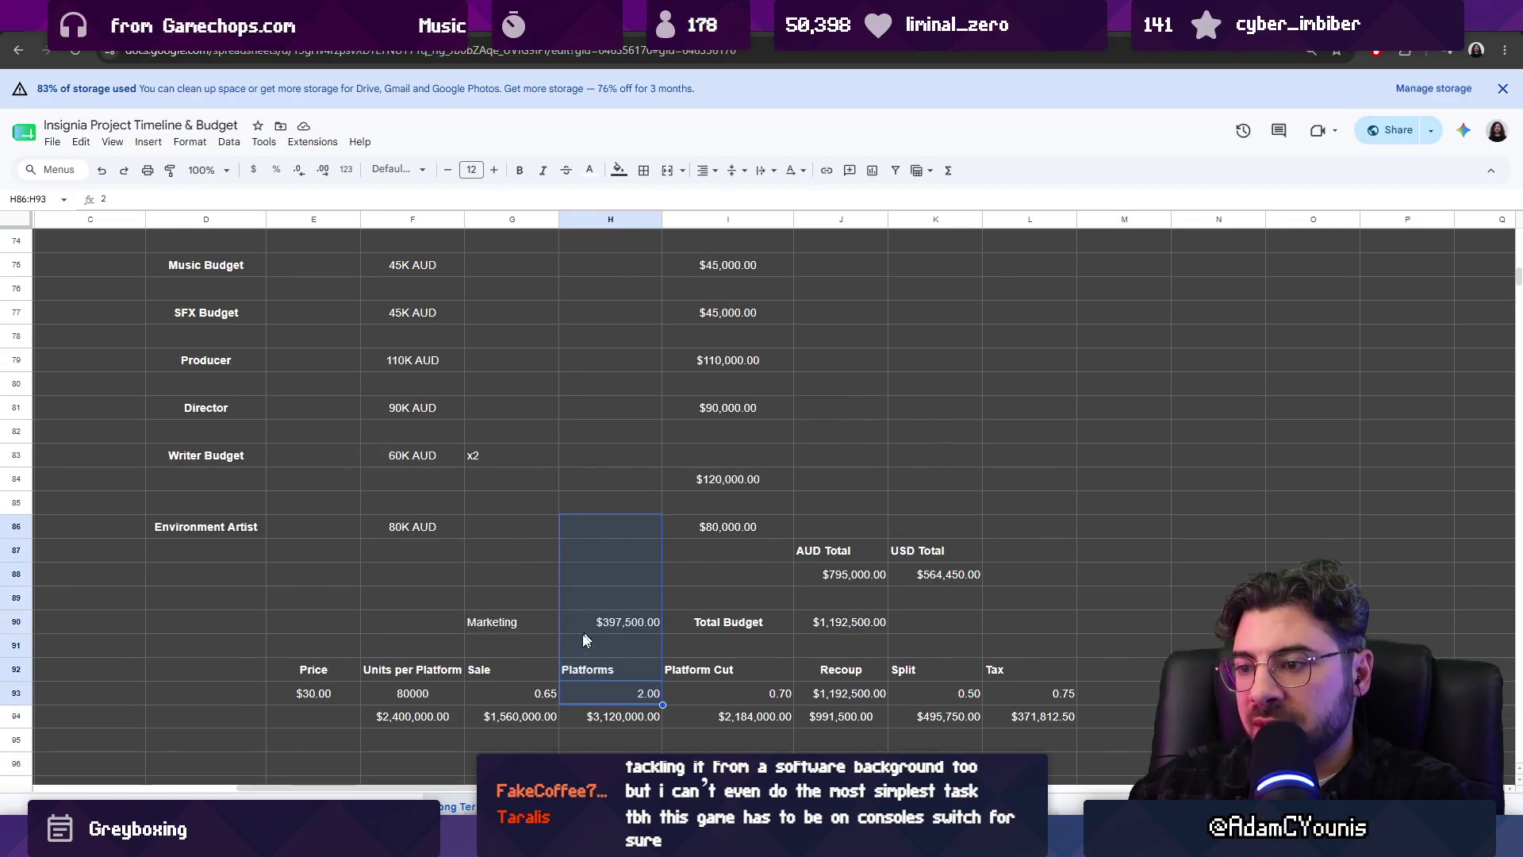
{"action": "left_click", "coordinate": [618, 535]}
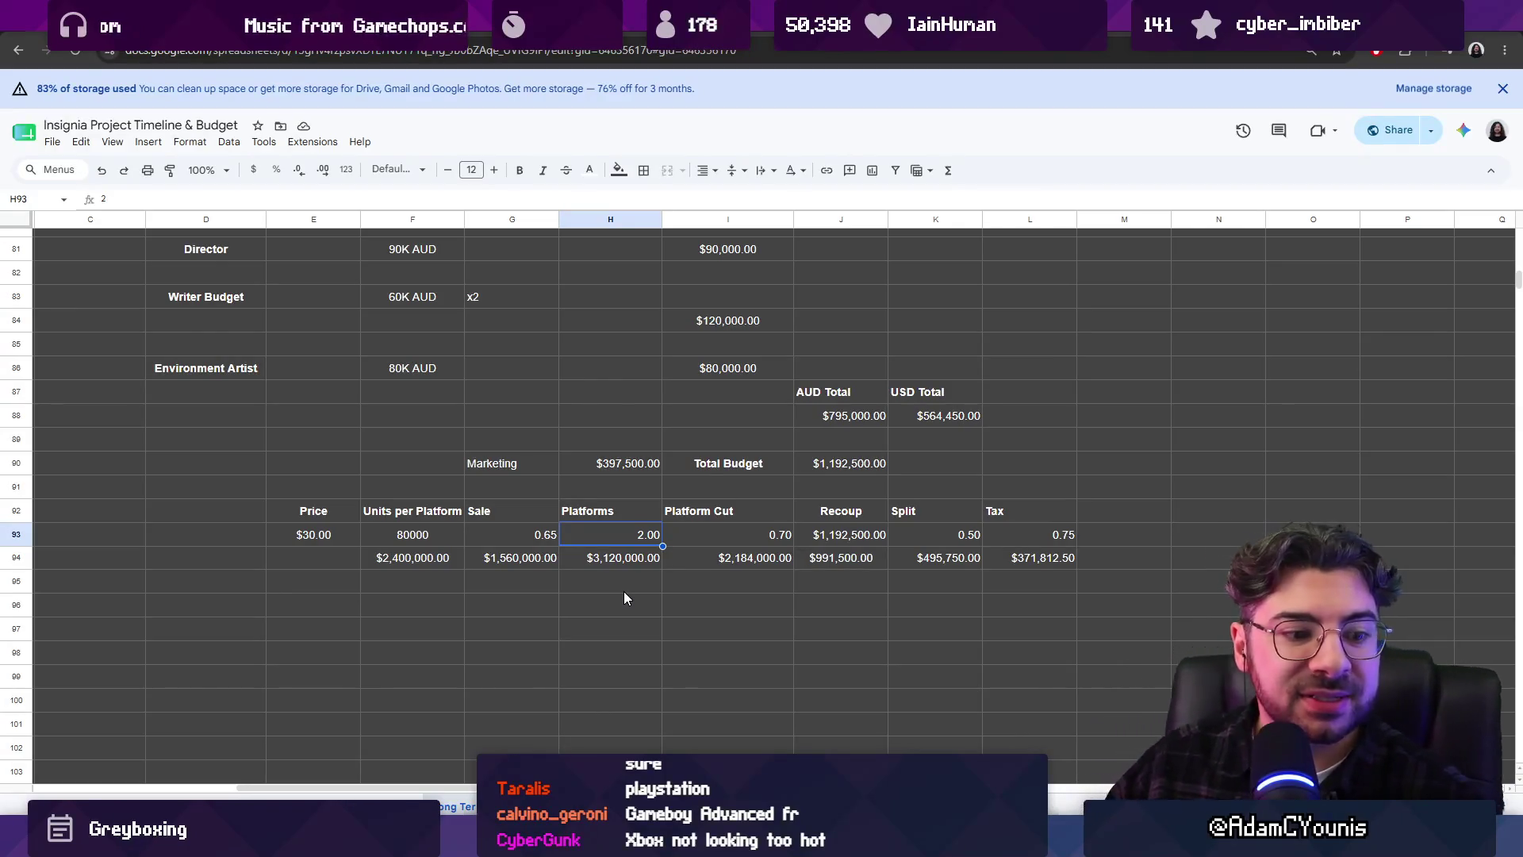
{"action": "left_click", "coordinate": [572, 585]}
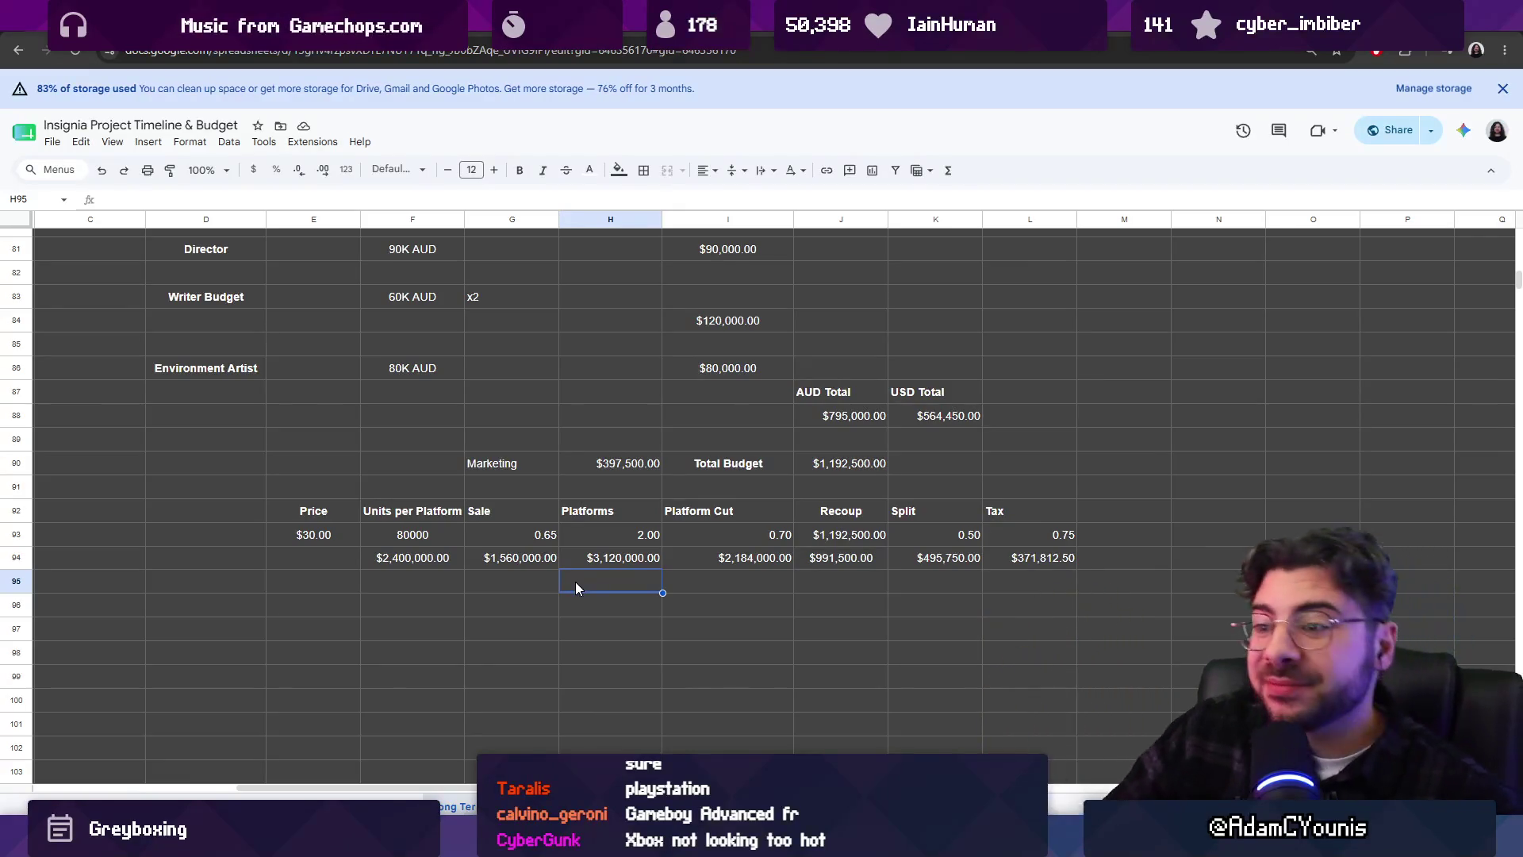
{"action": "left_click", "coordinate": [412, 533]}
{"action": "left_click", "coordinate": [229, 533]}
{"action": "left_click", "coordinate": [420, 517]}
{"action": "left_click", "coordinate": [426, 535]}
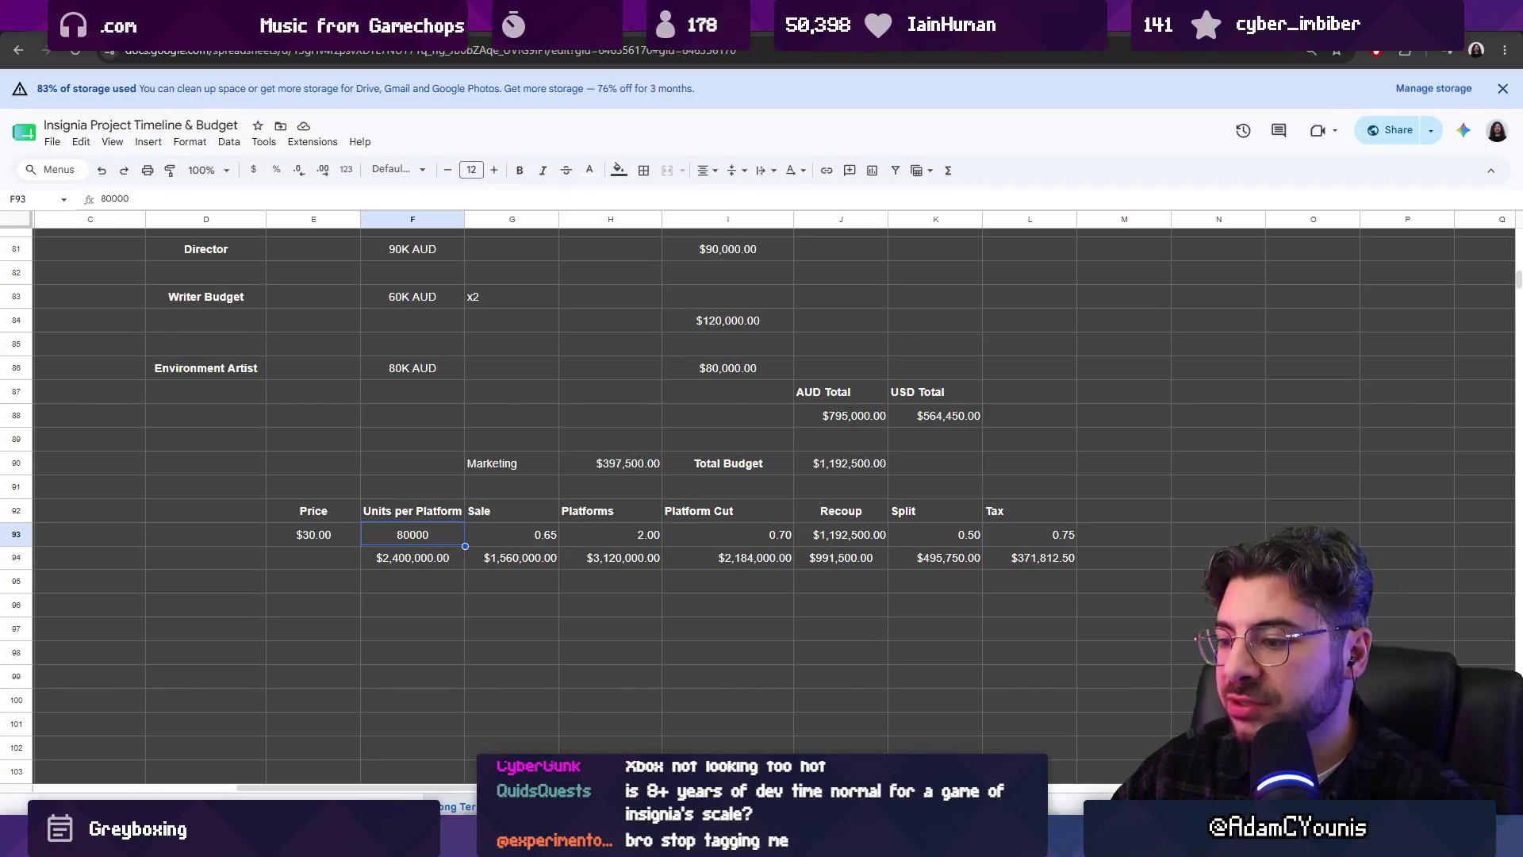
{"action": "left_click", "coordinate": [710, 841]}
Step: View the 16 - Market 2 (Nearby Comps) slide and select the Iconoclasts and Owlboy cover images
{"action": "left_click", "coordinate": [659, 547]}
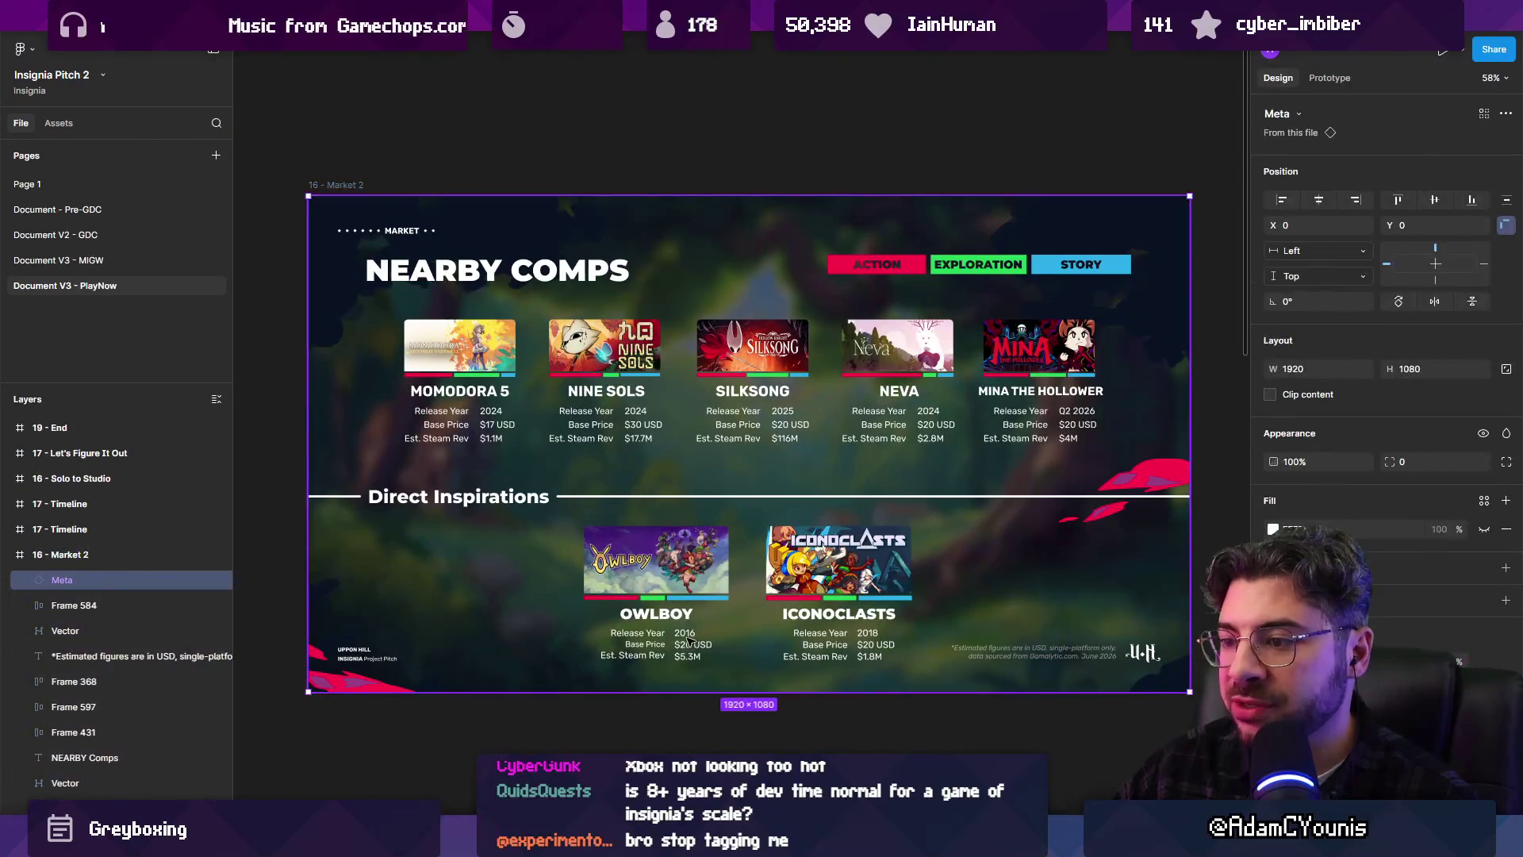
{"action": "scroll", "coordinate": [659, 547], "scroll_direction": "down", "scroll_amount": 2}
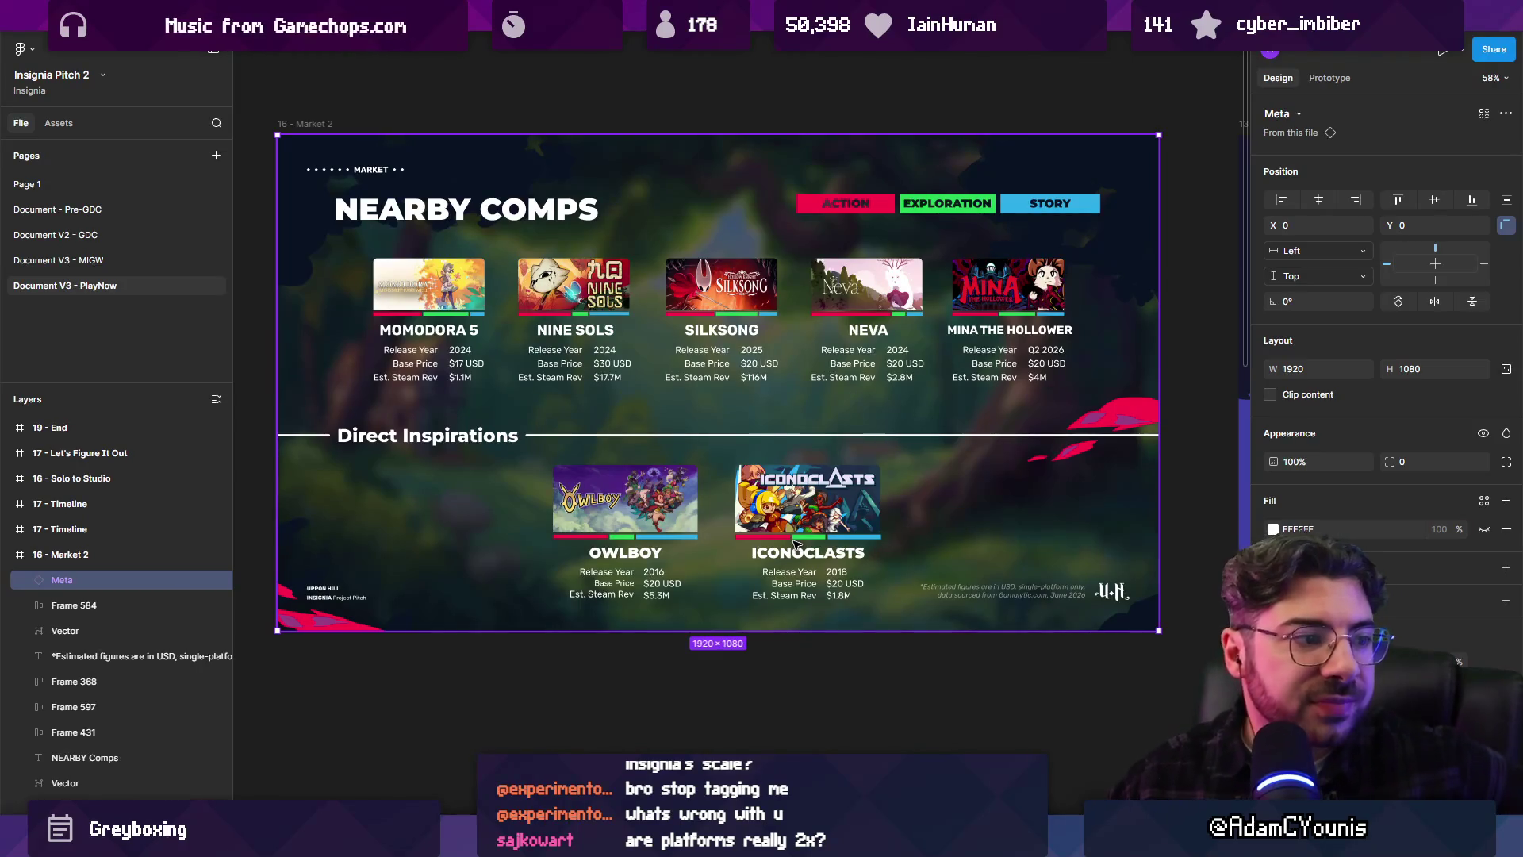
{"action": "scroll", "coordinate": [796, 582], "scroll_direction": "up", "scroll_amount": 1}
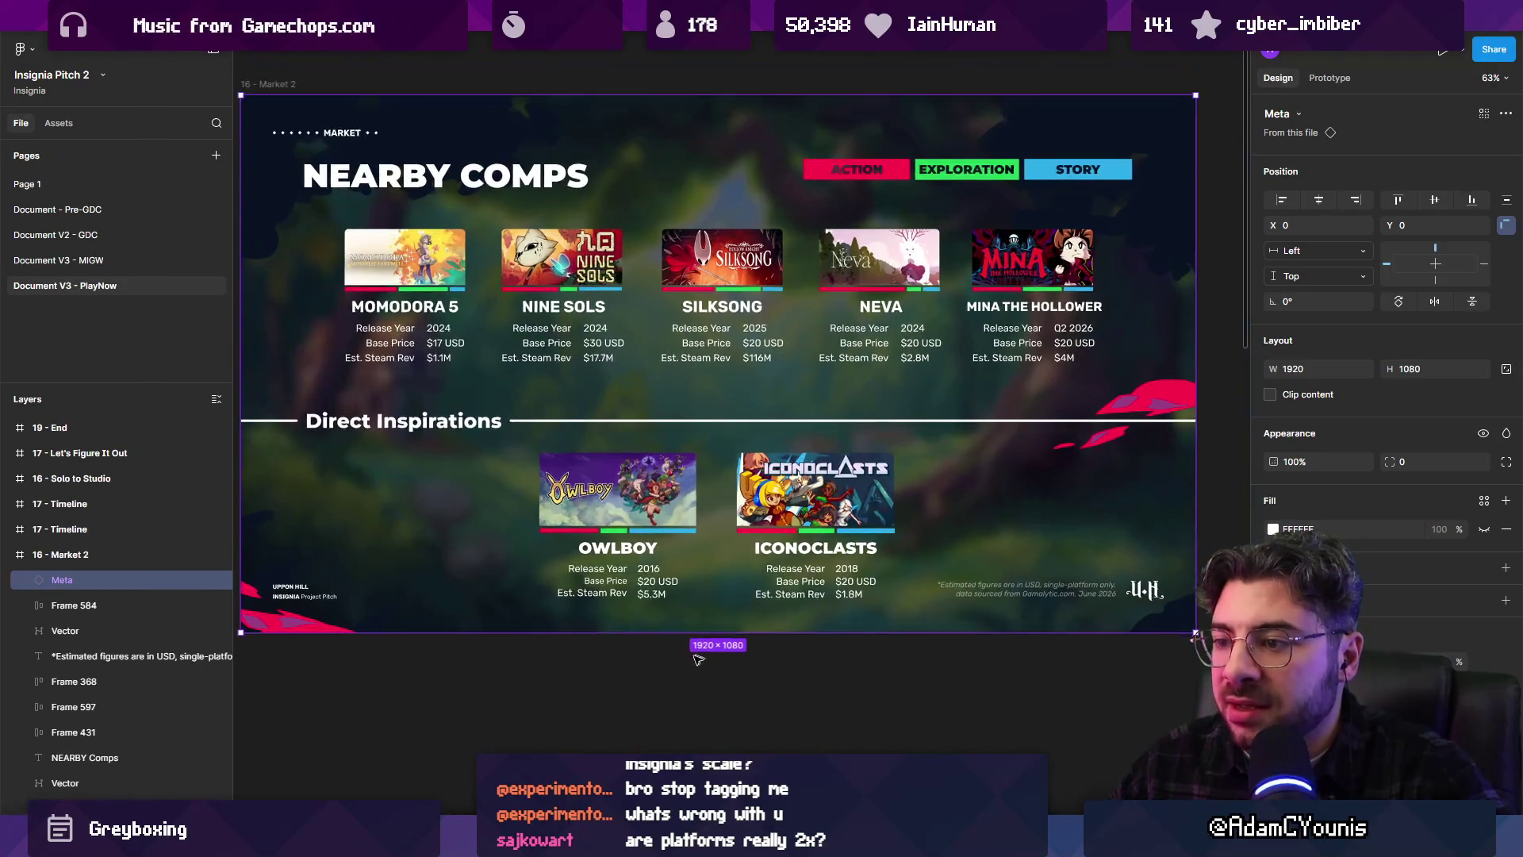
{"action": "scroll", "coordinate": [825, 506], "scroll_direction": "up", "scroll_amount": 3}
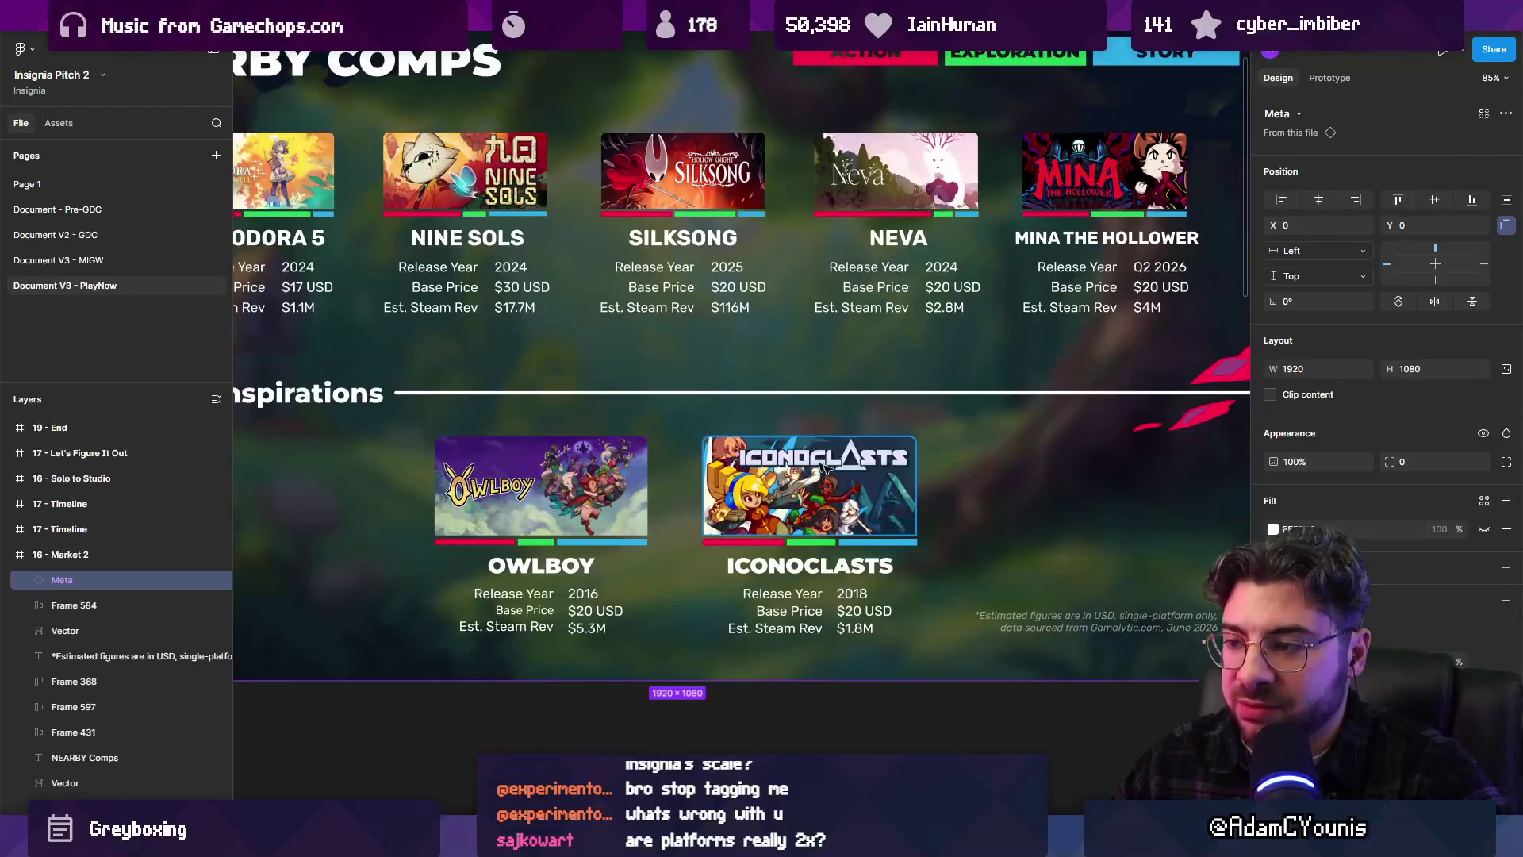
{"action": "left_click", "coordinate": [851, 469], "text": "ctrl"}
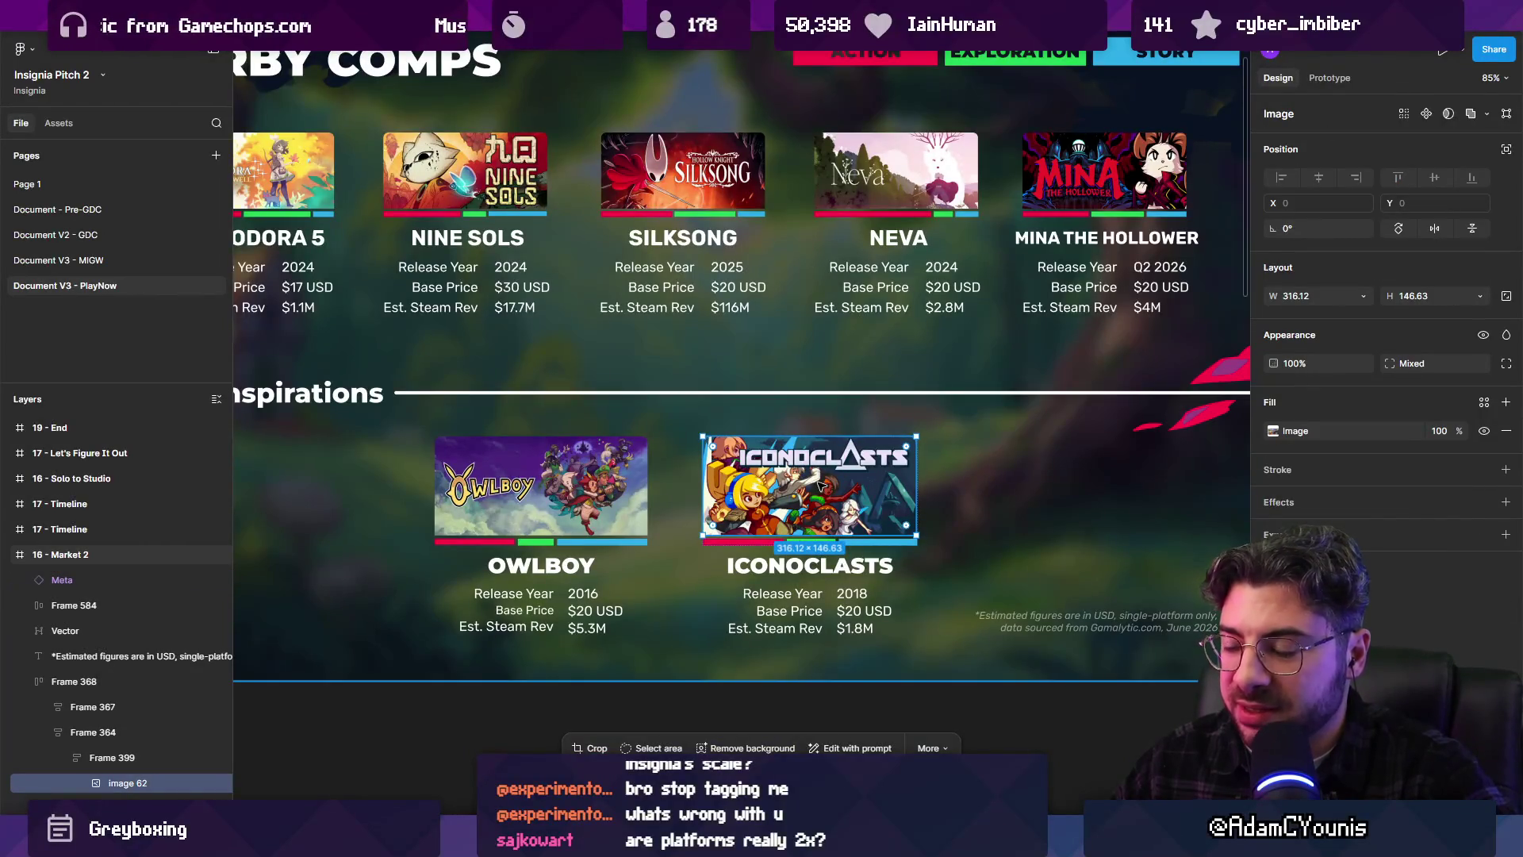
{"action": "left_click", "coordinate": [544, 484], "text": "ctrl"}
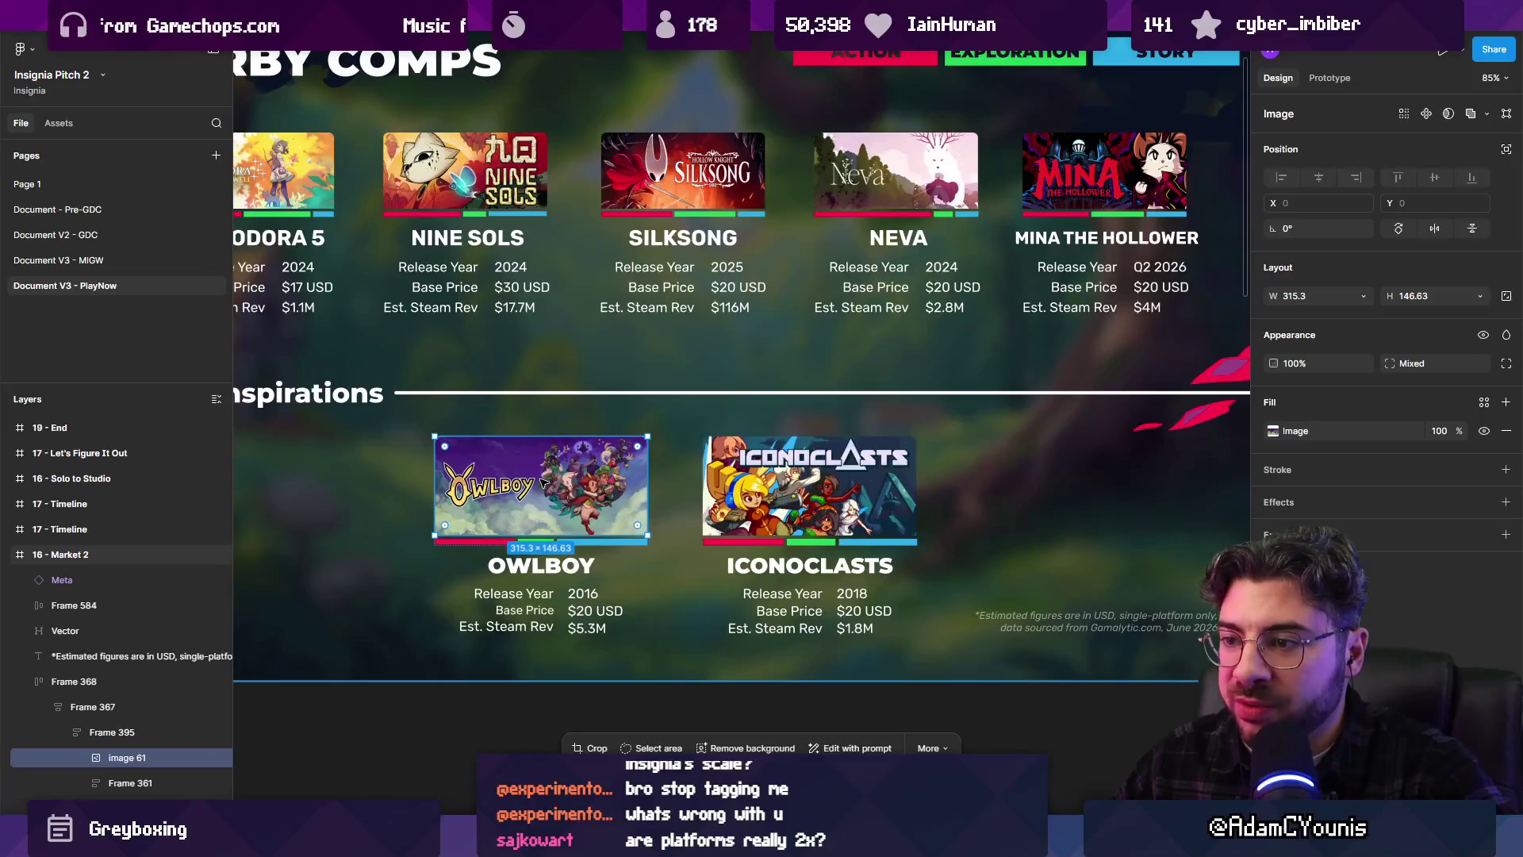
{"action": "left_click", "coordinate": [532, 727]}
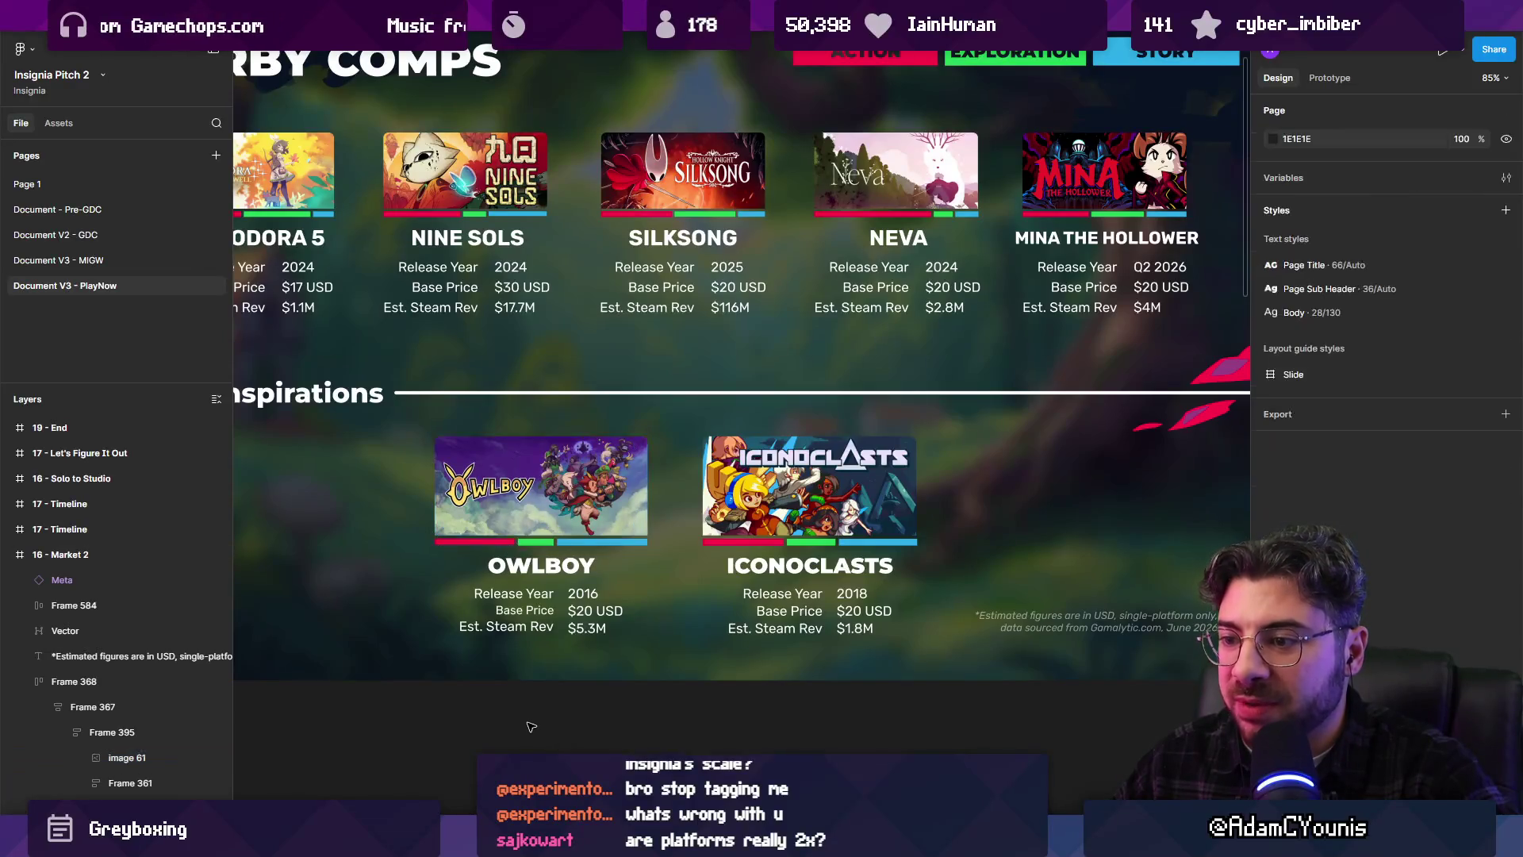
{"action": "left_click", "coordinate": [552, 489], "text": "ctrl"}
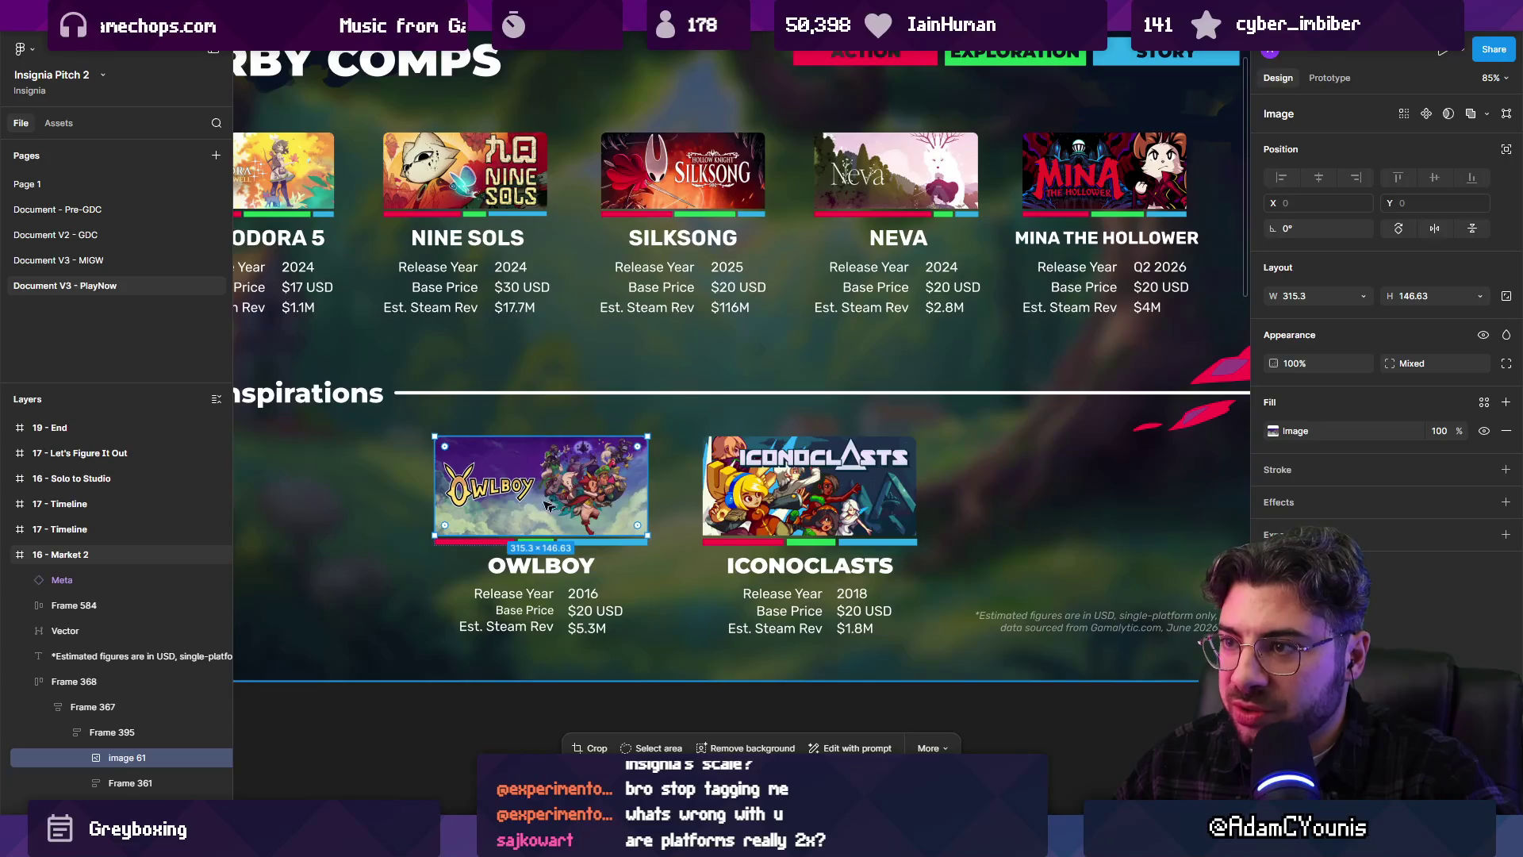
Step: Zoom out to the full Market 2 slide, glance at Iconoclasts sales stats, then return to the budget sheet
{"action": "scroll", "coordinate": [535, 501], "scroll_direction": "down", "scroll_amount": 2}
{"action": "key", "text": "Escape"}
{"action": "scroll", "coordinate": [790, 543], "scroll_direction": "down", "scroll_amount": 3}
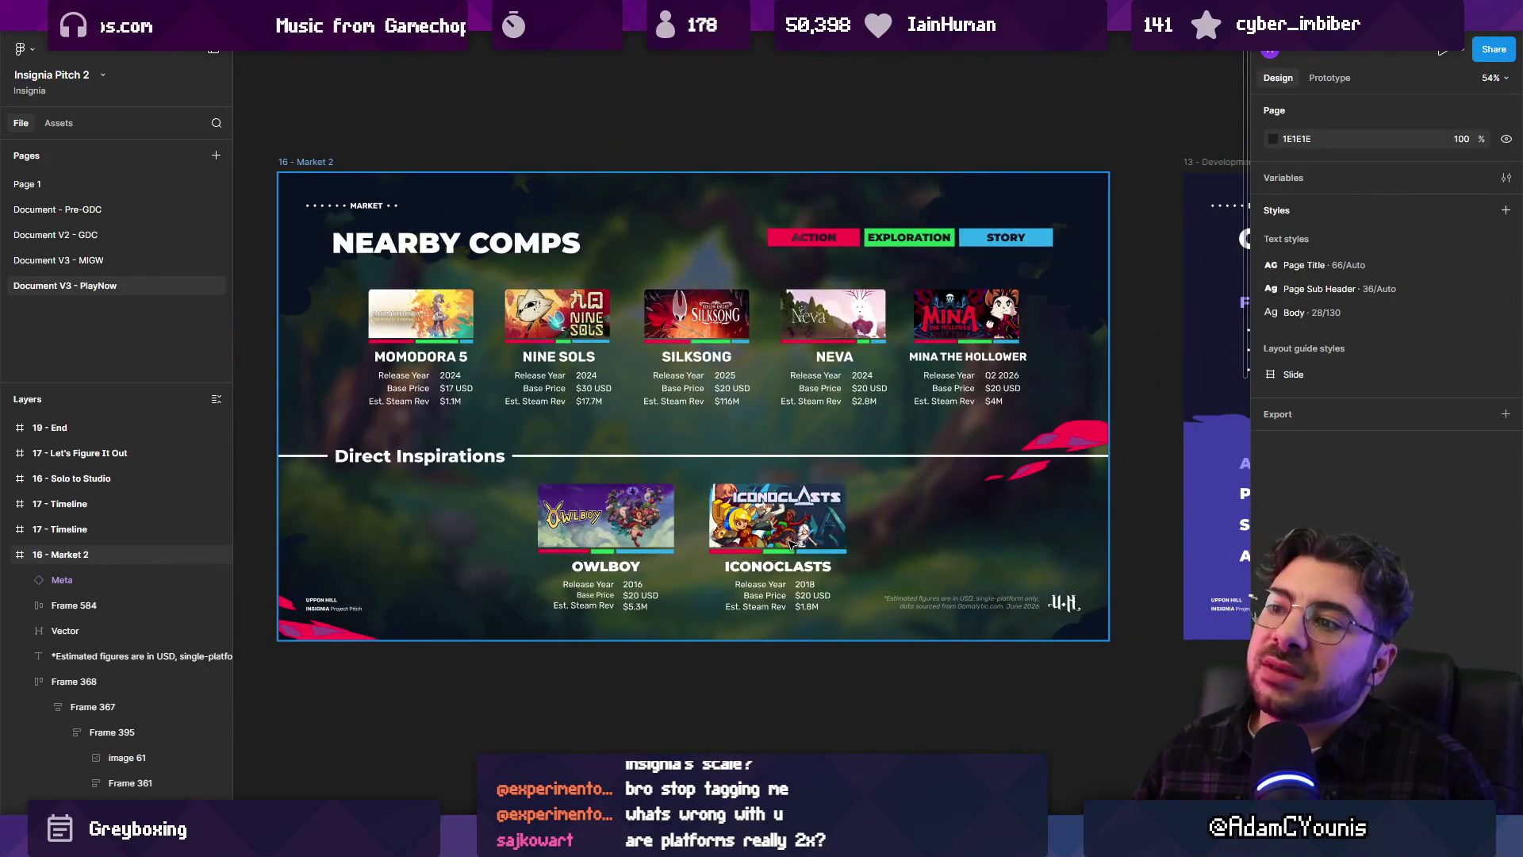
{"action": "mouse_move", "coordinate": [674, 841]}
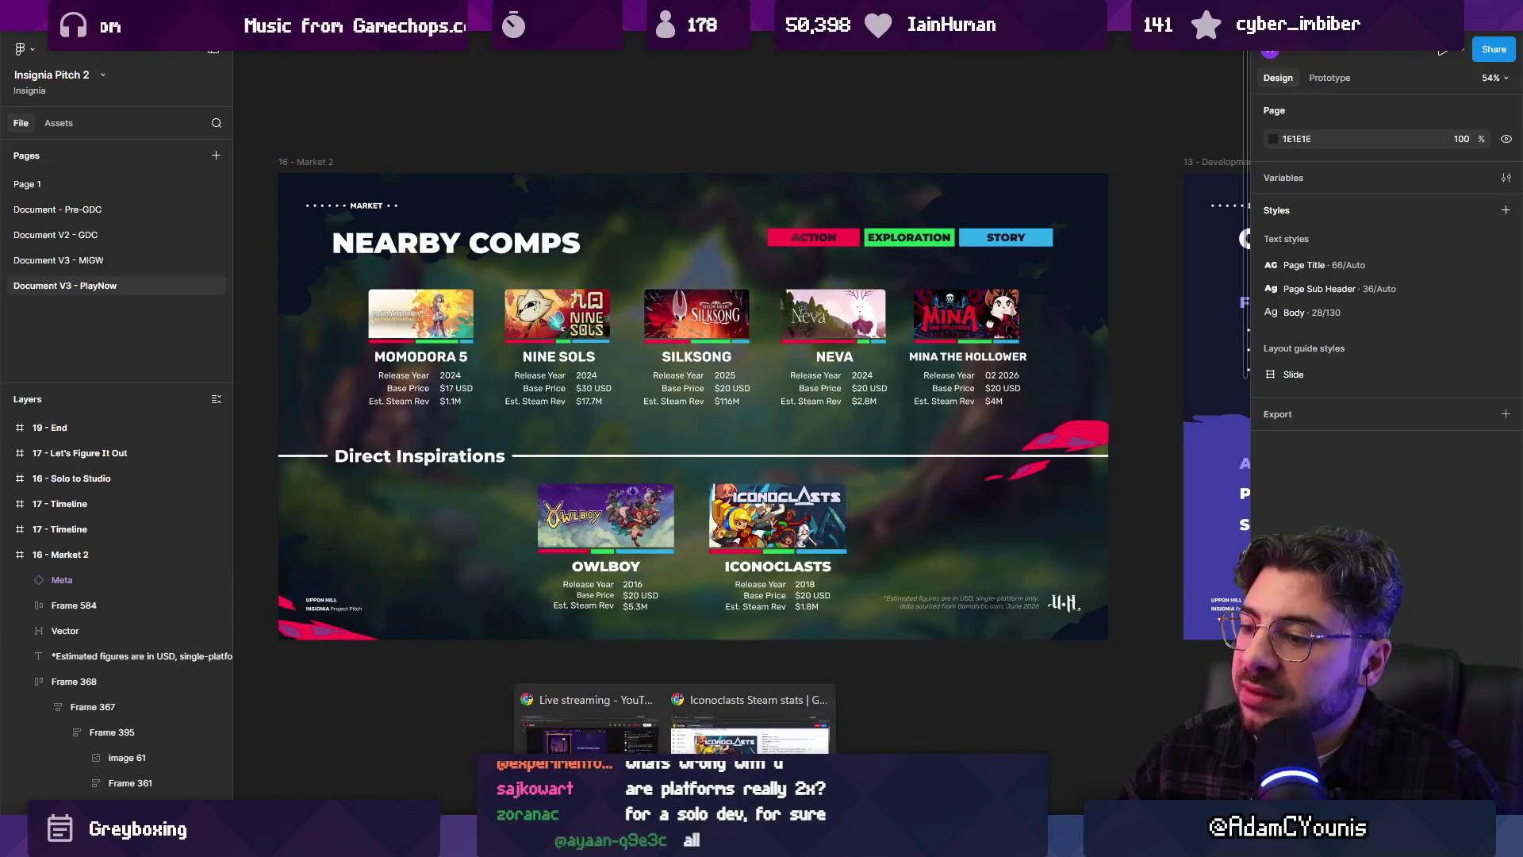
{"action": "left_click", "coordinate": [750, 726]}
{"action": "mouse_move", "coordinate": [1023, 841]}
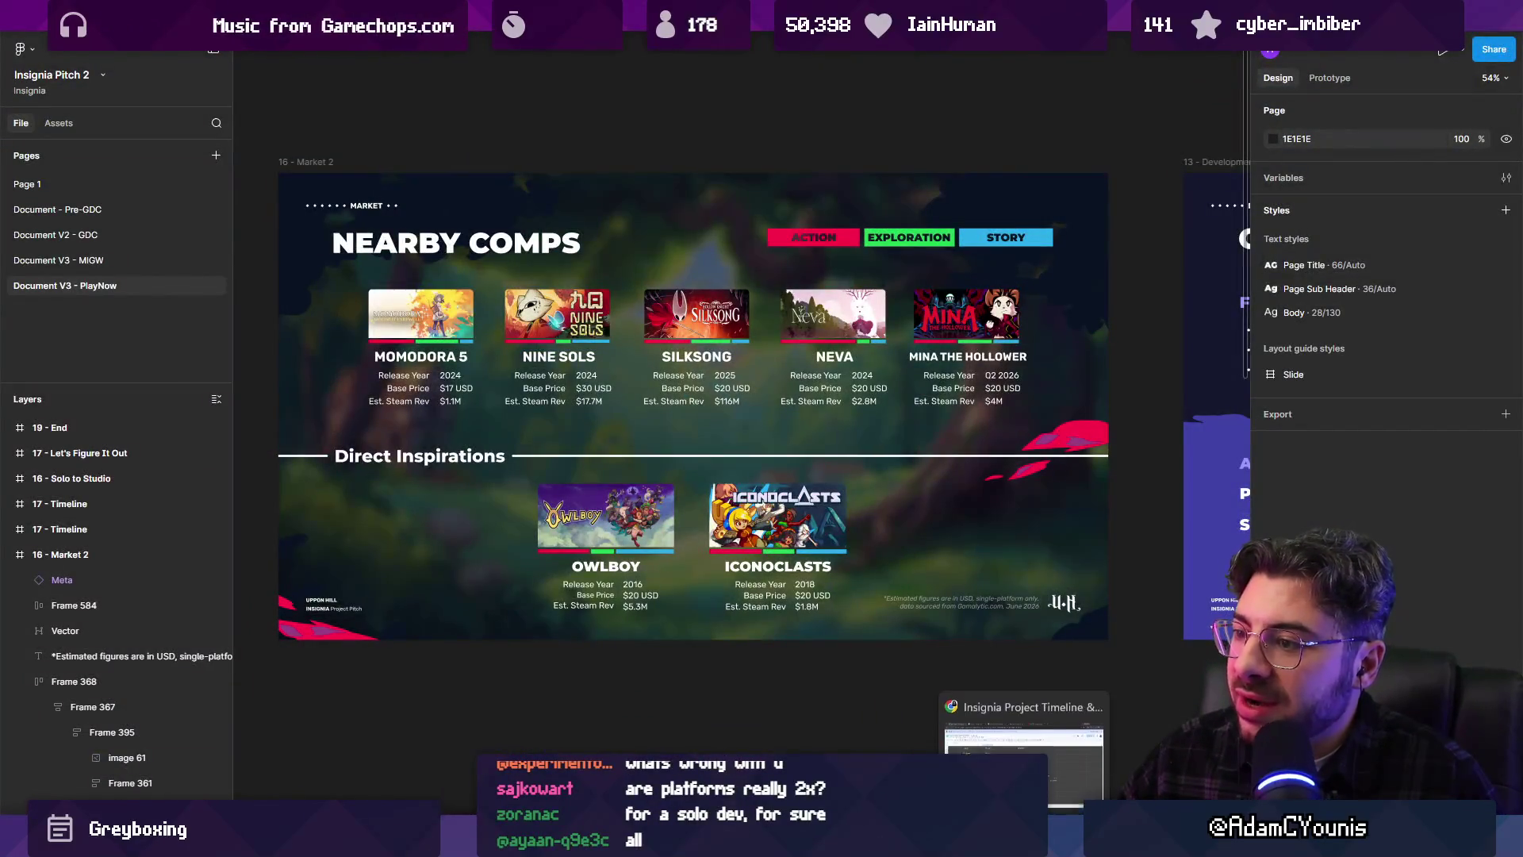
{"action": "left_click", "coordinate": [1023, 754]}
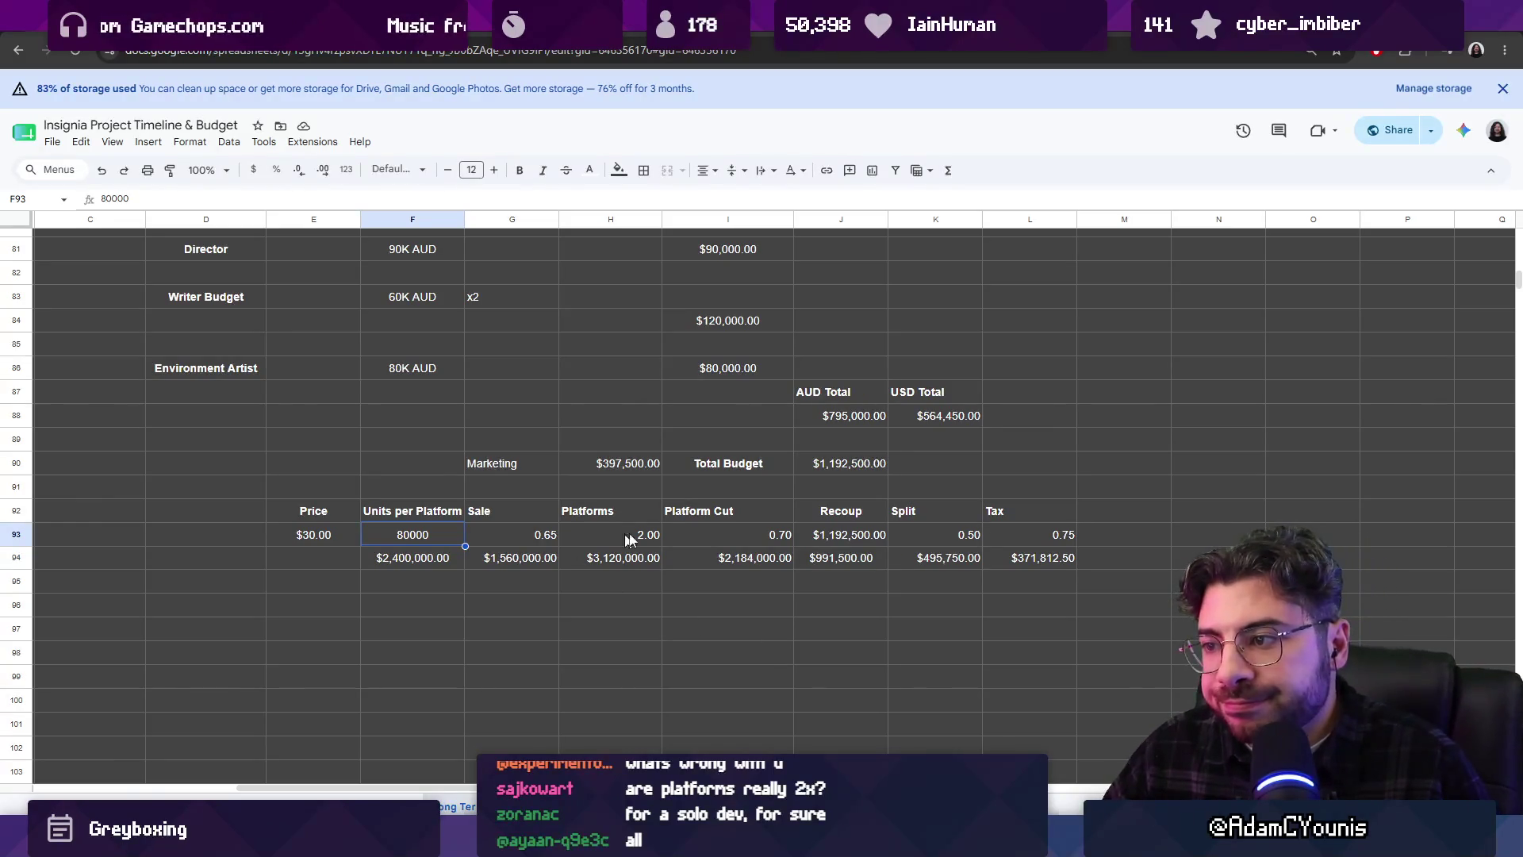
Step: Inspect the AUD Total in J88, confirming it is =SUM(I63:I86), and leave it unchanged
{"action": "left_click", "coordinate": [831, 421]}
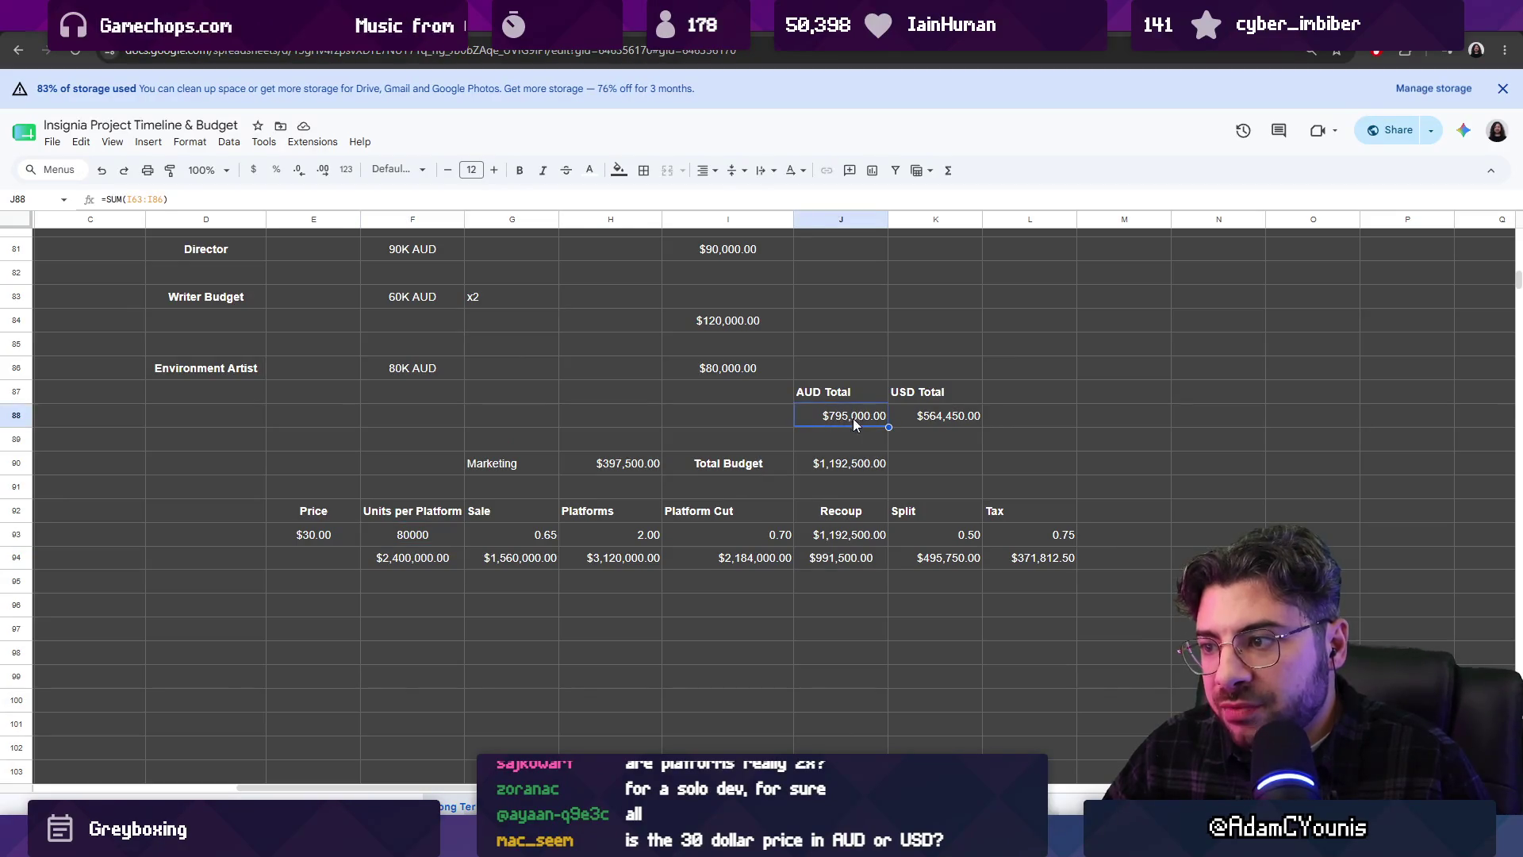
{"action": "scroll", "coordinate": [825, 481], "scroll_direction": "up", "scroll_amount": 2}
{"action": "double_click", "coordinate": [840, 571]}
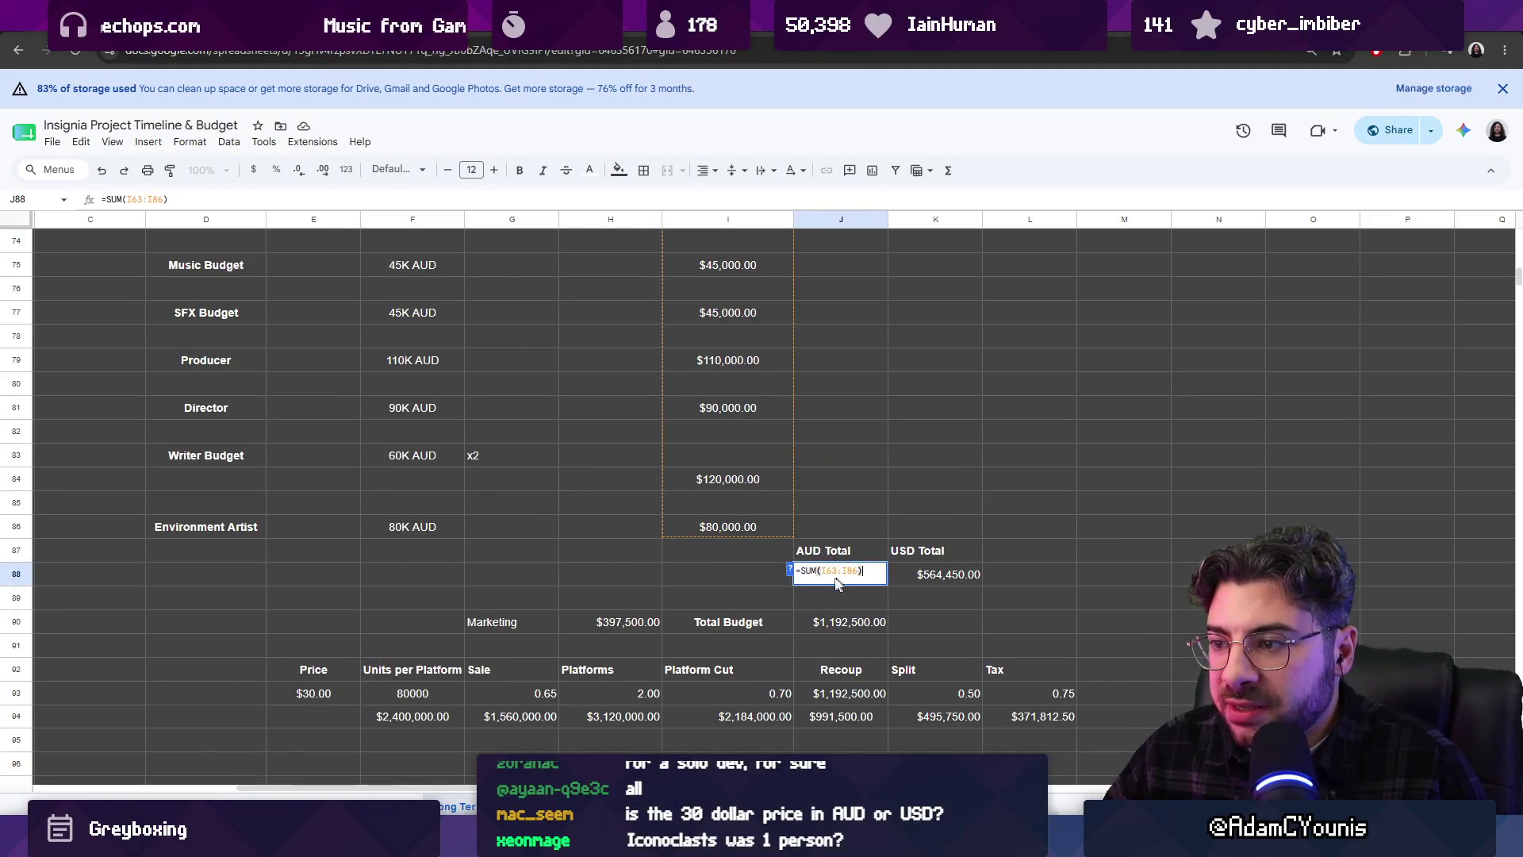
{"action": "scroll", "coordinate": [768, 474], "scroll_direction": "up", "scroll_amount": 2}
{"action": "left_click", "coordinate": [825, 447]}
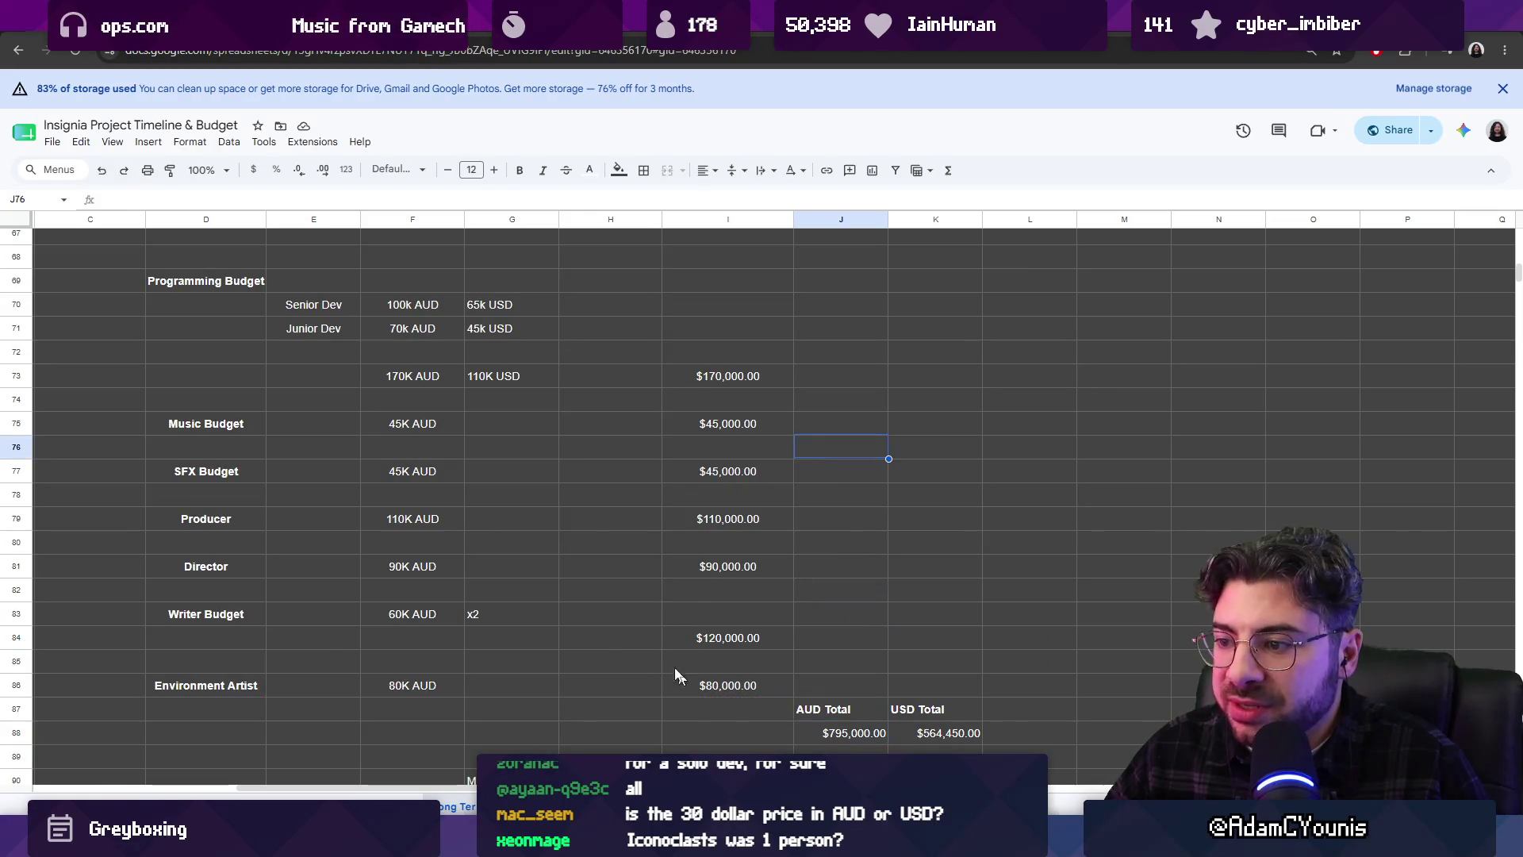
Step: Check the $110,000.00 Producer and $90,000.00 Director costs among the summed line items
{"action": "scroll", "coordinate": [698, 505], "scroll_direction": "up", "scroll_amount": 1}
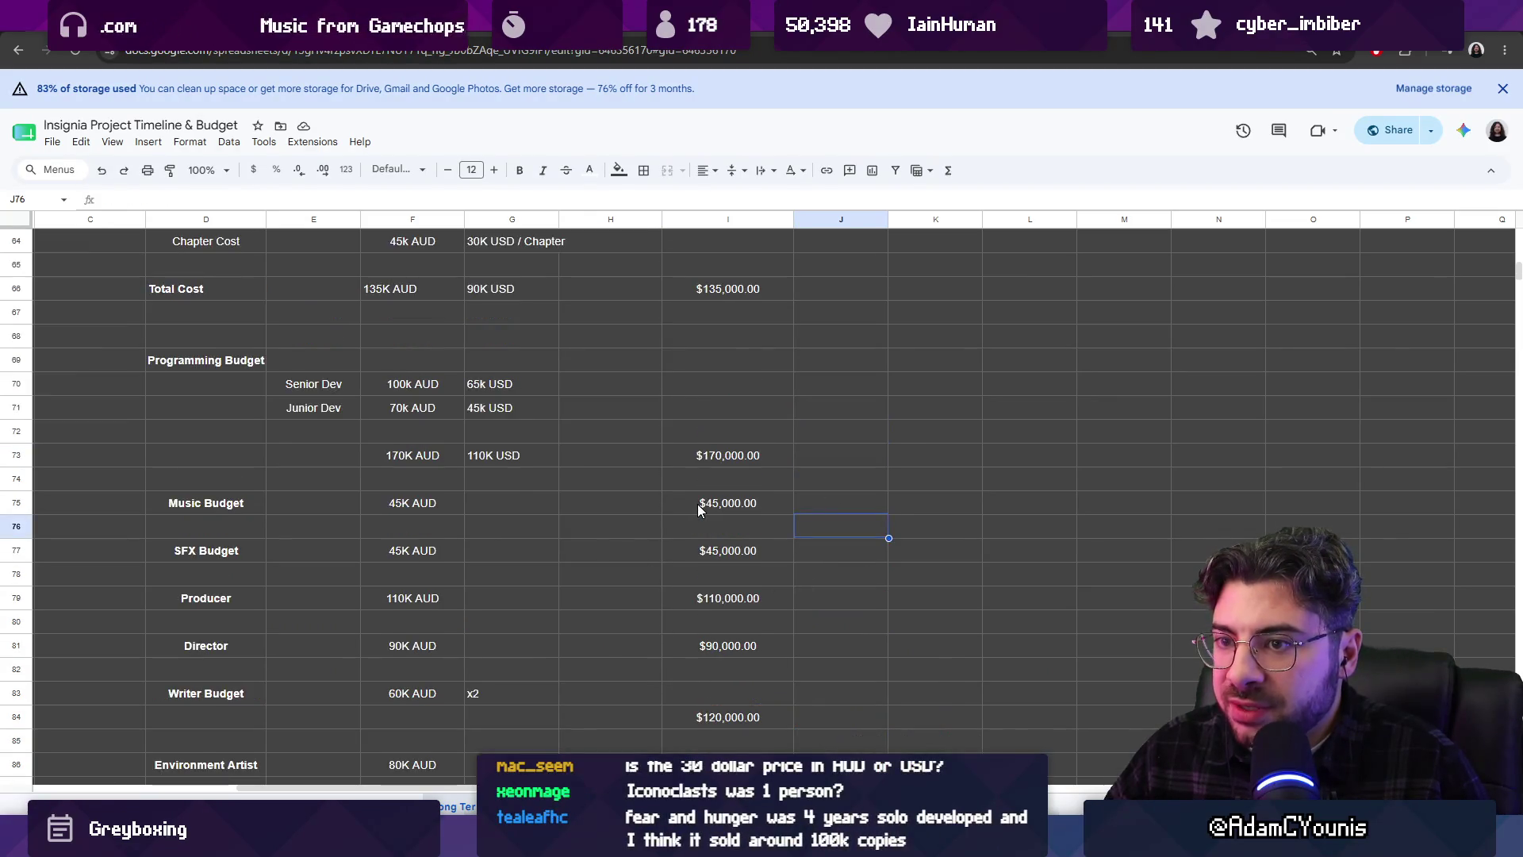
{"action": "scroll", "coordinate": [697, 503], "scroll_direction": "up", "scroll_amount": 1}
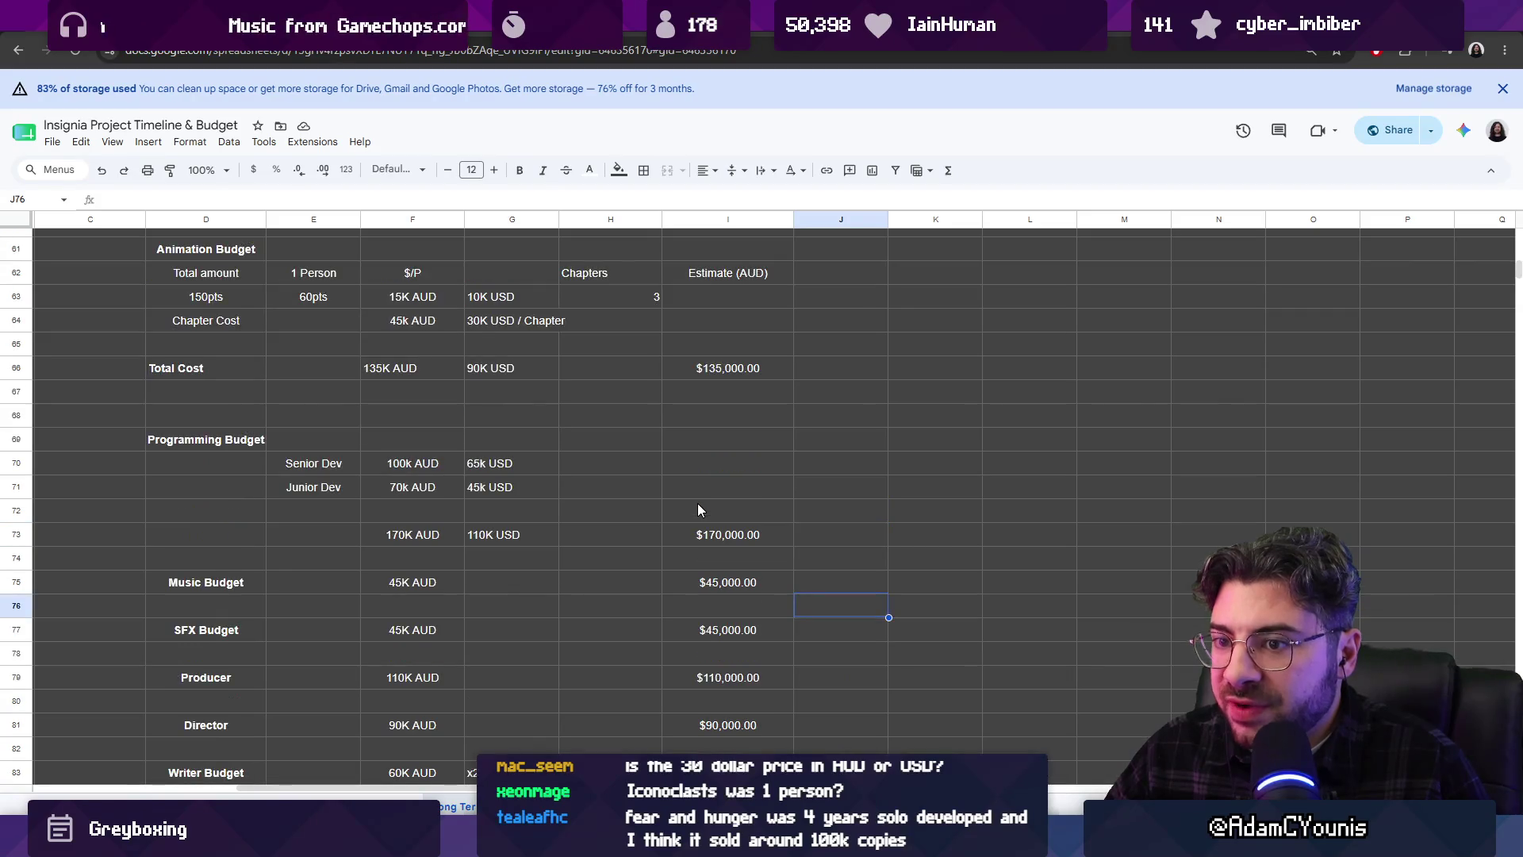
{"action": "scroll", "coordinate": [697, 503], "scroll_direction": "down", "scroll_amount": 2}
{"action": "scroll", "coordinate": [698, 508], "scroll_direction": "down", "scroll_amount": 1}
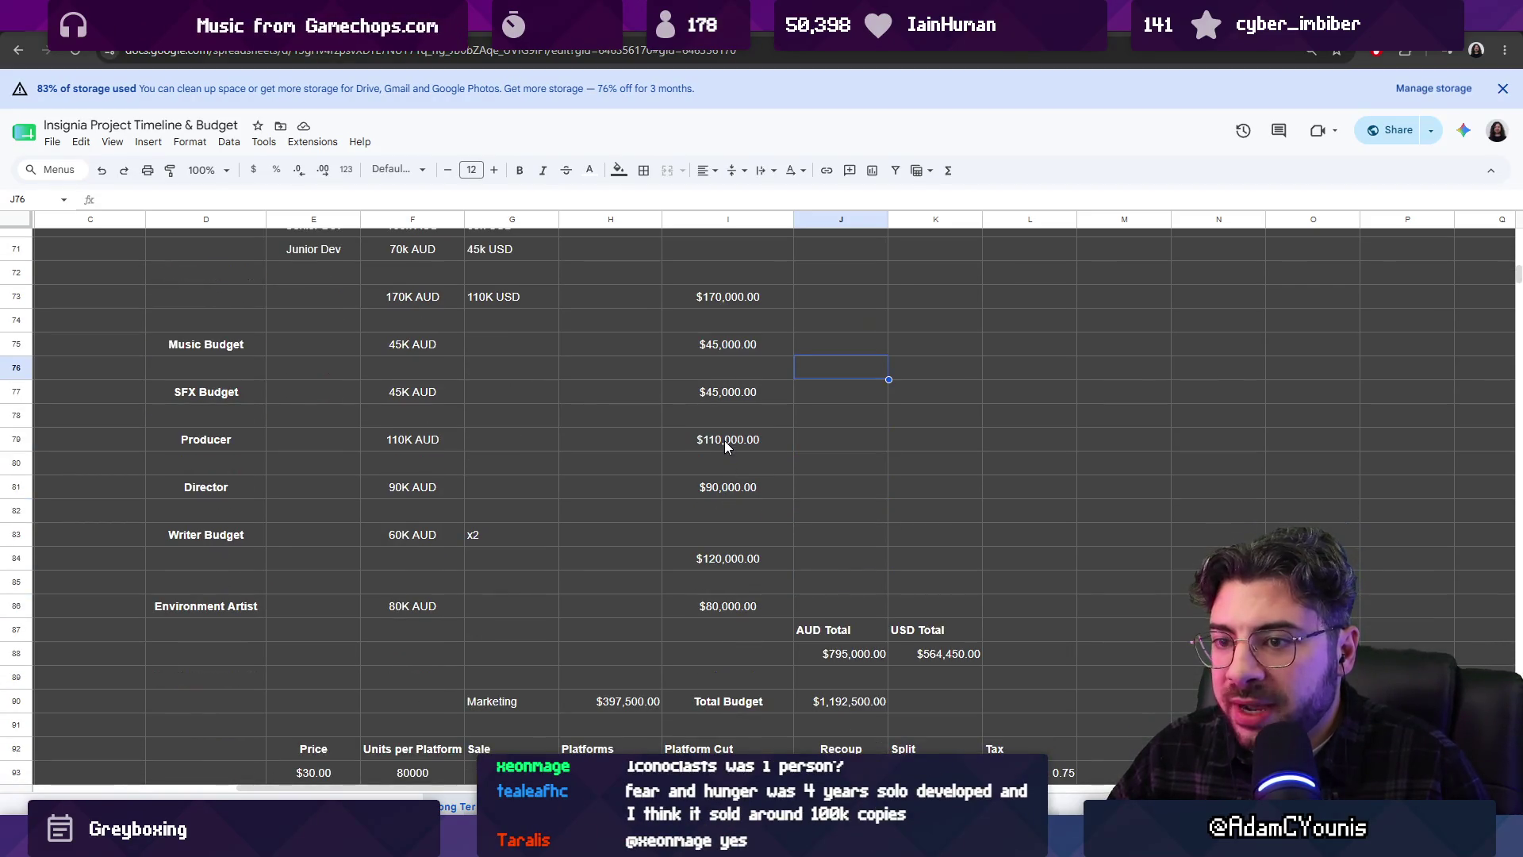
{"action": "left_click", "coordinate": [725, 446]}
{"action": "left_click", "coordinate": [730, 487]}
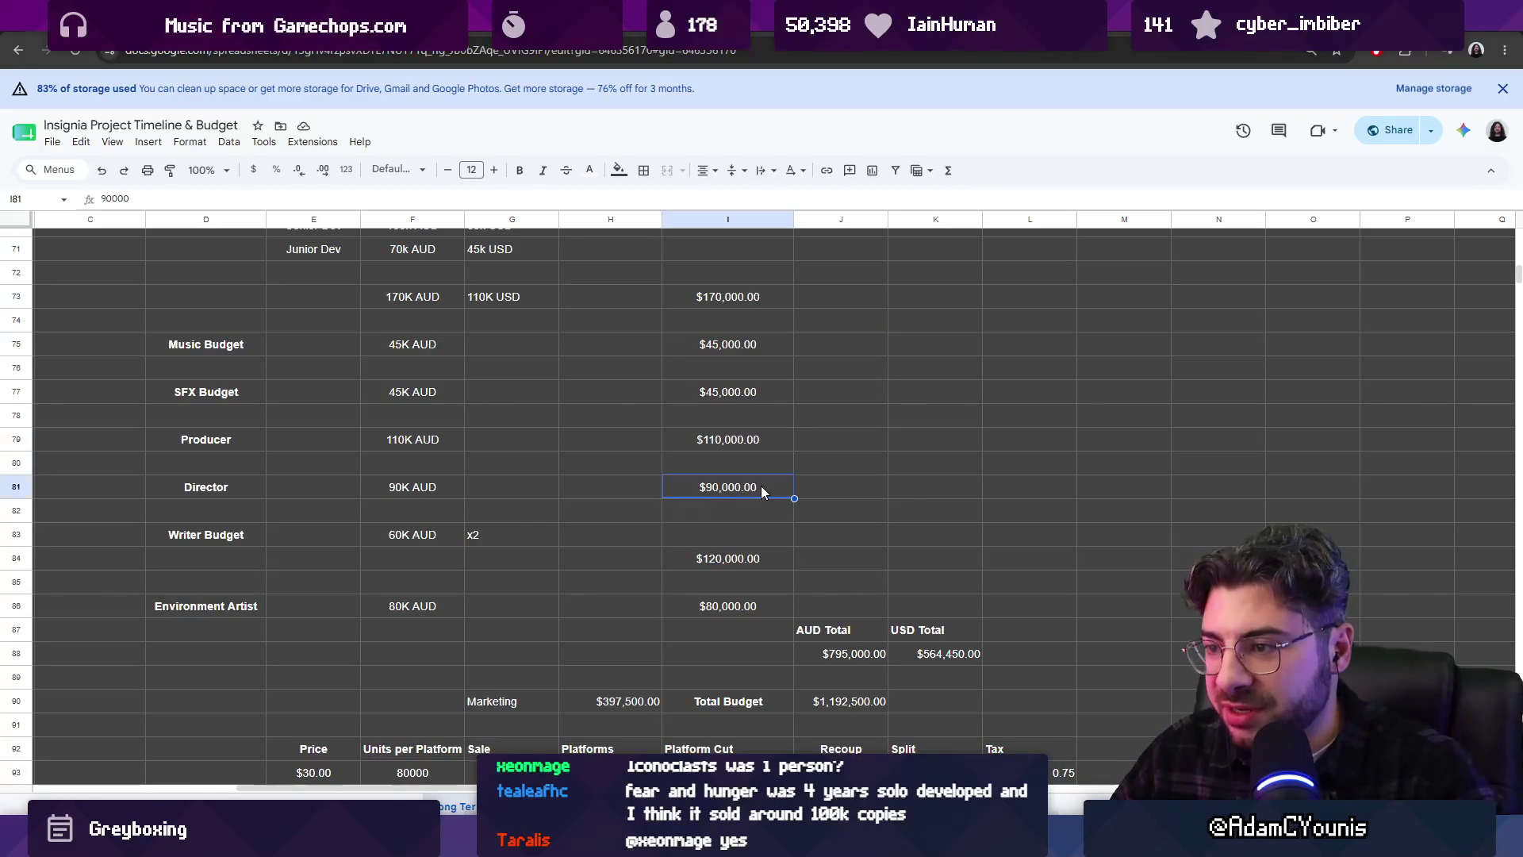
{"action": "left_click_drag", "start_coordinate": [792, 485], "coordinate": [801, 484]}
{"action": "scroll", "coordinate": [749, 487], "scroll_direction": "down", "scroll_amount": 2}
{"action": "key", "text": "ctrl+z"}
{"action": "key", "text": "ctrl+y"}
{"action": "key", "text": "ctrl+z"}
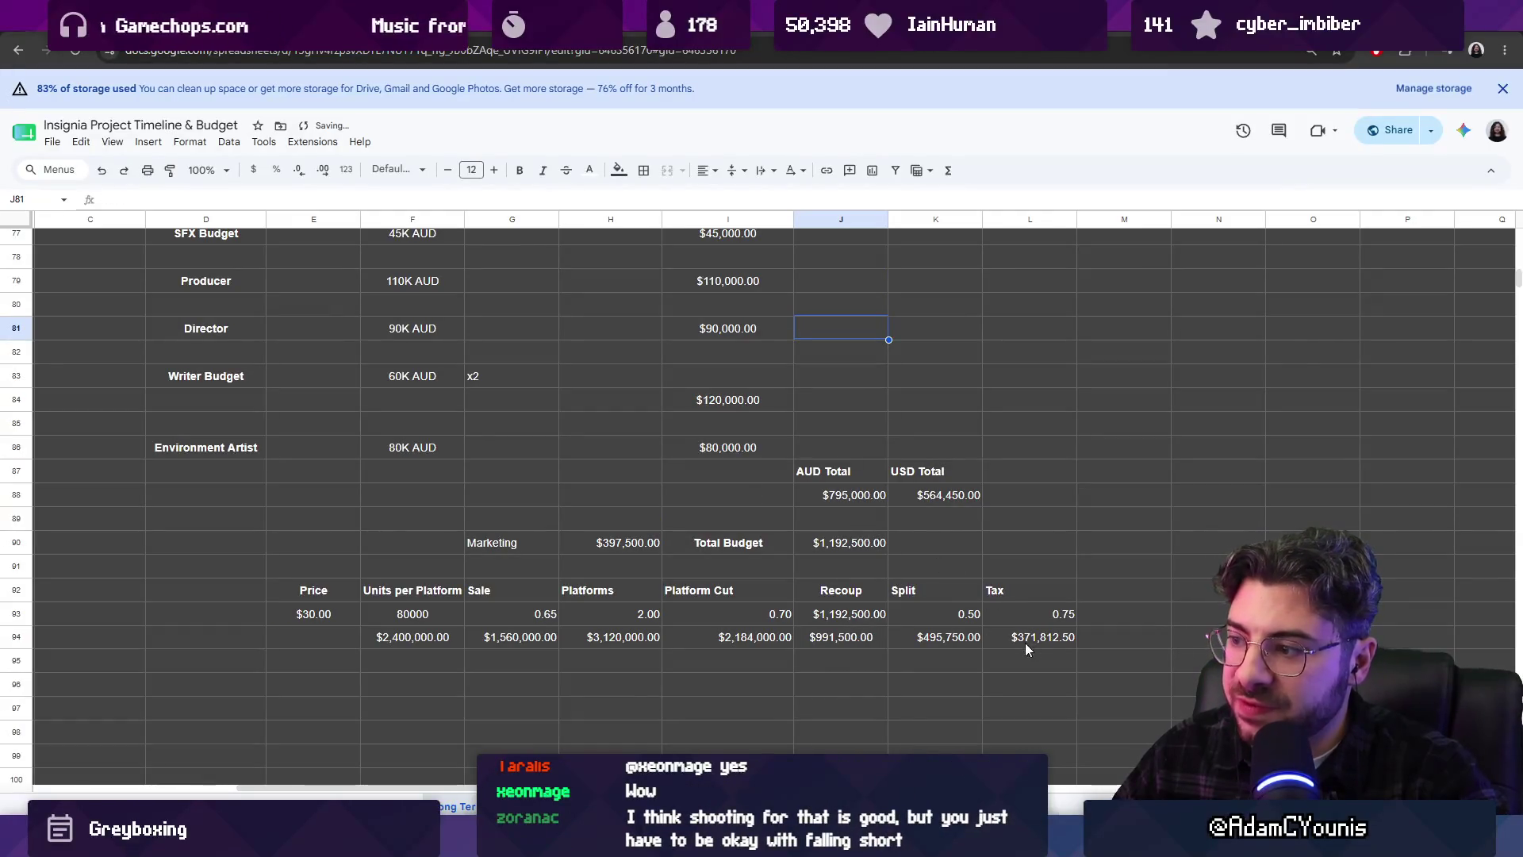
{"action": "key", "text": "ctrl+y"}
{"action": "key", "text": "ctrl+z"}
{"action": "key", "text": "ctrl+y"}
{"action": "key", "text": "ctrl+z"}
{"action": "key", "text": "ctrl+y"}
{"action": "key", "text": "ctrl+z"}
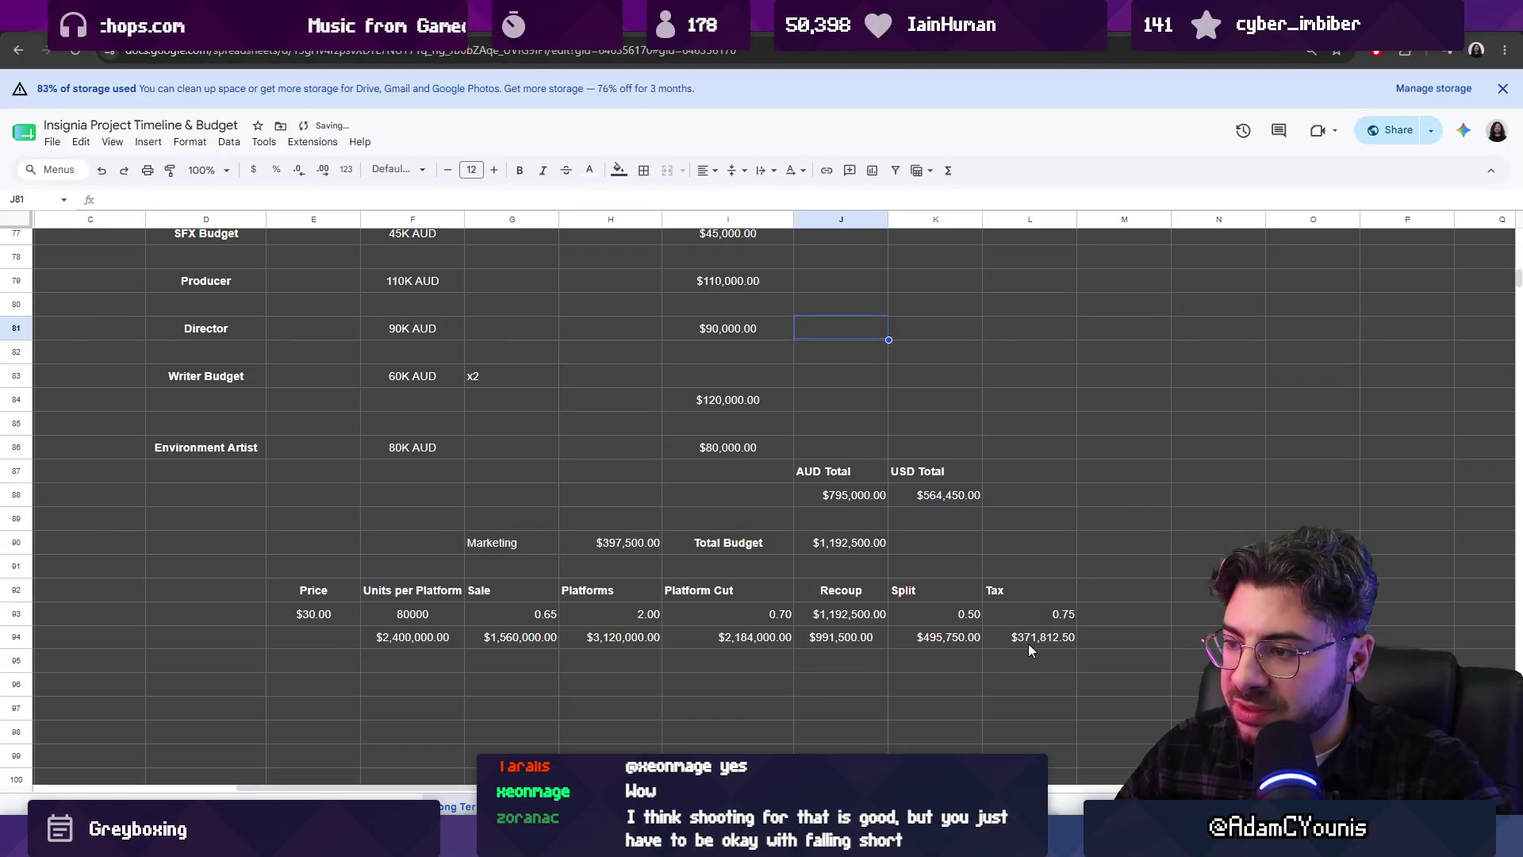
{"action": "key", "text": "ctrl+y"}
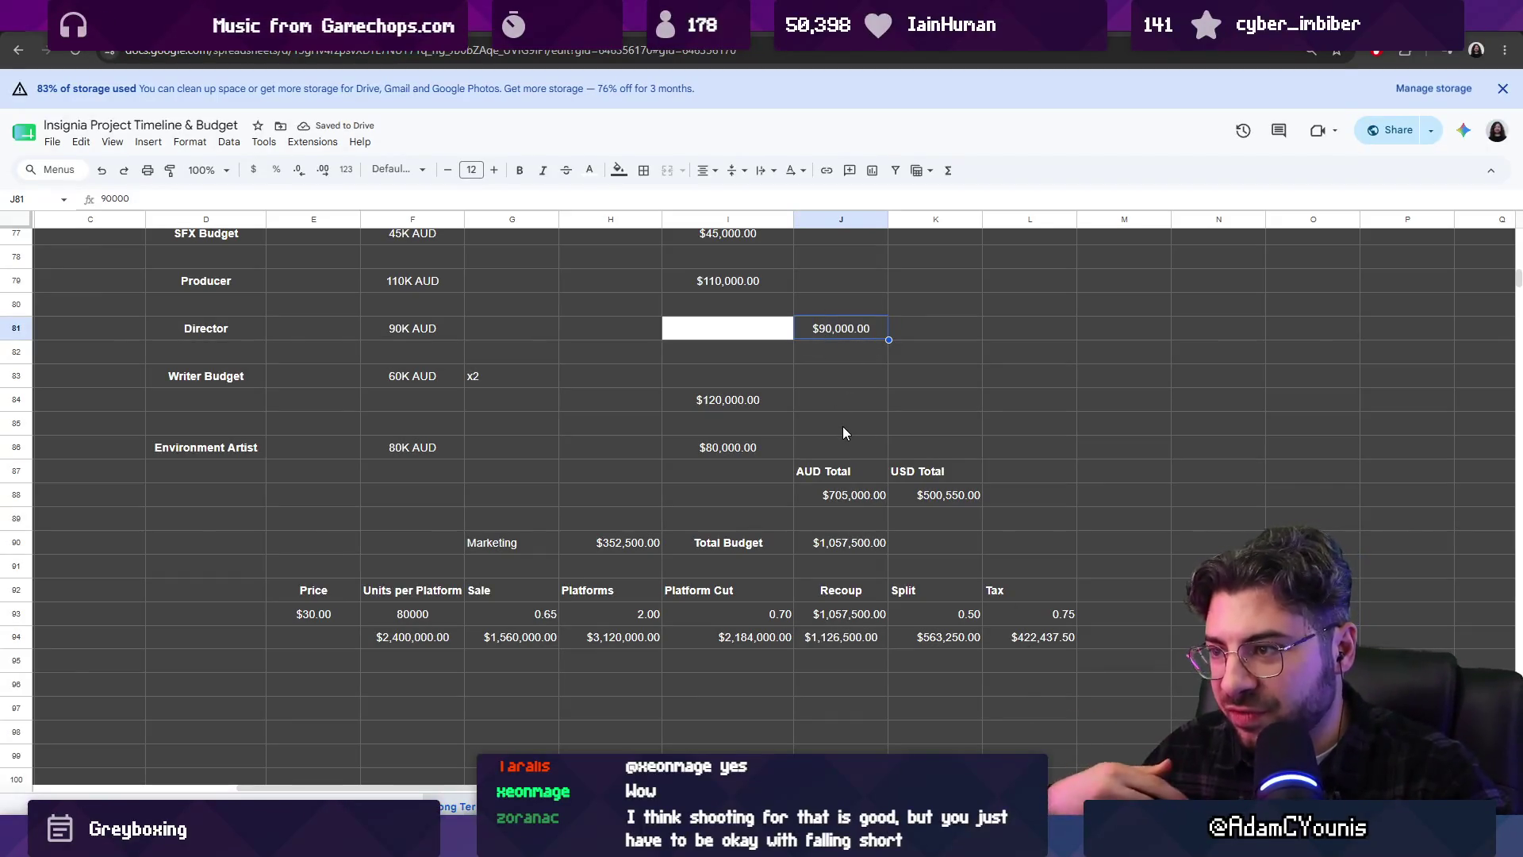
{"action": "key", "text": "ctrl+z"}
{"action": "left_click", "coordinate": [731, 331]}
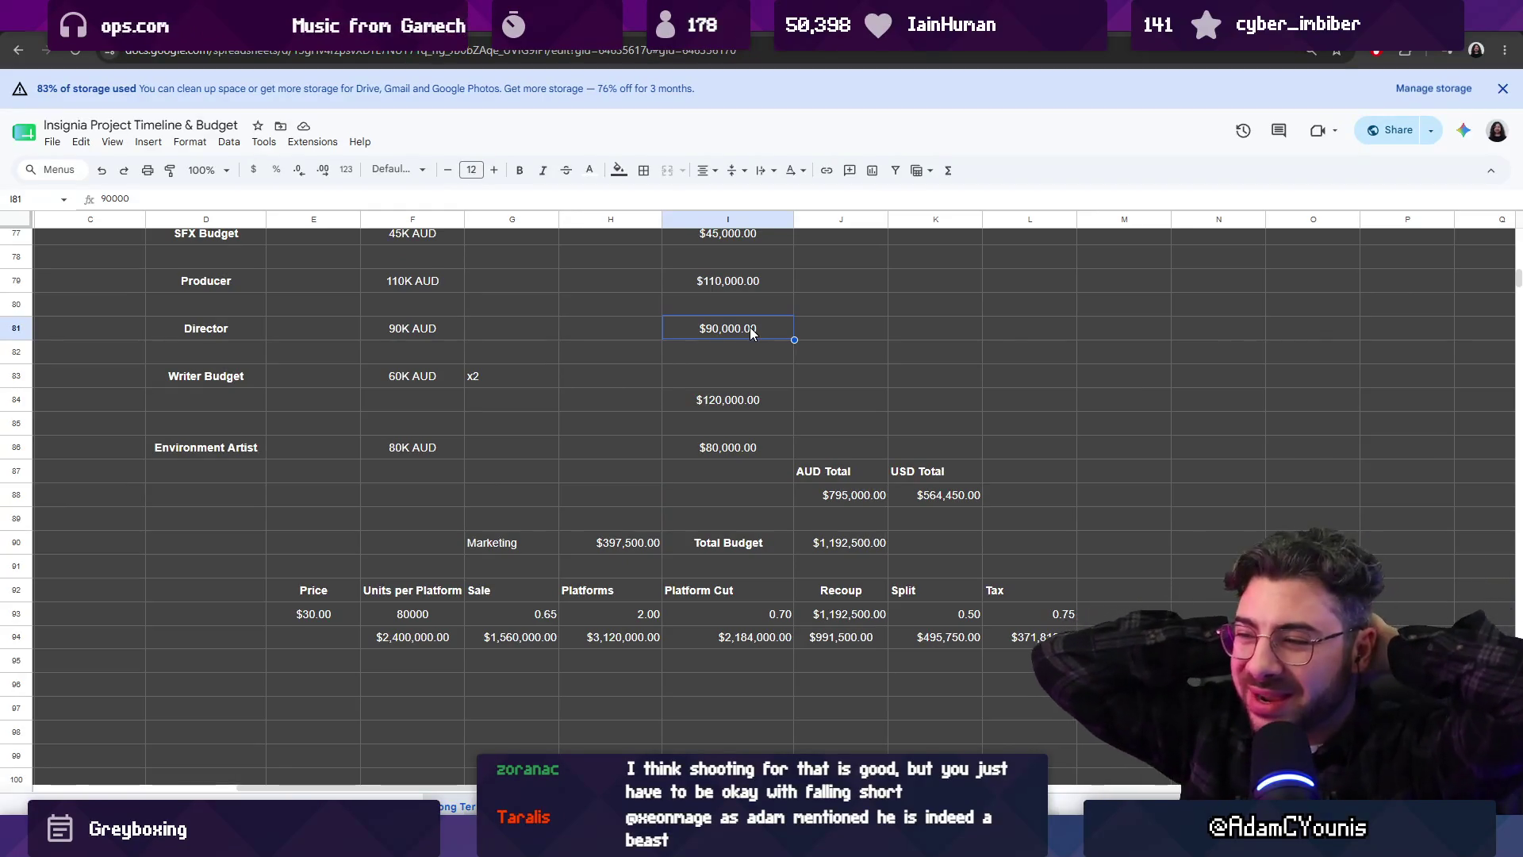
{"action": "key", "text": "ctrl+x"}
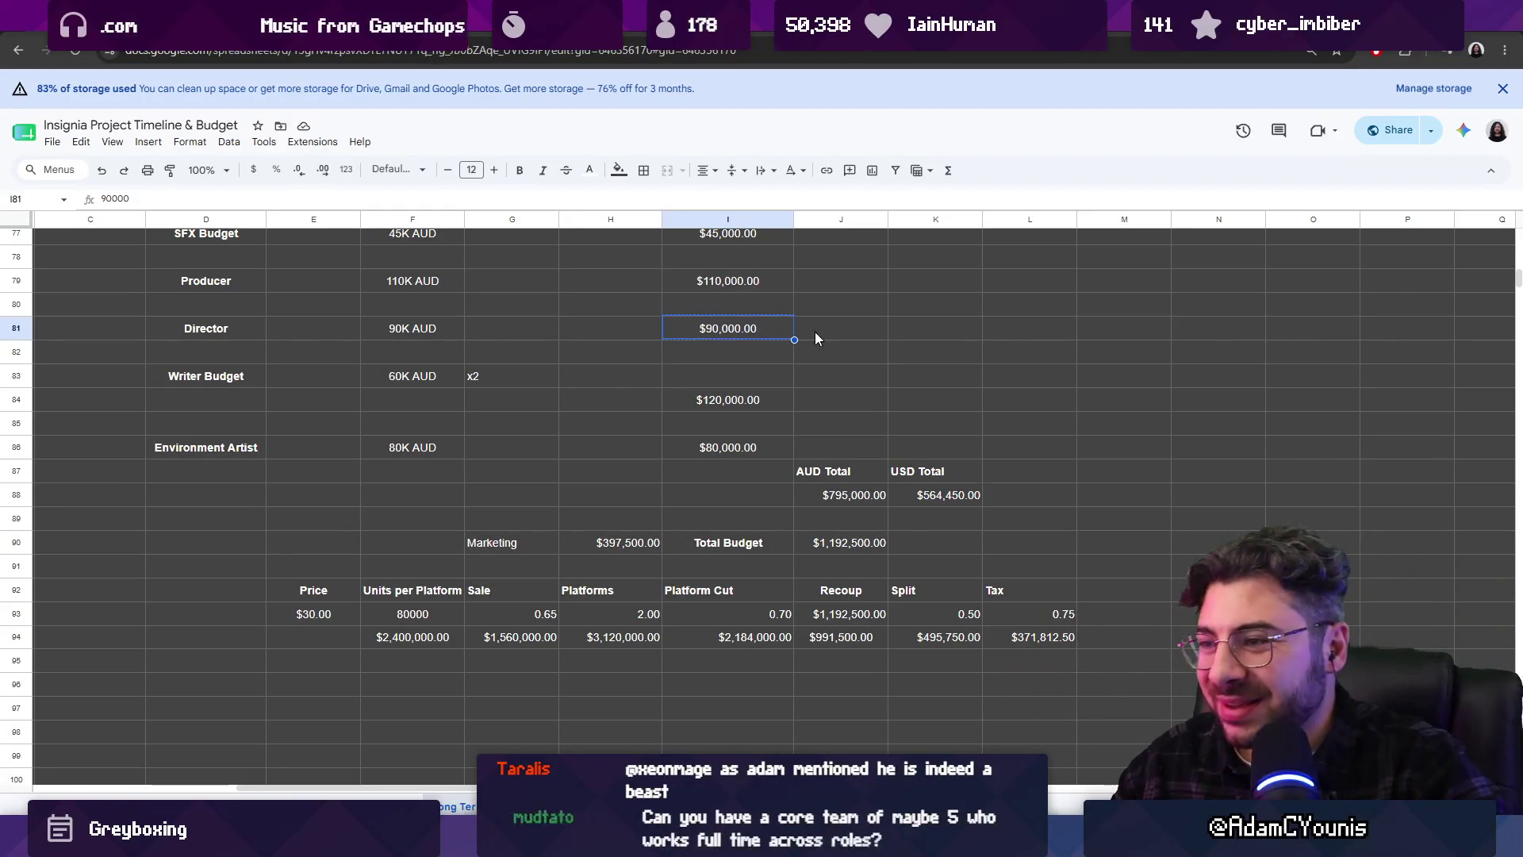
{"action": "left_click", "coordinate": [839, 333]}
{"action": "key", "text": "ctrl+v"}
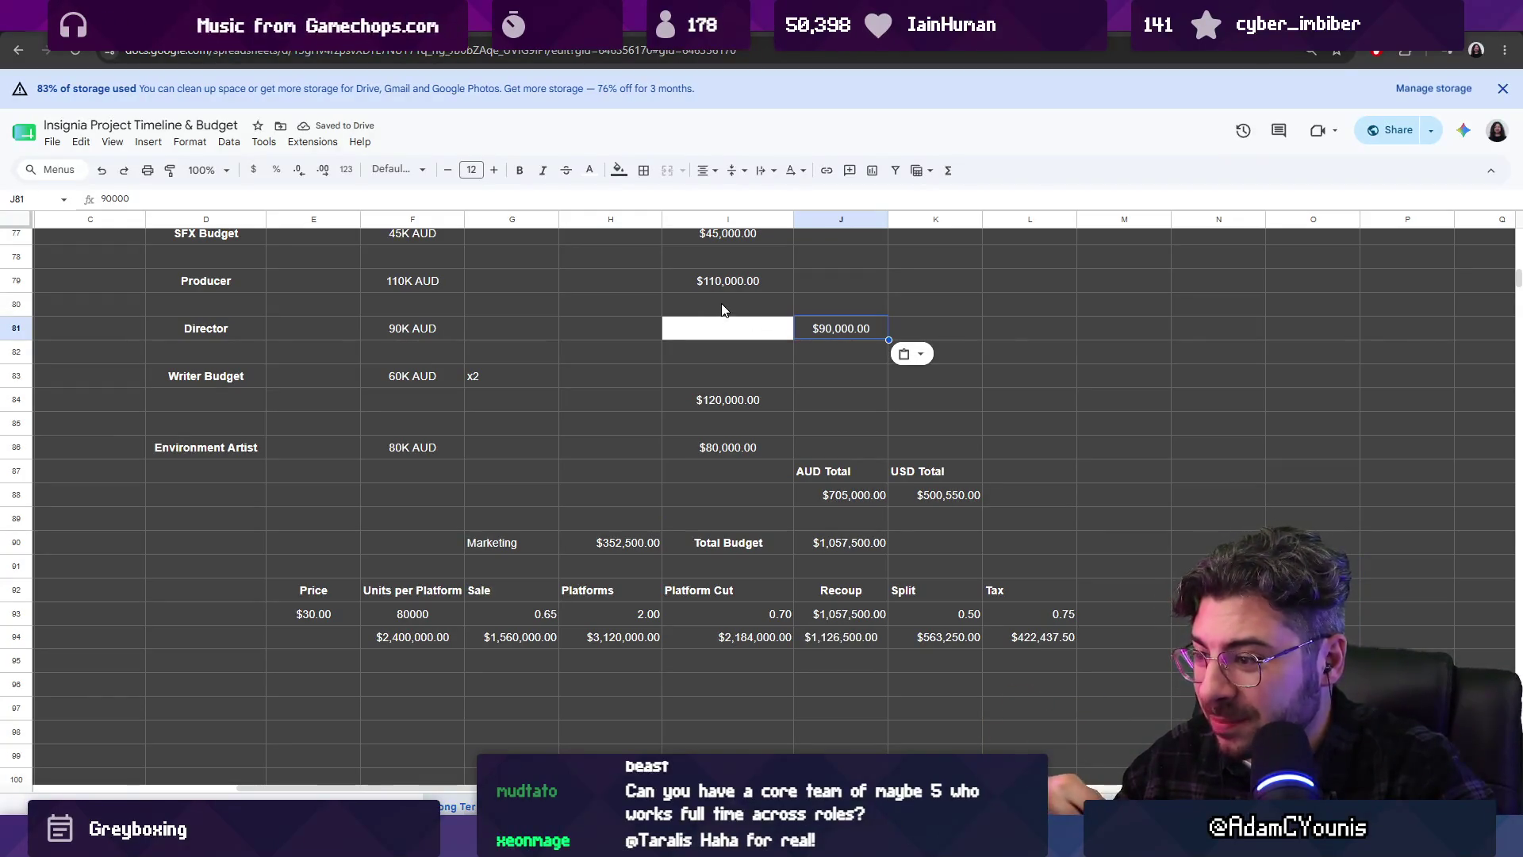
{"action": "key", "text": "ctrl+z"}
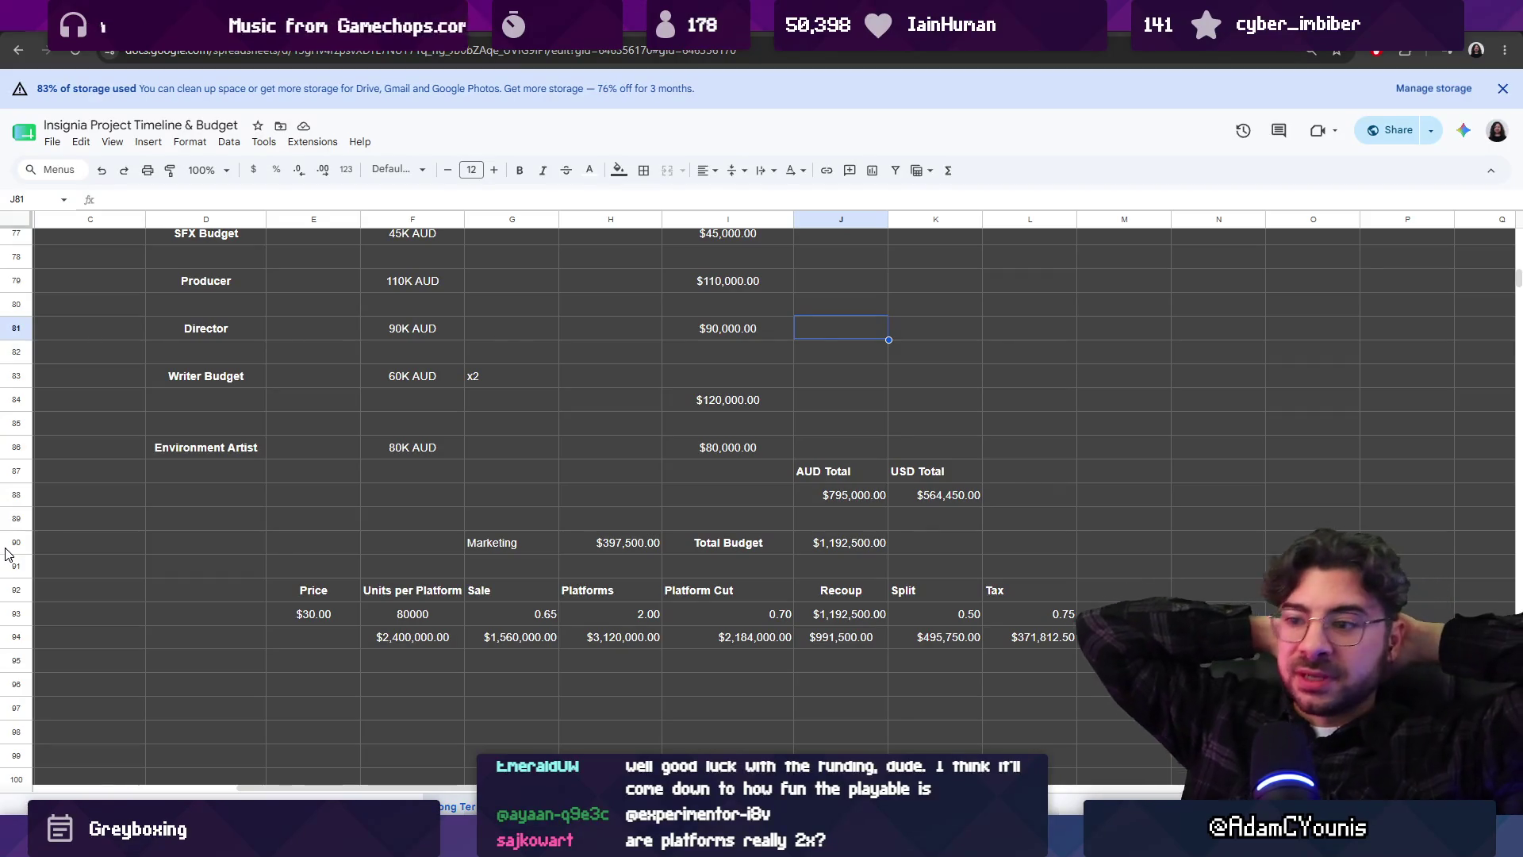
{"action": "left_click", "coordinate": [591, 592]}
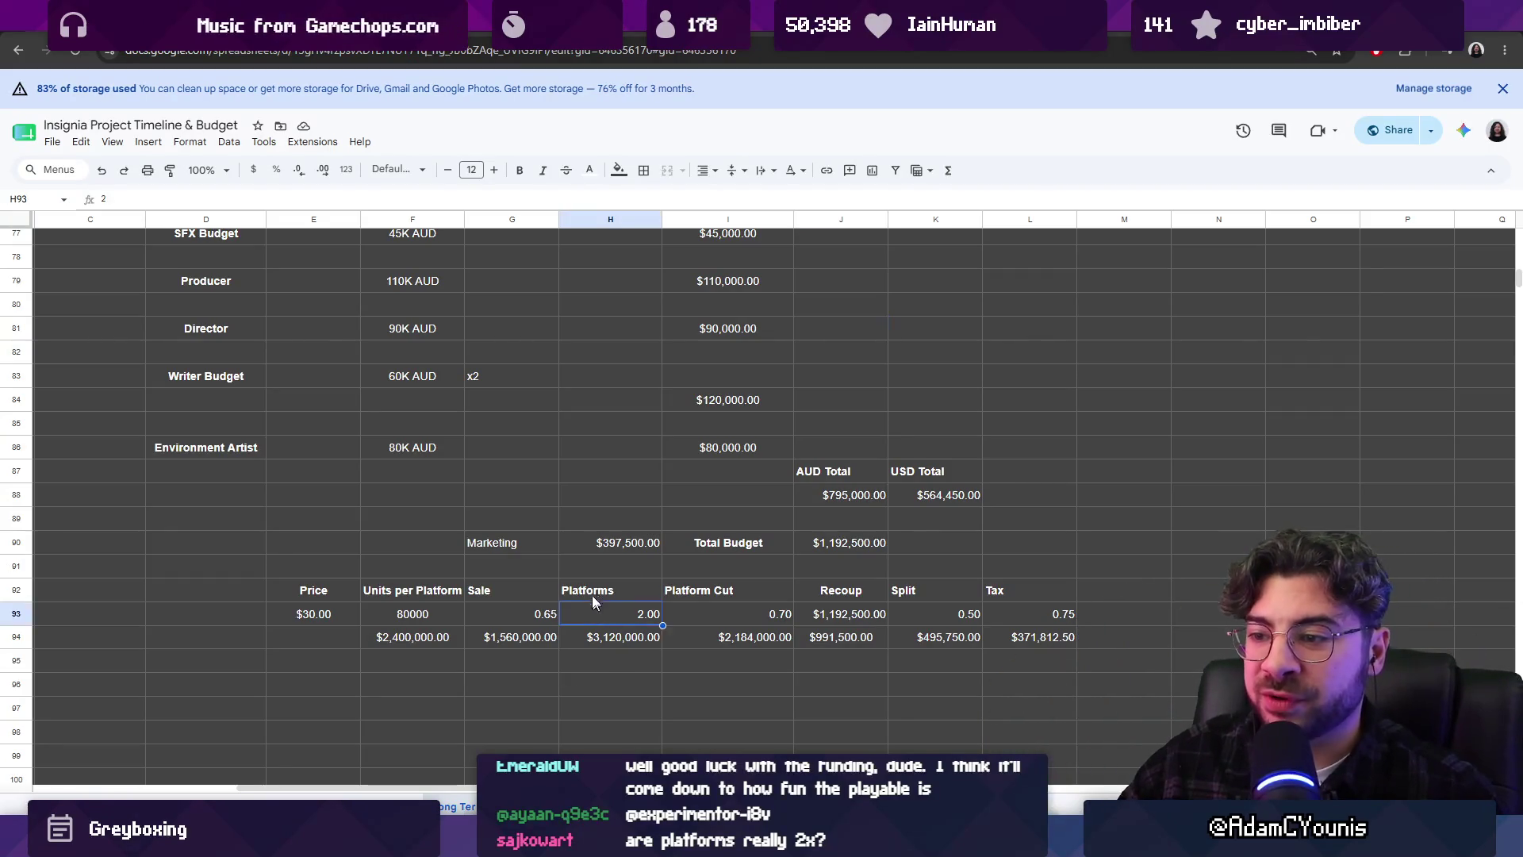
Step: Rename H92 to 'No. of Platforms' and check H94's =MULTIPLY(G94,H93) platform revenue formula
{"action": "type", "text": "No. of"}
{"action": "key", "text": "Return"}
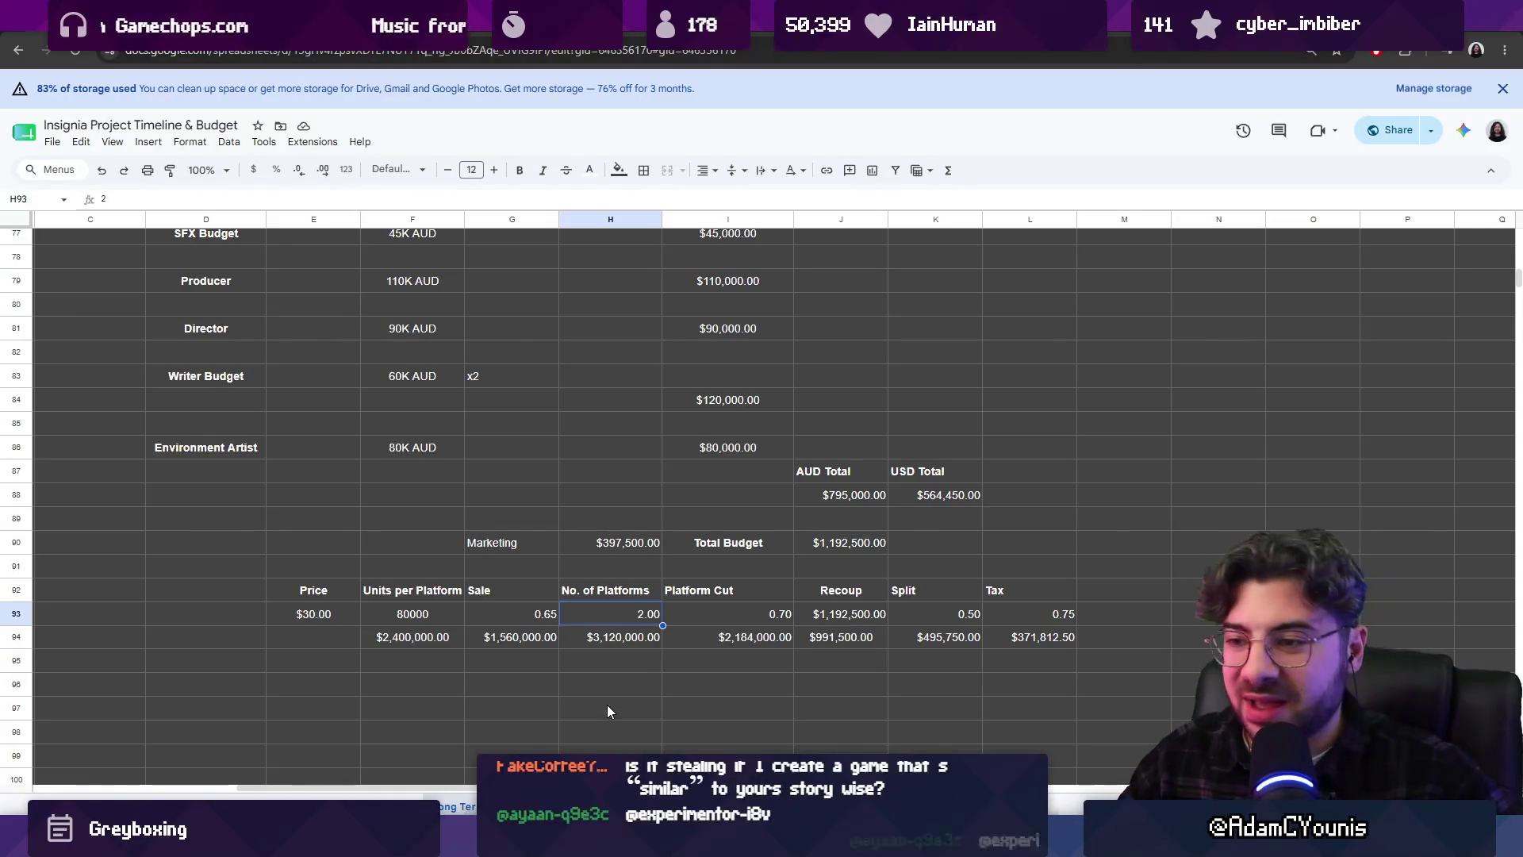
{"action": "left_click", "coordinate": [630, 641]}
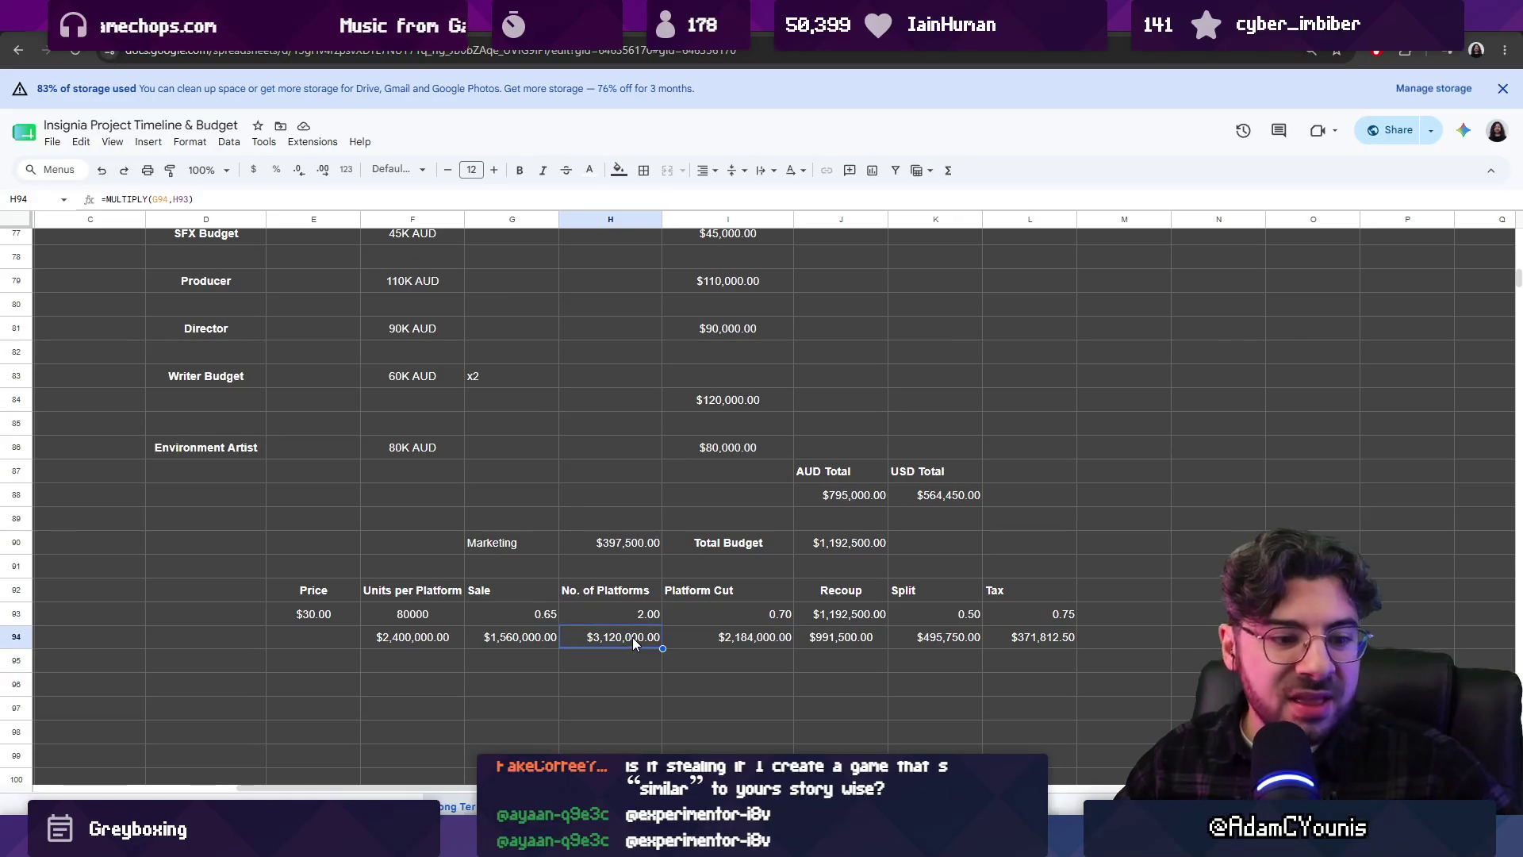
{"action": "scroll", "coordinate": [610, 632], "scroll_direction": "up", "scroll_amount": 2}
{"action": "scroll", "coordinate": [610, 633], "scroll_direction": "up", "scroll_amount": 4}
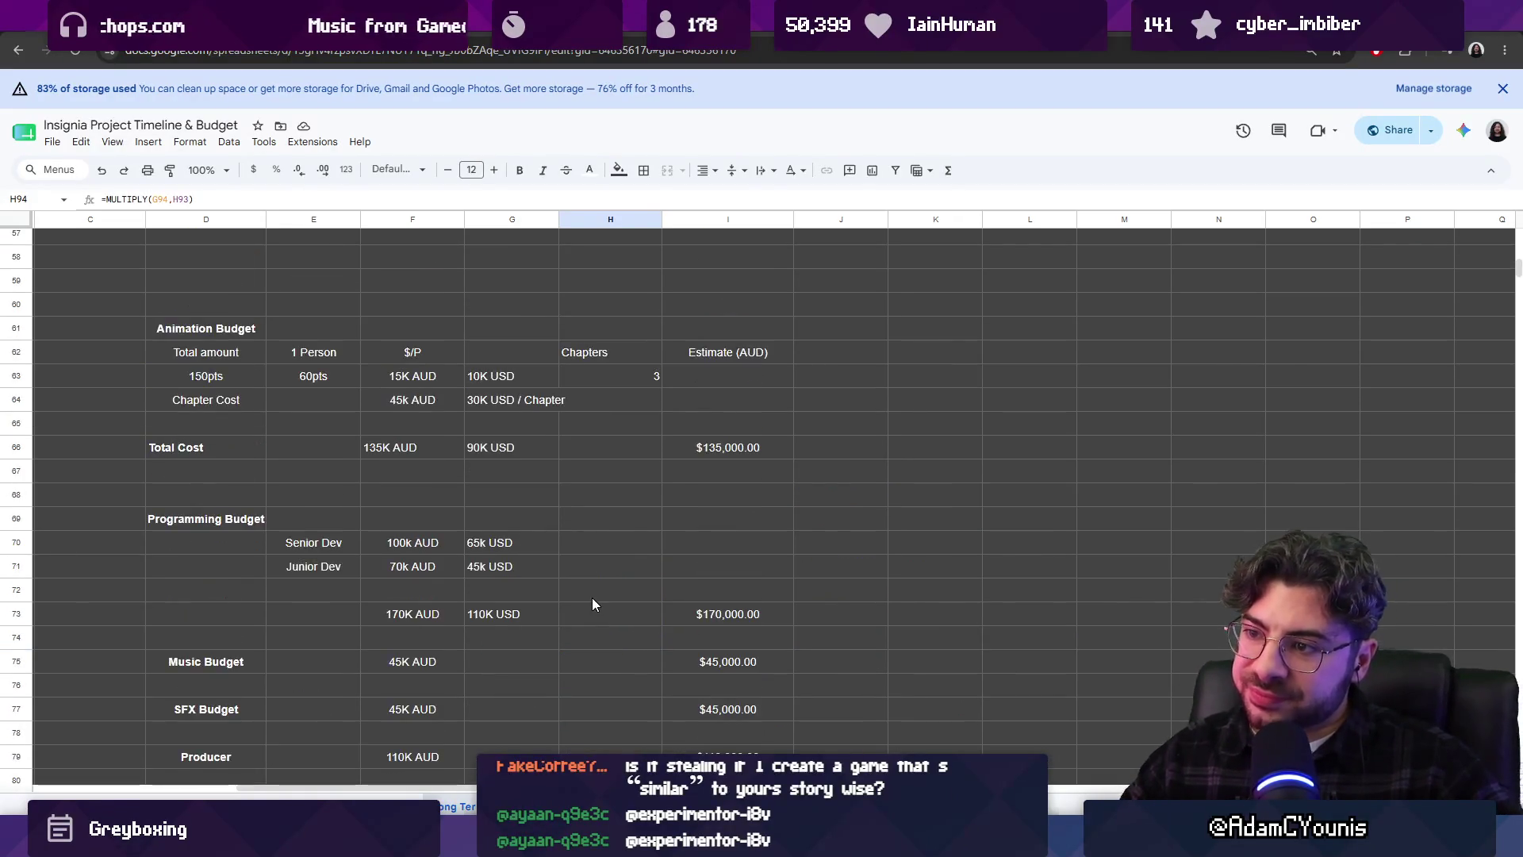
{"action": "scroll", "coordinate": [592, 603], "scroll_direction": "down", "scroll_amount": 5}
{"action": "left_click", "coordinate": [765, 528]}
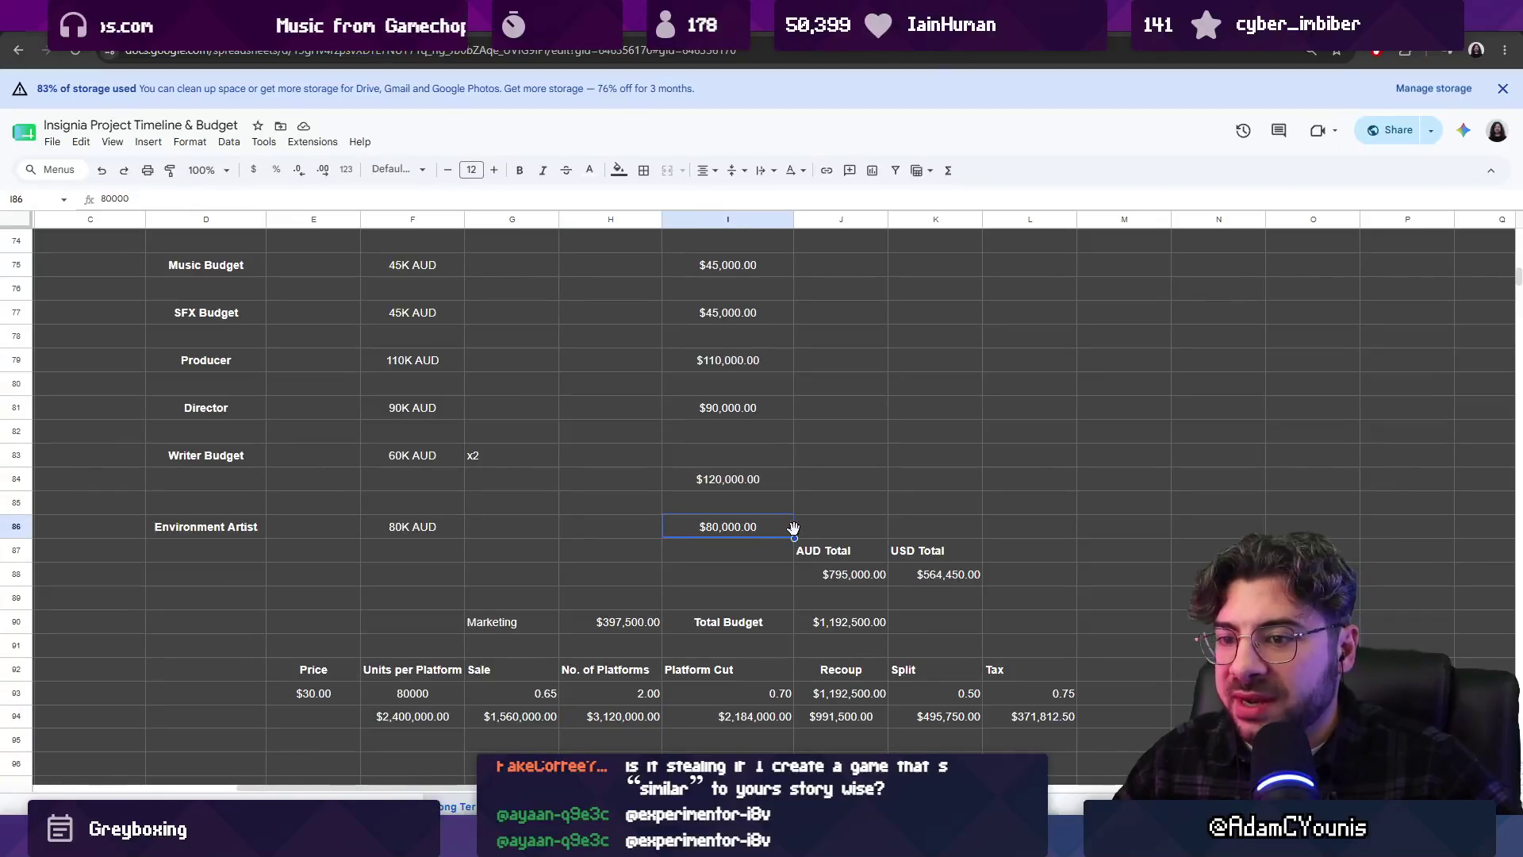
Step: Move the totals and recoup block three rows down and fill the white gap with dark blank cells
{"action": "scroll", "coordinate": [452, 508], "scroll_direction": "down", "scroll_amount": 1}
{"action": "mouse_move", "coordinate": [331, 479]}
{"action": "left_mouse_down"}
{"action": "mouse_move", "coordinate": [943, 591]}
{"action": "mouse_move", "coordinate": [1053, 641]}
{"action": "left_mouse_up"}
{"action": "key", "text": "ctrl+c"}
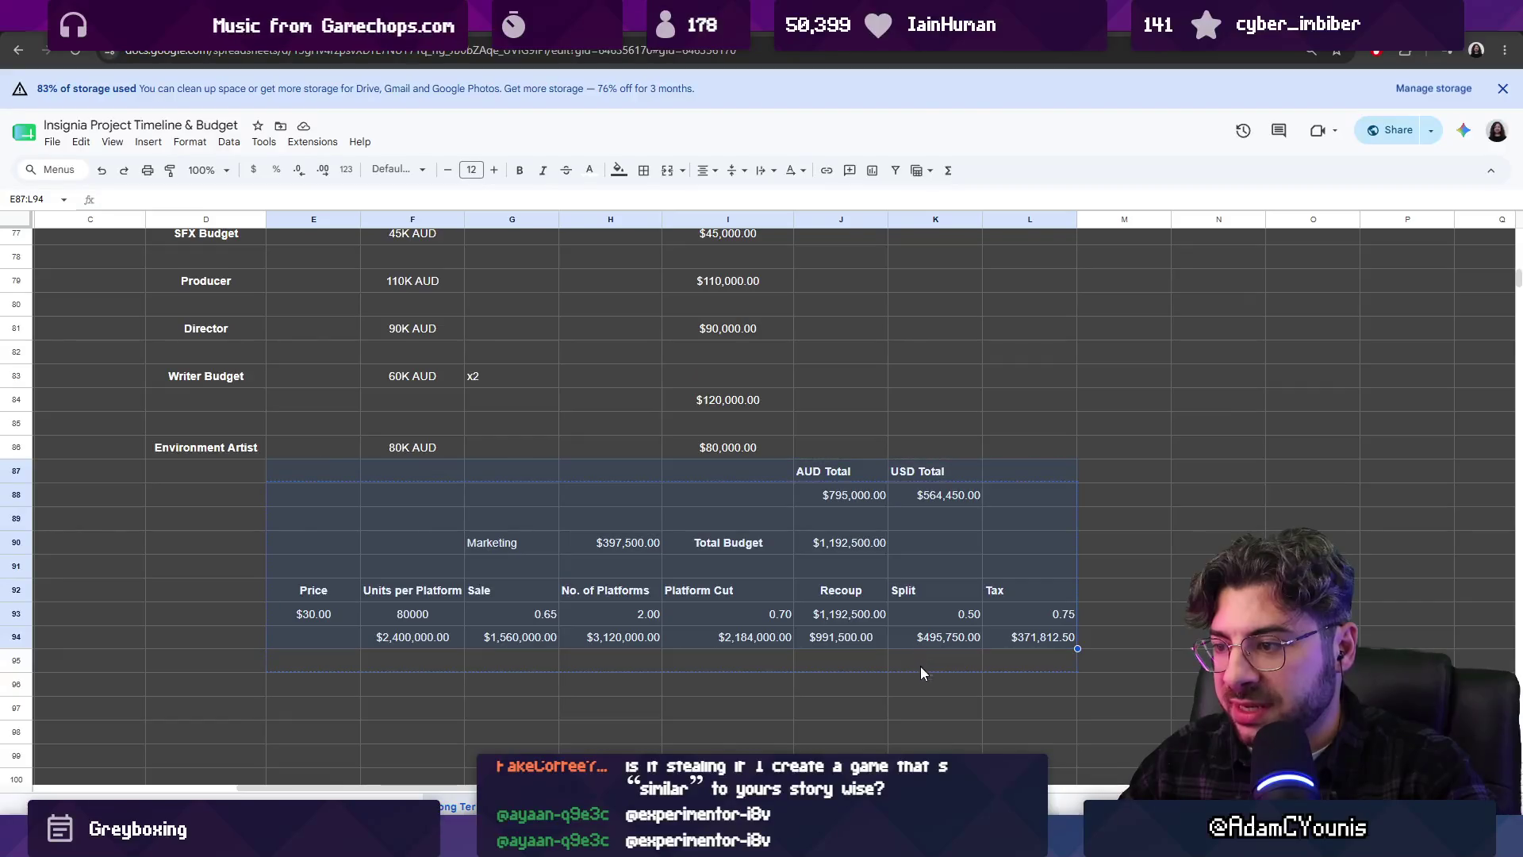
{"action": "left_click_drag", "start_coordinate": [926, 710], "coordinate": [926, 710]}
{"action": "left_click_drag", "start_coordinate": [1120, 516], "coordinate": [1120, 470]}
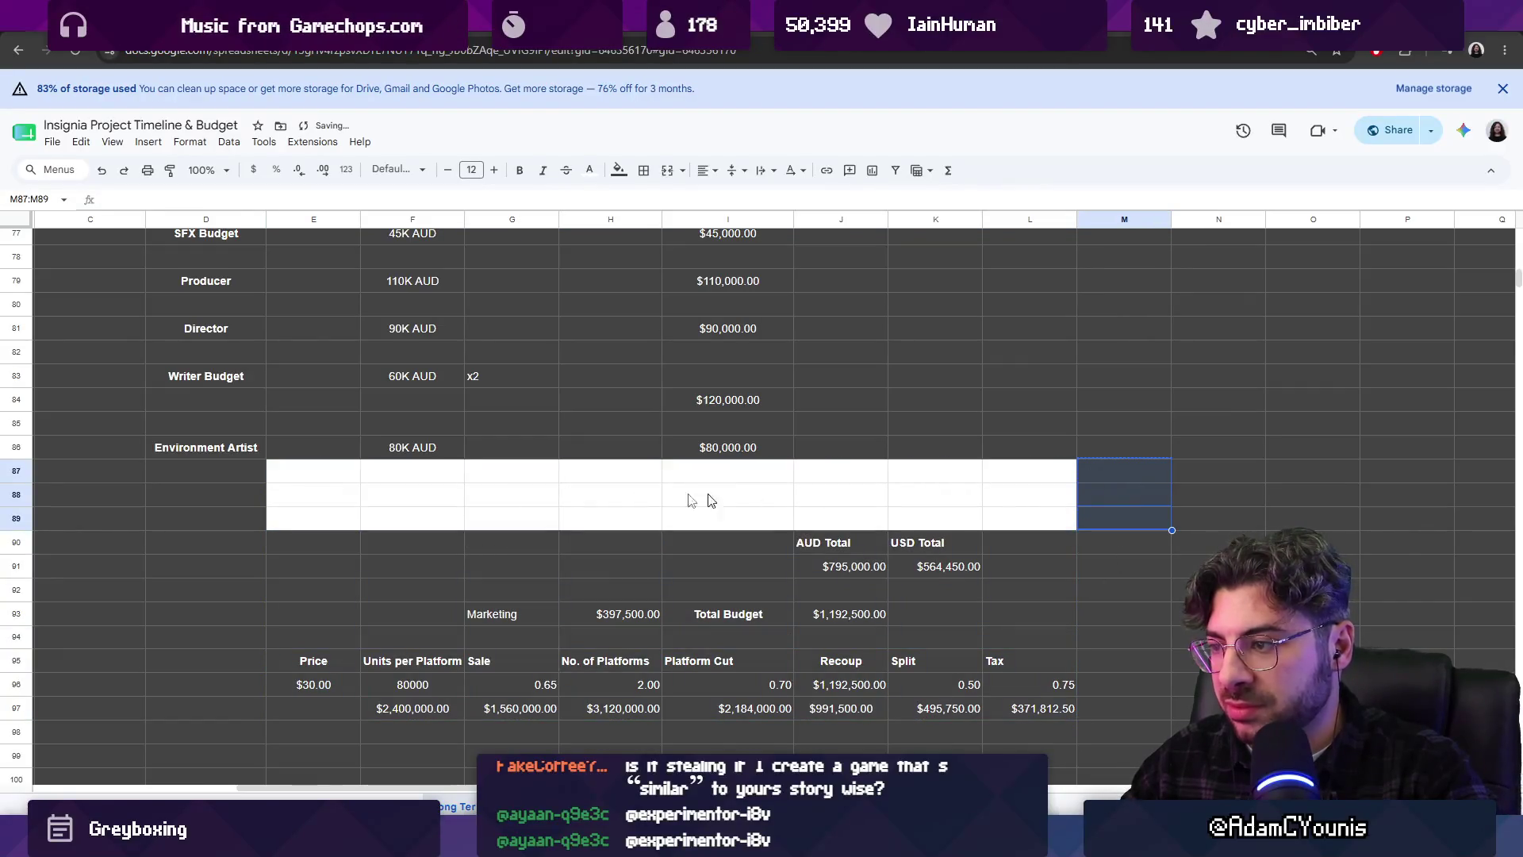
{"action": "key", "text": "ctrl+c"}
{"action": "left_click", "coordinate": [297, 481]}
{"action": "key", "text": "ctrl+v"}
{"action": "mouse_move", "coordinate": [376, 470]}
{"action": "left_mouse_down"}
{"action": "mouse_move", "coordinate": [669, 517]}
{"action": "mouse_move", "coordinate": [1022, 521]}
{"action": "left_mouse_up"}
{"action": "key", "text": "ctrl+v"}
{"action": "left_click", "coordinate": [661, 499]}
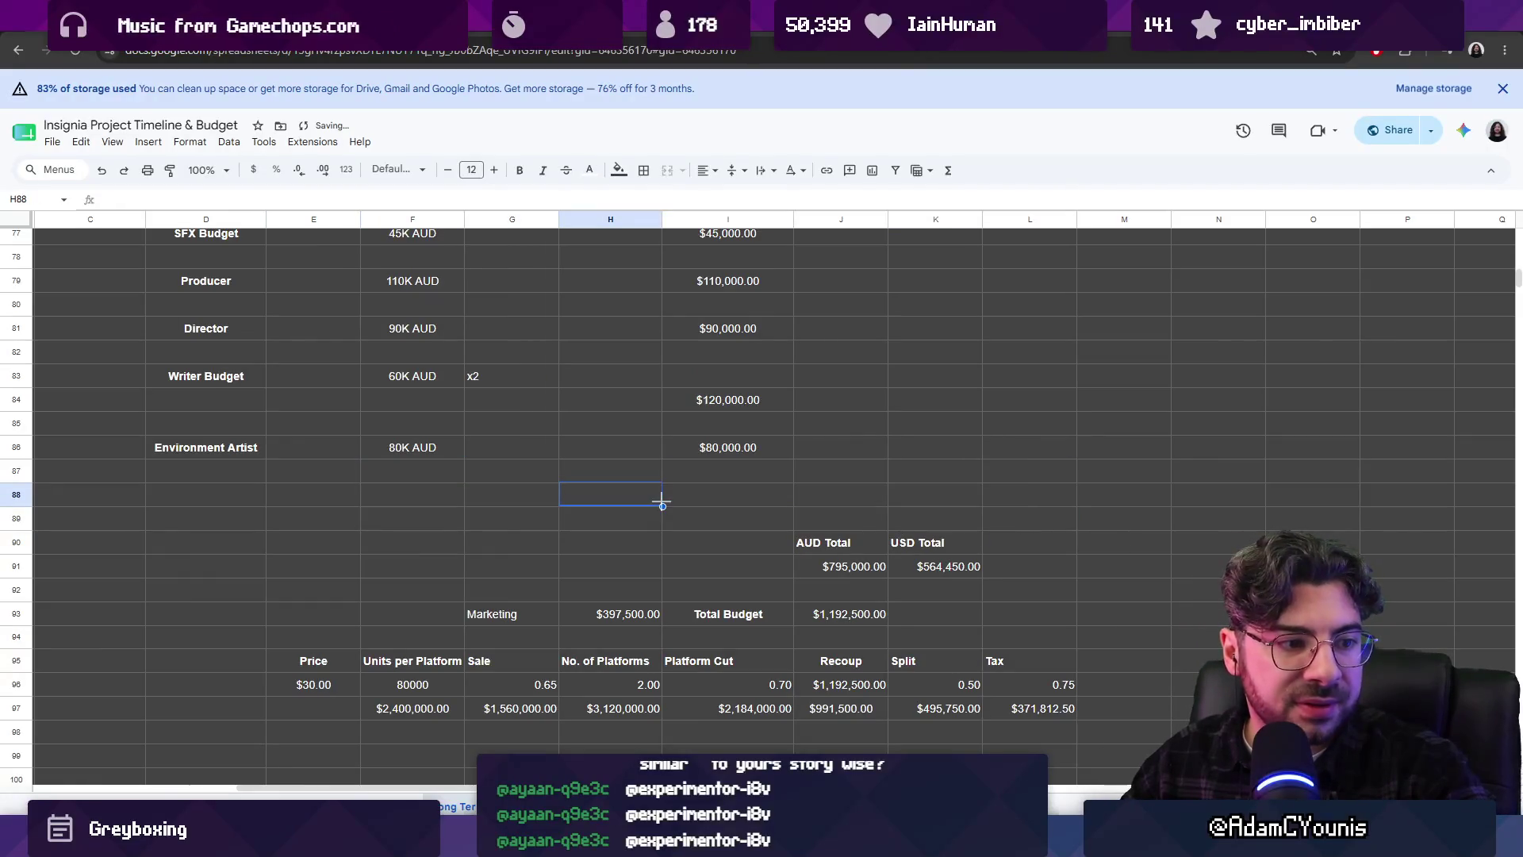
Step: Add a Contingency row whose amount is =SUM(I63:I86)
{"action": "left_click", "coordinate": [238, 494]}
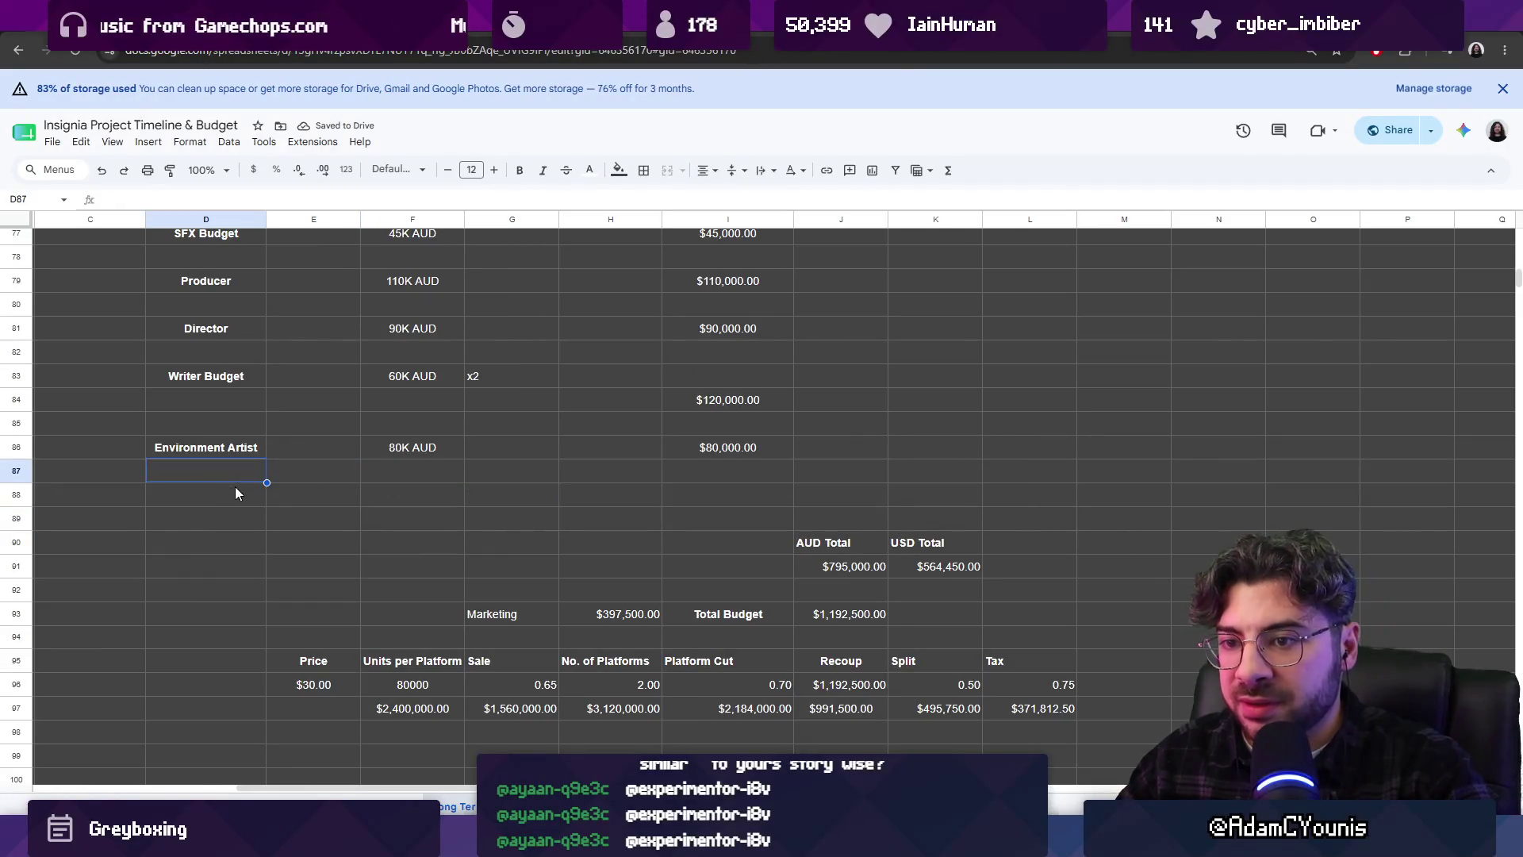
{"action": "type", "text": "Contingency"}
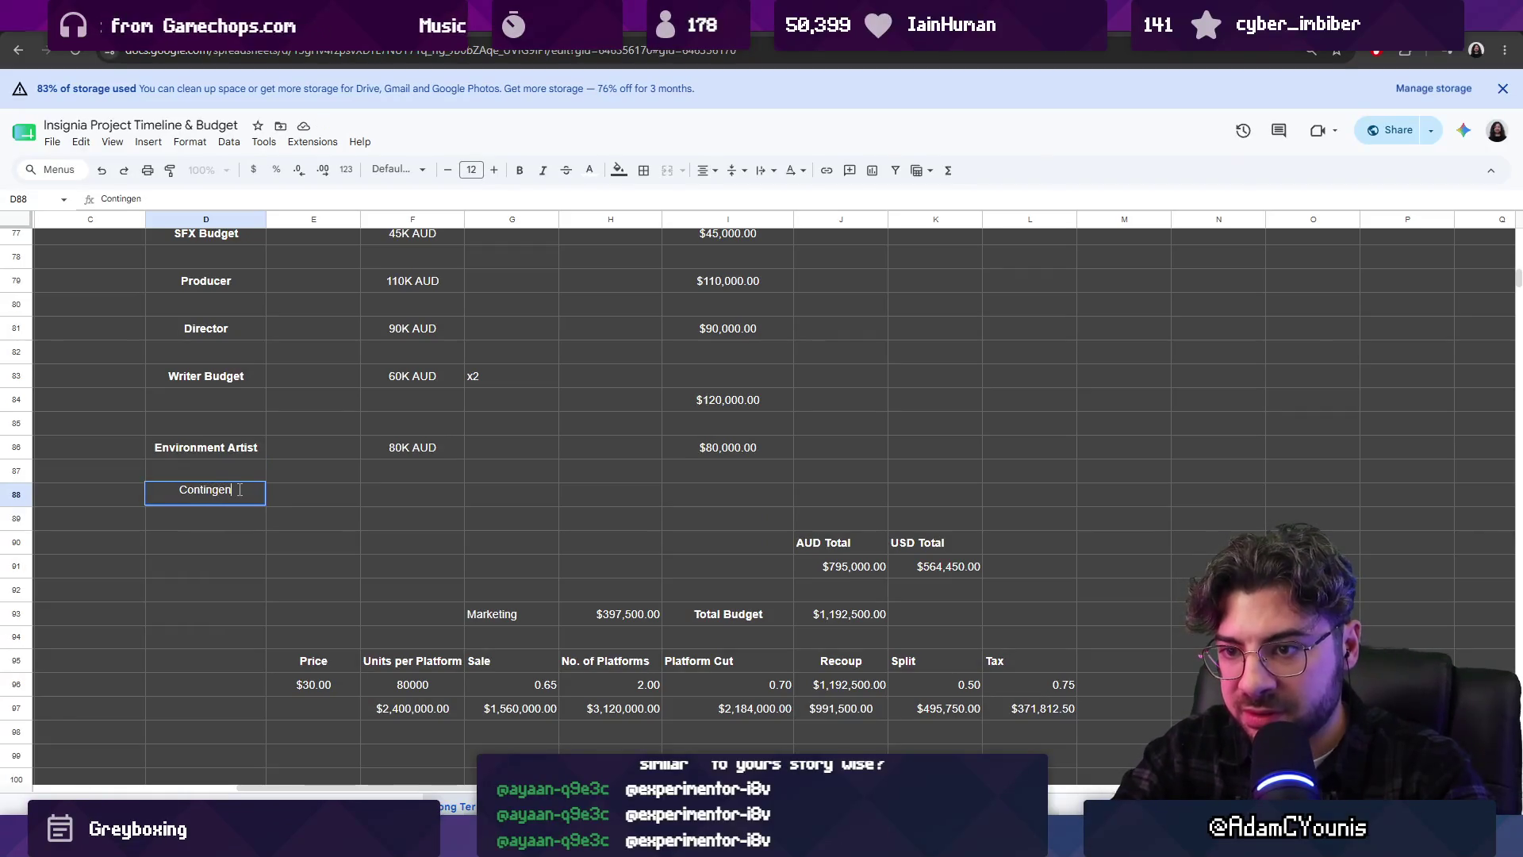
{"action": "key", "text": "Return"}
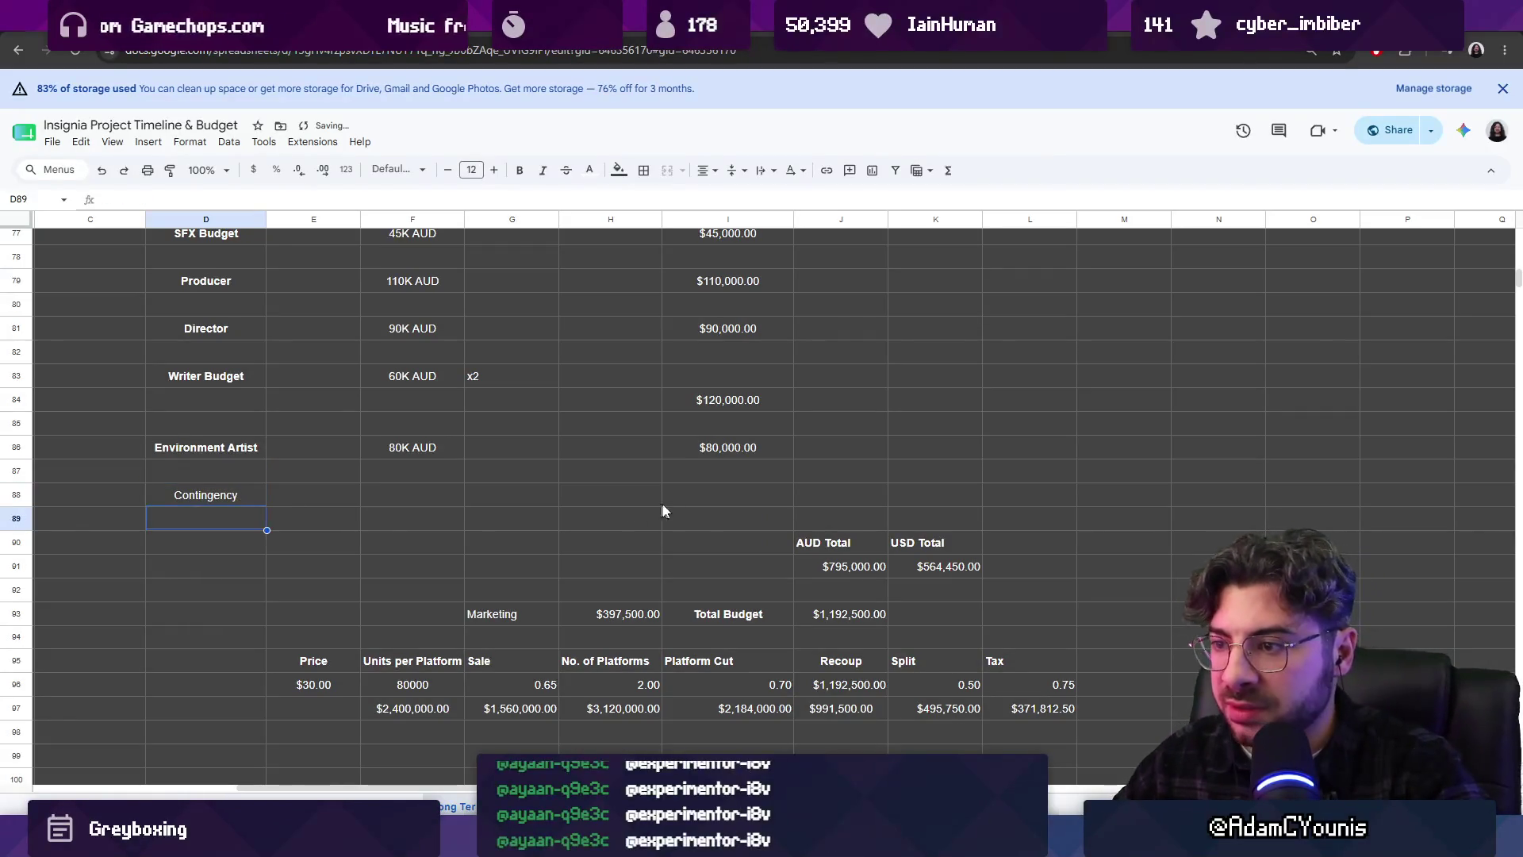
{"action": "left_click", "coordinate": [744, 500]}
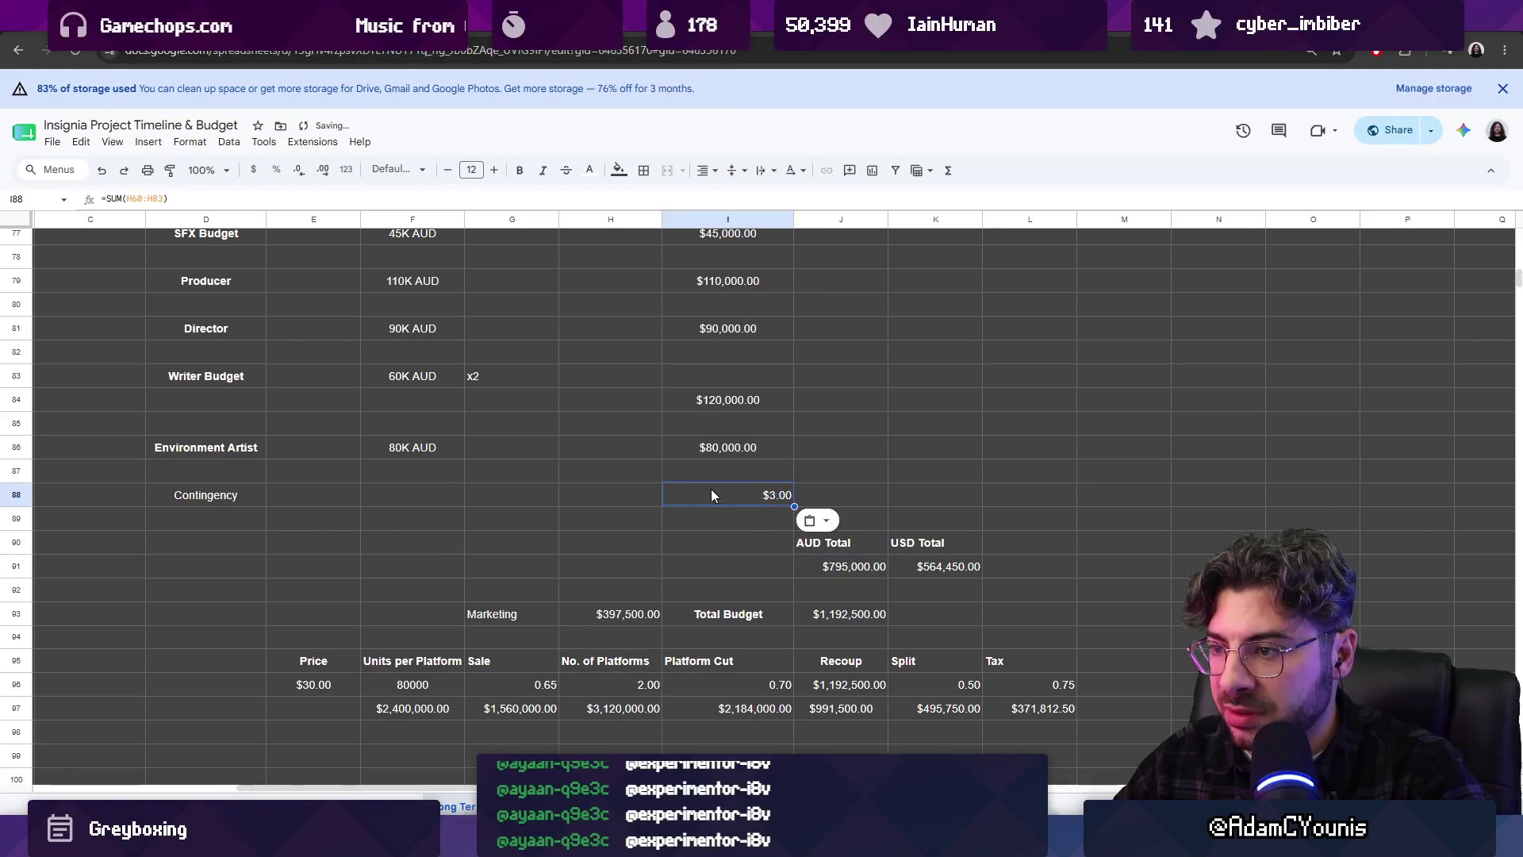
{"action": "scroll", "coordinate": [729, 555], "scroll_direction": "up", "scroll_amount": 3}
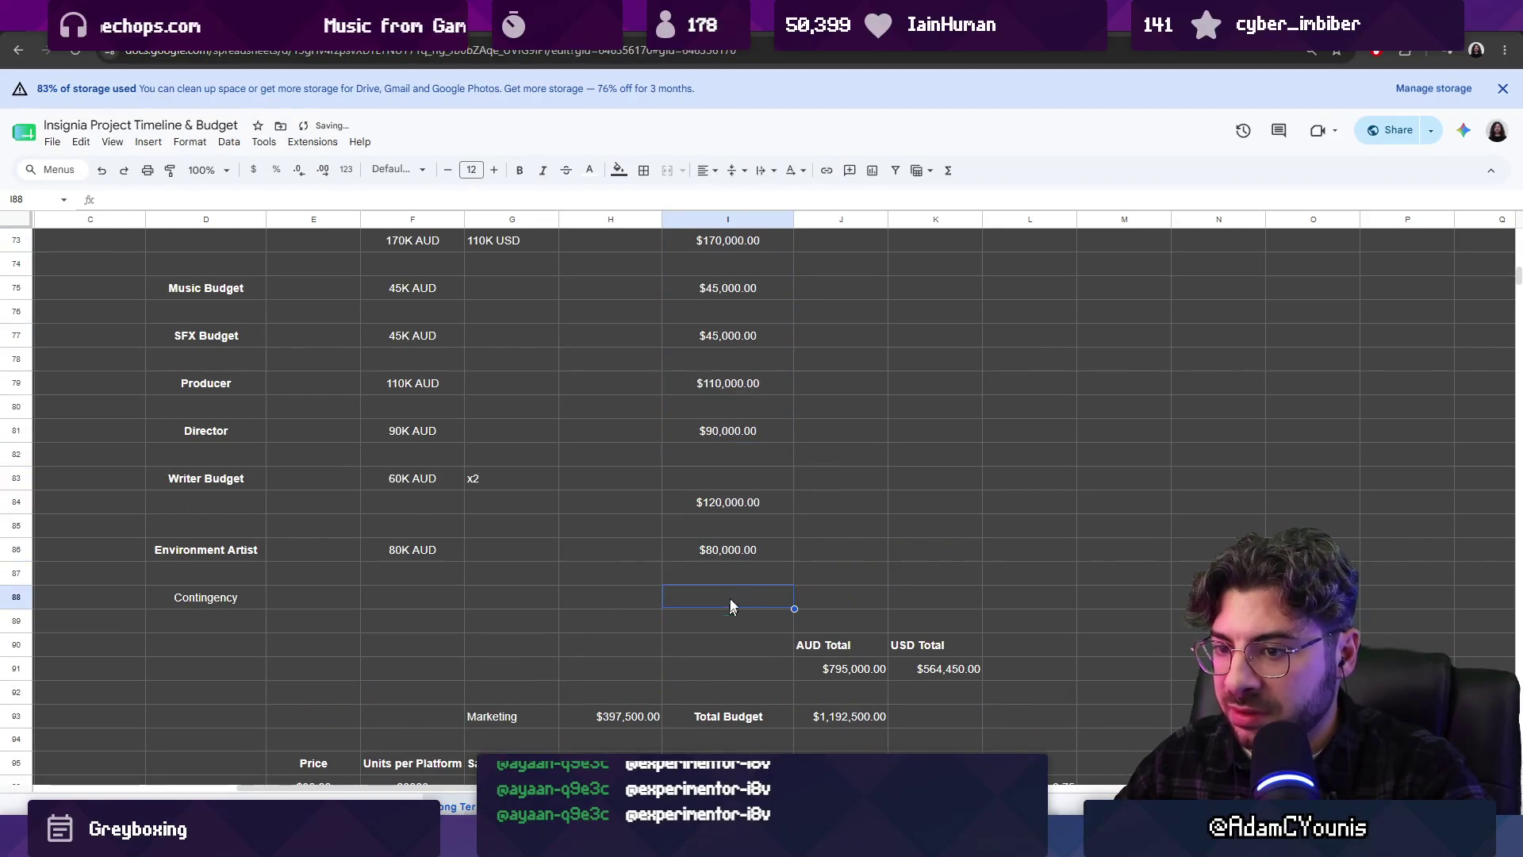
{"action": "type", "text": "=syu"}
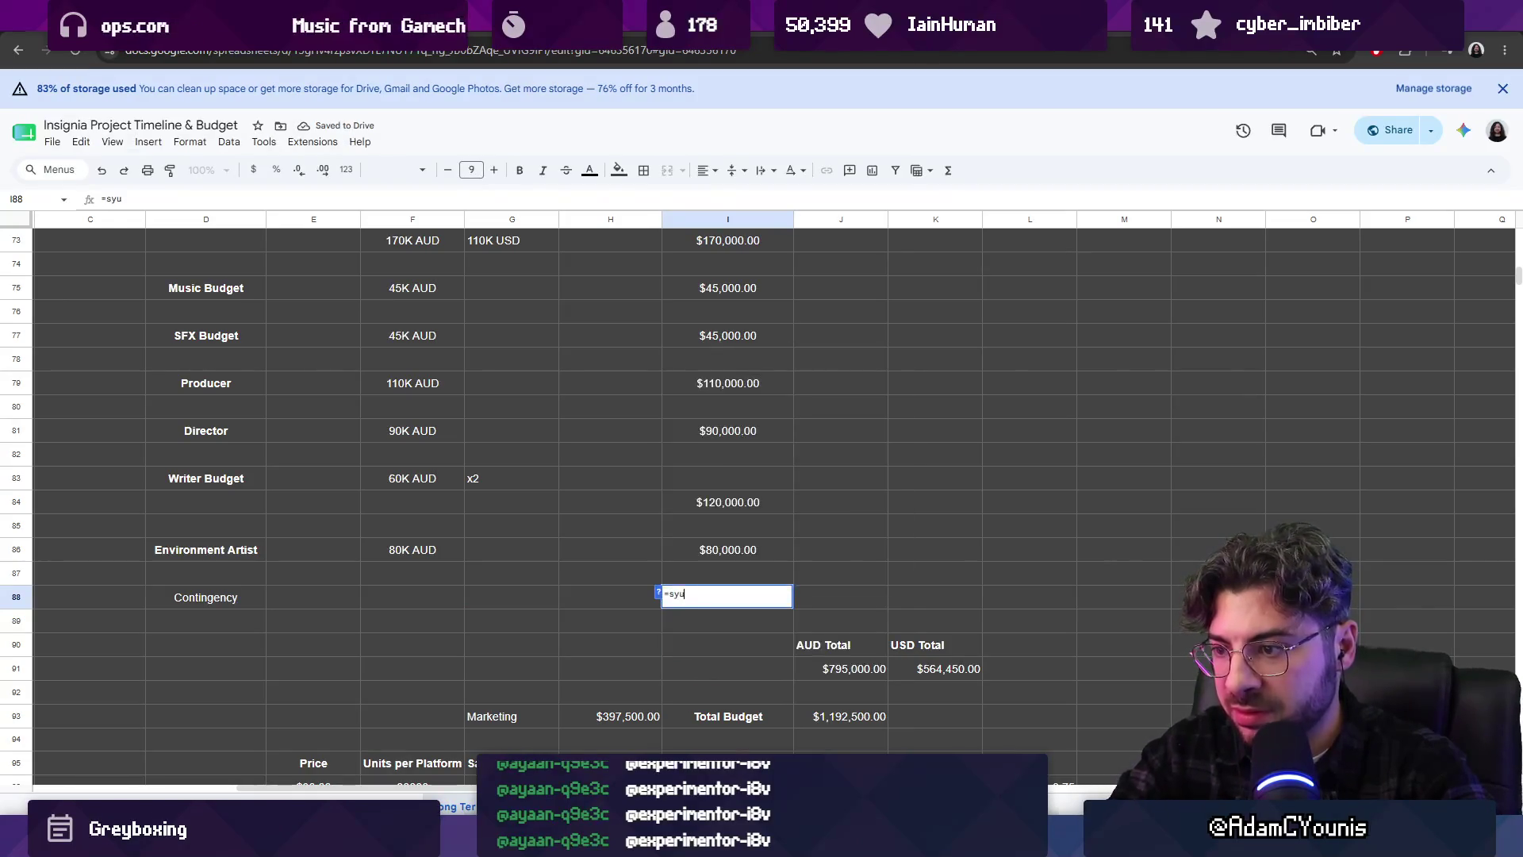
{"action": "type", "text": "m"}
{"action": "key", "text": "Tab"}
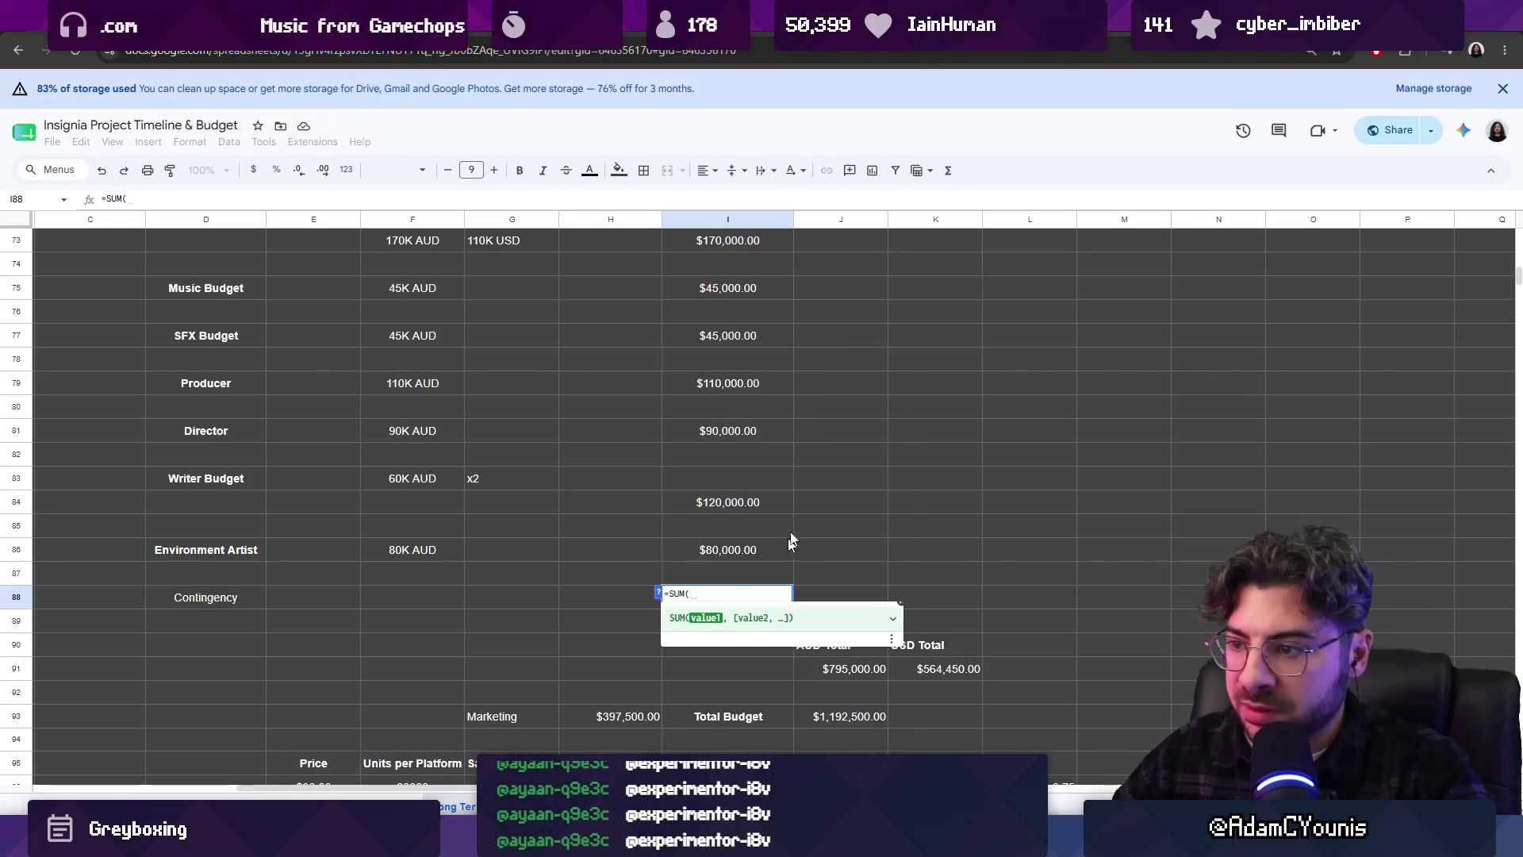
{"action": "scroll", "coordinate": [759, 448], "scroll_direction": "up", "scroll_amount": 5}
{"action": "scroll", "coordinate": [759, 448], "scroll_direction": "up", "scroll_amount": 5}
{"action": "left_click_drag", "start_coordinate": [723, 478], "coordinate": [741, 630]}
{"action": "scroll", "coordinate": [742, 631], "scroll_direction": "down", "scroll_amount": 1}
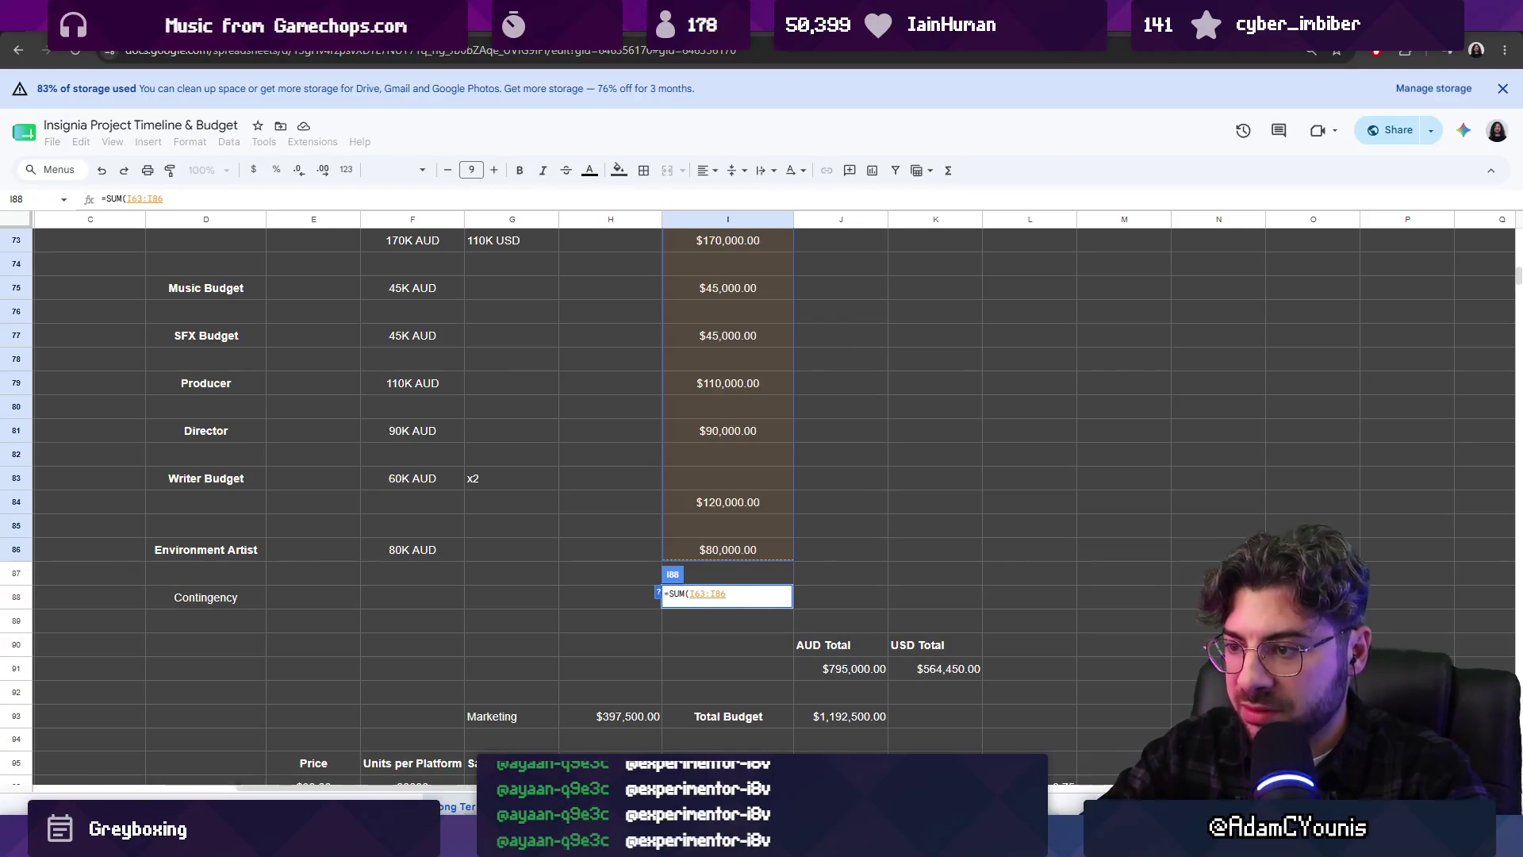
{"action": "key", "text": "Return"}
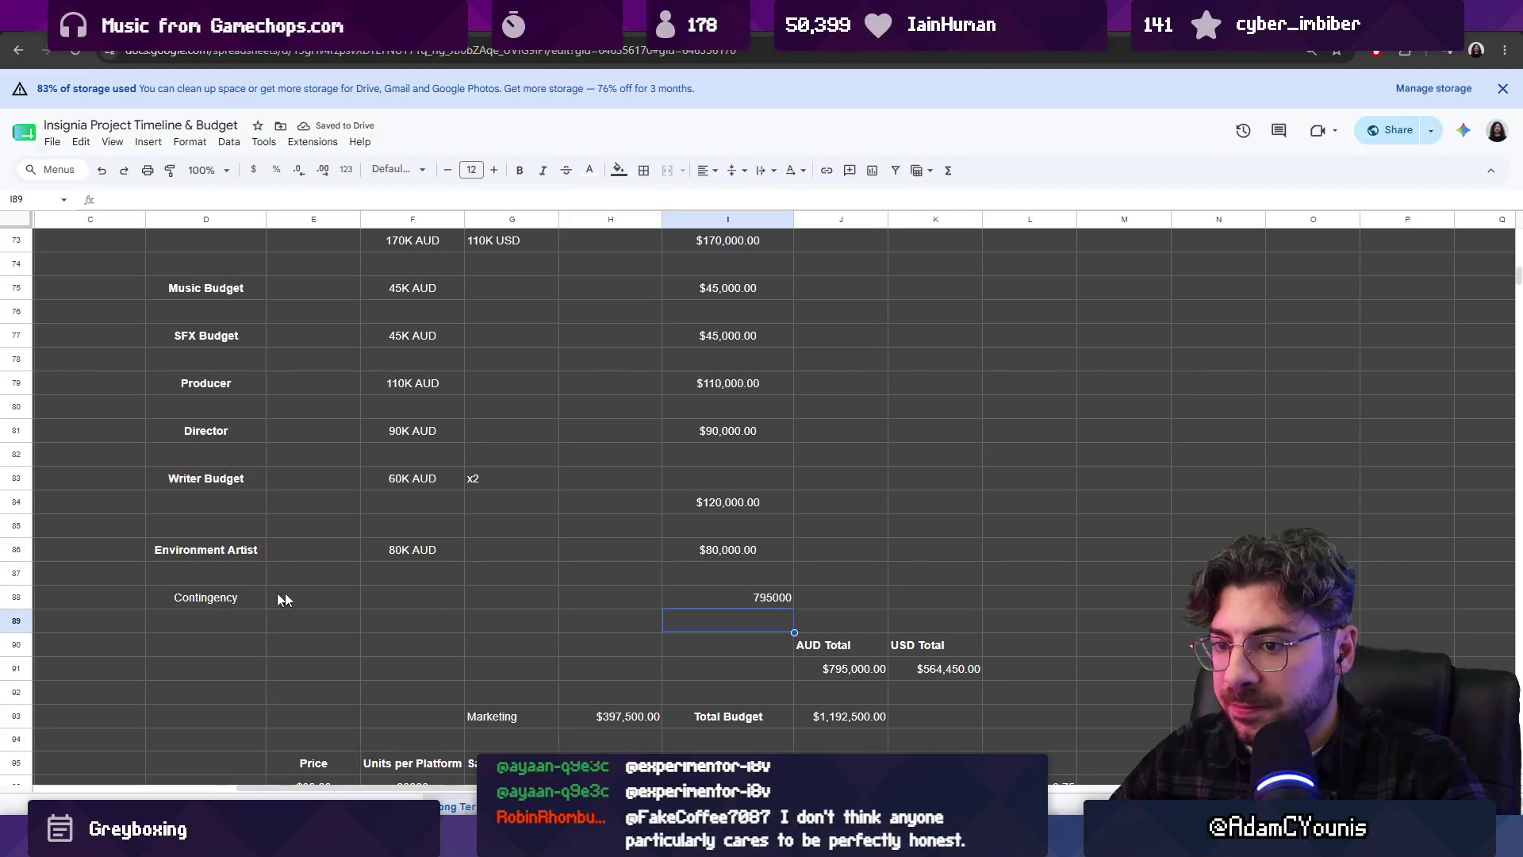
Step: Move the Contingency row to row 91, below the AUD and USD totals at rows 88–89
{"action": "left_click", "coordinate": [112, 600]}
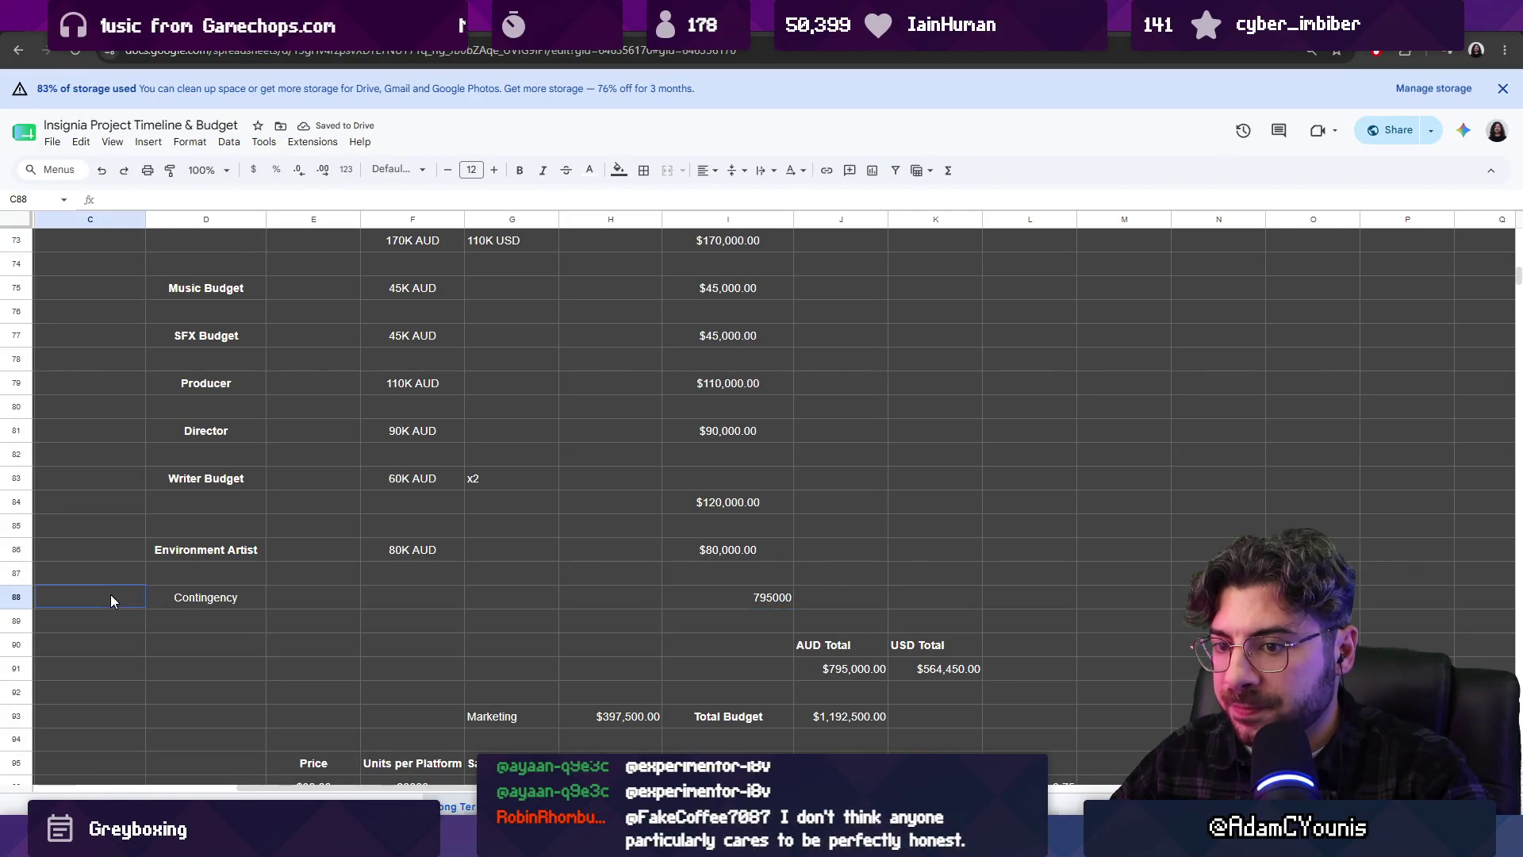
{"action": "left_click", "coordinate": [16, 596]}
{"action": "left_click_drag", "start_coordinate": [16, 597], "coordinate": [16, 670]}
{"action": "left_click", "coordinate": [16, 620], "text": "shift"}
{"action": "left_click", "coordinate": [14, 642]}
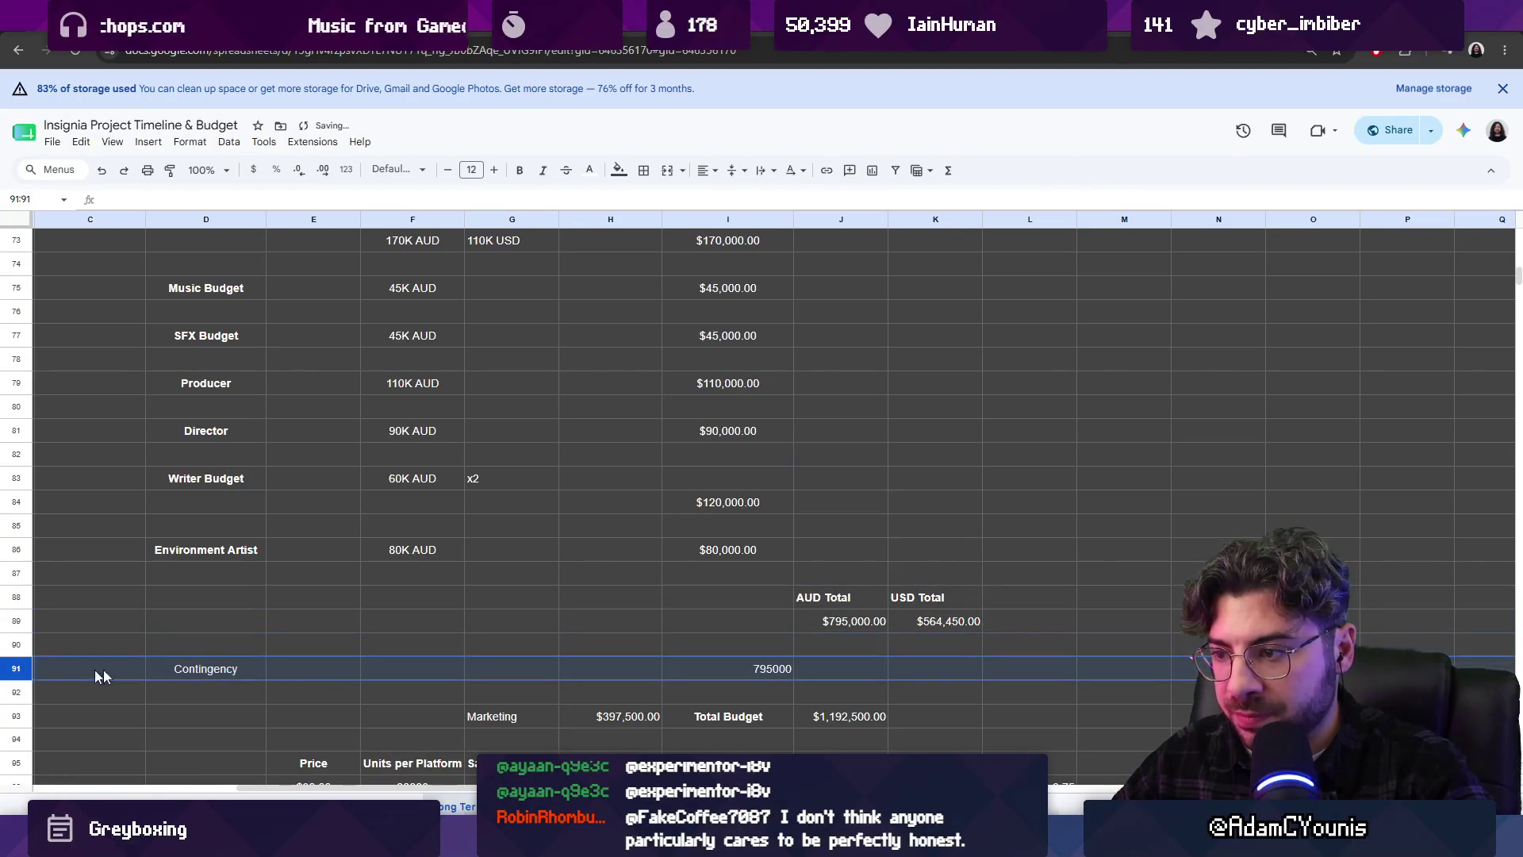
{"action": "double_click", "coordinate": [752, 679]}
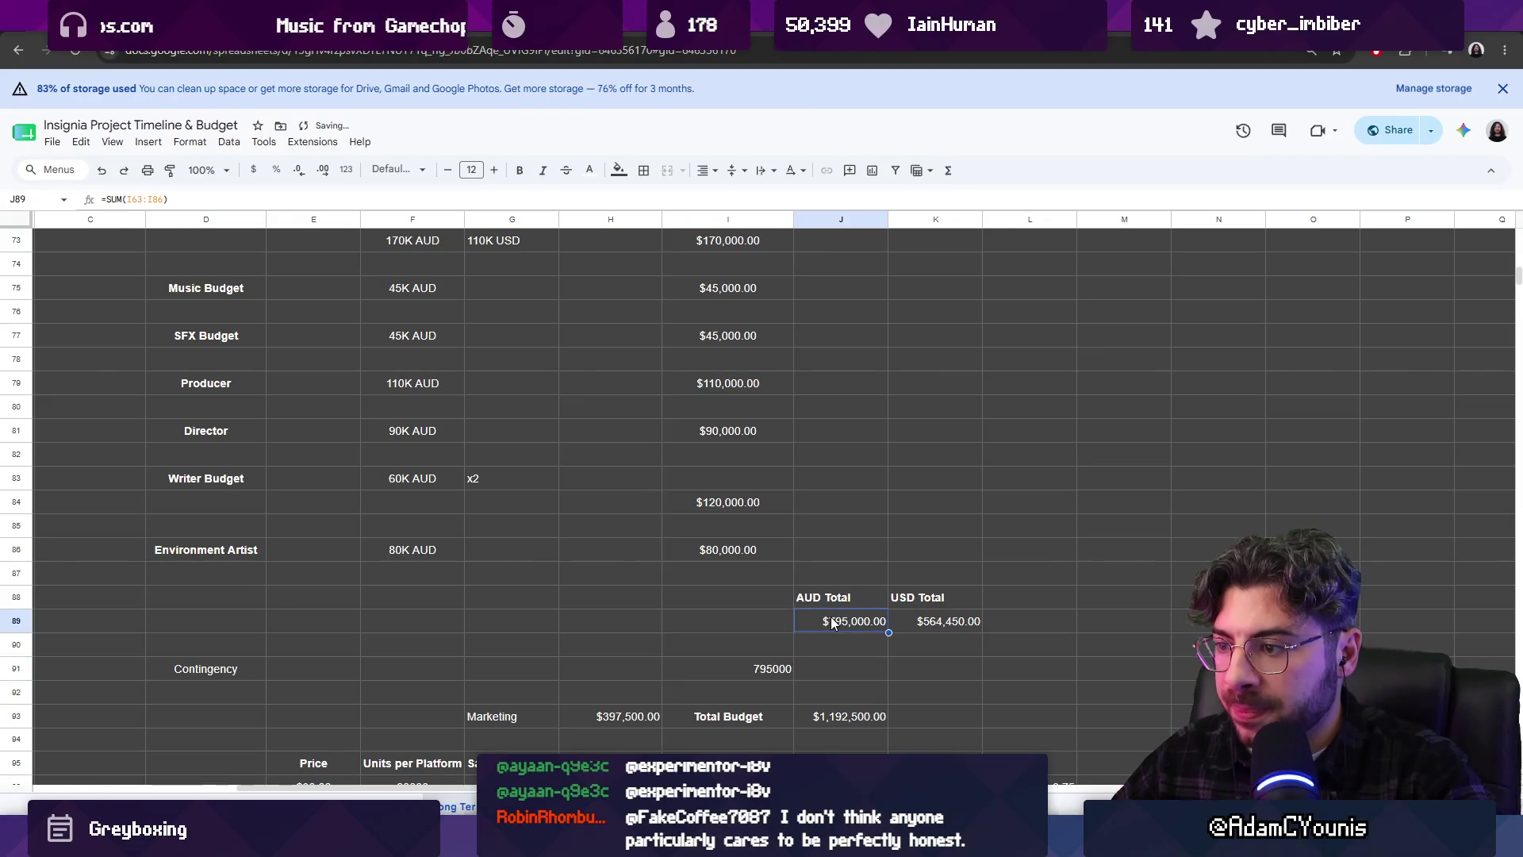
Step: Replace the Contingency amount formula with =MULTIPLY(J89, H91)
{"action": "key", "text": "ctrl+a"}
{"action": "type", "text": "=mul"}
{"action": "key", "text": "Tab"}
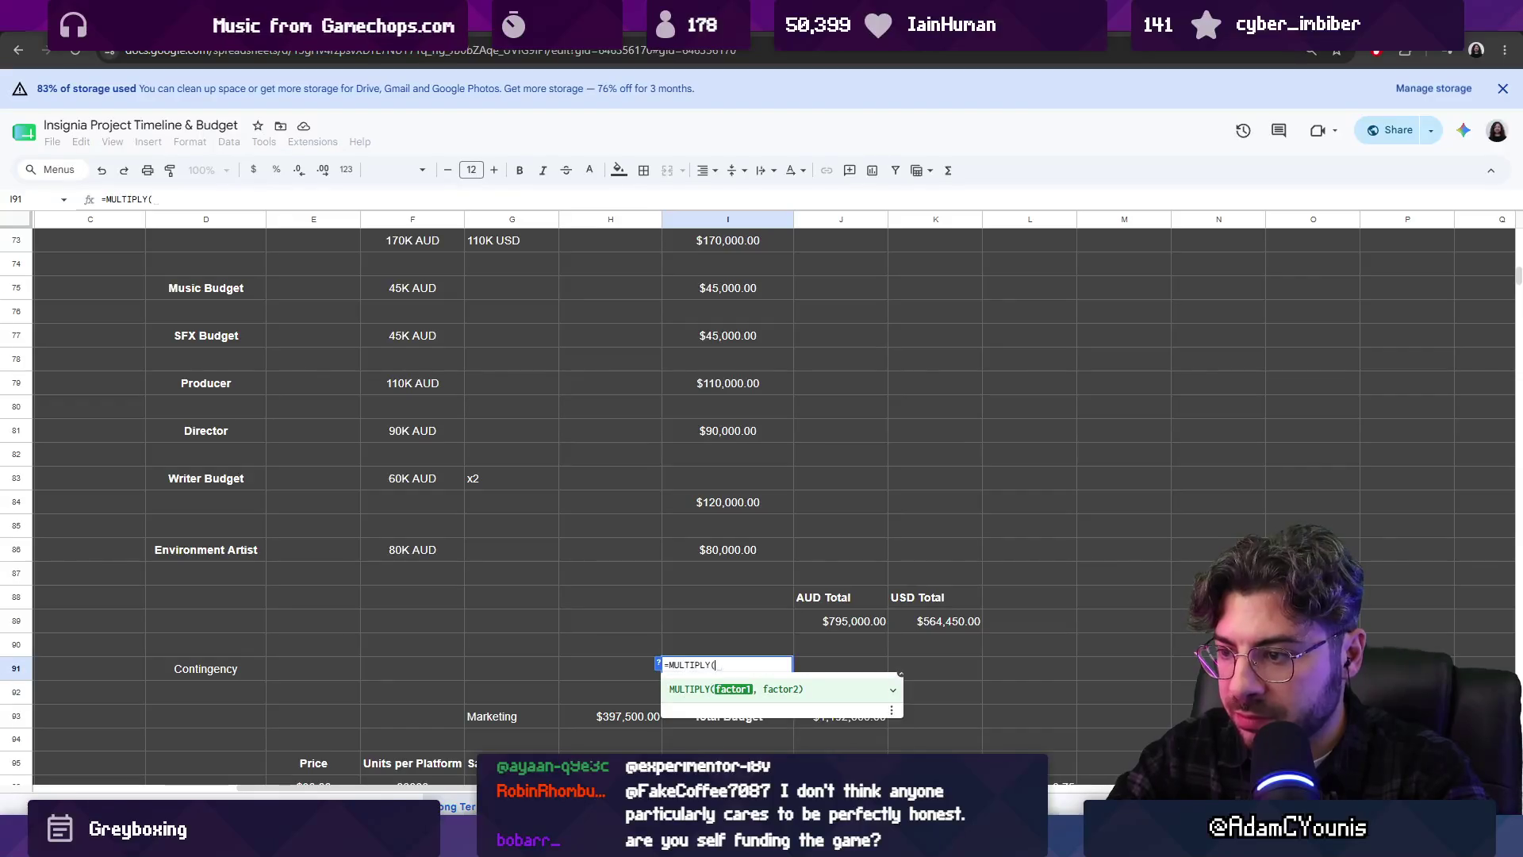
{"action": "left_click", "coordinate": [839, 626]}
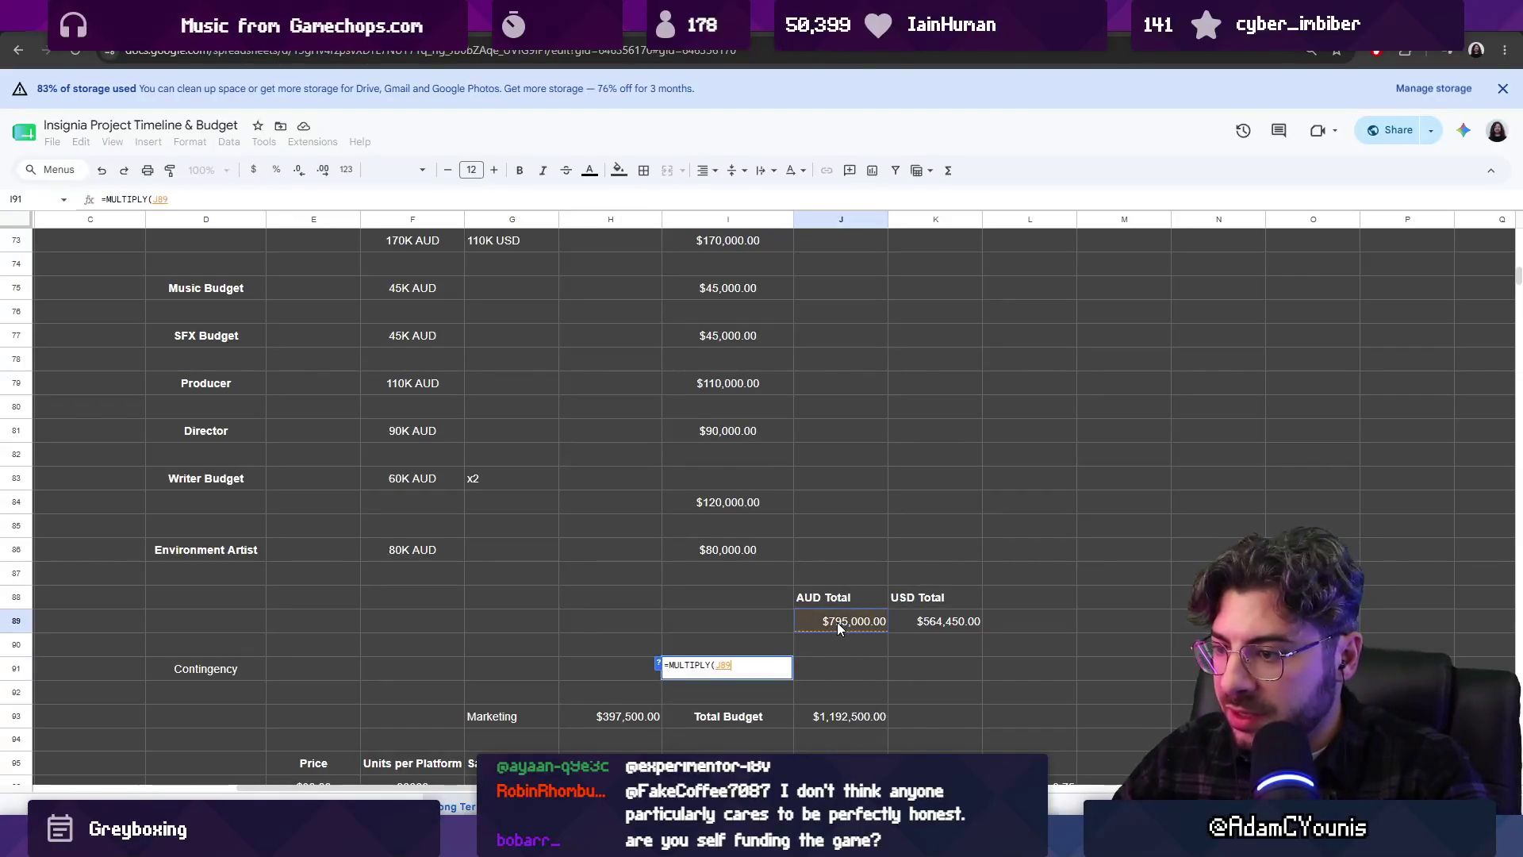
{"action": "type", "text": ", "}
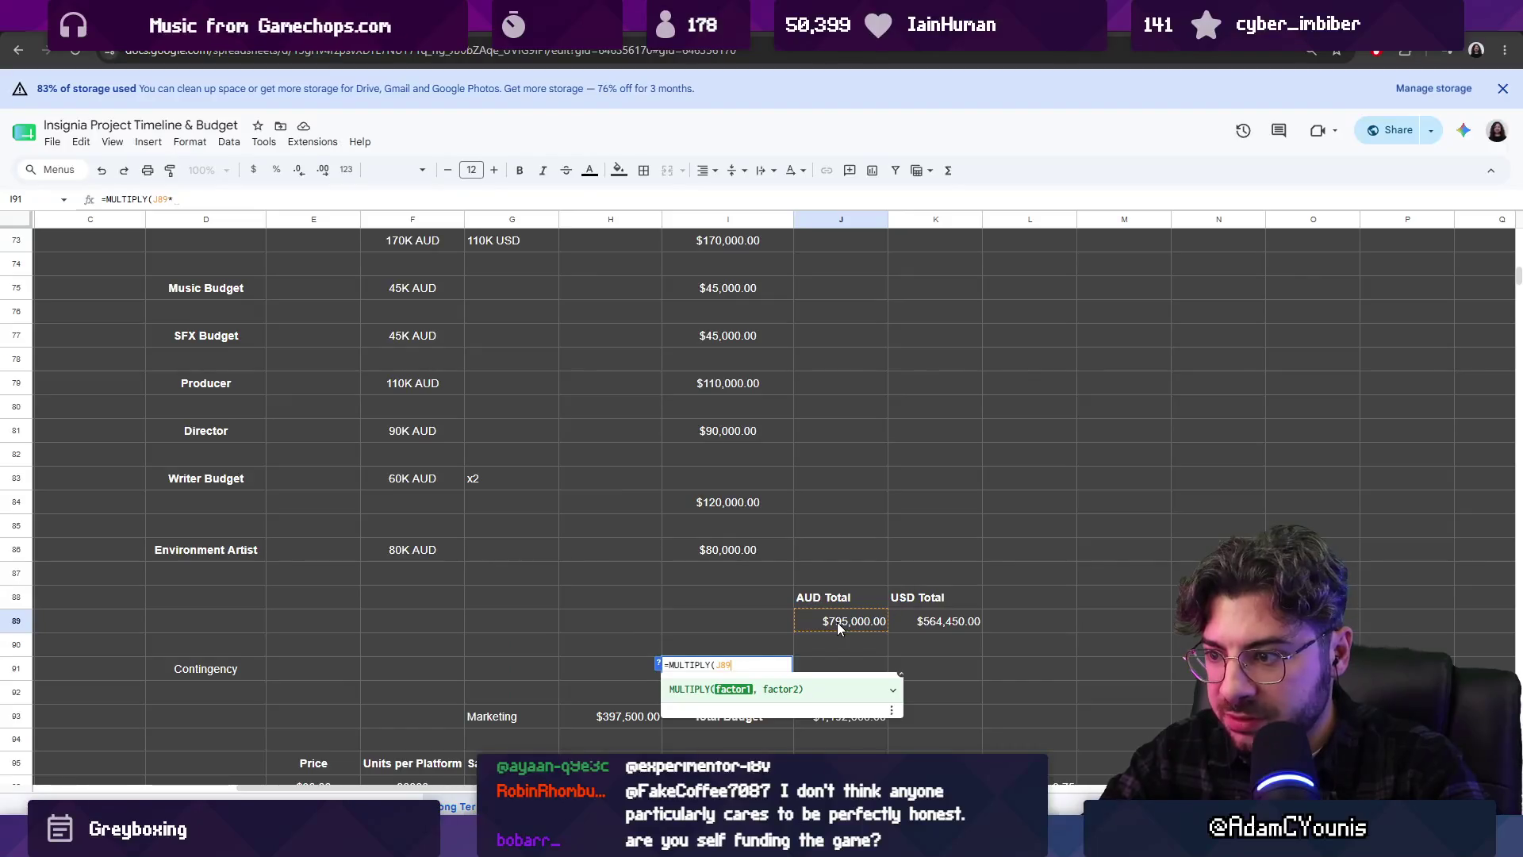
{"action": "type", "text": "1.2"}
{"action": "key", "text": "BackSpace"}
{"action": "key", "text": "BackSpace"}
{"action": "key", "text": "BackSpace"}
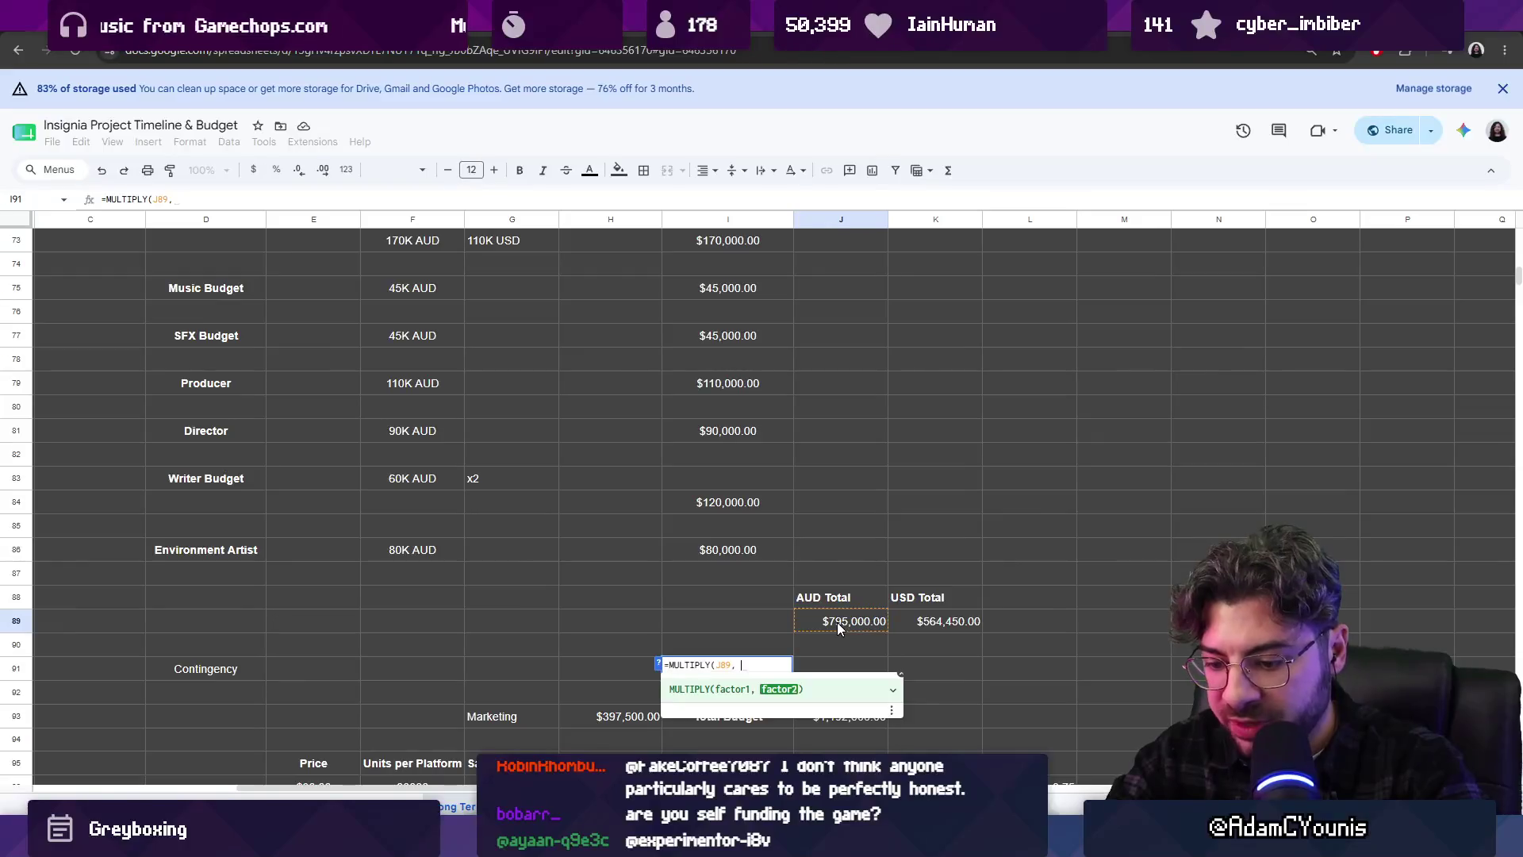
{"action": "type", "text": "0.25)"}
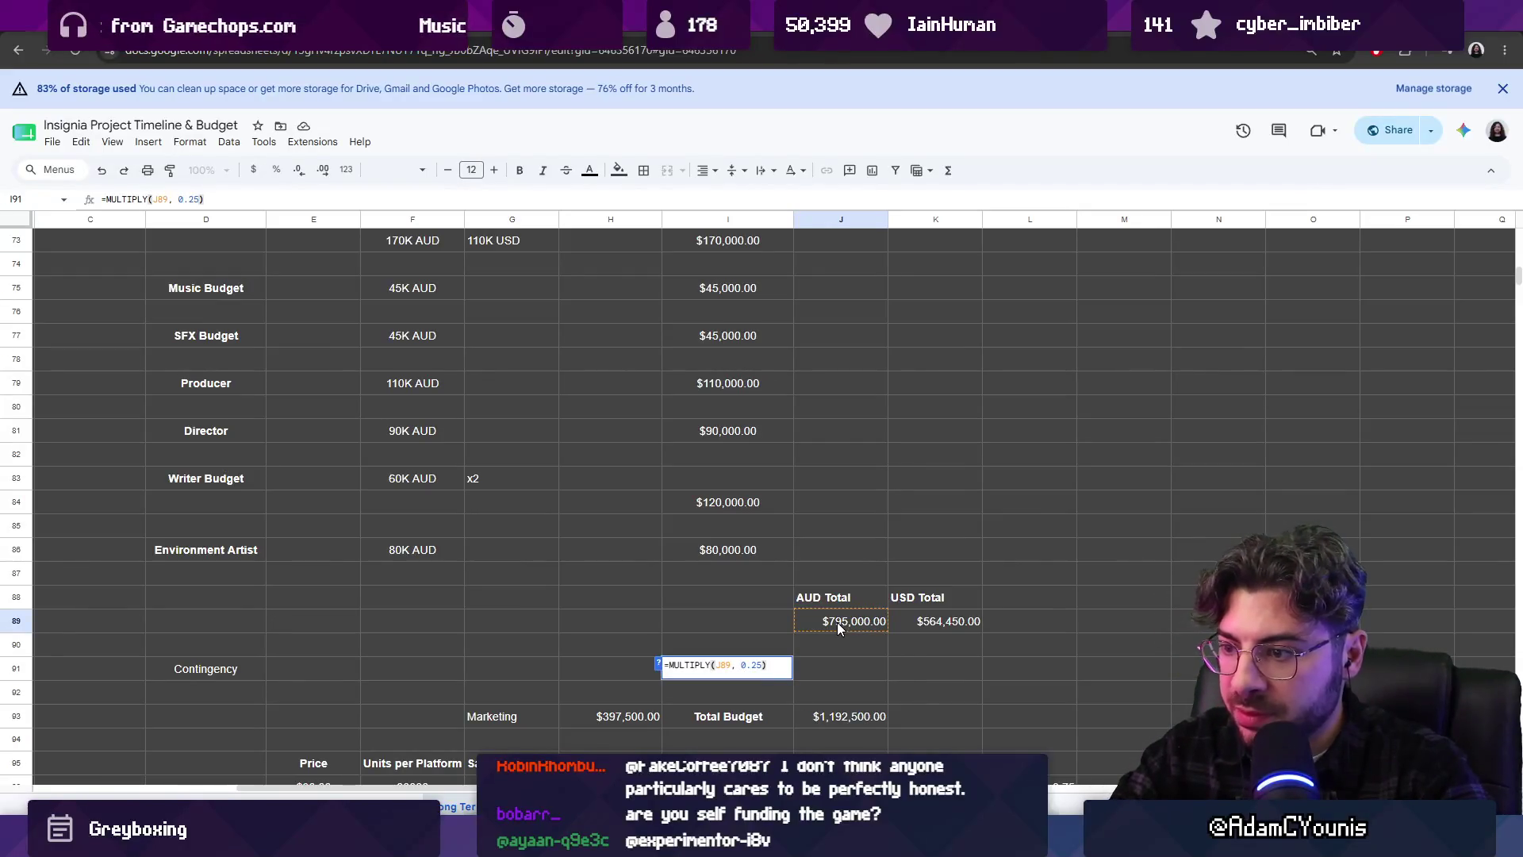
{"action": "key", "text": "BackSpace"}
{"action": "key", "text": "BackSpace"}
{"action": "key", "text": "BackSpace"}
{"action": "key", "text": "BackSpace"}
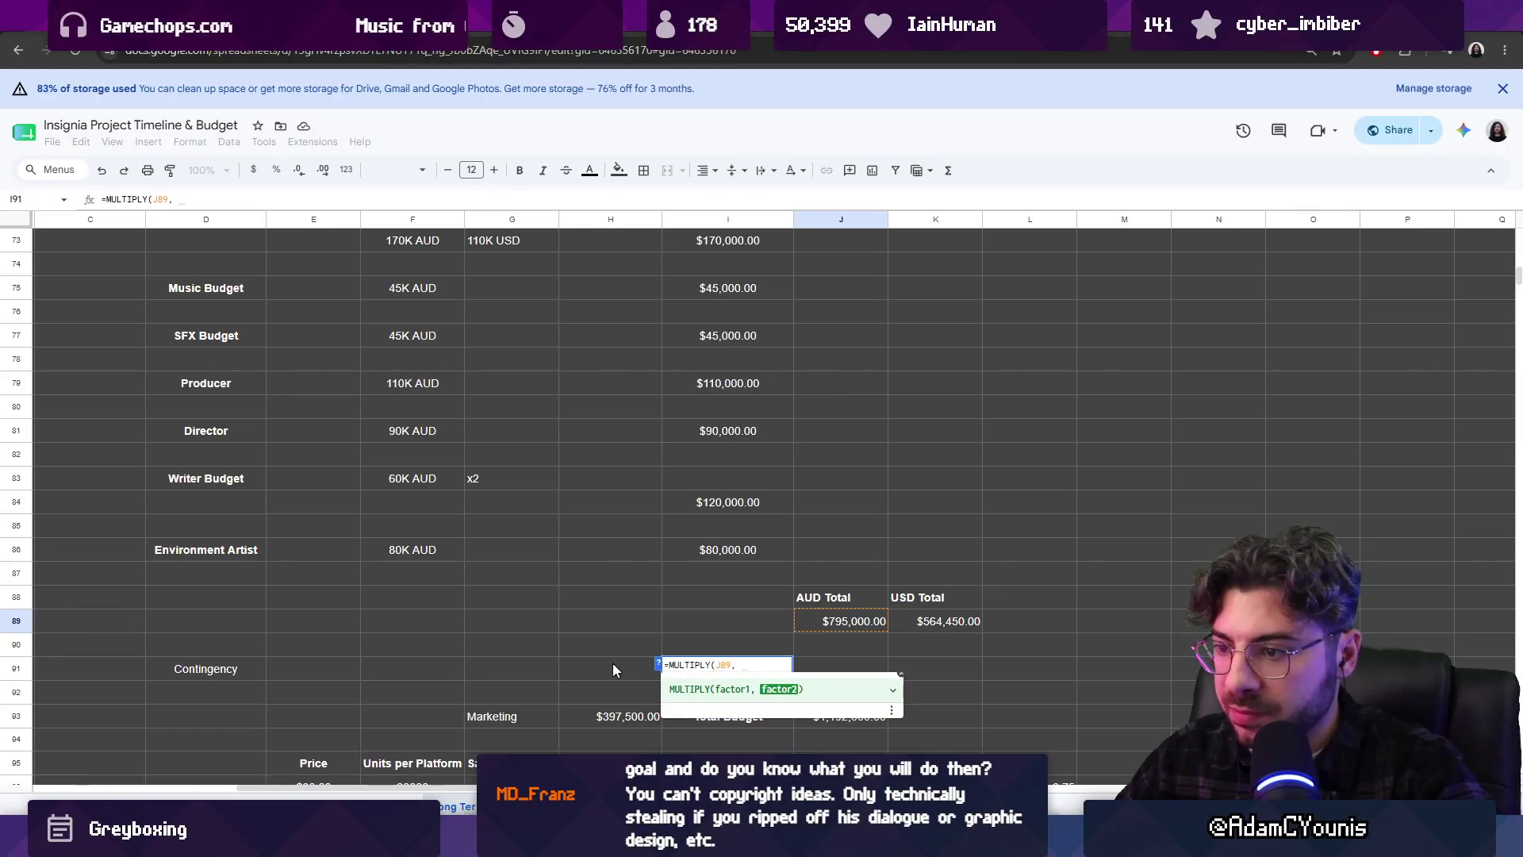
{"action": "left_click", "coordinate": [610, 664]}
{"action": "key", "text": "Return"}
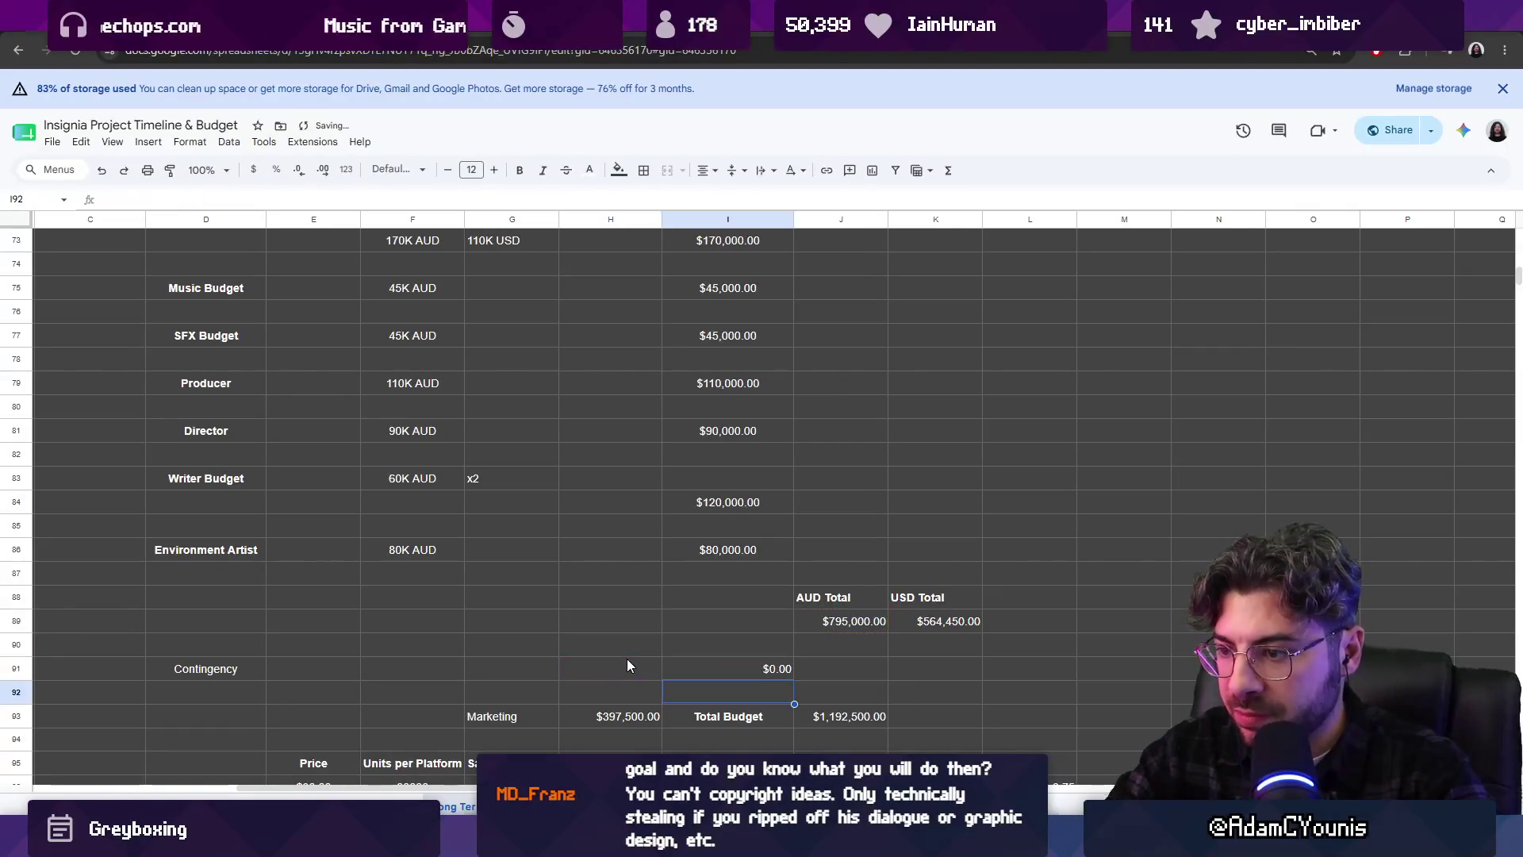
Step: Enter the 0.25 contingency rate in H91 and retype the AUD Total heading as Production Est
{"action": "left_click", "coordinate": [614, 668]}
{"action": "type", "text": "0.25"}
{"action": "key", "text": "Return"}
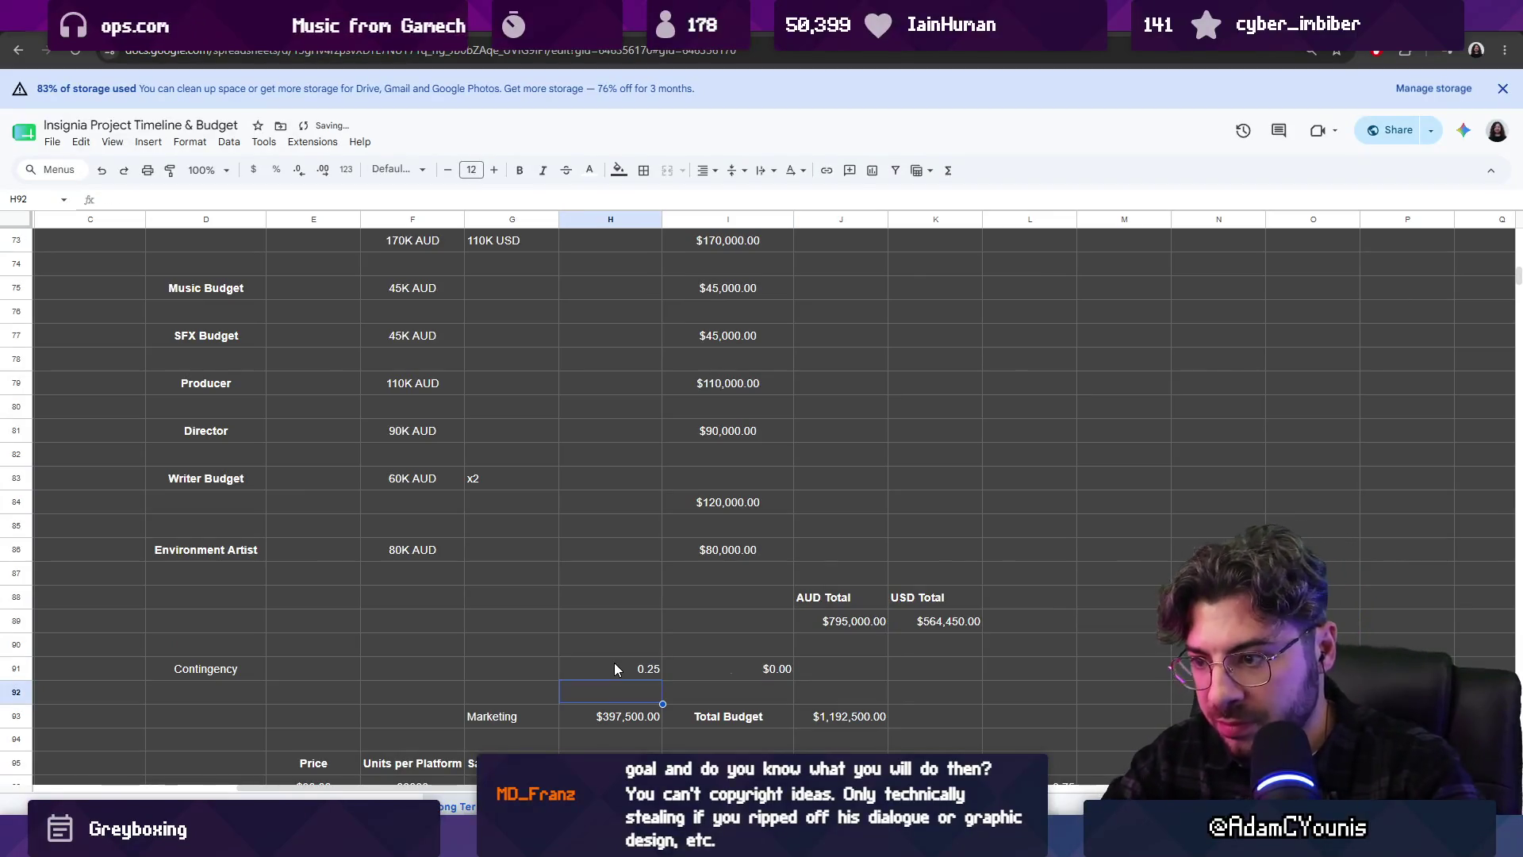
{"action": "left_click", "coordinate": [729, 670]}
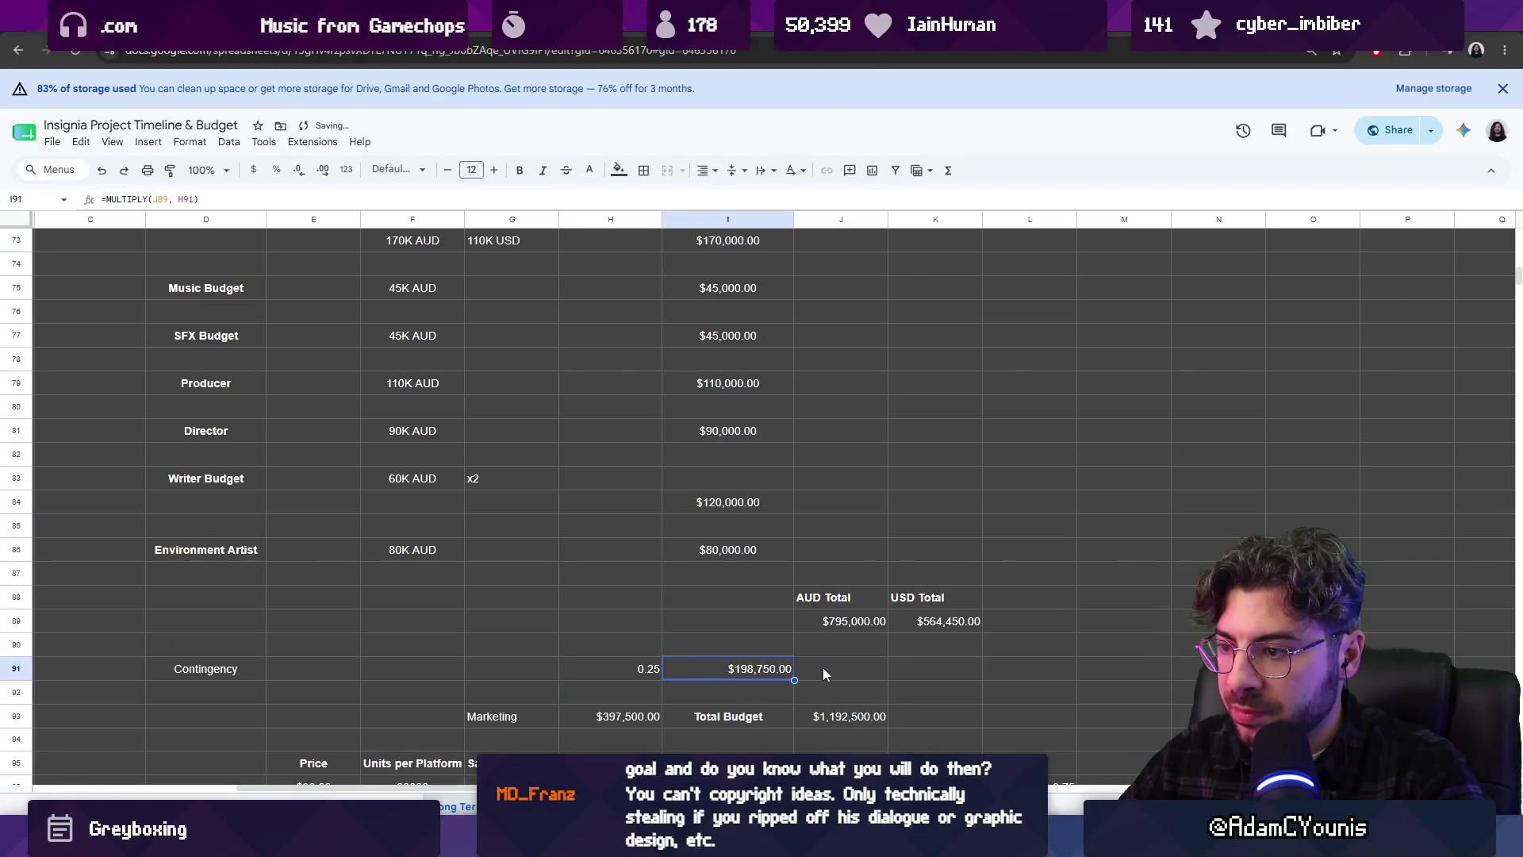
{"action": "left_click", "coordinate": [851, 670]}
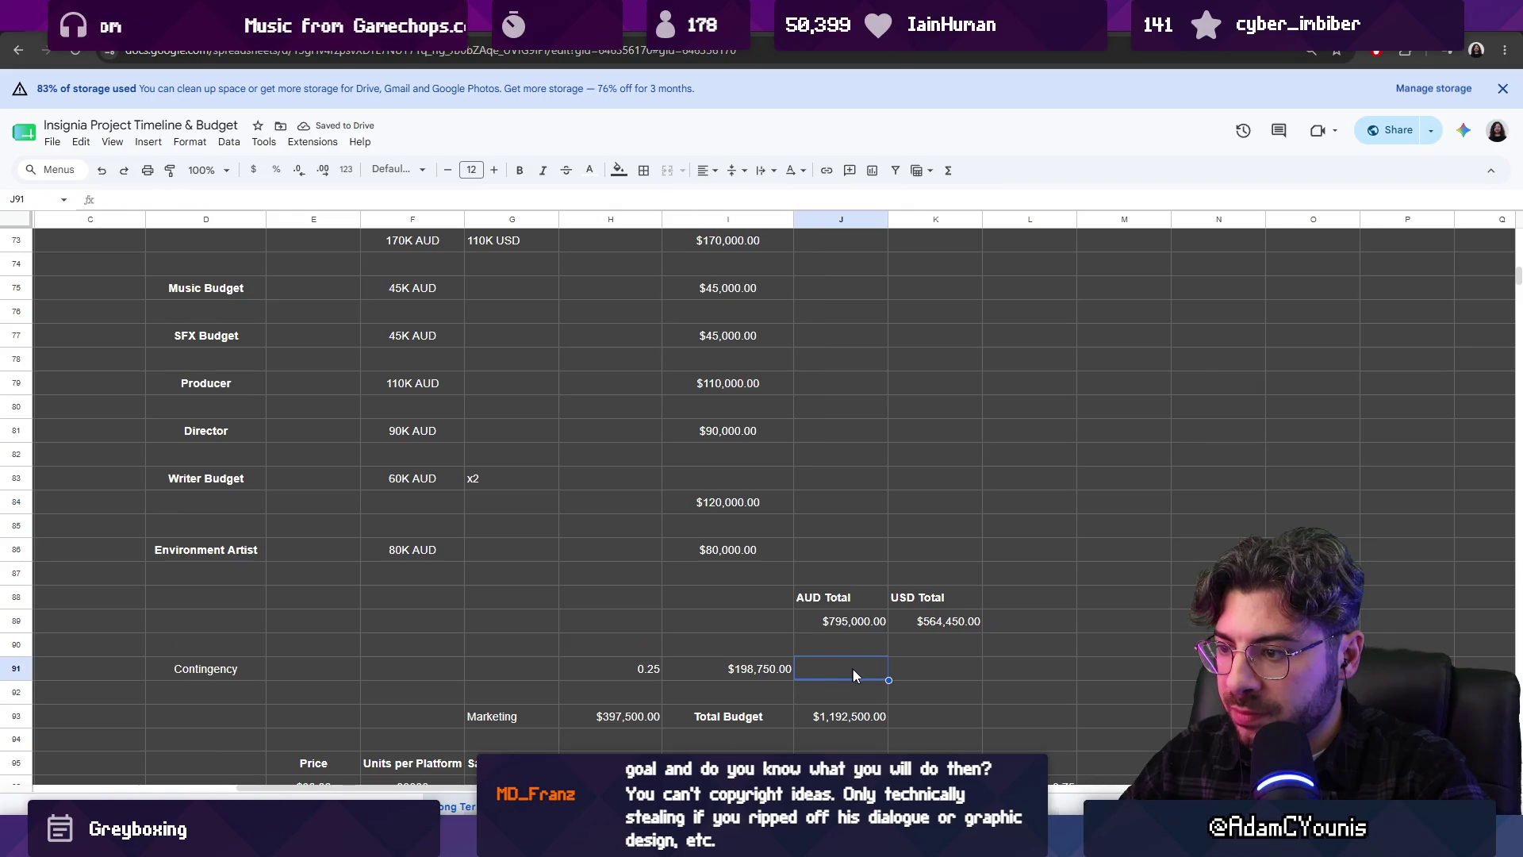
{"action": "left_click", "coordinate": [840, 621]}
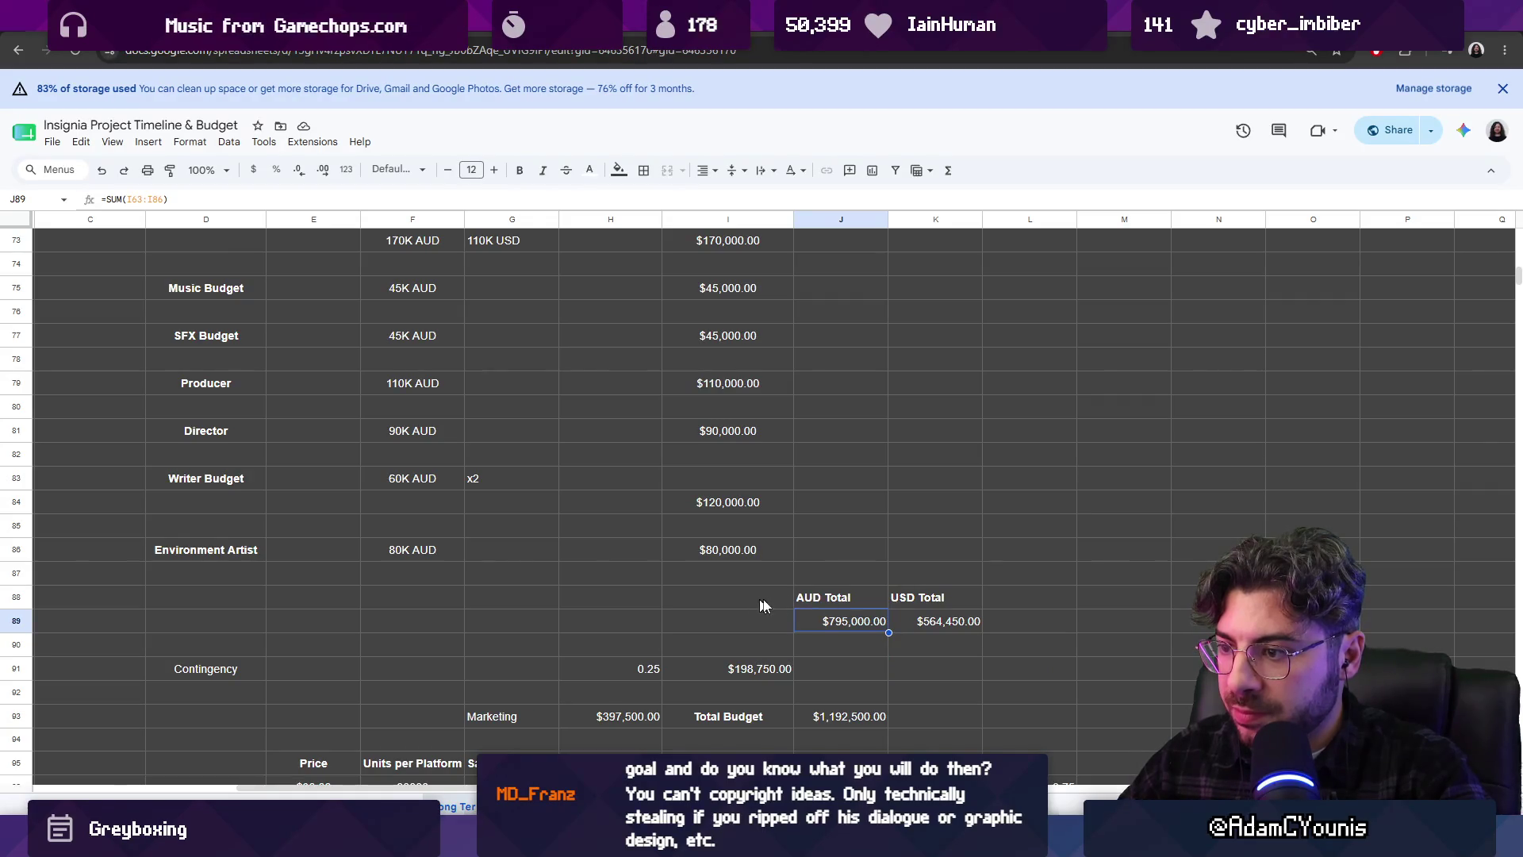
{"action": "double_click", "coordinate": [828, 595]}
{"action": "type", "text": "Production Es"}
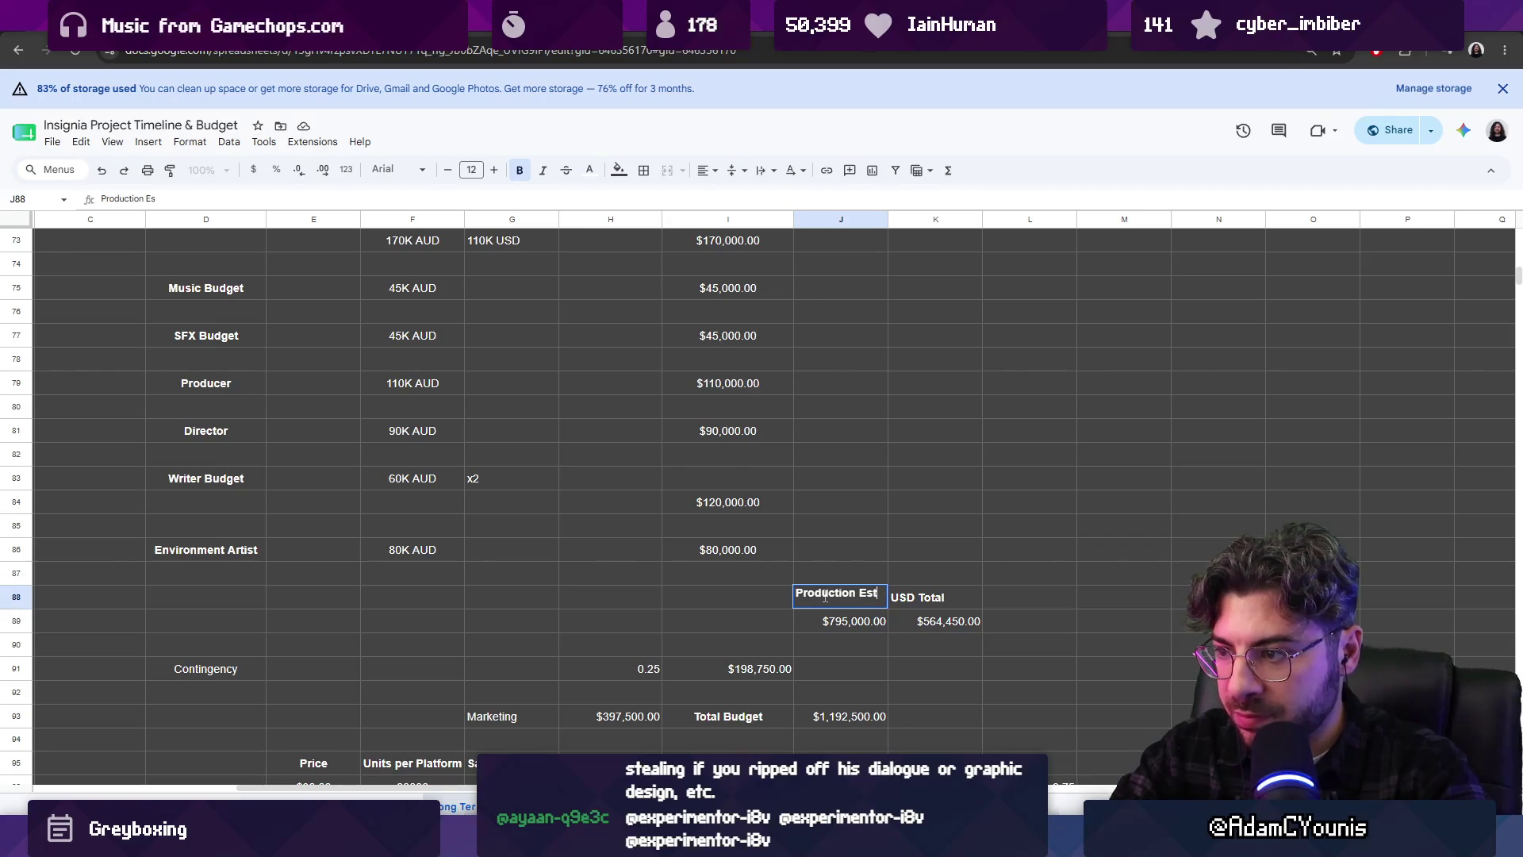
{"action": "type", "text": "t"}
Step: Confirm the Production Est heading and shift the contingency rate and amount left to G91:H91
{"action": "key", "text": "Return"}
{"action": "left_click", "coordinate": [856, 671]}
{"action": "mouse_move", "coordinate": [587, 670]}
{"action": "left_mouse_down"}
{"action": "mouse_move", "coordinate": [725, 666]}
{"action": "mouse_move", "coordinate": [649, 666]}
{"action": "left_mouse_up"}
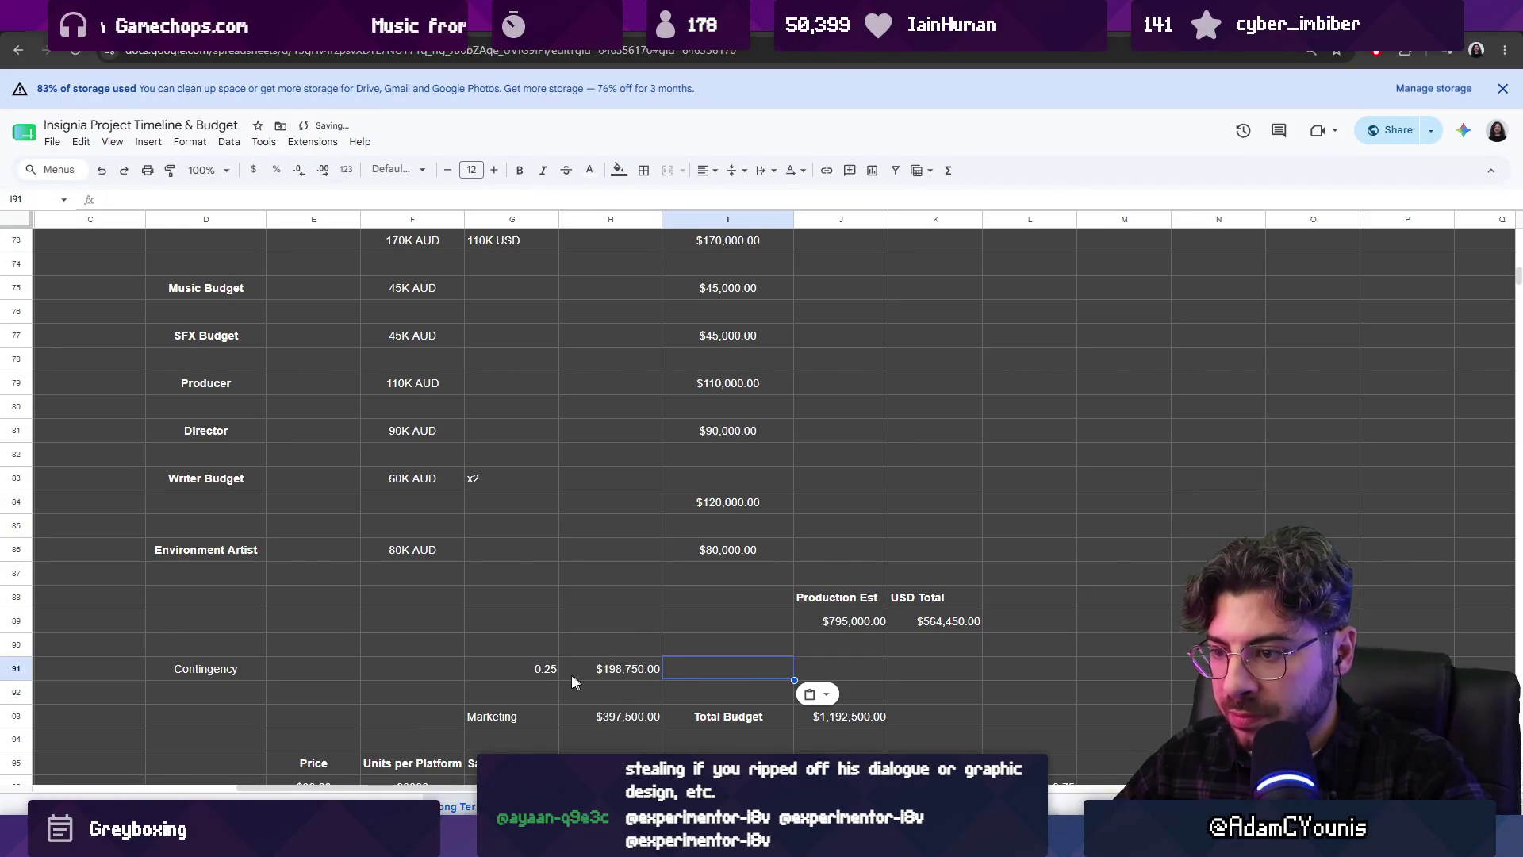
{"action": "left_click", "coordinate": [533, 670]}
Step: Label cell J90 'Total'
{"action": "left_click", "coordinate": [862, 669]}
{"action": "type", "text": "Totral"}
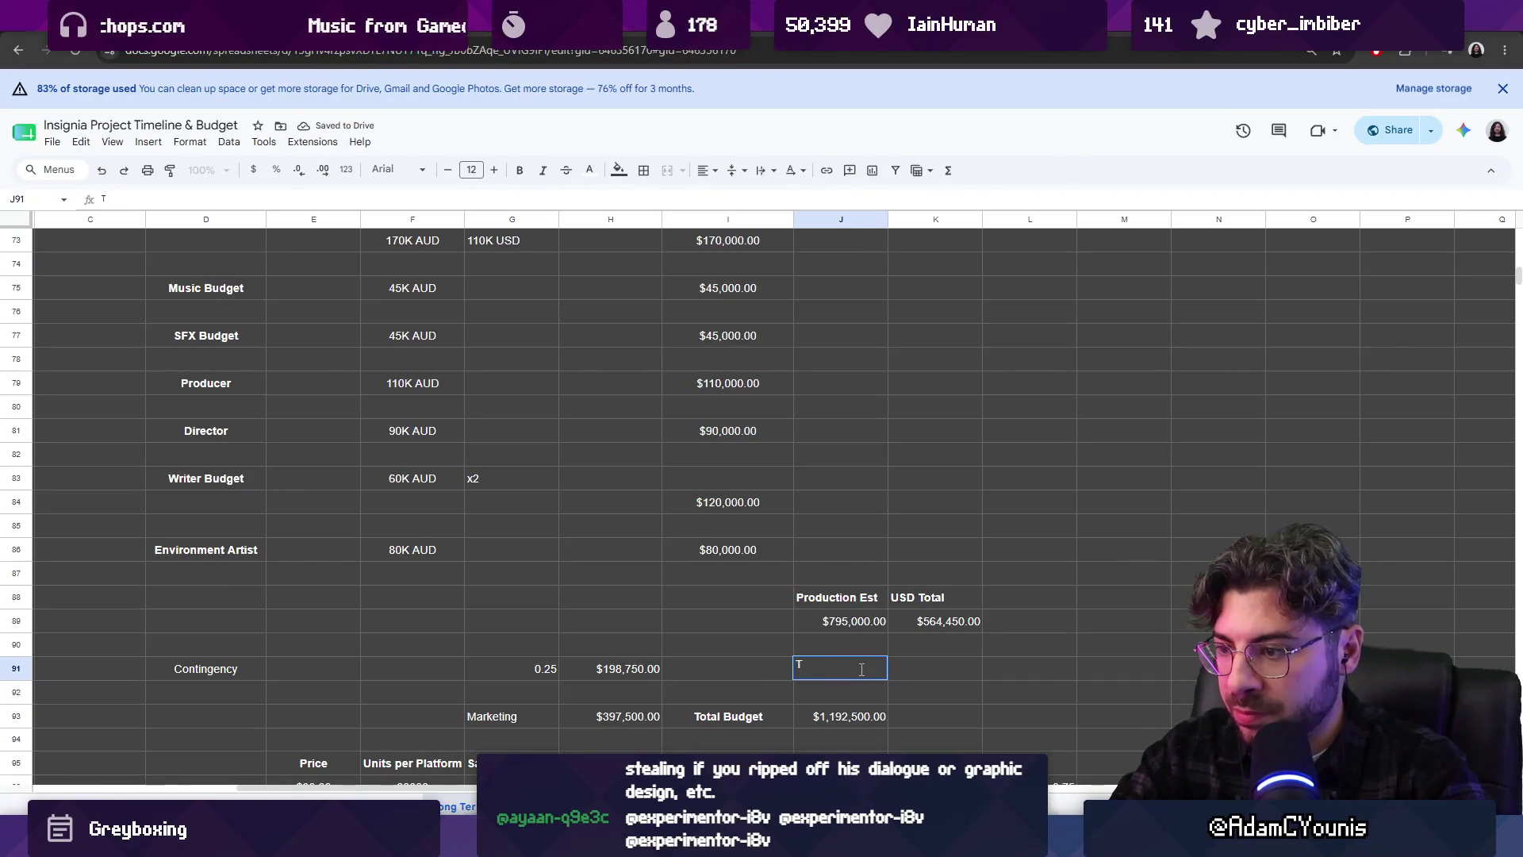
{"action": "key", "text": "Up"}
{"action": "type", "text": "Topt"}
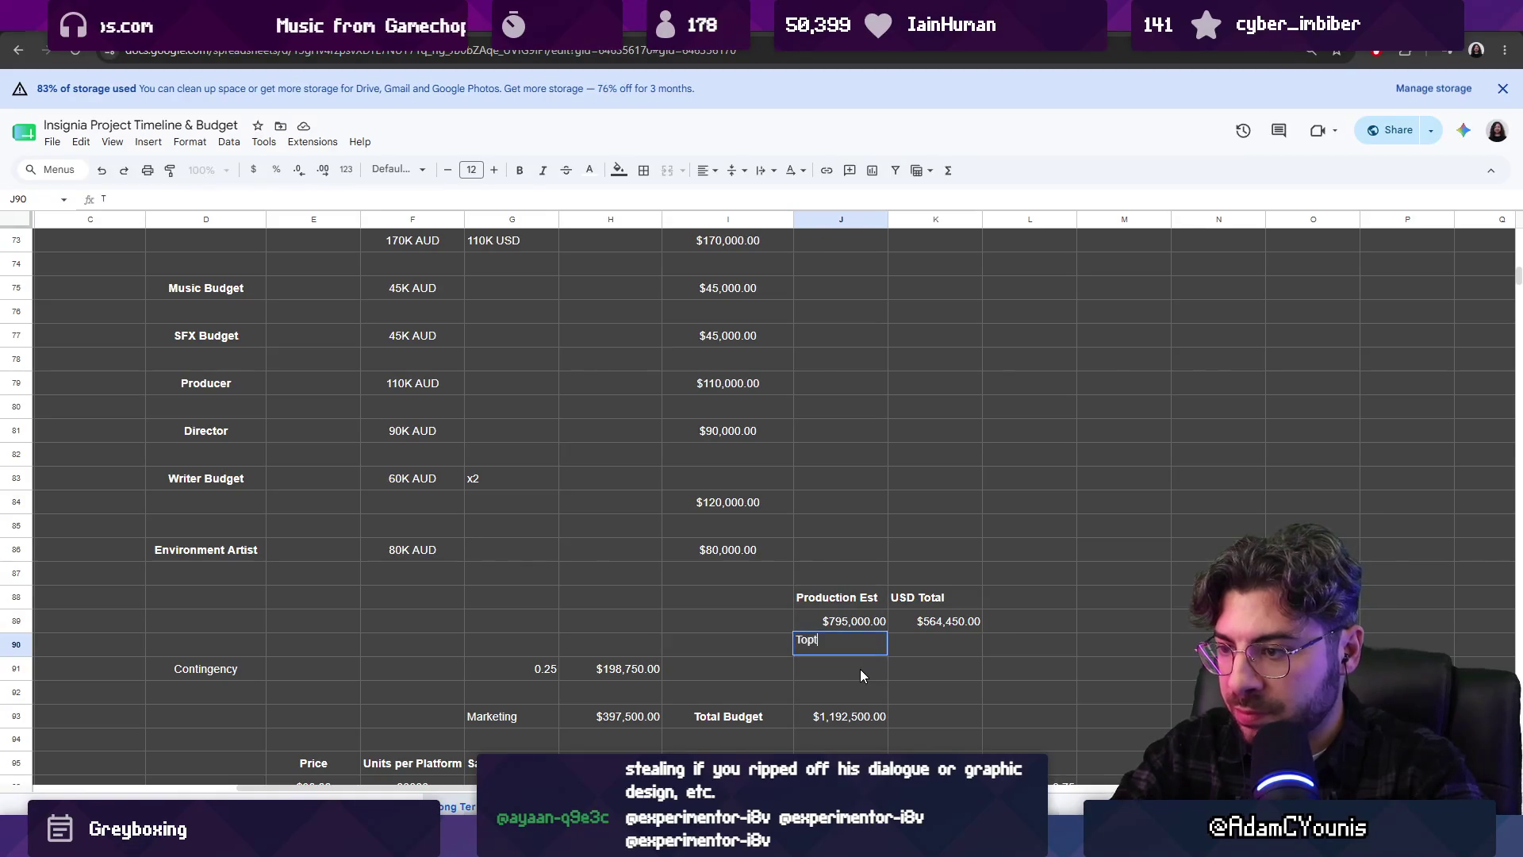
{"action": "type", "text": "l"}
{"action": "key", "text": "Return"}
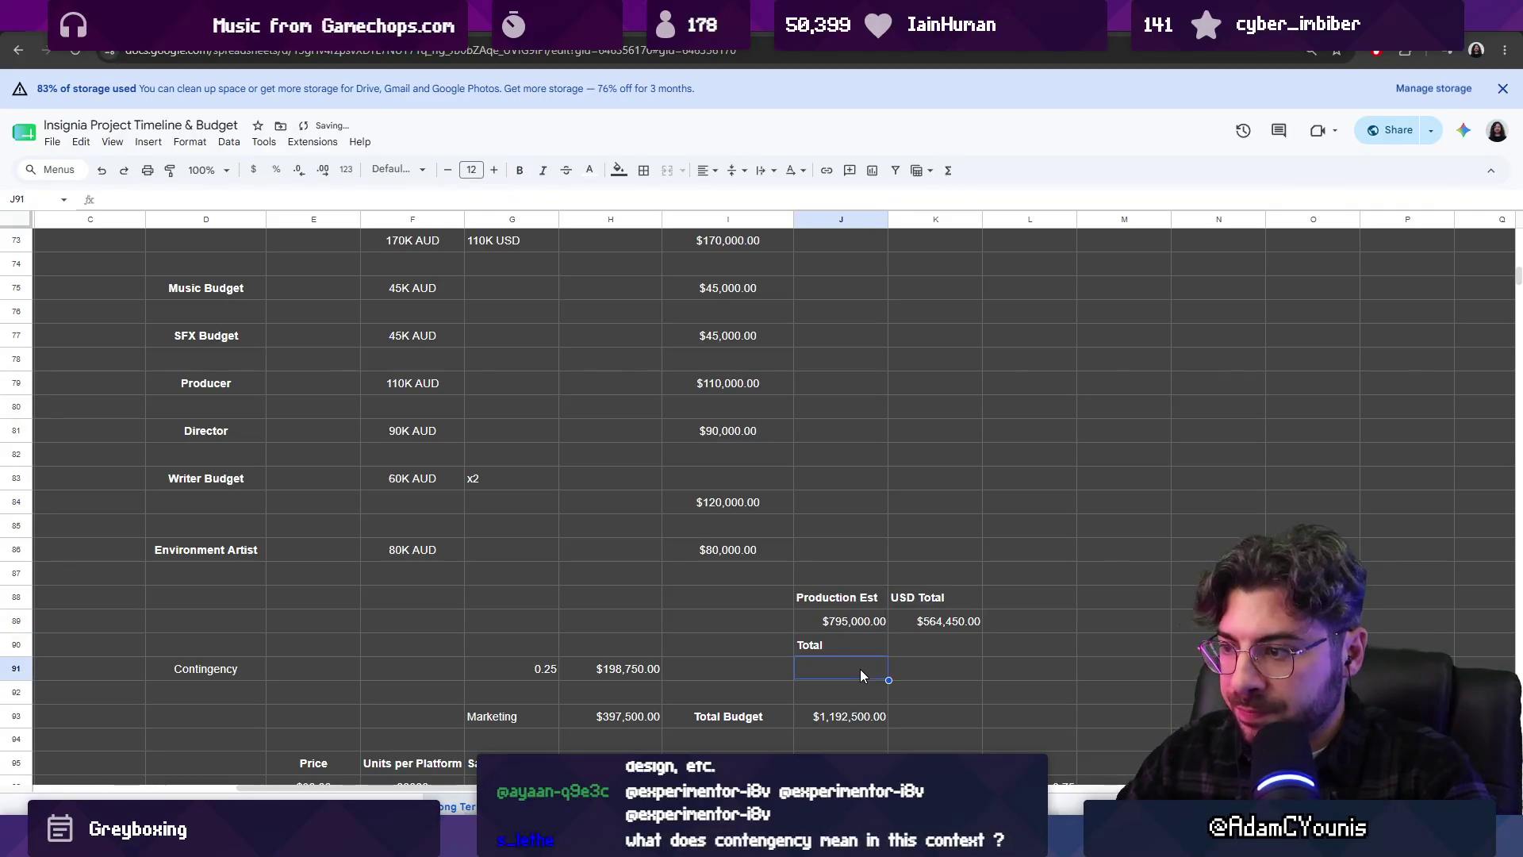
Step: Copy the USD conversion formula from K89 into K91 in the Contingency row
{"action": "left_click", "coordinate": [973, 621]}
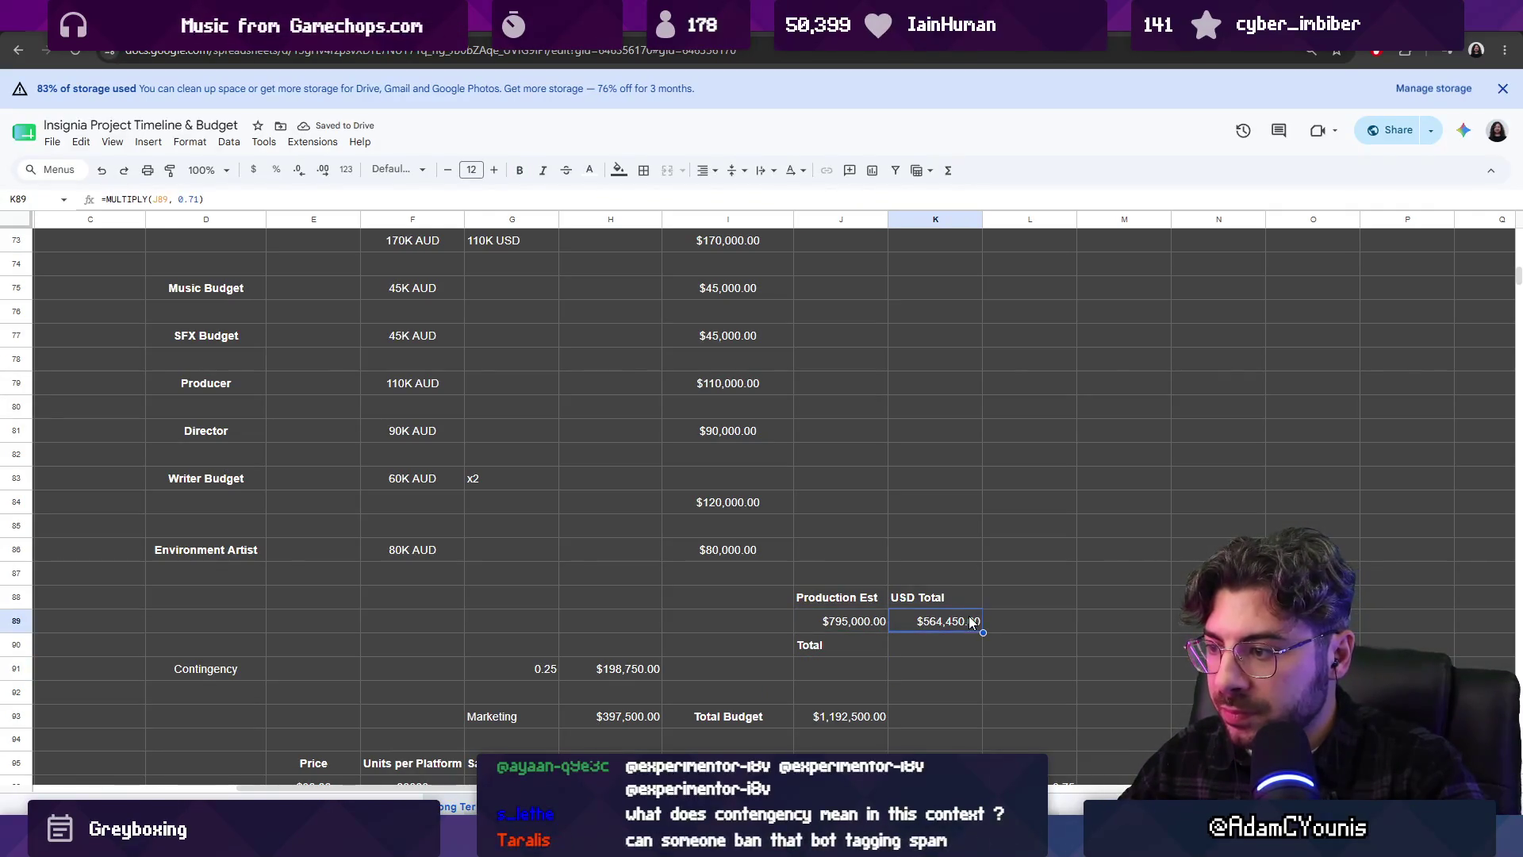
{"action": "left_click_drag", "start_coordinate": [961, 674], "coordinate": [961, 674]}
{"action": "key", "text": "ctrl+z"}
{"action": "left_click", "coordinate": [936, 625]}
{"action": "key", "text": "ctrl+c"}
{"action": "left_click", "coordinate": [927, 669]}
{"action": "key", "text": "ctrl+v"}
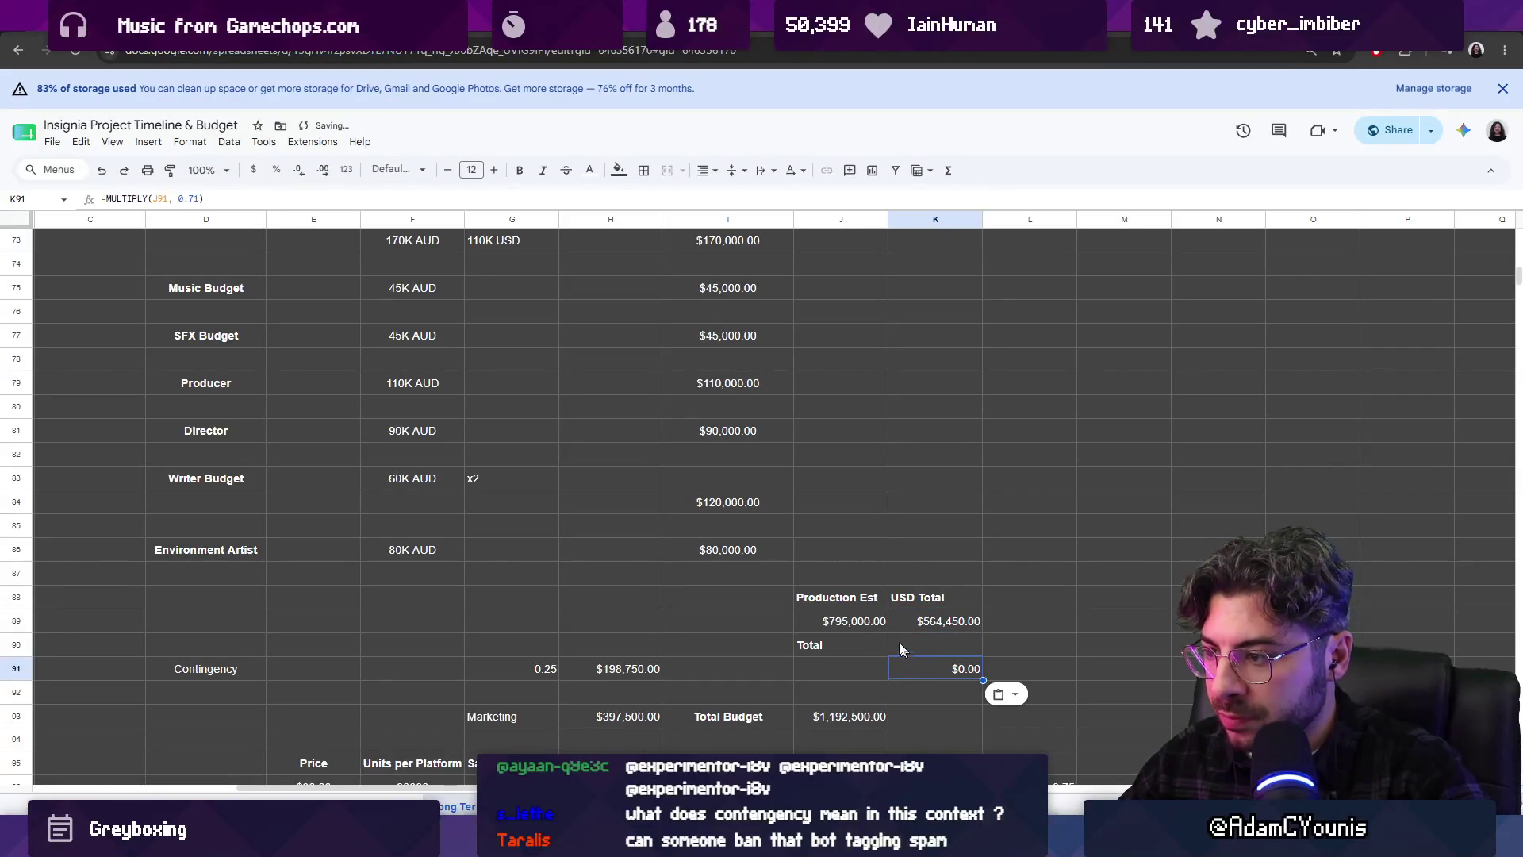
{"action": "left_click", "coordinate": [846, 665]}
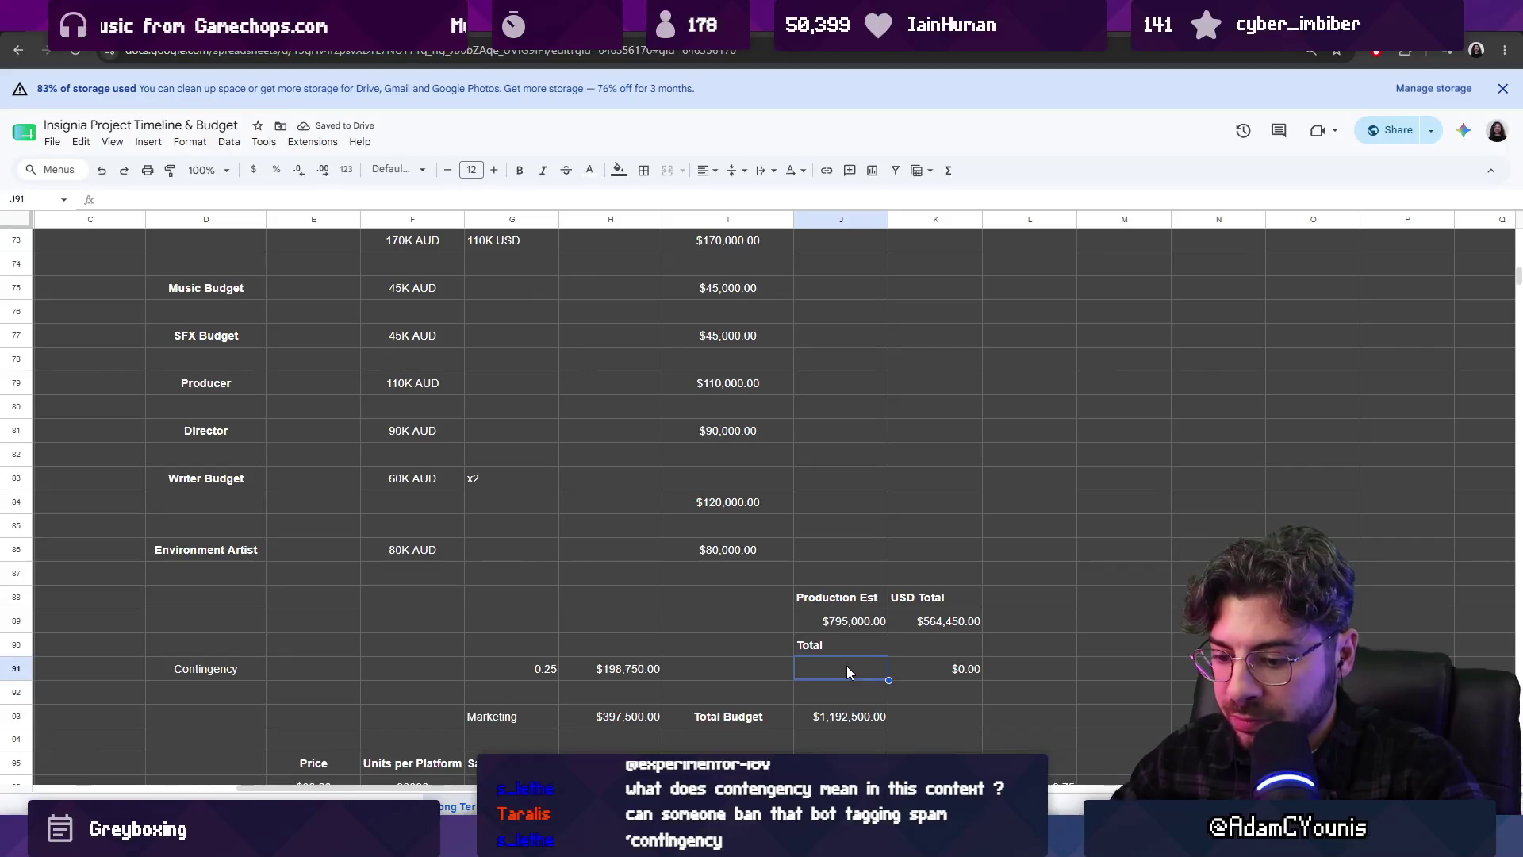
Step: Make J91 the contingency-inclusive total, summing the contingency amount and the Production Est
{"action": "type", "text": "=sum"}
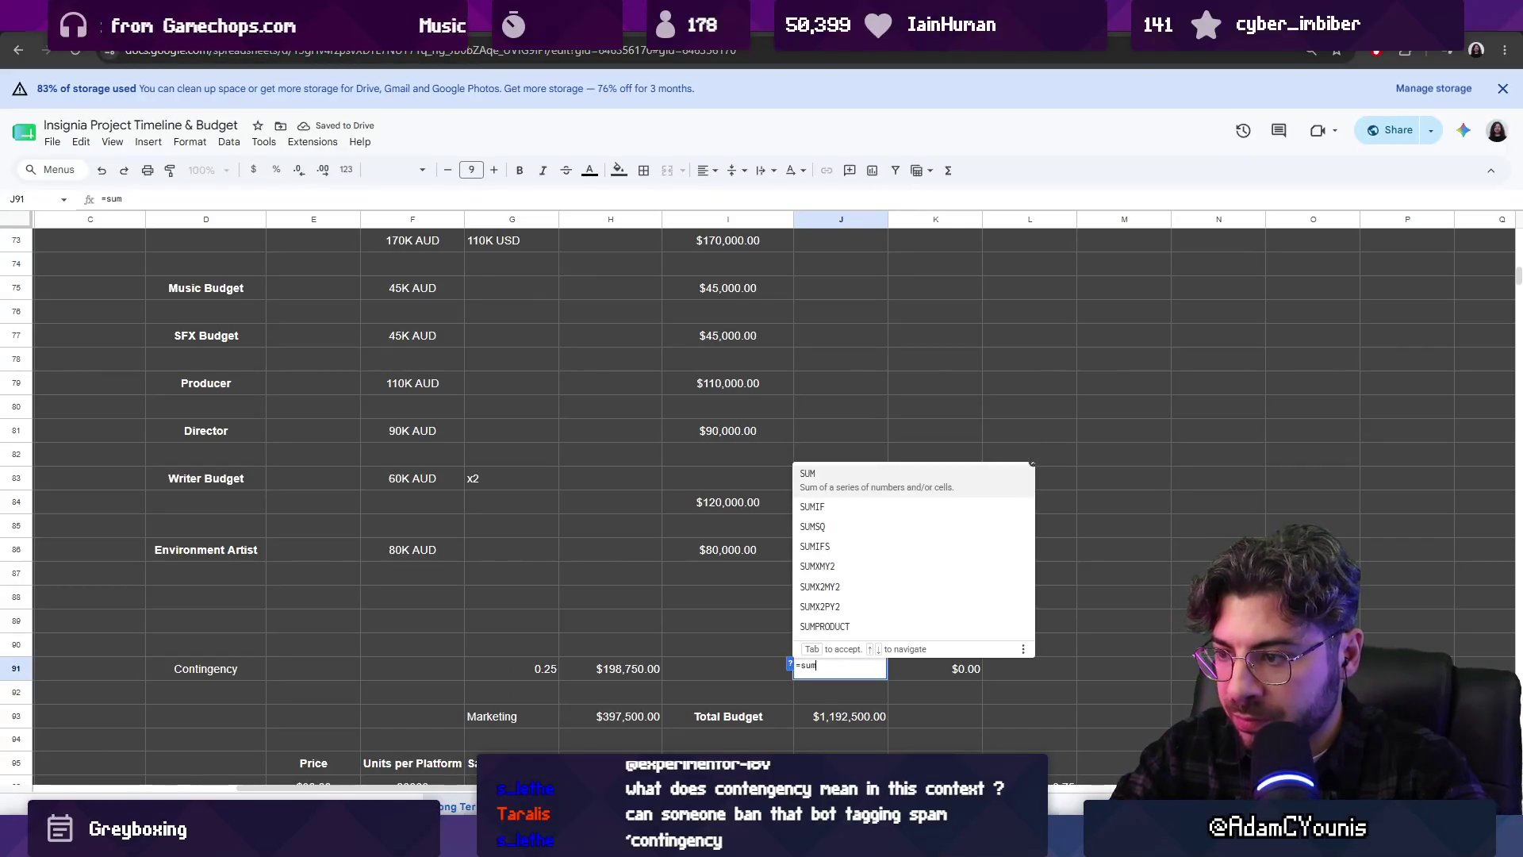
{"action": "key", "text": "Tab"}
{"action": "left_click", "coordinate": [626, 672]}
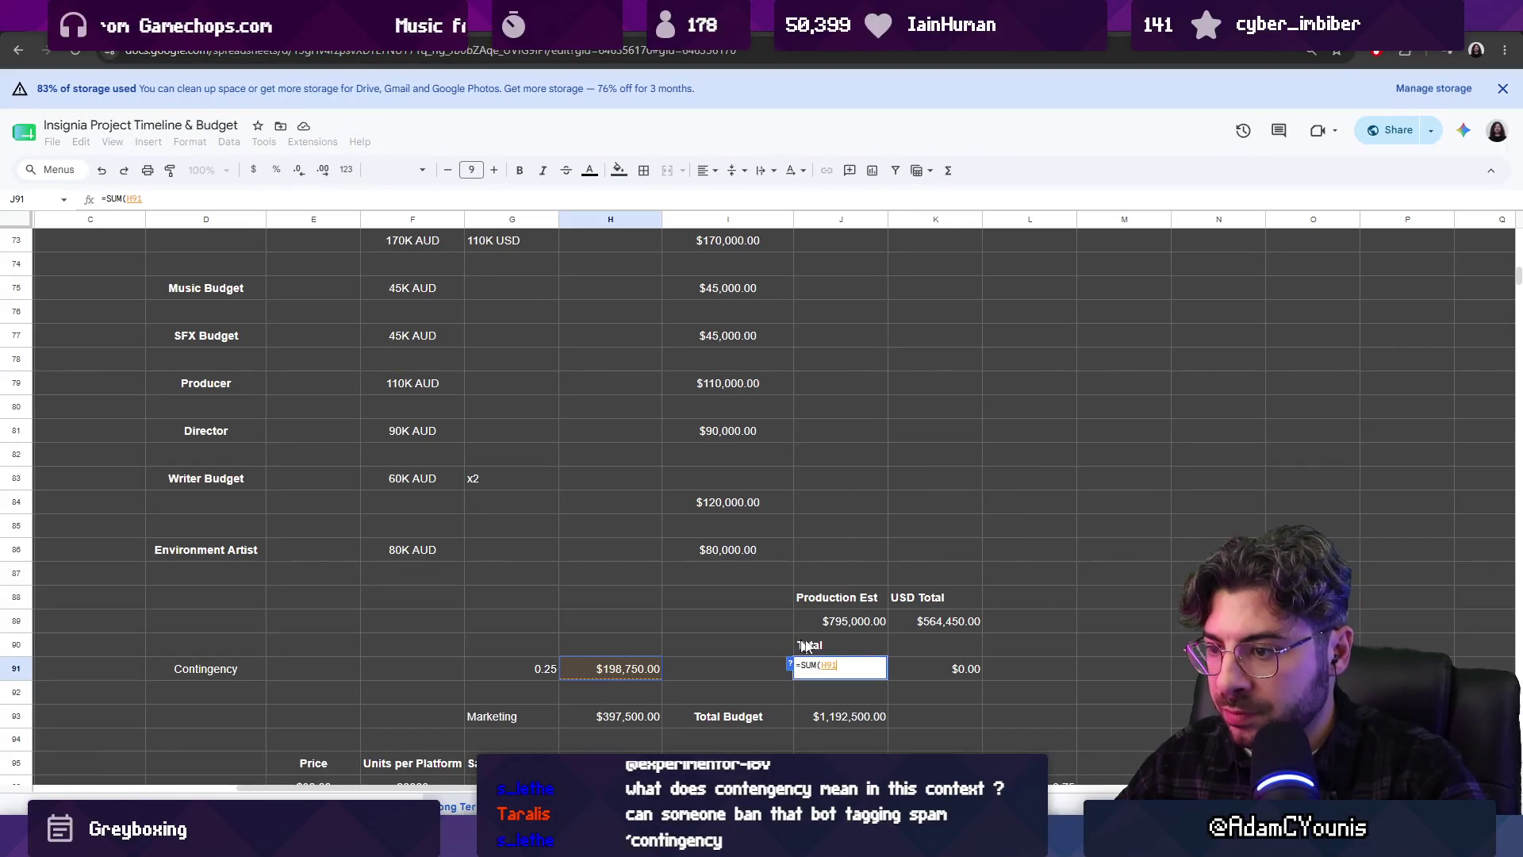
{"action": "type", "text": ","}
{"action": "left_click", "coordinate": [865, 621]}
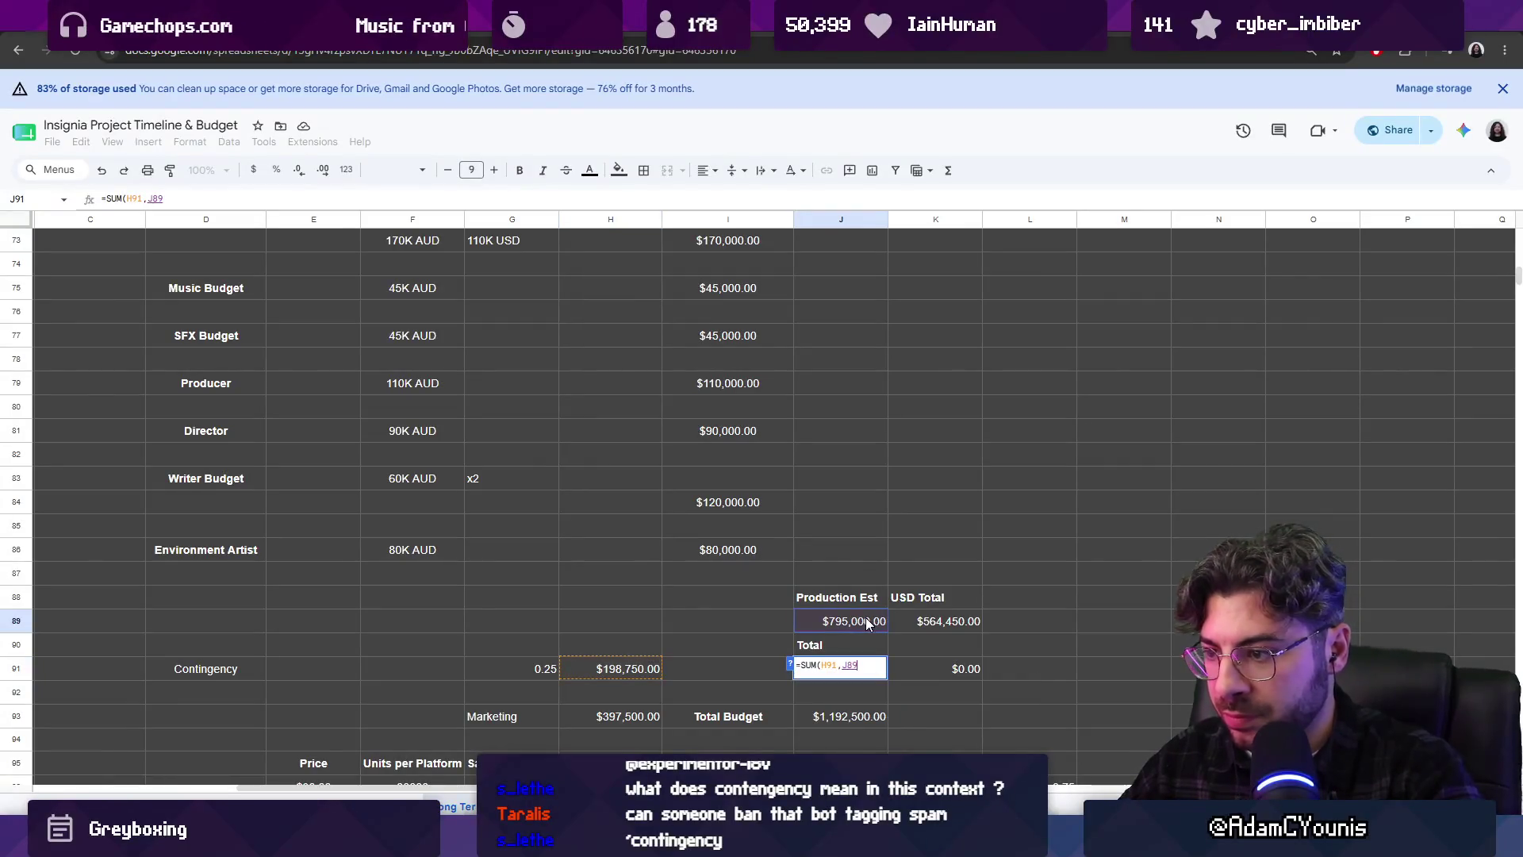
{"action": "key", "text": "Return"}
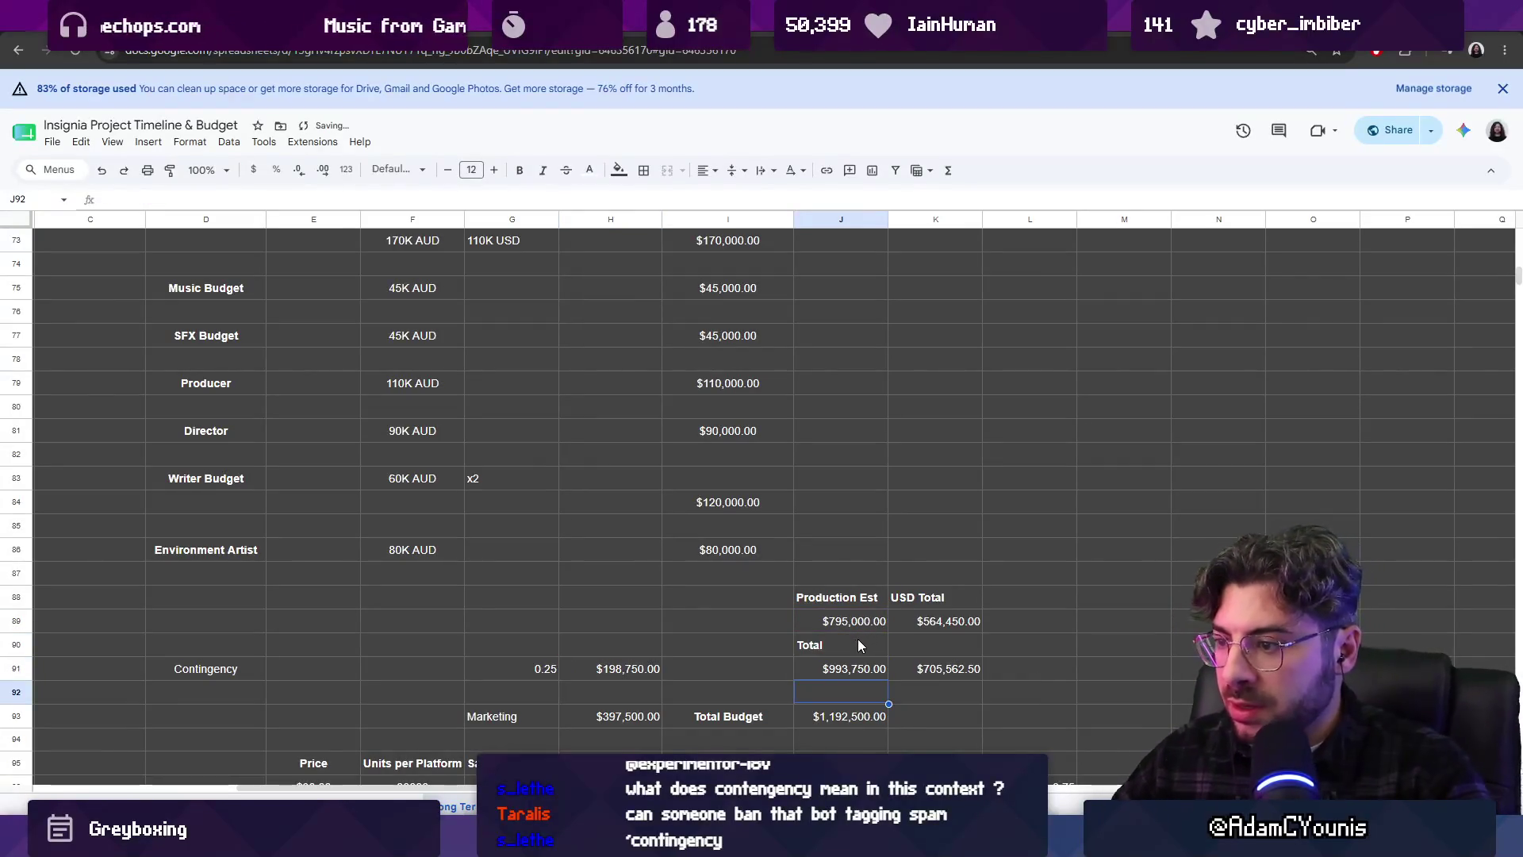
Step: Change Total Budget's formula in J93 to =SUM(J91,H93), giving $1,391,250.00
{"action": "scroll", "coordinate": [864, 629], "scroll_direction": "down", "scroll_amount": 1}
{"action": "double_click", "coordinate": [854, 633]}
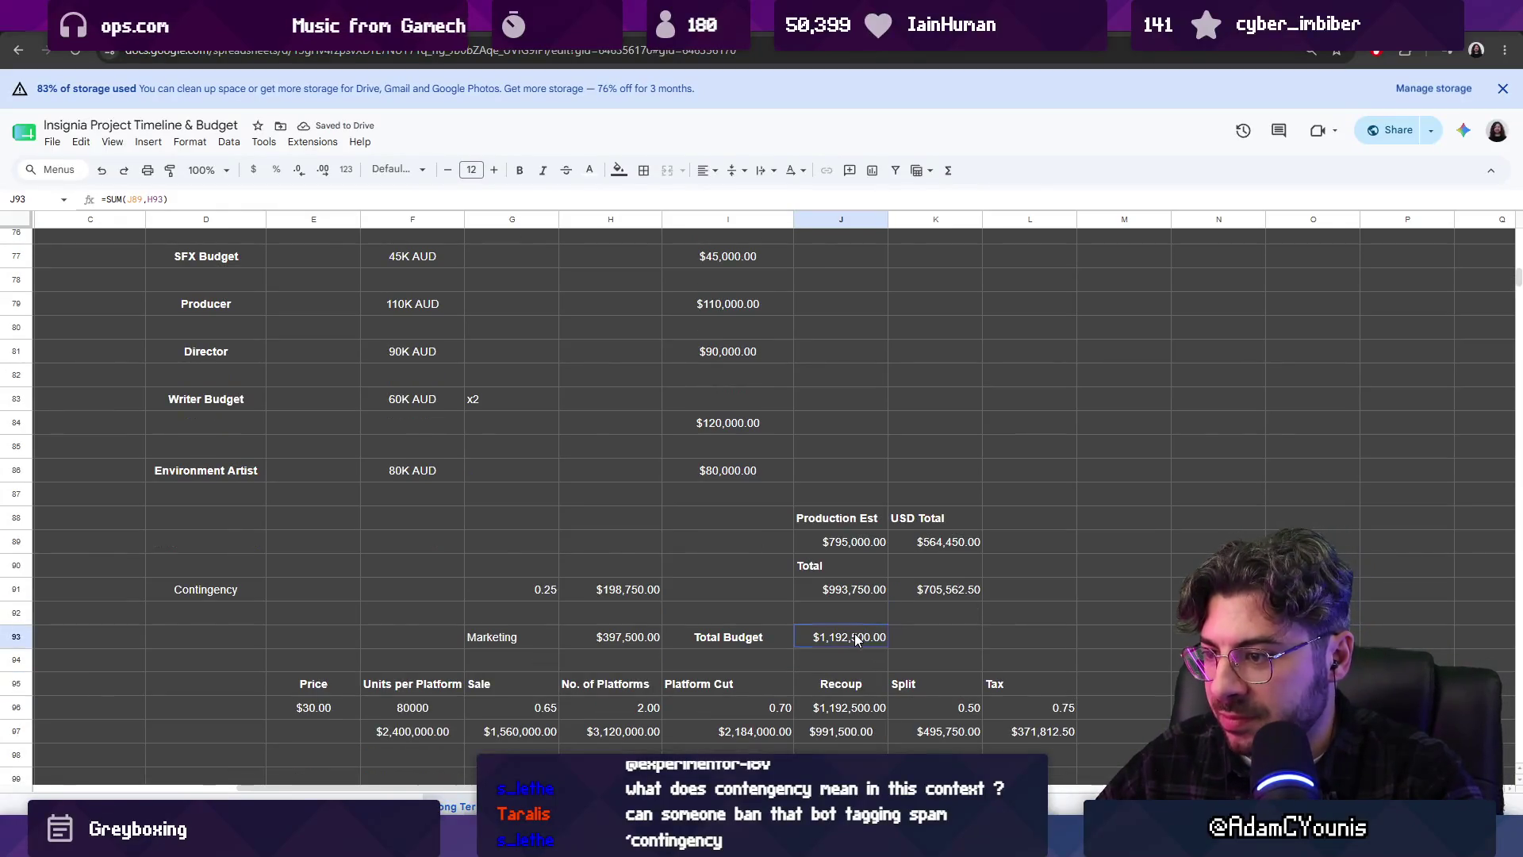
{"action": "left_click", "coordinate": [848, 587]}
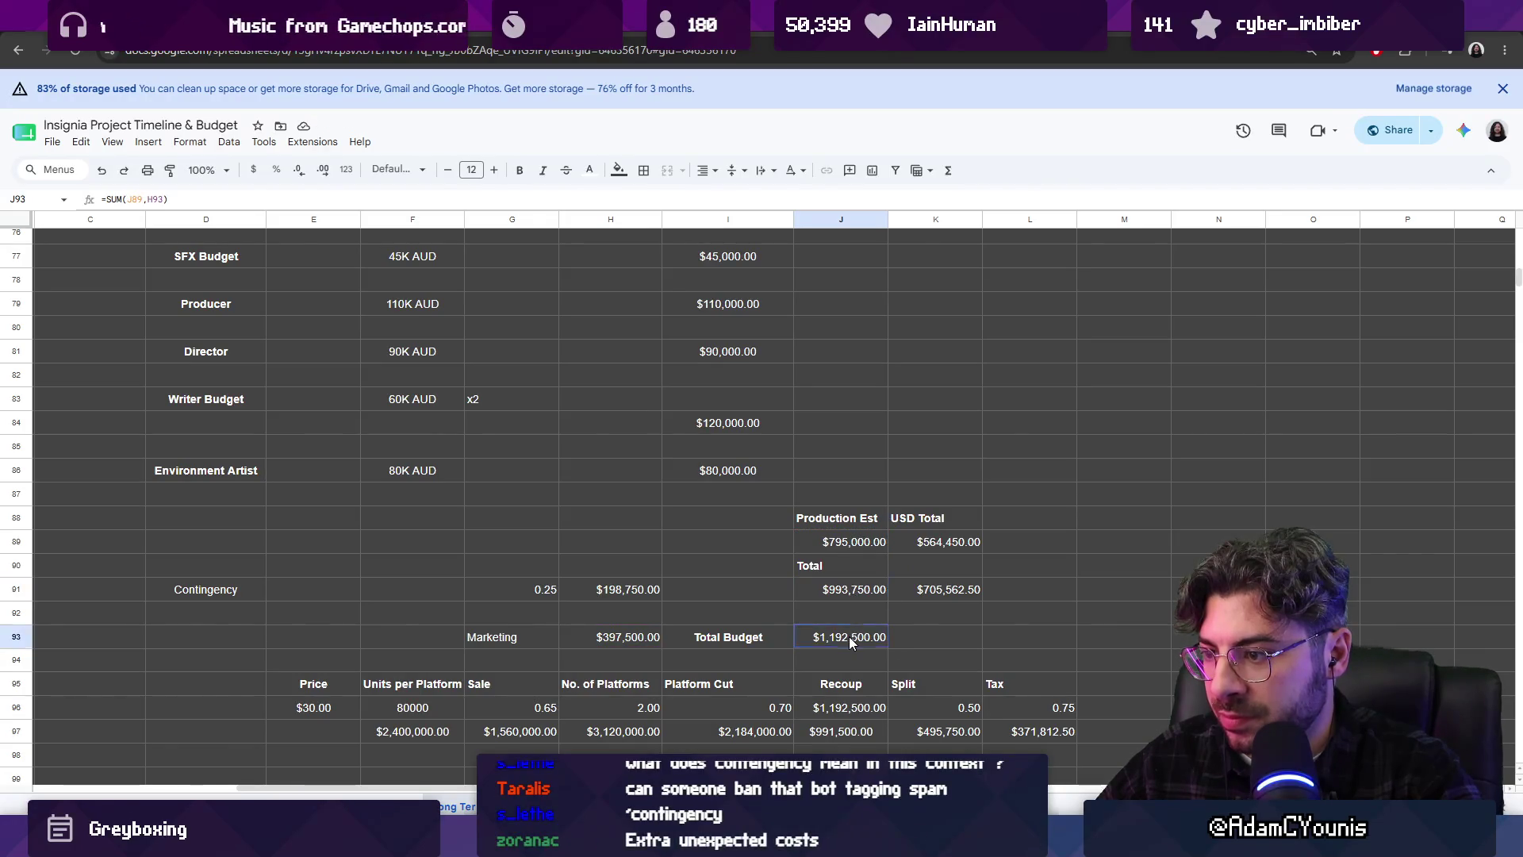
{"action": "double_click", "coordinate": [849, 636]}
{"action": "left_click", "coordinate": [854, 587]}
{"action": "left_click", "coordinate": [850, 636]}
{"action": "double_click", "coordinate": [850, 636]}
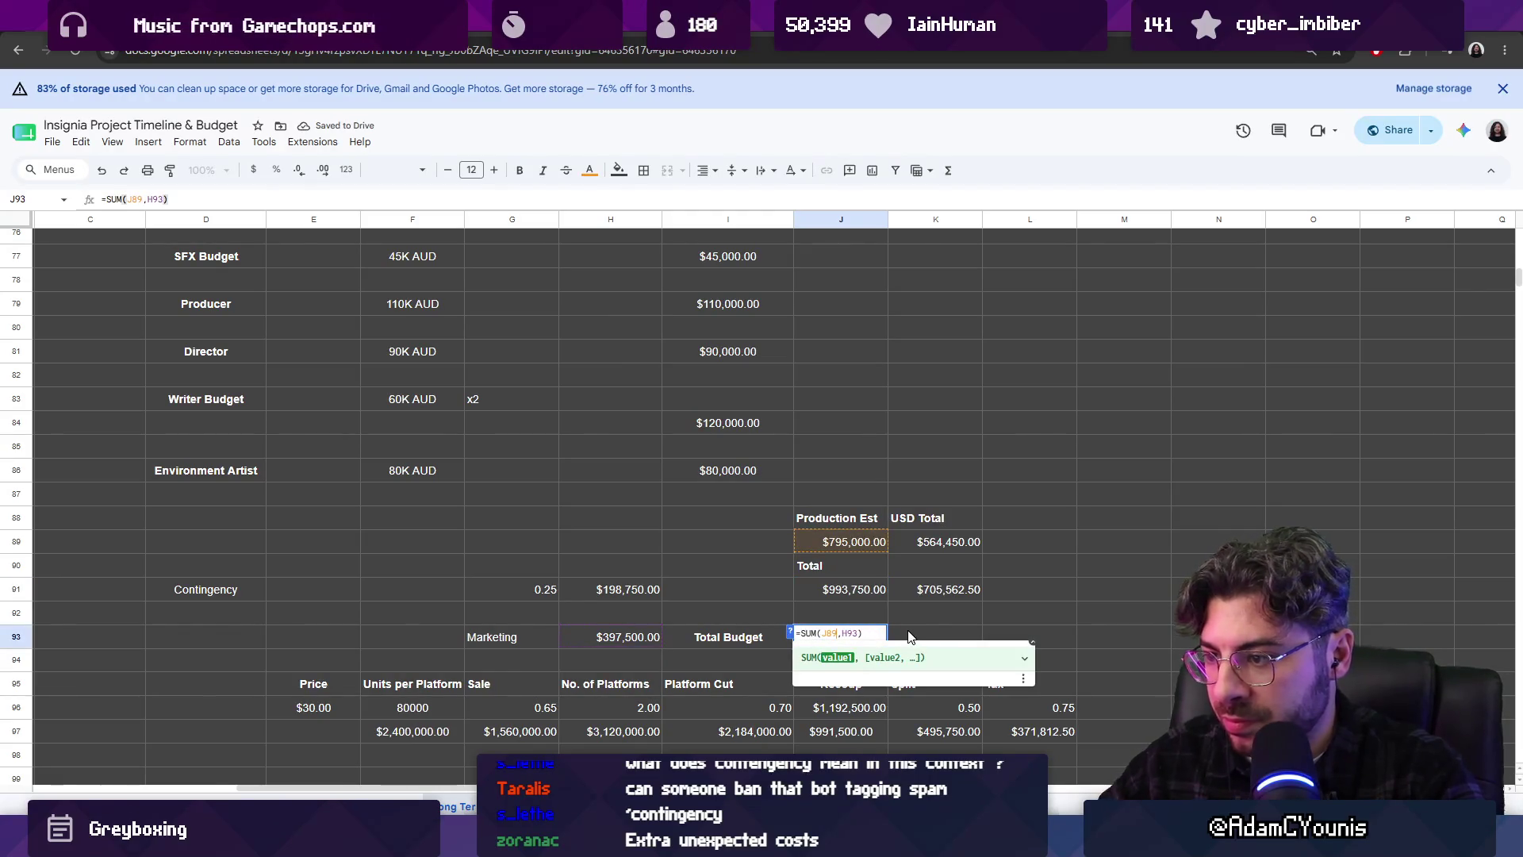
{"action": "key", "text": "BackSpace"}
{"action": "key", "text": "BackSpace"}
{"action": "type", "text": "91"}
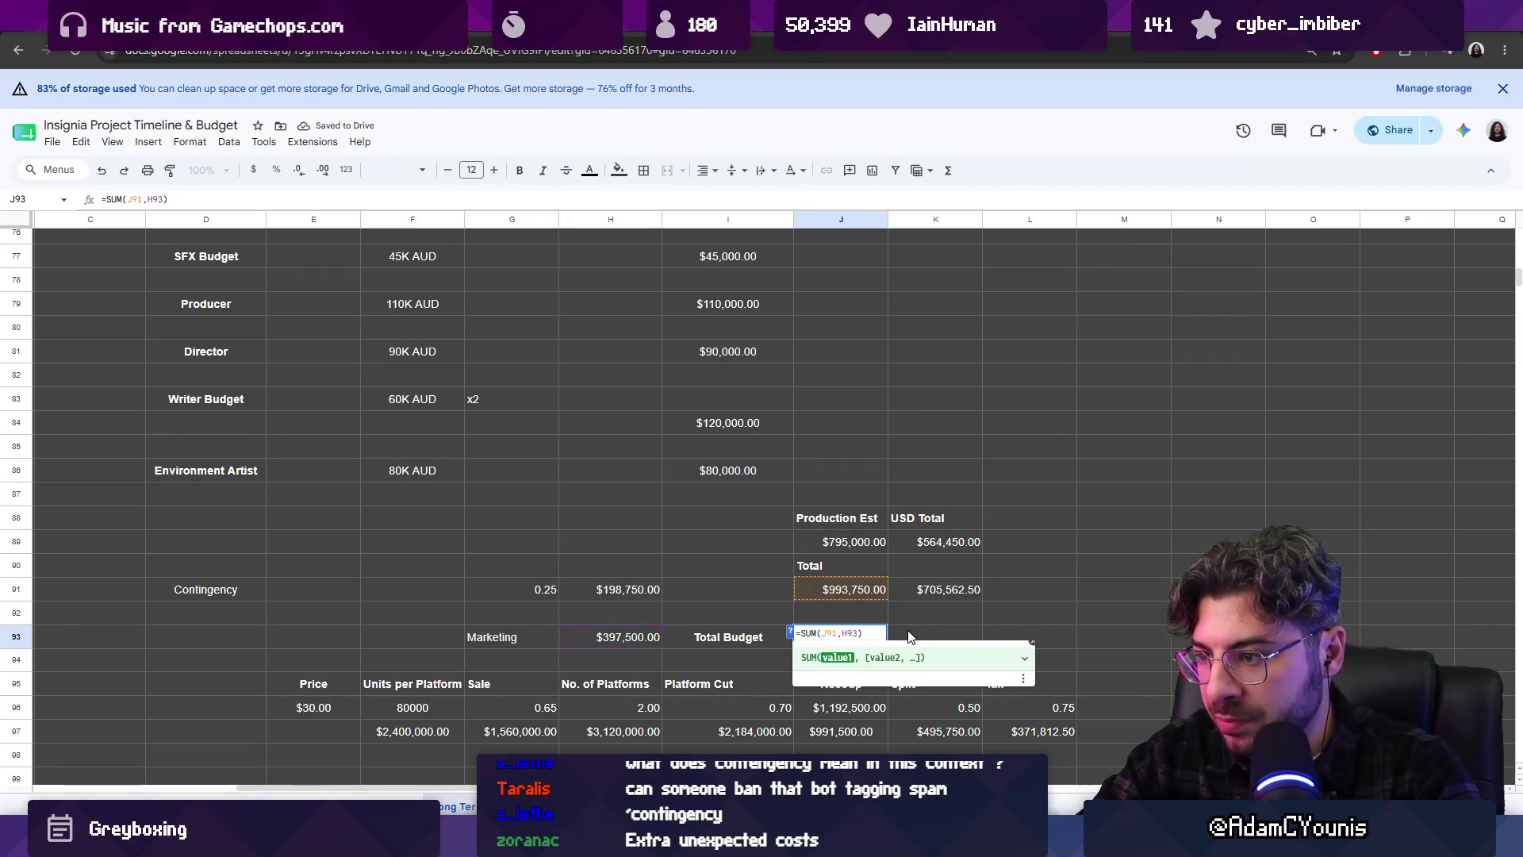
{"action": "key", "text": "Return"}
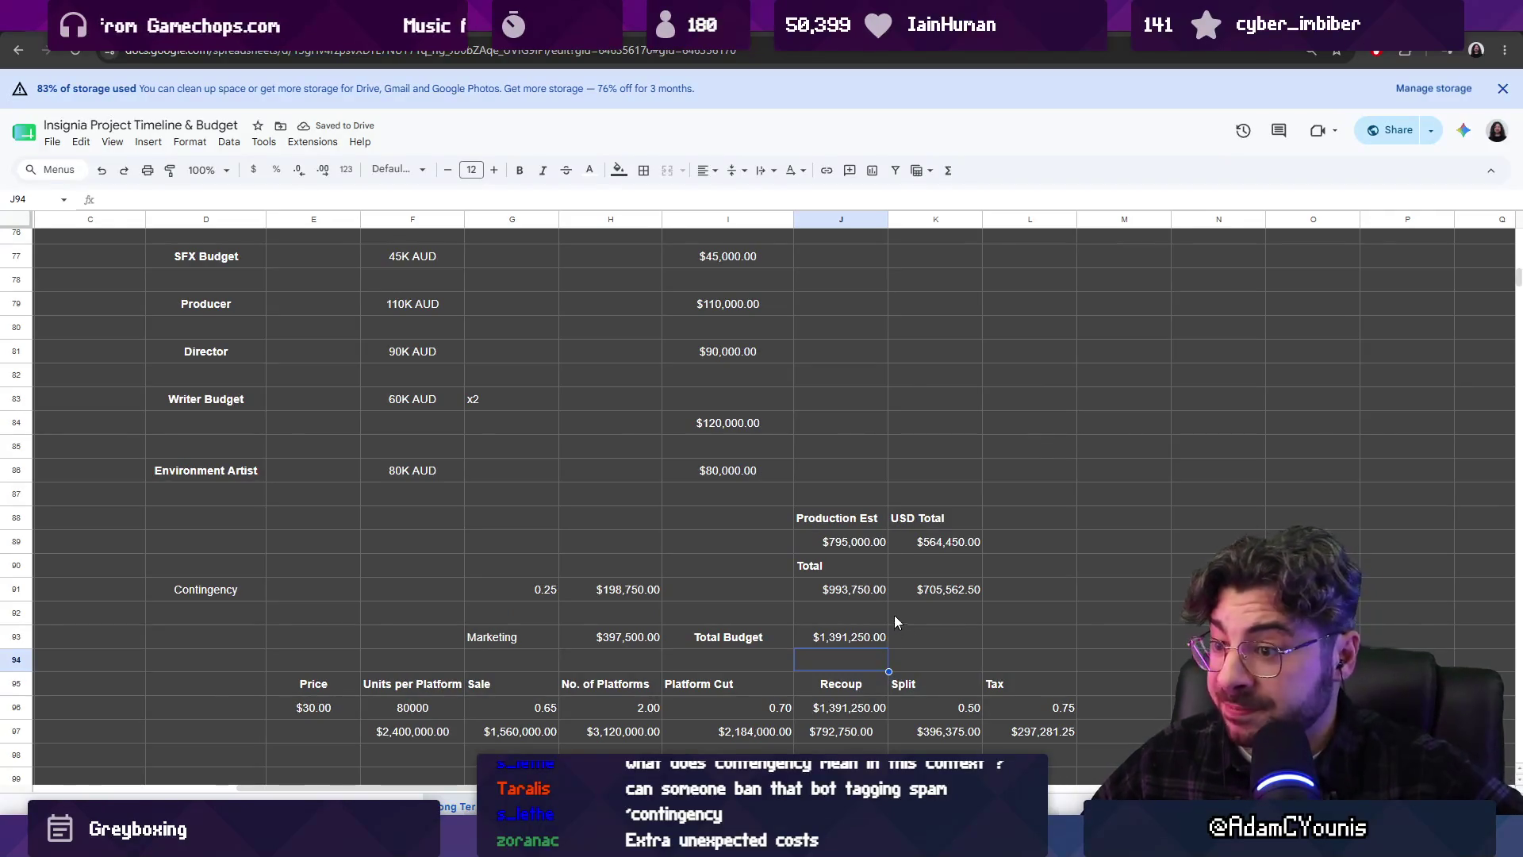
{"action": "scroll", "coordinate": [888, 619], "scroll_direction": "down", "scroll_amount": 1}
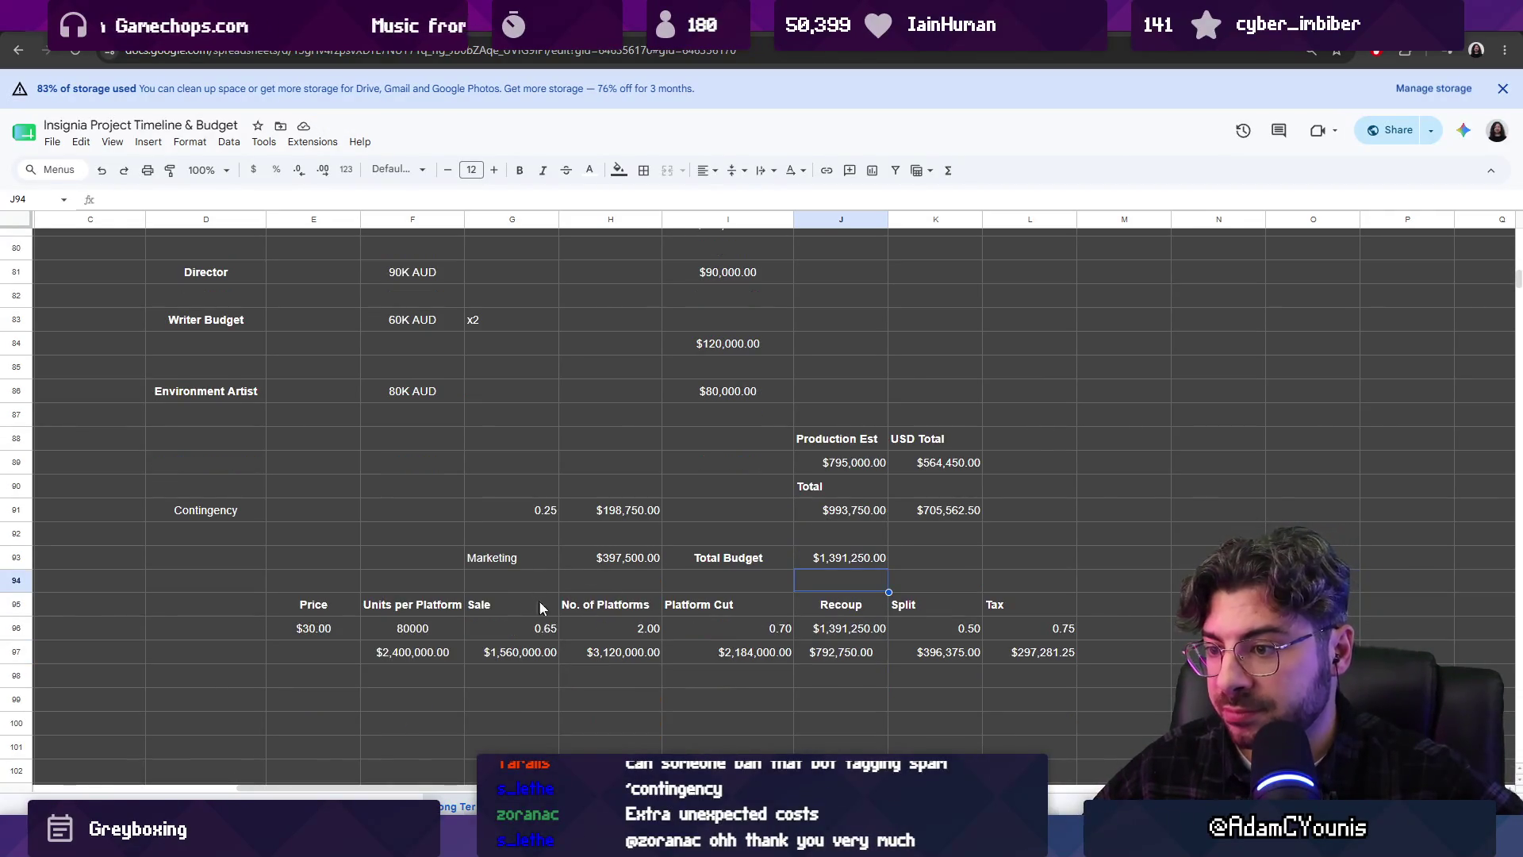
{"action": "left_click", "coordinate": [416, 626]}
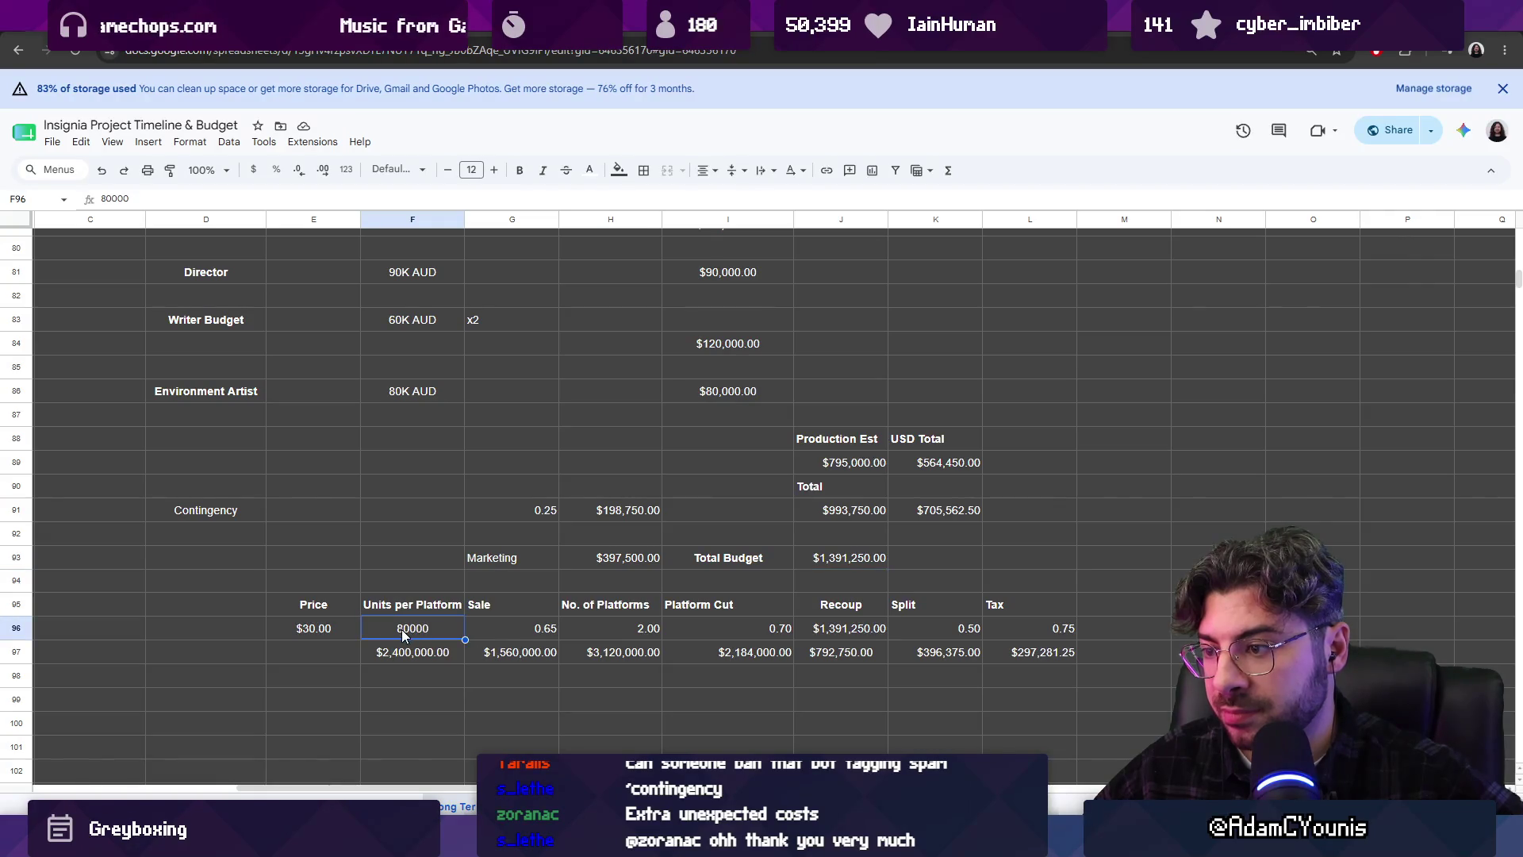
{"action": "left_click", "coordinate": [1043, 655]}
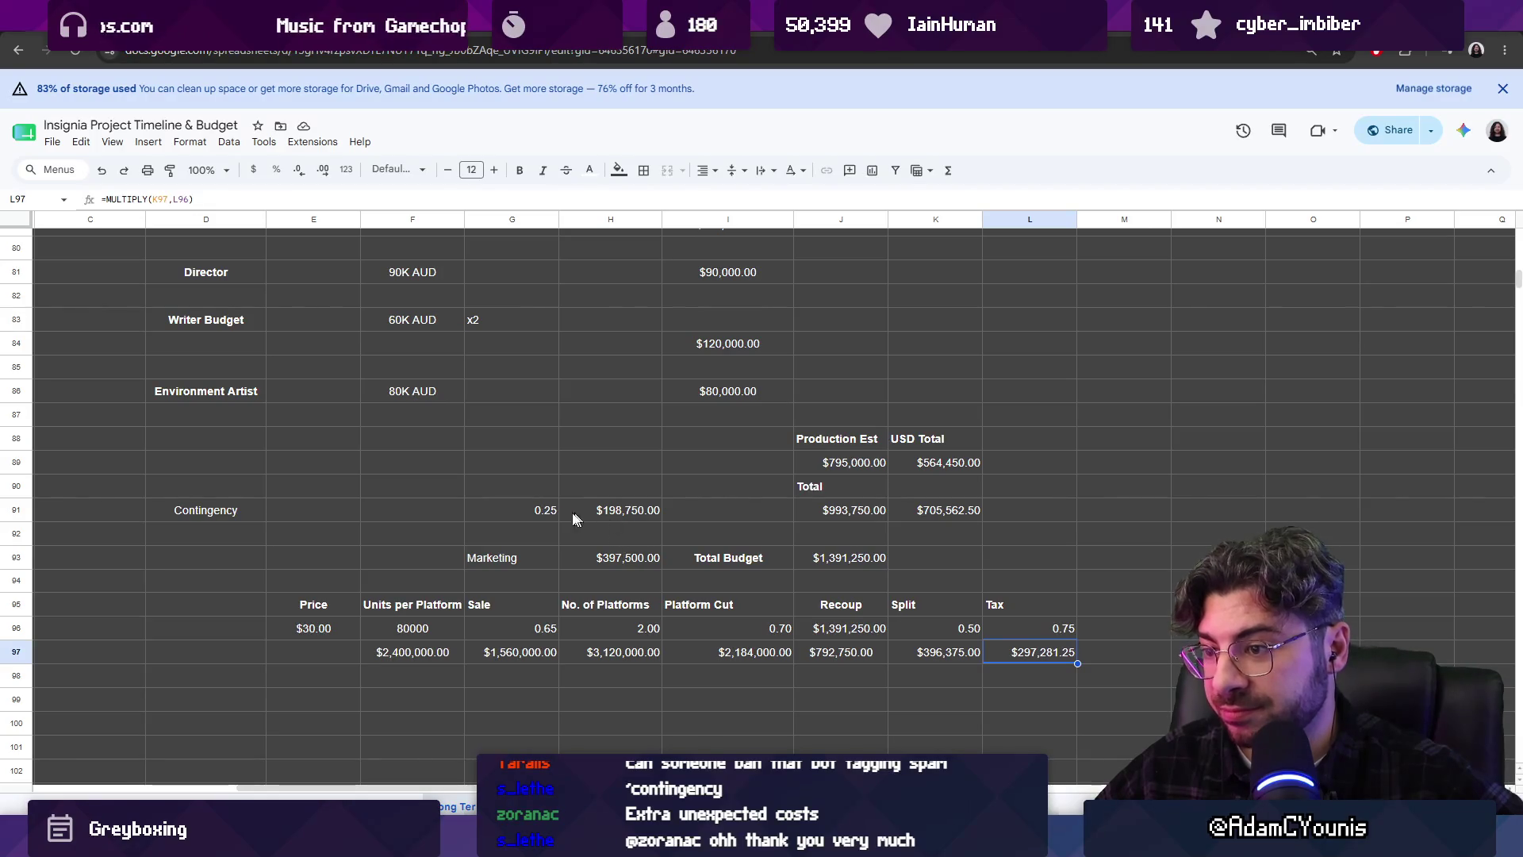
{"action": "left_click", "coordinate": [547, 510]}
{"action": "key", "text": "BackSpace"}
{"action": "key", "text": "BackSpace"}
{"action": "key", "text": "BackSpace"}
{"action": "type", "text": "0"}
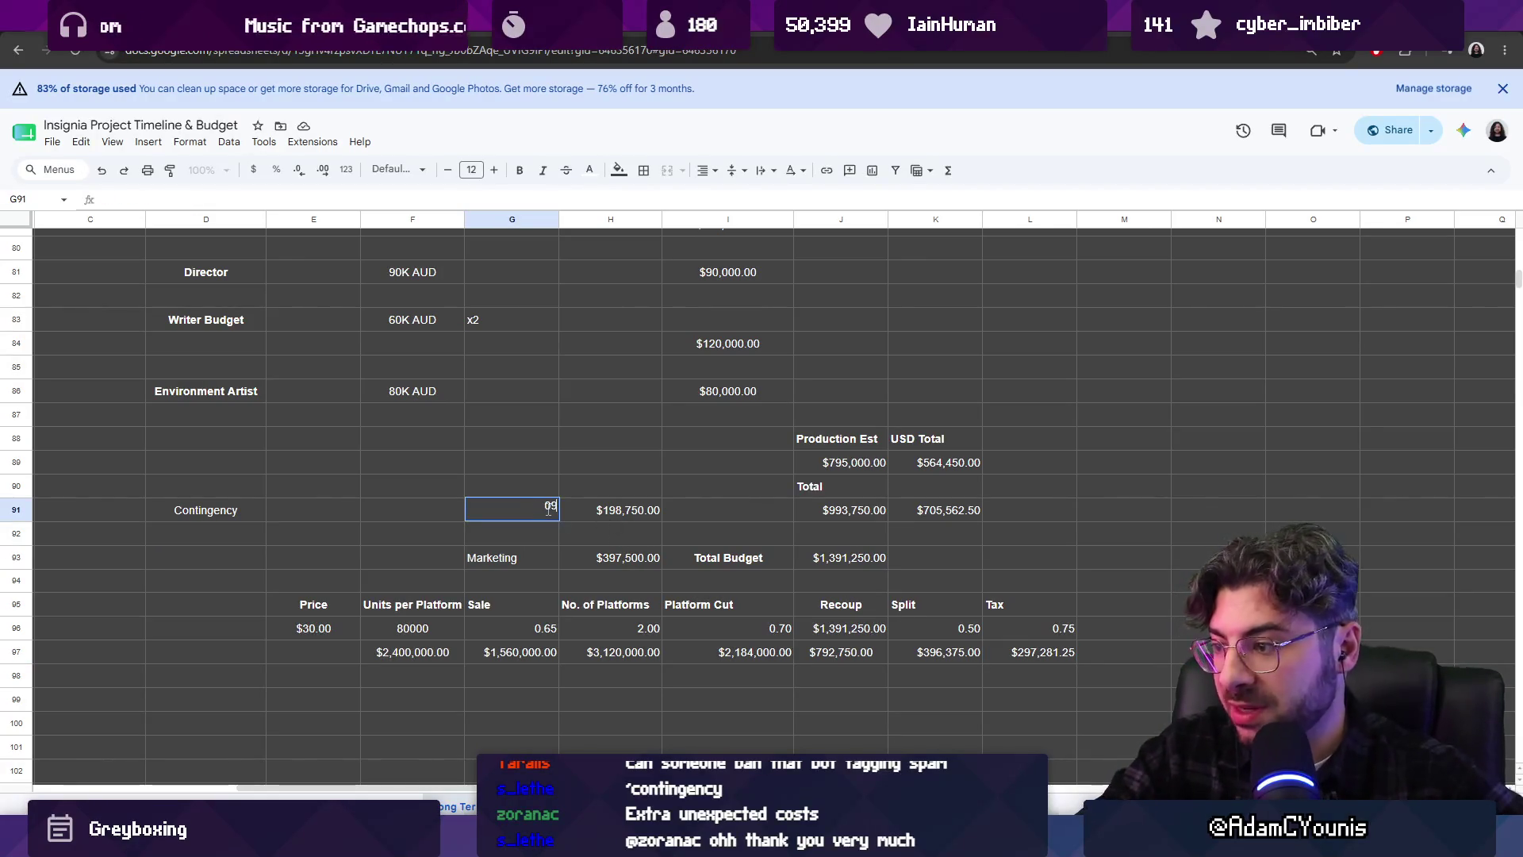
{"action": "key", "text": "Return"}
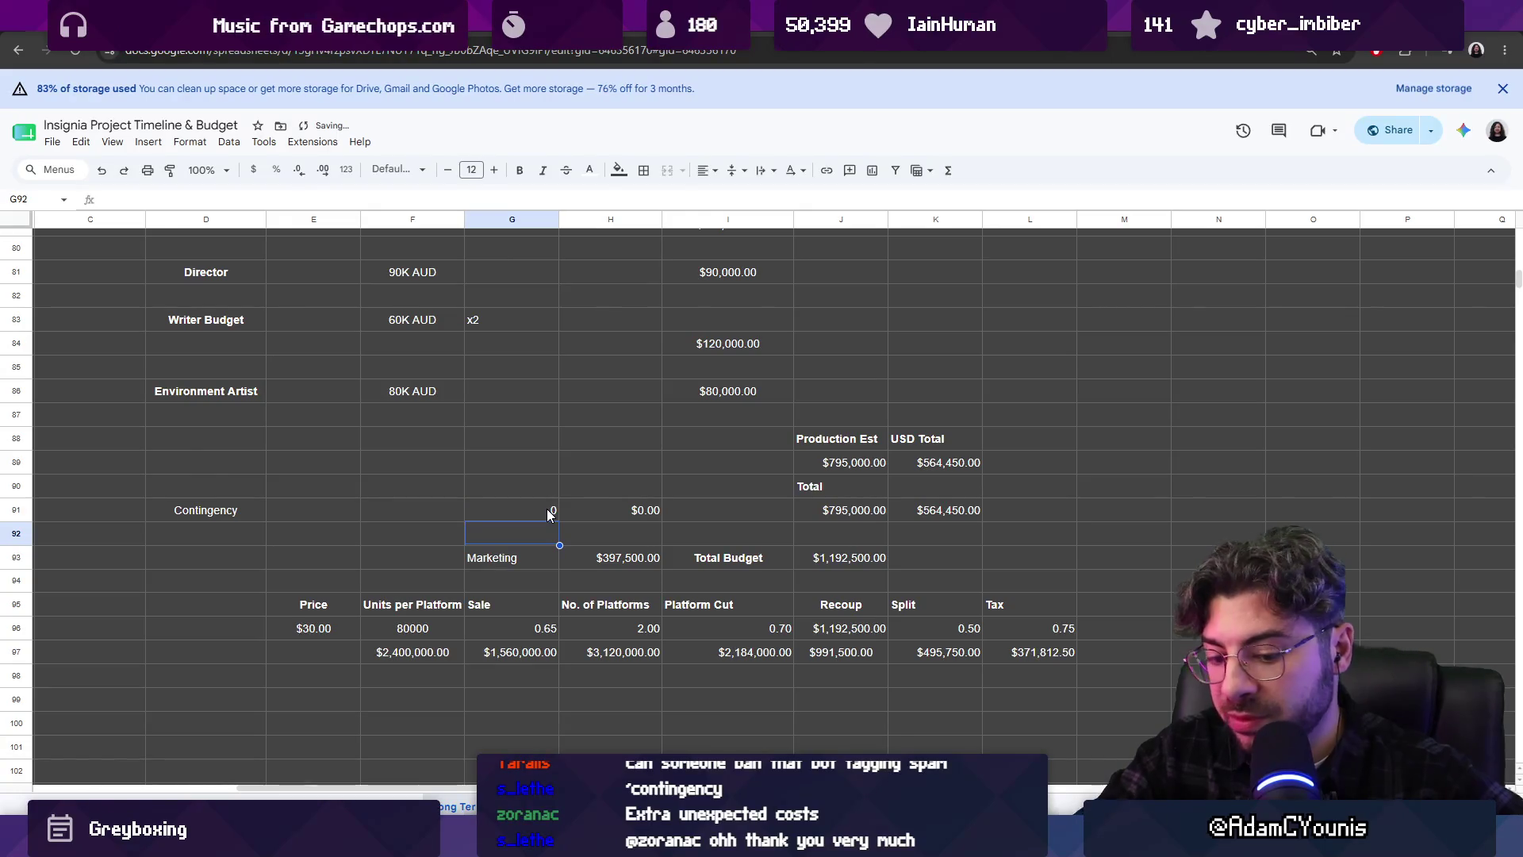
{"action": "key", "text": "ctrl+z"}
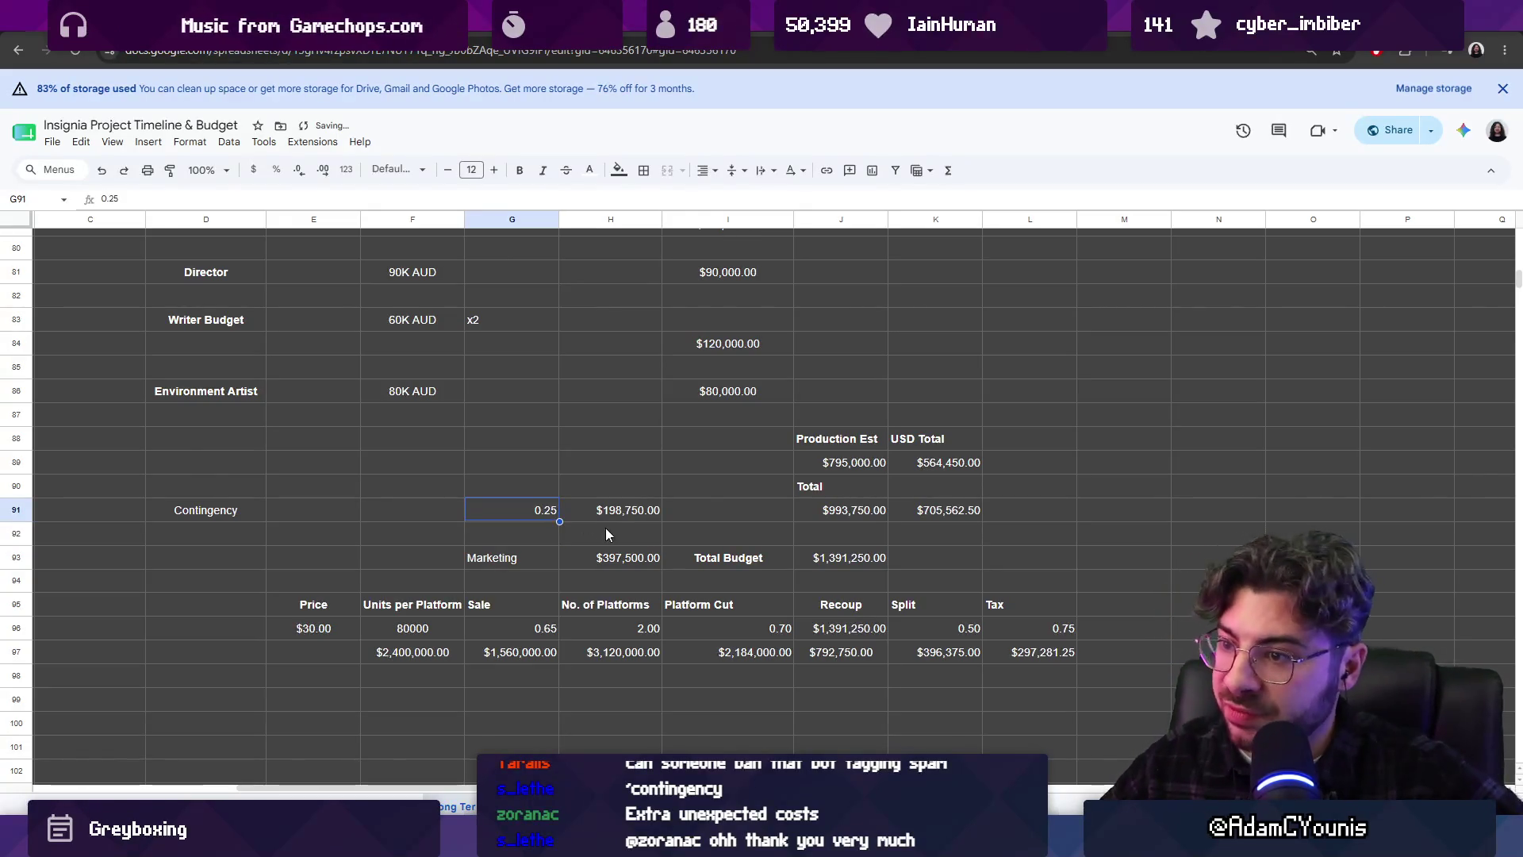
{"action": "left_click", "coordinate": [598, 515]}
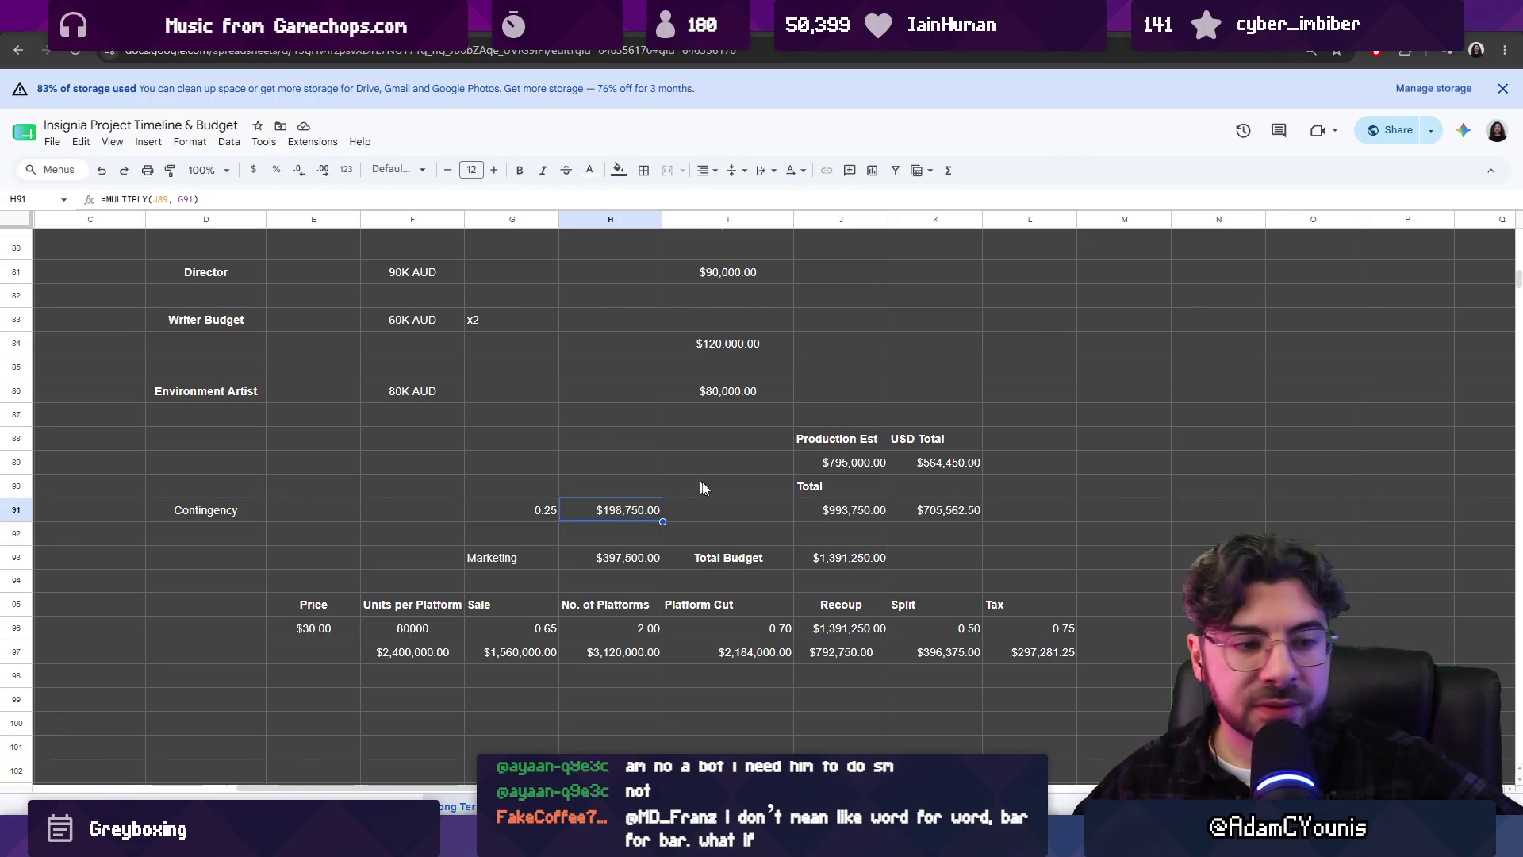
{"action": "left_click", "coordinate": [515, 510]}
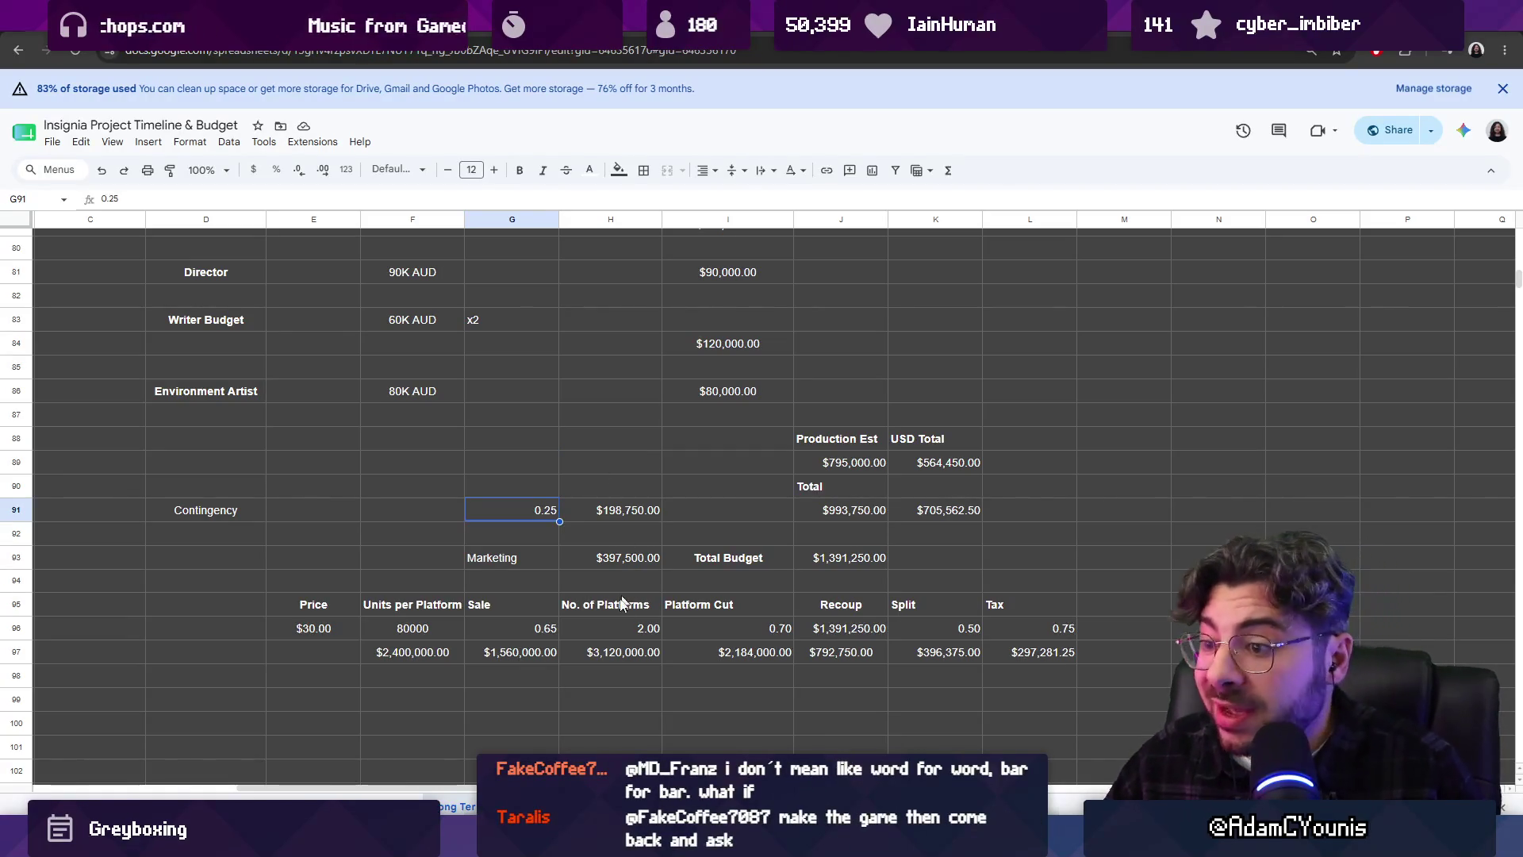
Step: Set the No. of Platforms to 3
{"action": "left_click", "coordinate": [635, 631]}
{"action": "type", "text": "3"}
{"action": "key", "text": "Return"}
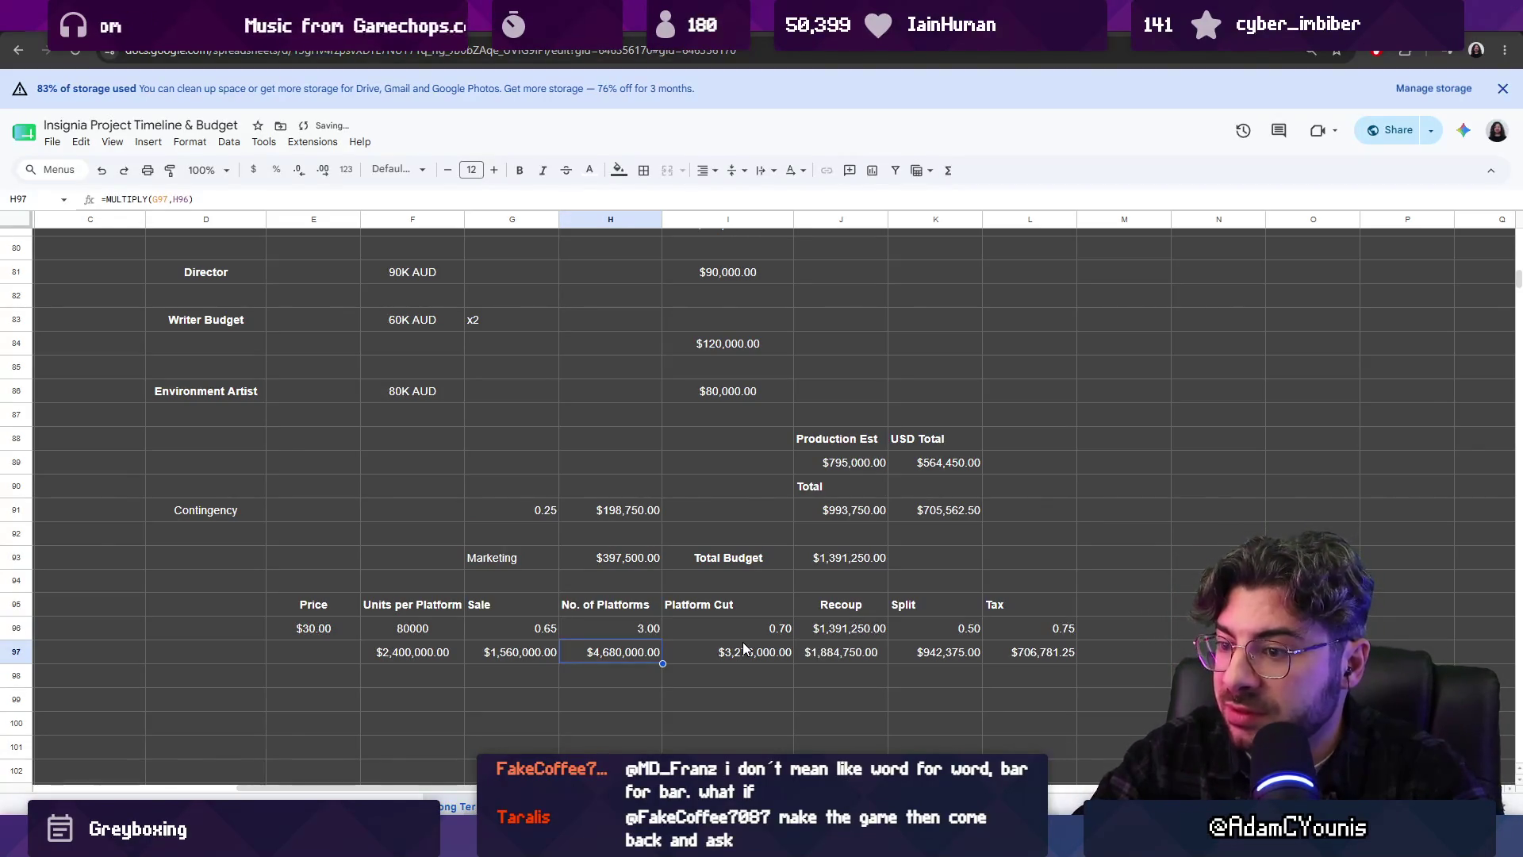
Step: Try 65000 and 30000 units per platform, settling on 50000
{"action": "key", "text": "Left"}
{"action": "key", "text": "Left"}
{"action": "key", "text": "Up"}
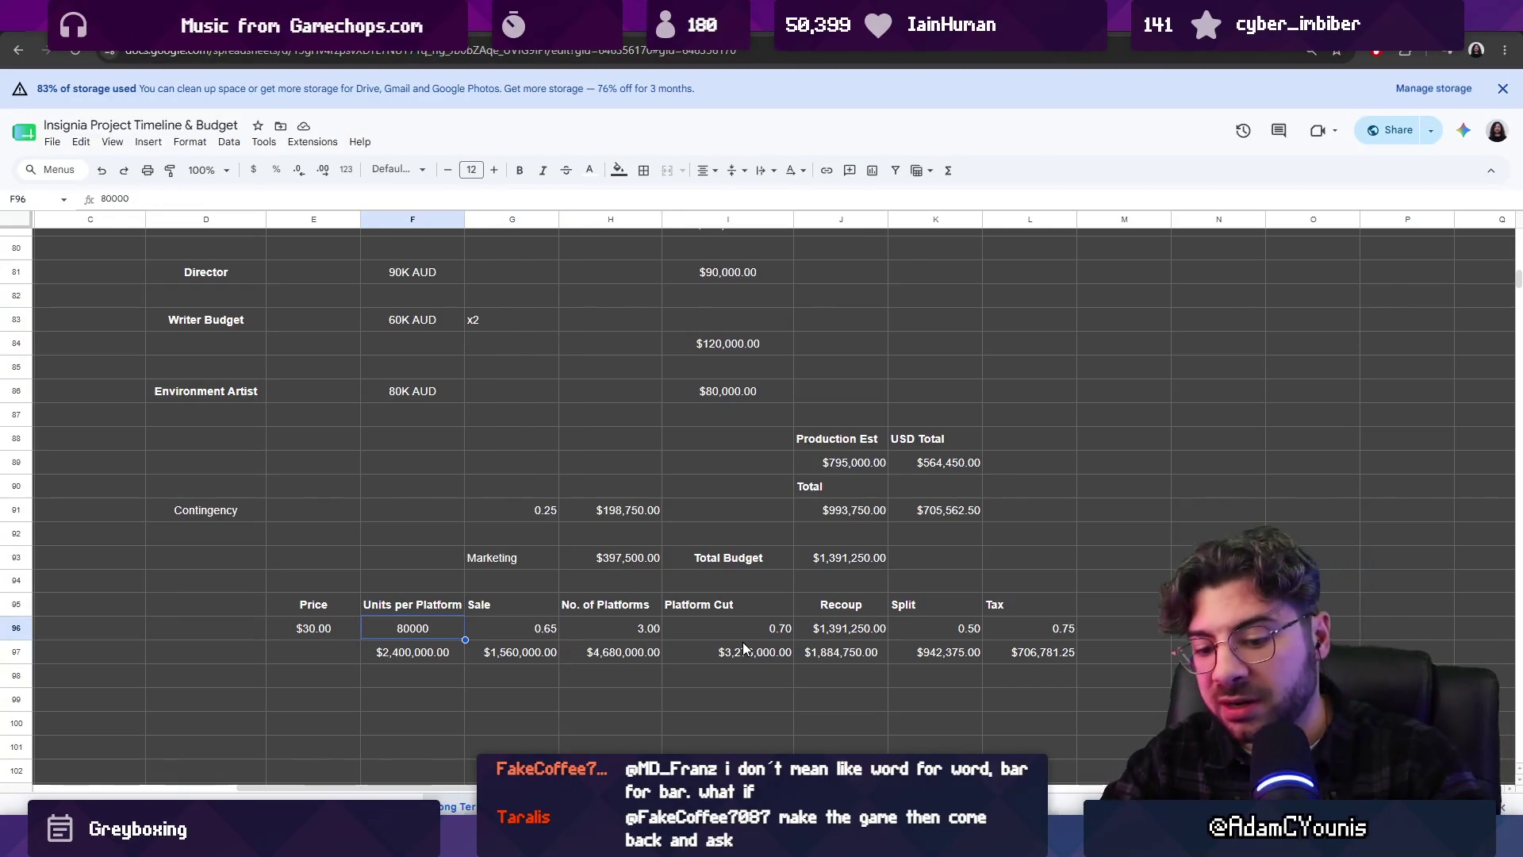
{"action": "type", "text": "65"}
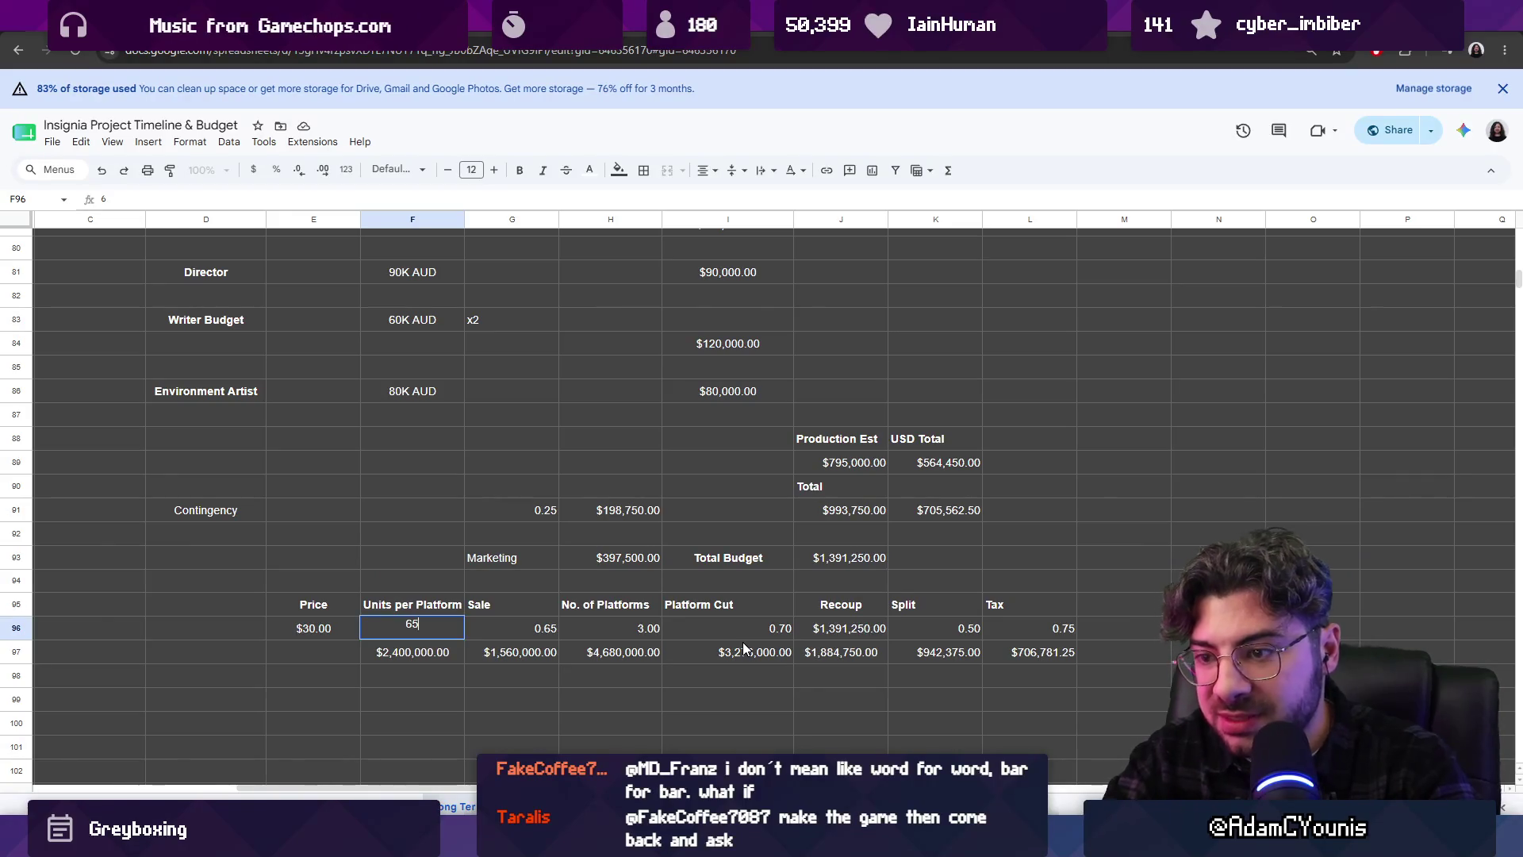
{"action": "key", "text": "Return"}
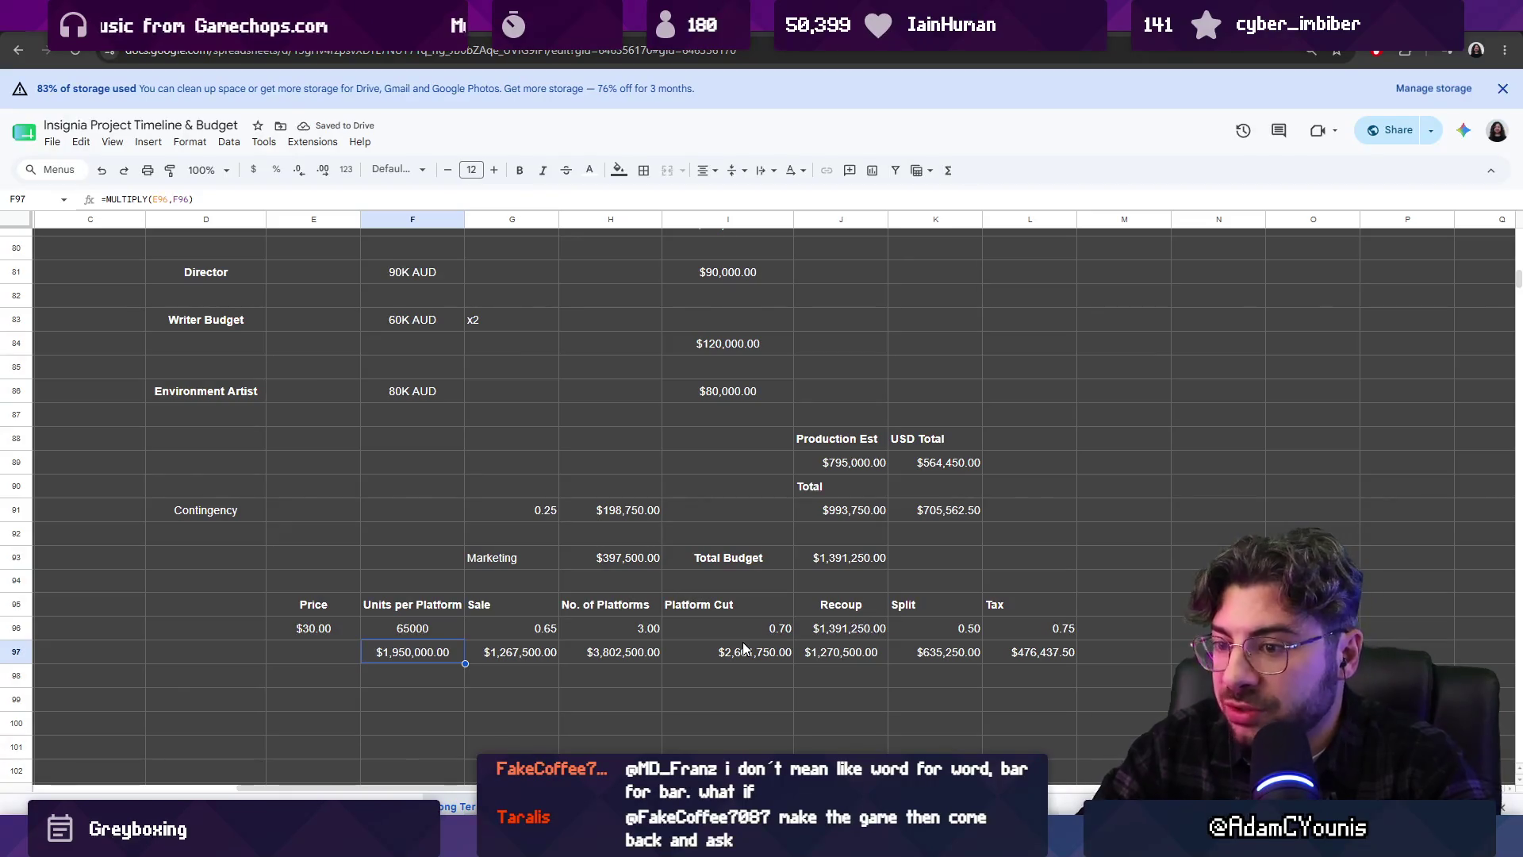
{"action": "key", "text": "Up"}
{"action": "type", "text": "30000"}
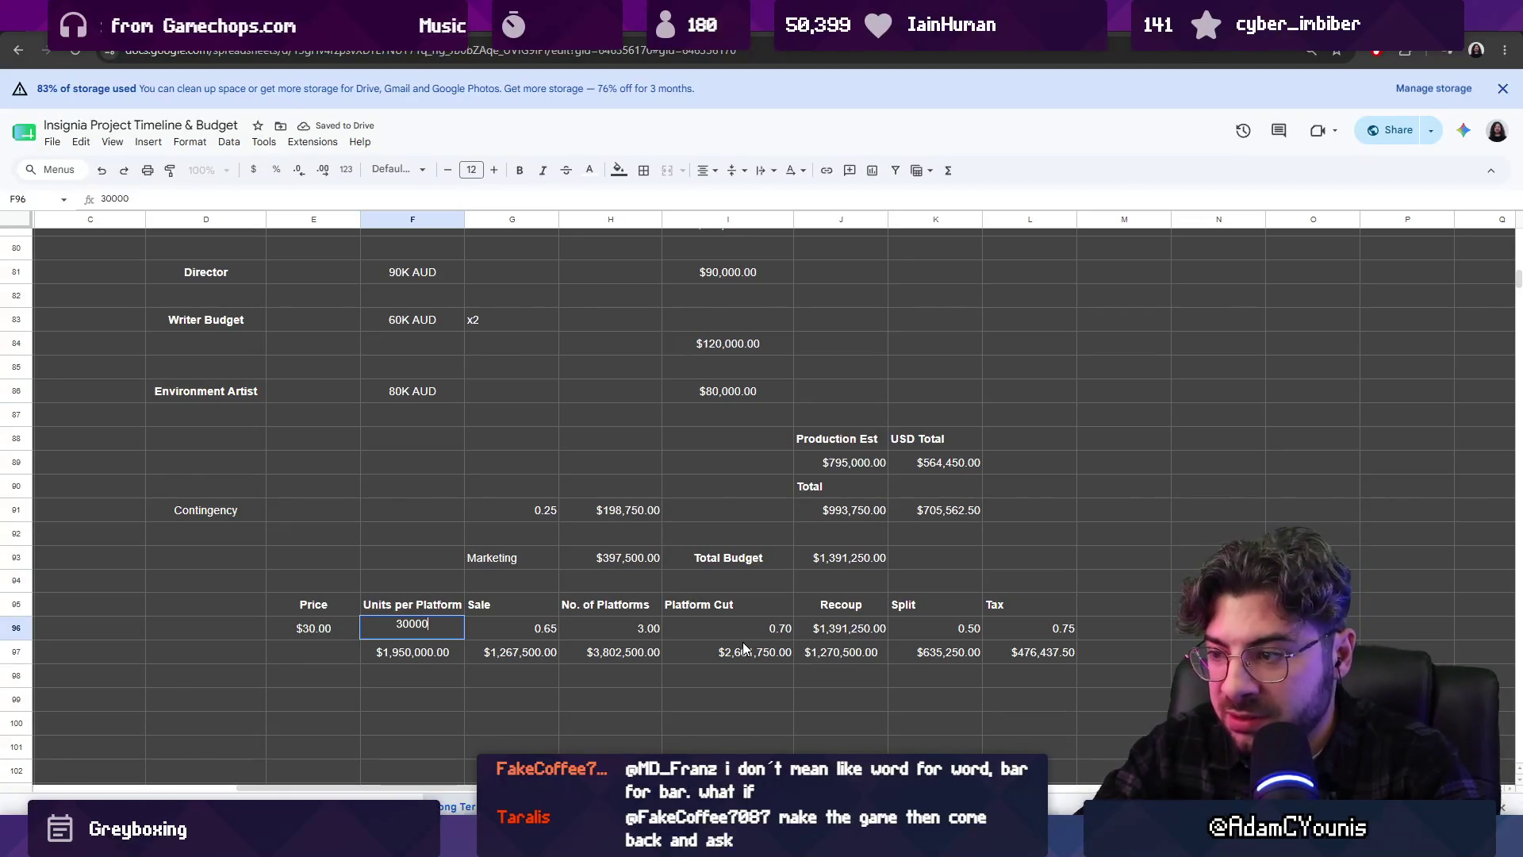
{"action": "key", "text": "Return"}
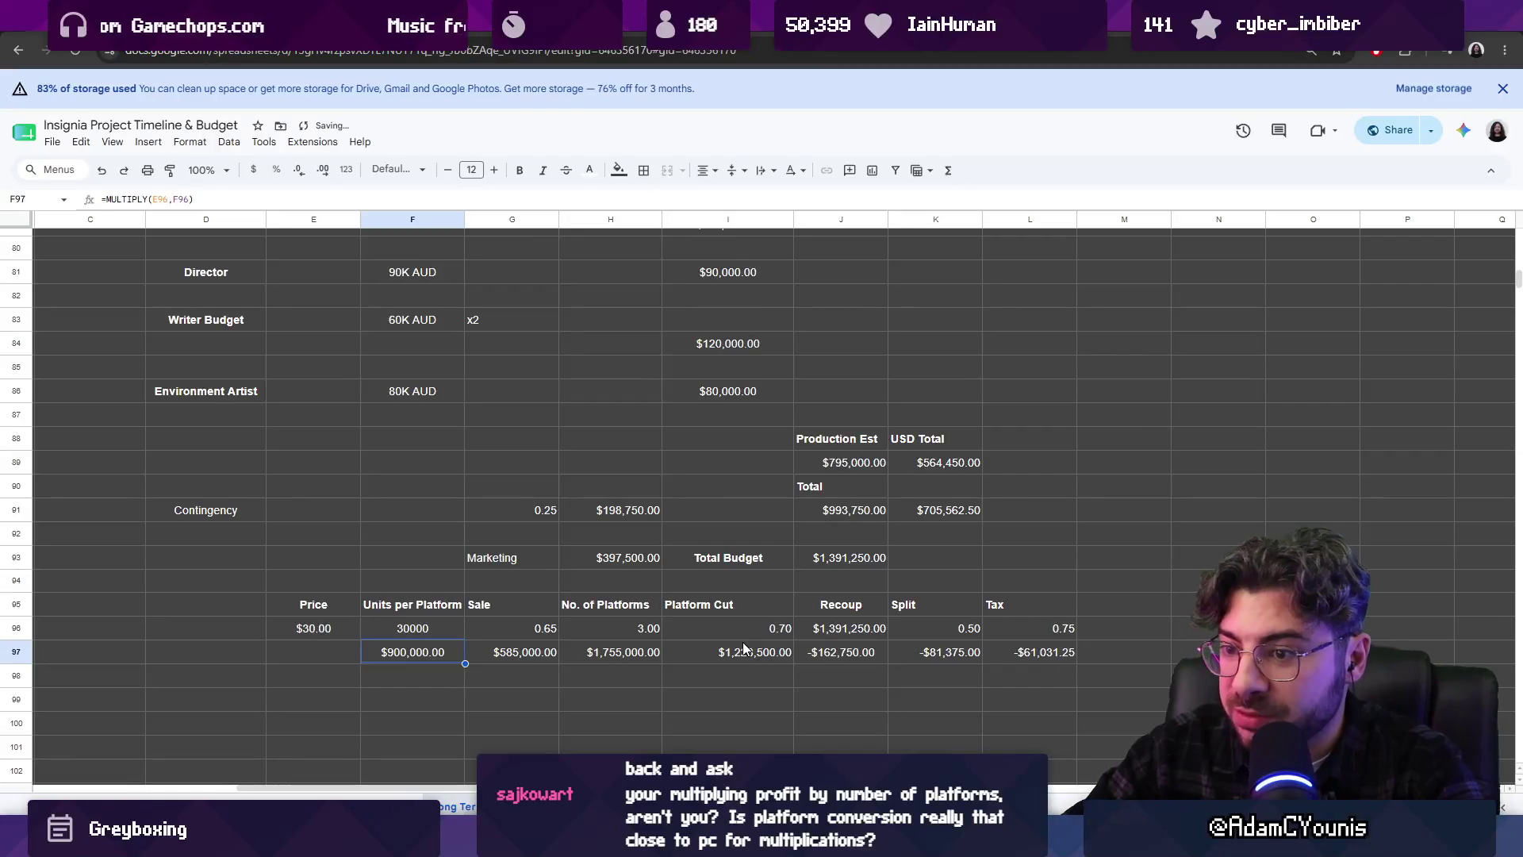
{"action": "key", "text": "Up"}
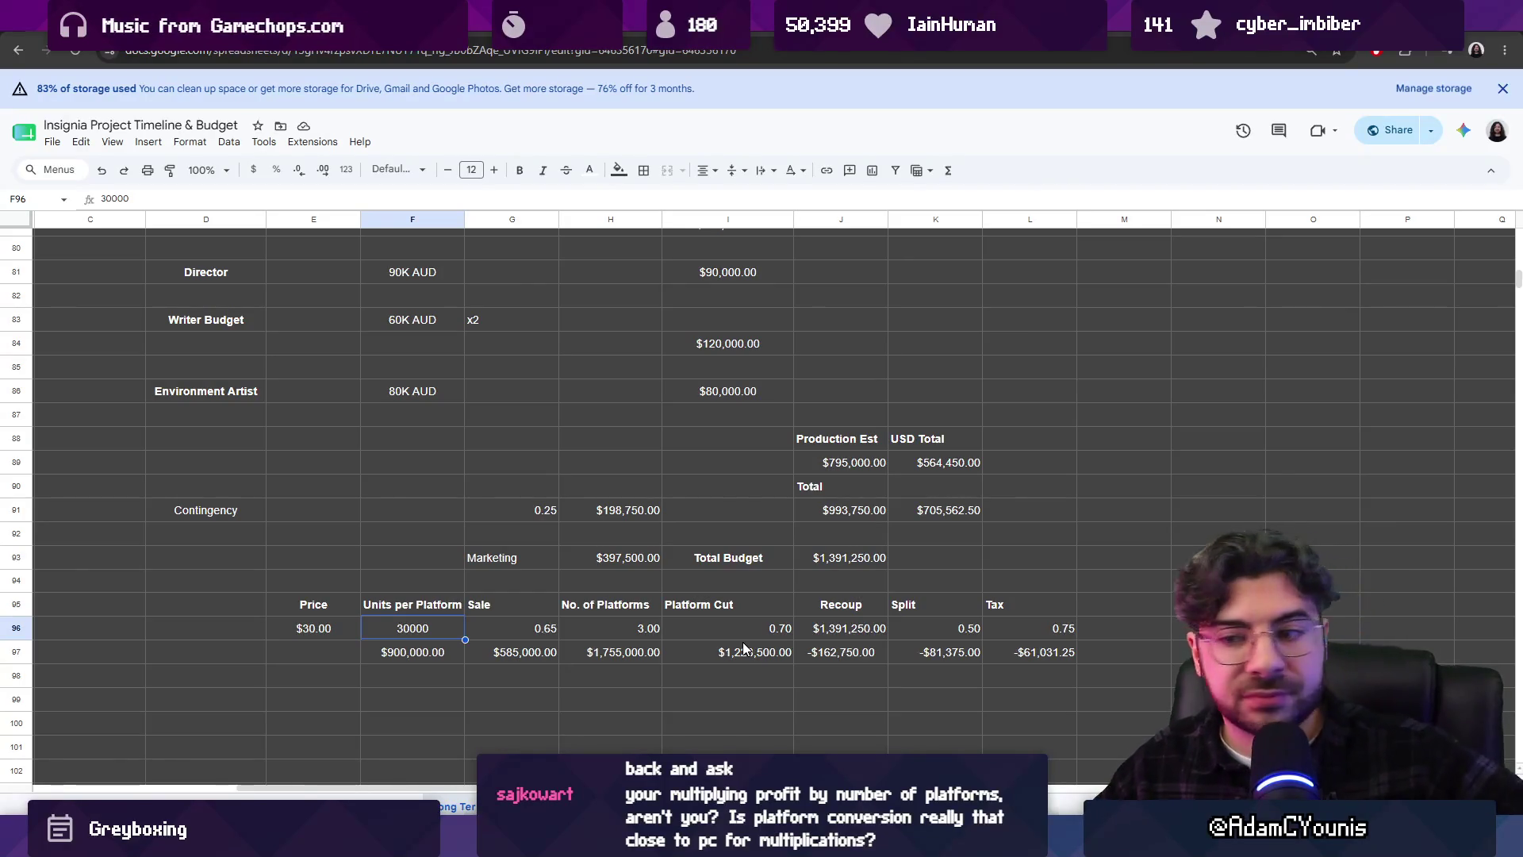
{"action": "type", "text": "500"}
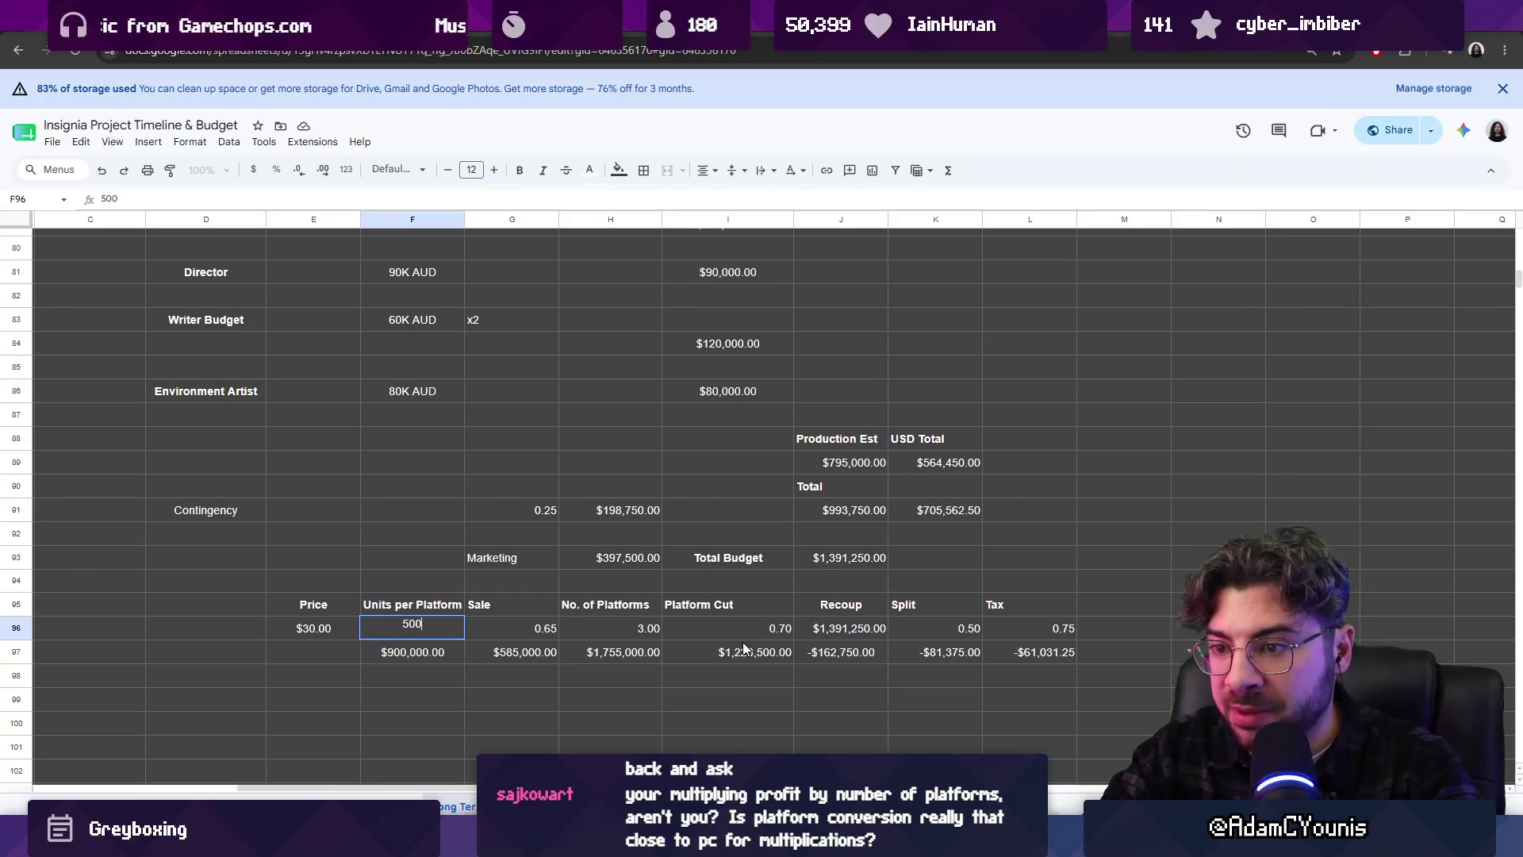
{"action": "type", "text": "0000"}
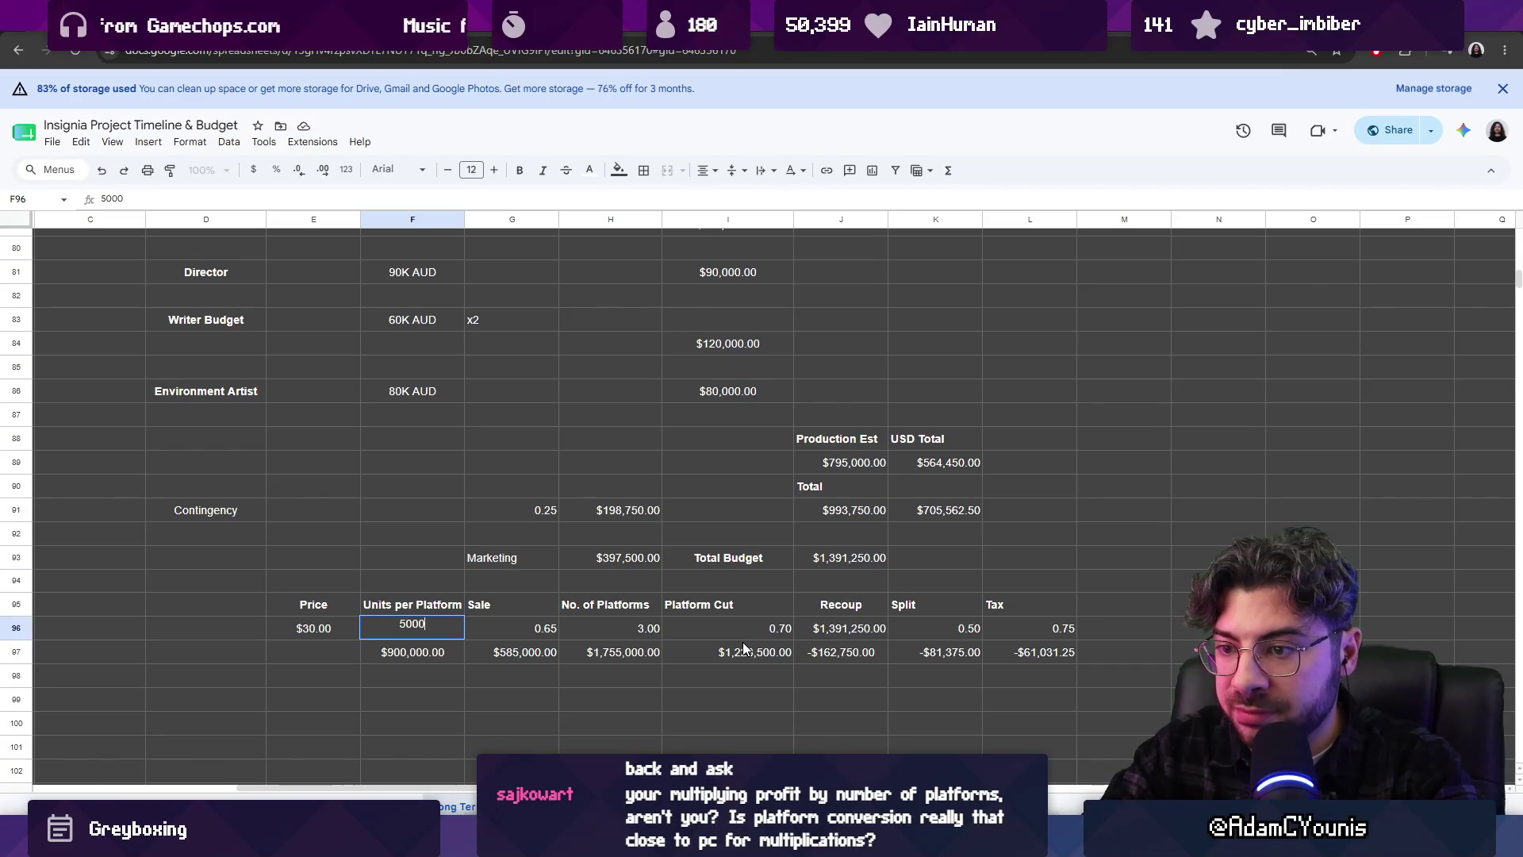
{"action": "key", "text": "Return"}
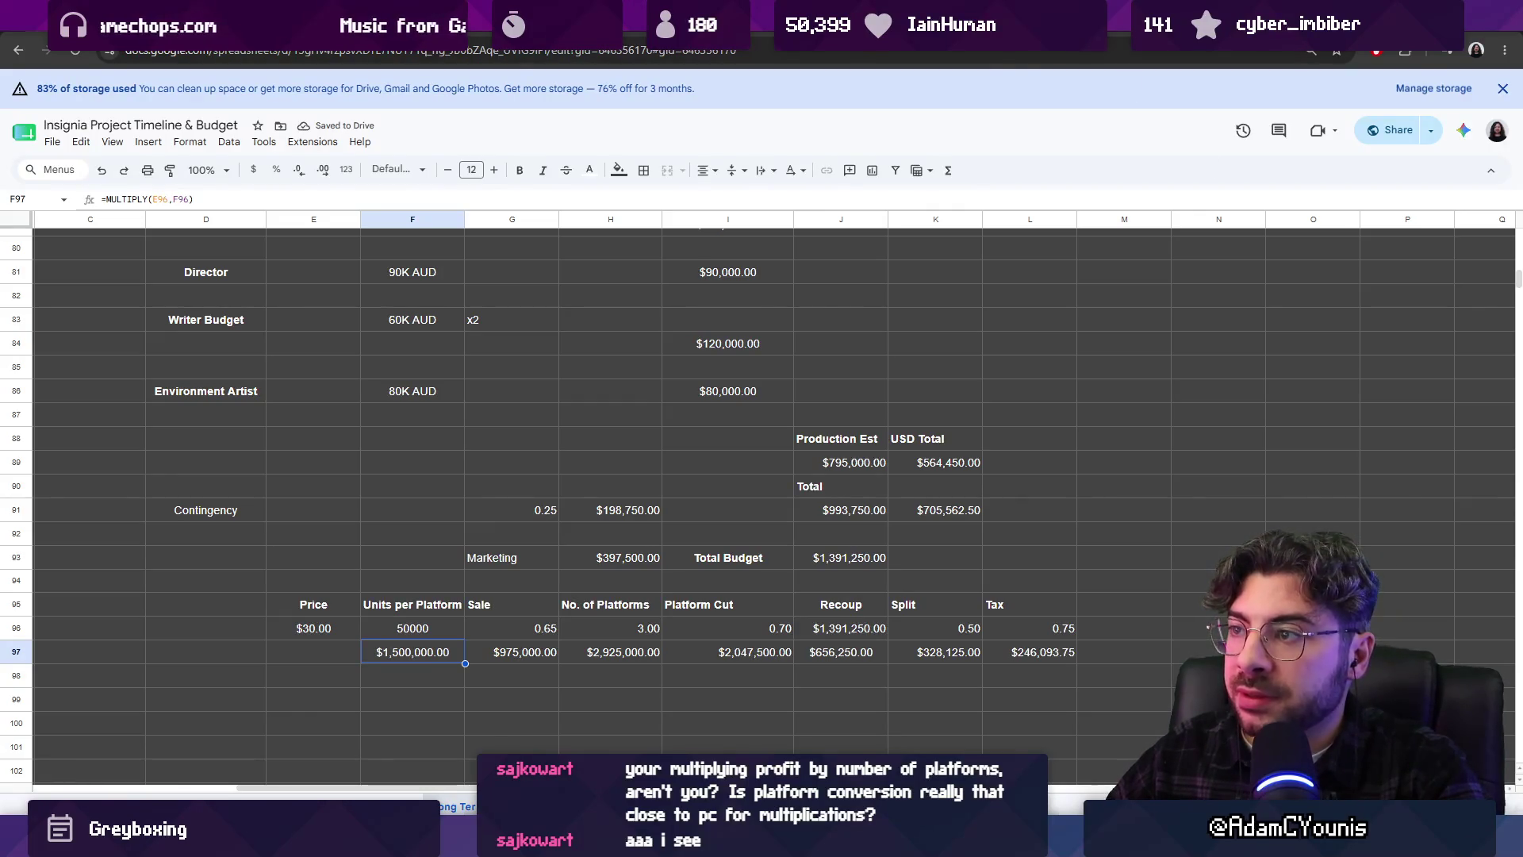
Step: In a new browser tab, type the search 'how much cut does nintendo take'
{"action": "key", "text": "ctrl+t"}
{"action": "type", "text": "how much cut does nint"}
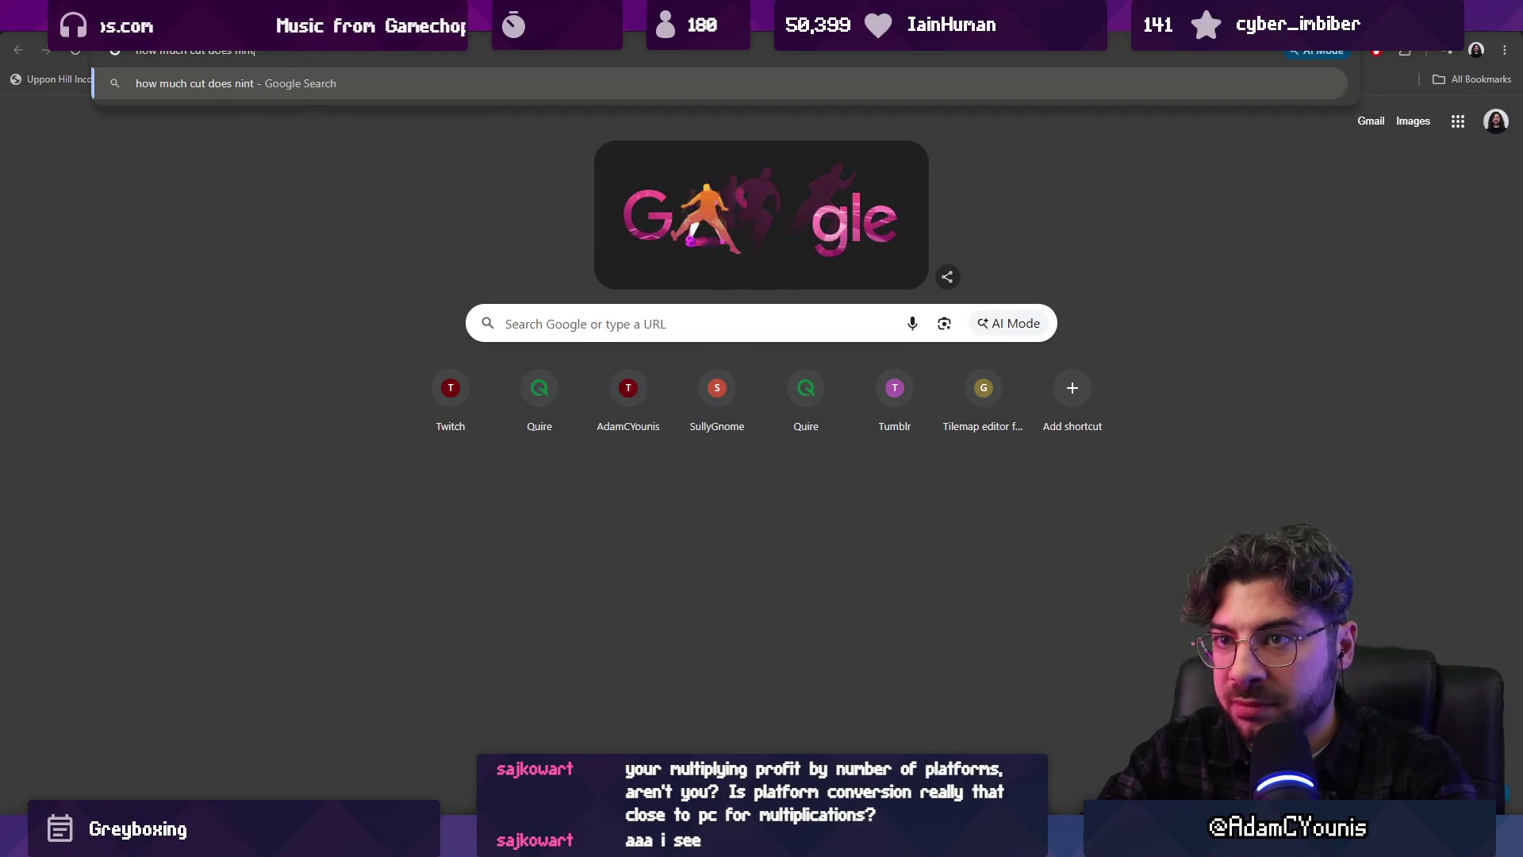
{"action": "type", "text": "endo take"}
Step: Search 'how much cut does nintendo take', then return to the budget sheet and select the 0.65 sale rate
{"action": "key", "text": "Return"}
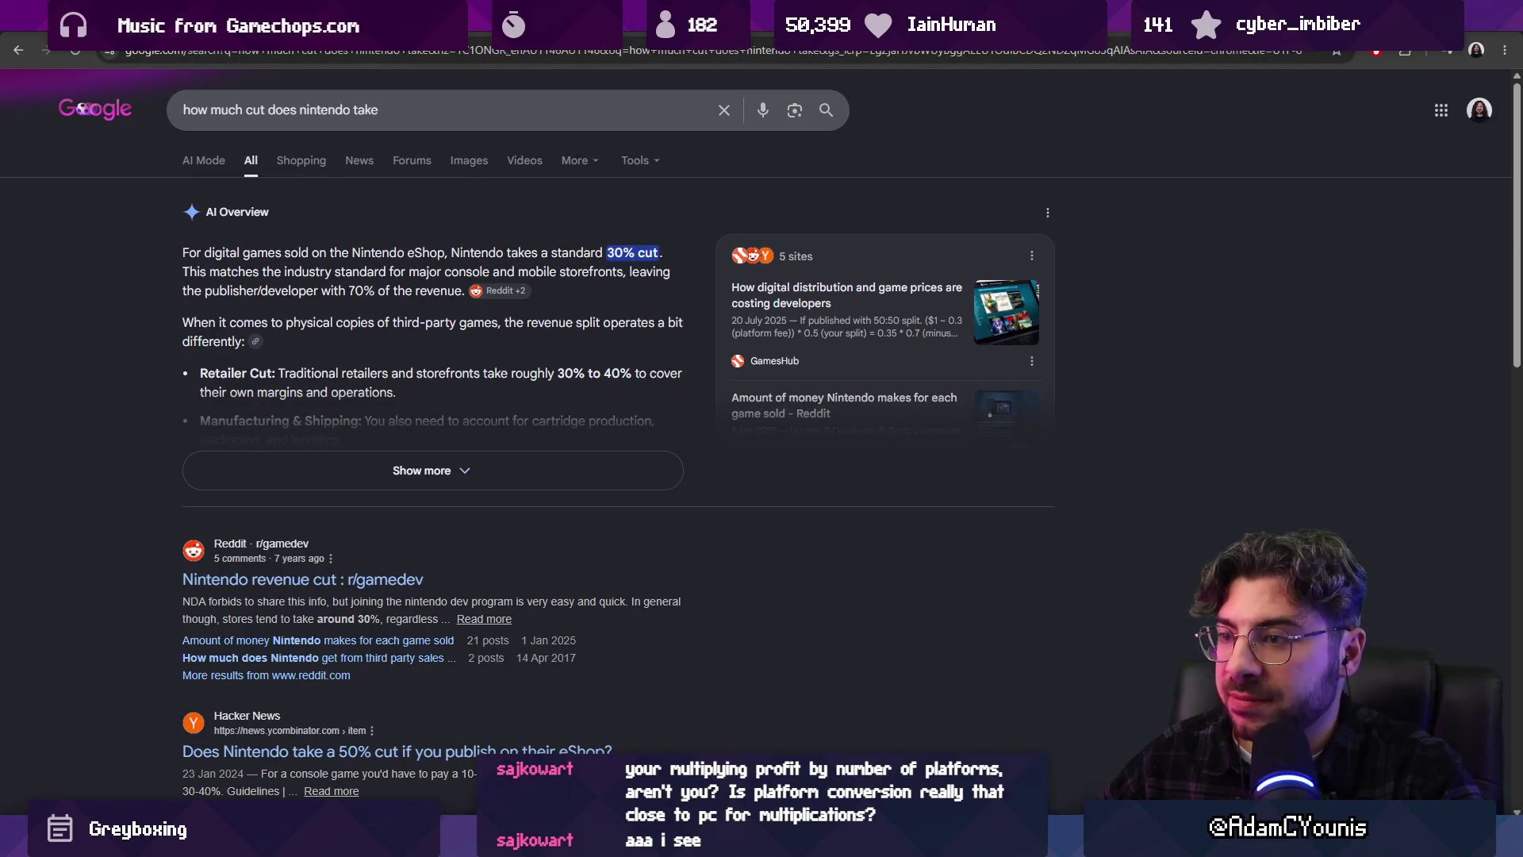
{"action": "key", "text": "ctrl+Tab"}
{"action": "left_click", "coordinate": [388, 556]}
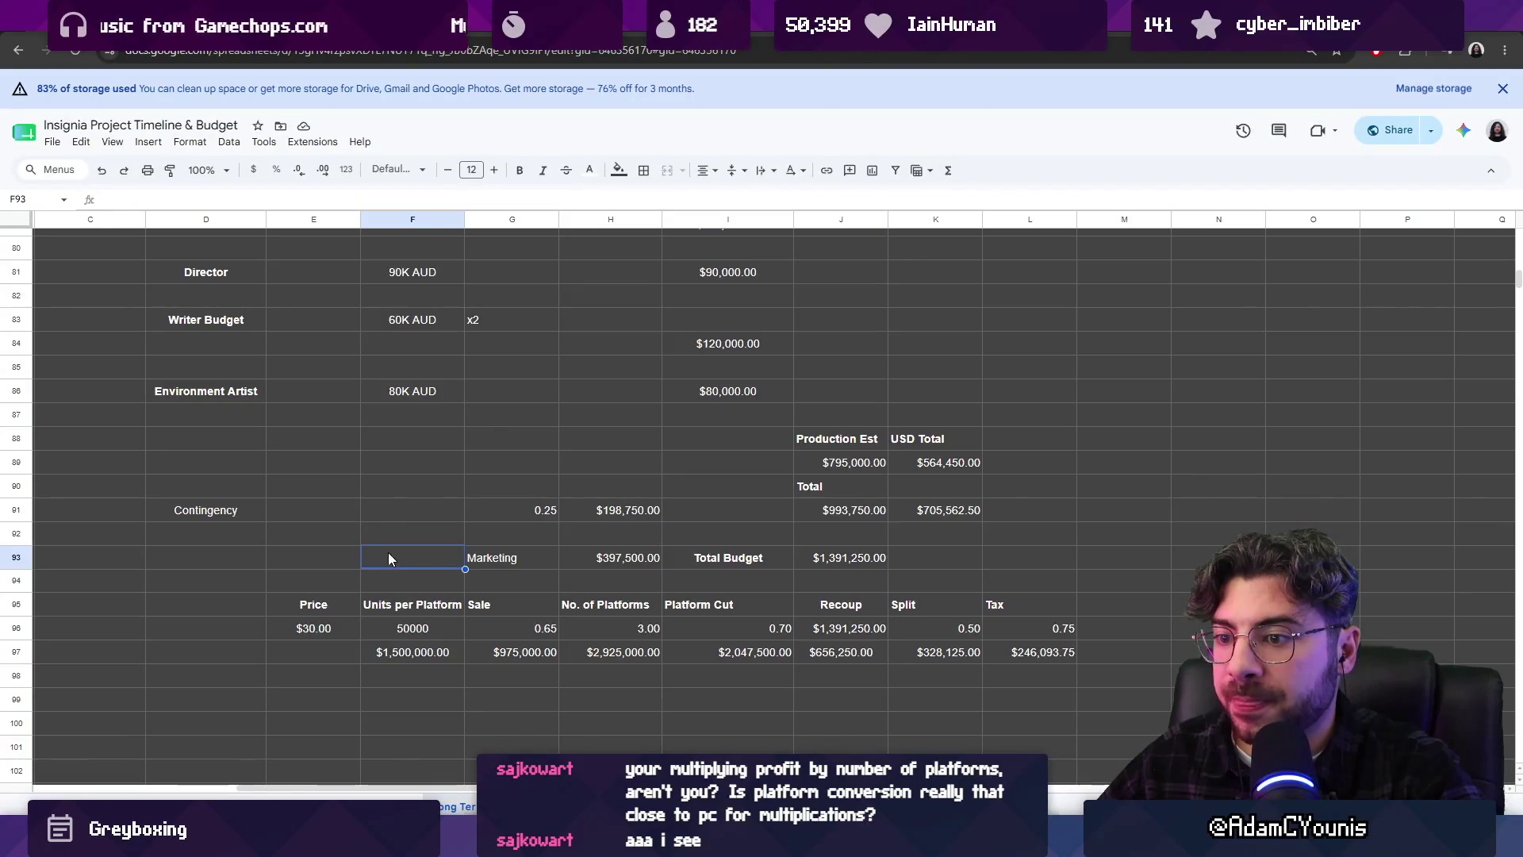
{"action": "scroll", "coordinate": [444, 507], "scroll_direction": "down", "scroll_amount": 2}
{"action": "left_click", "coordinate": [490, 470]}
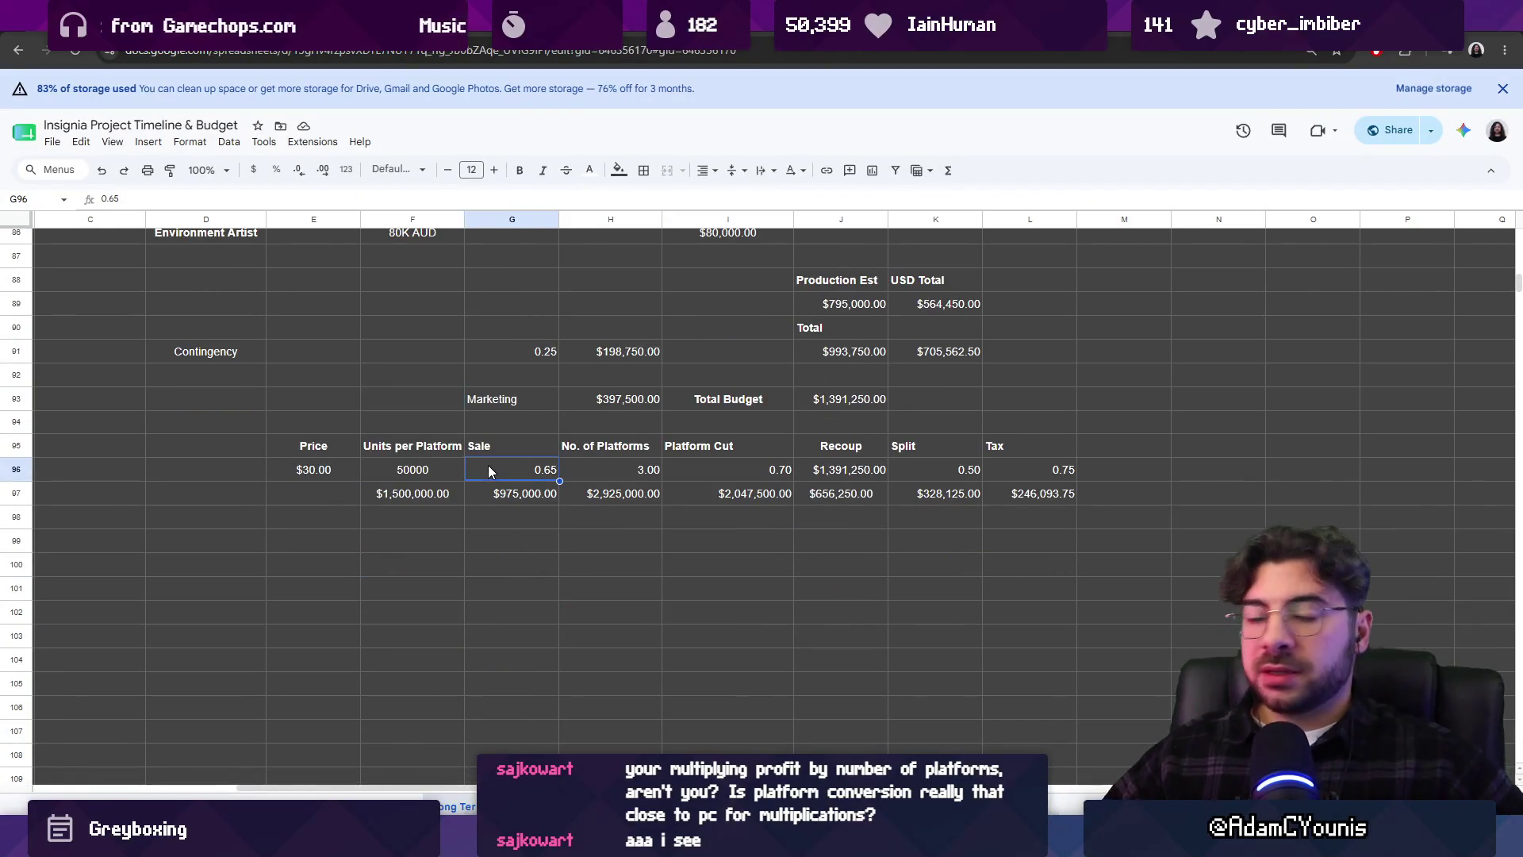
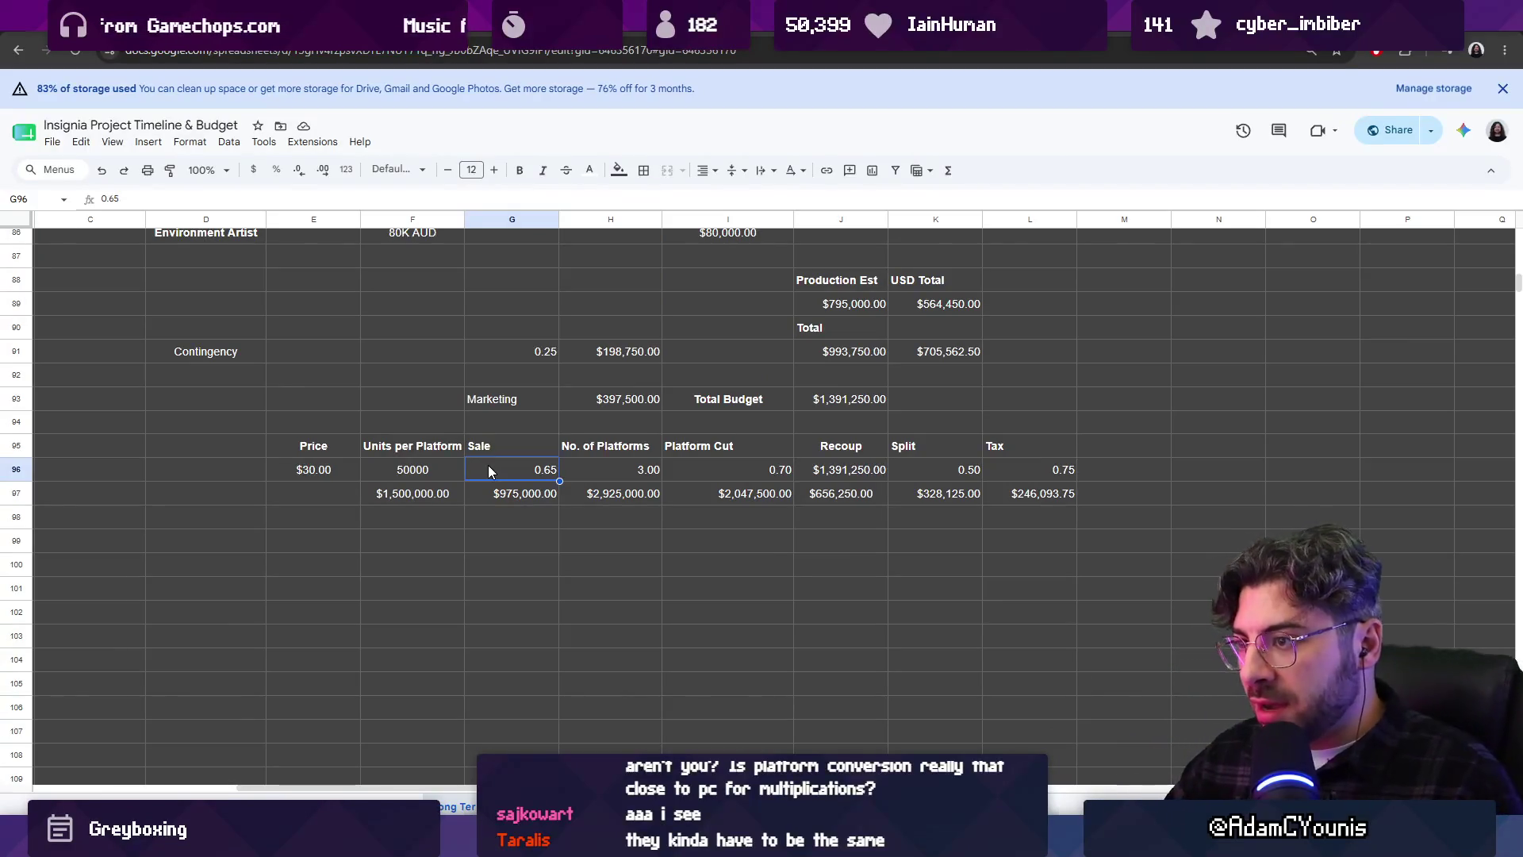
Step: Inspect the production estimate formula, units per platform and number of platforms values, then cycle browser tabs
{"action": "left_click", "coordinate": [856, 304]}
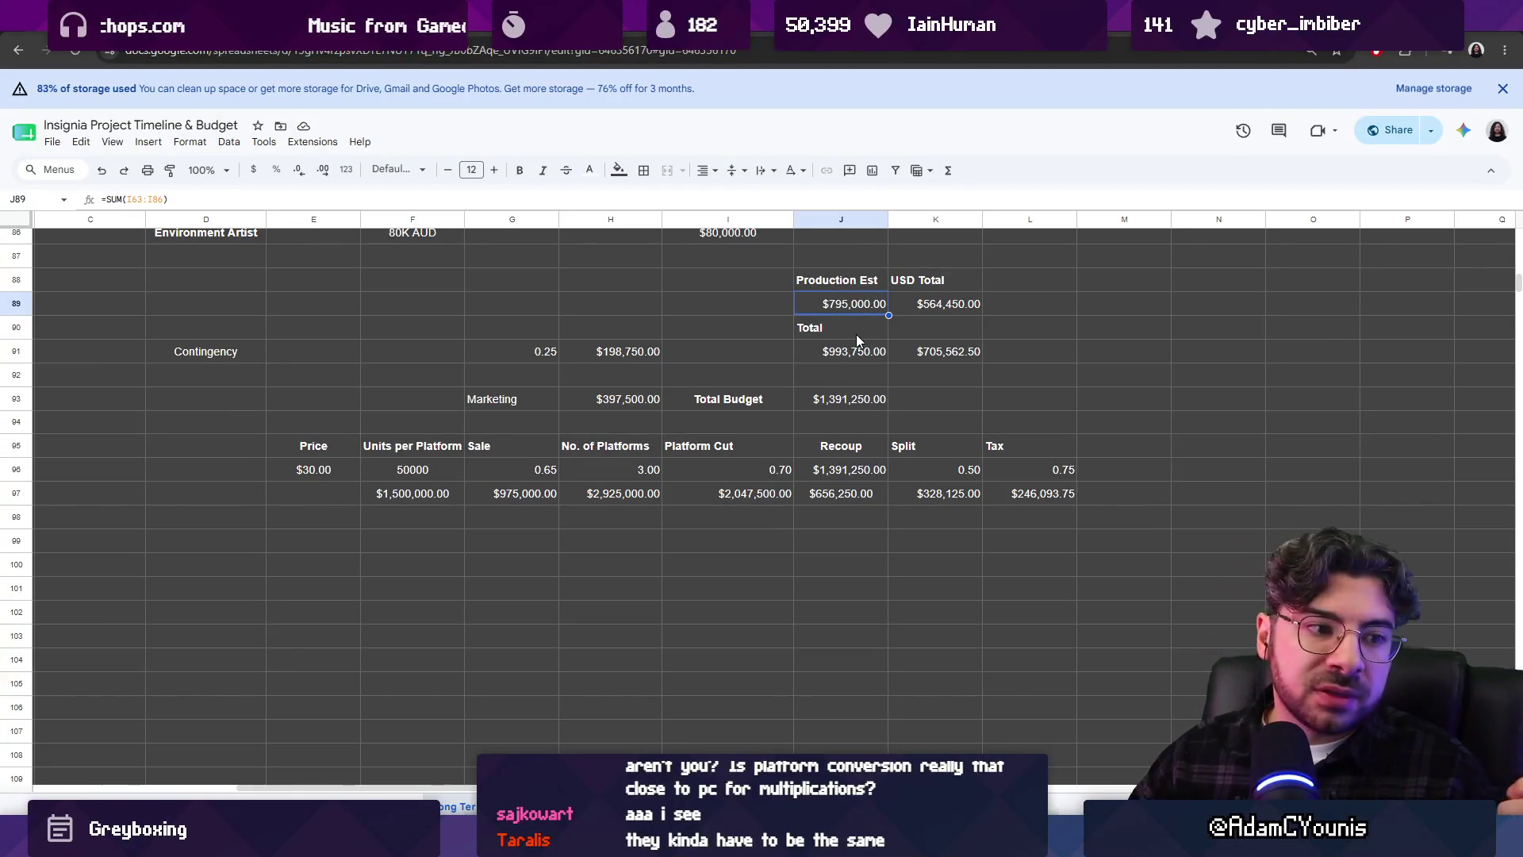
{"action": "left_click", "coordinate": [396, 474]}
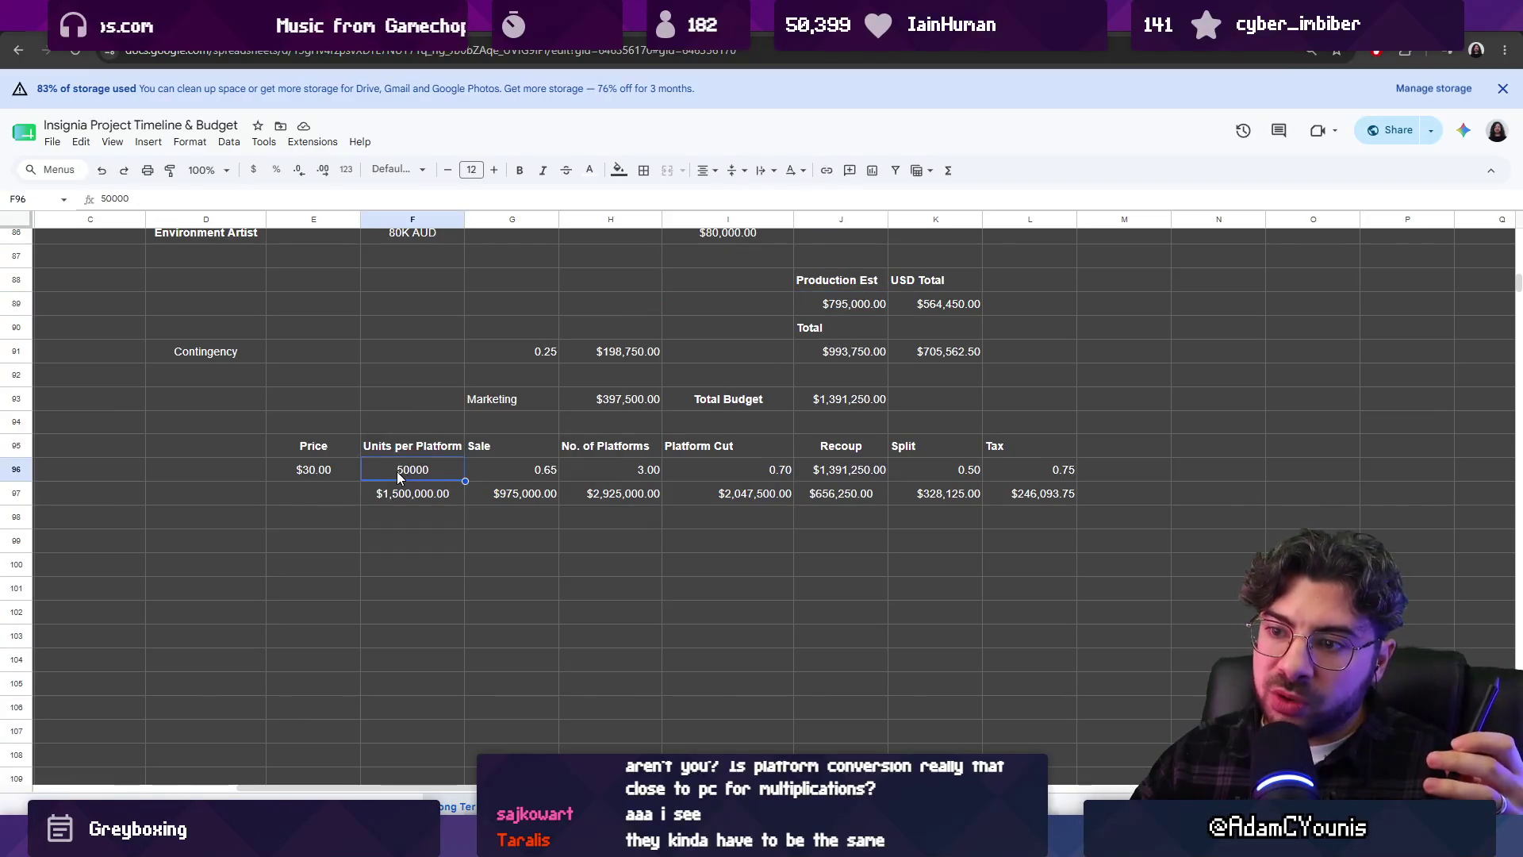
{"action": "left_click", "coordinate": [402, 493]}
{"action": "left_click", "coordinate": [403, 473]}
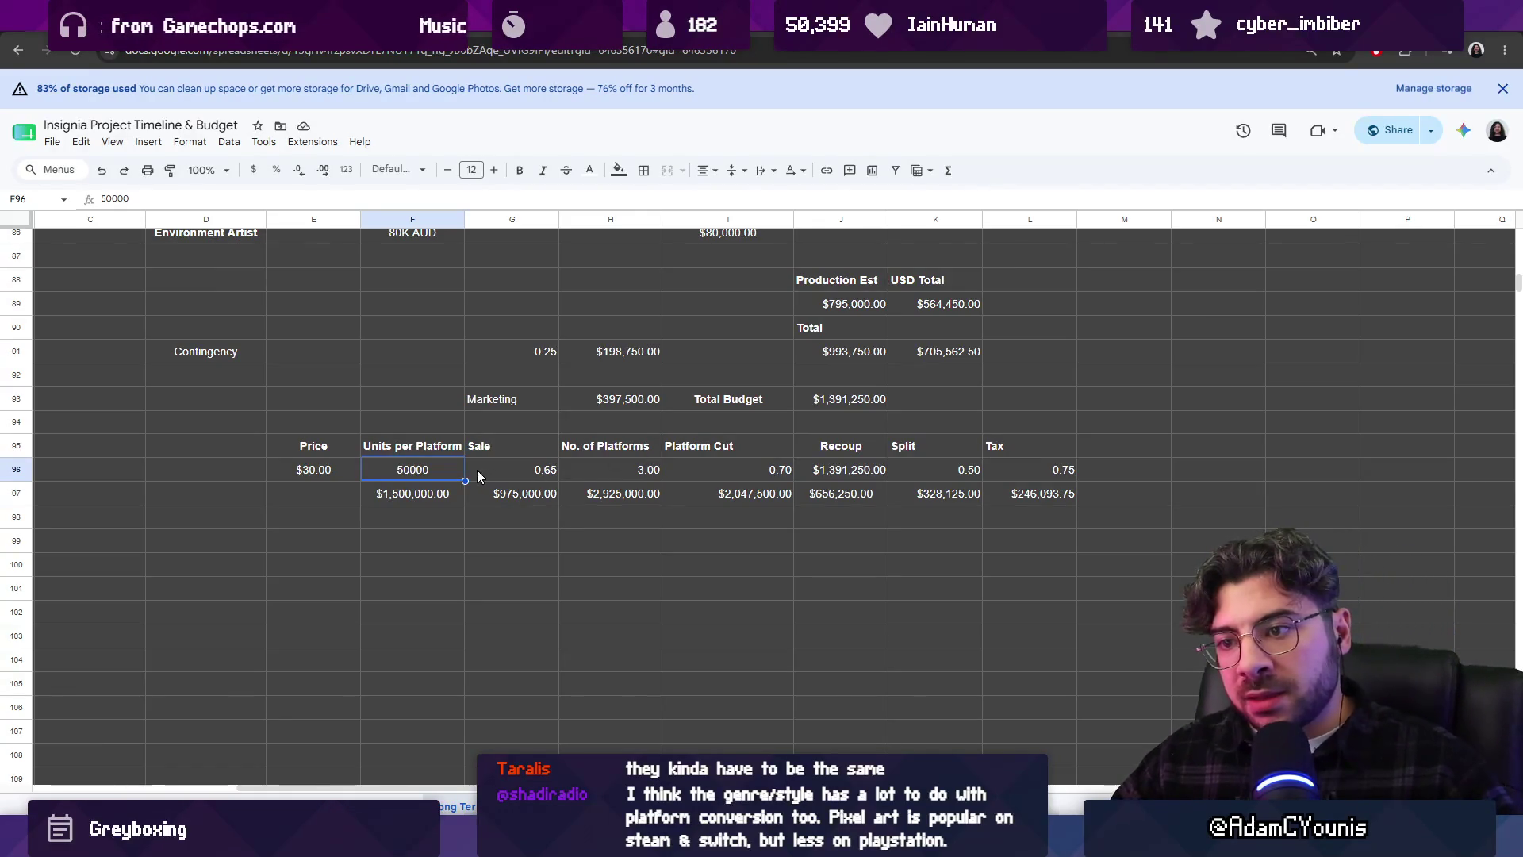
{"action": "left_click", "coordinate": [591, 476]}
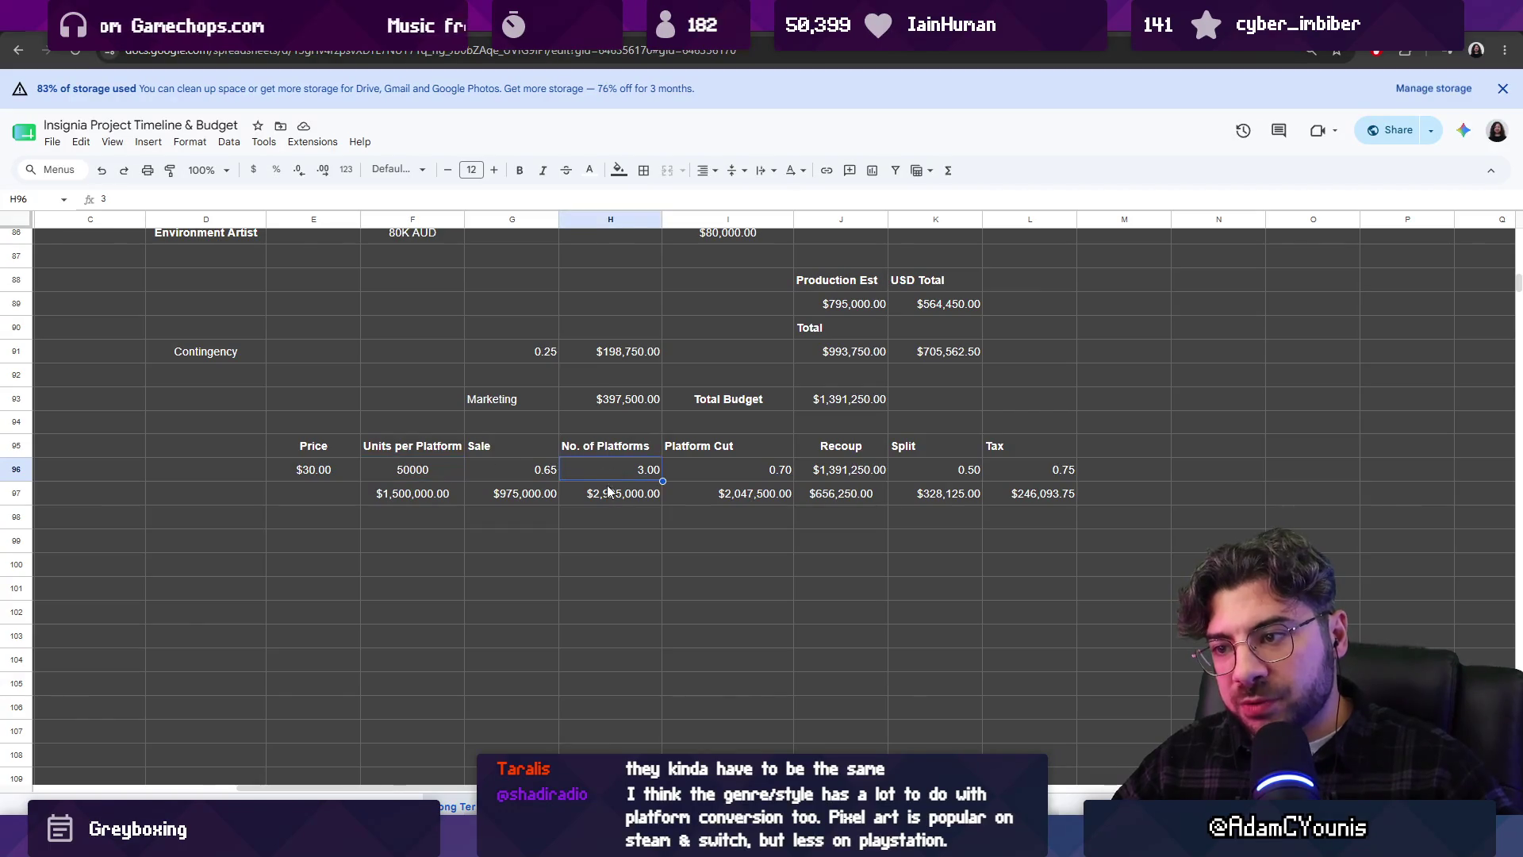
{"action": "left_click", "coordinate": [406, 474]}
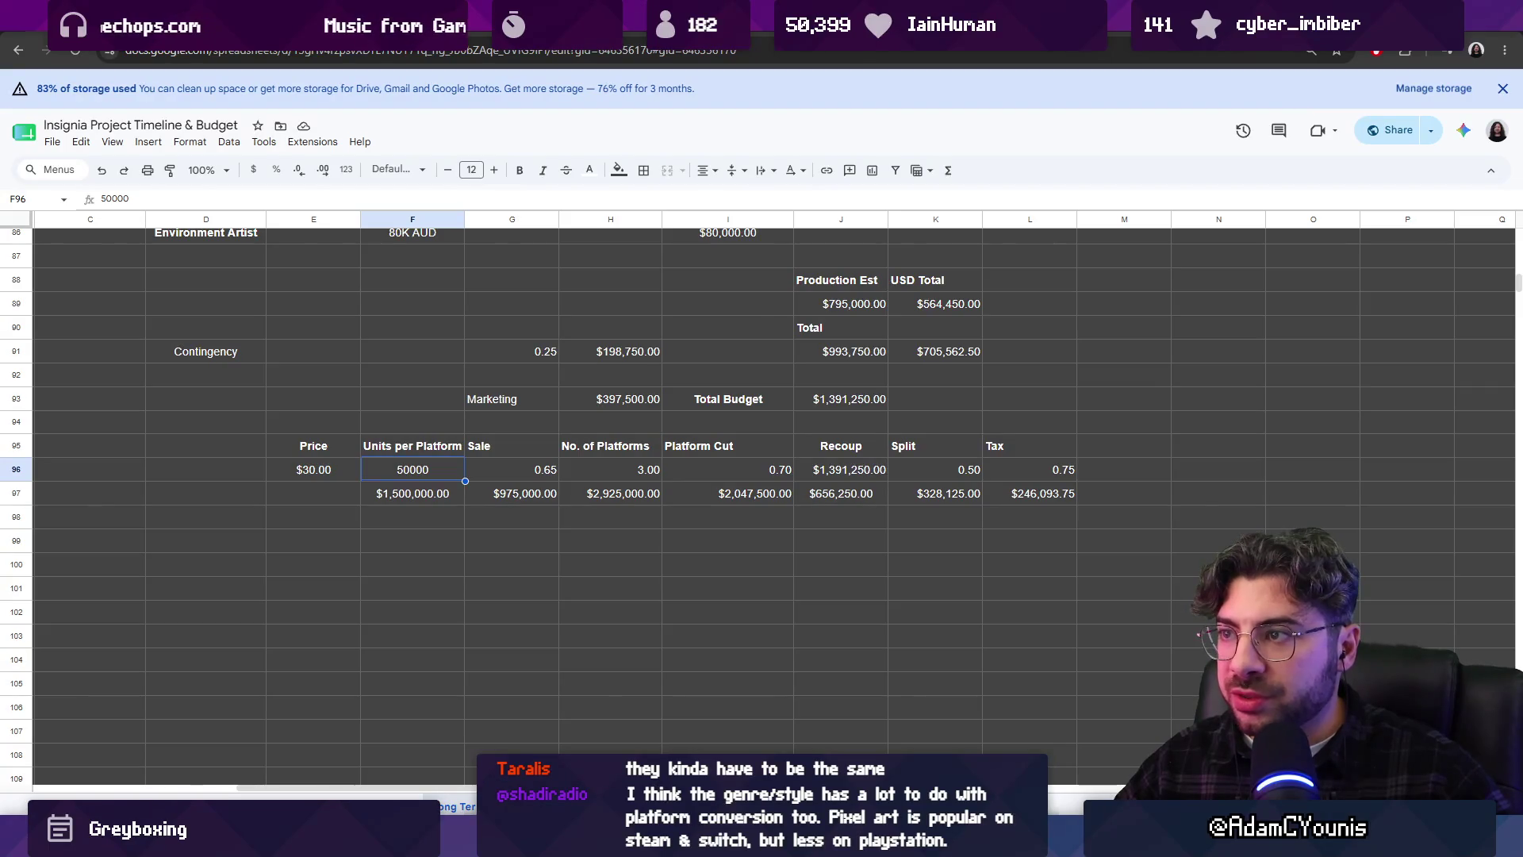
{"action": "key", "text": "ctrl+Tab"}
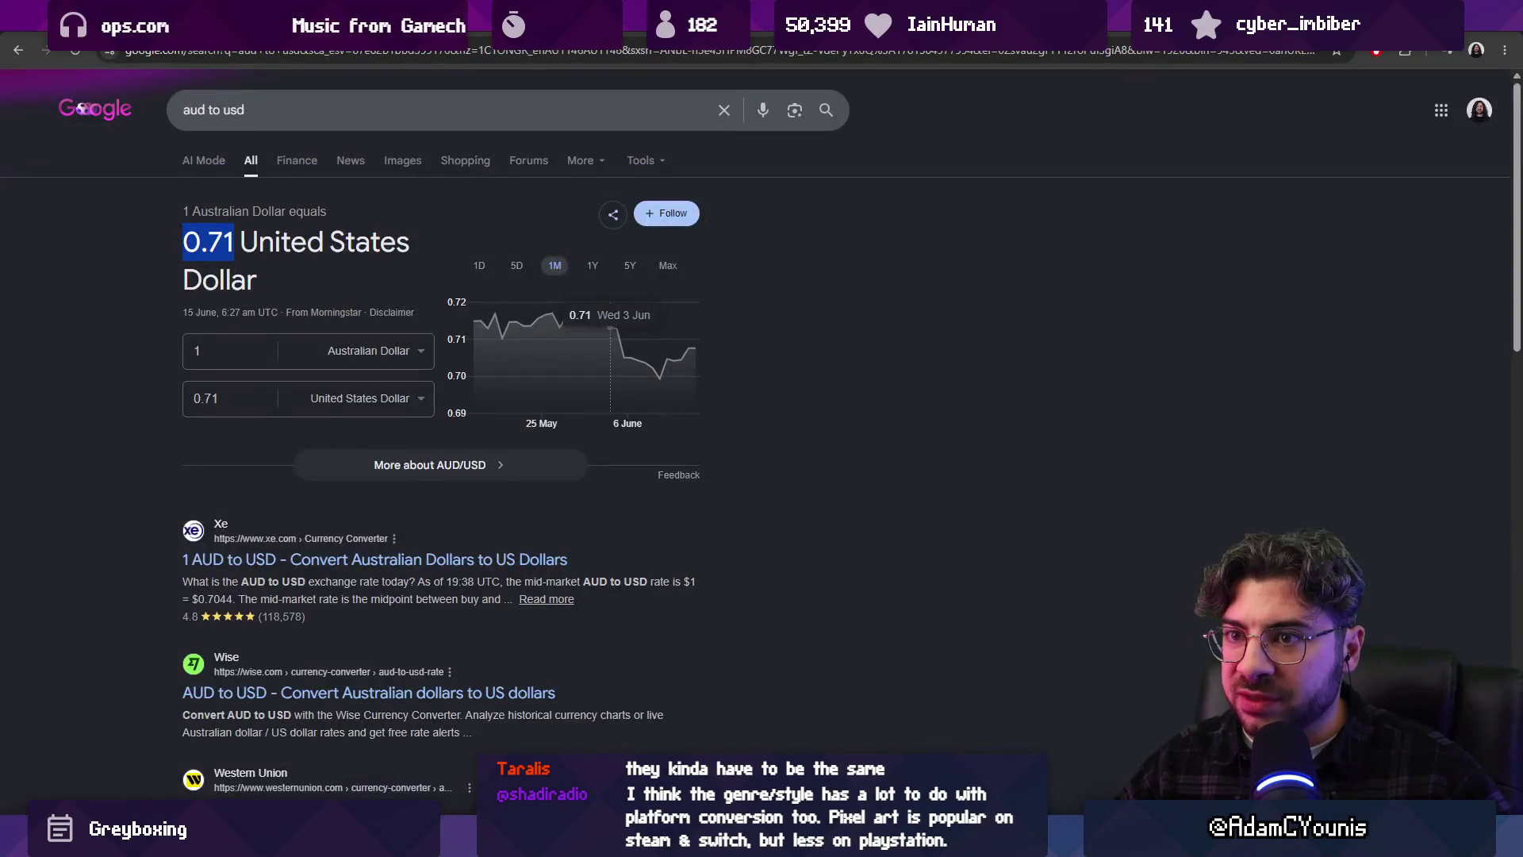
{"action": "key", "text": "ctrl+Tab"}
{"action": "key", "text": "ctrl+Tab"}
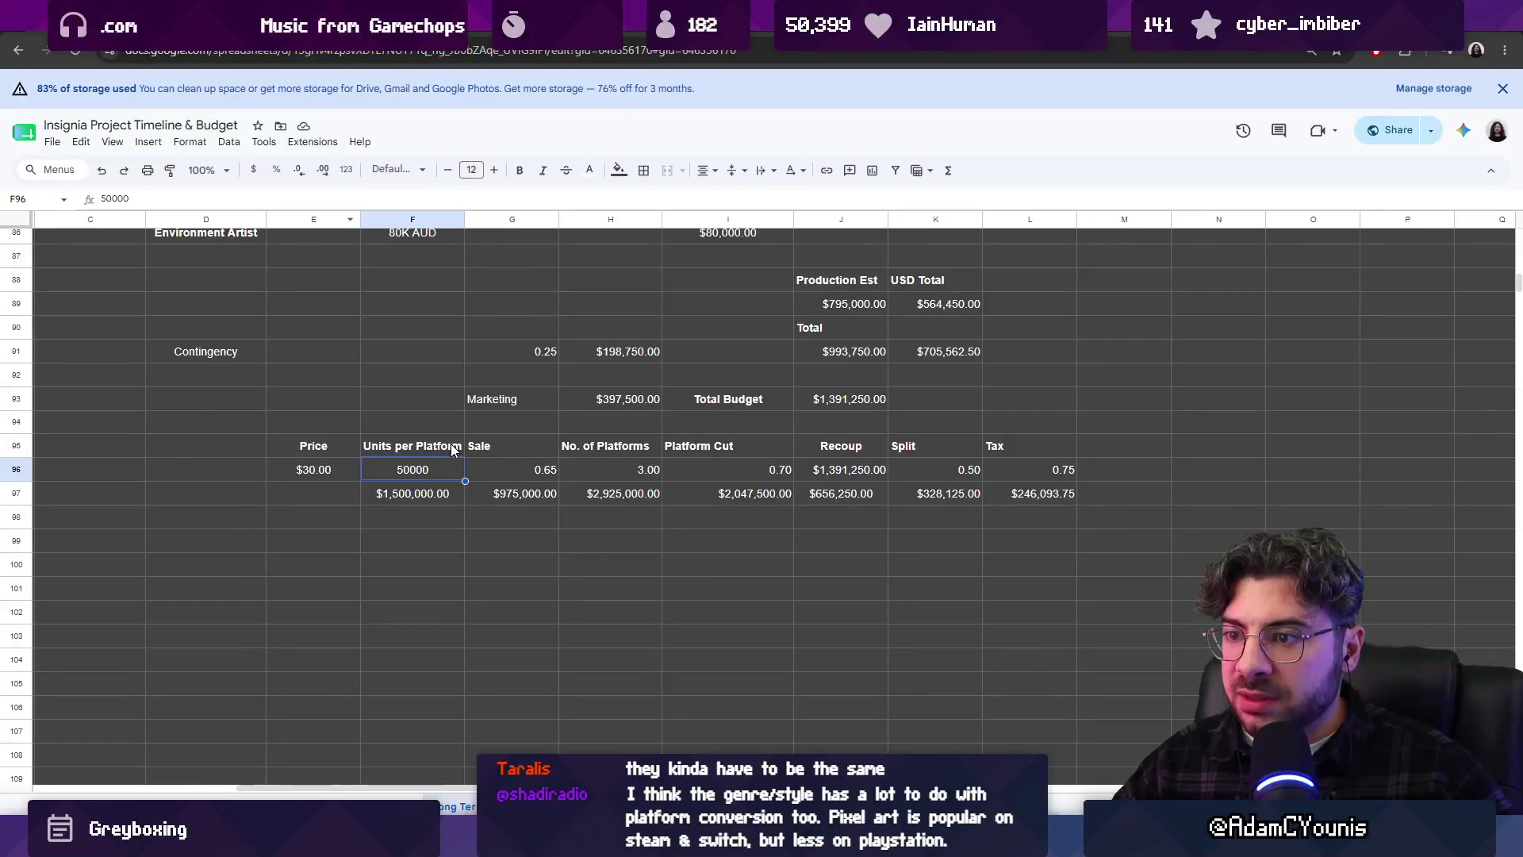
Step: Delete rows 52–56 under the Index bar, undoing and redoing once to compare
{"action": "scroll", "coordinate": [521, 458], "scroll_direction": "up", "scroll_amount": 3}
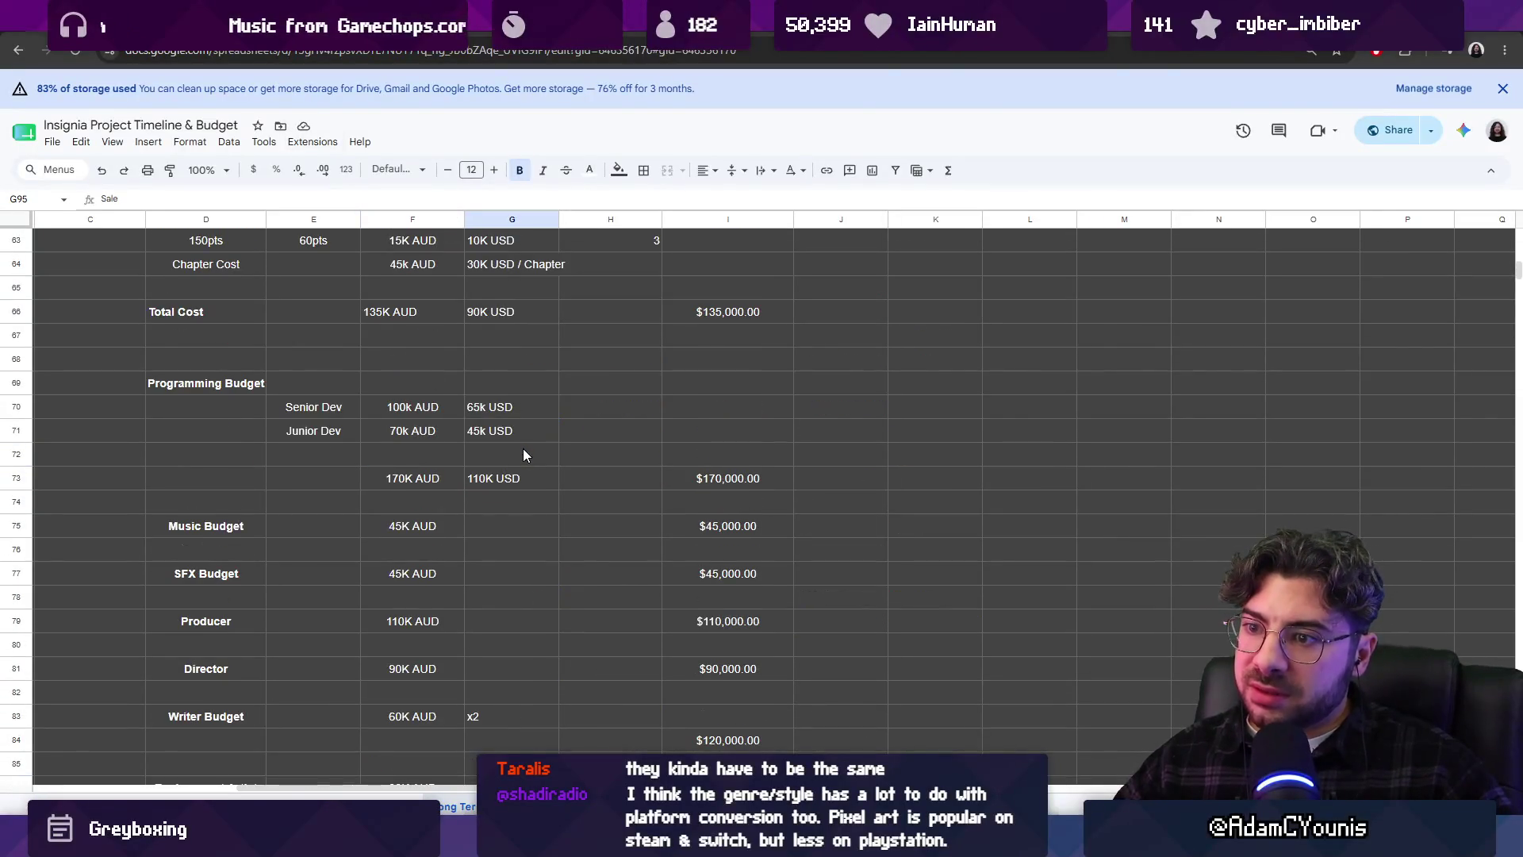
{"action": "scroll", "coordinate": [524, 455], "scroll_direction": "up", "scroll_amount": 7}
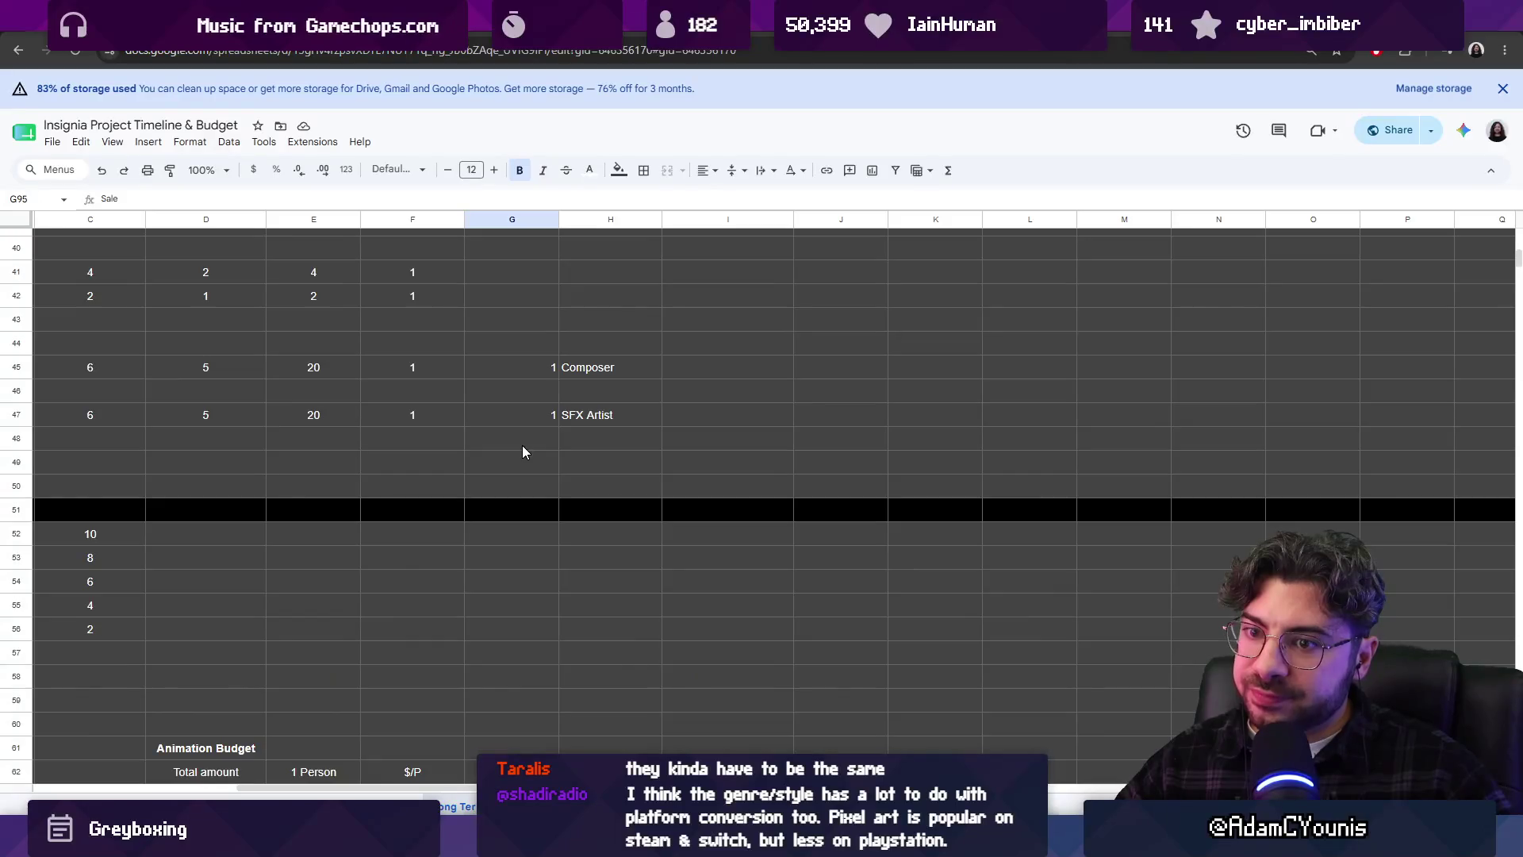
{"action": "scroll", "coordinate": [522, 451], "scroll_direction": "down", "scroll_amount": 5}
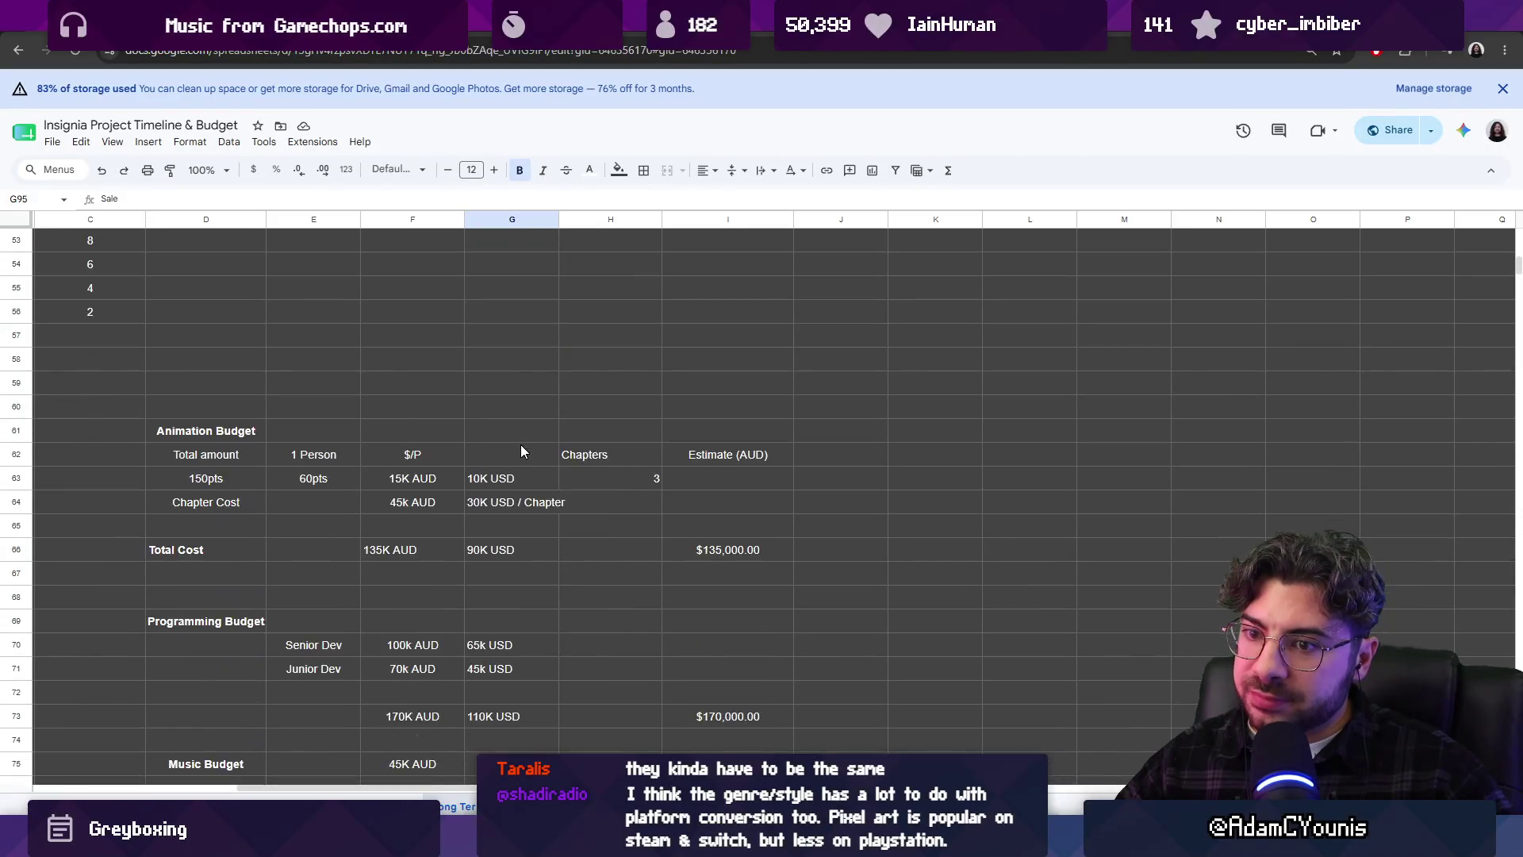
{"action": "scroll", "coordinate": [517, 445], "scroll_direction": "up", "scroll_amount": 3}
{"action": "left_click_drag", "start_coordinate": [14, 377], "coordinate": [13, 471]}
{"action": "right_click", "coordinate": [13, 470]}
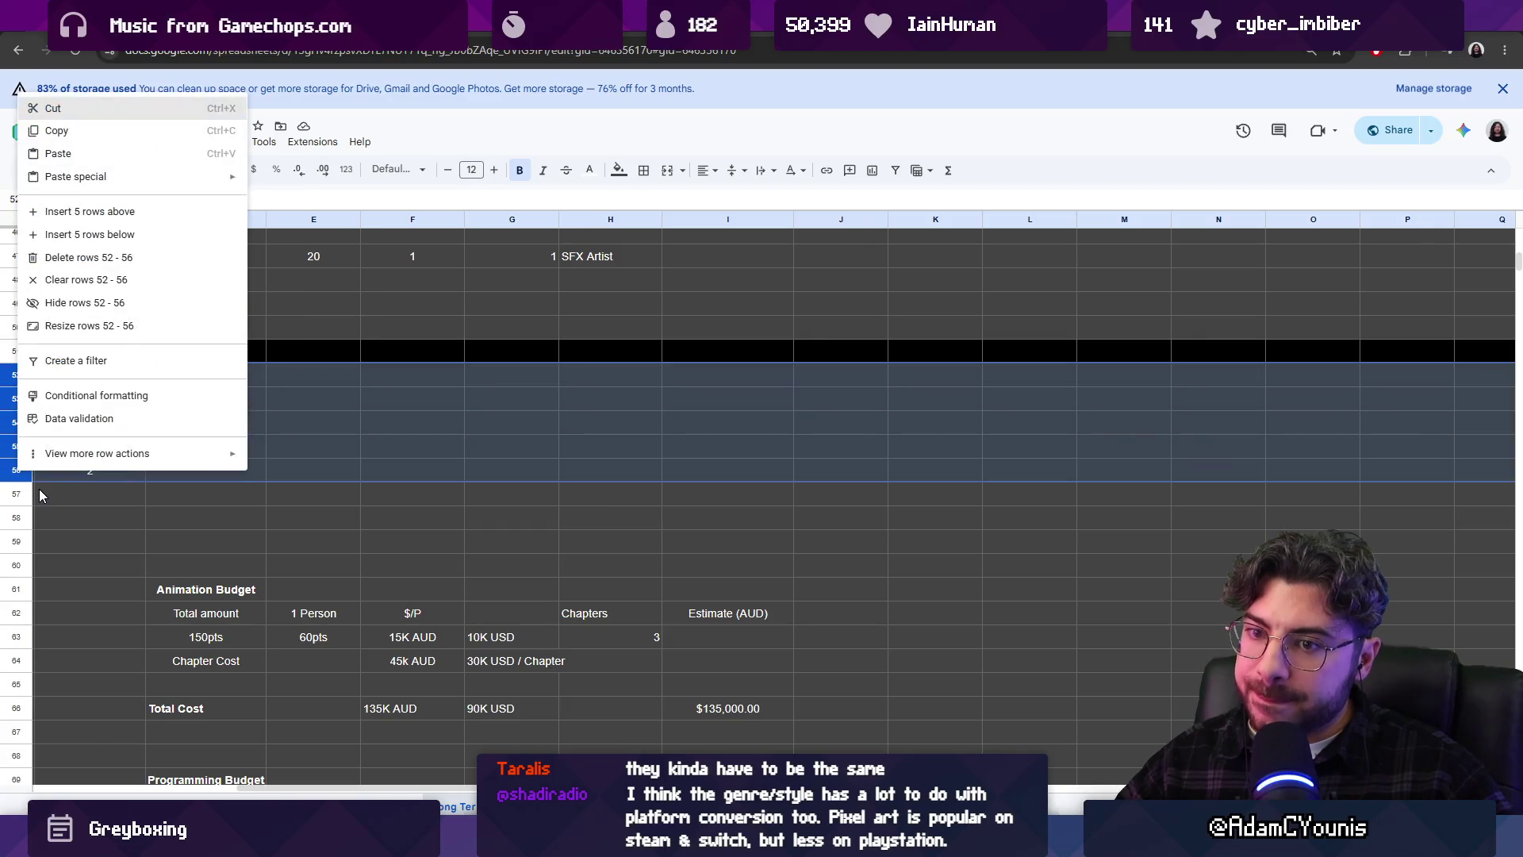
{"action": "left_click", "coordinate": [143, 258]}
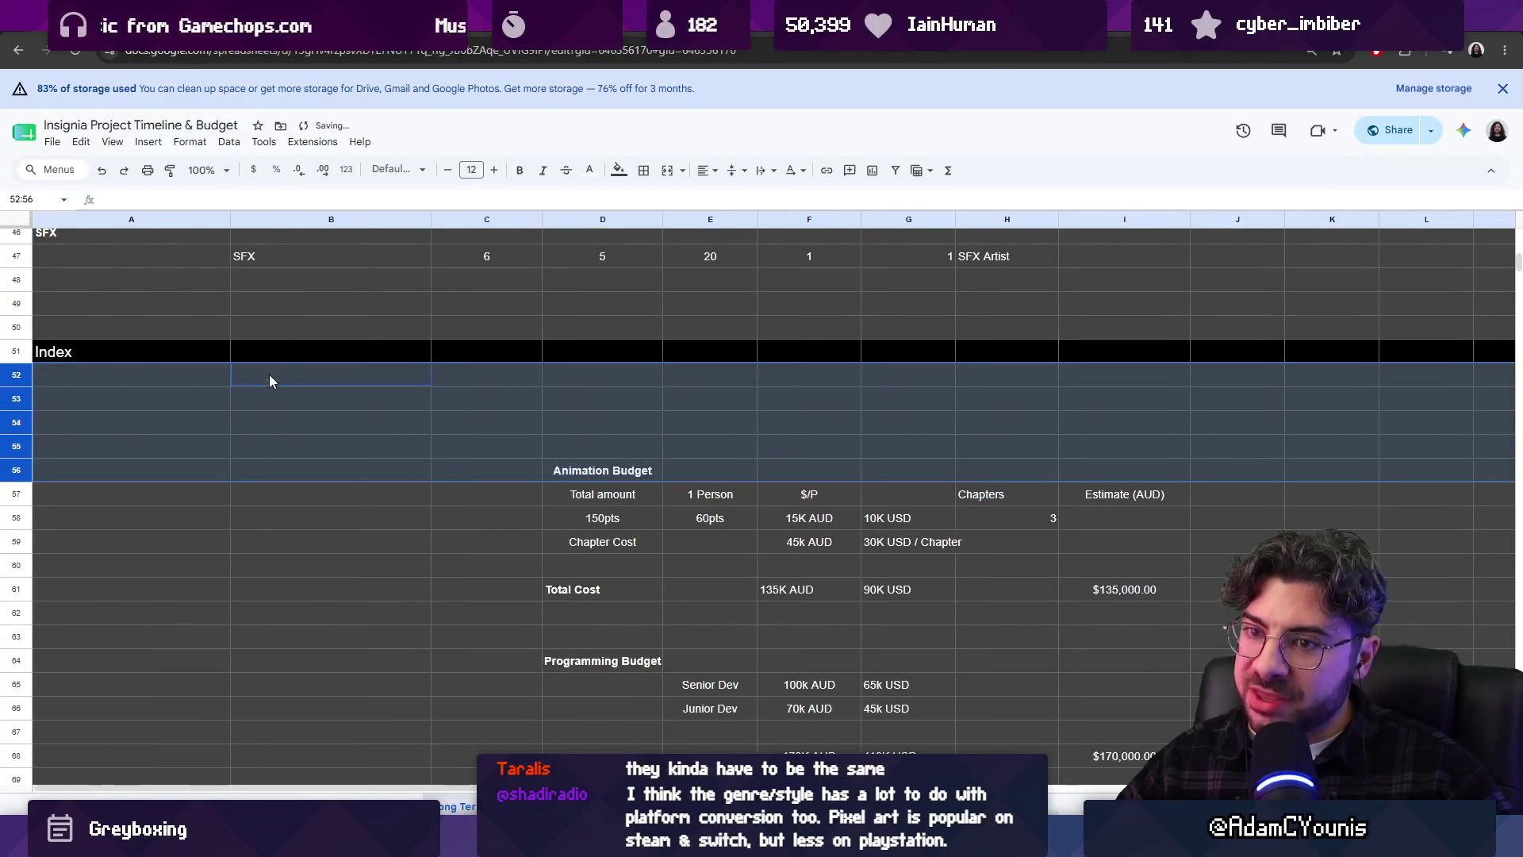
{"action": "left_click", "coordinate": [319, 422]}
{"action": "scroll", "coordinate": [363, 403], "scroll_direction": "down", "scroll_amount": 10}
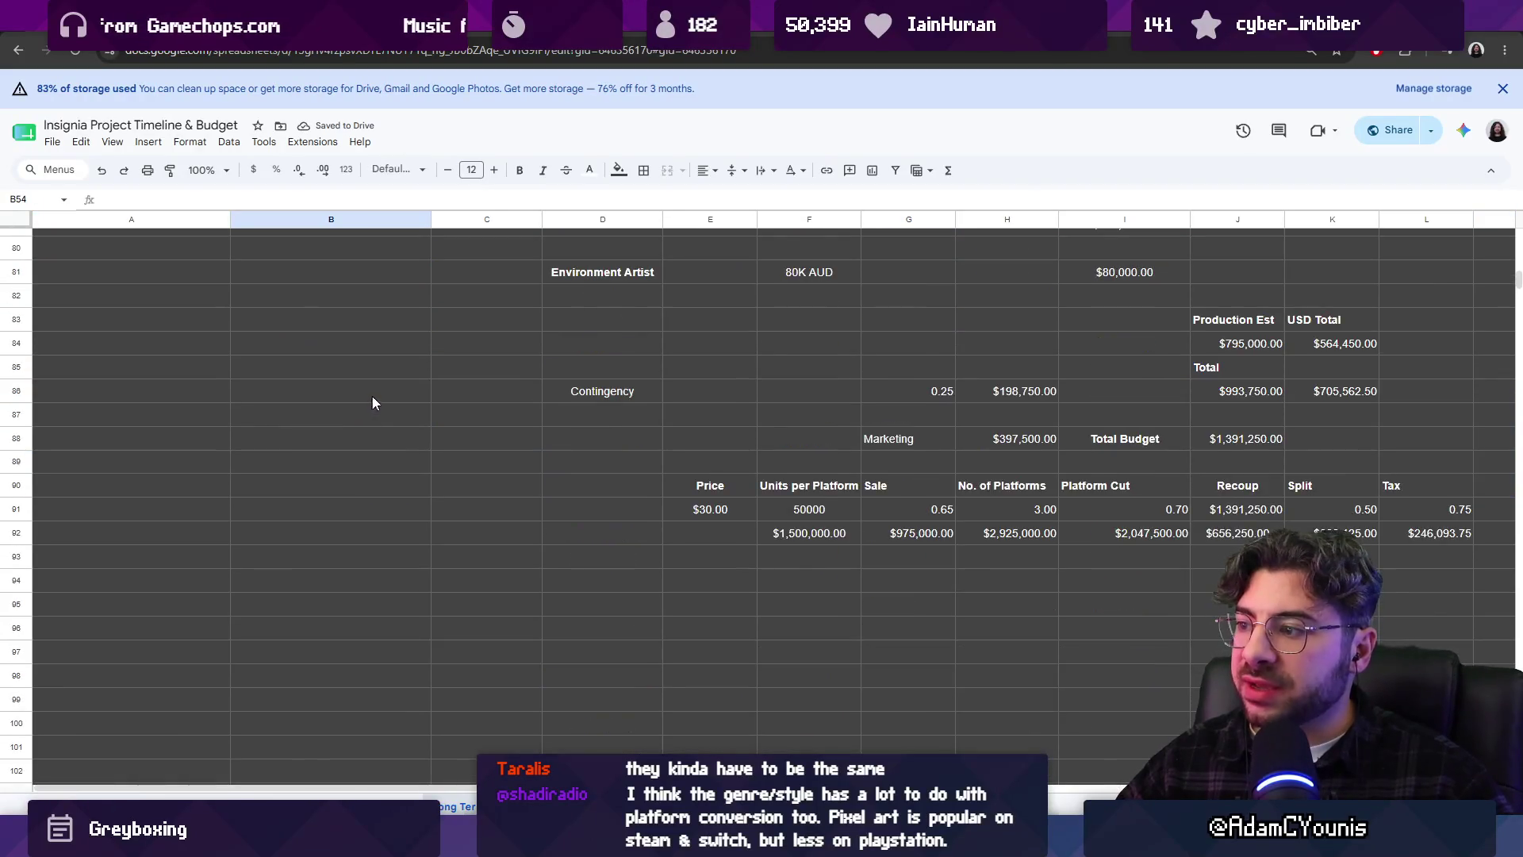
{"action": "scroll", "coordinate": [371, 394], "scroll_direction": "up", "scroll_amount": 5}
{"action": "key", "text": "ctrl+z"}
{"action": "key", "text": "ctrl+y"}
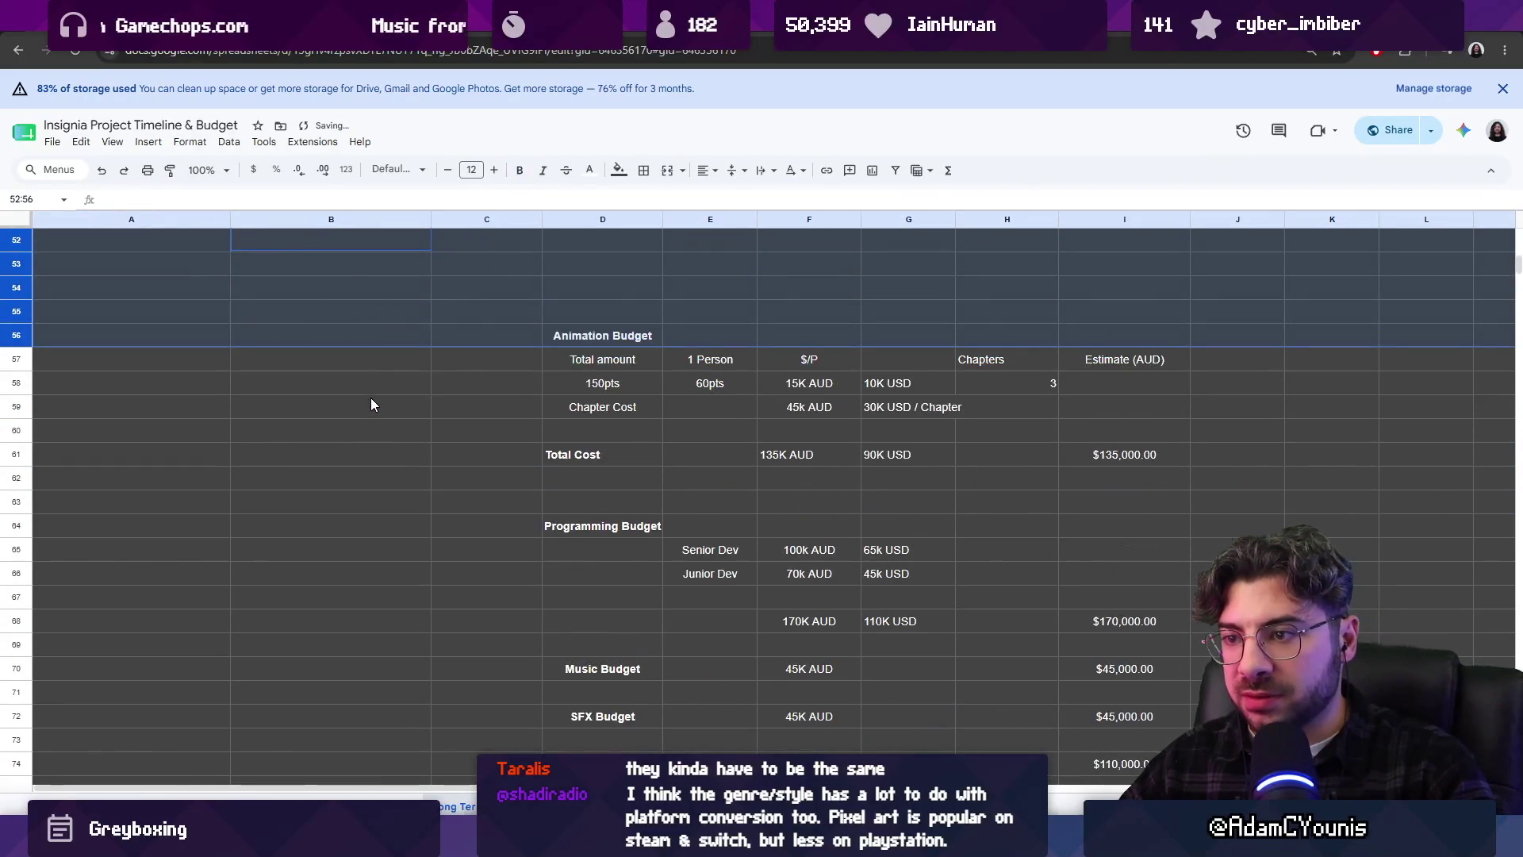
Step: Delete the remaining empty rows 52–54 so Animation Budget sits right below
{"action": "scroll", "coordinate": [369, 397], "scroll_direction": "up", "scroll_amount": 3}
{"action": "left_click_drag", "start_coordinate": [16, 477], "coordinate": [14, 524]}
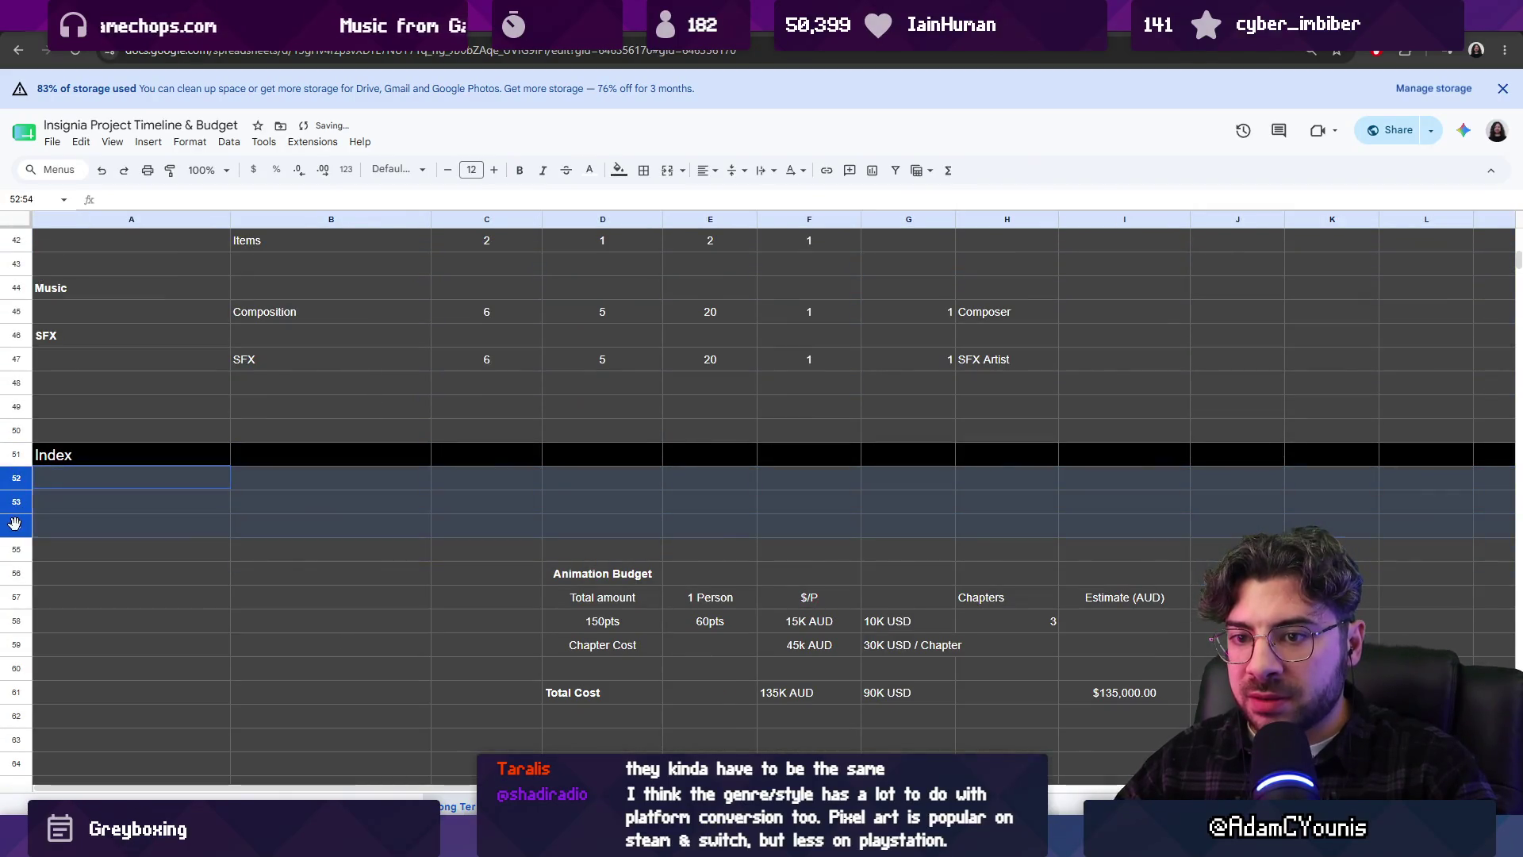
{"action": "right_click", "coordinate": [15, 523]}
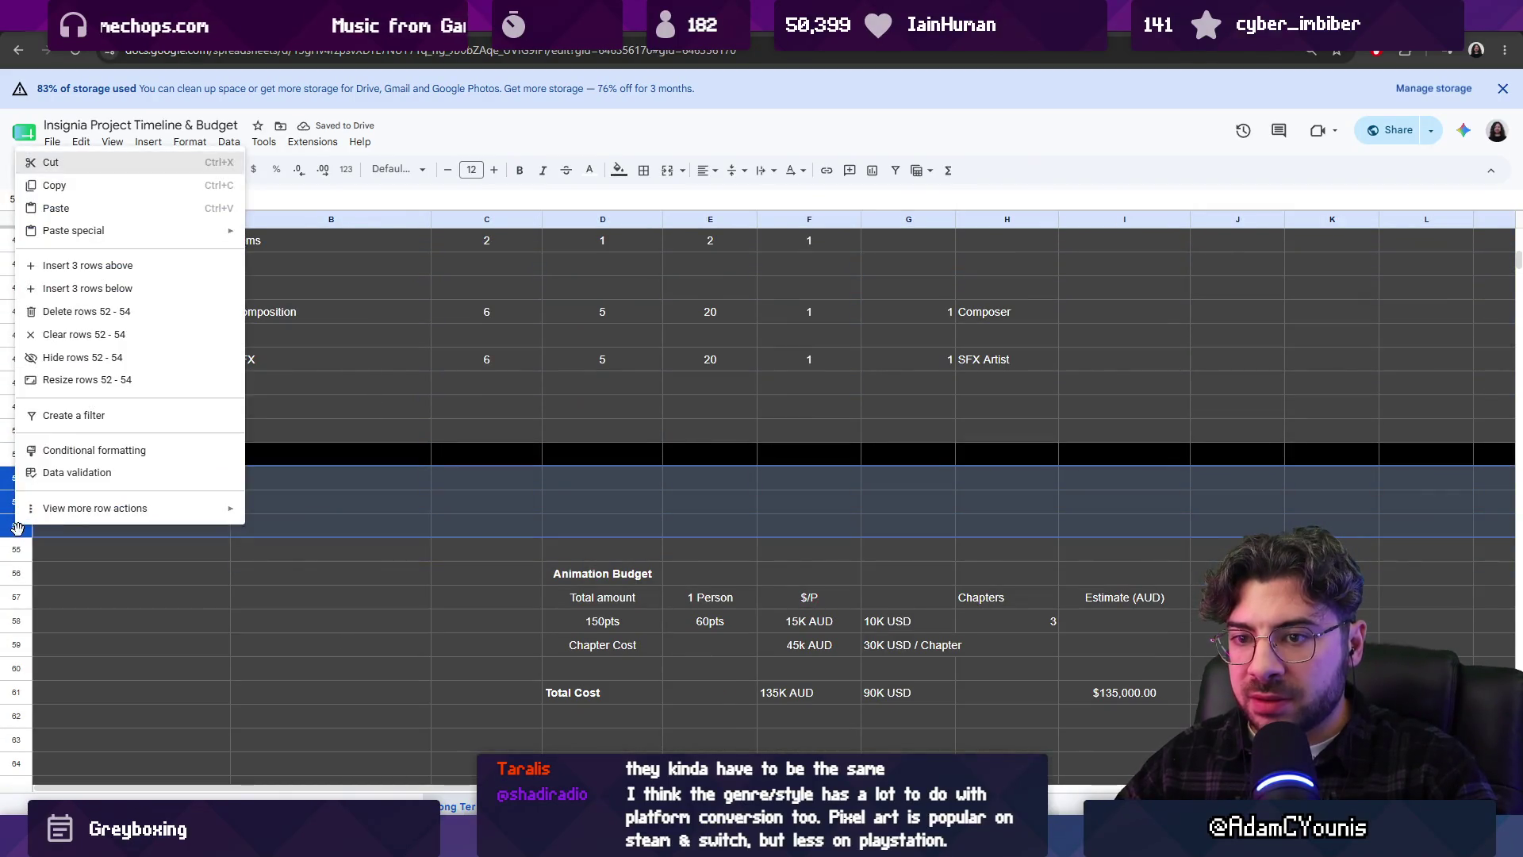
{"action": "left_click", "coordinate": [129, 311]}
Step: Review the Animation Budget entries (1 Person, 15K AUD per person) and open a new tab
{"action": "scroll", "coordinate": [473, 463], "scroll_direction": "up", "scroll_amount": 12}
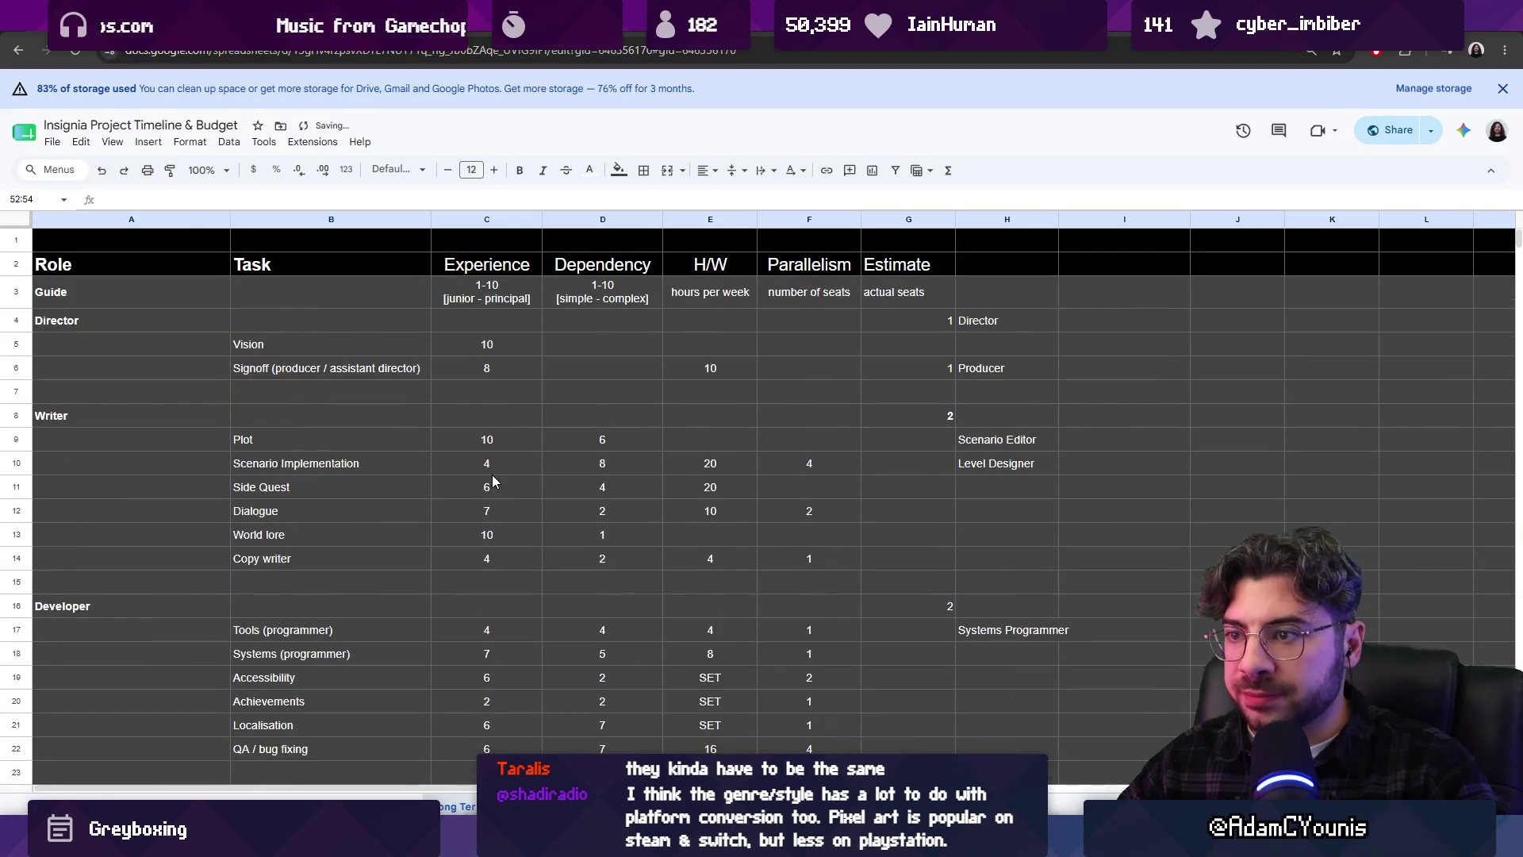
{"action": "scroll", "coordinate": [652, 456], "scroll_direction": "down", "scroll_amount": 14}
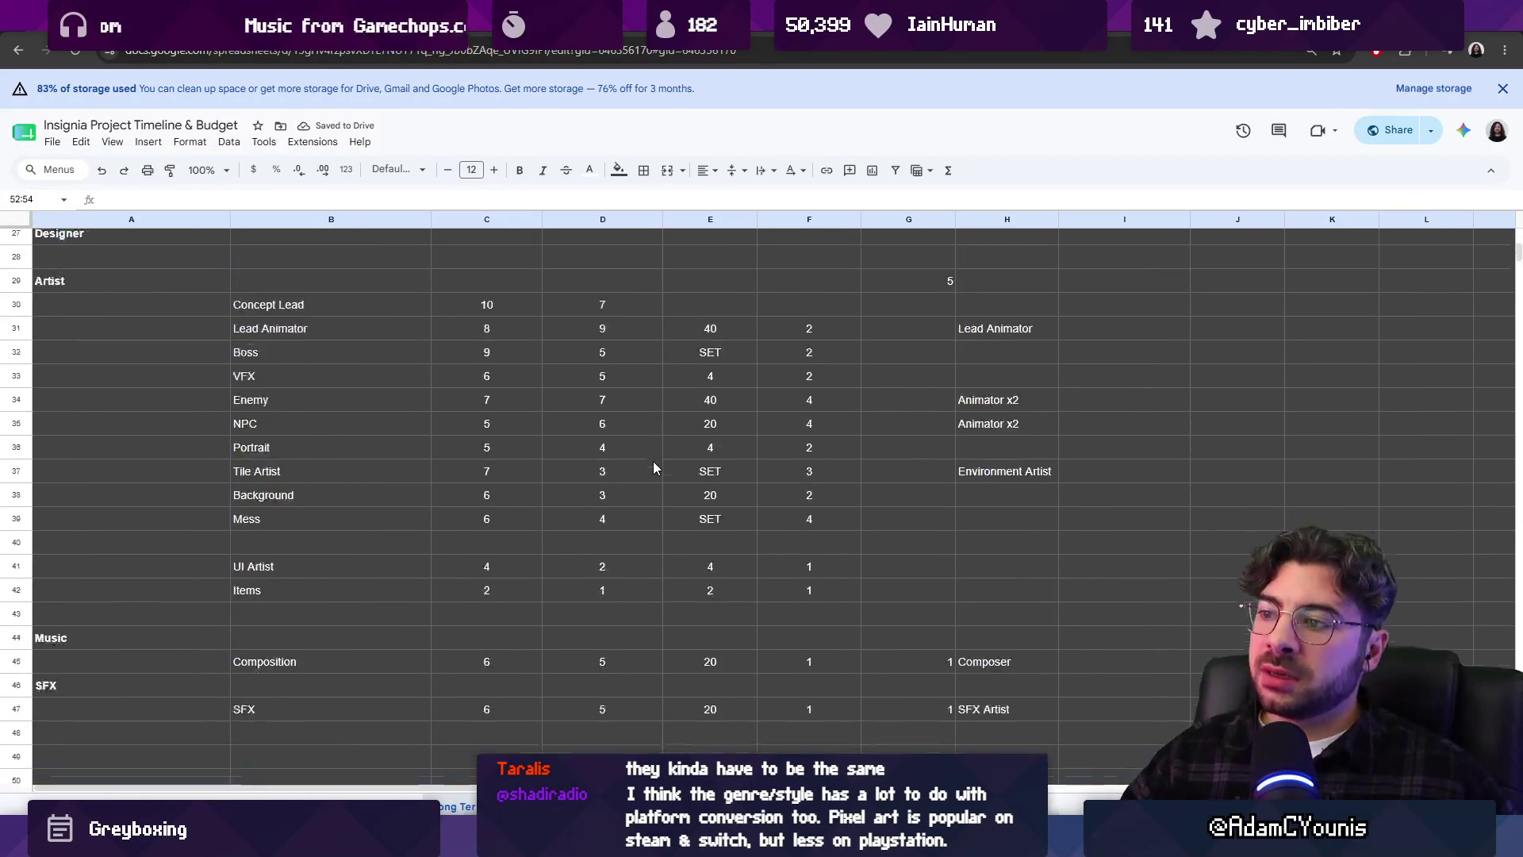
{"action": "left_click", "coordinate": [659, 455]}
{"action": "left_click", "coordinate": [714, 480]}
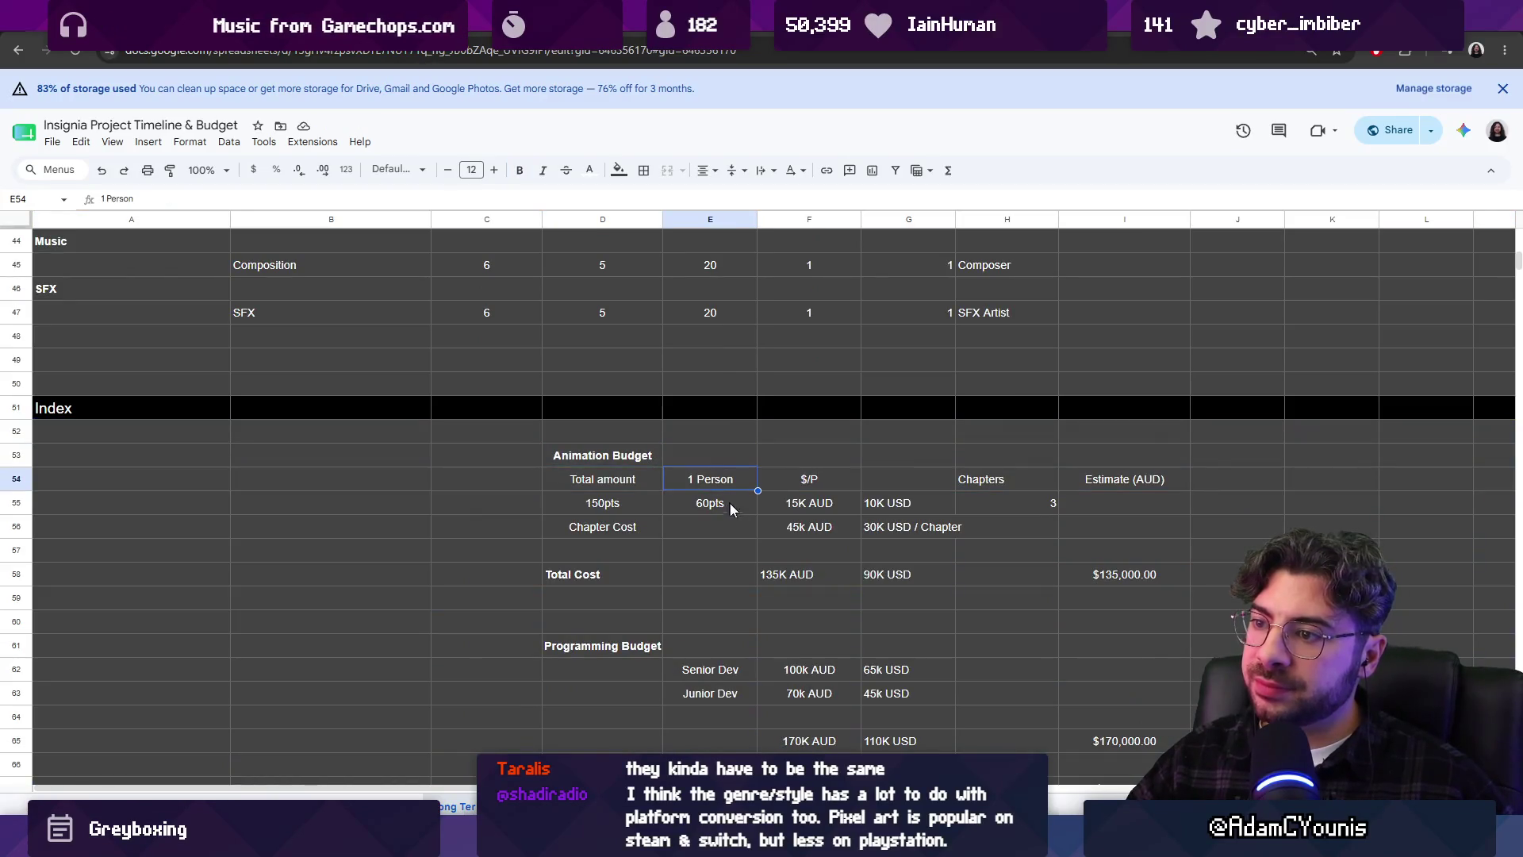
{"action": "left_click", "coordinate": [774, 512]}
{"action": "scroll", "coordinate": [773, 512], "scroll_direction": "down", "scroll_amount": 3}
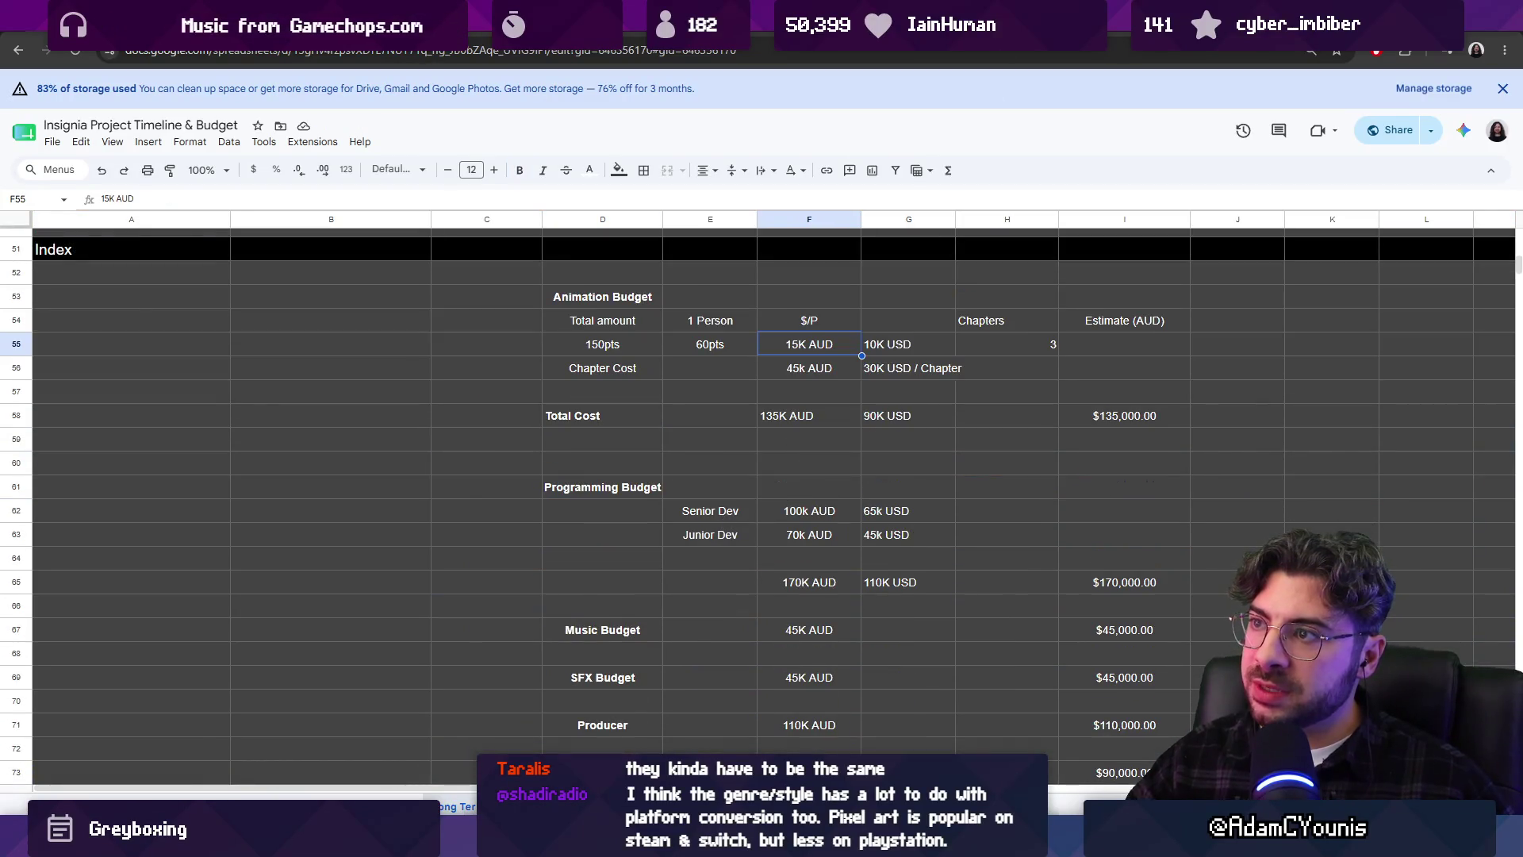
{"action": "key", "text": "ctrl+t"}
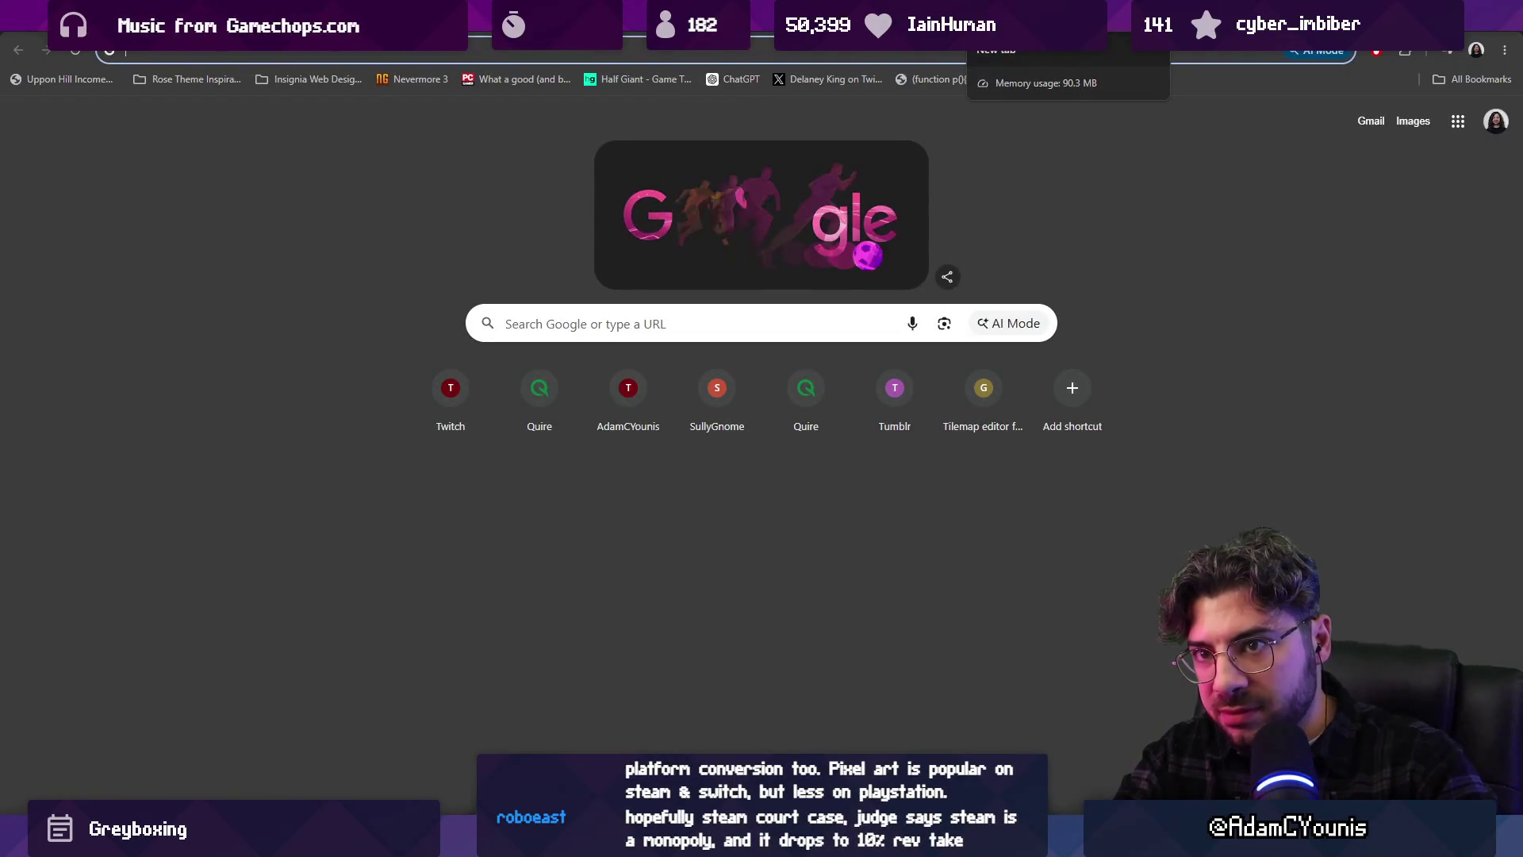
Step: Search Google for 'gestalt steam and cinder'
{"action": "type", "text": "gesla"}
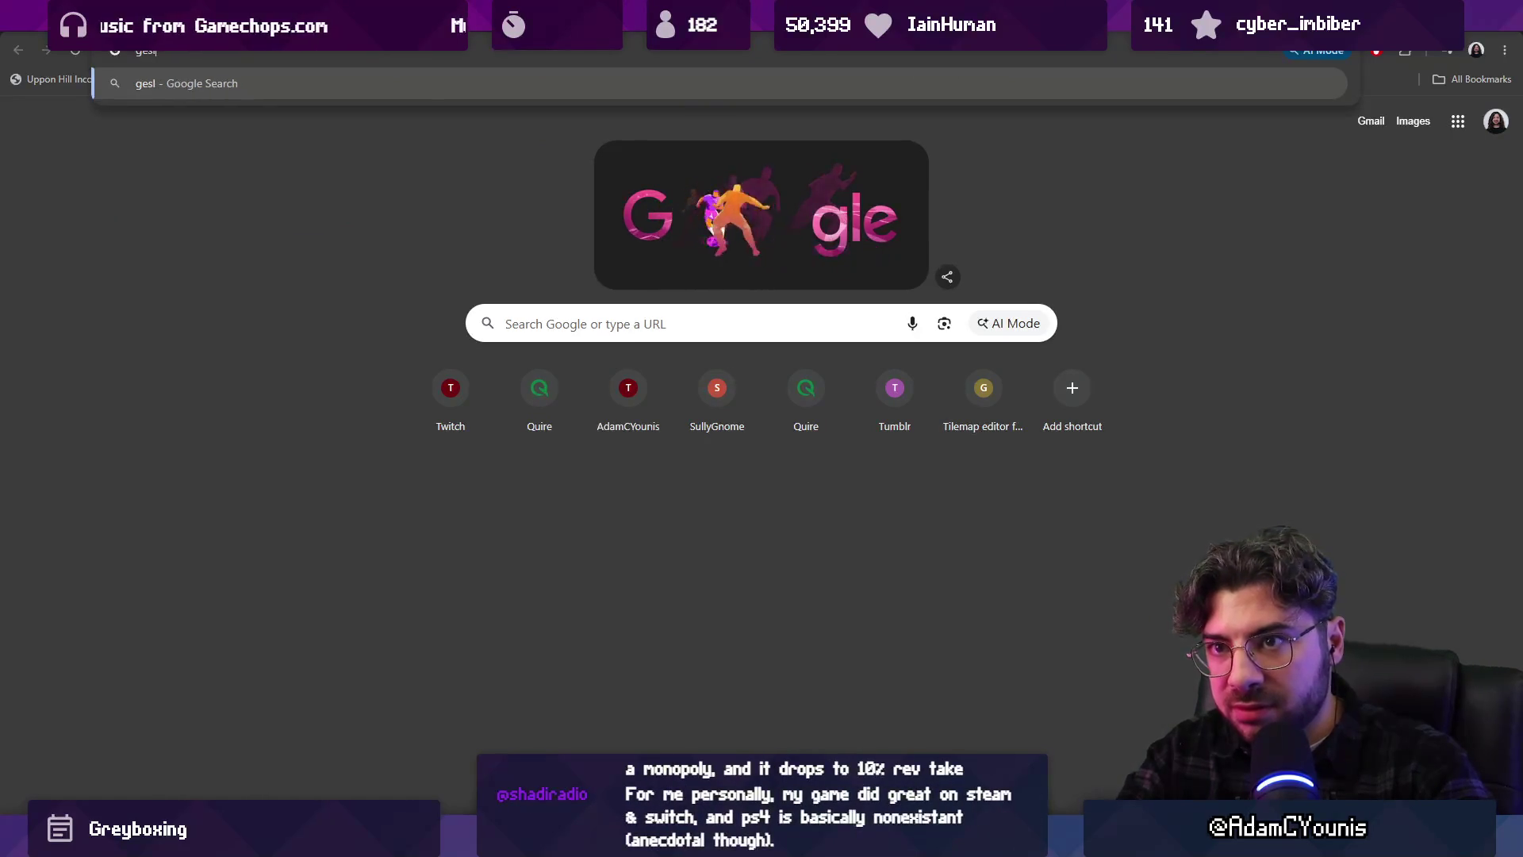
{"action": "key", "text": "BackSpace"}
{"action": "key", "text": "BackSpace"}
{"action": "type", "text": "talt stewa"}
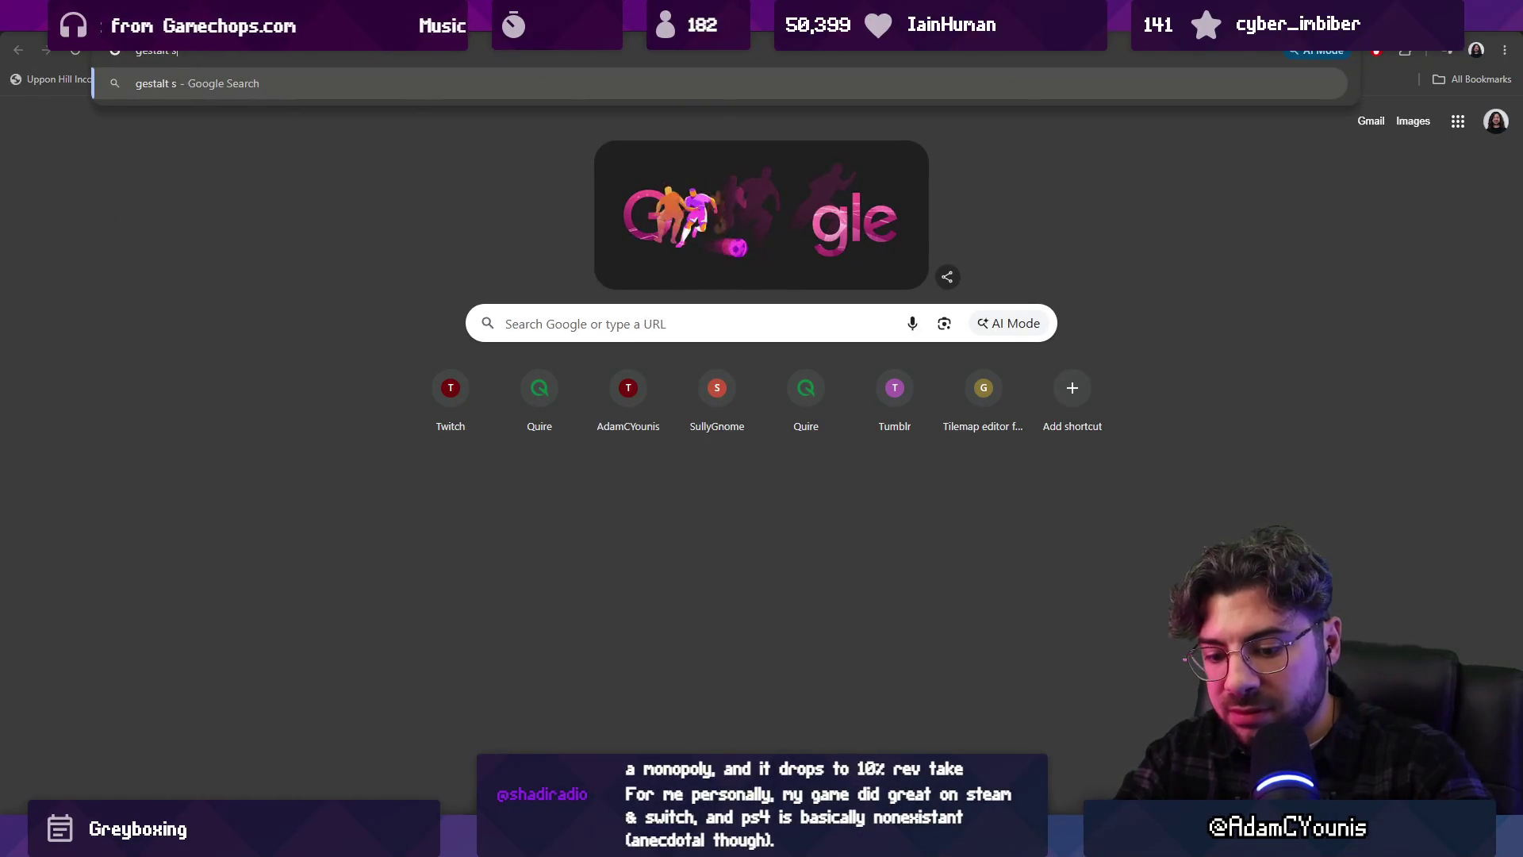
{"action": "key", "text": "BackSpace"}
{"action": "key", "text": "BackSpace"}
{"action": "type", "text": "am and "}
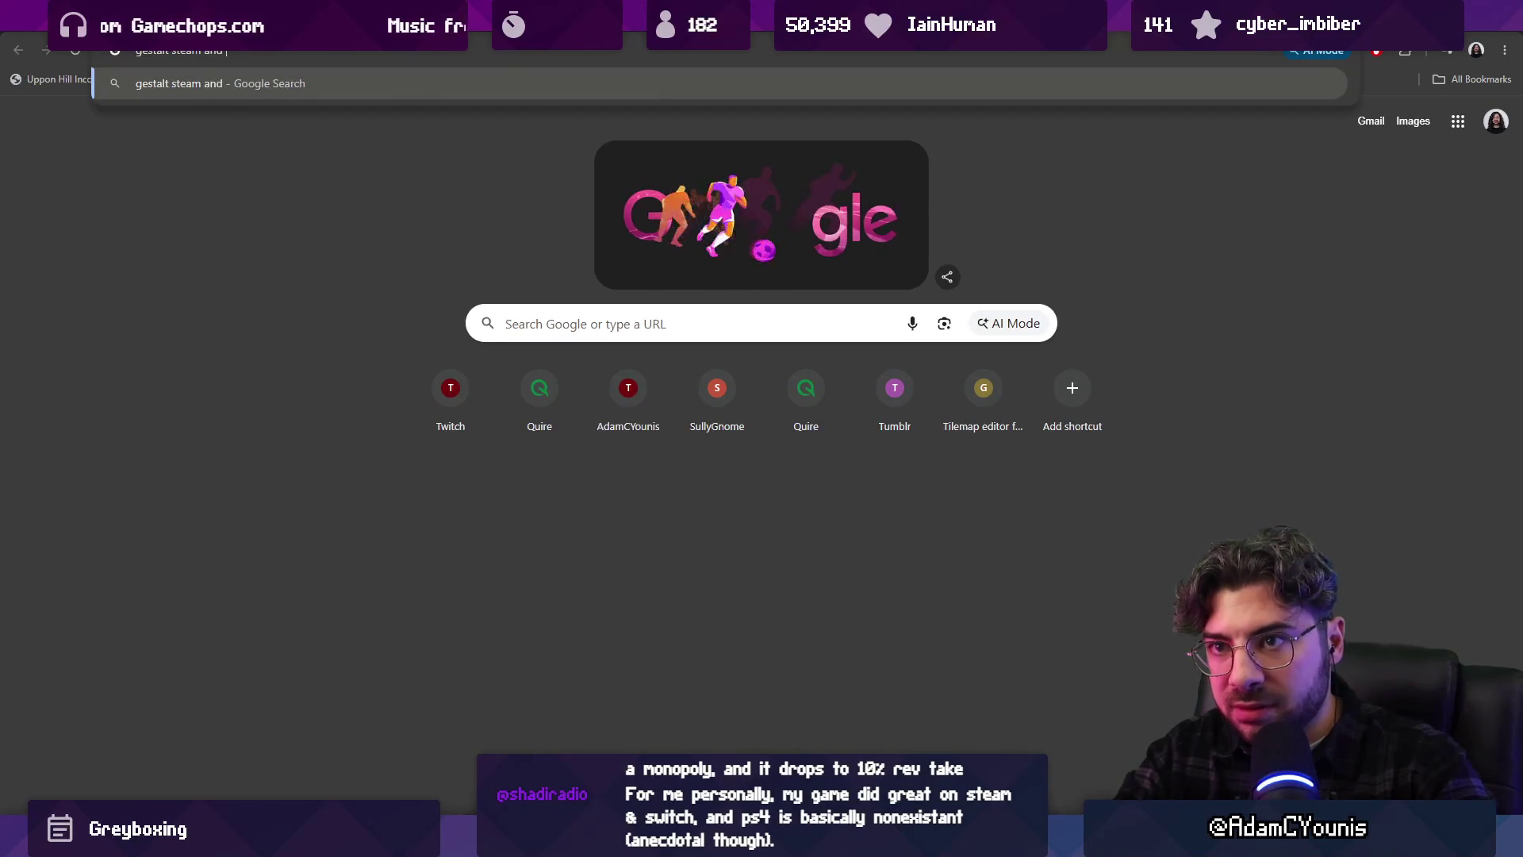
{"action": "type", "text": "cinder"}
{"action": "key", "text": "Return"}
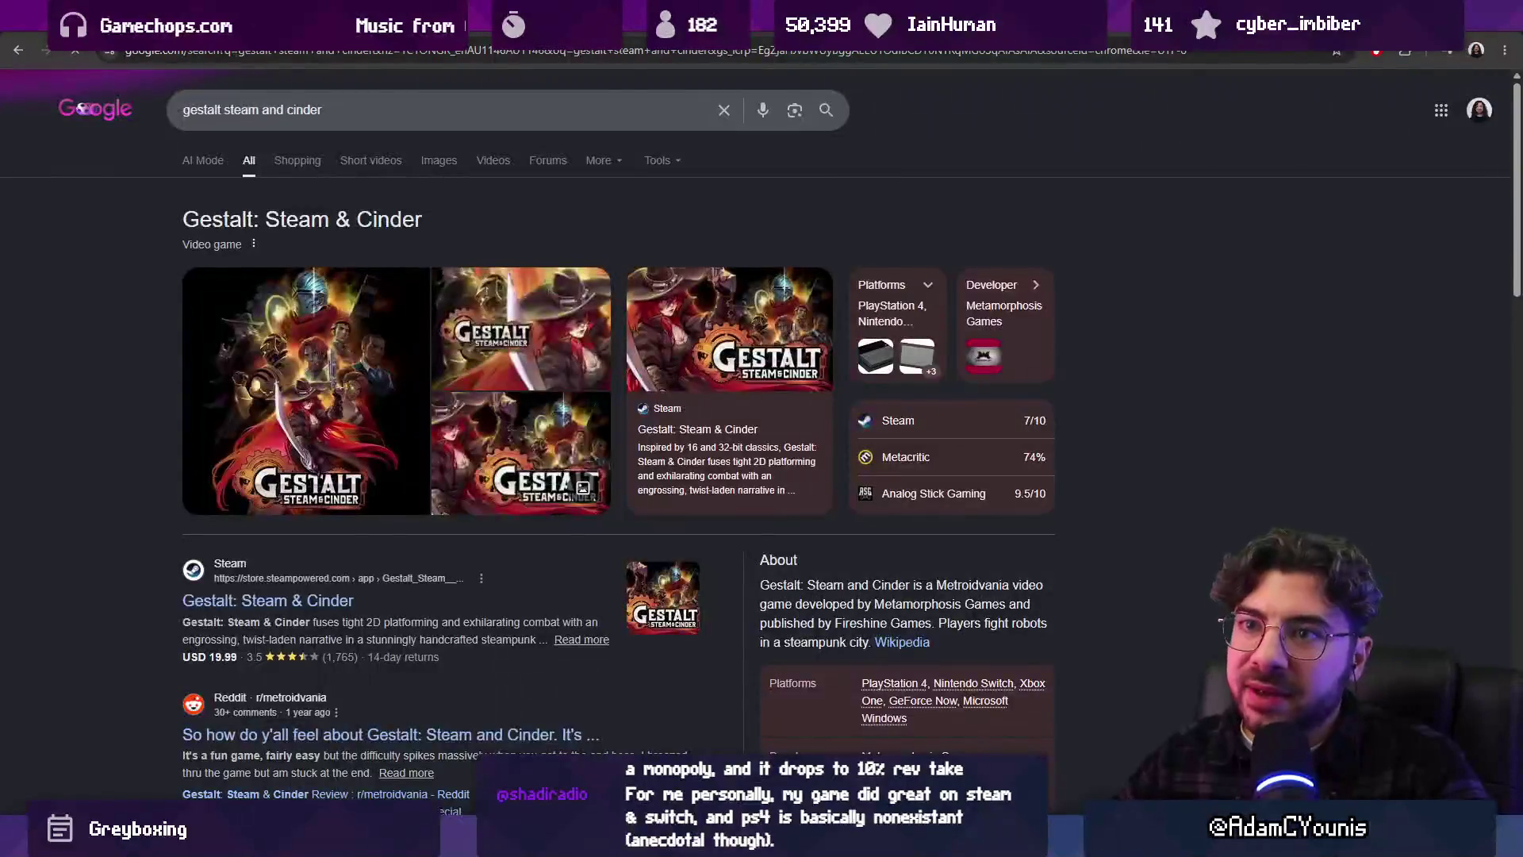
Step: Add 'gamalytic' to the search and open the game's Gamalytic stats page
{"action": "left_click", "coordinate": [352, 116]}
{"action": "type", "text": "gamalytic"}
{"action": "key", "text": "Return"}
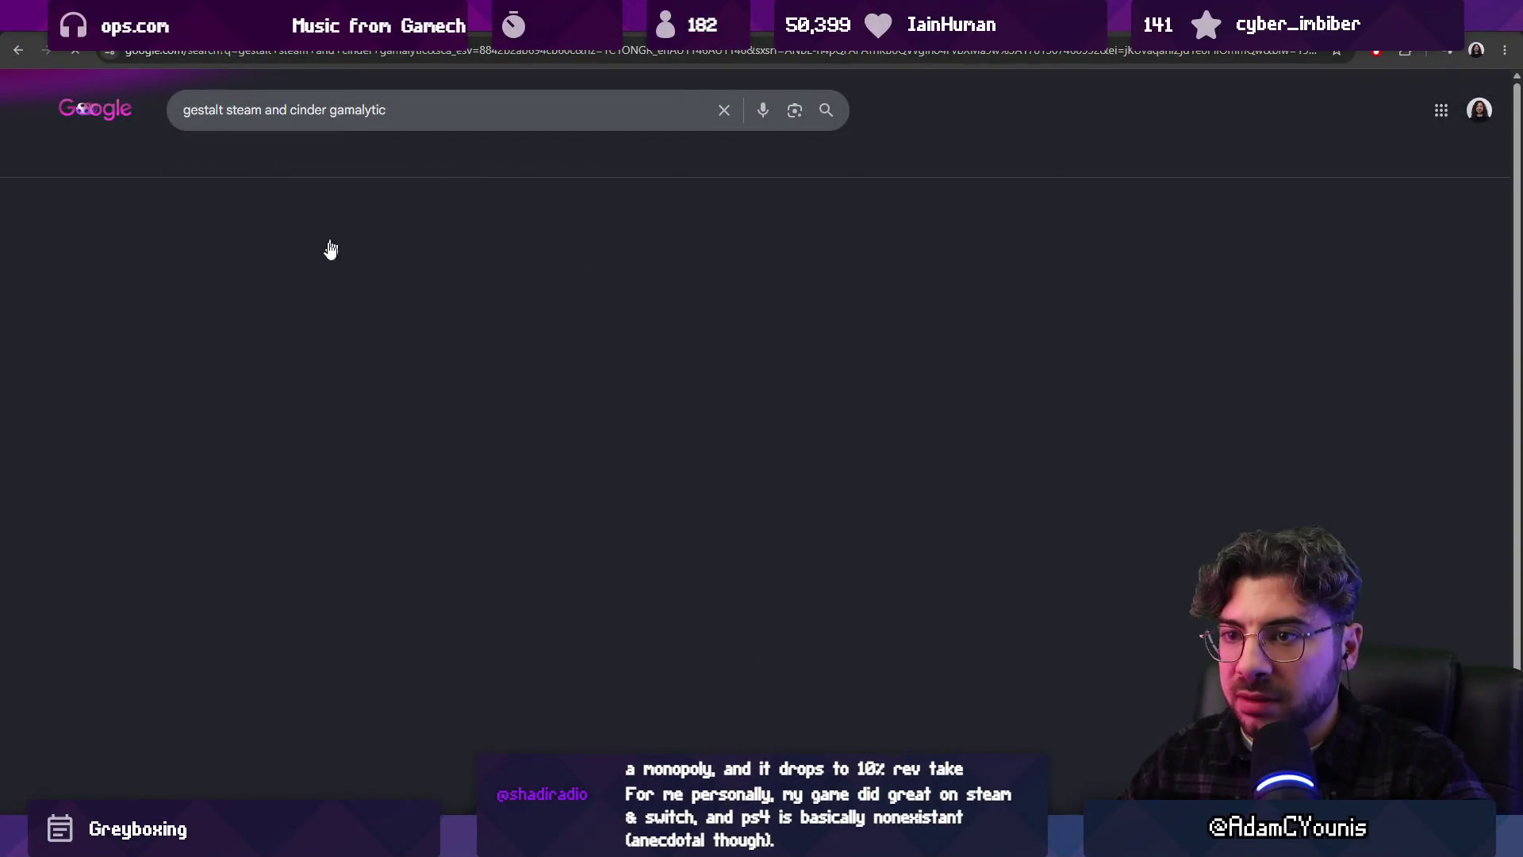
{"action": "left_click", "coordinate": [298, 247]}
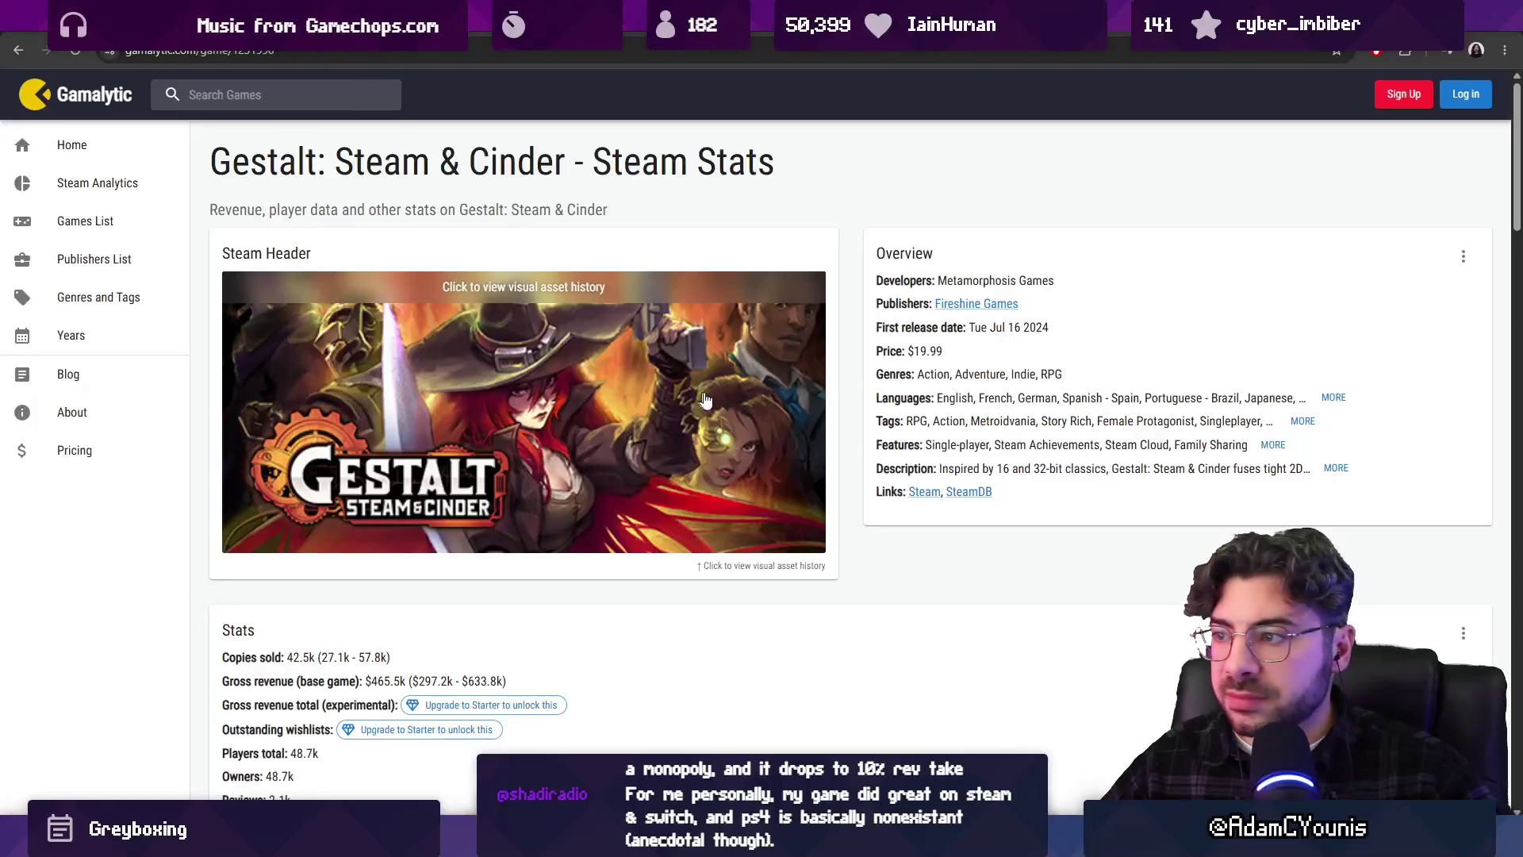
Step: Review the stats (42.5k copies sold, $465.5k gross revenue), then open a new tab
{"action": "scroll", "coordinate": [709, 401], "scroll_direction": "down", "scroll_amount": 1}
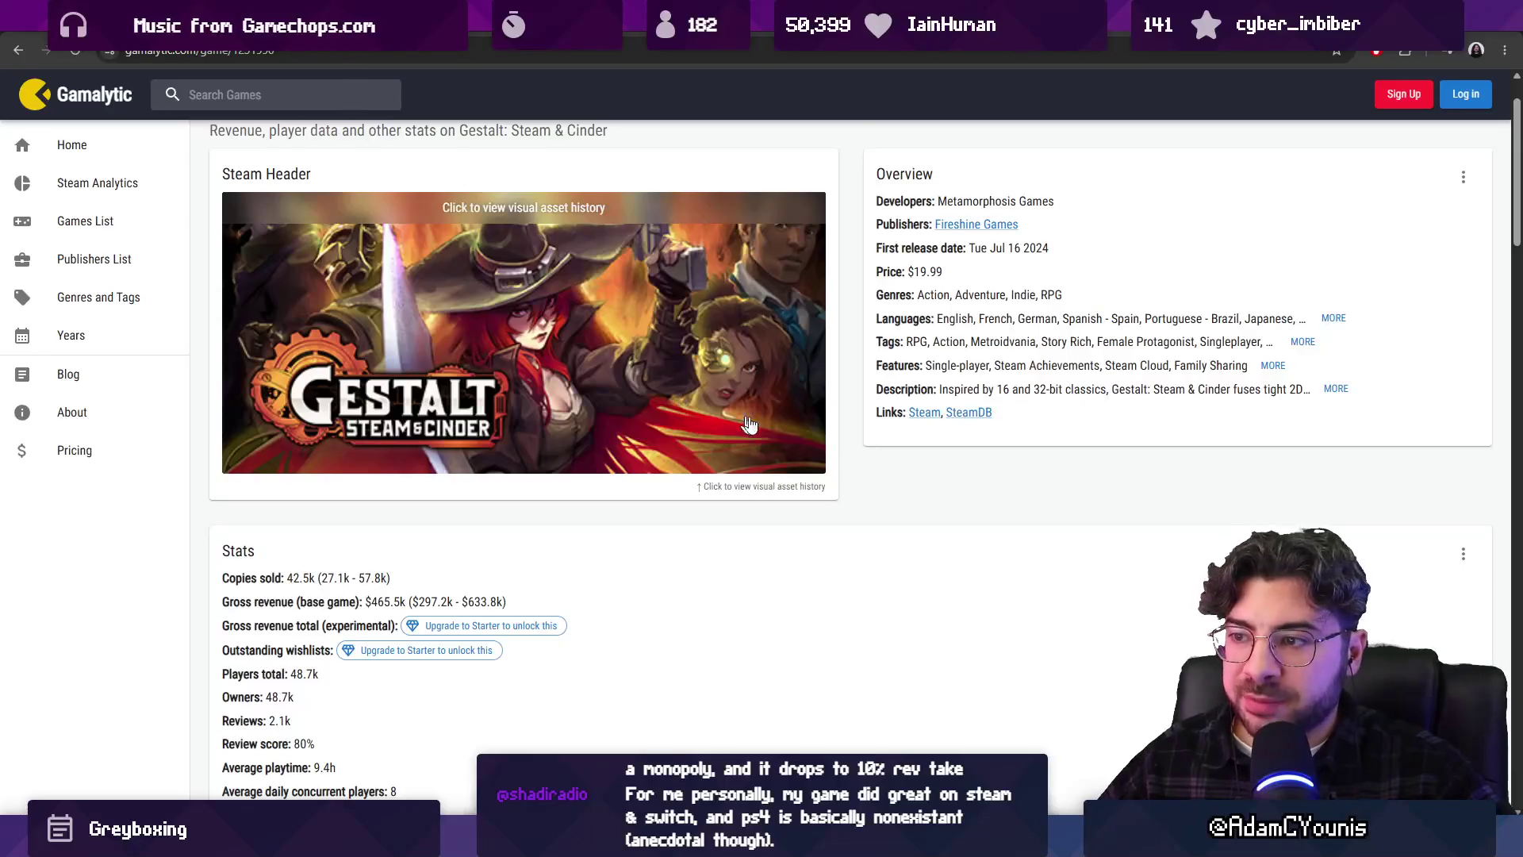
{"action": "scroll", "coordinate": [855, 437], "scroll_direction": "down", "scroll_amount": 1}
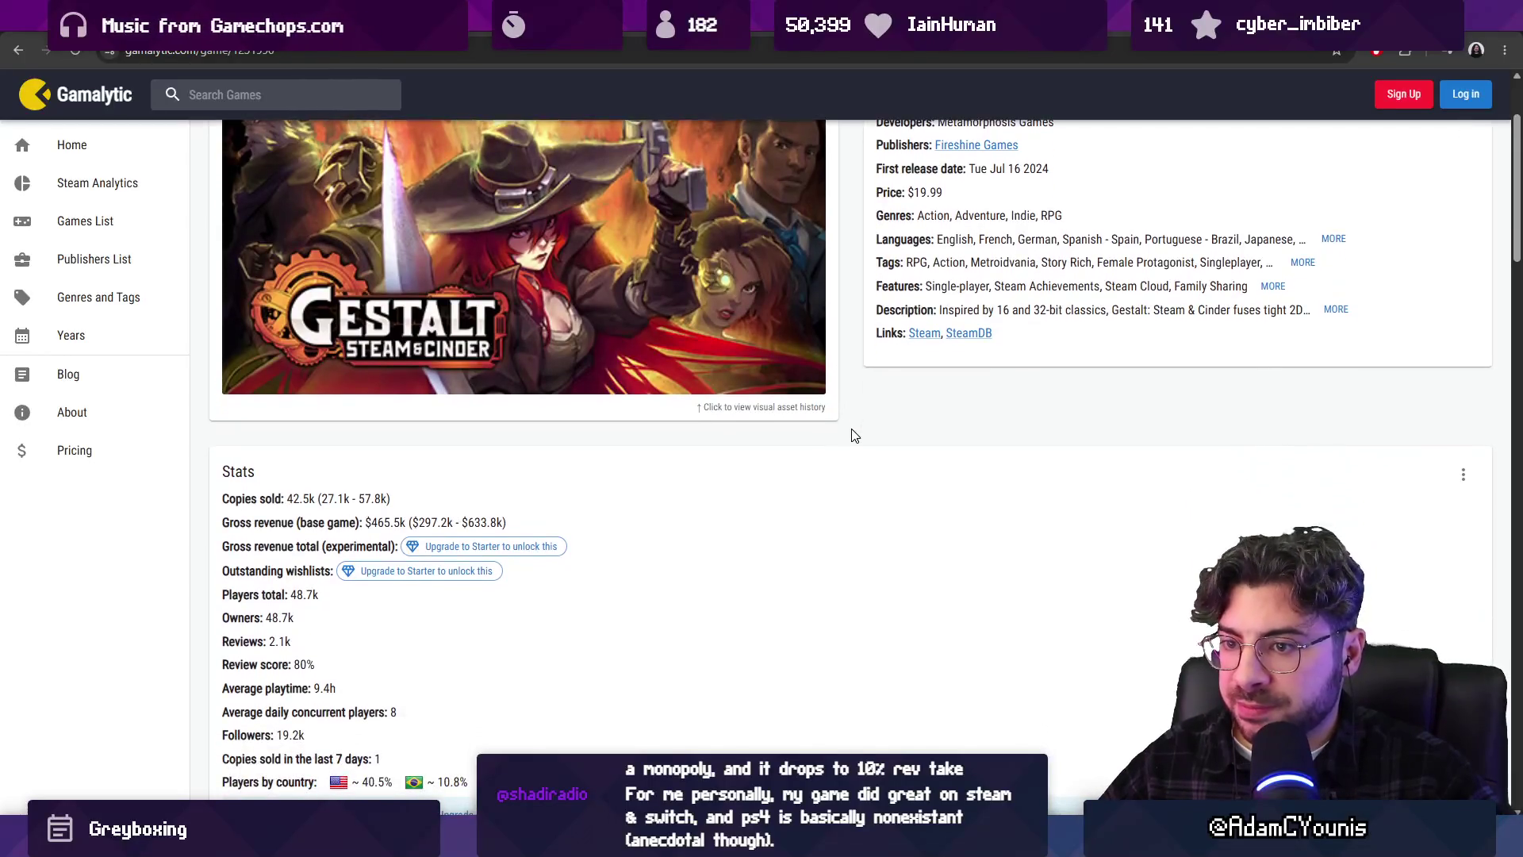
{"action": "mouse_move", "coordinate": [378, 498]}
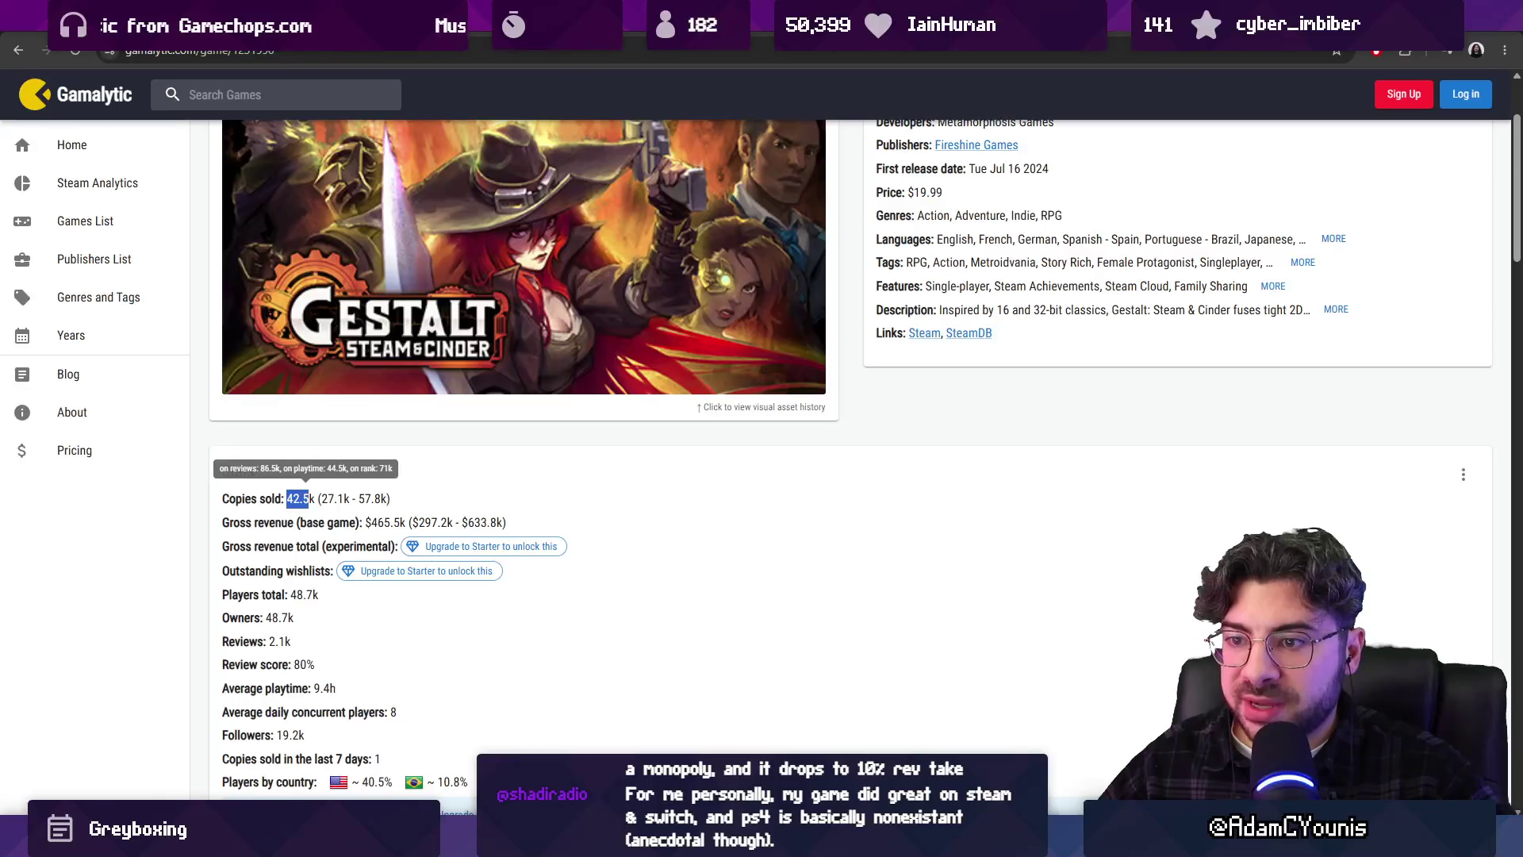
{"action": "scroll", "coordinate": [549, 346], "scroll_direction": "up", "scroll_amount": 2}
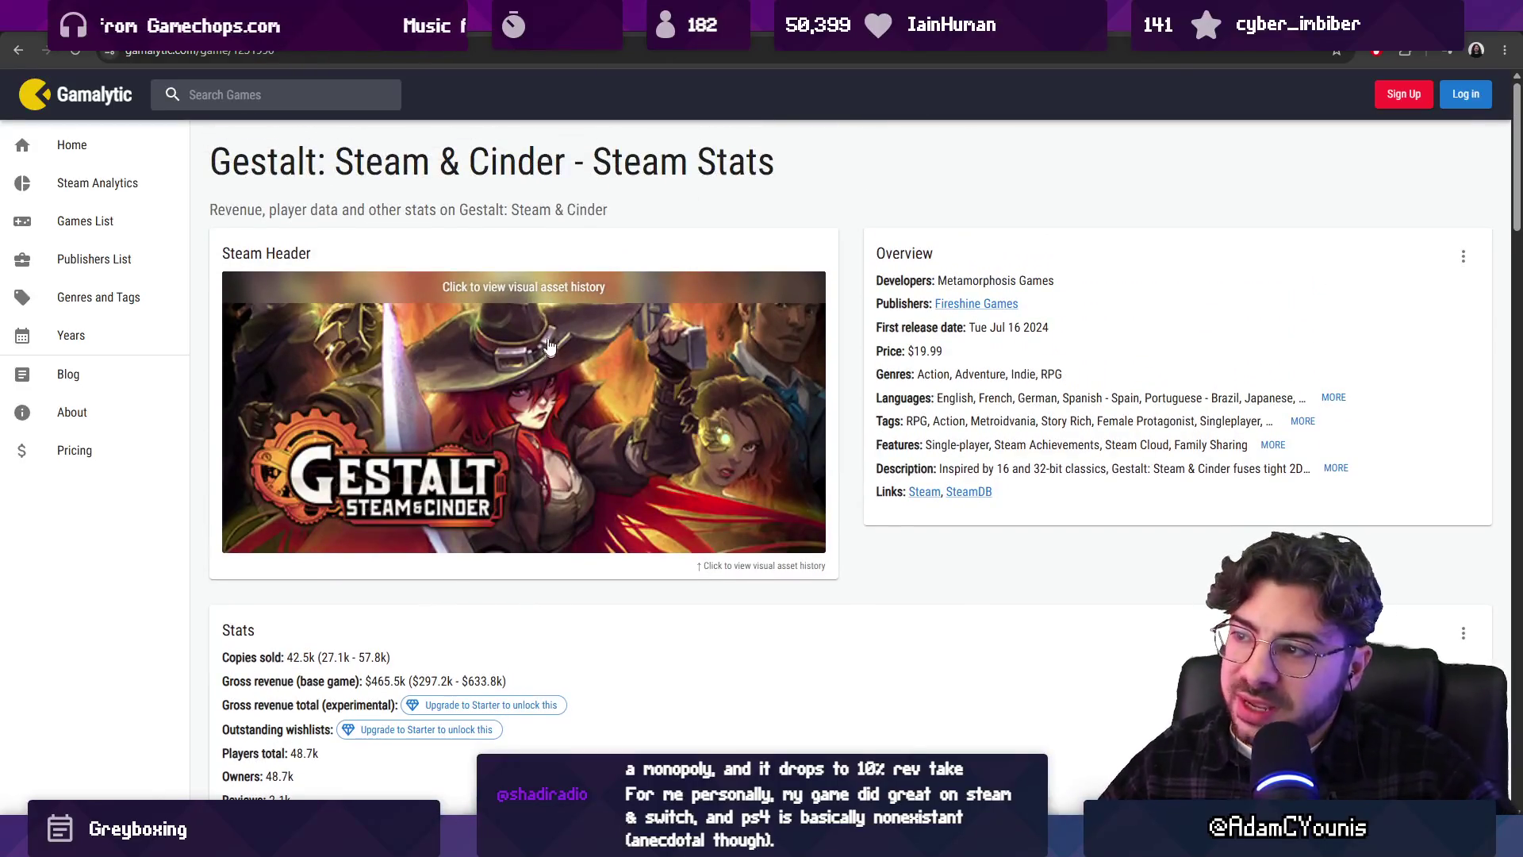
{"action": "key", "text": "ctrl+t"}
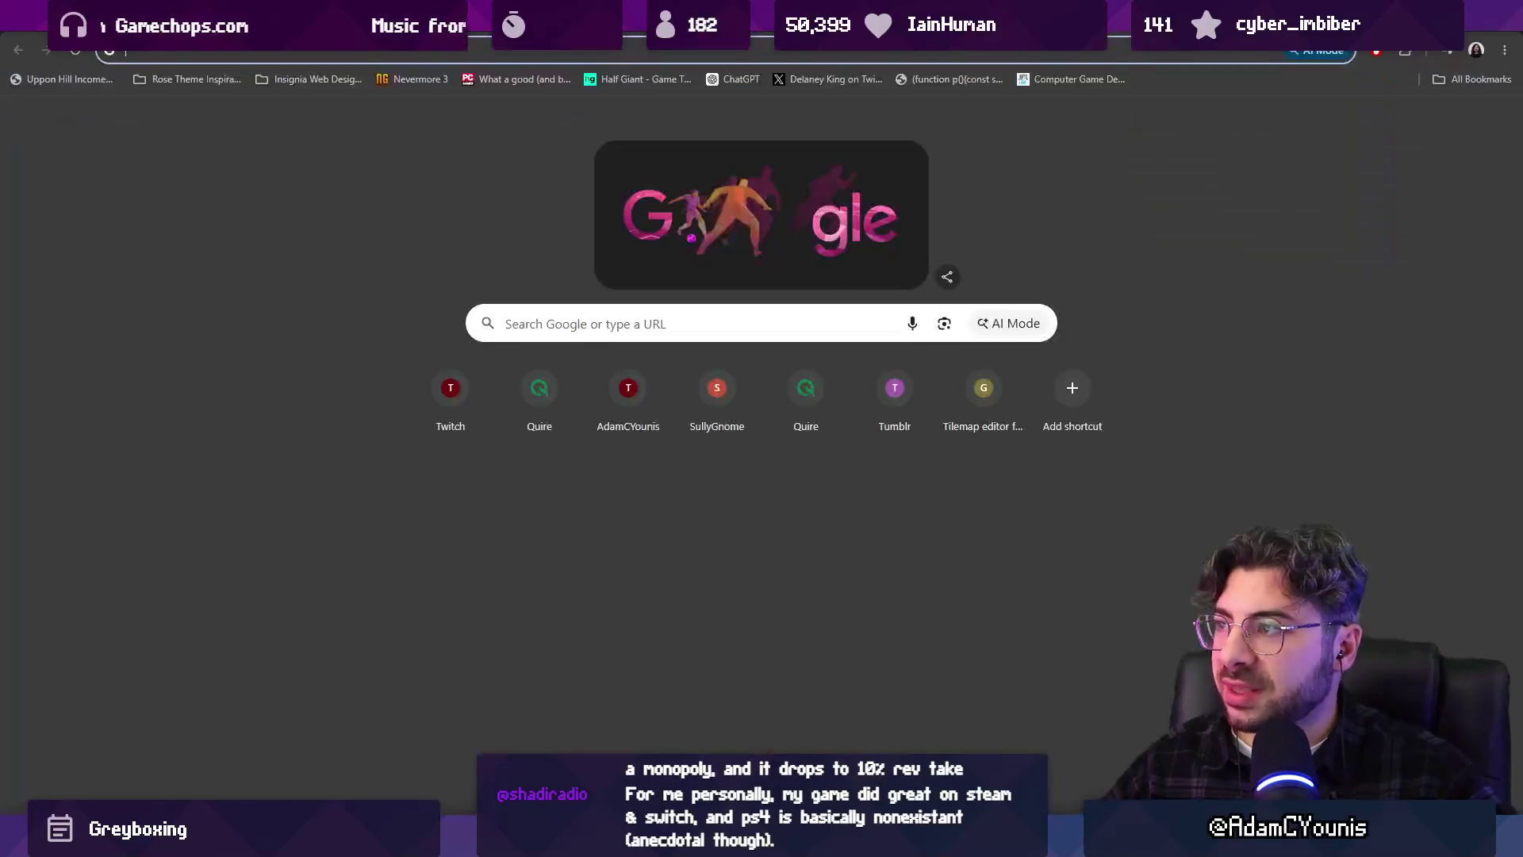
Step: Search 'time to beat gestalt steam and cinder' and open the HowLongToBeat page
{"action": "type", "text": "time to beat gestalt te"}
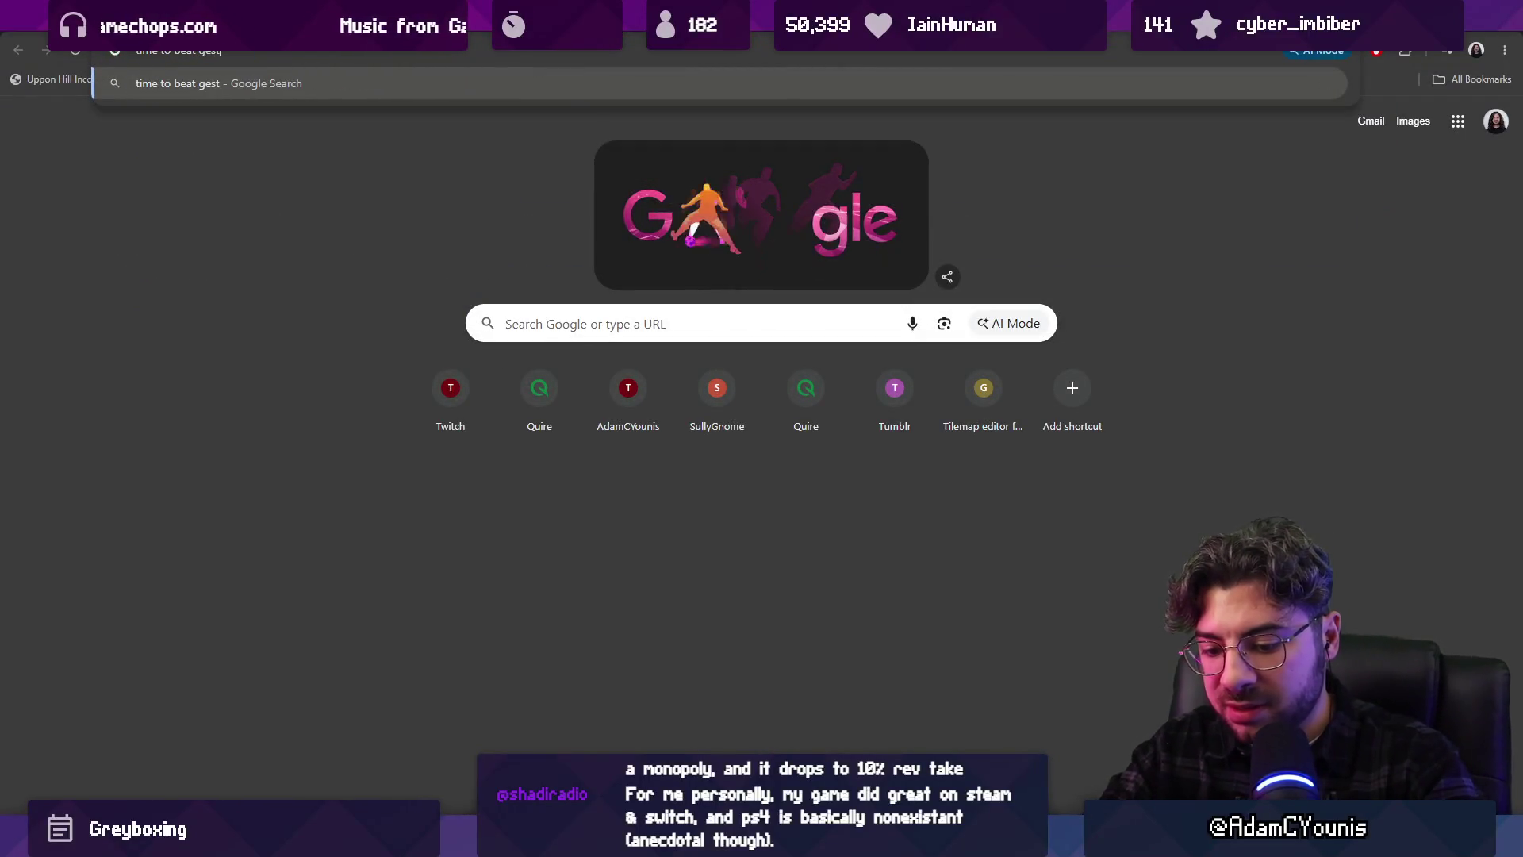
{"action": "key", "text": "BackSpace"}
{"action": "key", "text": "BackSpace"}
{"action": "type", "text": "s"}
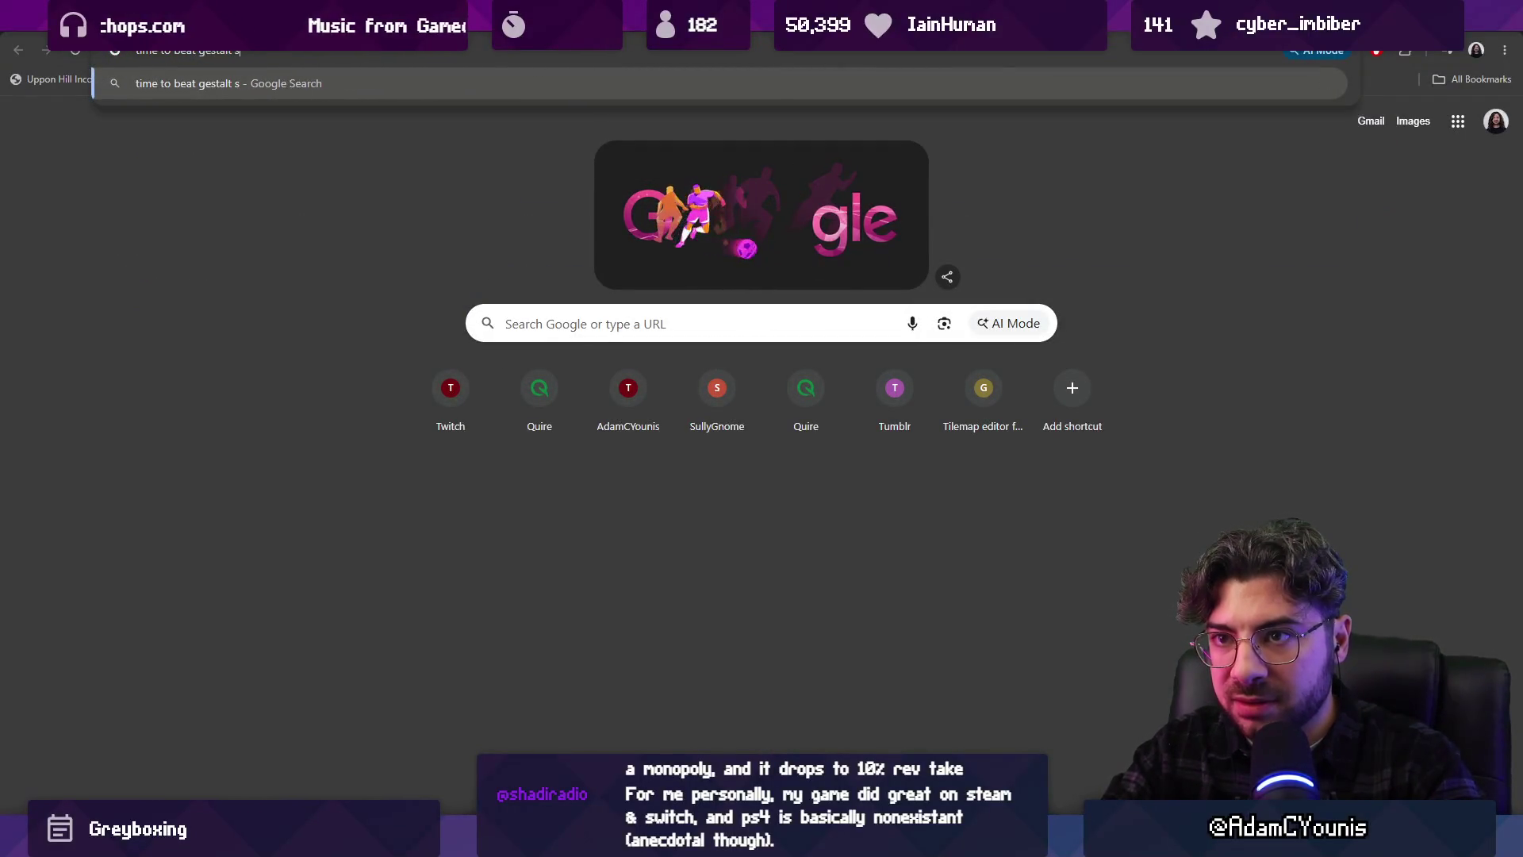
{"action": "type", "text": "team and cincder"}
{"action": "key", "text": "Return"}
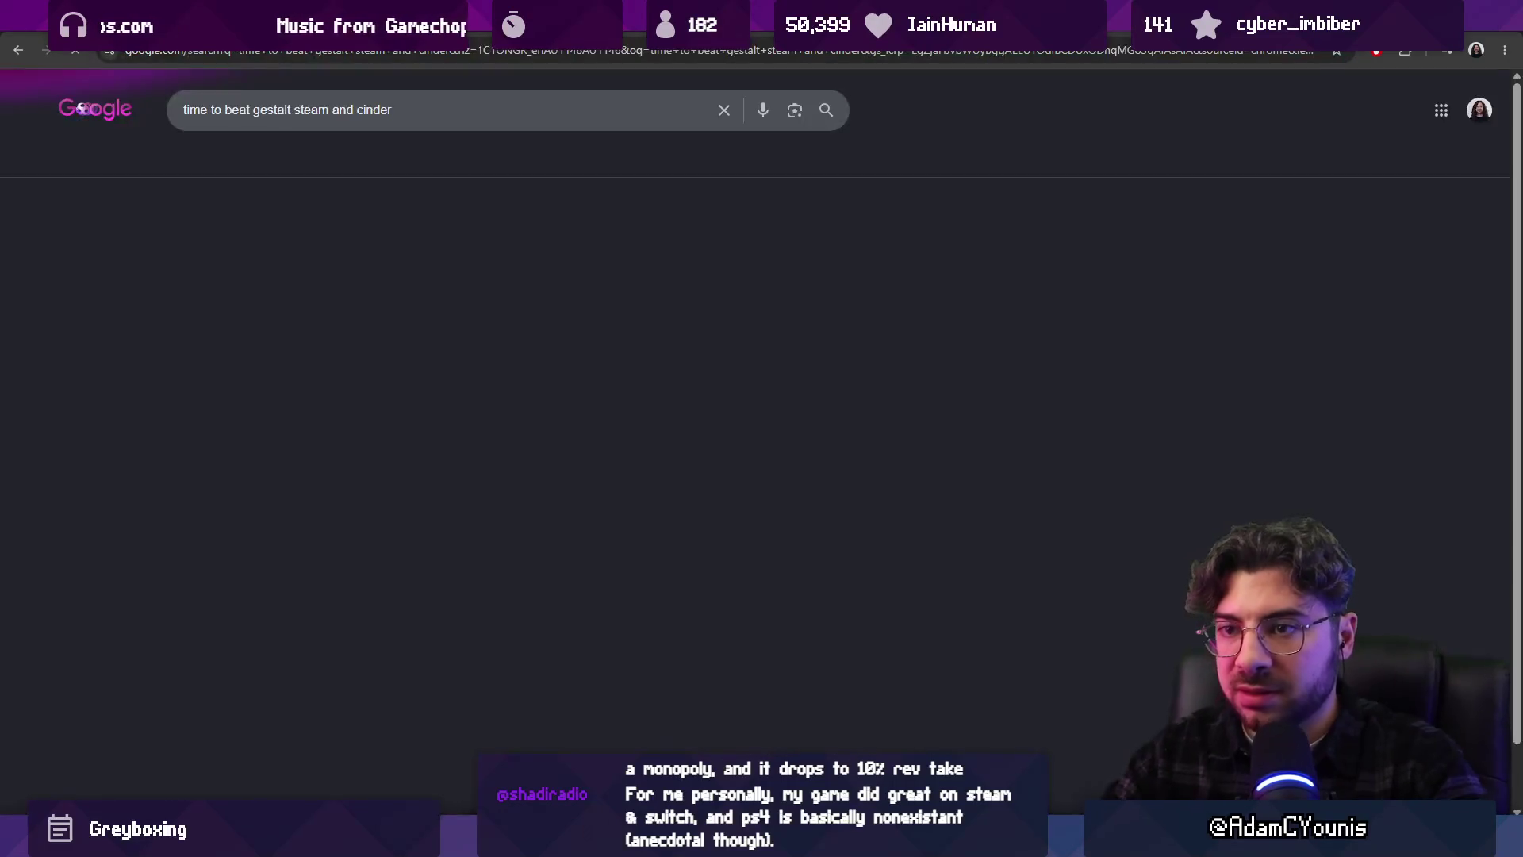
{"action": "left_click", "coordinate": [420, 246]}
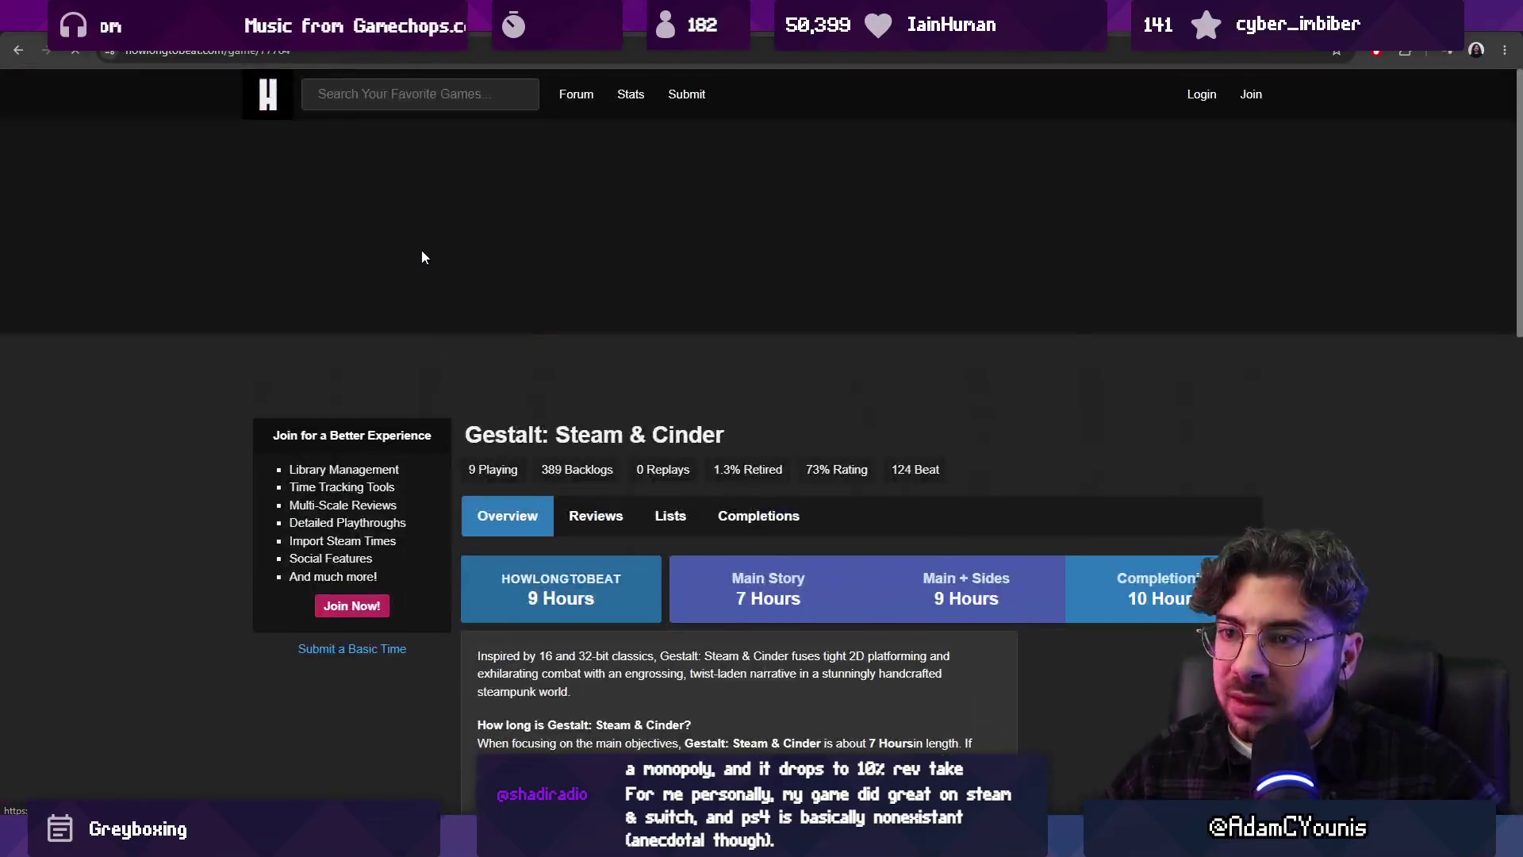
{"action": "scroll", "coordinate": [465, 252], "scroll_direction": "down", "scroll_amount": 3}
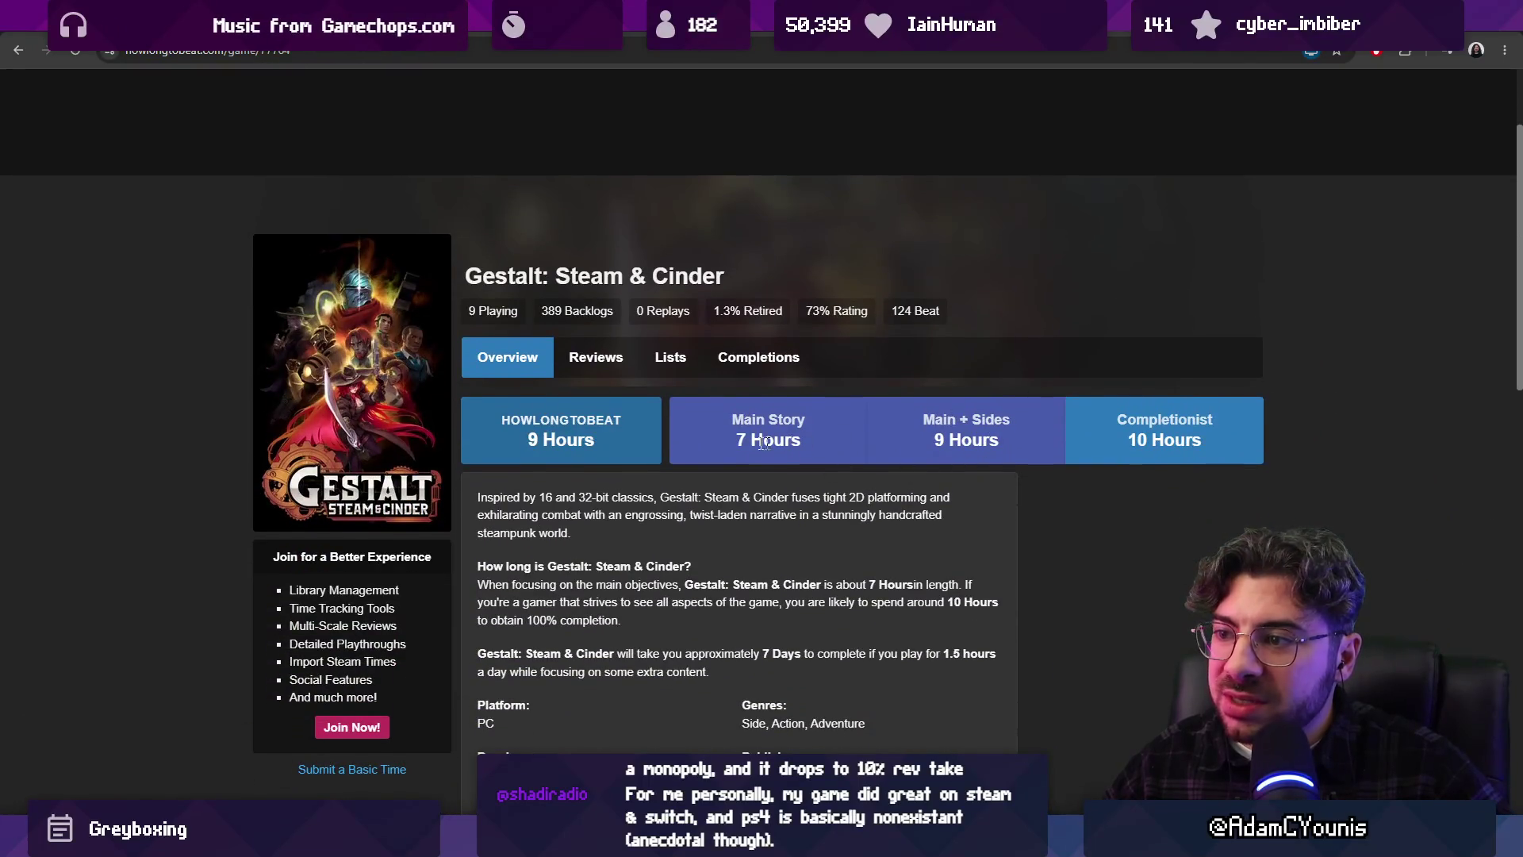
Step: Recheck the copies sold figure on Gamalytic, then switch to the Insignia budget spreadsheet
{"action": "key", "text": "ctrl+Tab"}
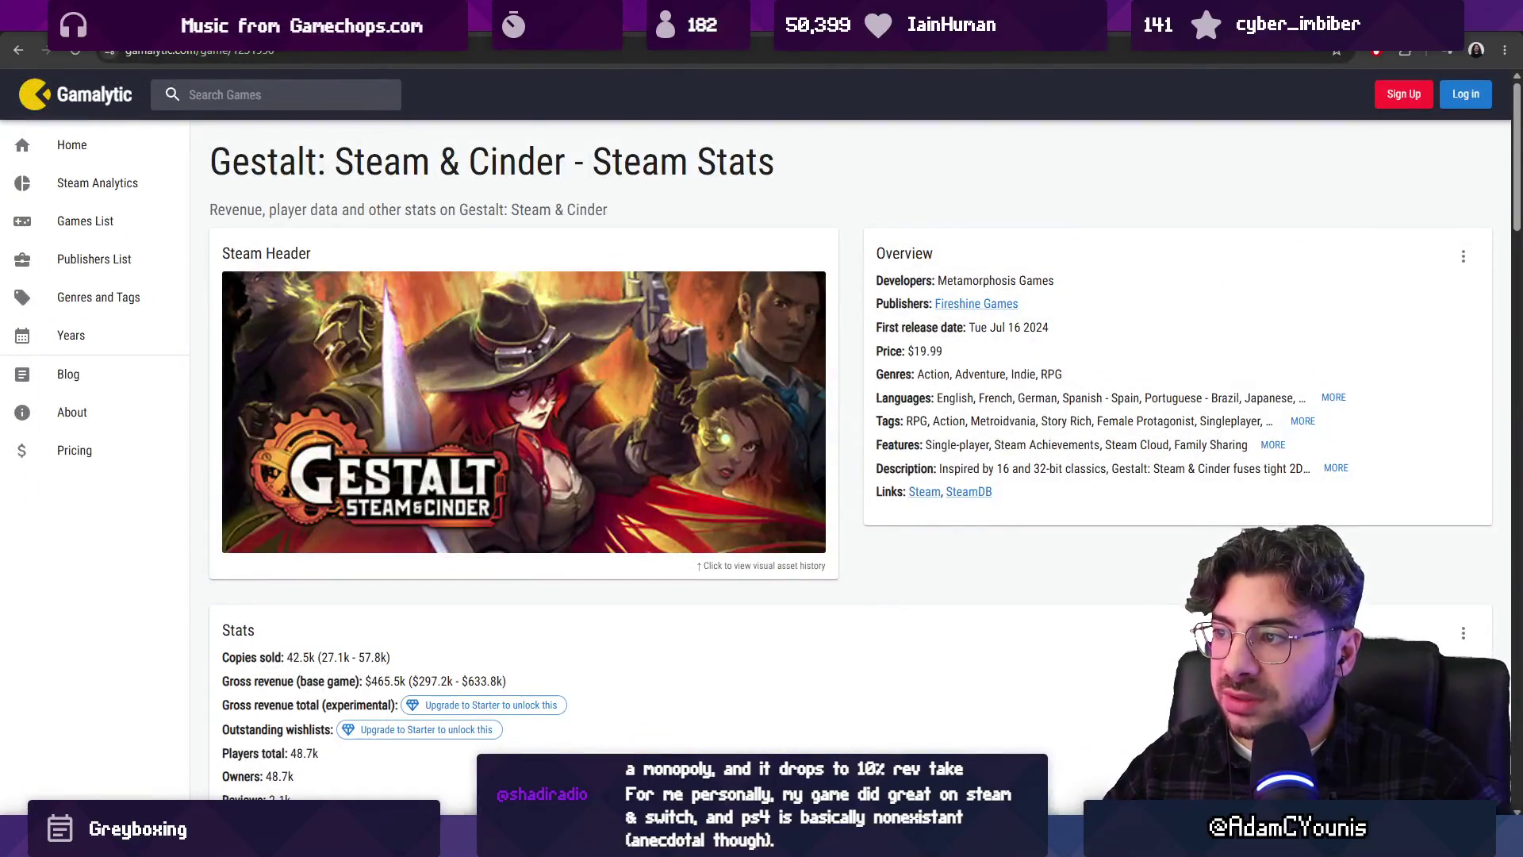
{"action": "scroll", "coordinate": [520, 510], "scroll_direction": "down", "scroll_amount": 2}
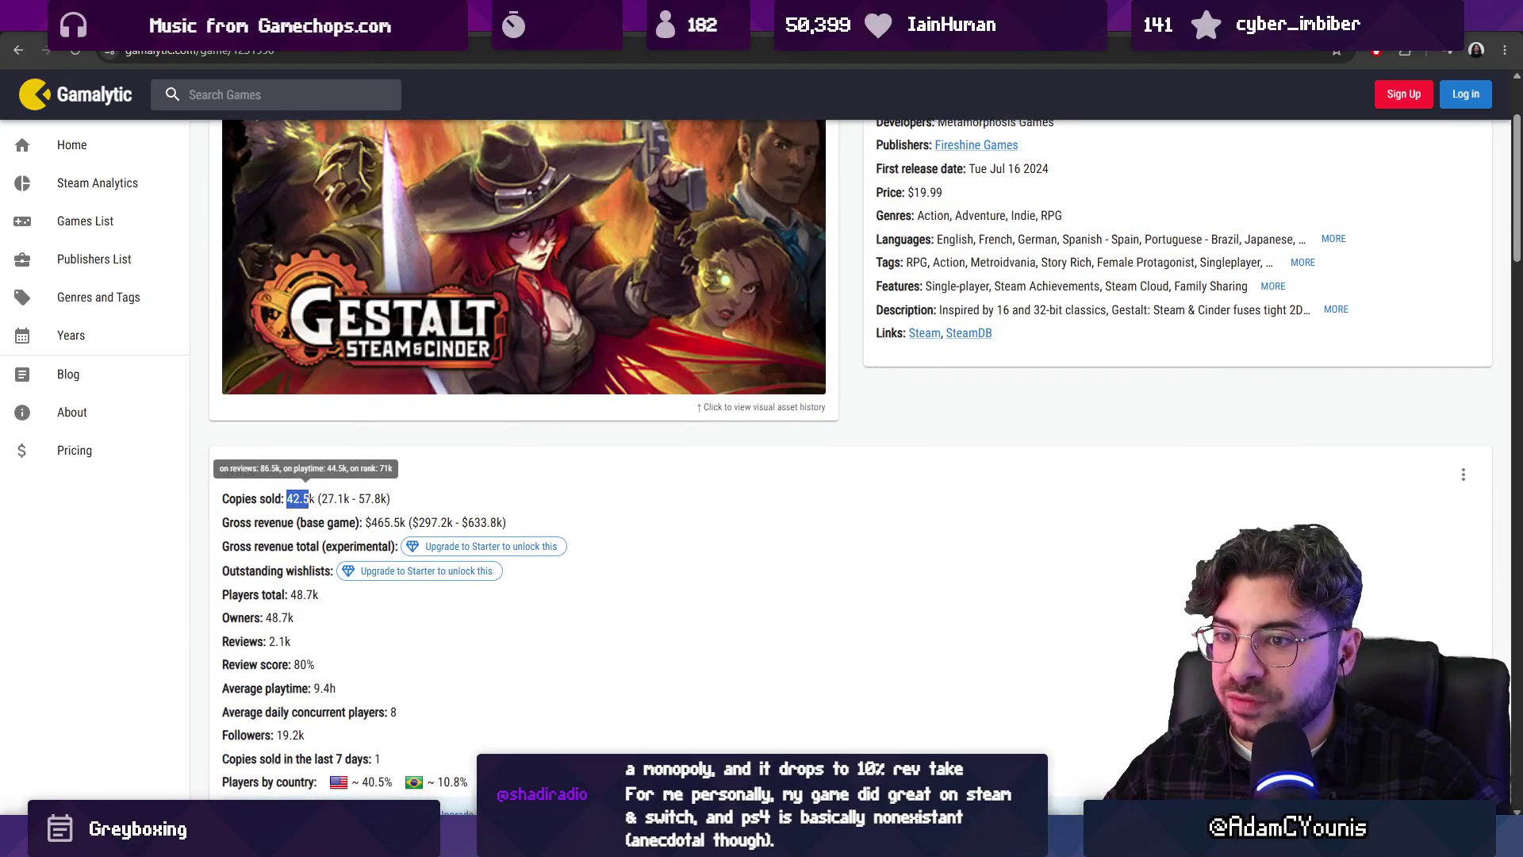
{"action": "left_click", "coordinate": [488, 497]}
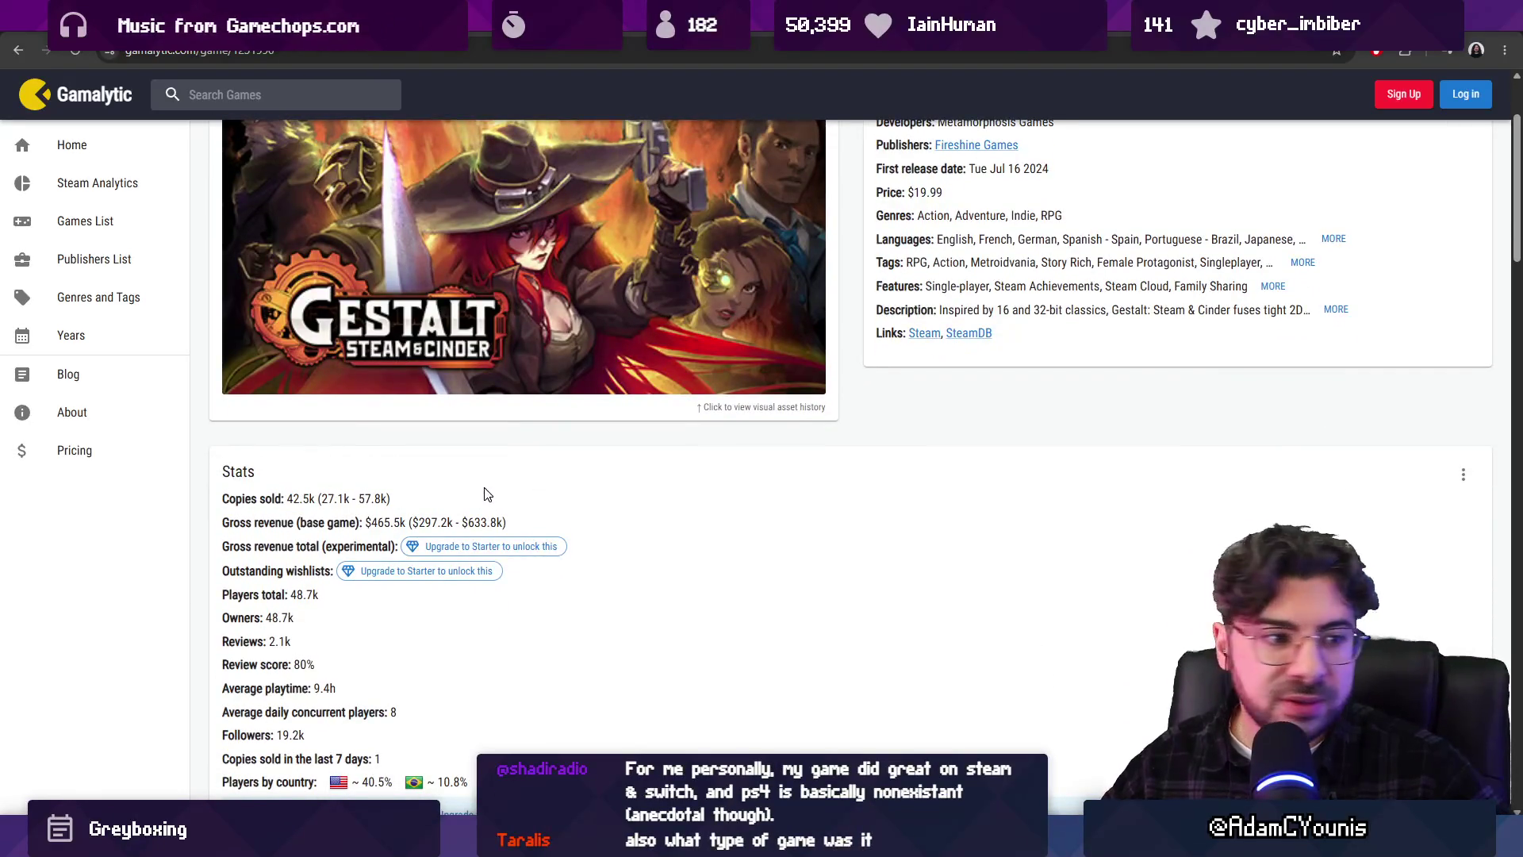
{"action": "scroll", "coordinate": [488, 493], "scroll_direction": "up", "scroll_amount": 2}
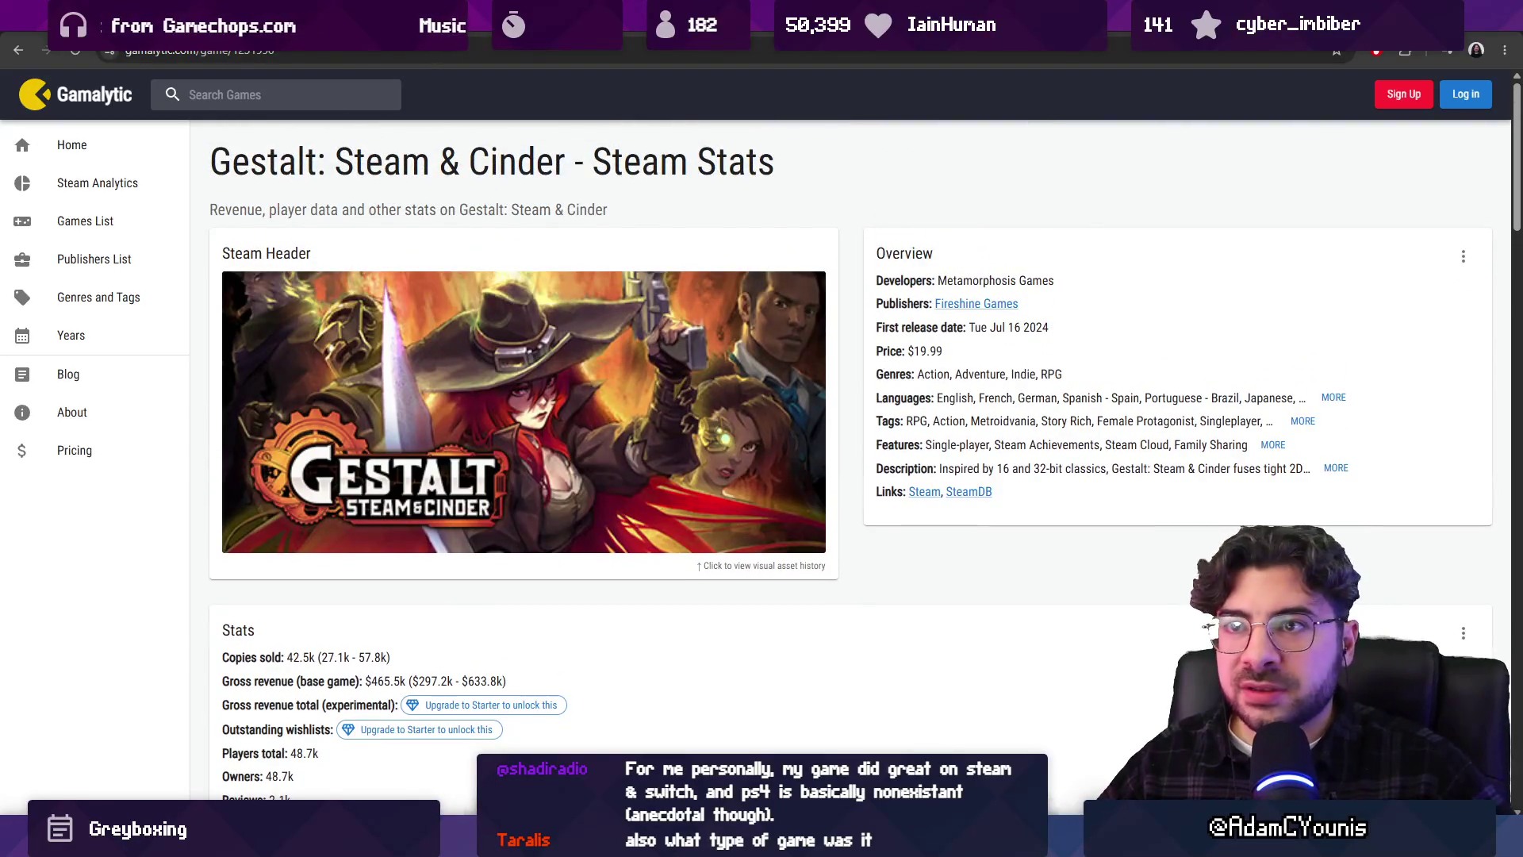
{"action": "mouse_move", "coordinate": [119, 16]}
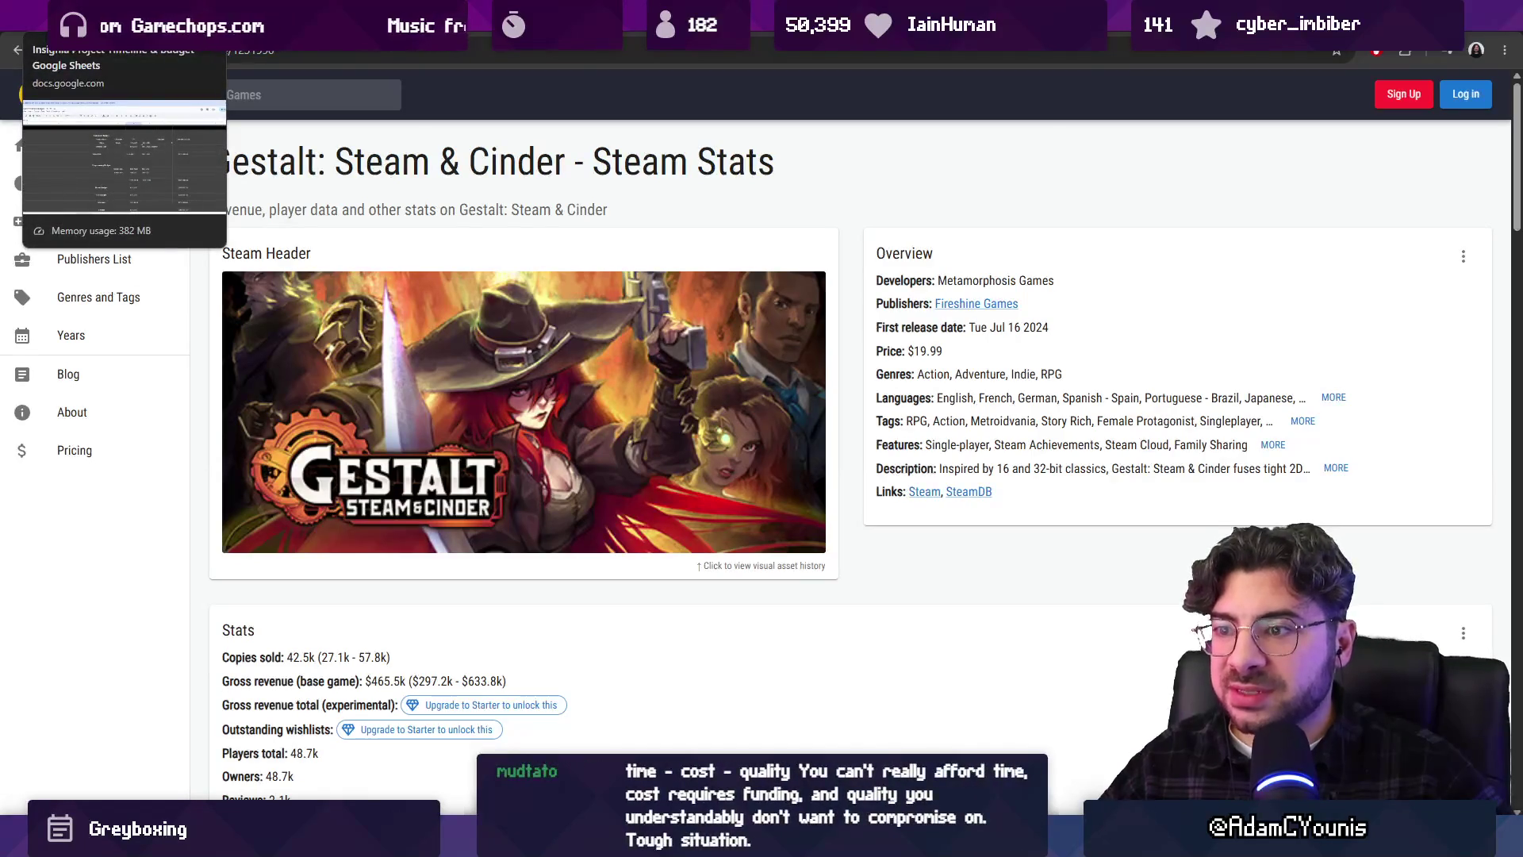
{"action": "scroll", "coordinate": [341, 196], "scroll_direction": "down", "scroll_amount": 4}
{"action": "scroll", "coordinate": [341, 196], "scroll_direction": "up", "scroll_amount": 4}
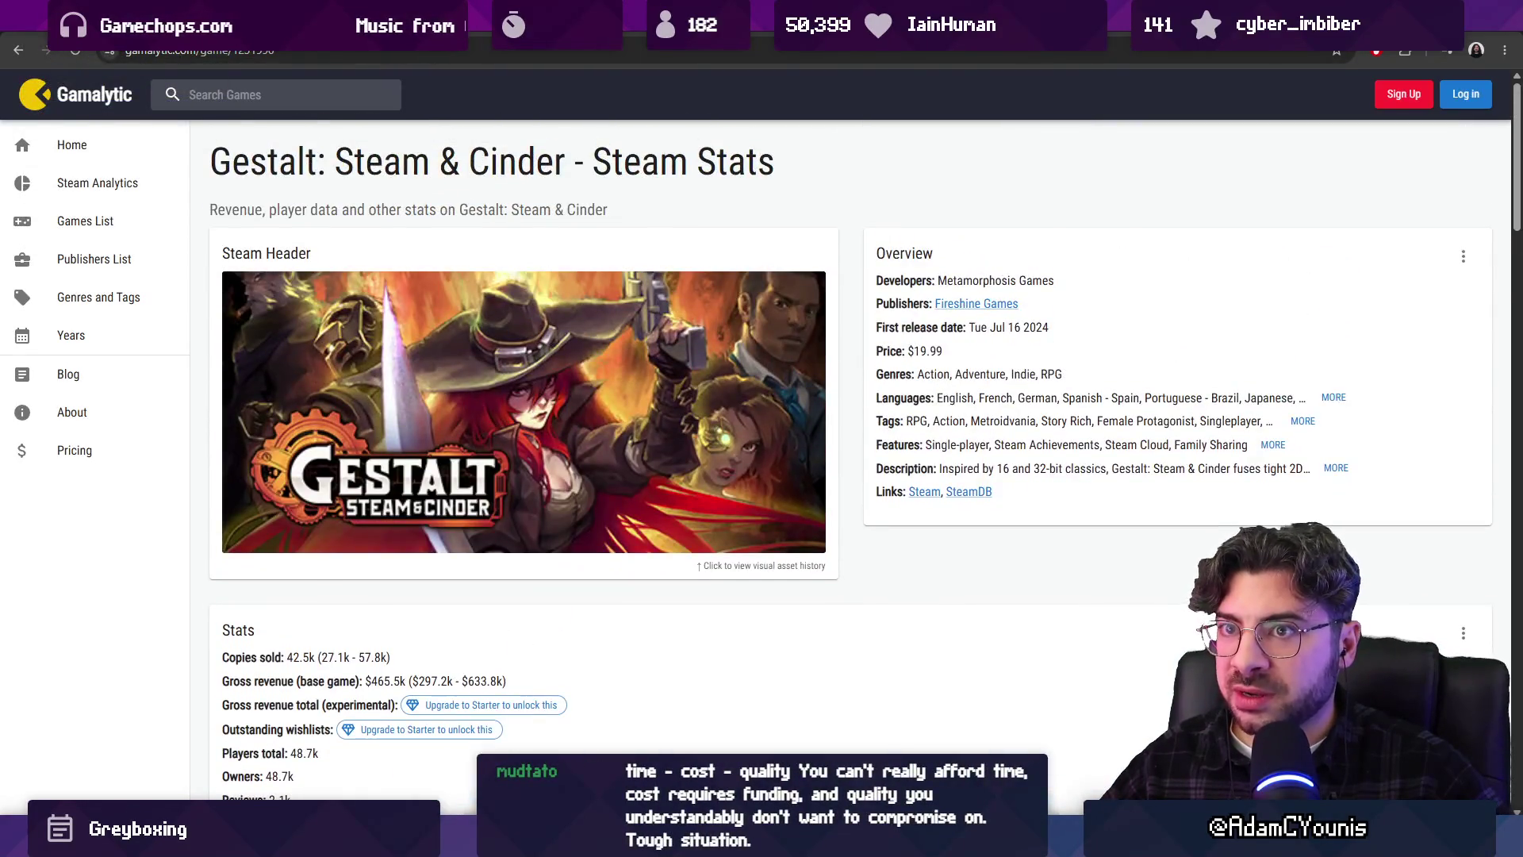
{"action": "left_click", "coordinate": [119, 15]}
Step: Review HowLongToBeat times (7-hour main story, 10-hour completionist), then return to the spreadsheet
{"action": "key", "text": "ctrl+Tab"}
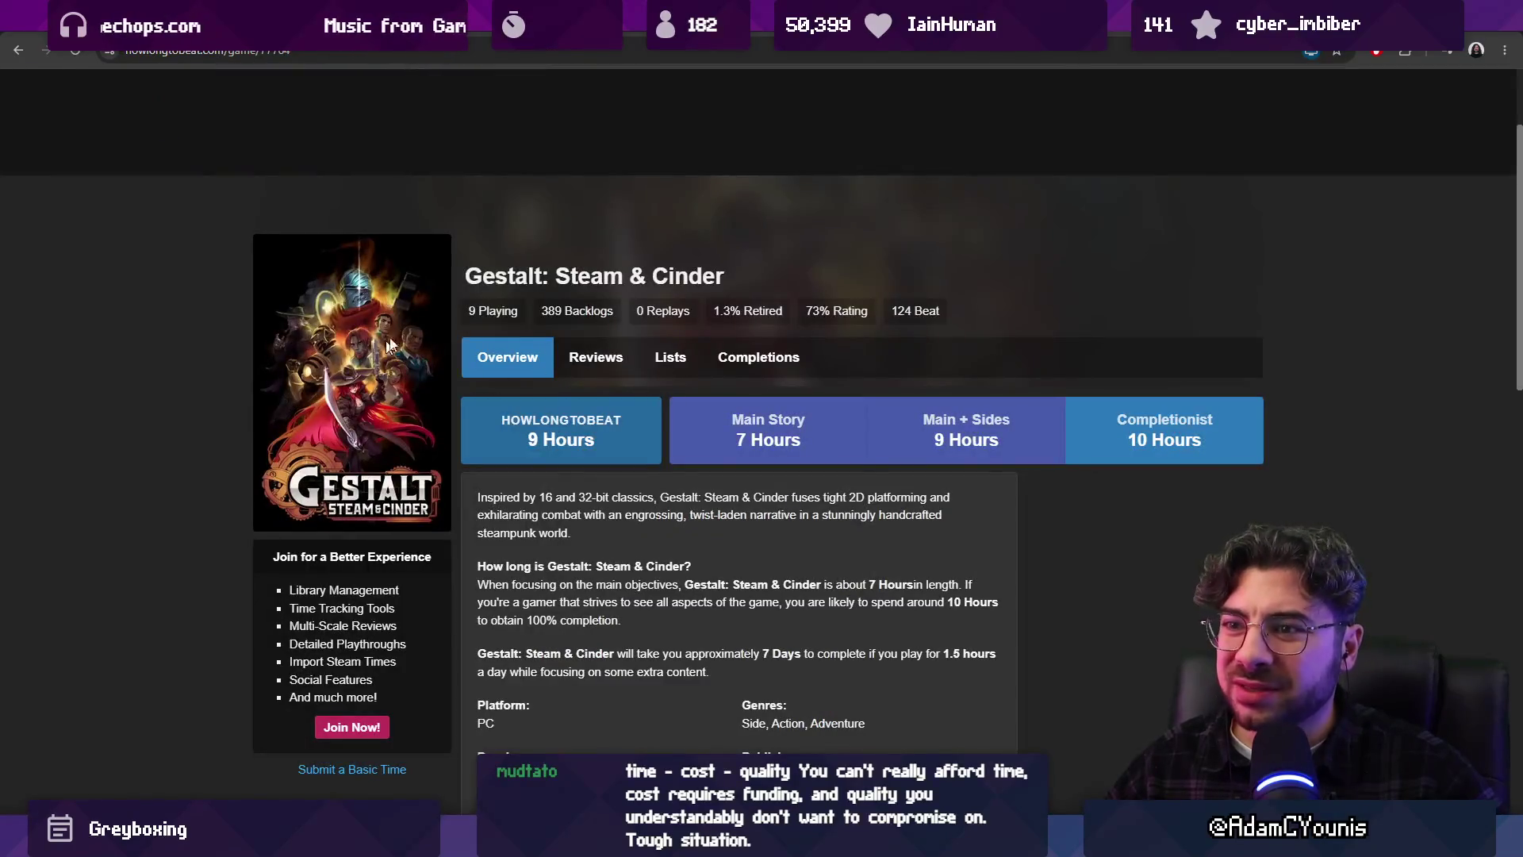
{"action": "scroll", "coordinate": [405, 380], "scroll_direction": "down", "scroll_amount": 10}
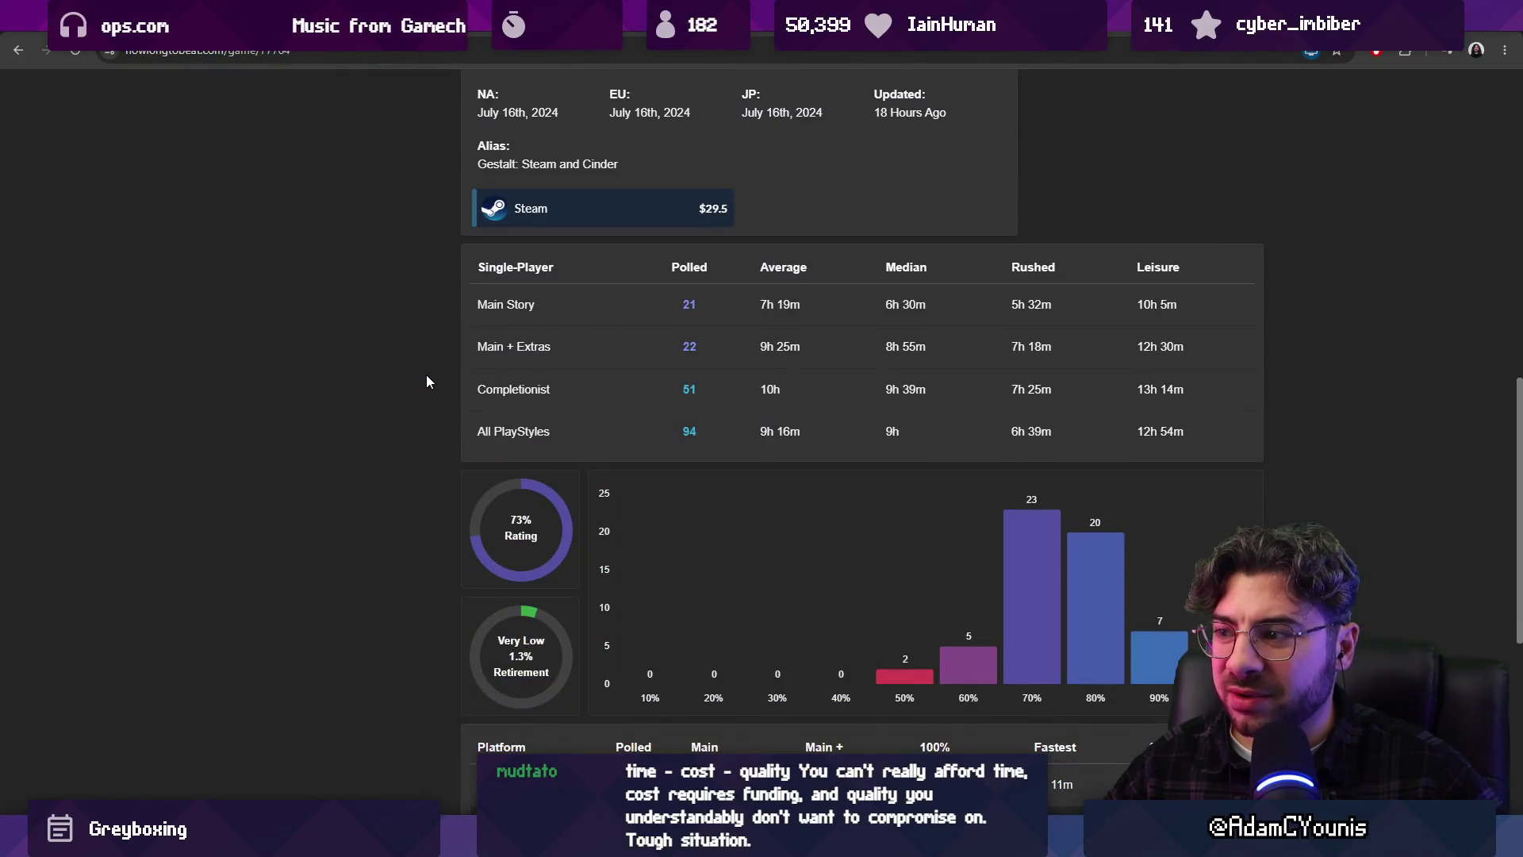
{"action": "scroll", "coordinate": [428, 376], "scroll_direction": "down", "scroll_amount": 5}
{"action": "key", "text": "Home"}
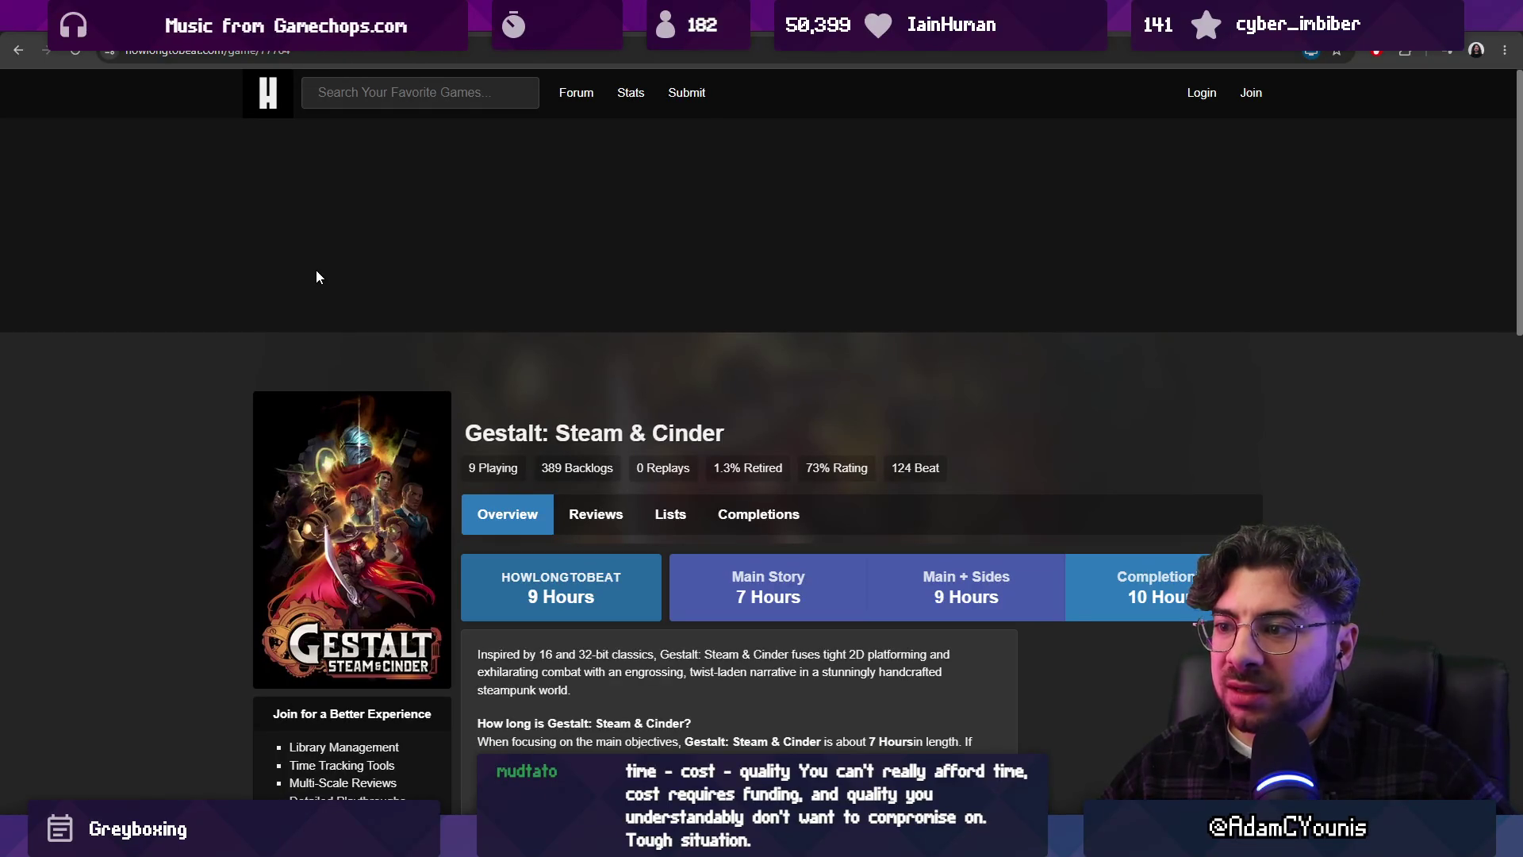
{"action": "scroll", "coordinate": [315, 270], "scroll_direction": "down", "scroll_amount": 3}
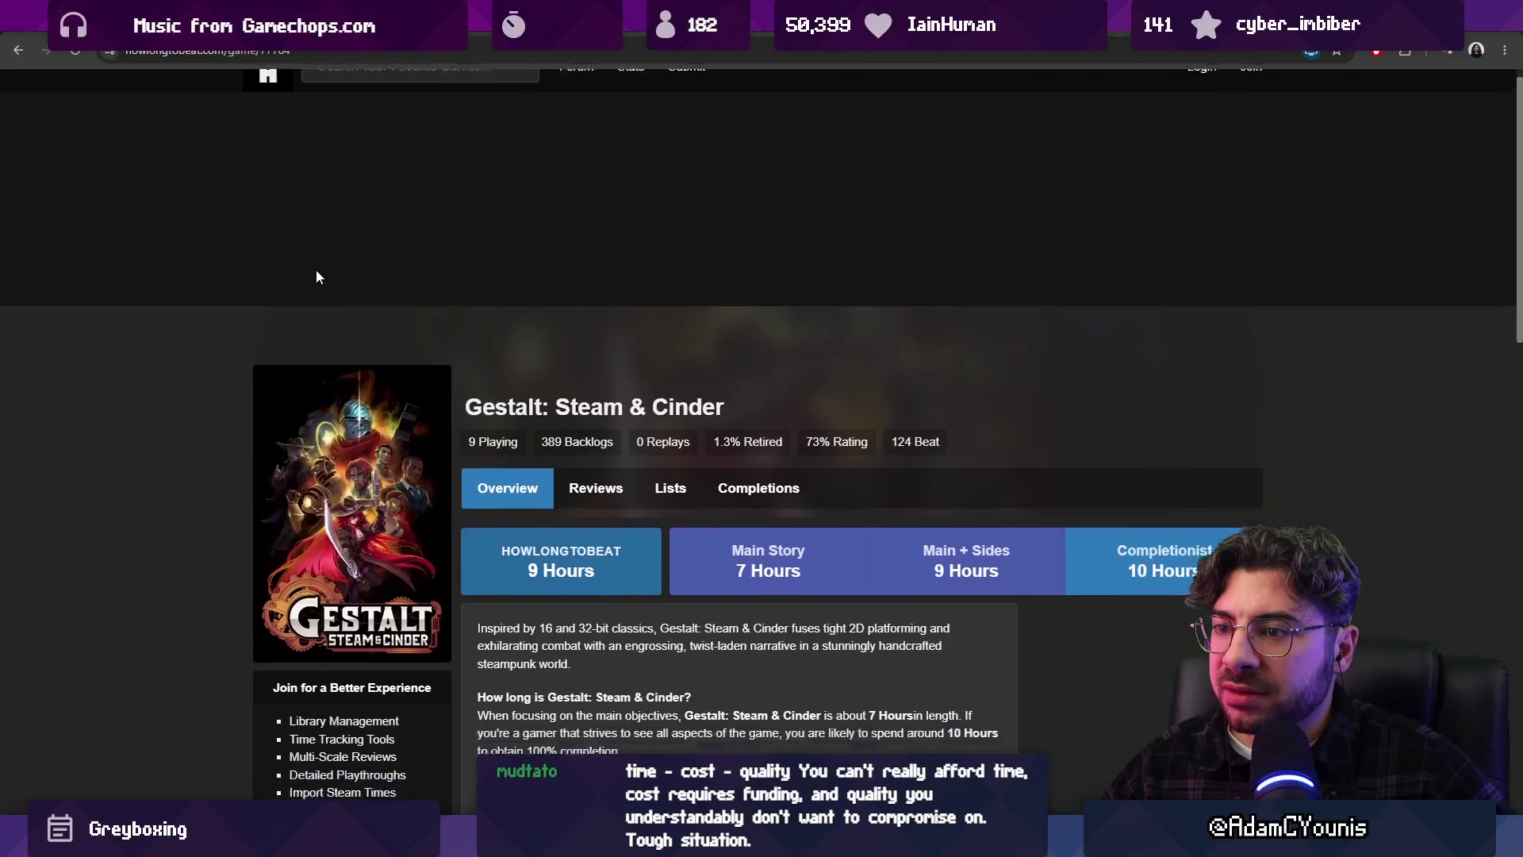
{"action": "key", "text": "ctrl+Tab"}
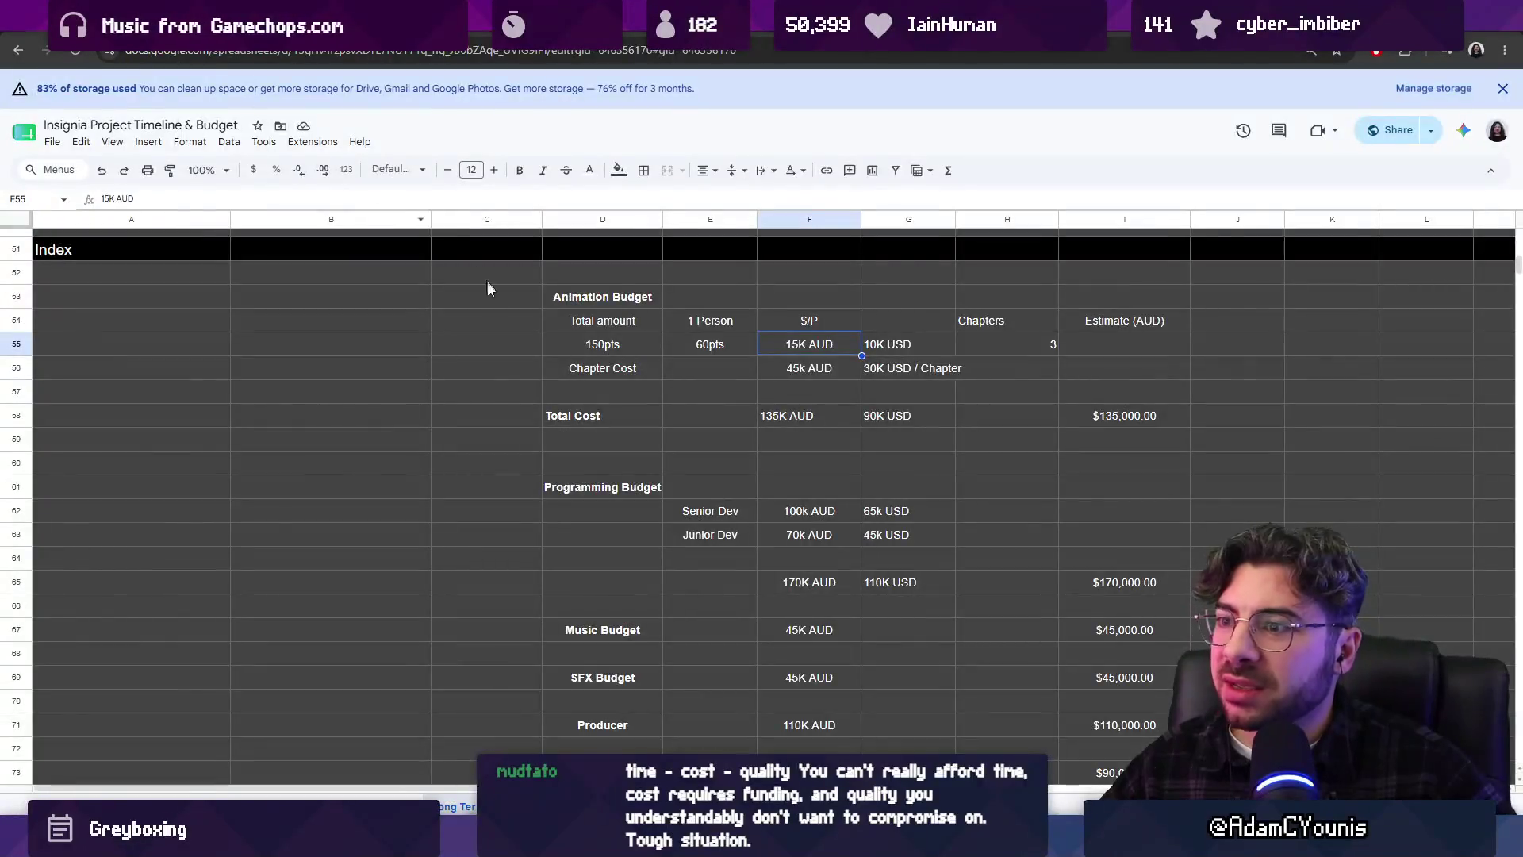
Step: Select cell F88 showing 50000 units per platform, then switch to the Gamalytic tab
{"action": "scroll", "coordinate": [612, 413], "scroll_direction": "down", "scroll_amount": 10}
{"action": "scroll", "coordinate": [614, 420], "scroll_direction": "up", "scroll_amount": 3}
{"action": "left_click", "coordinate": [536, 447]}
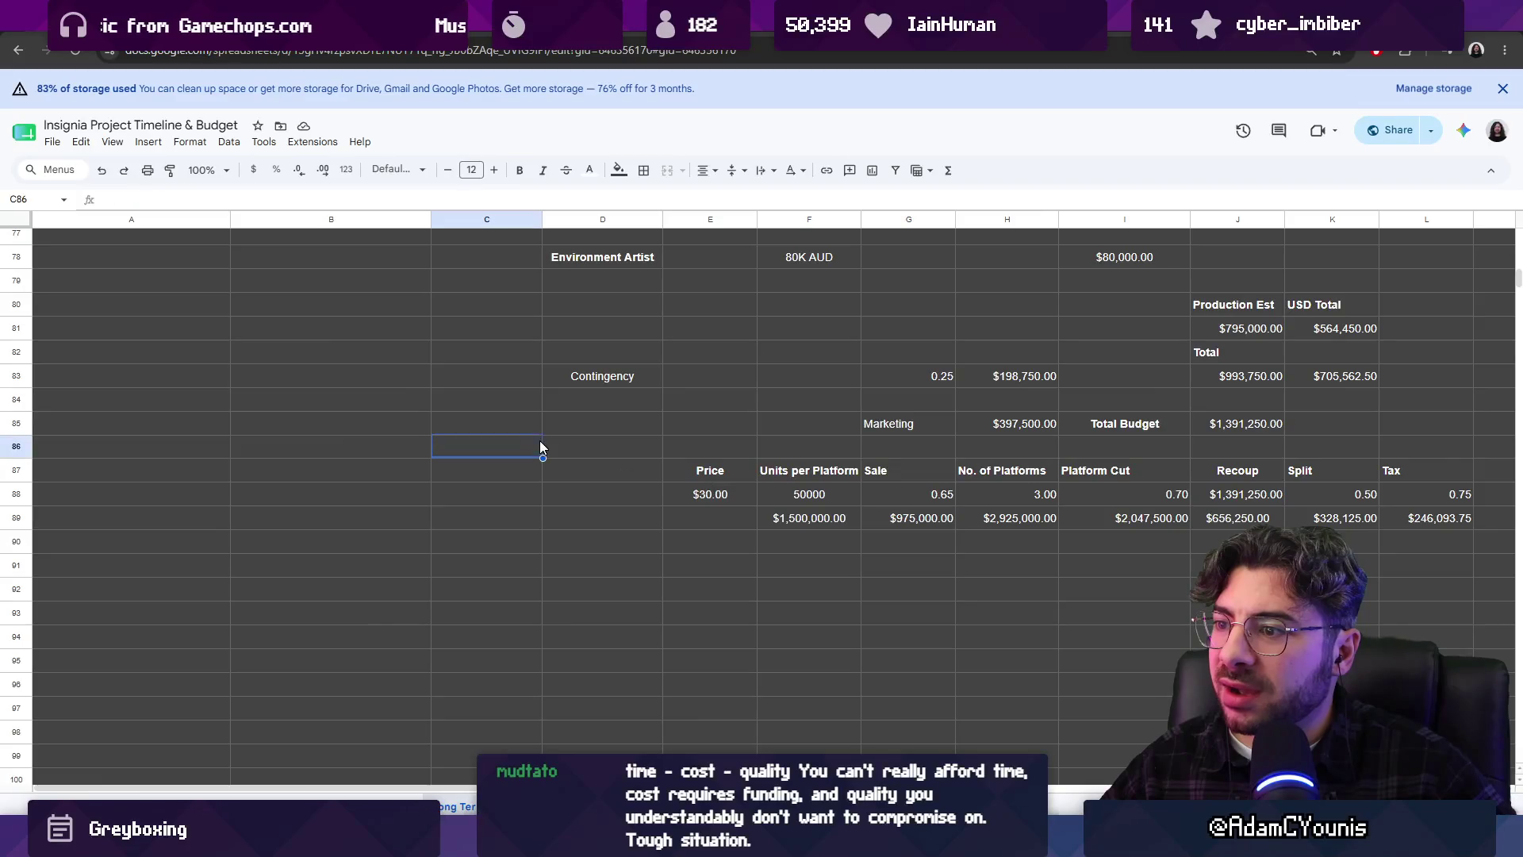
{"action": "scroll", "coordinate": [880, 755], "scroll_direction": "right", "scroll_amount": 5}
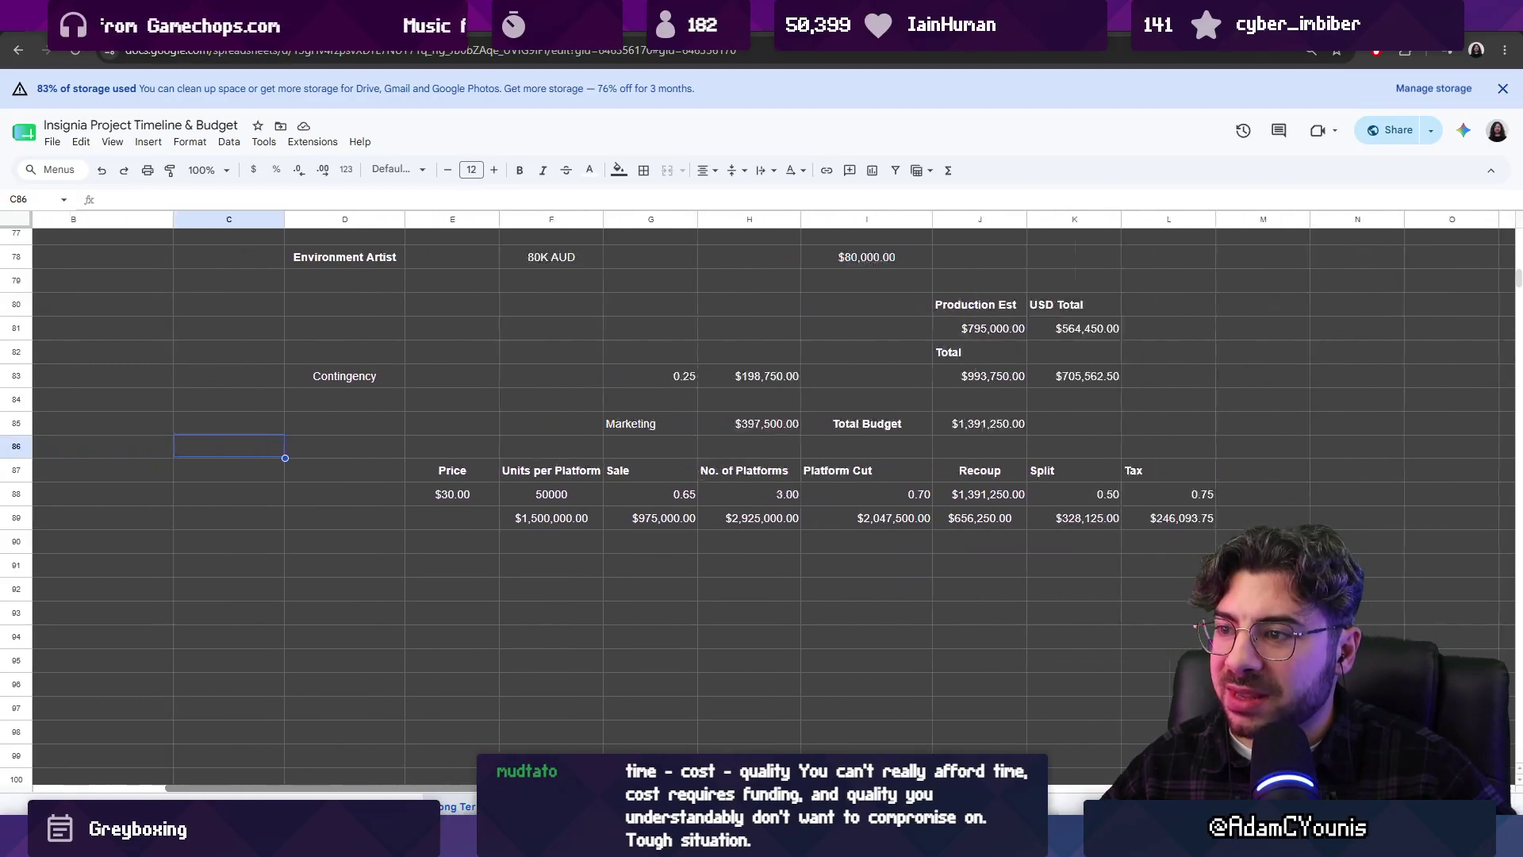
{"action": "scroll", "coordinate": [669, 564], "scroll_direction": "up", "scroll_amount": 1}
{"action": "left_click", "coordinate": [487, 576]}
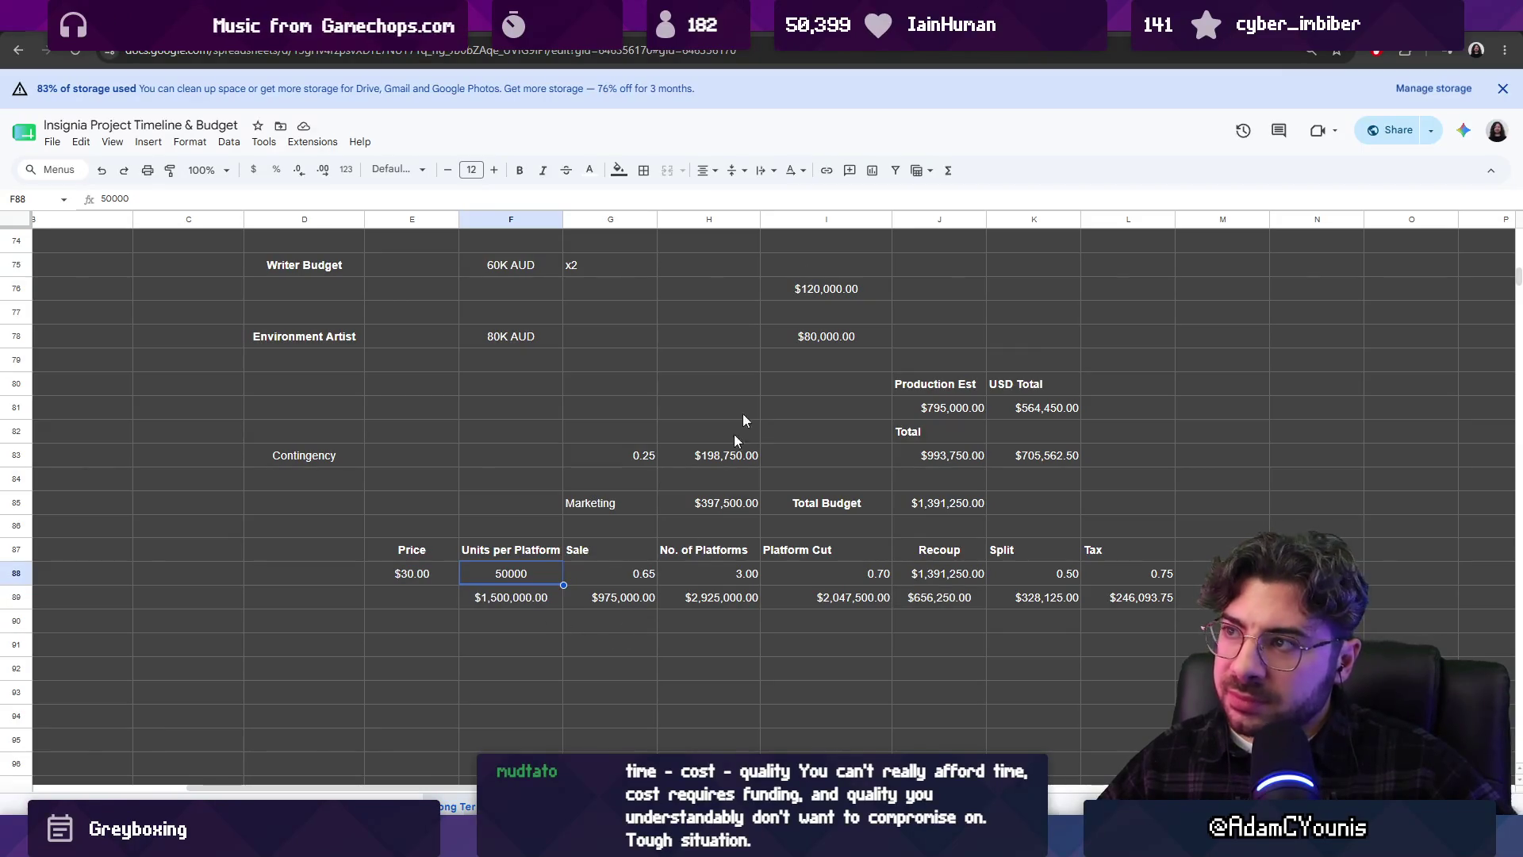
{"action": "key", "text": "ctrl+Tab"}
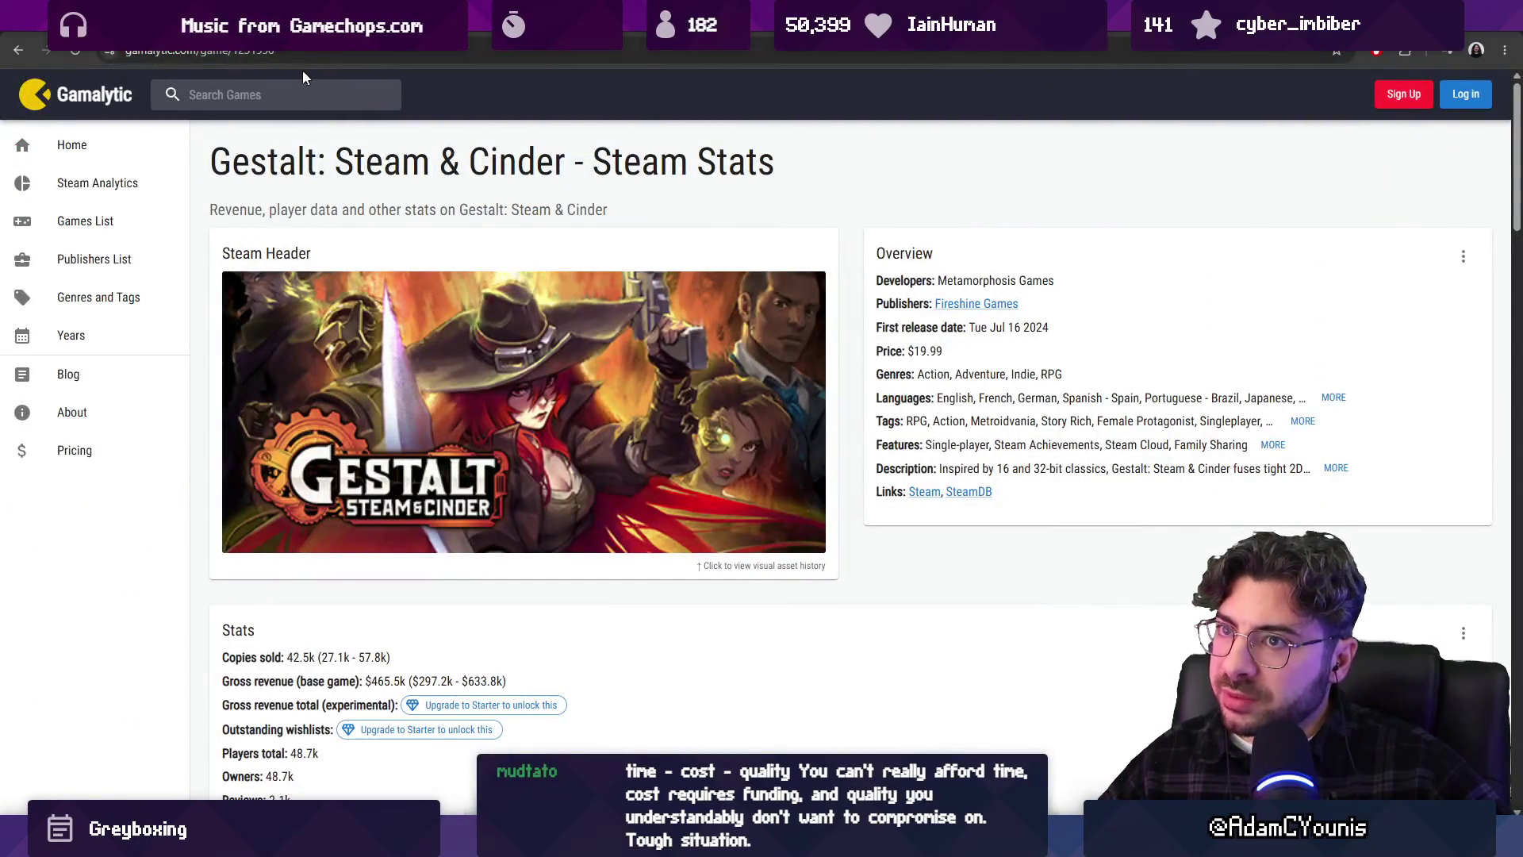
Step: Search 'savior game' and open Savior's Steam store page
{"action": "left_click", "coordinate": [307, 48]}
{"action": "type", "text": "savior"}
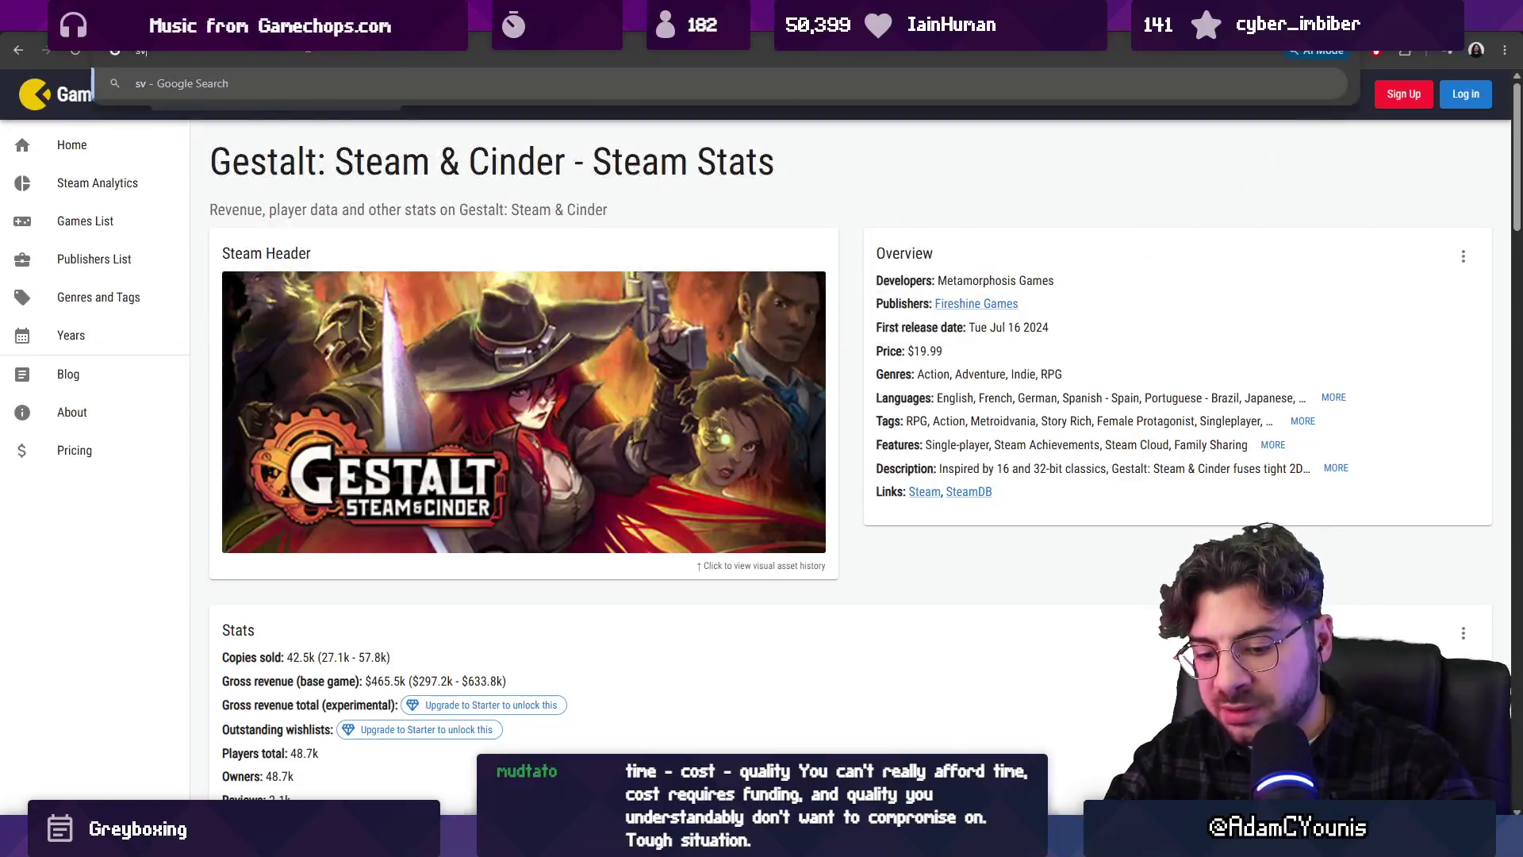
{"action": "type", "text": " game"}
{"action": "key", "text": "Return"}
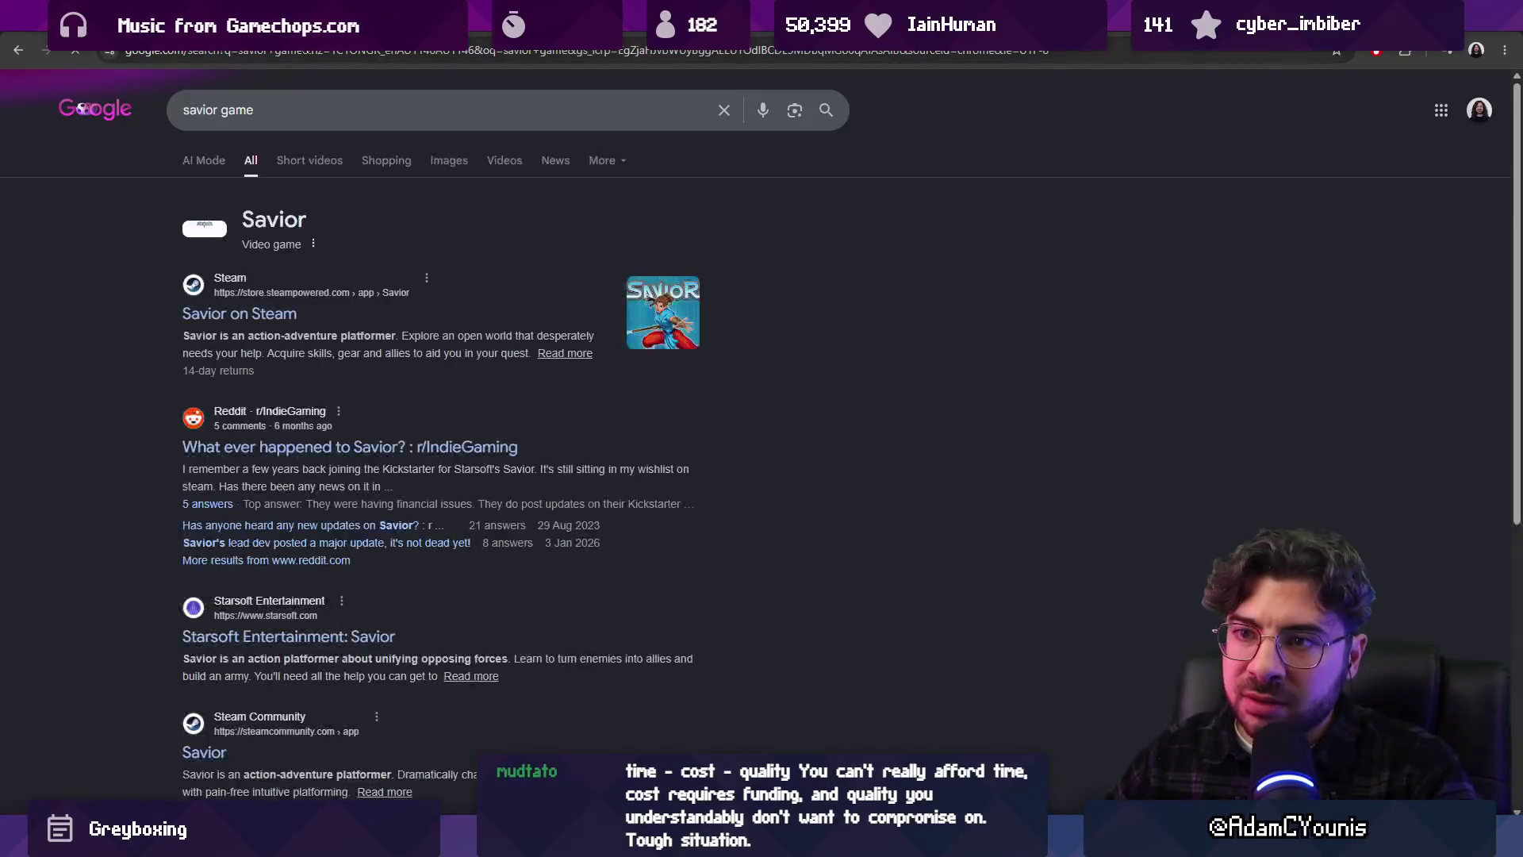
{"action": "left_click", "coordinate": [214, 317]}
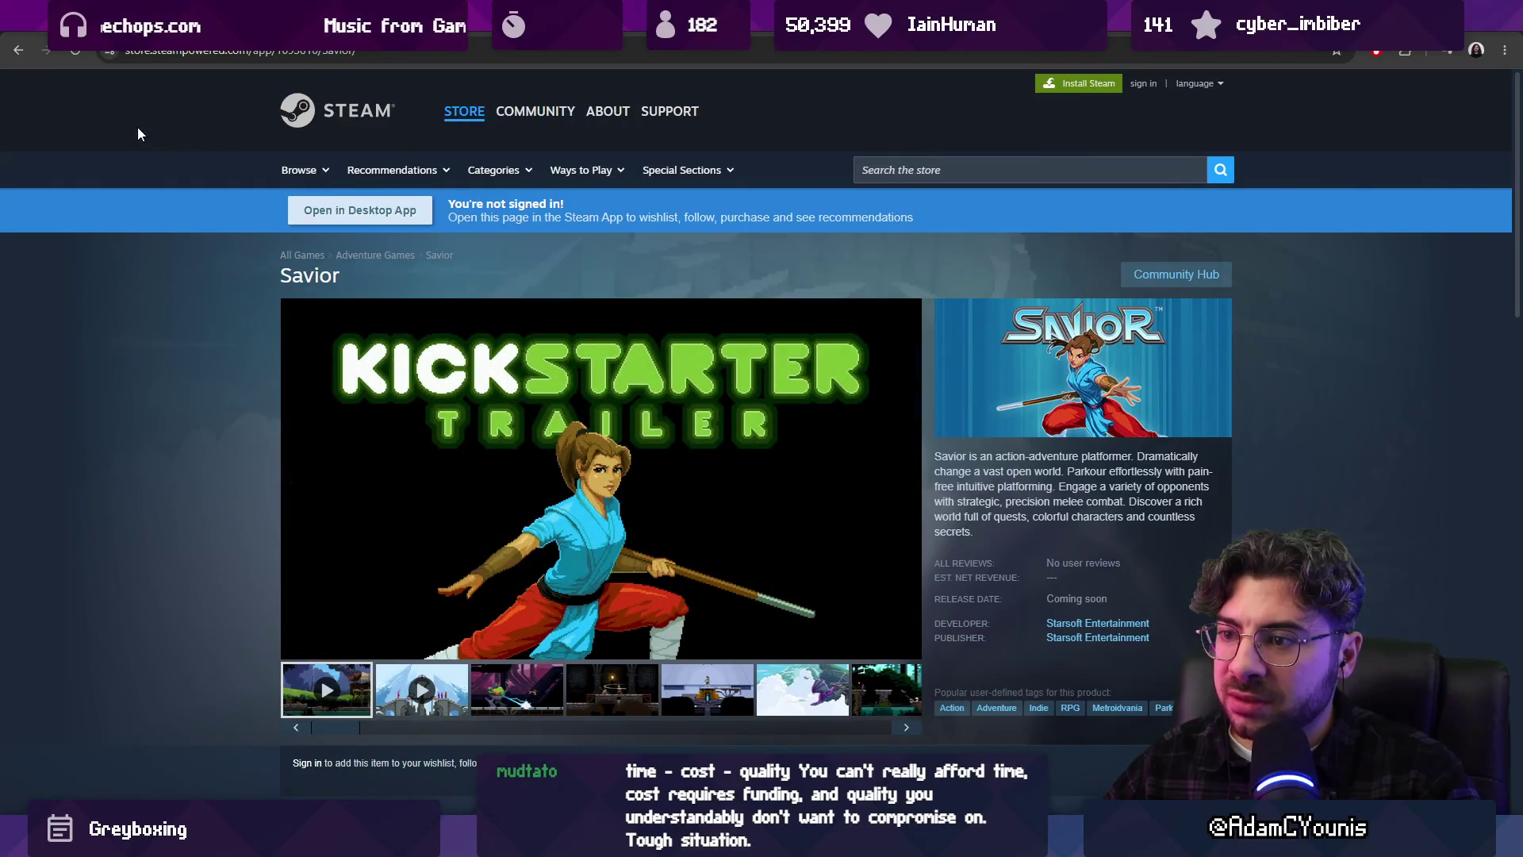
{"action": "scroll", "coordinate": [206, 297], "scroll_direction": "down", "scroll_amount": 3}
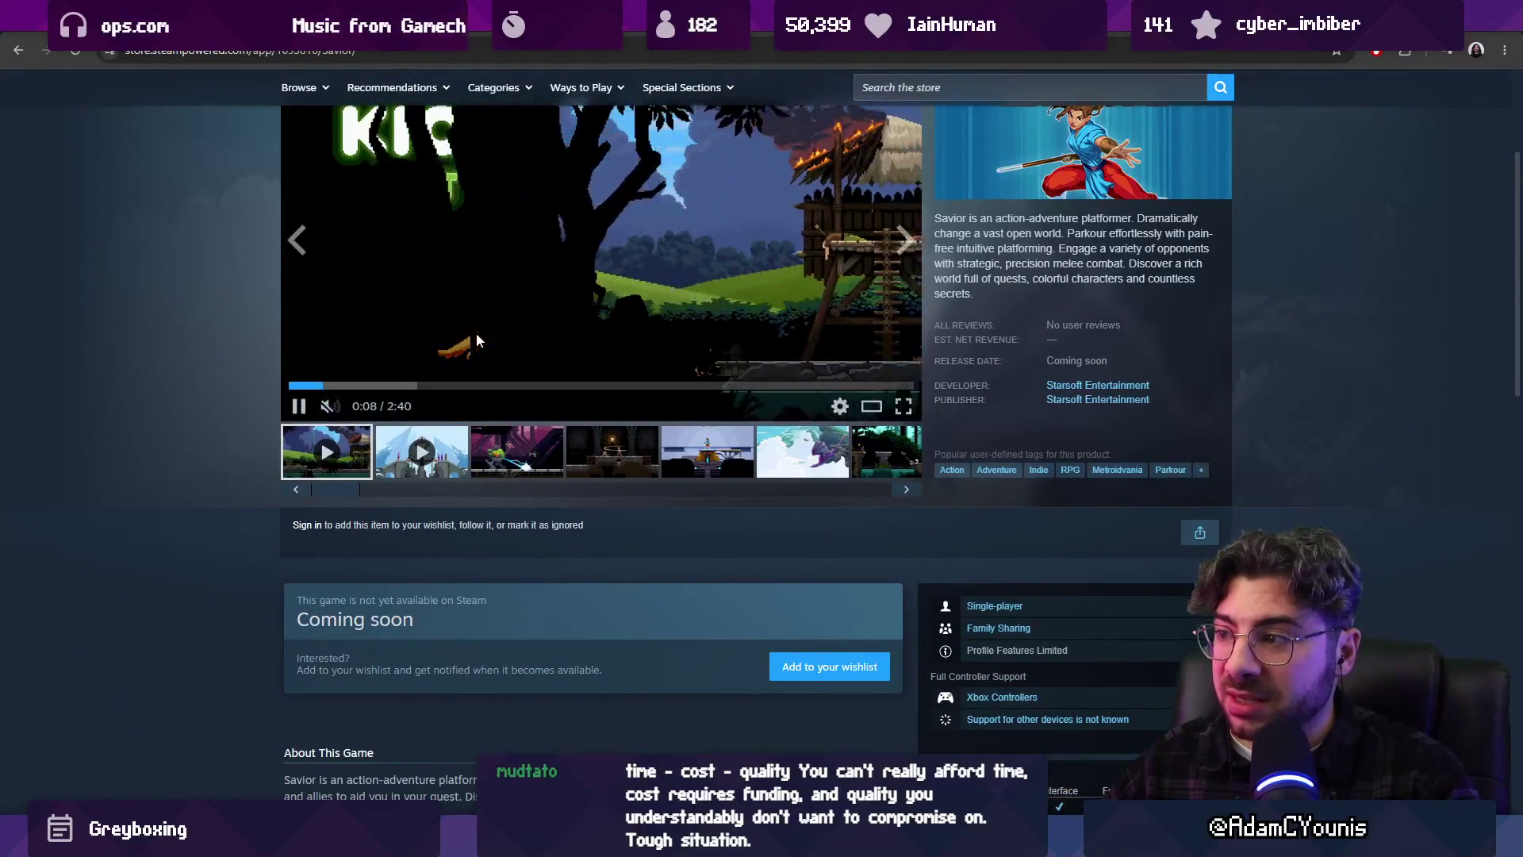
Step: Search the web for 'savior kickstarter'
{"action": "left_click", "coordinate": [470, 51]}
{"action": "type", "text": "savior kickstarter"}
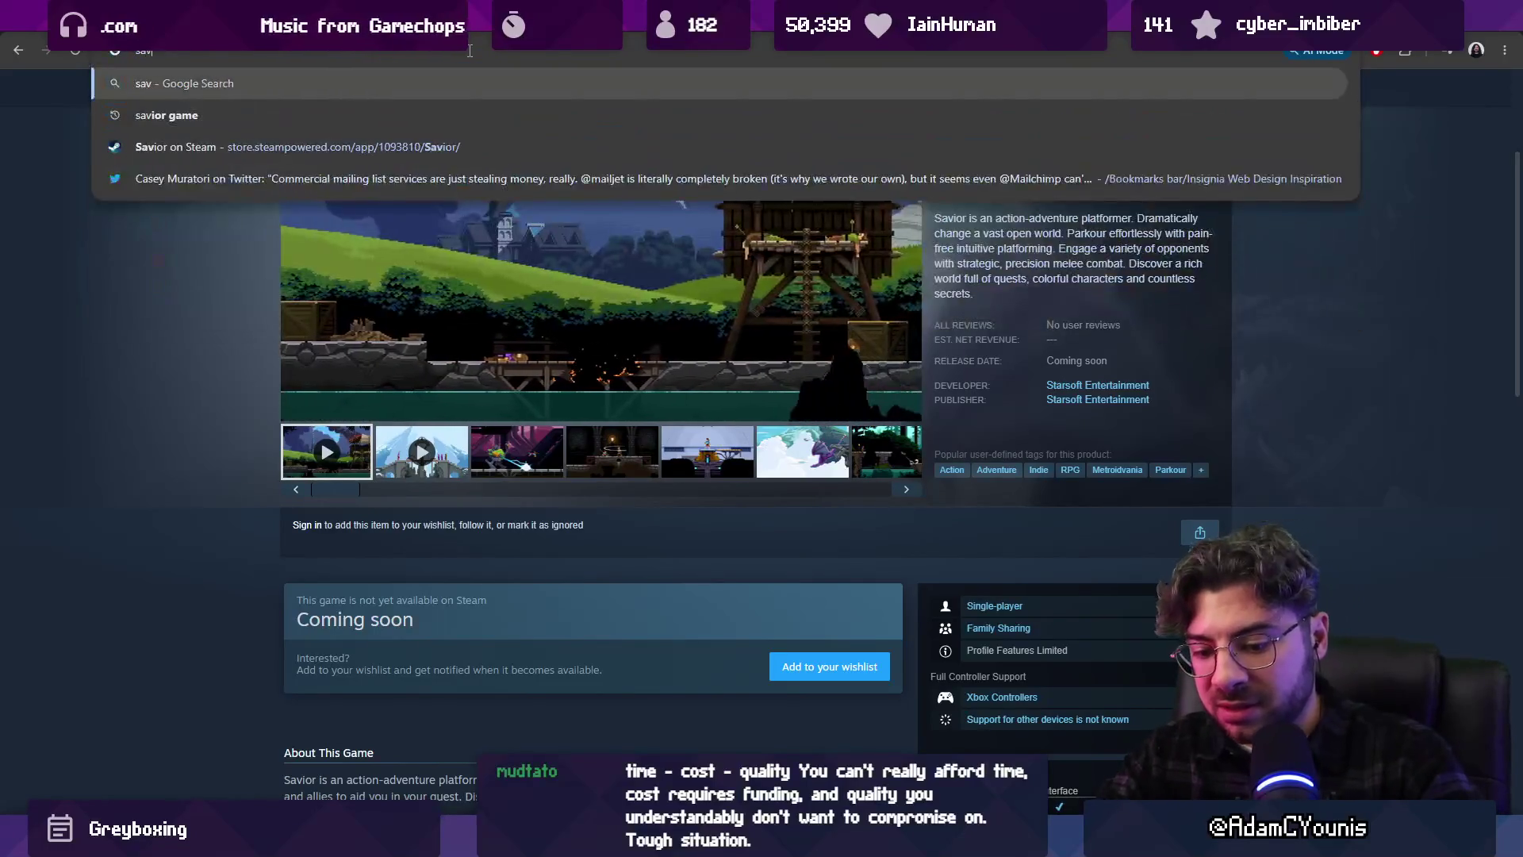
{"action": "key", "text": "Return"}
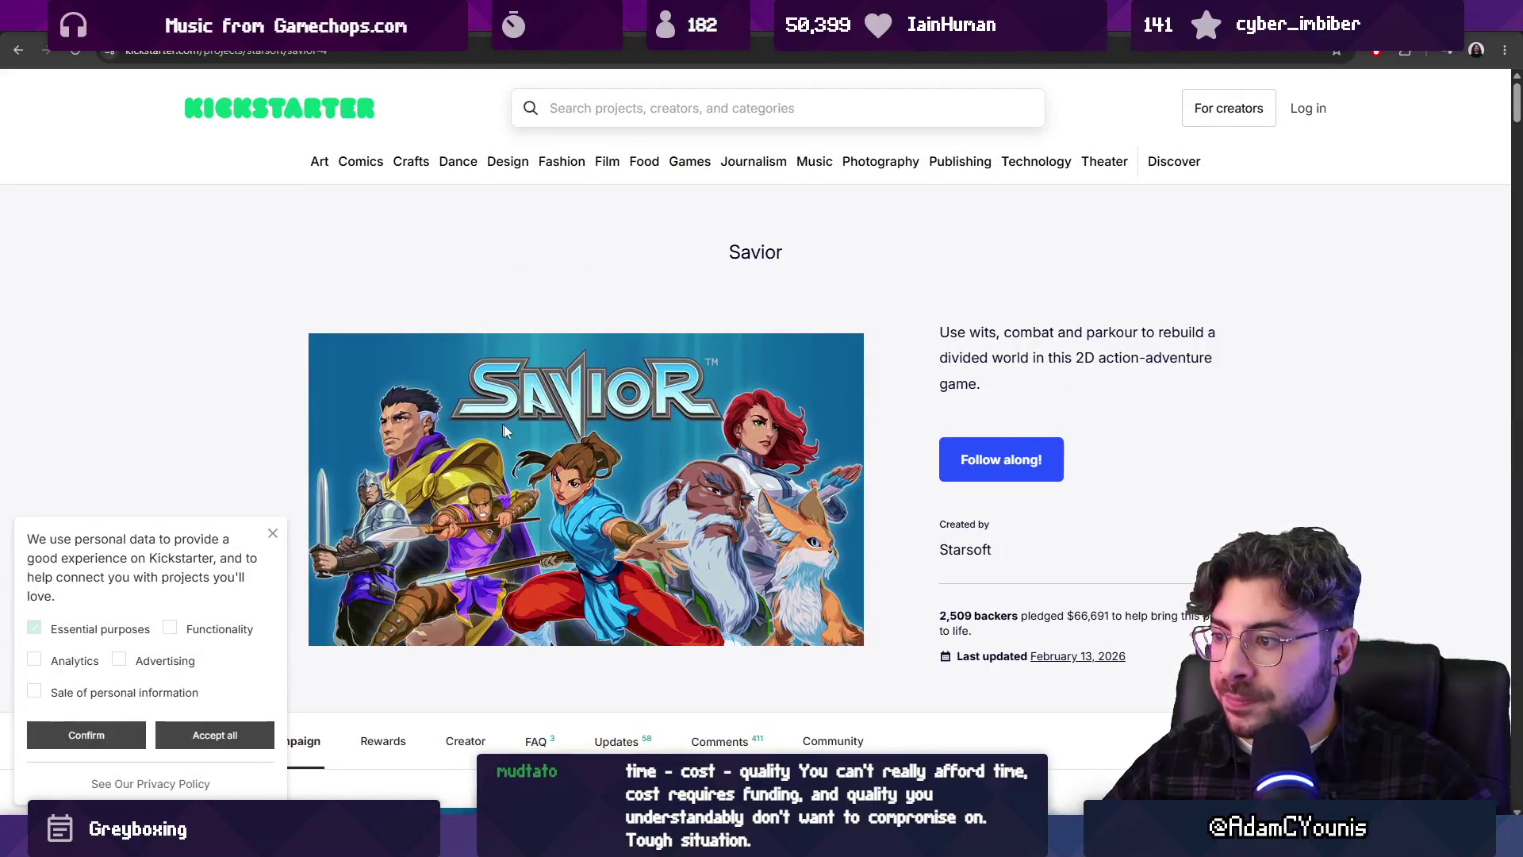
Step: Highlight the $66,691 pledged total and dismiss the cookie consent notice
{"action": "scroll", "coordinate": [503, 431], "scroll_direction": "down", "scroll_amount": 1}
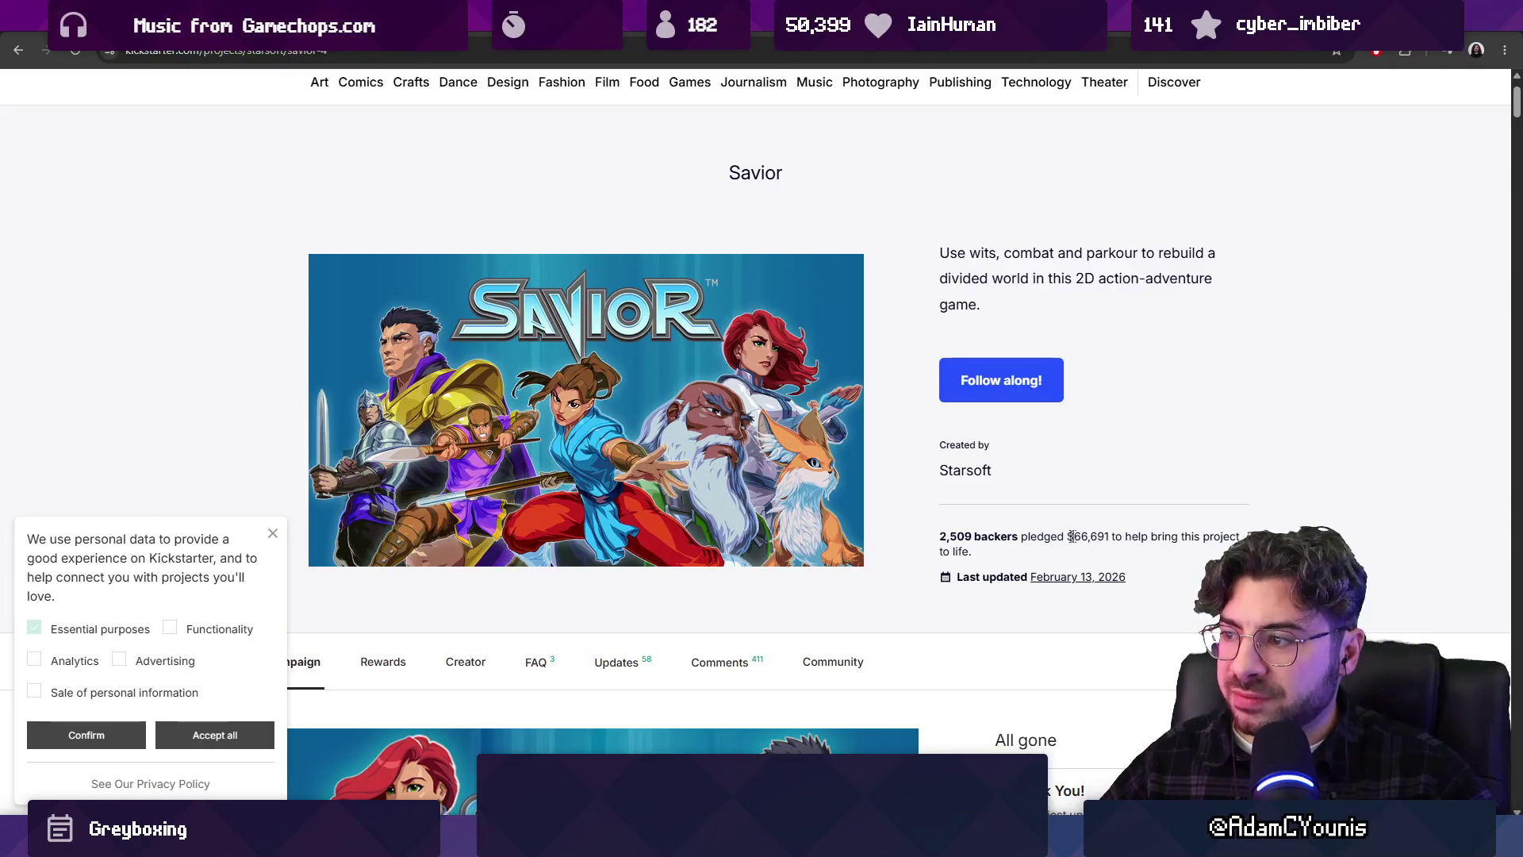
{"action": "left_click_drag", "start_coordinate": [1067, 536], "coordinate": [1148, 538]}
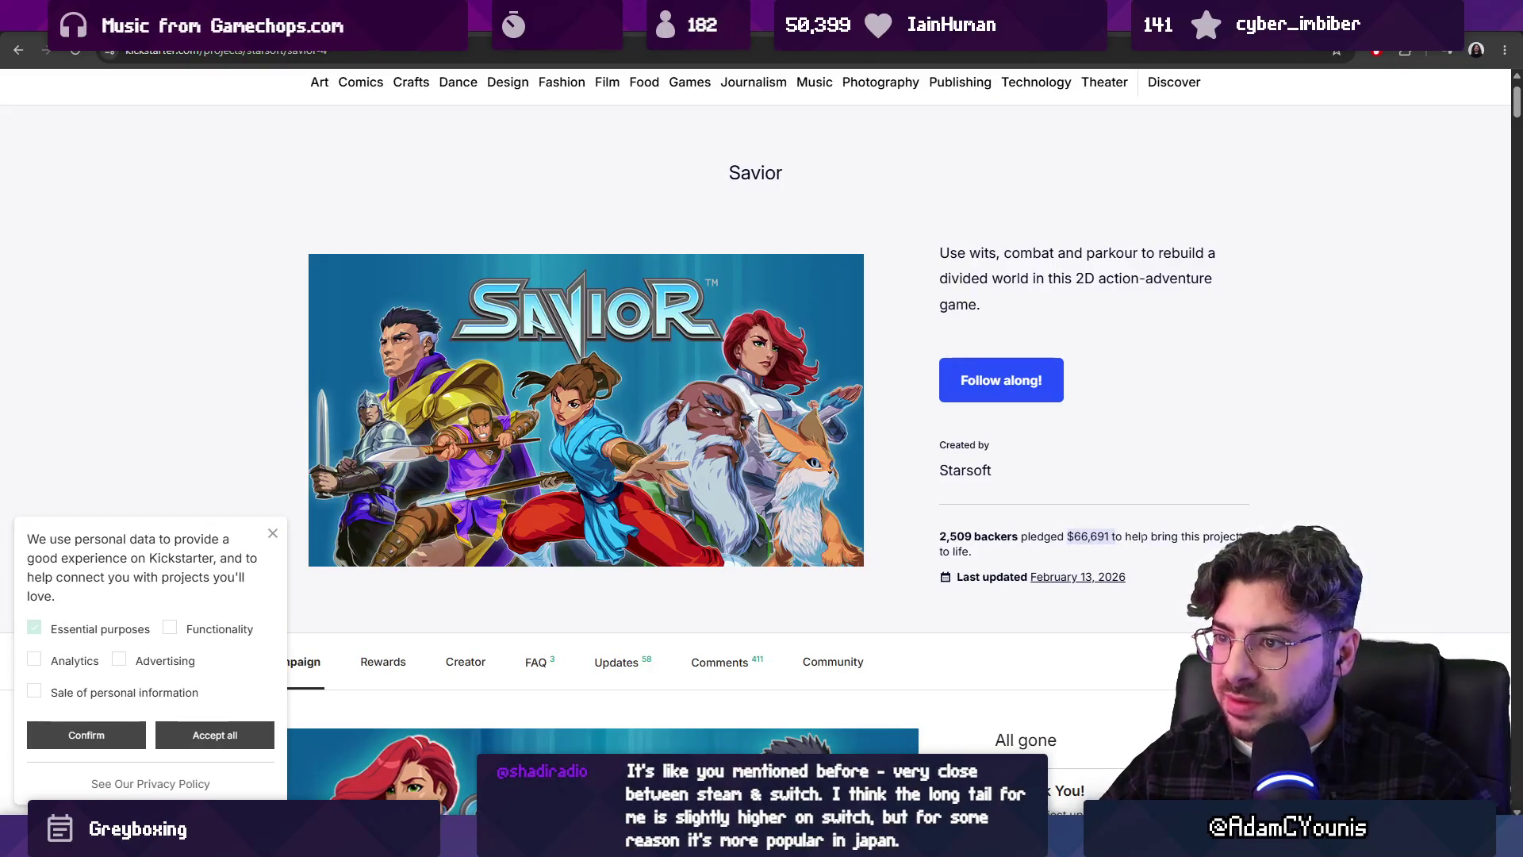
{"action": "left_click", "coordinate": [1243, 530]}
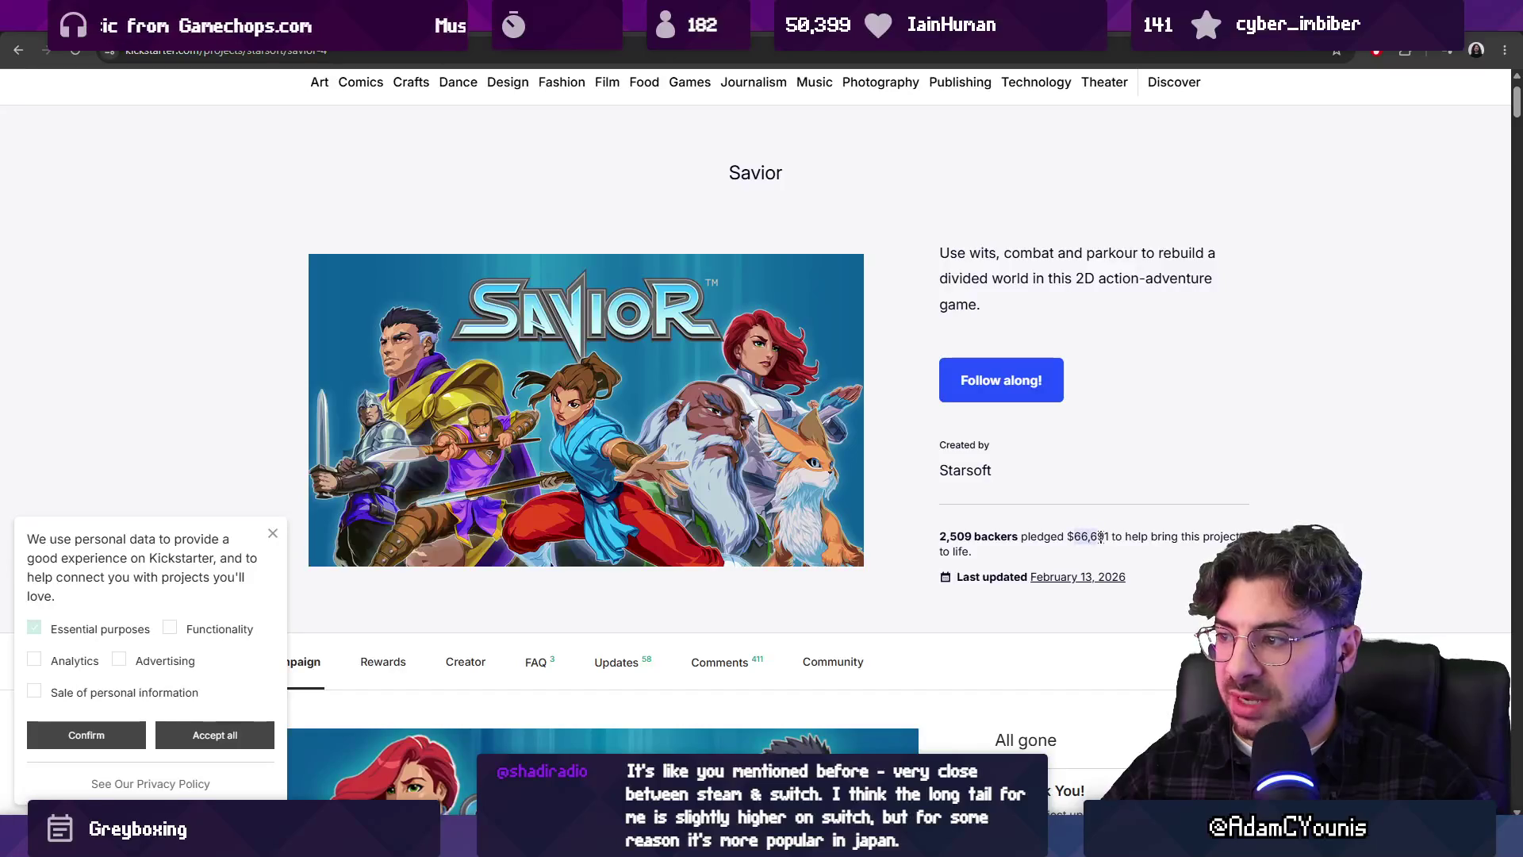
{"action": "scroll", "coordinate": [209, 403], "scroll_direction": "down", "scroll_amount": 2}
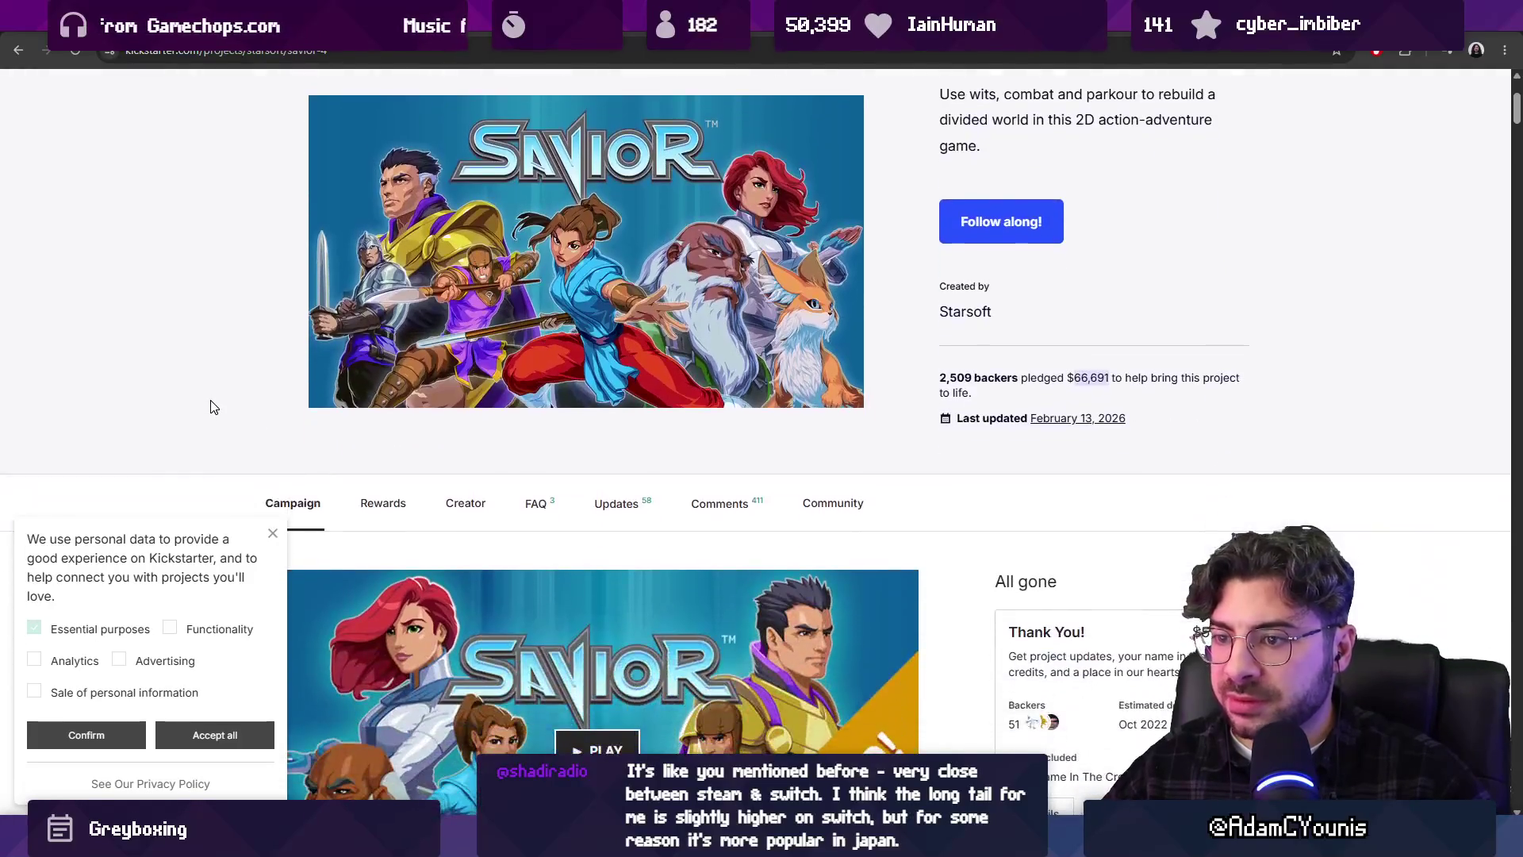
{"action": "left_click", "coordinate": [273, 533]}
Step: Scroll through the Savior campaign description down to the $65k Combat Arena stretch goal
{"action": "scroll", "coordinate": [197, 411], "scroll_direction": "down", "scroll_amount": 5}
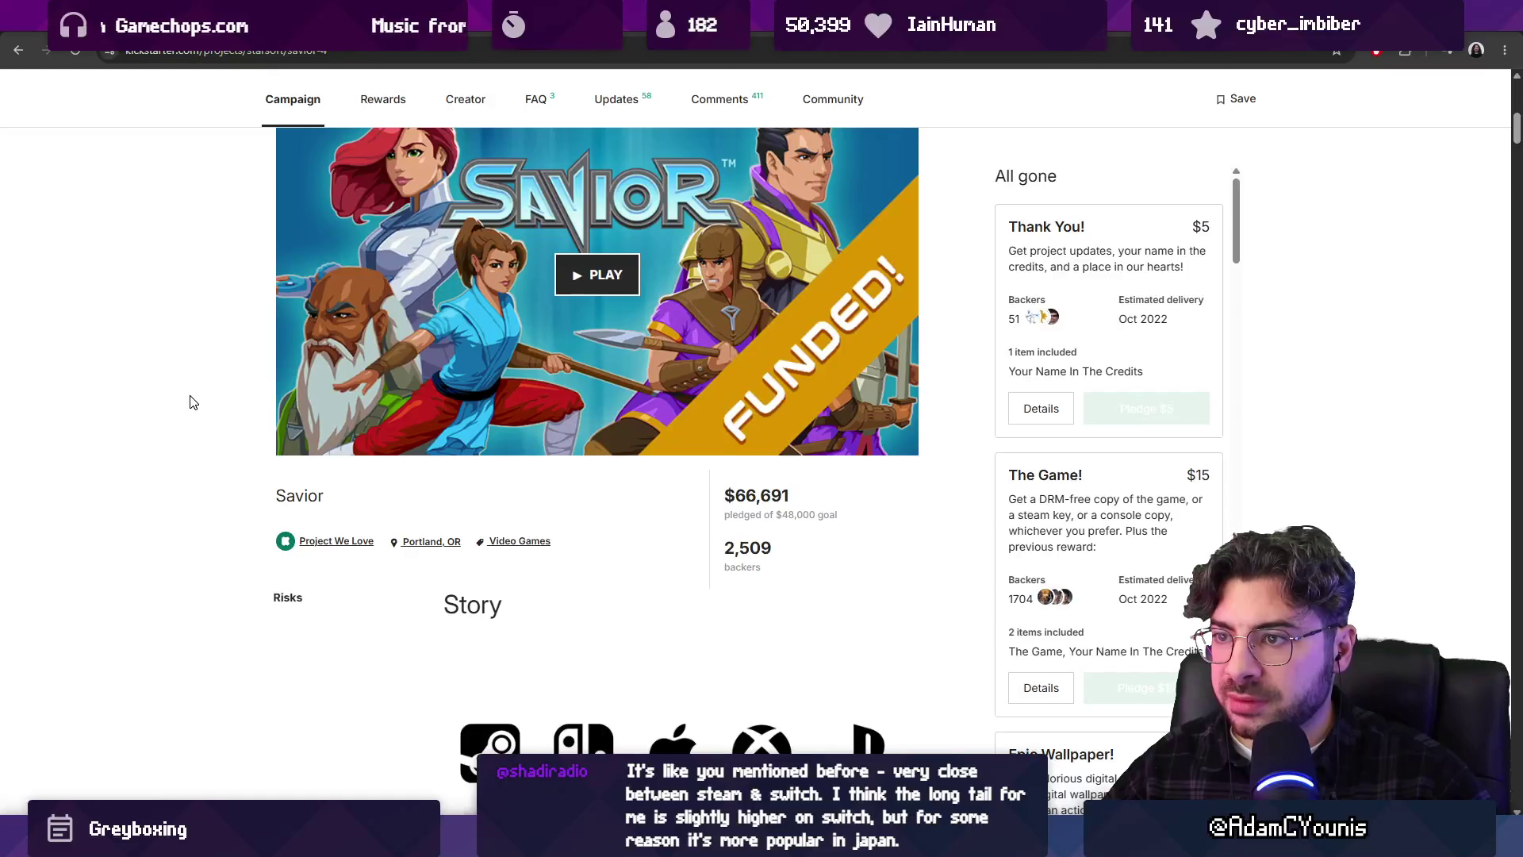
{"action": "scroll", "coordinate": [191, 403], "scroll_direction": "down", "scroll_amount": 8}
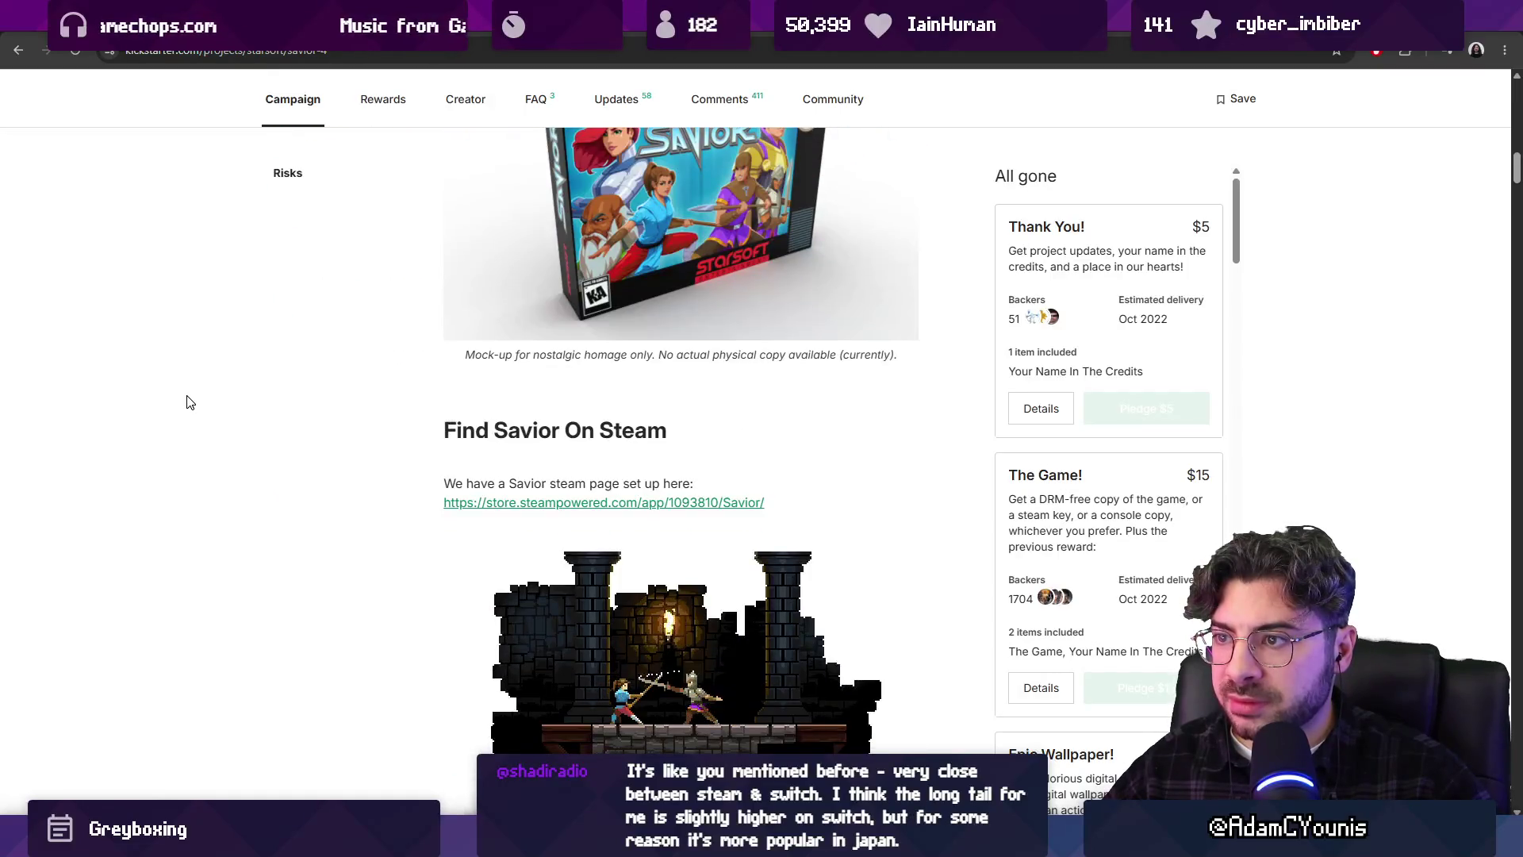
{"action": "scroll", "coordinate": [189, 403], "scroll_direction": "down", "scroll_amount": 10}
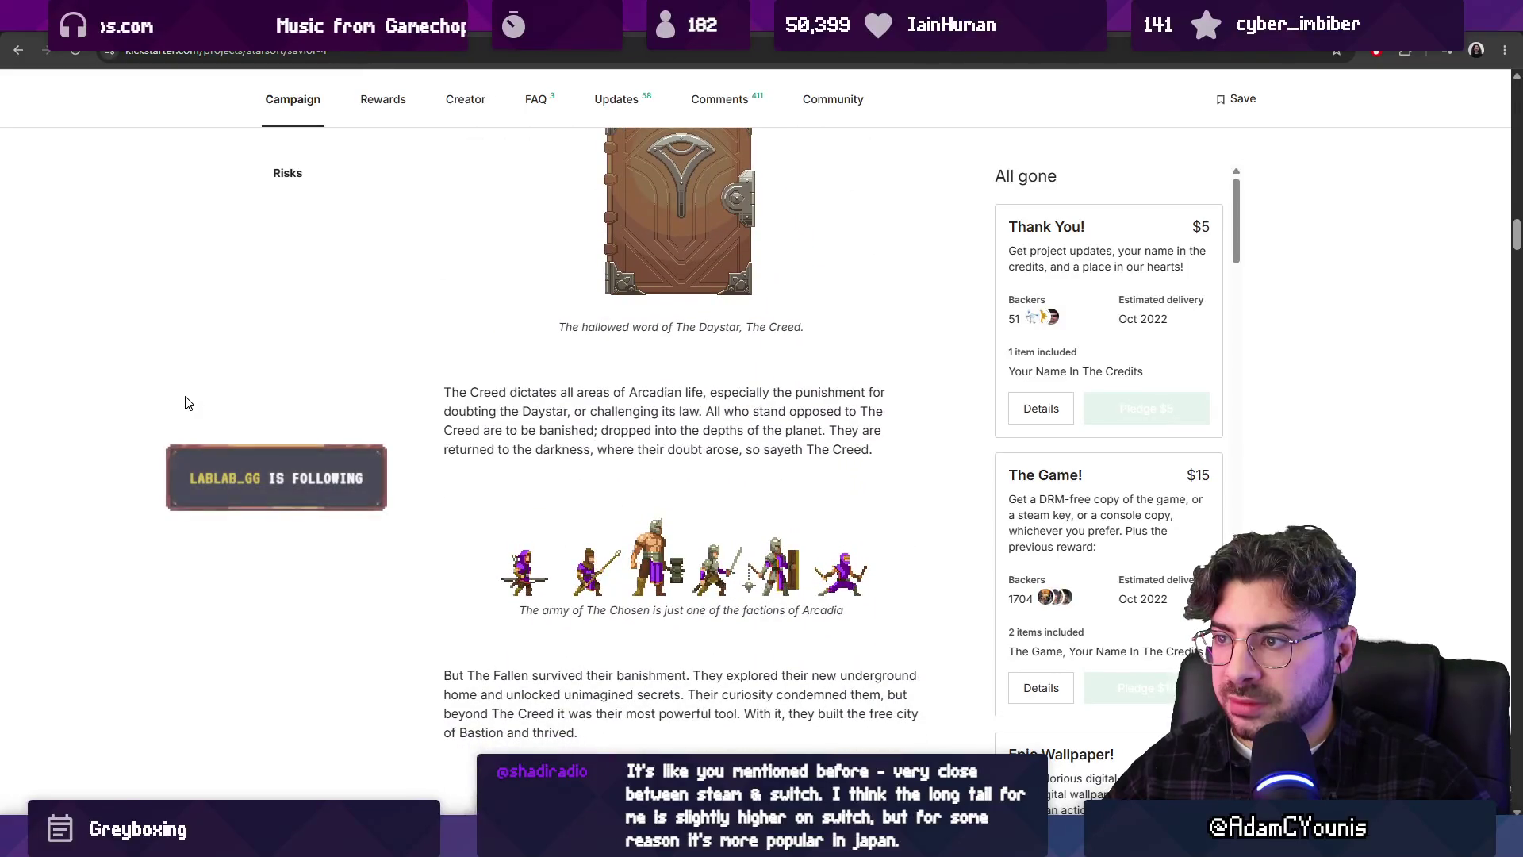
{"action": "scroll", "coordinate": [188, 403], "scroll_direction": "down", "scroll_amount": 5}
{"action": "scroll", "coordinate": [188, 403], "scroll_direction": "down", "scroll_amount": 8}
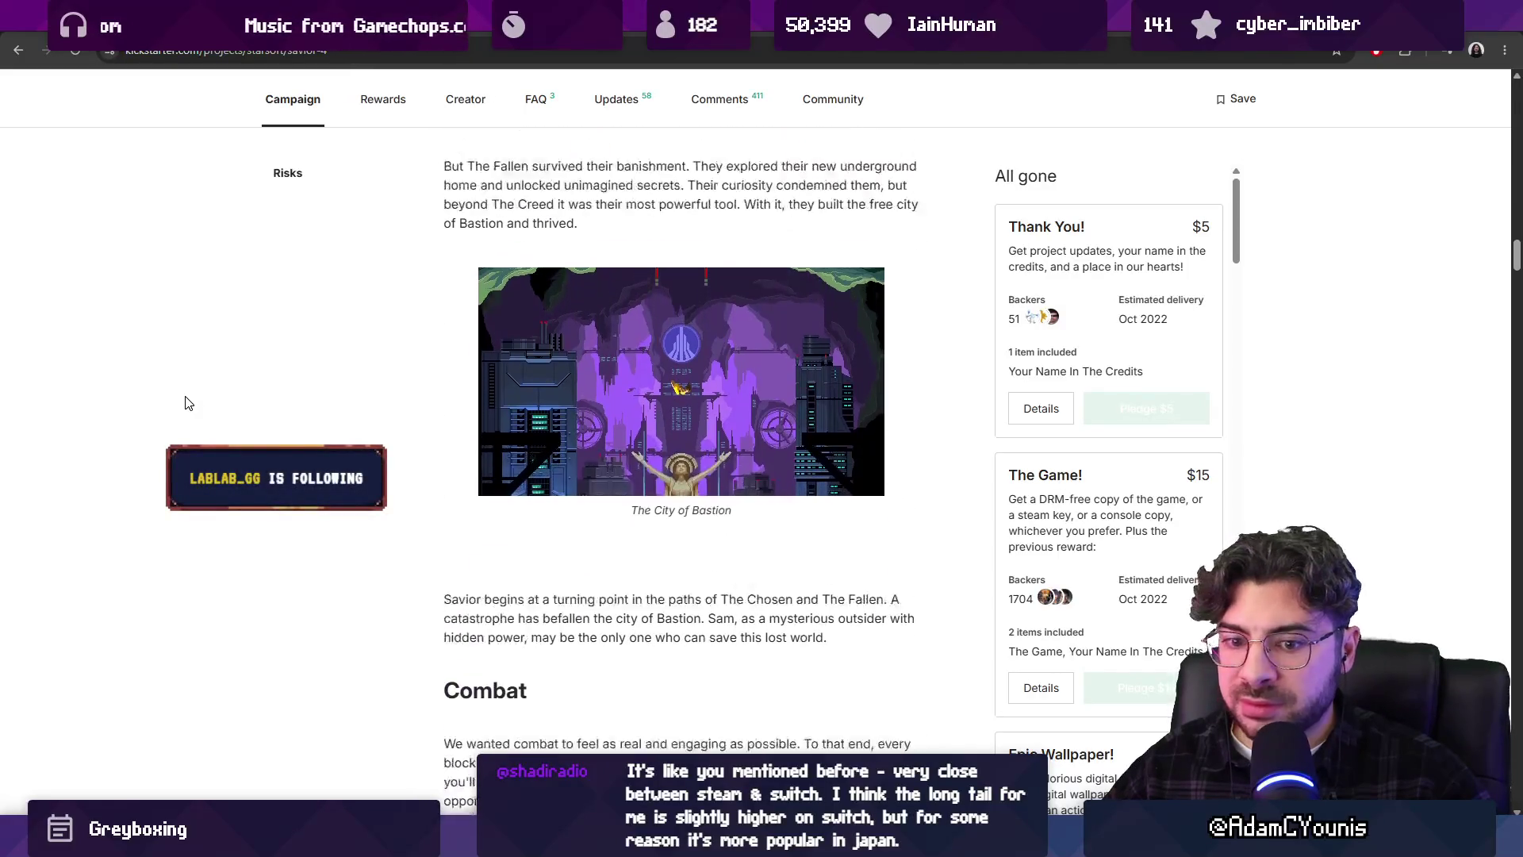
{"action": "scroll", "coordinate": [188, 403], "scroll_direction": "down", "scroll_amount": 11}
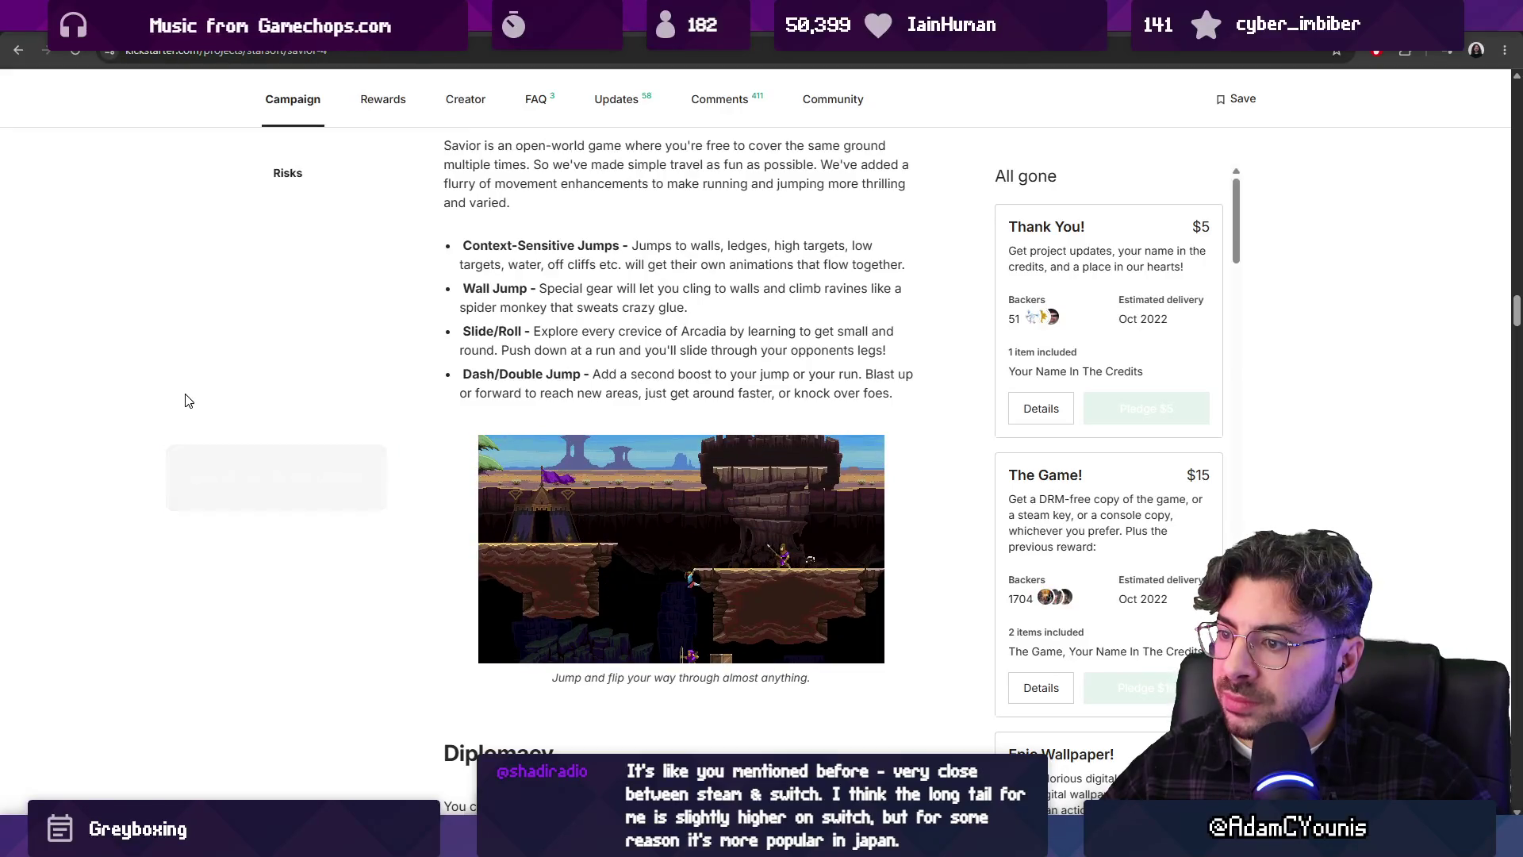
{"action": "scroll", "coordinate": [188, 400], "scroll_direction": "down", "scroll_amount": 10}
{"action": "scroll", "coordinate": [188, 401], "scroll_direction": "down", "scroll_amount": 15}
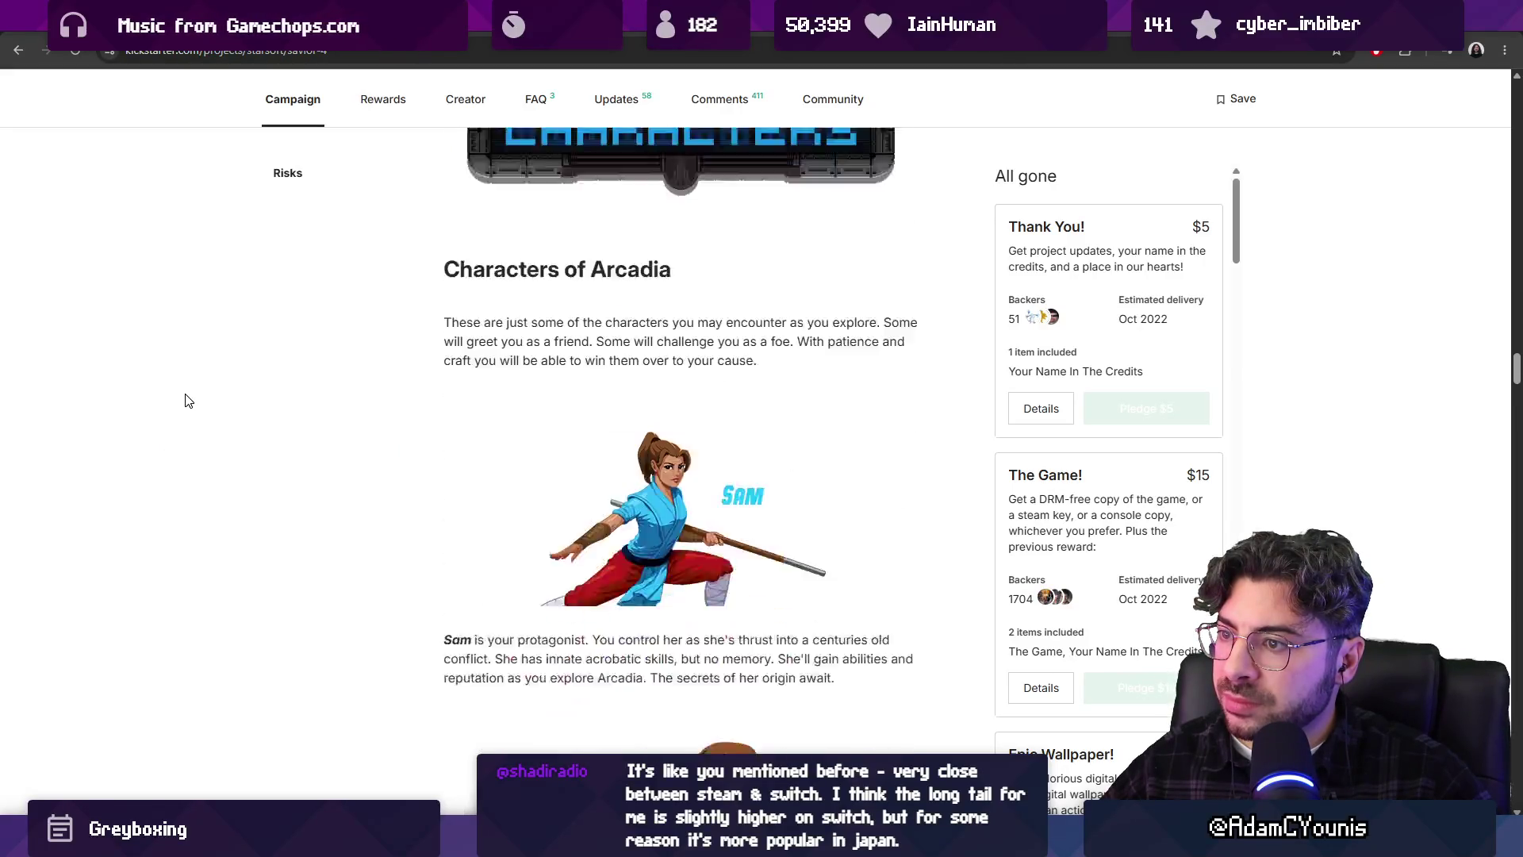
{"action": "scroll", "coordinate": [188, 399], "scroll_direction": "down", "scroll_amount": 20}
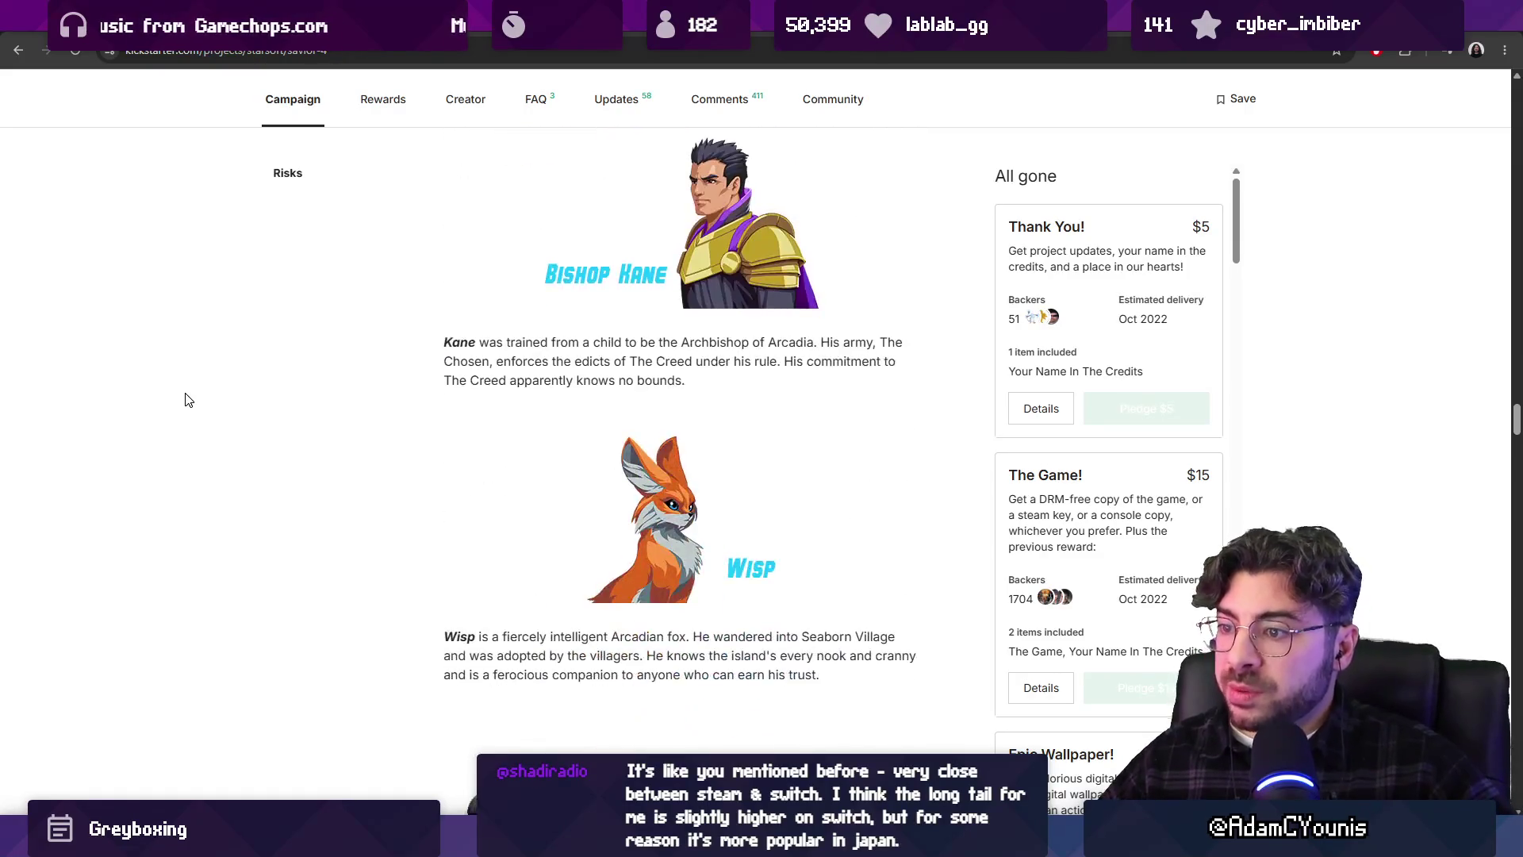
{"action": "scroll", "coordinate": [159, 456], "scroll_direction": "down", "scroll_amount": 10}
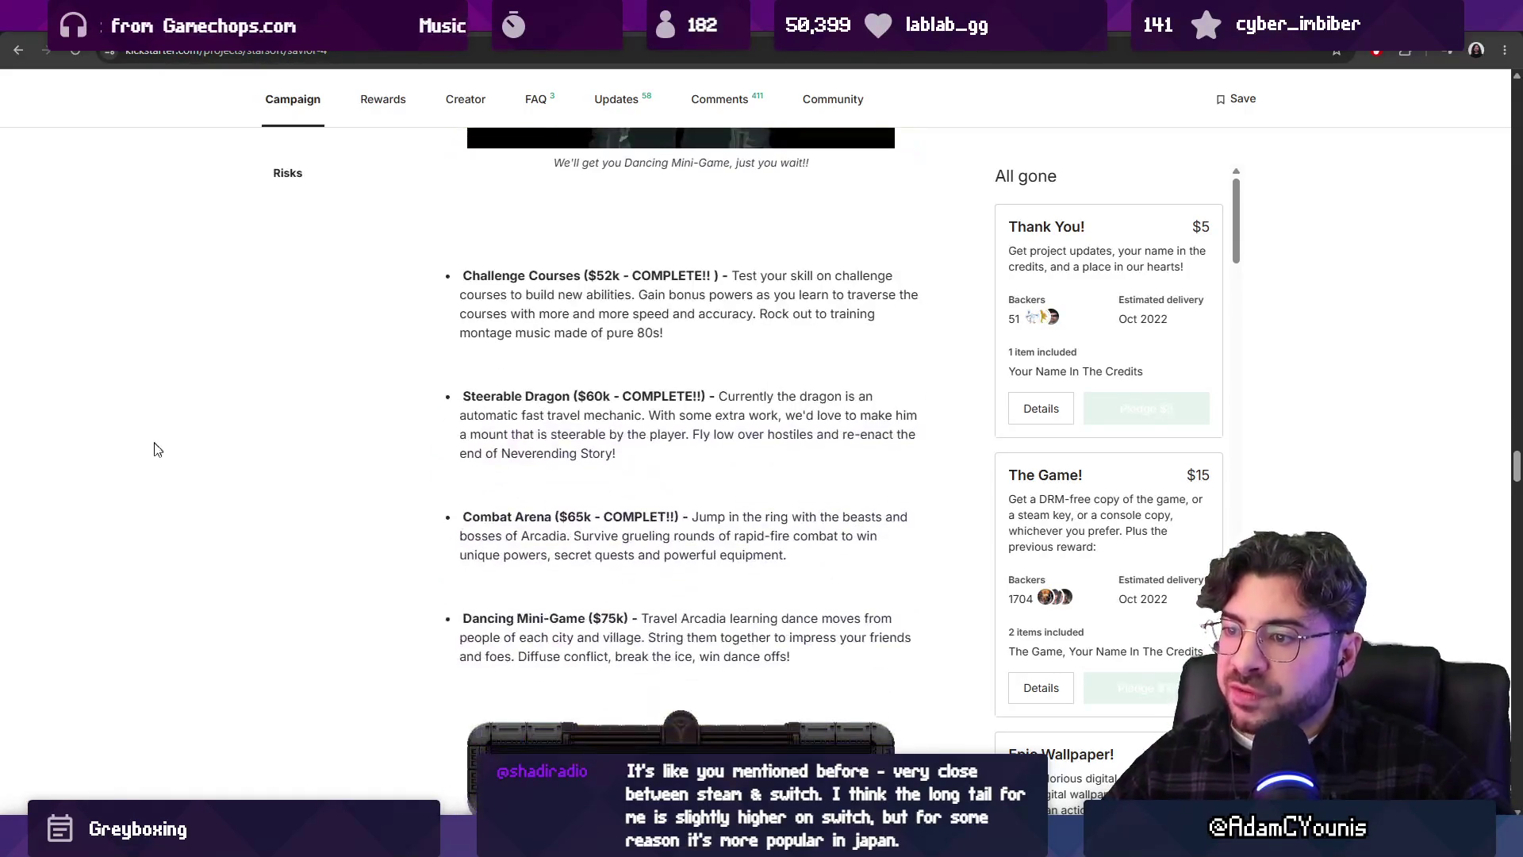
{"action": "scroll", "coordinate": [155, 444], "scroll_direction": "down", "scroll_amount": 4}
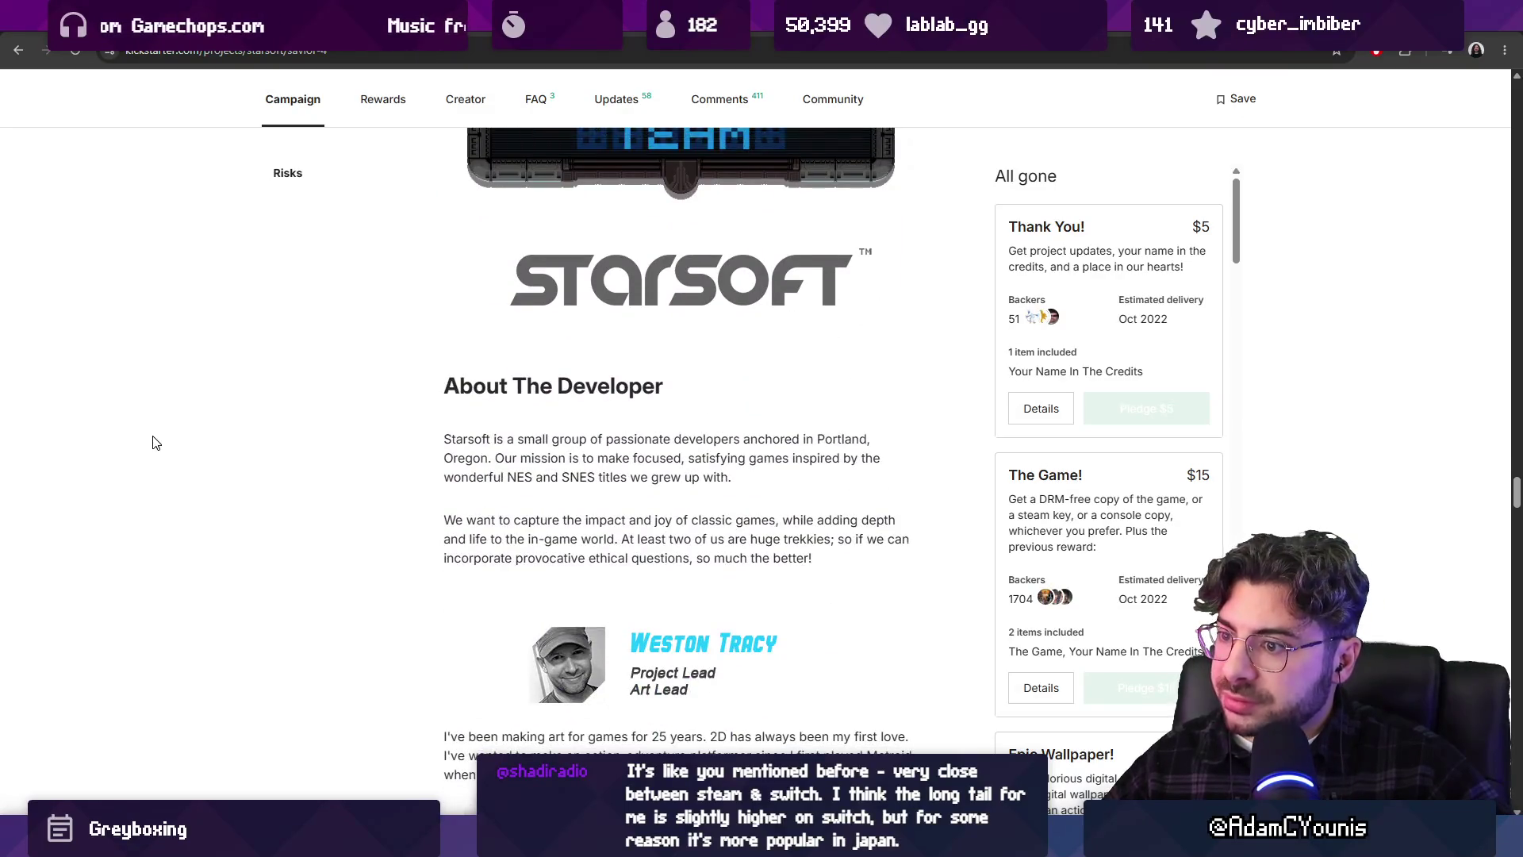
{"action": "scroll", "coordinate": [156, 444], "scroll_direction": "down", "scroll_amount": 5}
{"action": "scroll", "coordinate": [157, 443], "scroll_direction": "down", "scroll_amount": 11}
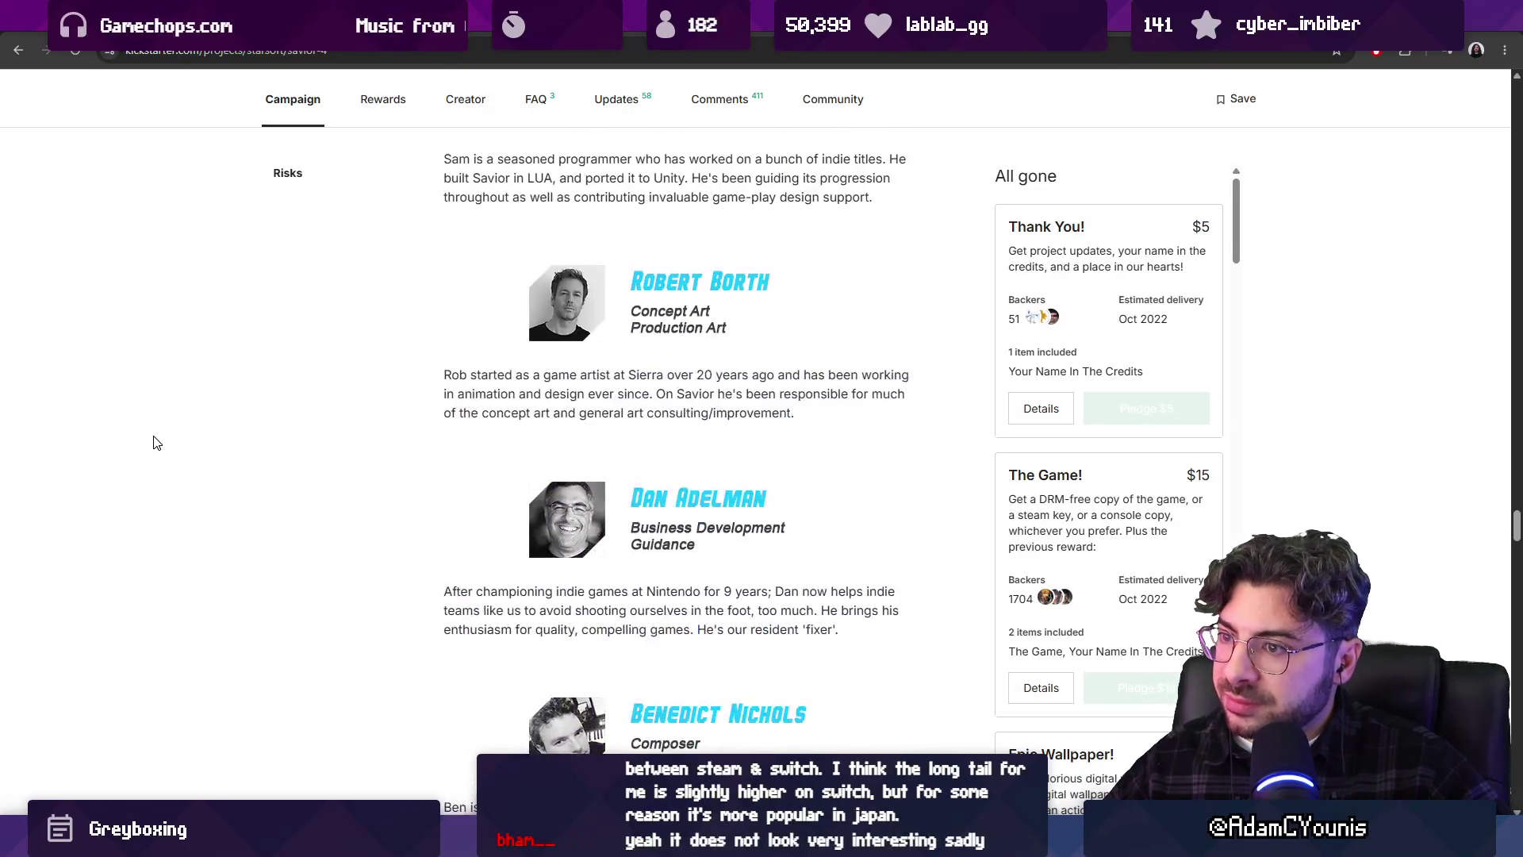
{"action": "scroll", "coordinate": [156, 443], "scroll_direction": "down", "scroll_amount": 17}
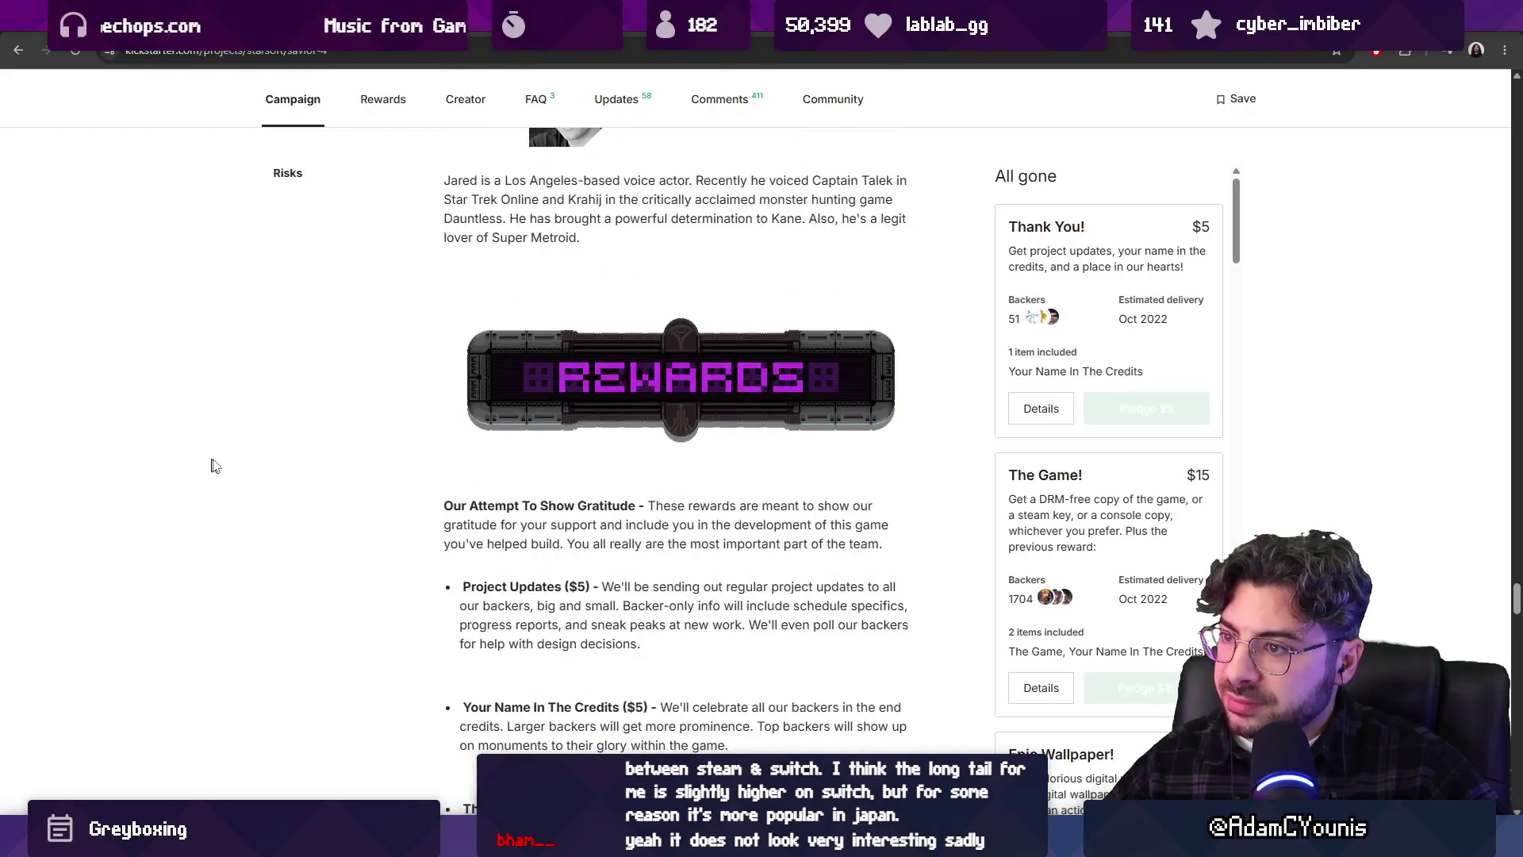
{"action": "scroll", "coordinate": [227, 465], "scroll_direction": "down", "scroll_amount": 5}
{"action": "scroll", "coordinate": [231, 462], "scroll_direction": "down", "scroll_amount": 12}
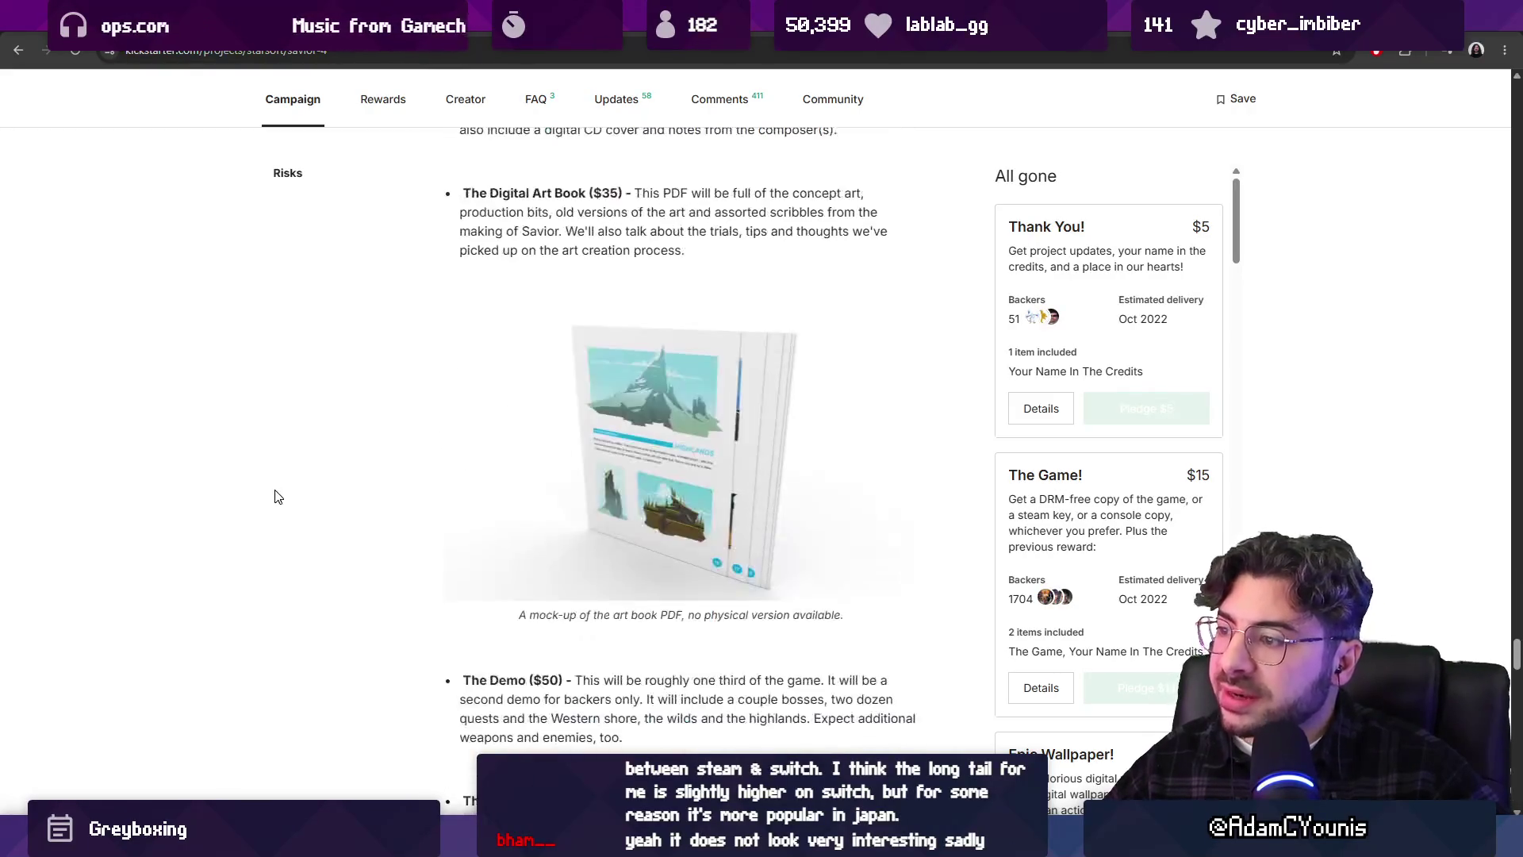
{"action": "scroll", "coordinate": [279, 482], "scroll_direction": "up", "scroll_amount": 20}
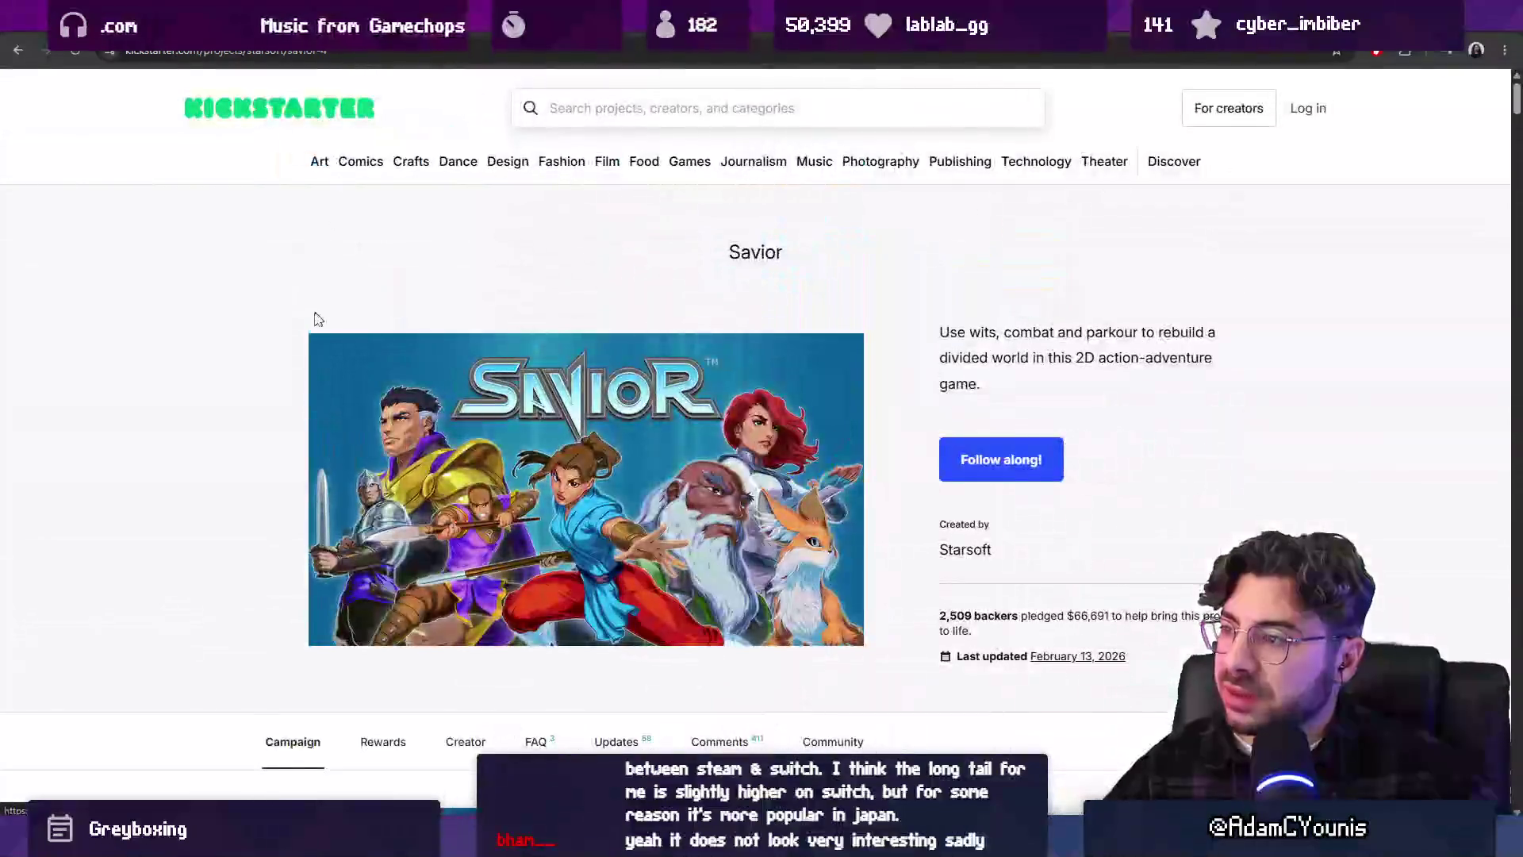
{"action": "scroll", "coordinate": [995, 615], "scroll_direction": "down", "scroll_amount": 1}
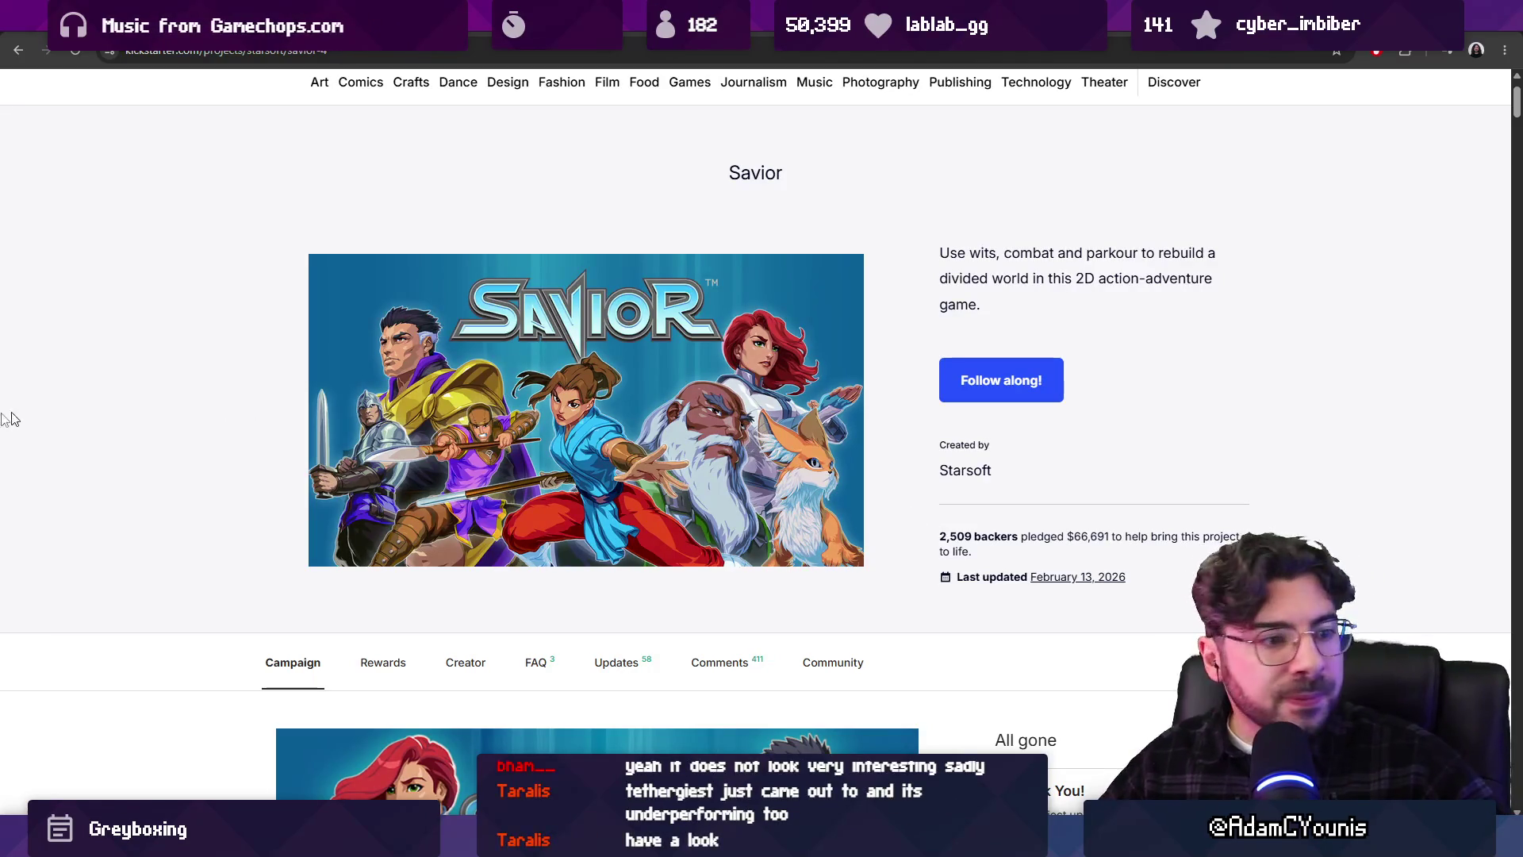
Step: Search 'tethergiest' and open TetherGeist's Steam page, rated Very Positive (218)
{"action": "key", "text": "ctrl+l"}
{"action": "type", "text": "tethergiest"}
{"action": "key", "text": "alt+Return"}
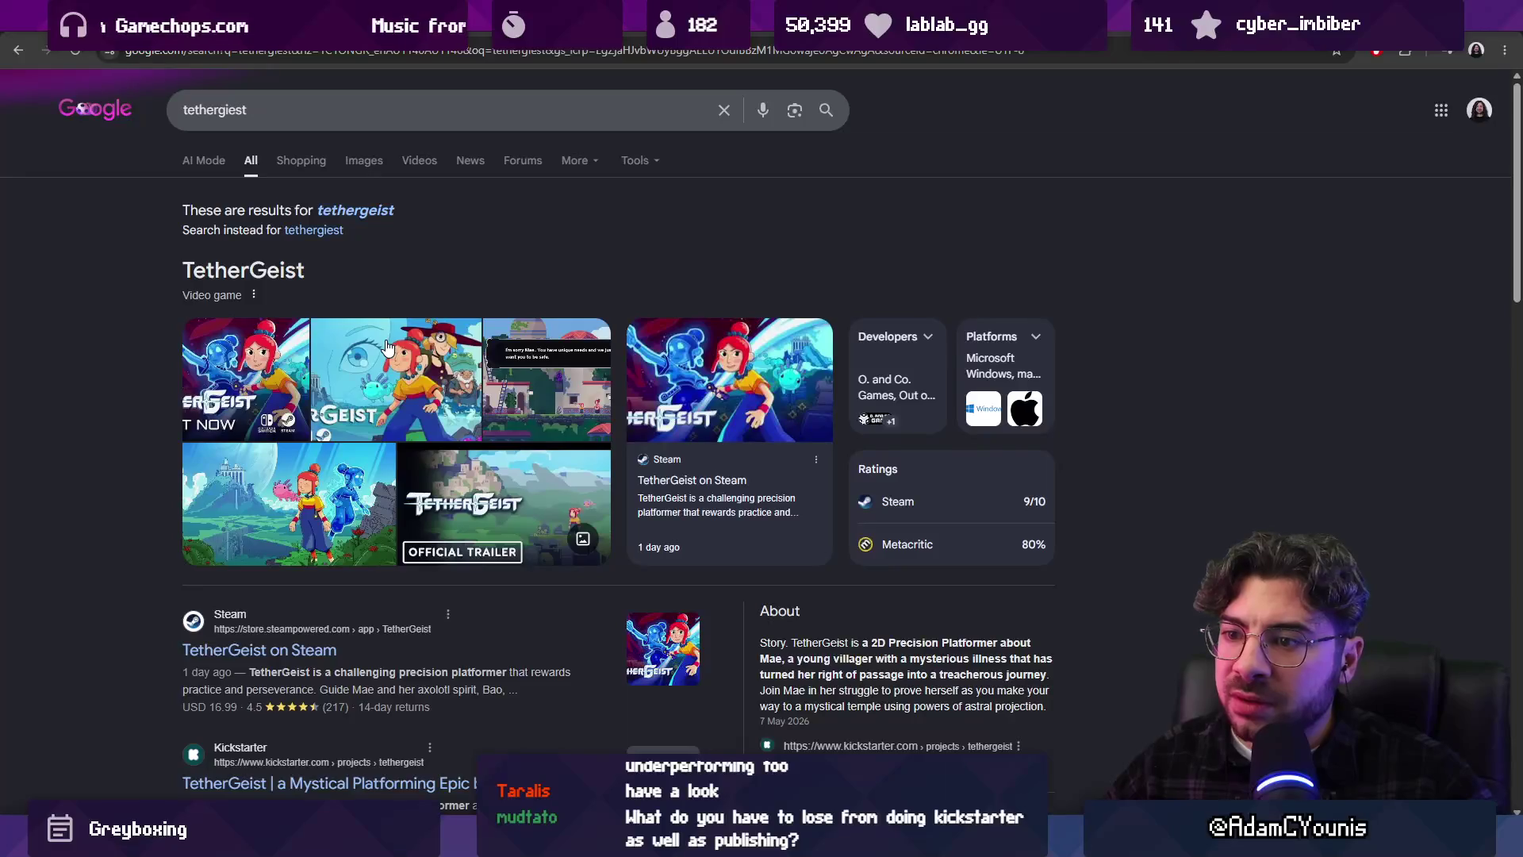
{"action": "left_click", "coordinate": [290, 649]}
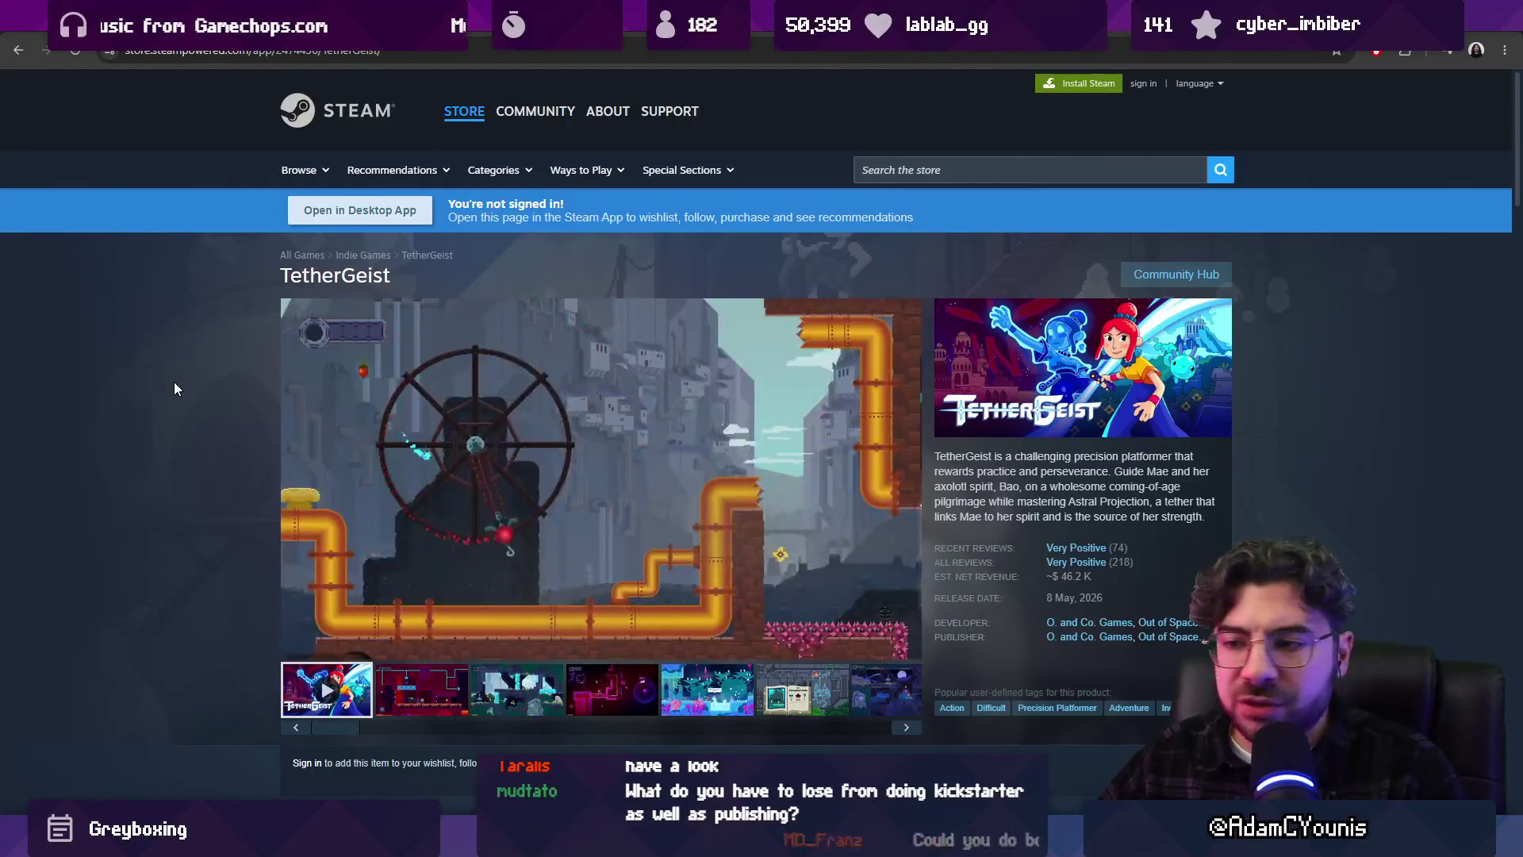
Step: Browse through the TetherGeist gameplay screenshots up to the pipes level
{"action": "scroll", "coordinate": [174, 383], "scroll_direction": "down", "scroll_amount": 2}
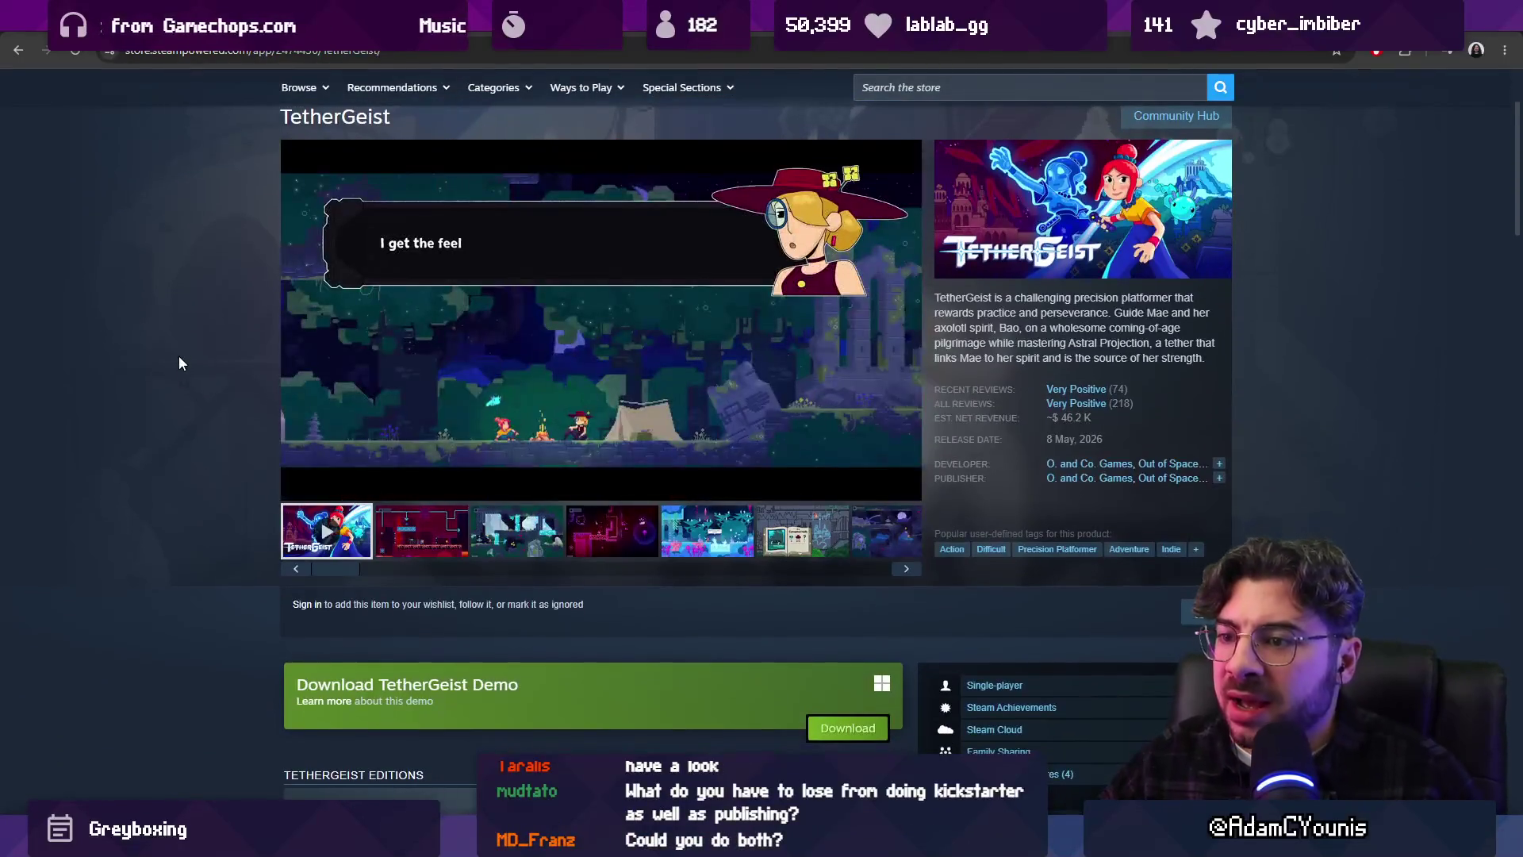
{"action": "left_click", "coordinate": [615, 533]}
{"action": "left_click", "coordinate": [736, 536]}
{"action": "left_click", "coordinate": [801, 538]}
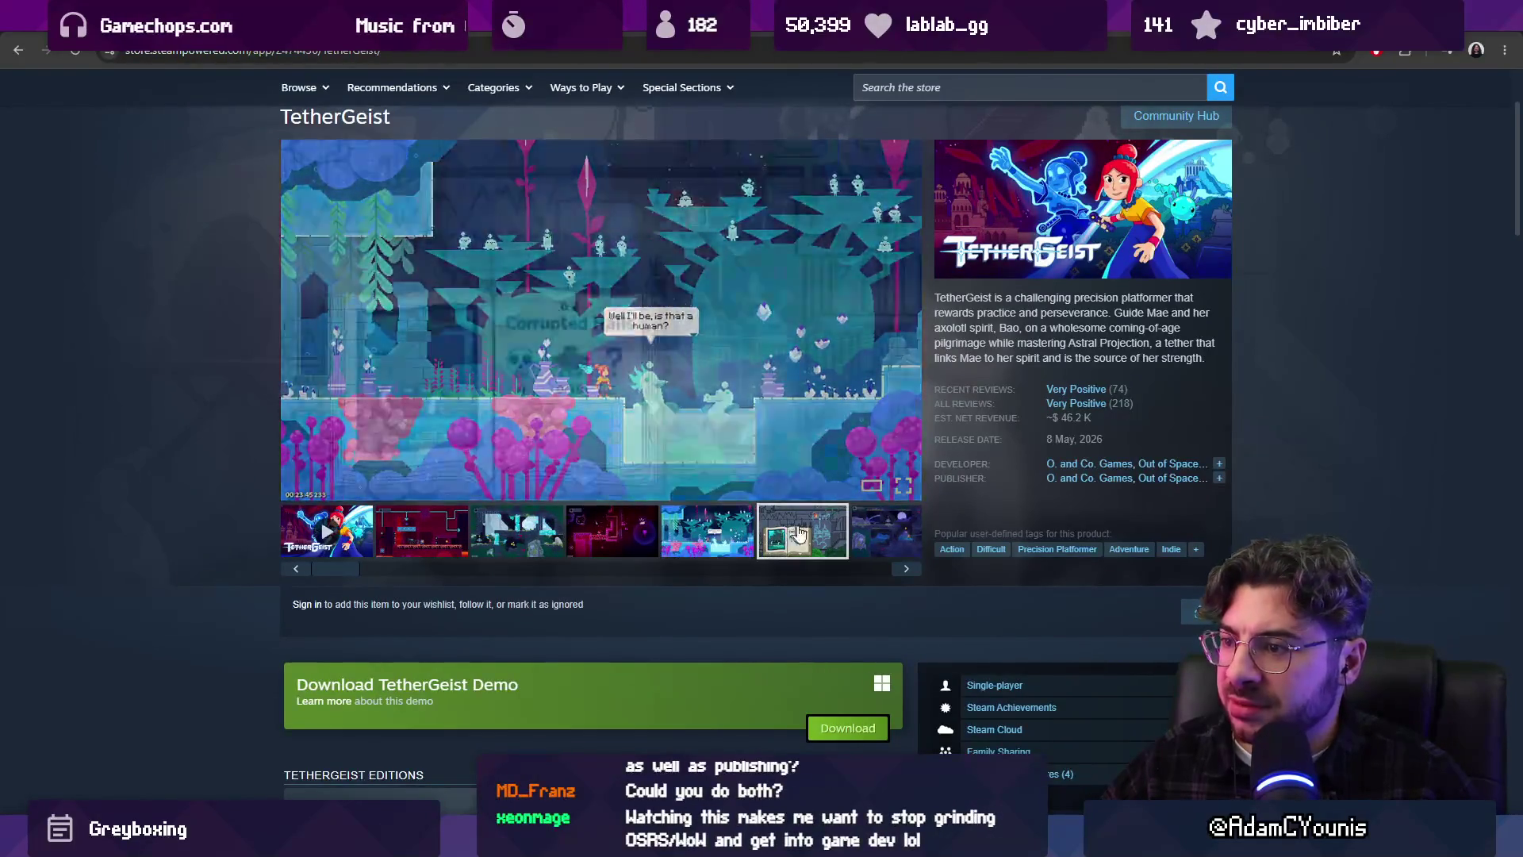
{"action": "left_click", "coordinate": [905, 574]}
{"action": "left_click", "coordinate": [905, 574]}
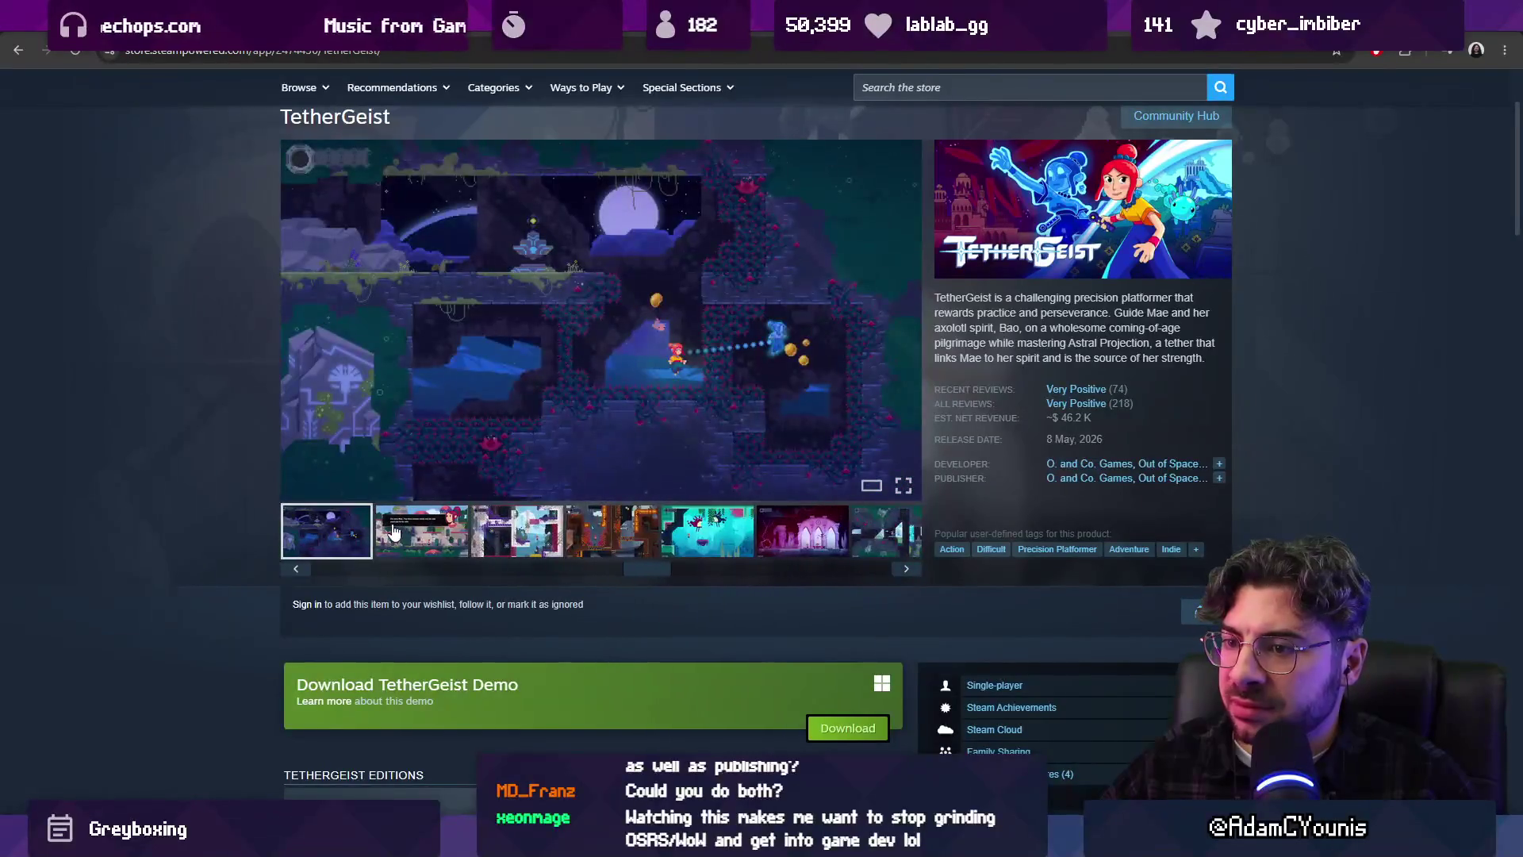
{"action": "left_click", "coordinate": [905, 574]}
{"action": "left_click", "coordinate": [905, 574]}
{"action": "left_click", "coordinate": [590, 532]}
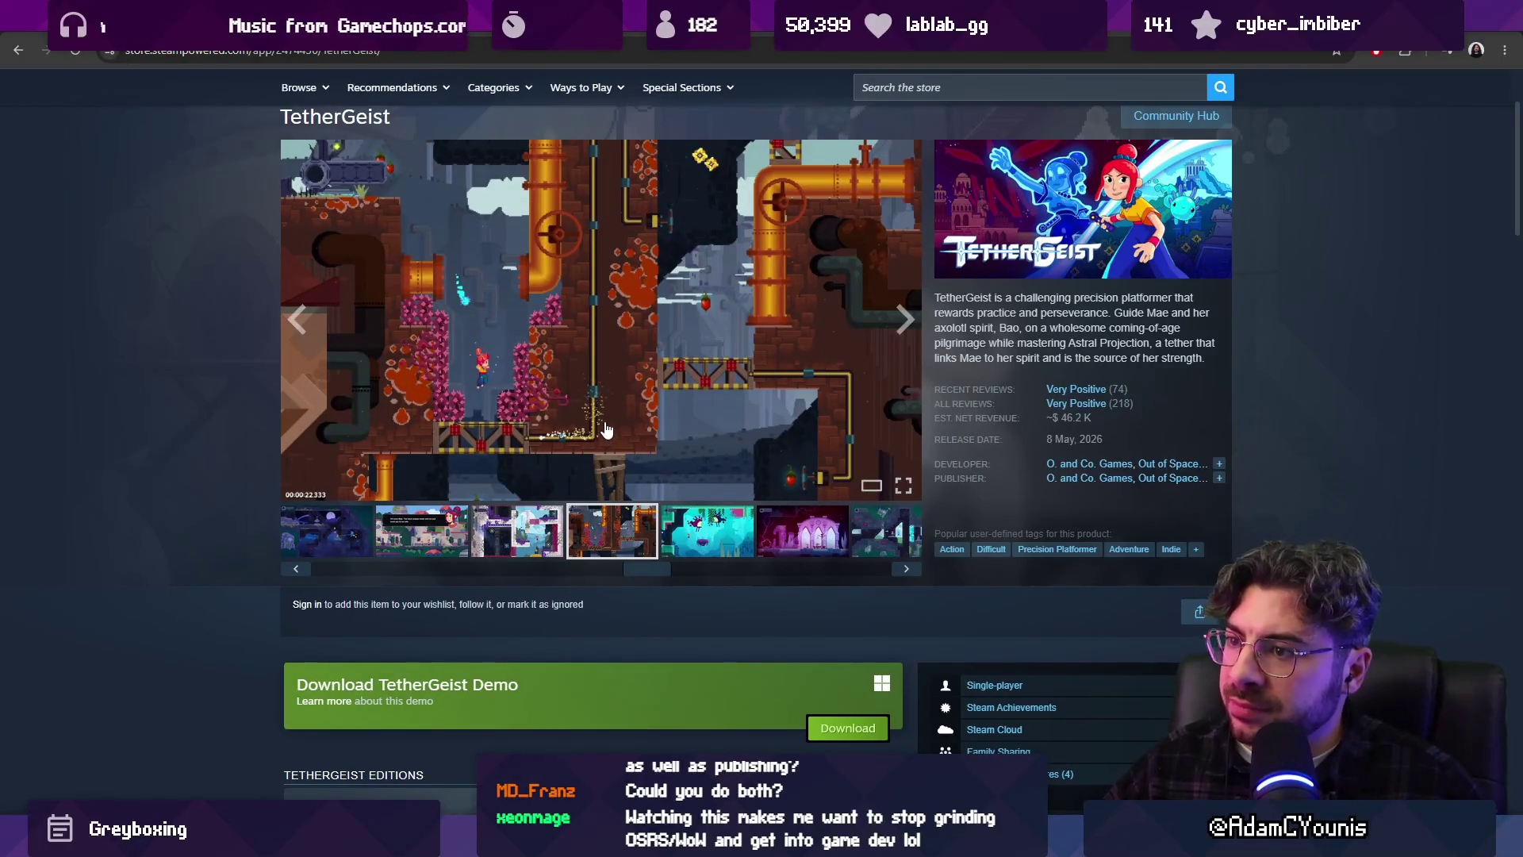
Step: Check TetherGeist's customer reviews section and expand the full publisher list
{"action": "scroll", "coordinate": [407, 401], "scroll_direction": "down", "scroll_amount": 13}
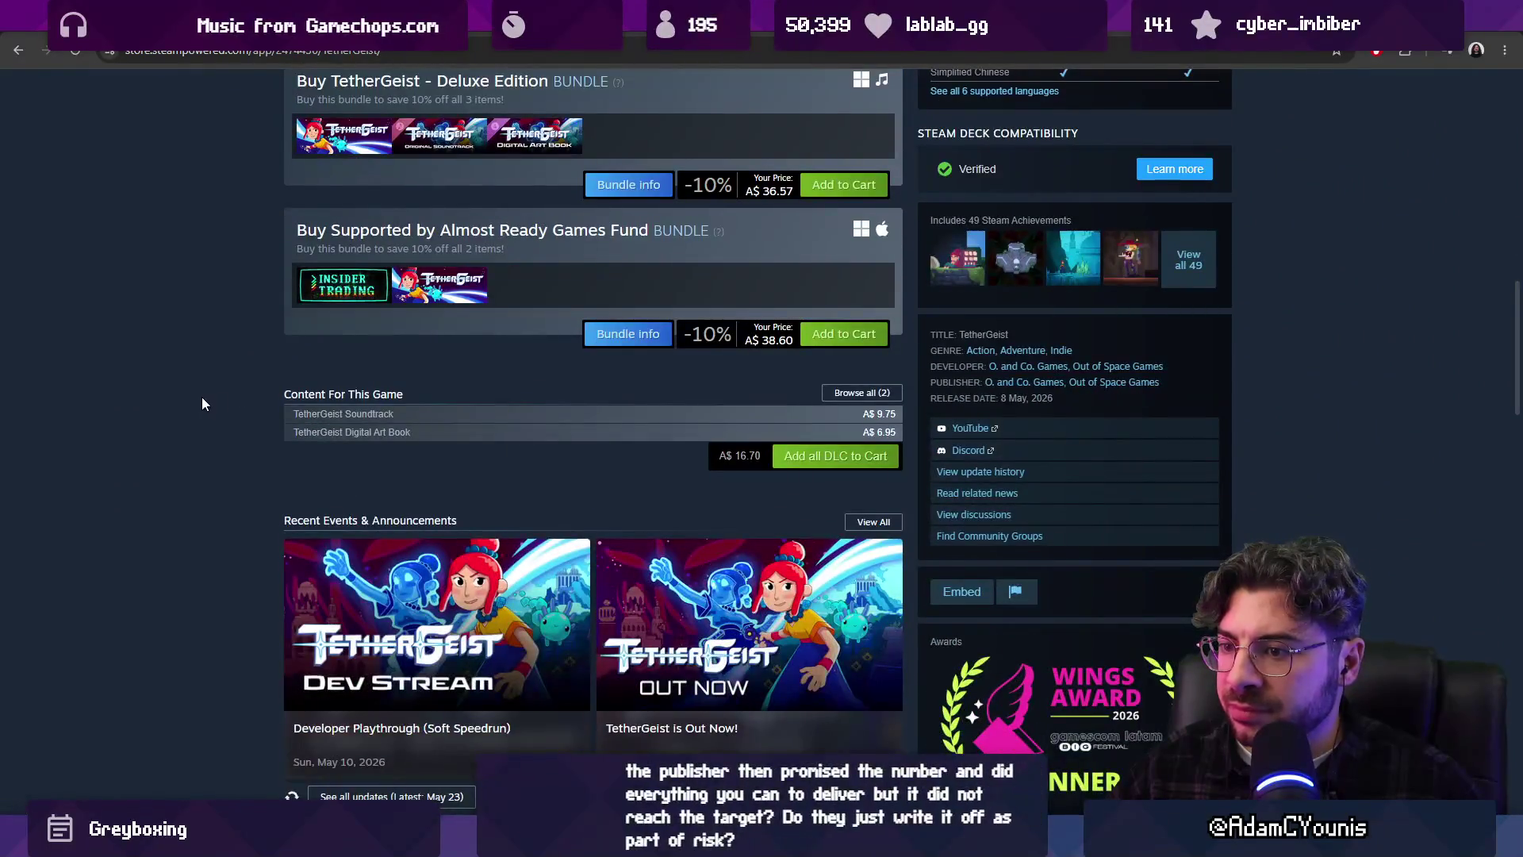
{"action": "scroll", "coordinate": [202, 401], "scroll_direction": "up", "scroll_amount": 13}
{"action": "scroll", "coordinate": [195, 381], "scroll_direction": "down", "scroll_amount": 7}
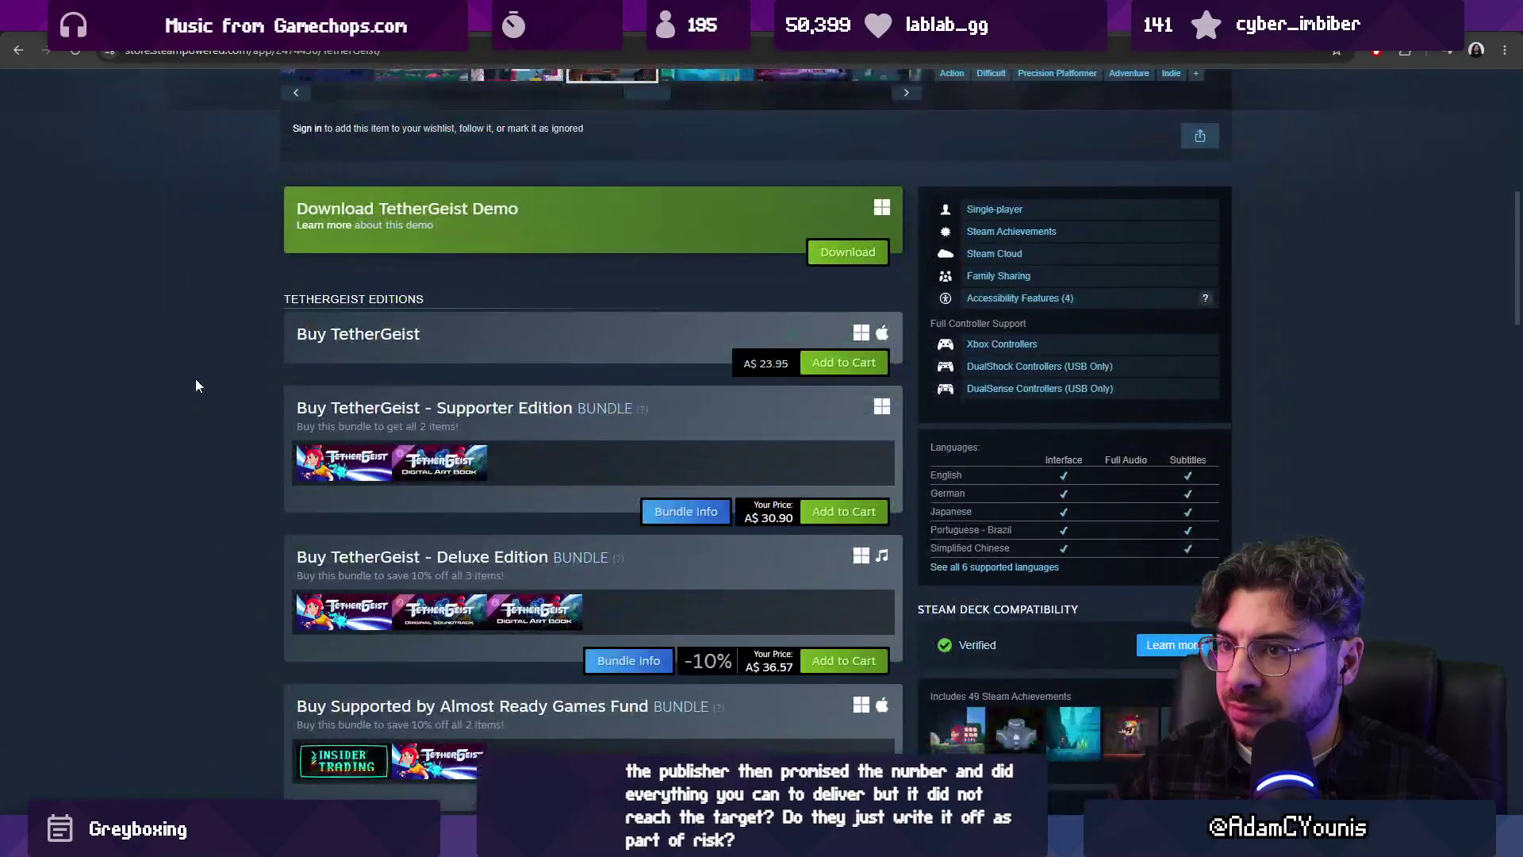
{"action": "scroll", "coordinate": [197, 386], "scroll_direction": "up", "scroll_amount": 5}
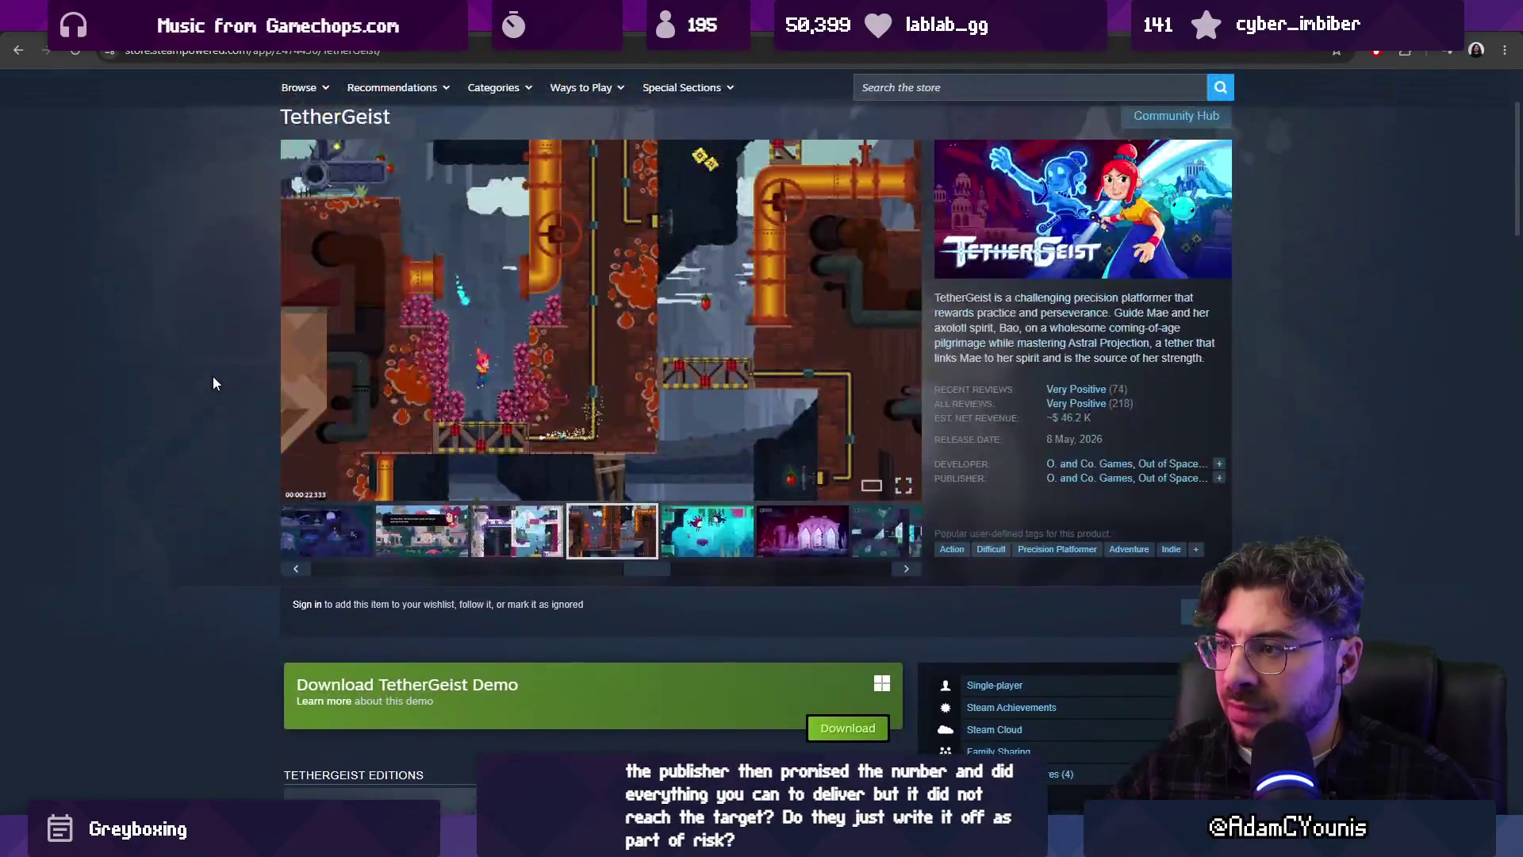
{"action": "left_click", "coordinate": [1074, 394]}
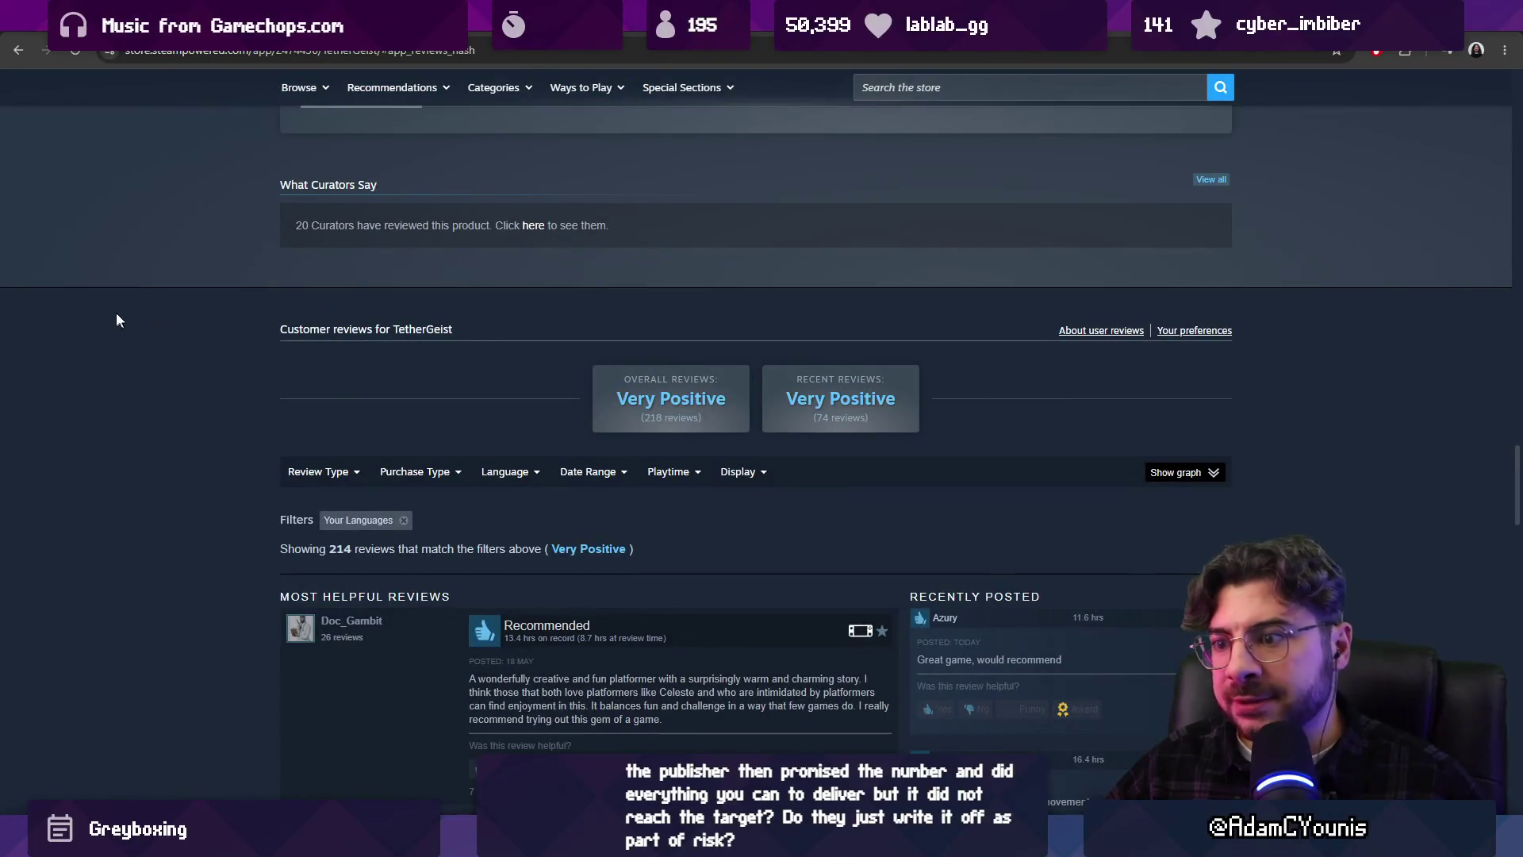
{"action": "scroll", "coordinate": [114, 318], "scroll_direction": "down", "scroll_amount": 7}
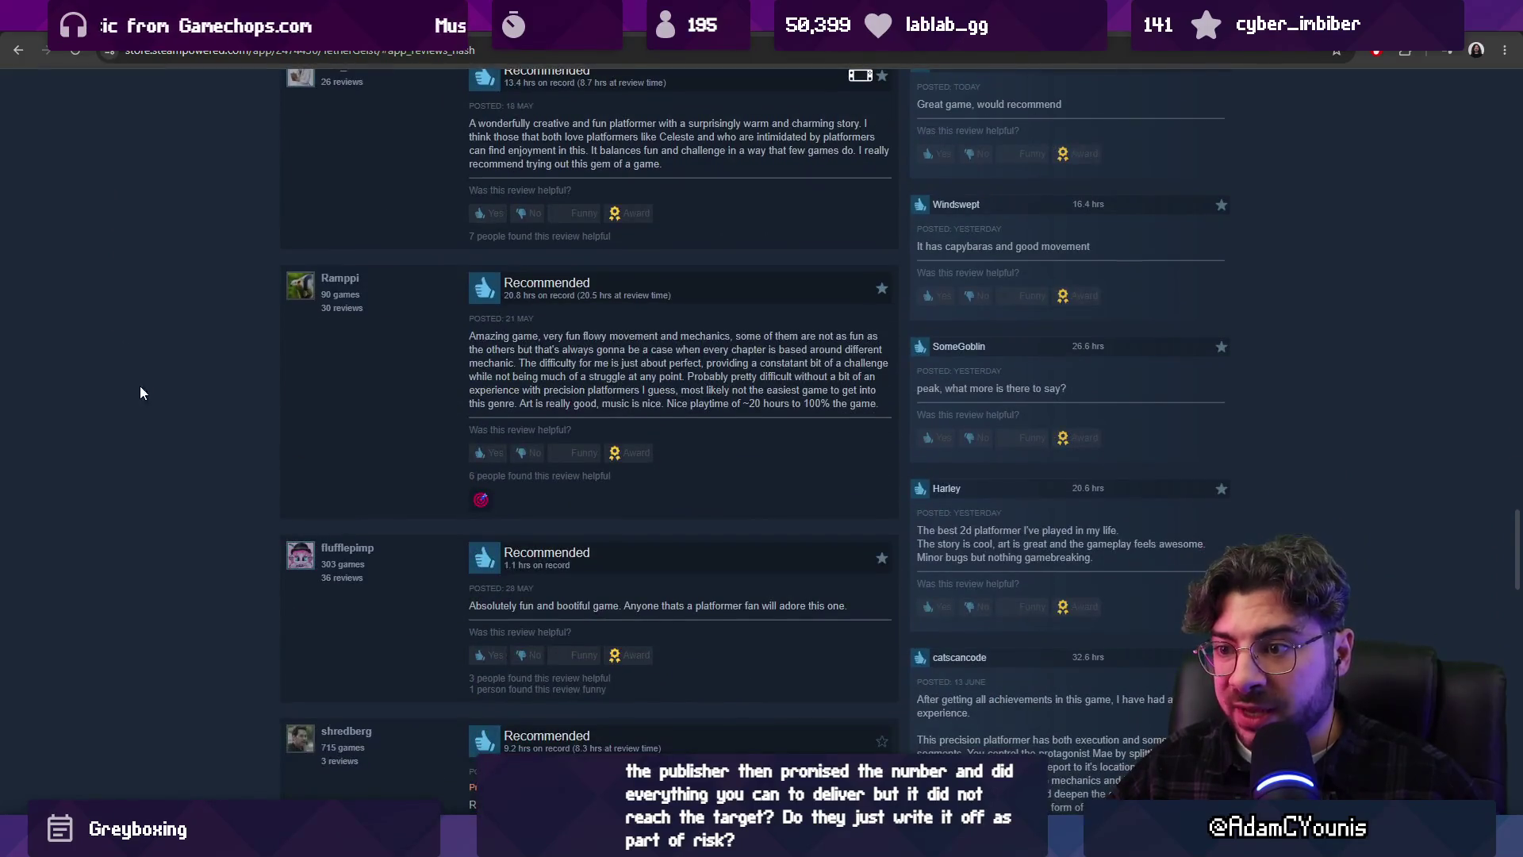
{"action": "scroll", "coordinate": [139, 385], "scroll_direction": "up", "scroll_amount": 20}
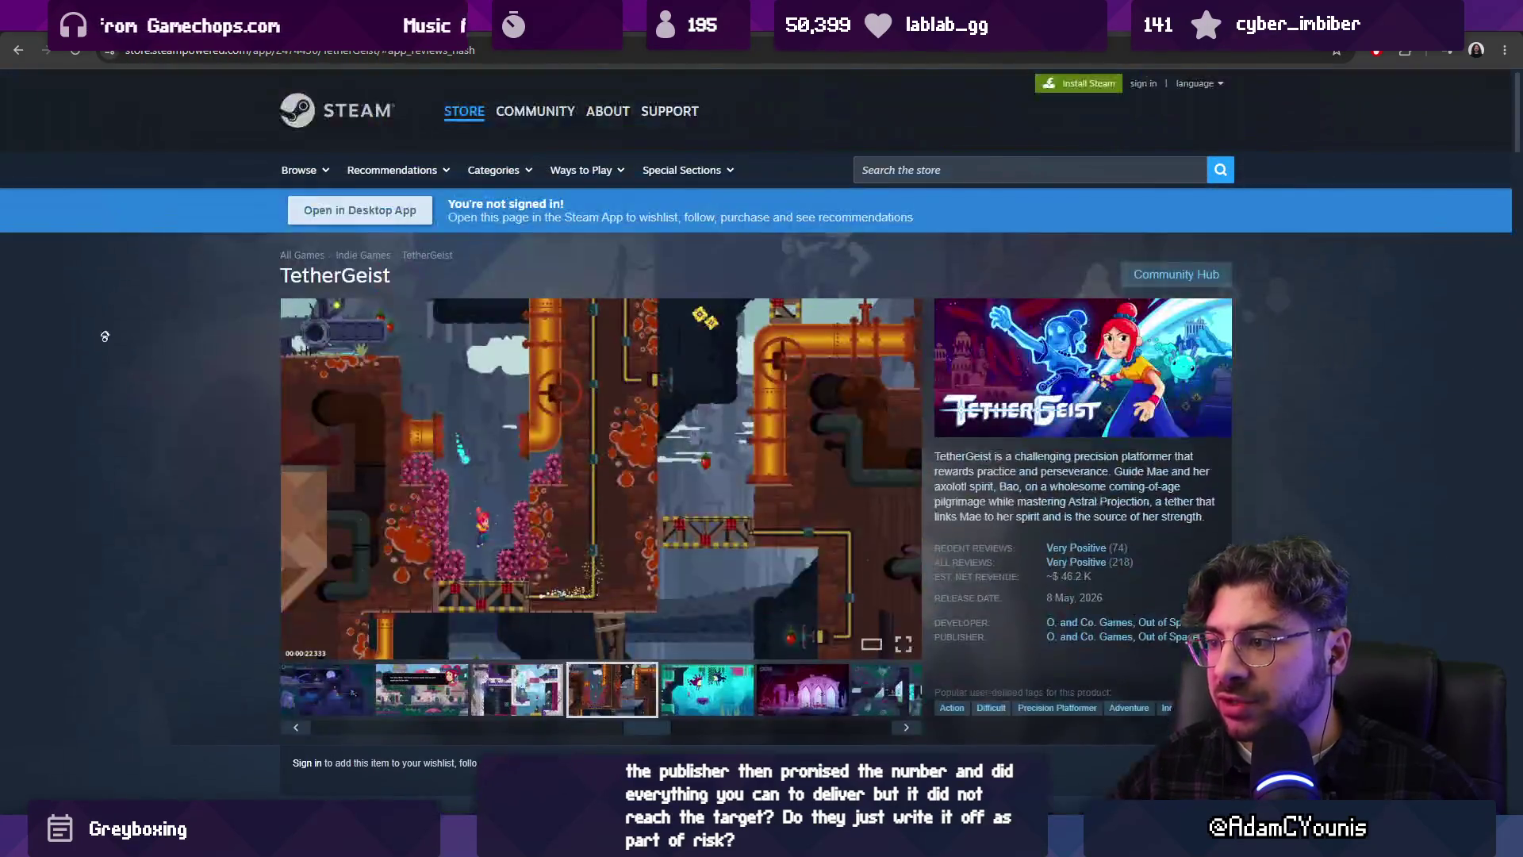
{"action": "scroll", "coordinate": [783, 435], "scroll_direction": "down", "scroll_amount": 2}
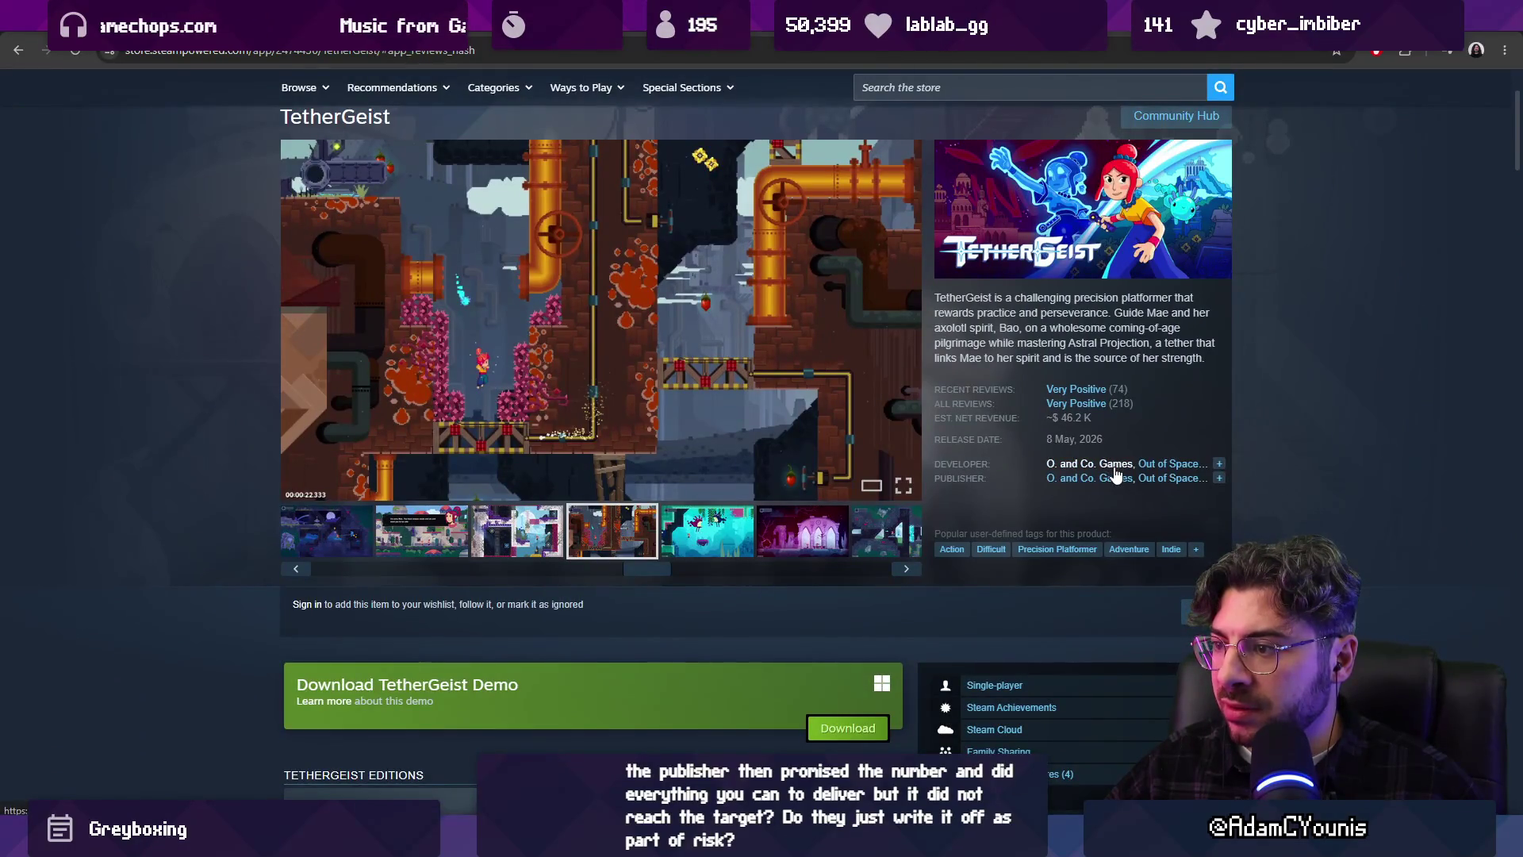
{"action": "left_click", "coordinate": [1218, 480]}
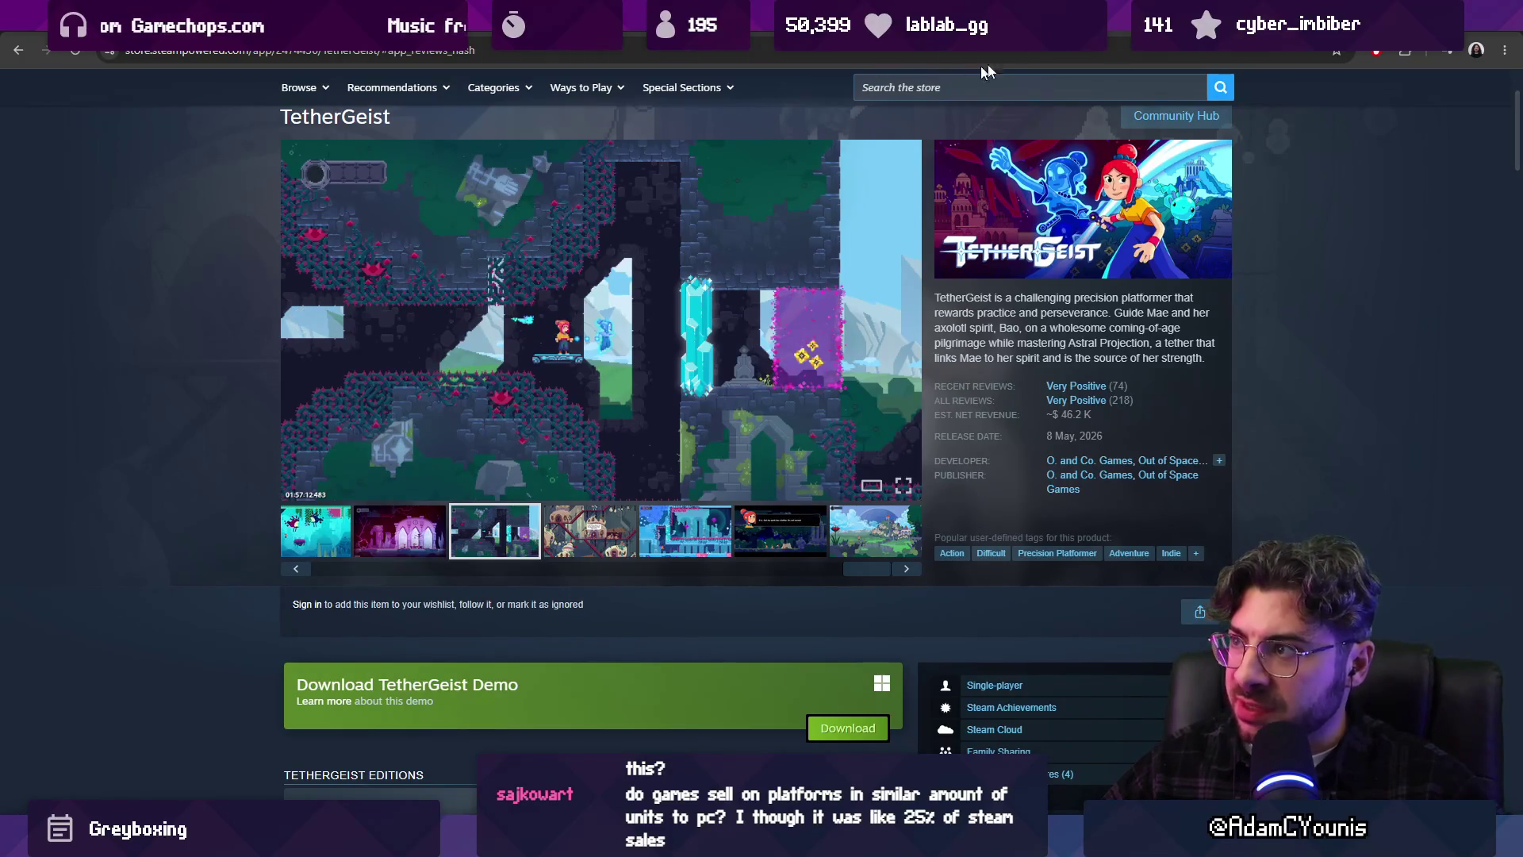
Step: View a screenshot at full size, close it, and switch to Gestalt's HowLongToBeat tab
{"action": "left_click", "coordinate": [634, 327]}
{"action": "left_click", "coordinate": [145, 365]}
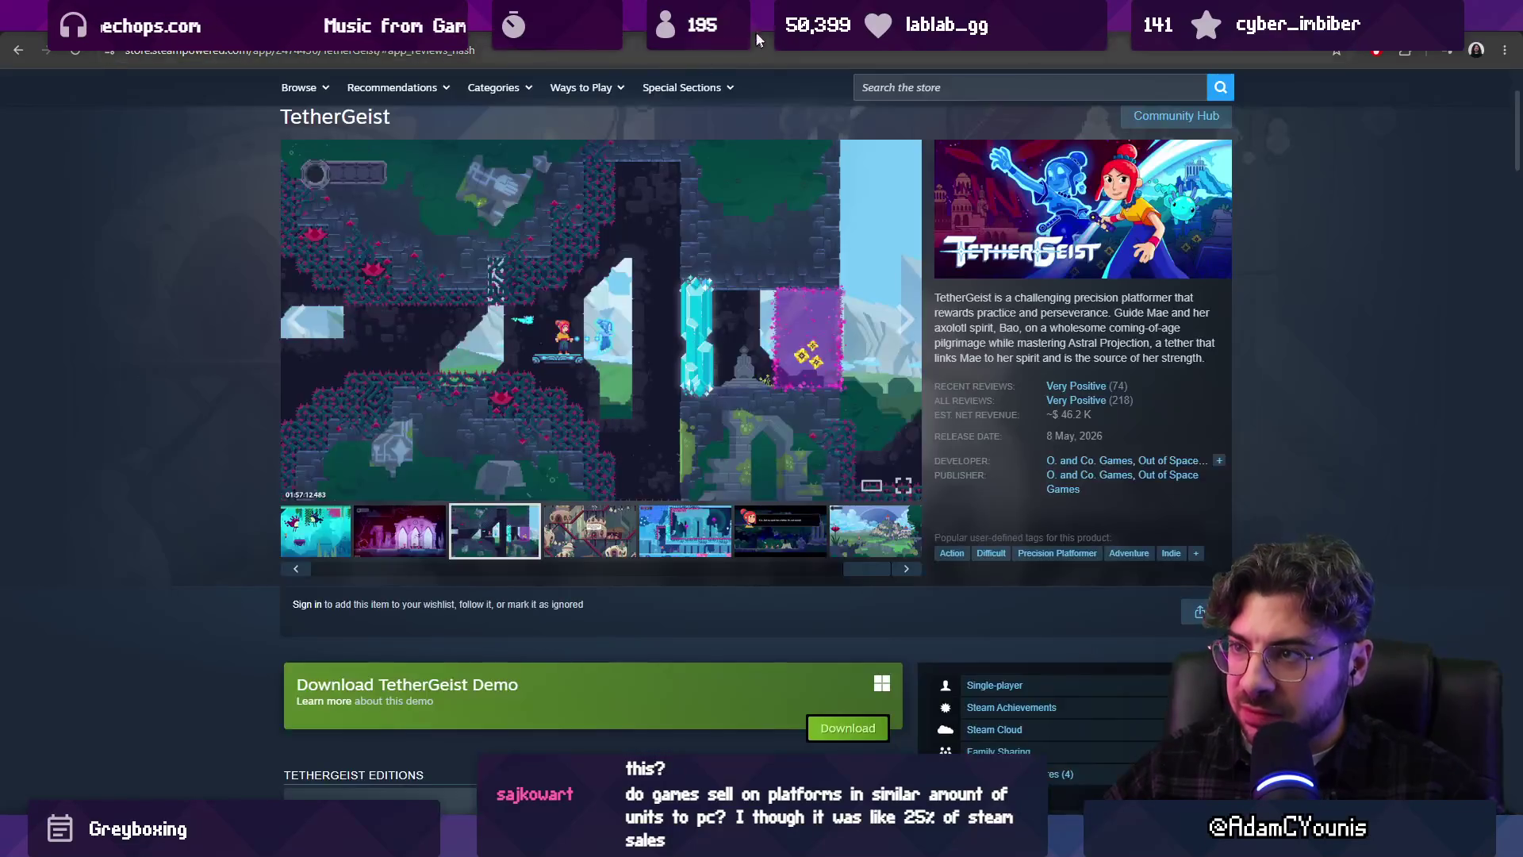
{"action": "key", "text": "ctrl+Tab"}
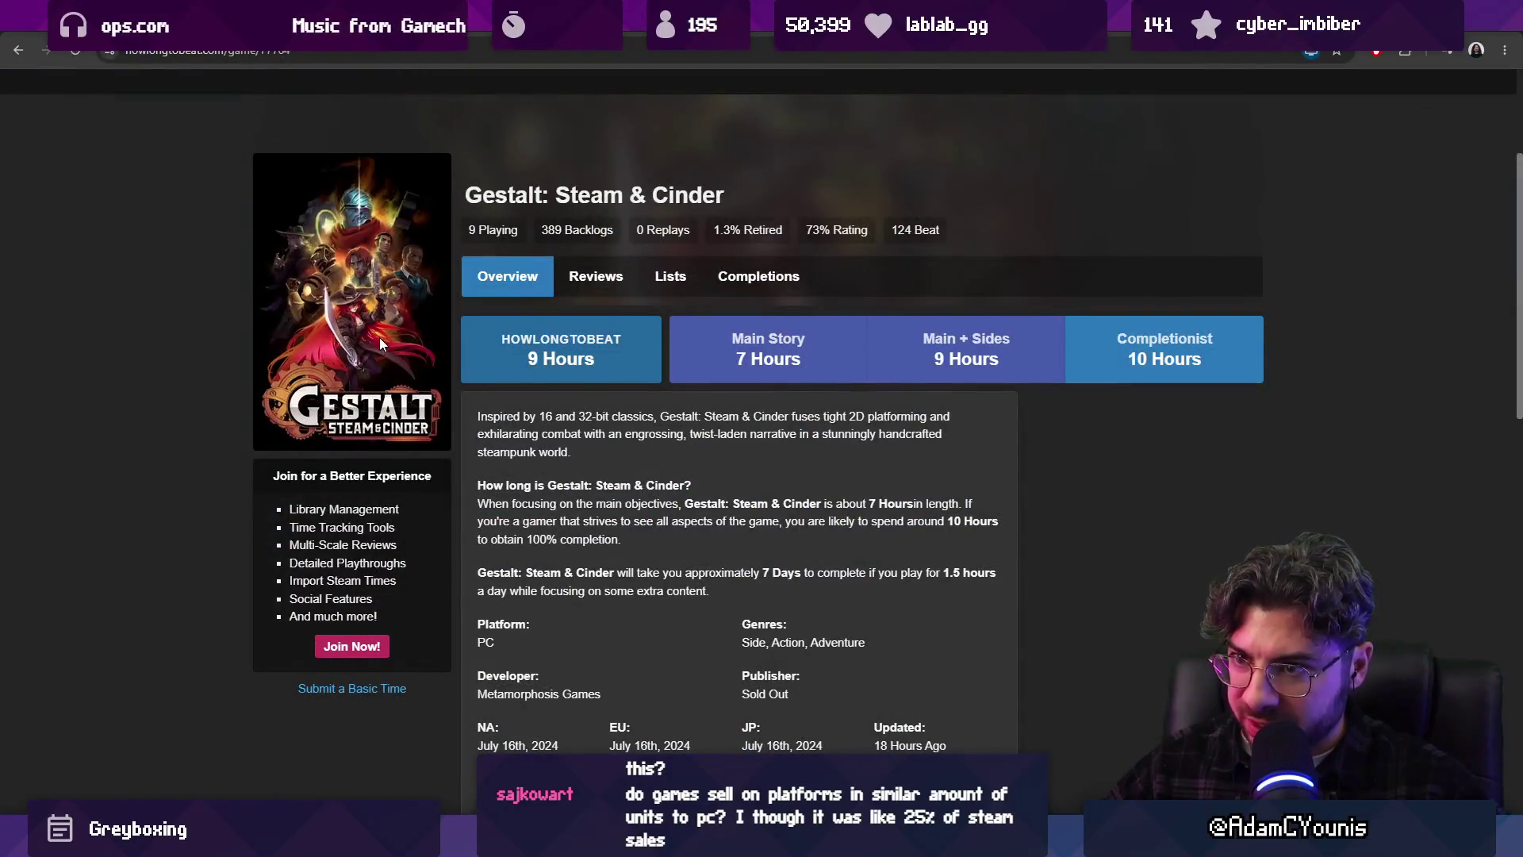
Step: Check Gestalt's beat times, then return to the Google search results
{"action": "scroll", "coordinate": [379, 336], "scroll_direction": "down", "scroll_amount": 15}
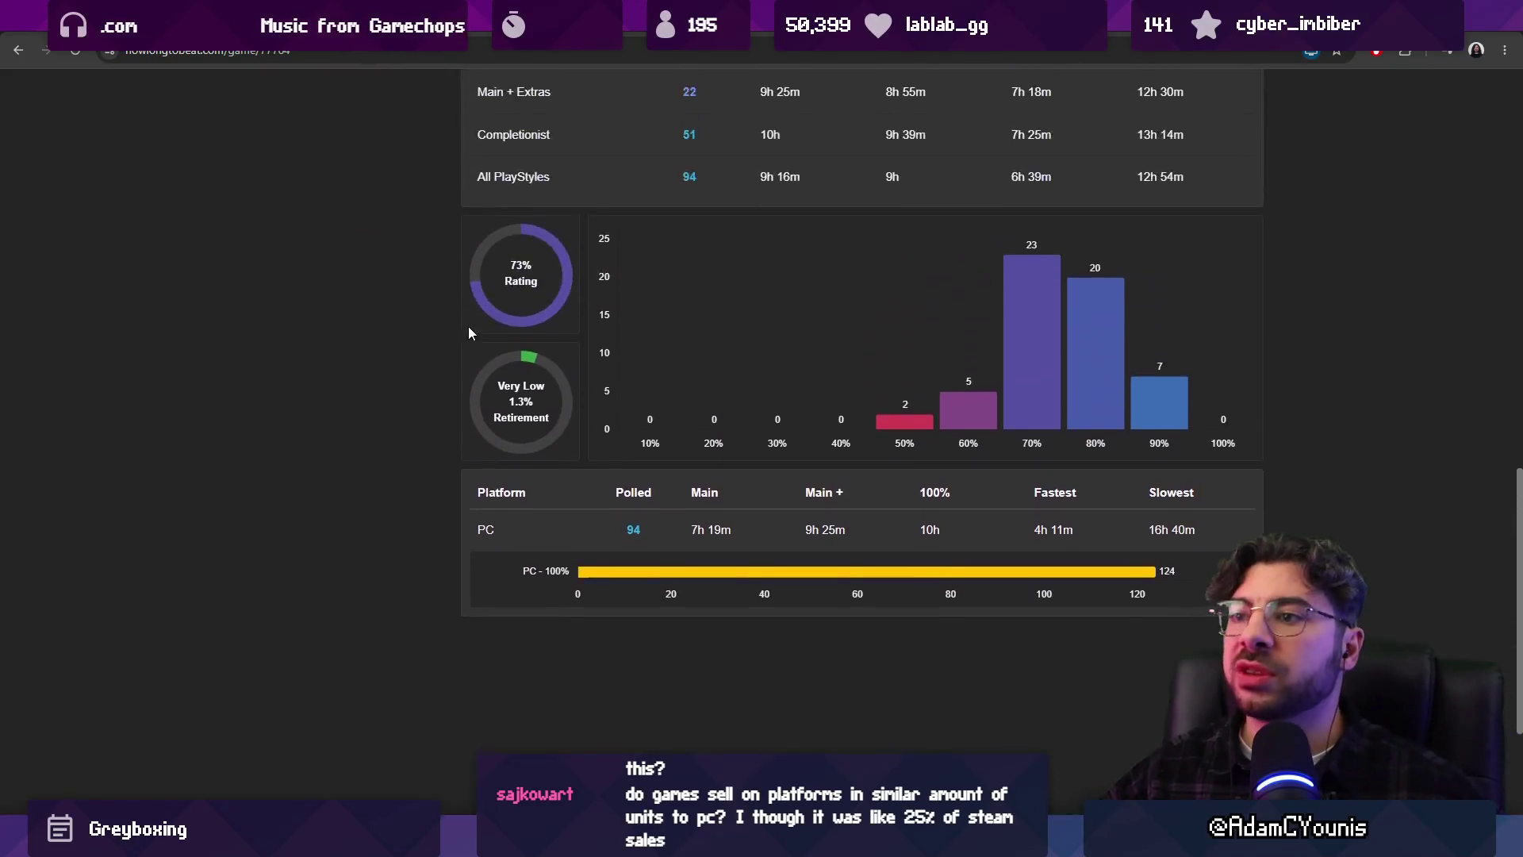
{"action": "scroll", "coordinate": [468, 333], "scroll_direction": "up", "scroll_amount": 15}
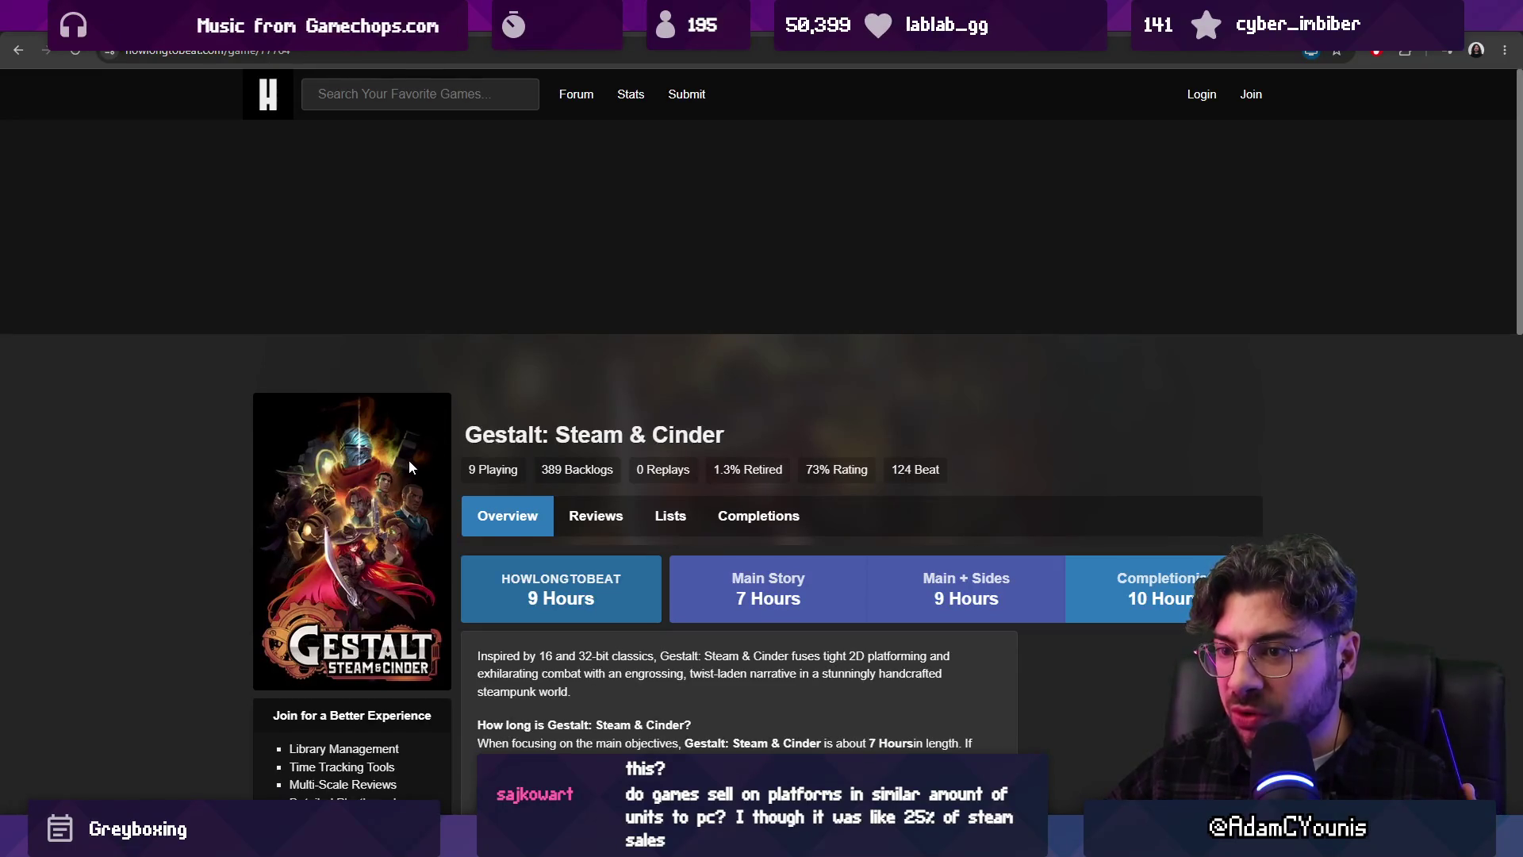
{"action": "left_click", "coordinate": [16, 52]}
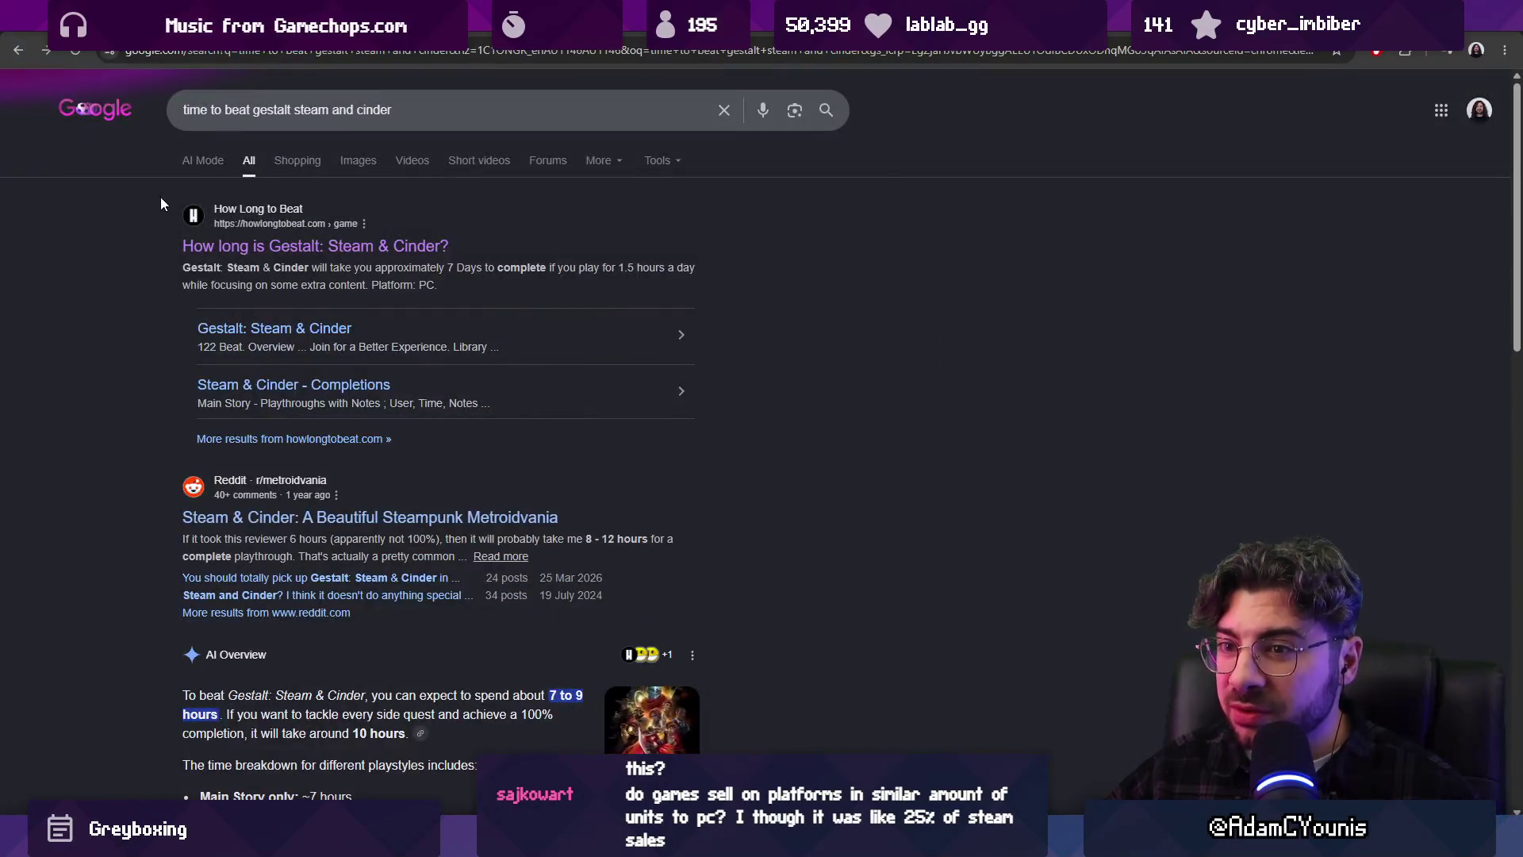
Step: Start entering 'youtube' in the address bar, correcting a typo
{"action": "left_click", "coordinate": [455, 59]}
{"action": "type", "text": "youtubve"}
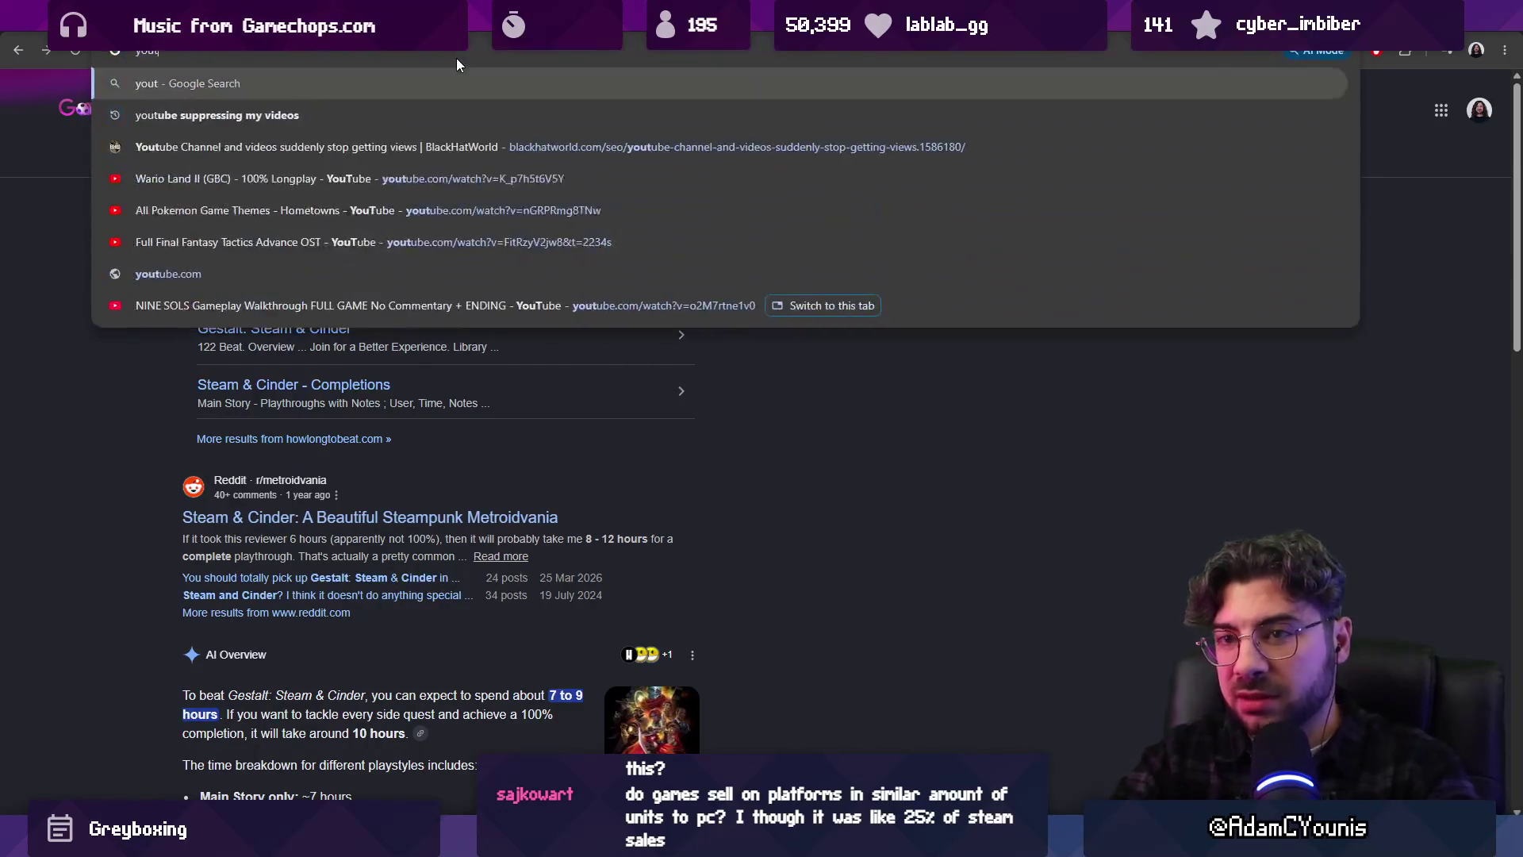
{"action": "key", "text": "BackSpace"}
{"action": "key", "text": "BackSpace"}
Step: Complete the address as 'youtube' and load YouTube
{"action": "type", "text": "e"}
{"action": "key", "text": "Return"}
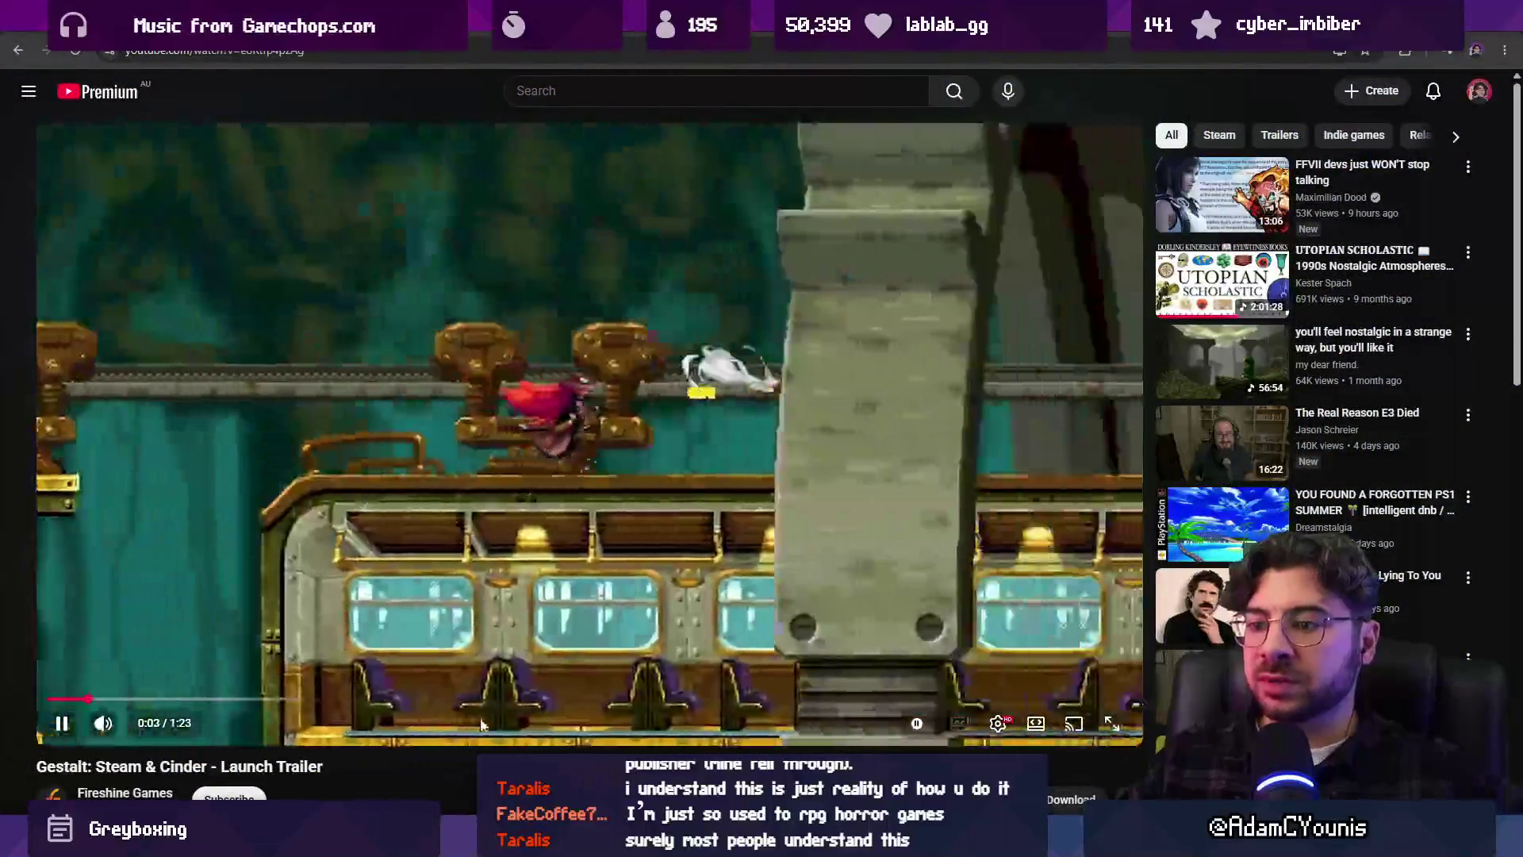
Step: Rewind the Gestalt trailer five seconds and watch it full screen to the 'Out Now!' card
{"action": "key", "text": "Left"}
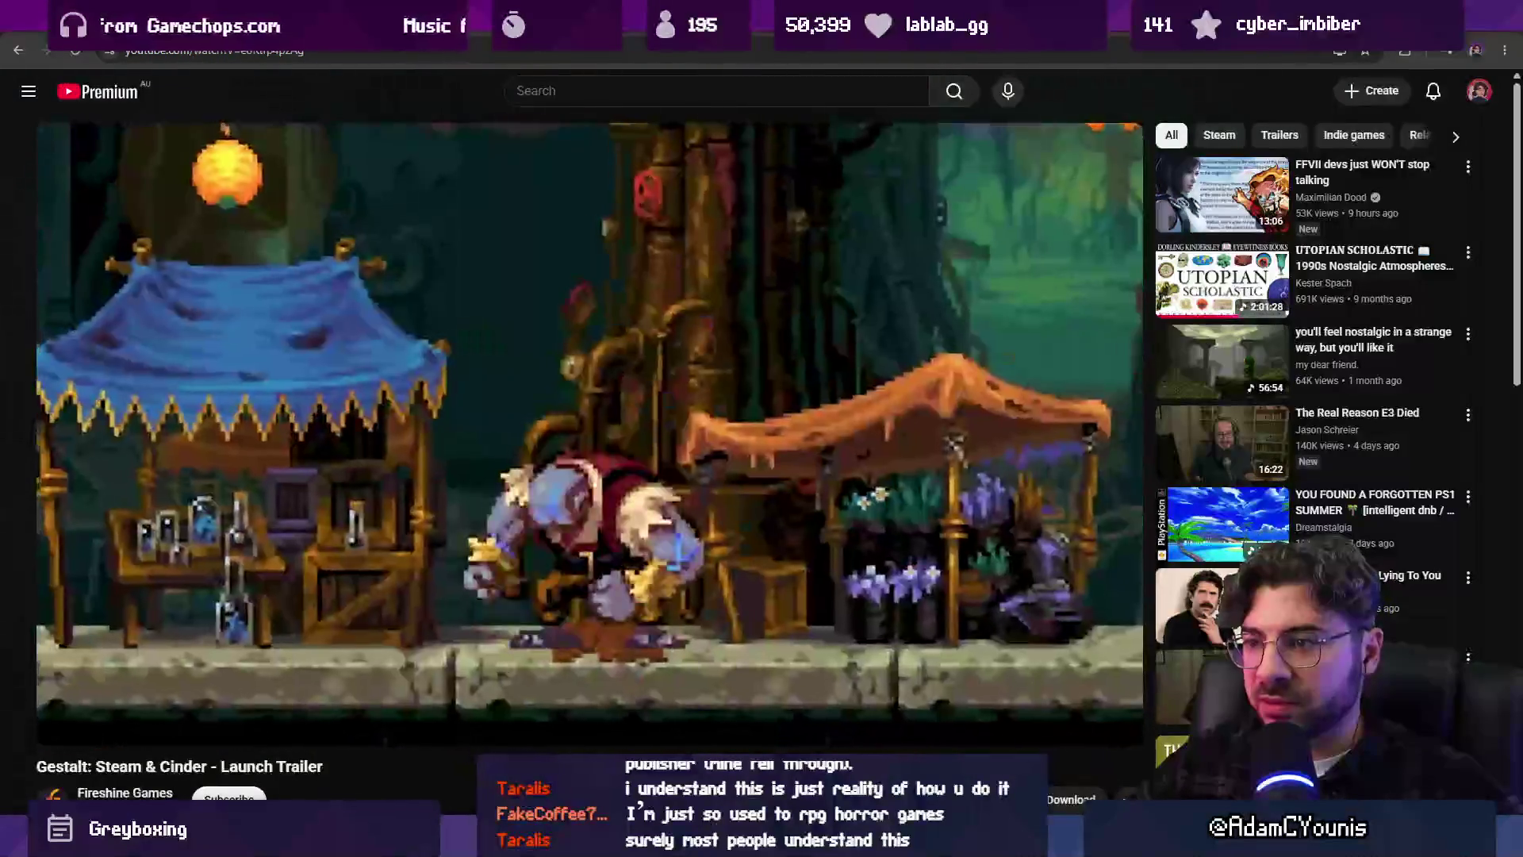
{"action": "key", "text": "f"}
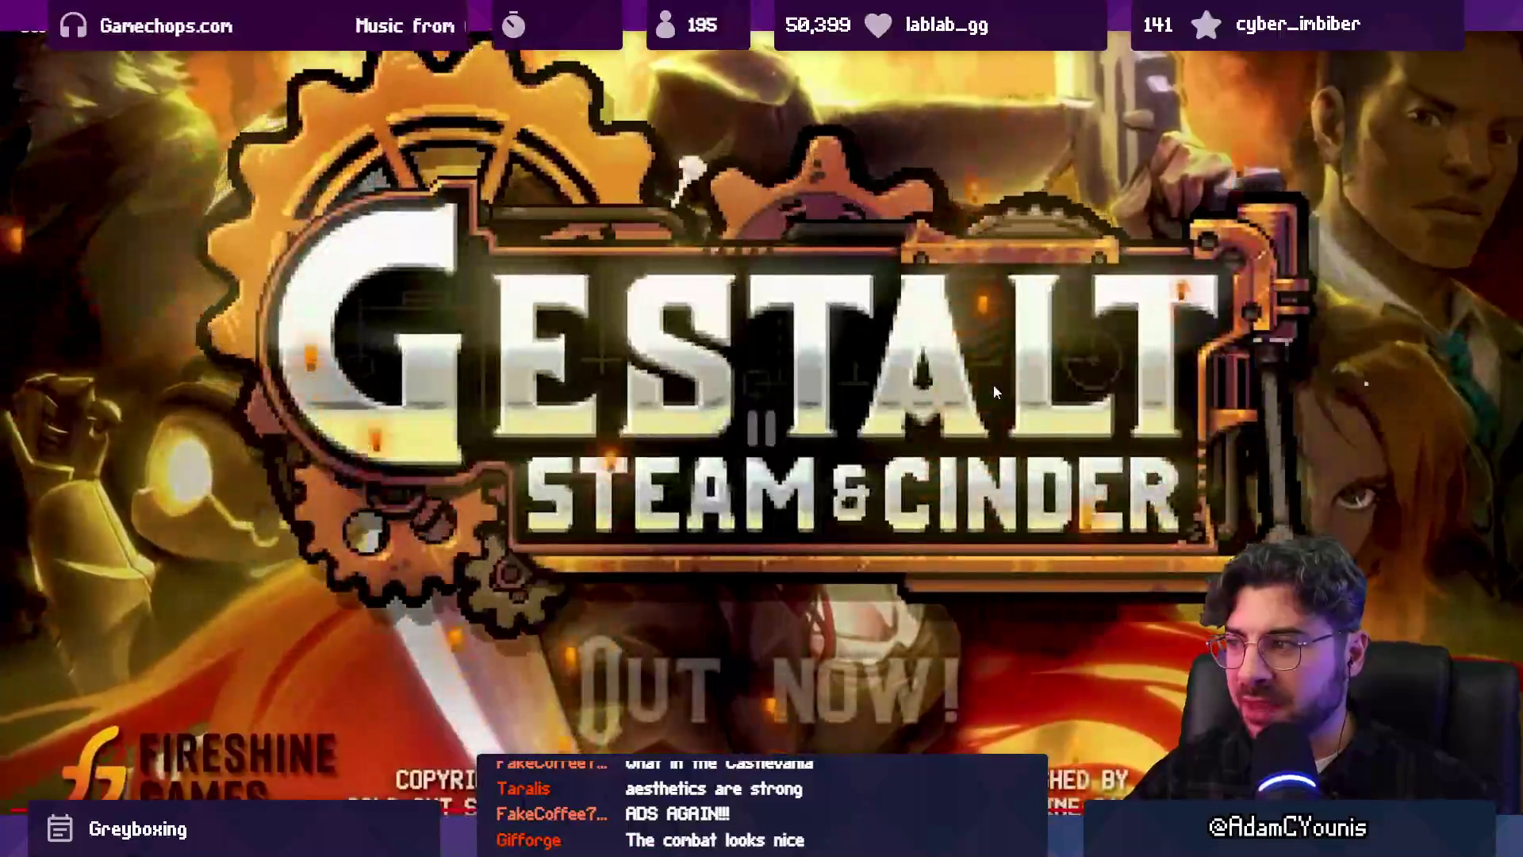
{"action": "key", "text": "Escape"}
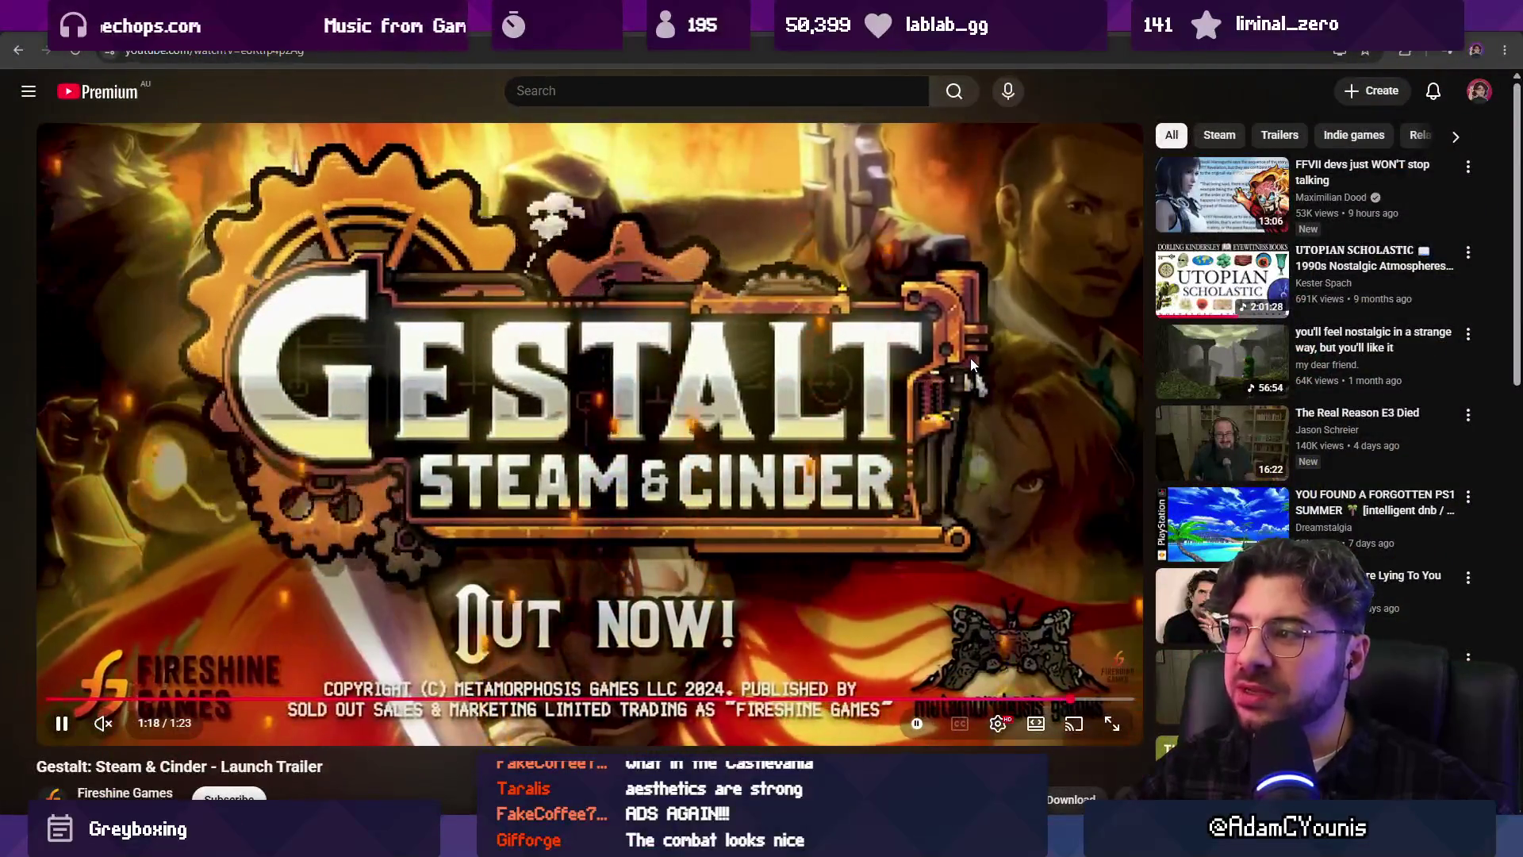
Step: Jump the trailer back to 0:37, resume playback, then move to the Gamalytic tab
{"action": "left_click", "coordinate": [969, 359]}
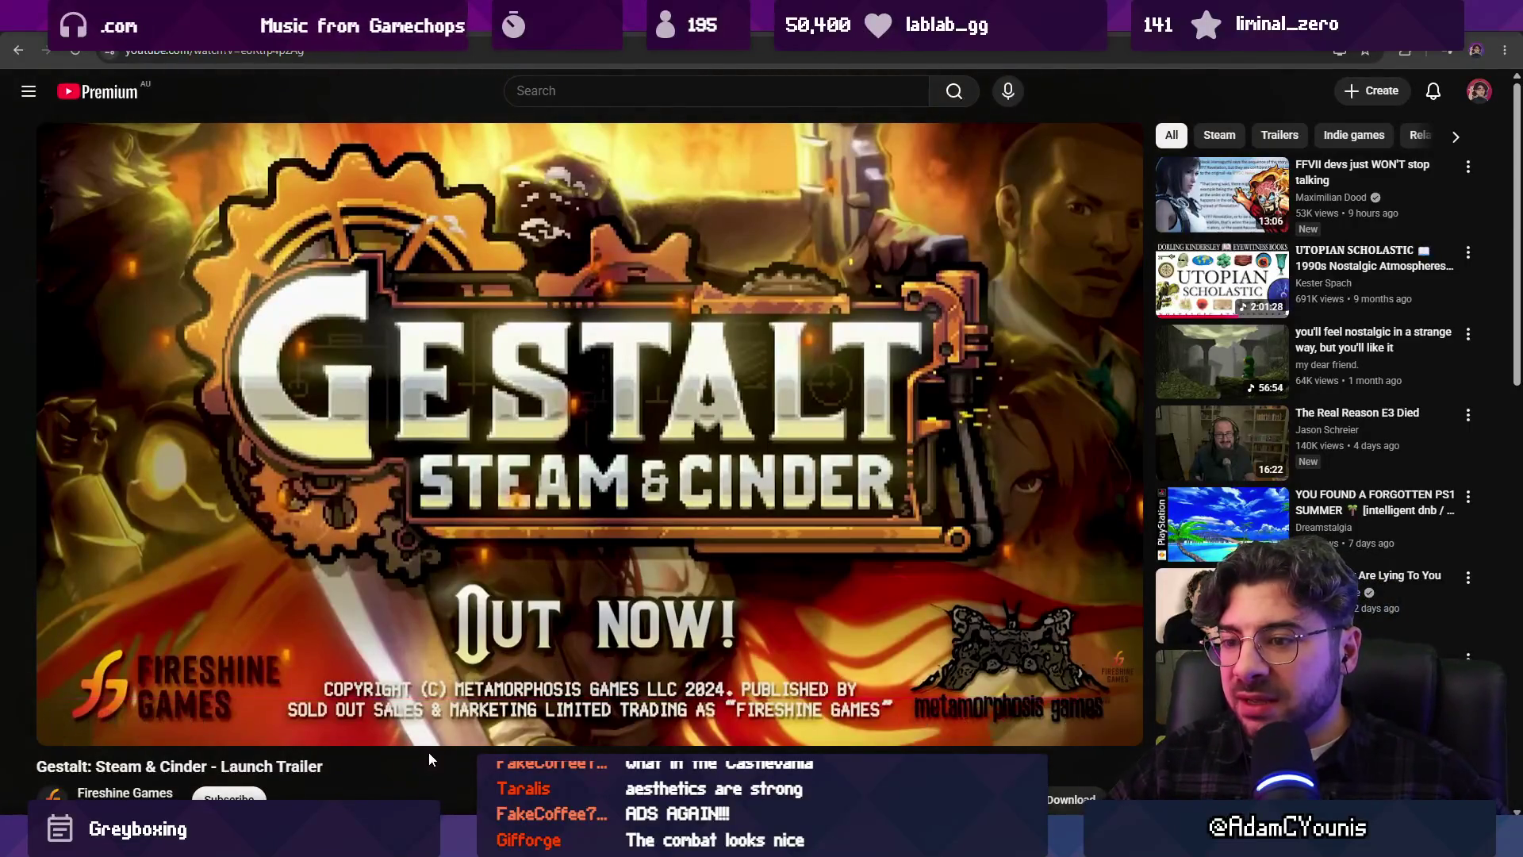
{"action": "left_click", "coordinate": [539, 701]}
{"action": "scroll", "coordinate": [540, 721], "scroll_direction": "down", "scroll_amount": 5}
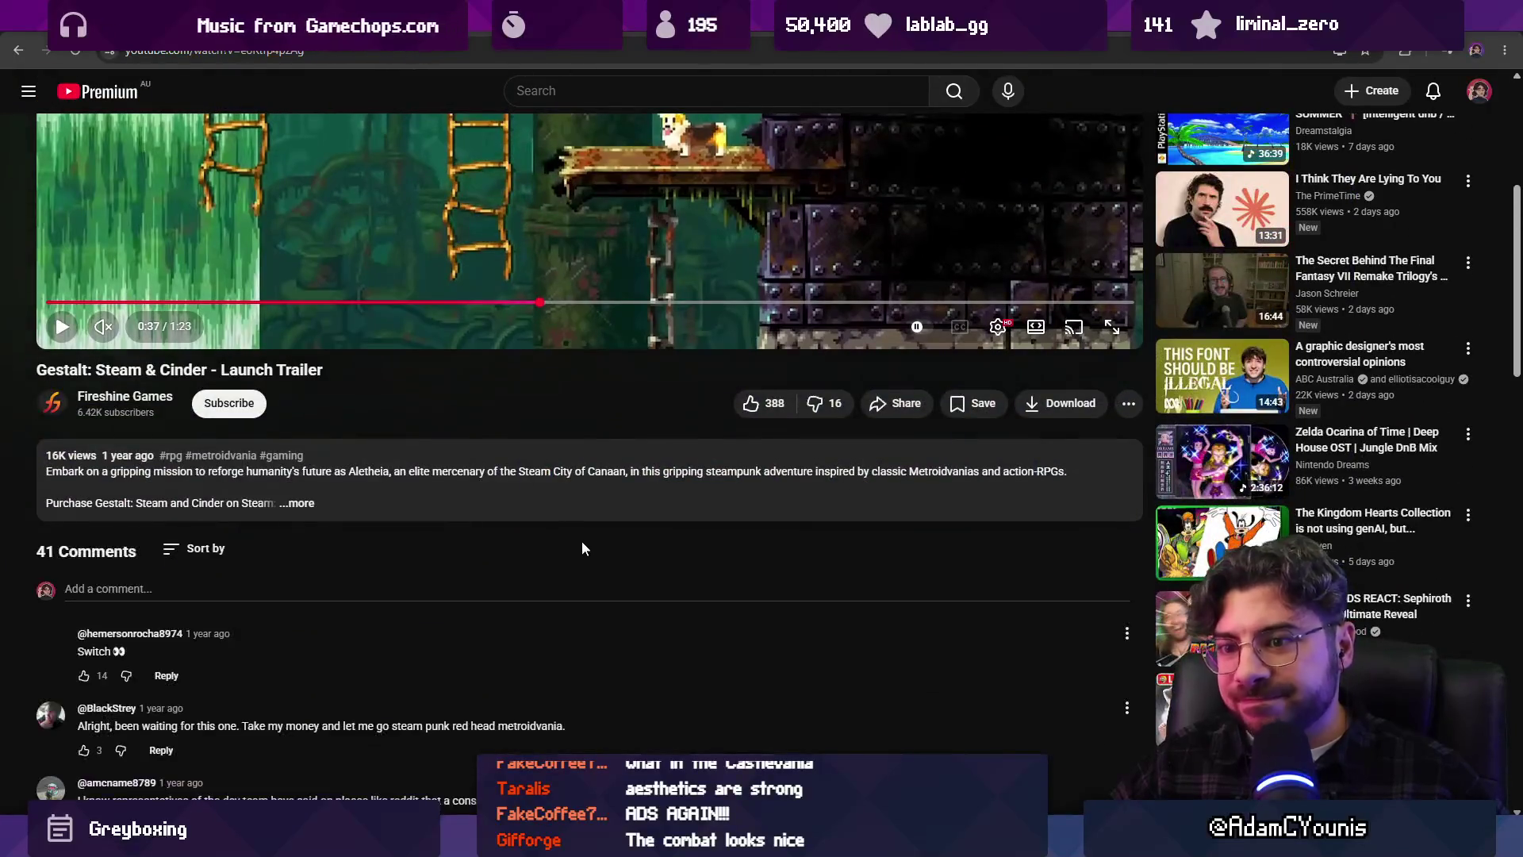
{"action": "scroll", "coordinate": [578, 535], "scroll_direction": "up", "scroll_amount": 5}
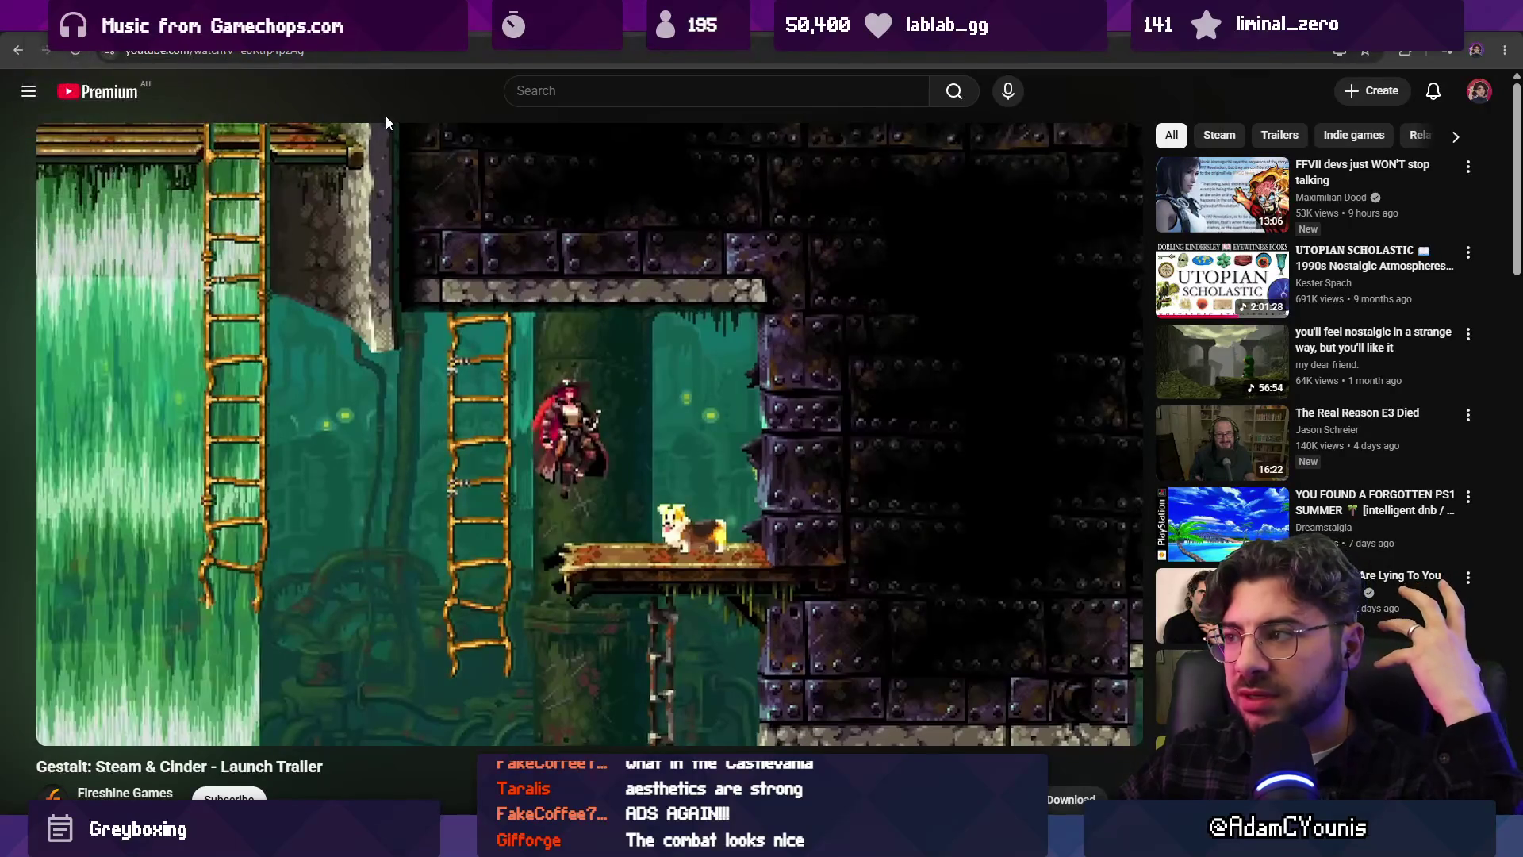
{"action": "mouse_move", "coordinate": [426, 501]}
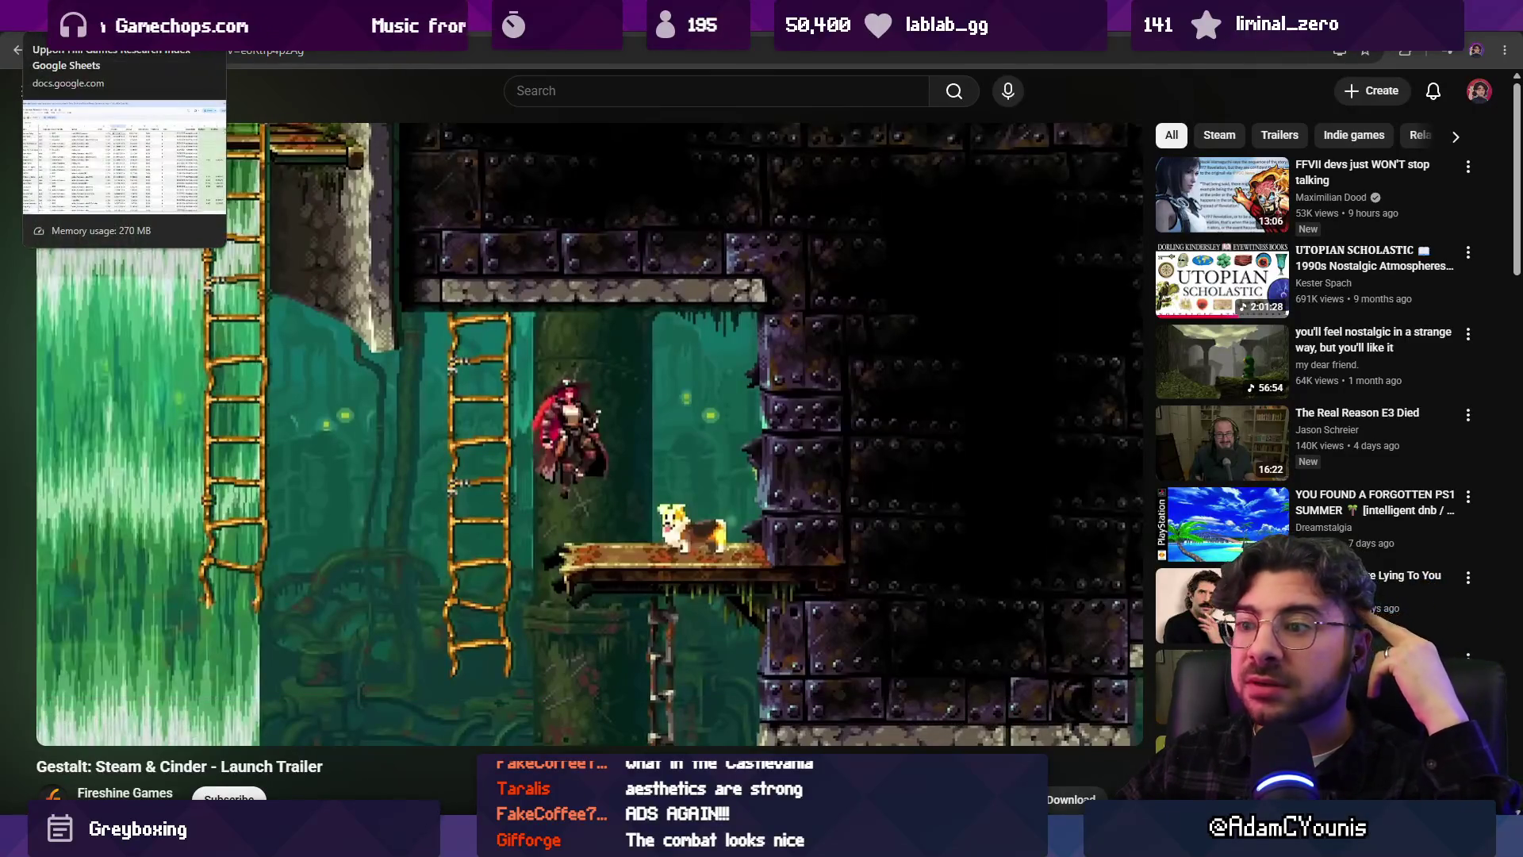
{"action": "left_click", "coordinate": [529, 432]}
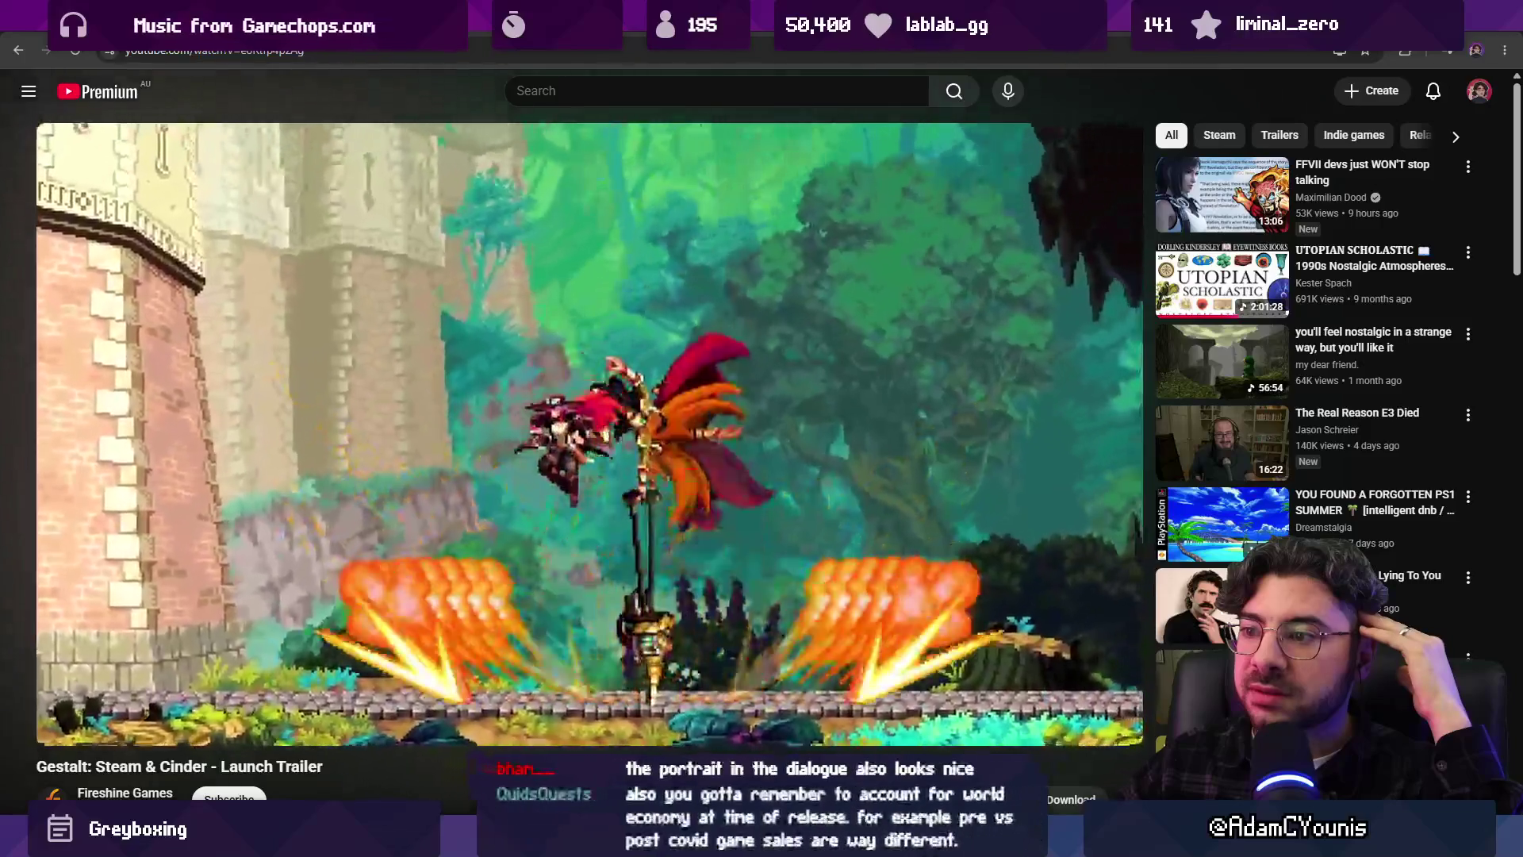
{"action": "mouse_move", "coordinate": [514, 402]}
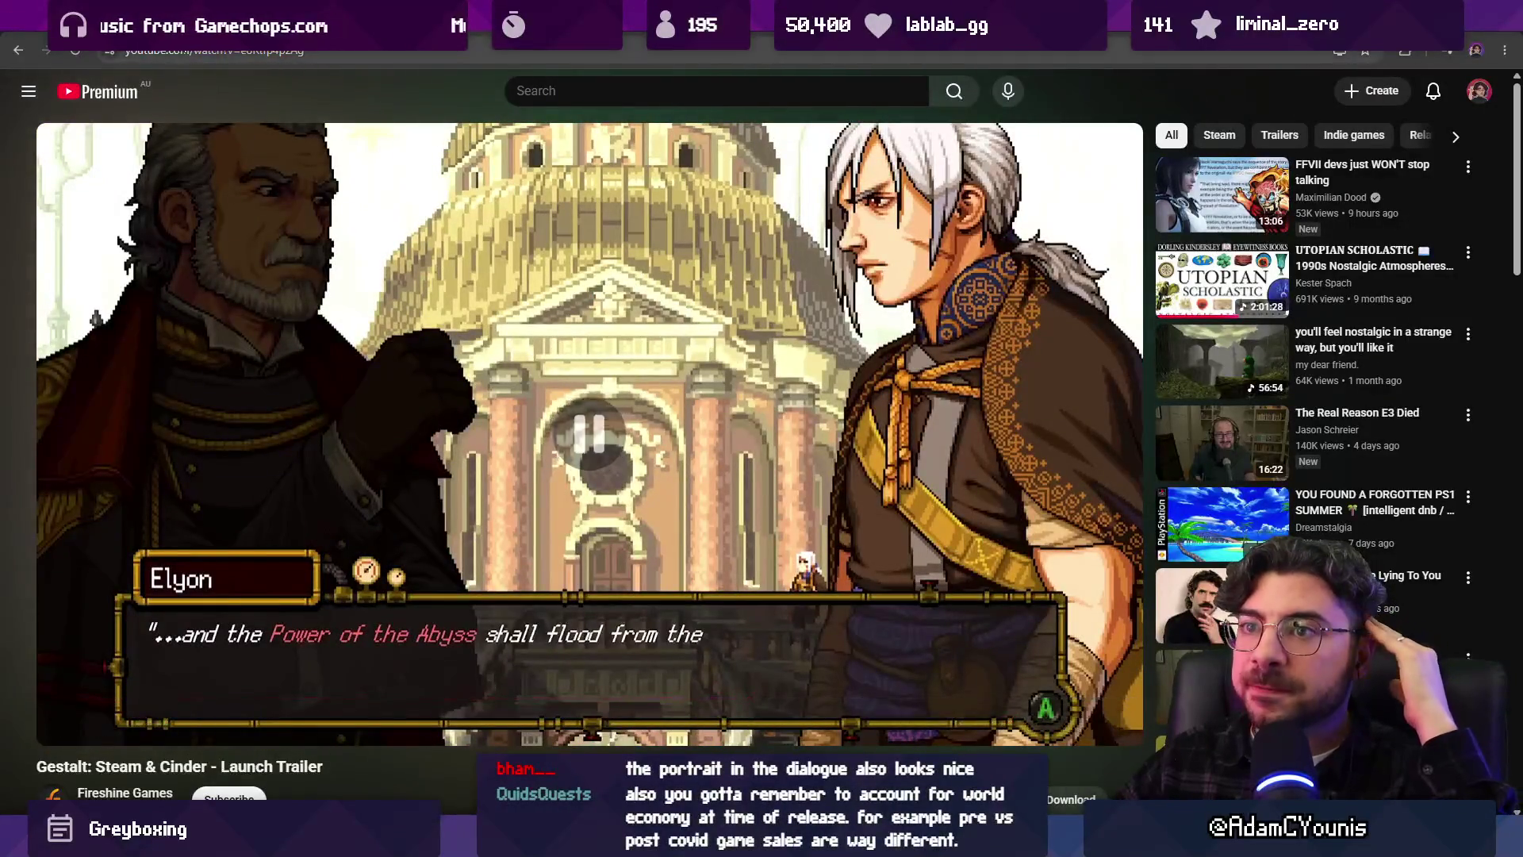
{"action": "key", "text": "ctrl+Tab"}
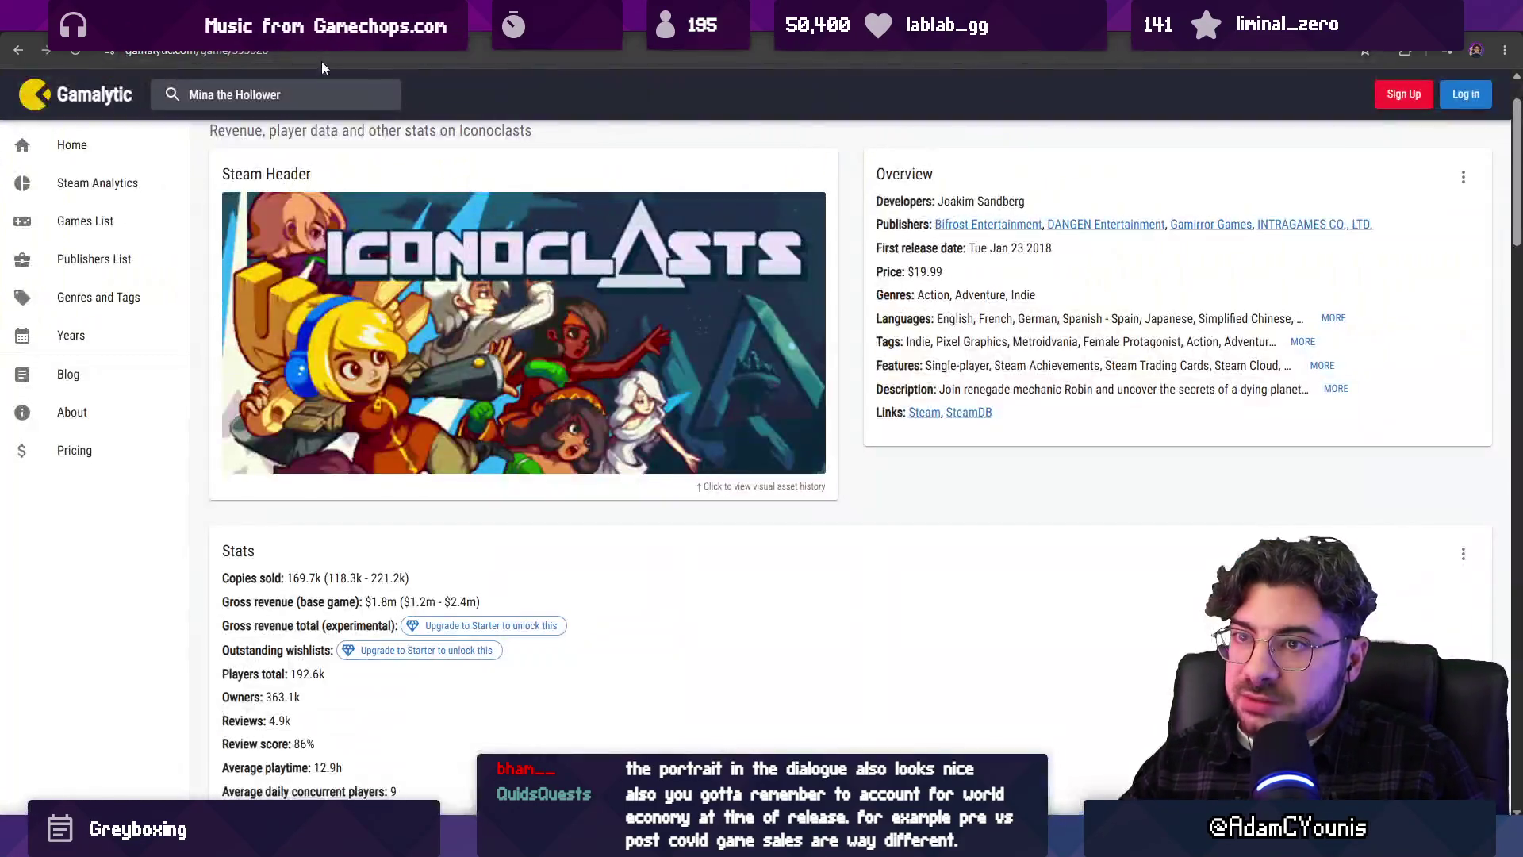
Step: Search Gamalytic for 'gestalt' and open Gestalt: Steam & Cinder's stats showing 42.5k copies sold
{"action": "left_click", "coordinate": [304, 96]}
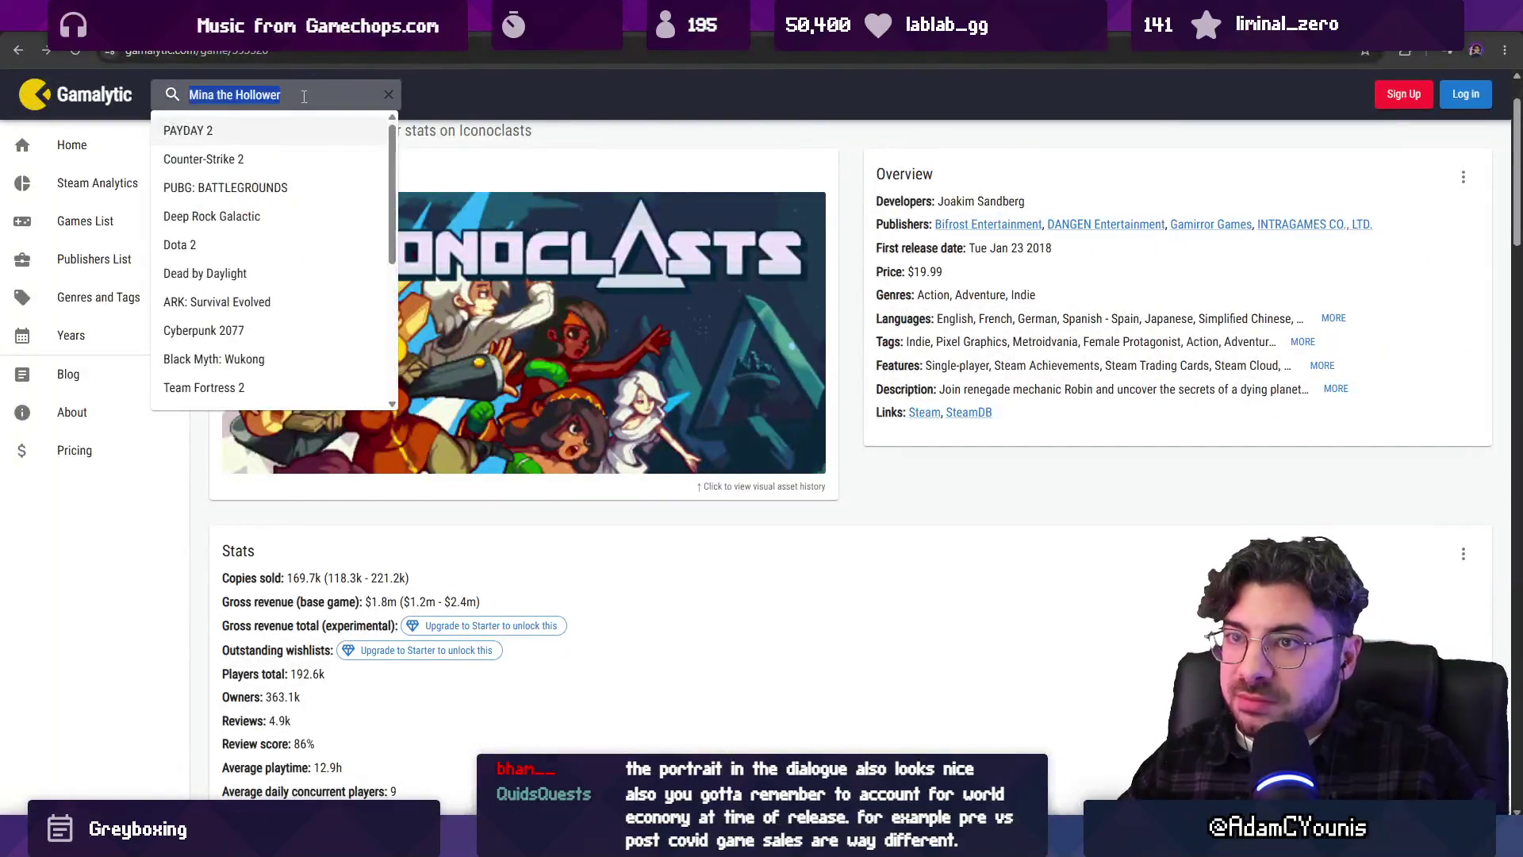
{"action": "type", "text": "gestalt"}
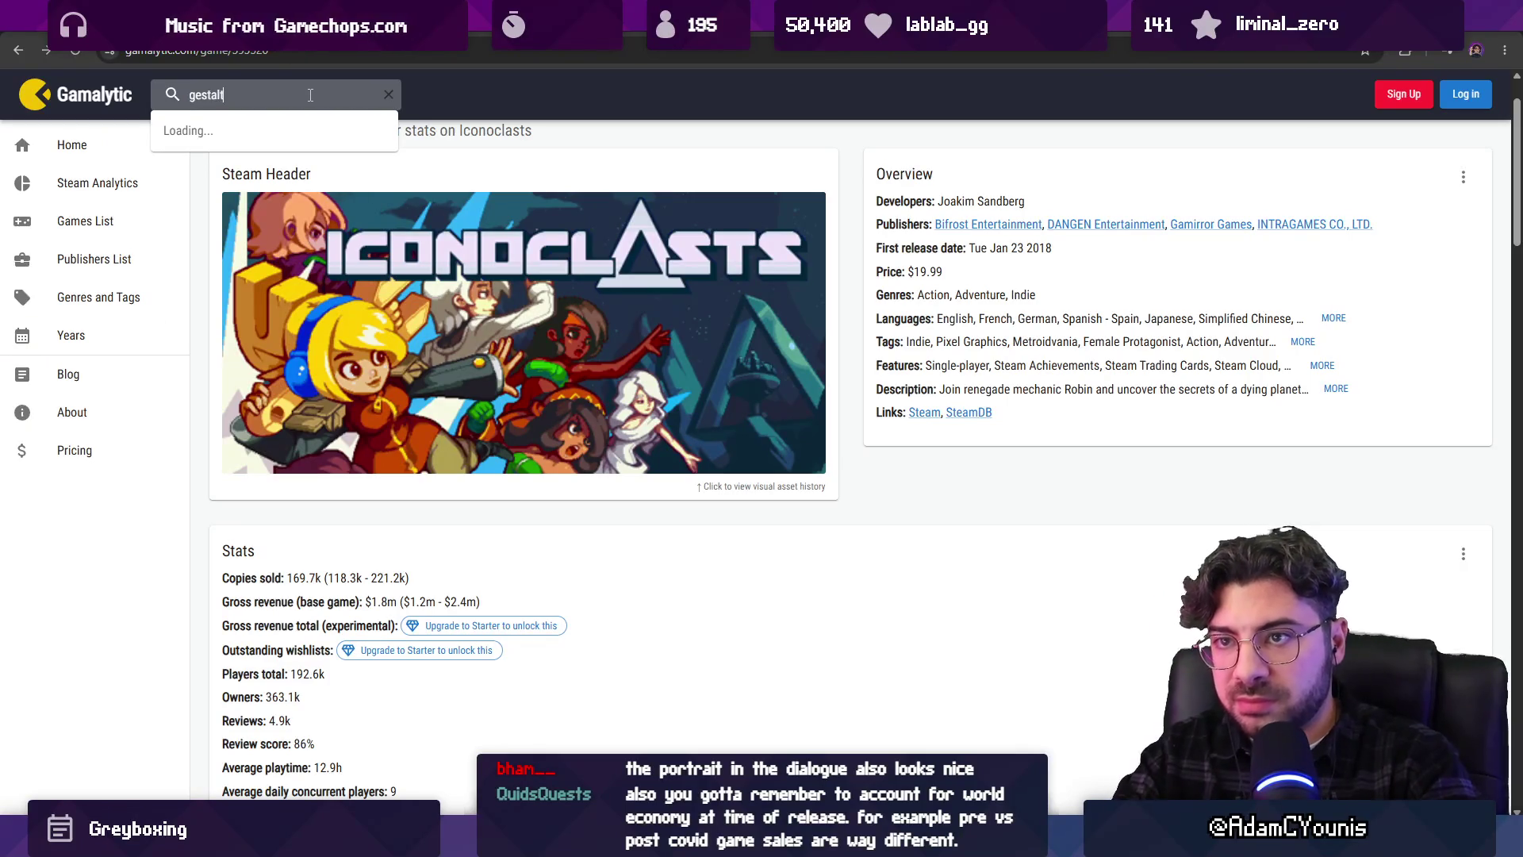
{"action": "left_click", "coordinate": [242, 135]}
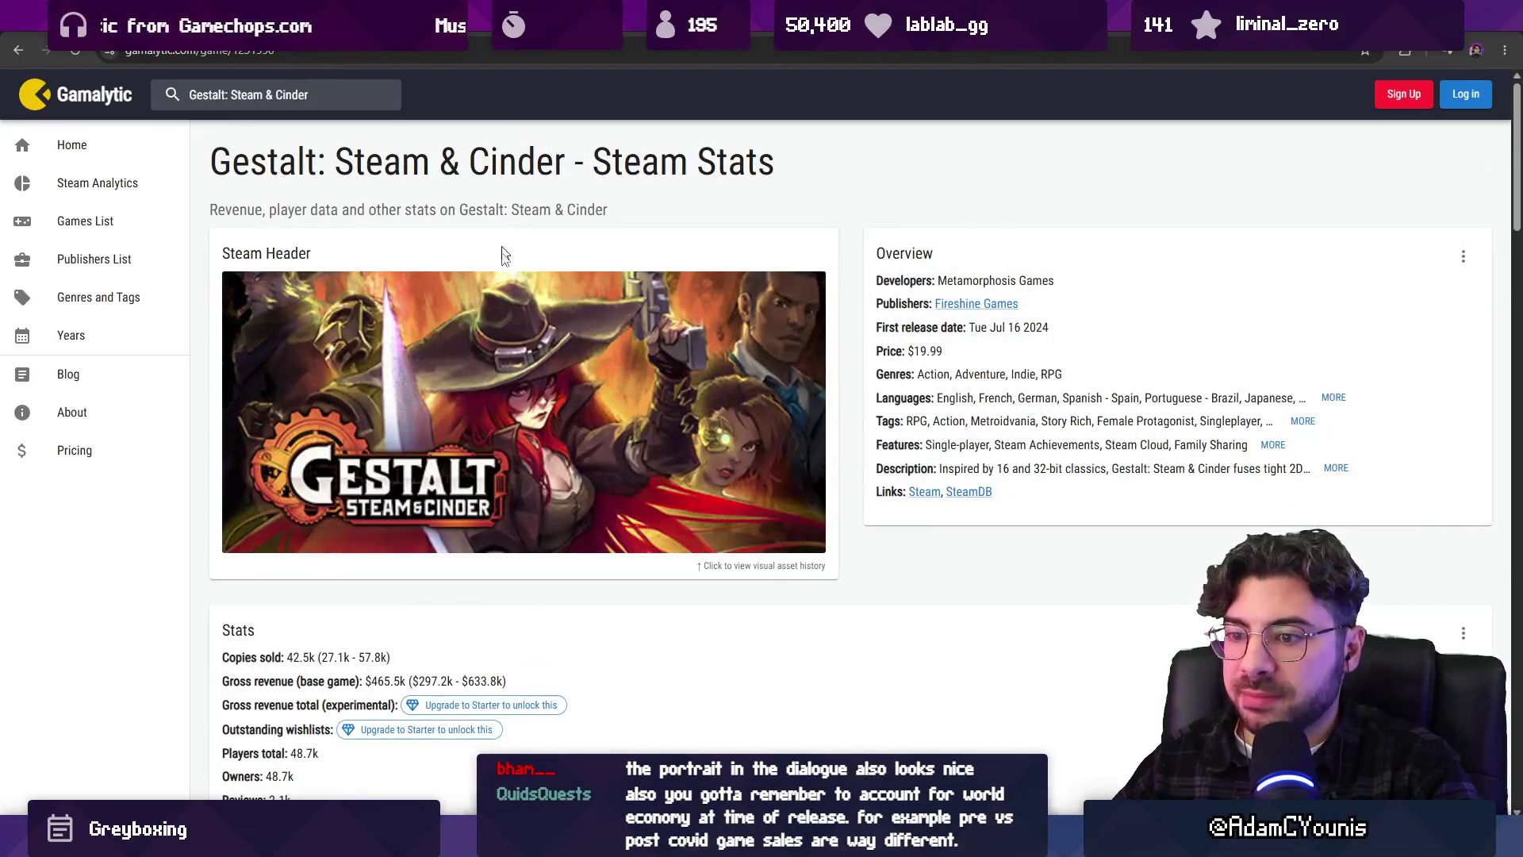
{"action": "scroll", "coordinate": [501, 254], "scroll_direction": "down", "scroll_amount": 2}
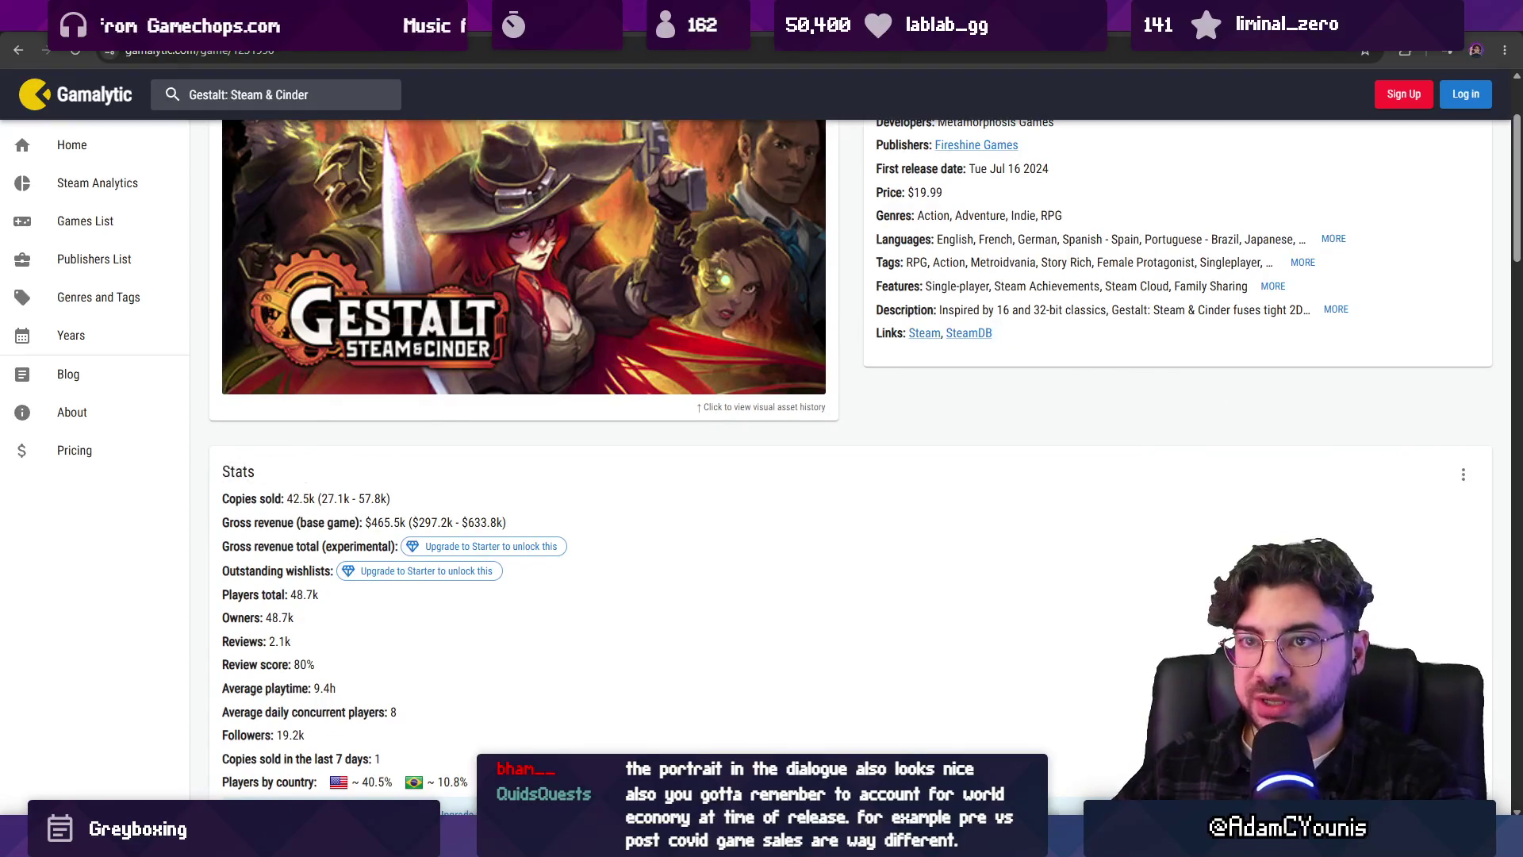
{"action": "key", "text": "ctrl+Tab"}
{"action": "key", "text": "ctrl+Tab"}
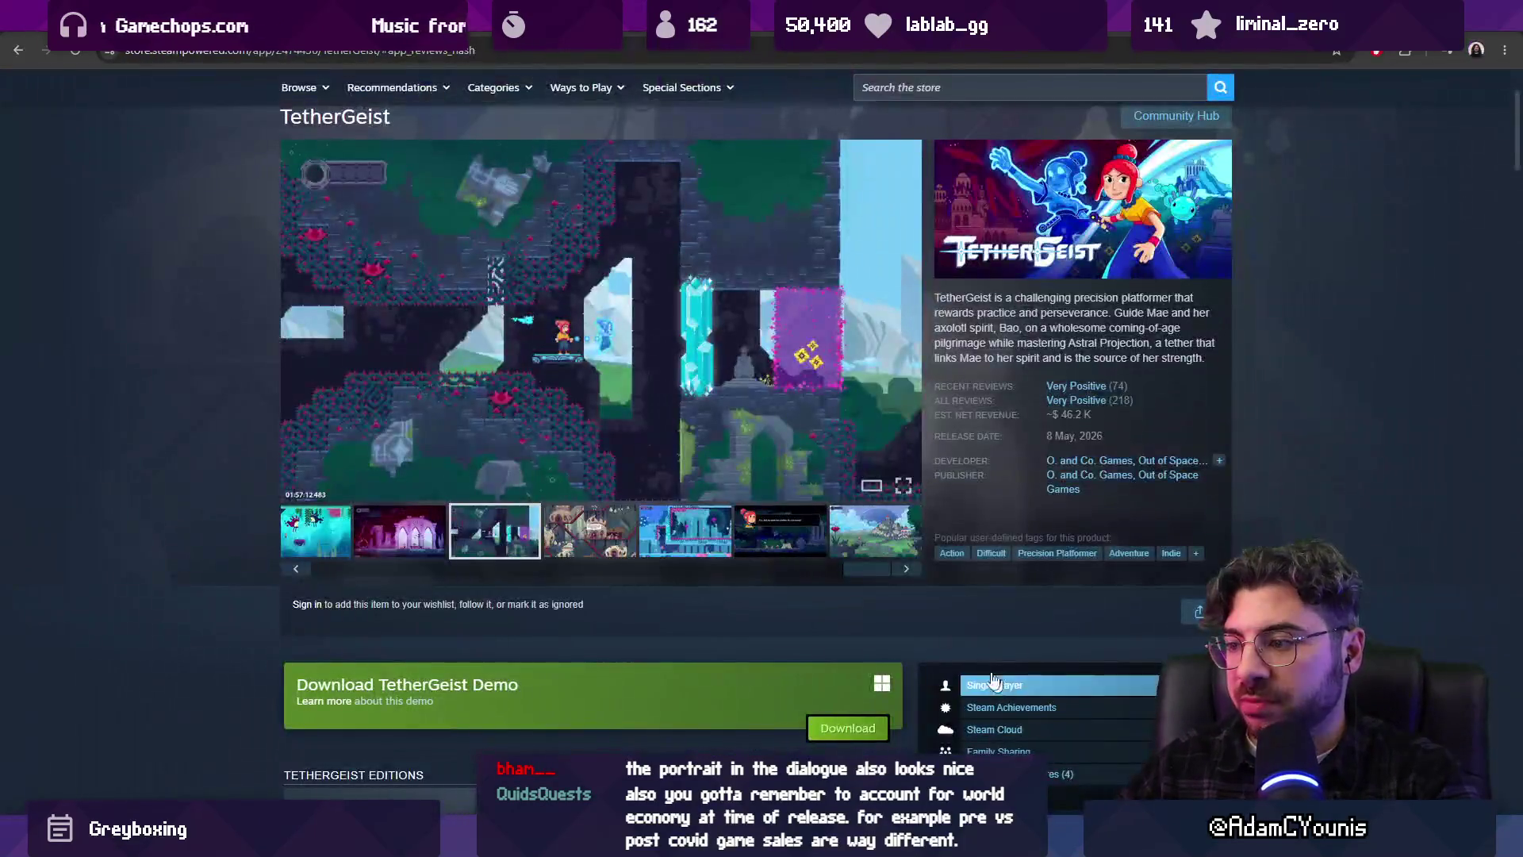
Step: Set units per platform in F88 of the budget sheet to 42000
{"action": "key", "text": "ctrl+shift+Tab"}
{"action": "left_click", "coordinate": [513, 575]}
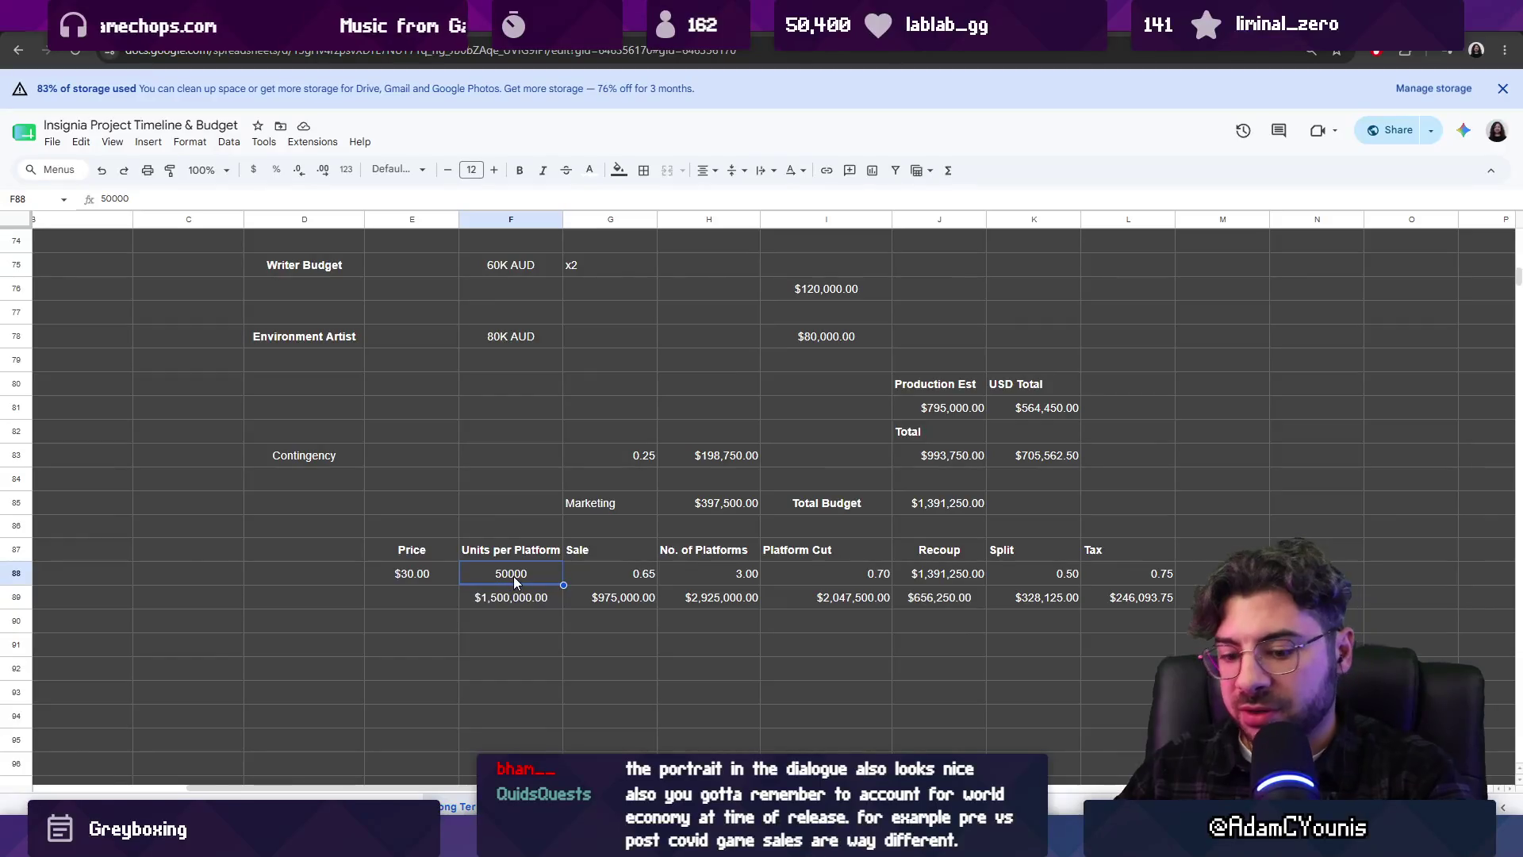
{"action": "type", "text": "42000"}
{"action": "key", "text": "Return"}
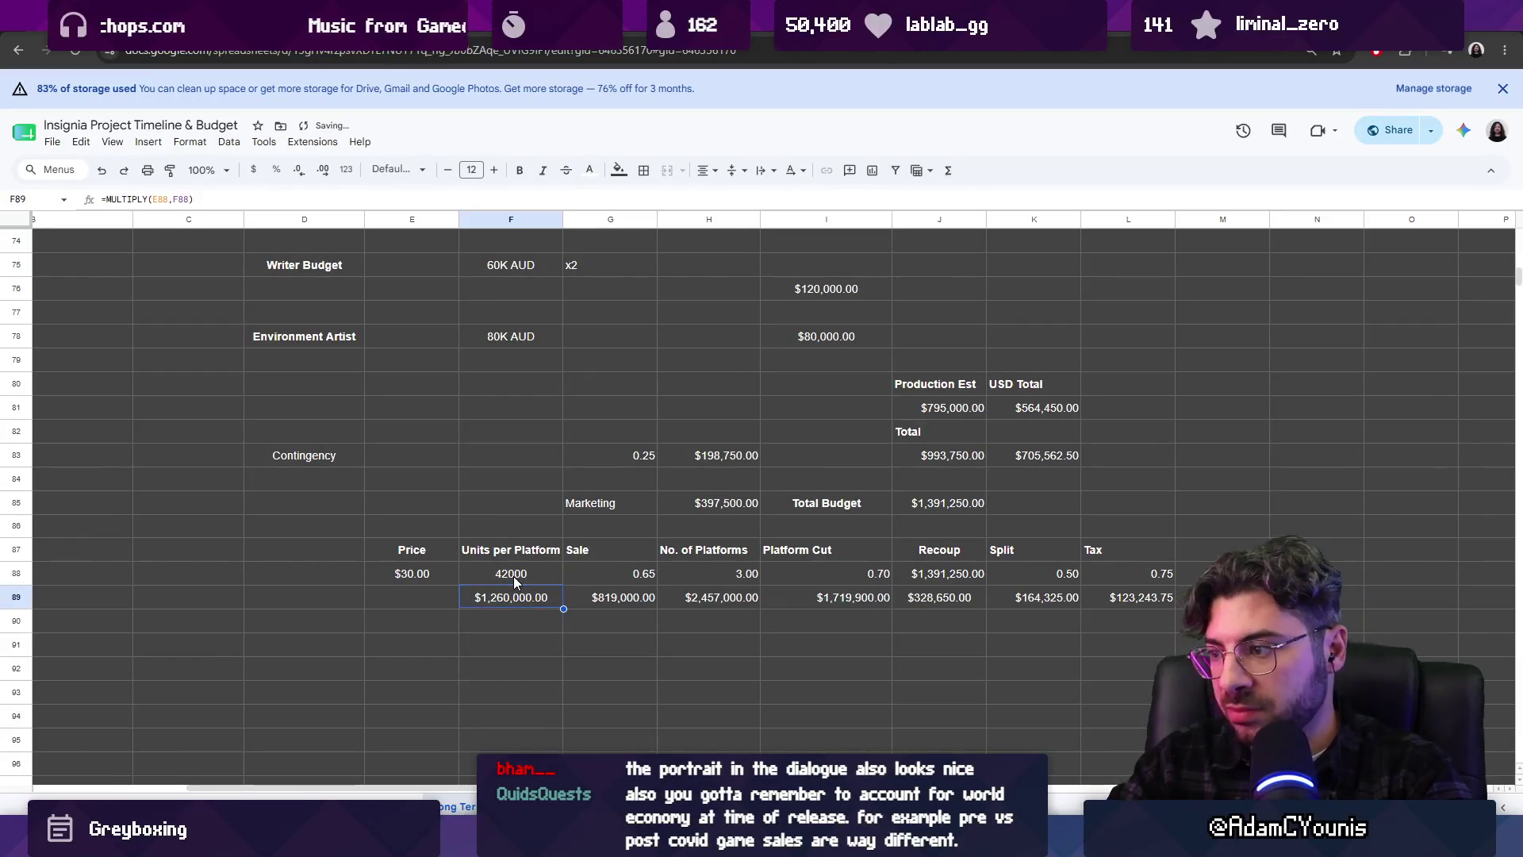
Step: Compare the Tax result in L89 with the Total Budget in J85 and the F88:H88 inputs
{"action": "left_click", "coordinate": [1145, 600]}
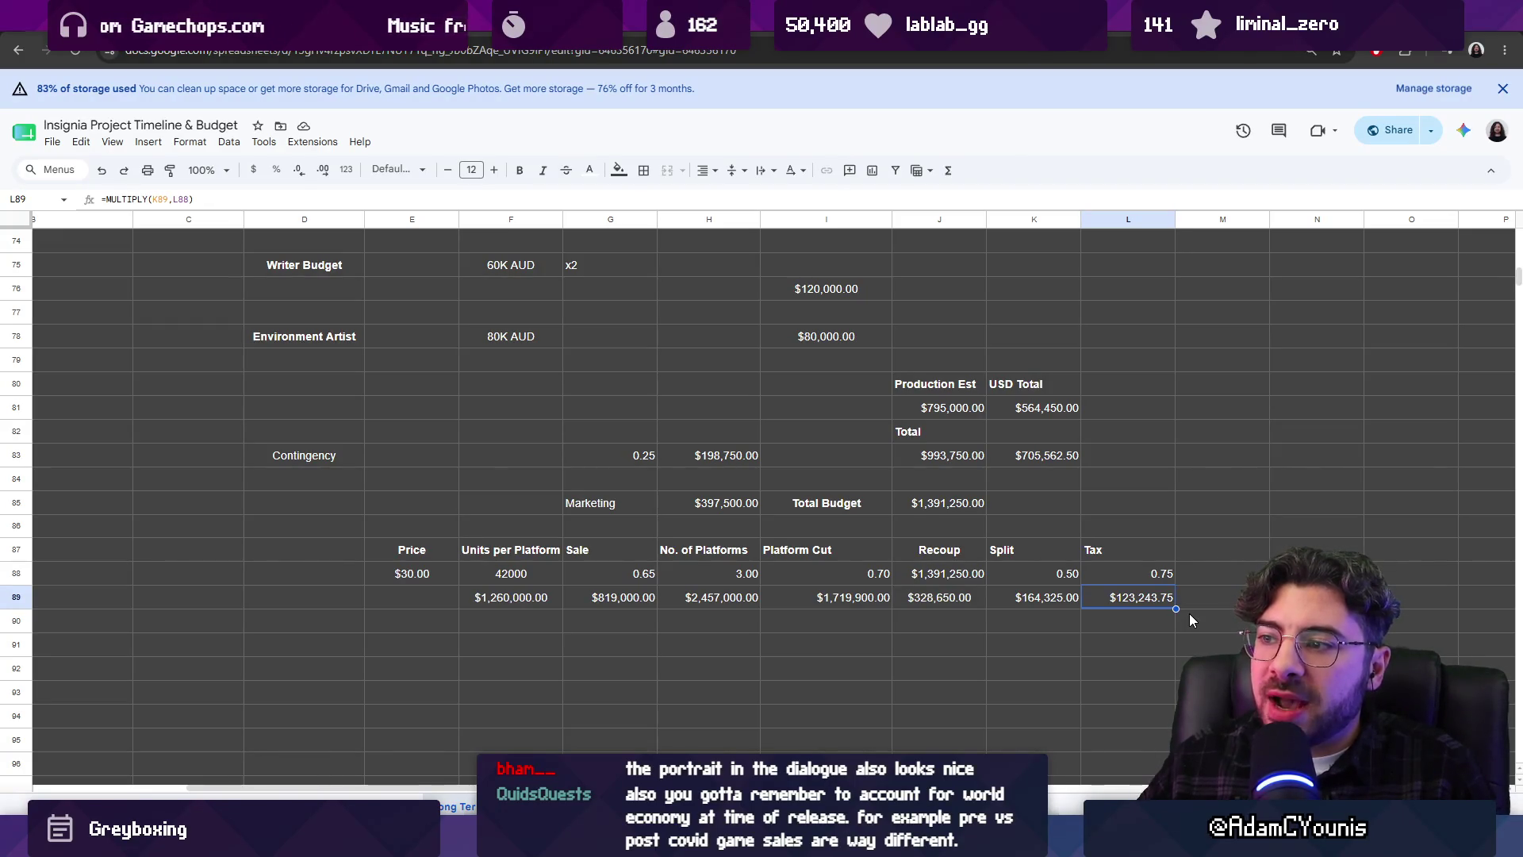
{"action": "left_click", "coordinate": [923, 505]}
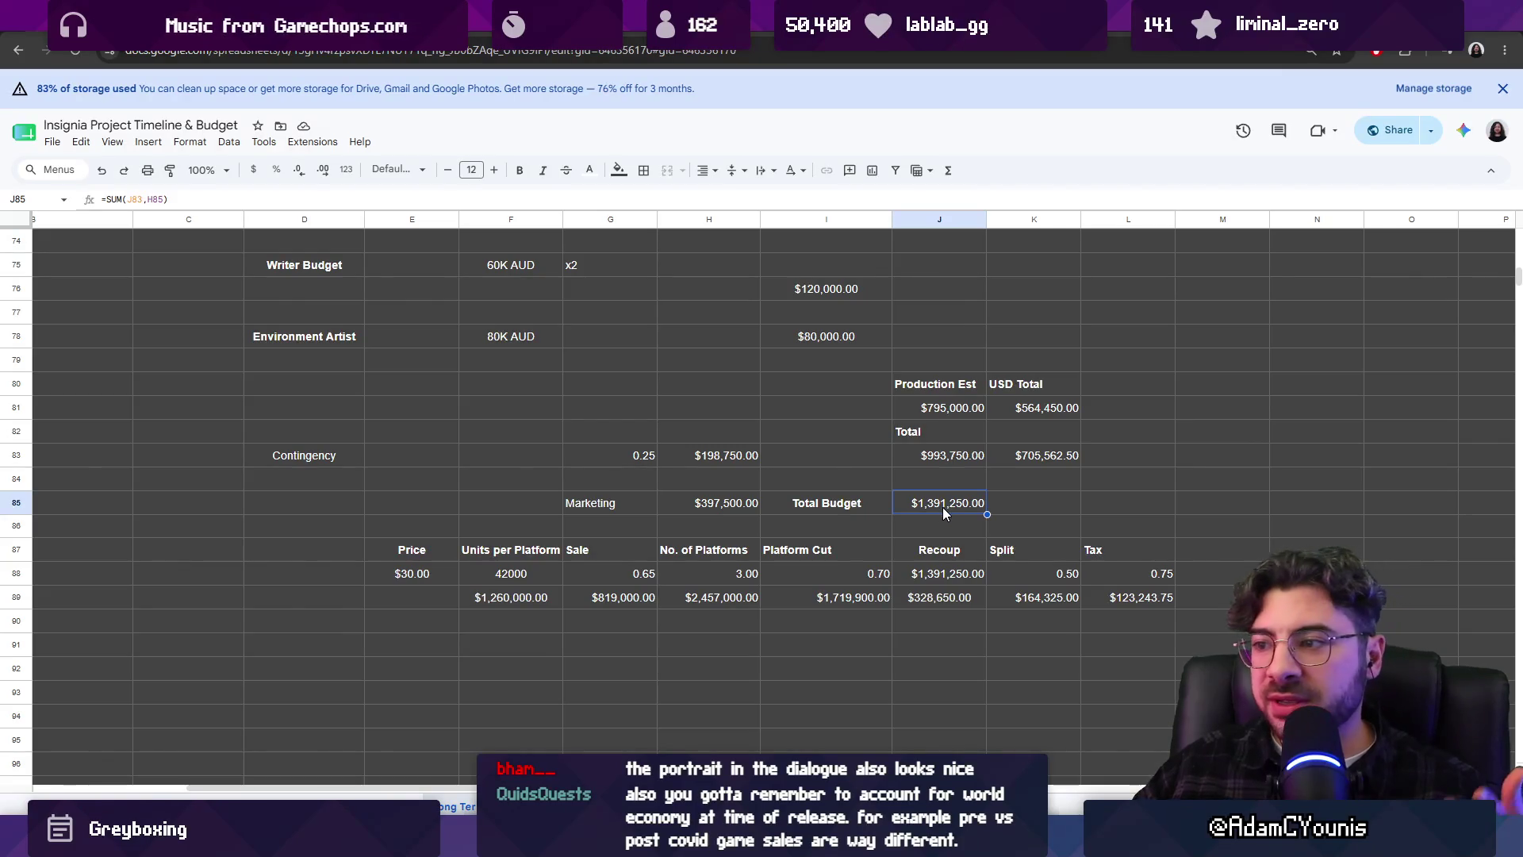
{"action": "left_click", "coordinate": [1134, 604]}
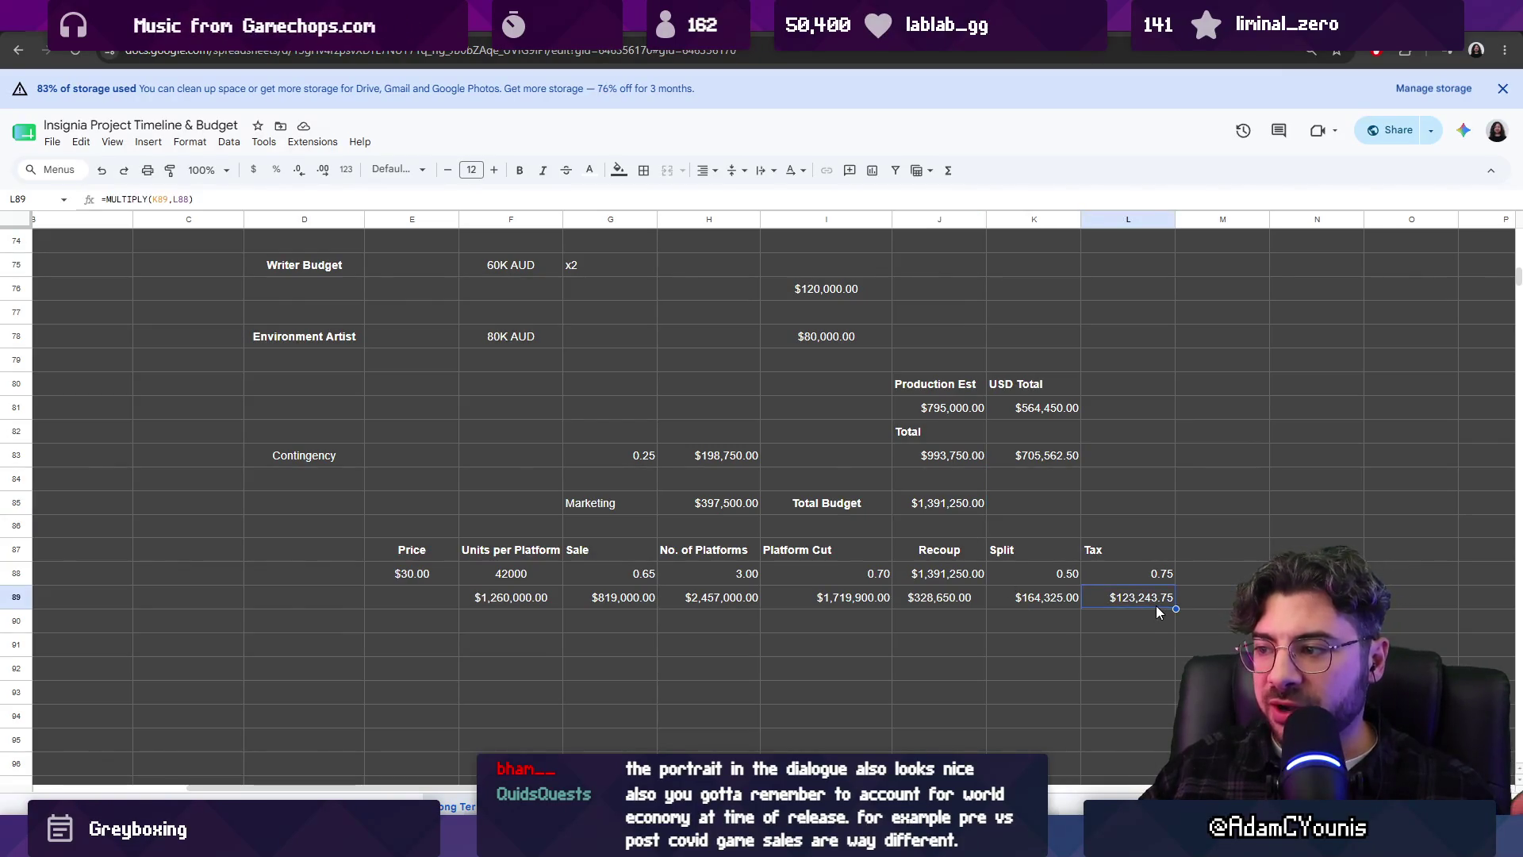
{"action": "left_click", "coordinate": [957, 512]}
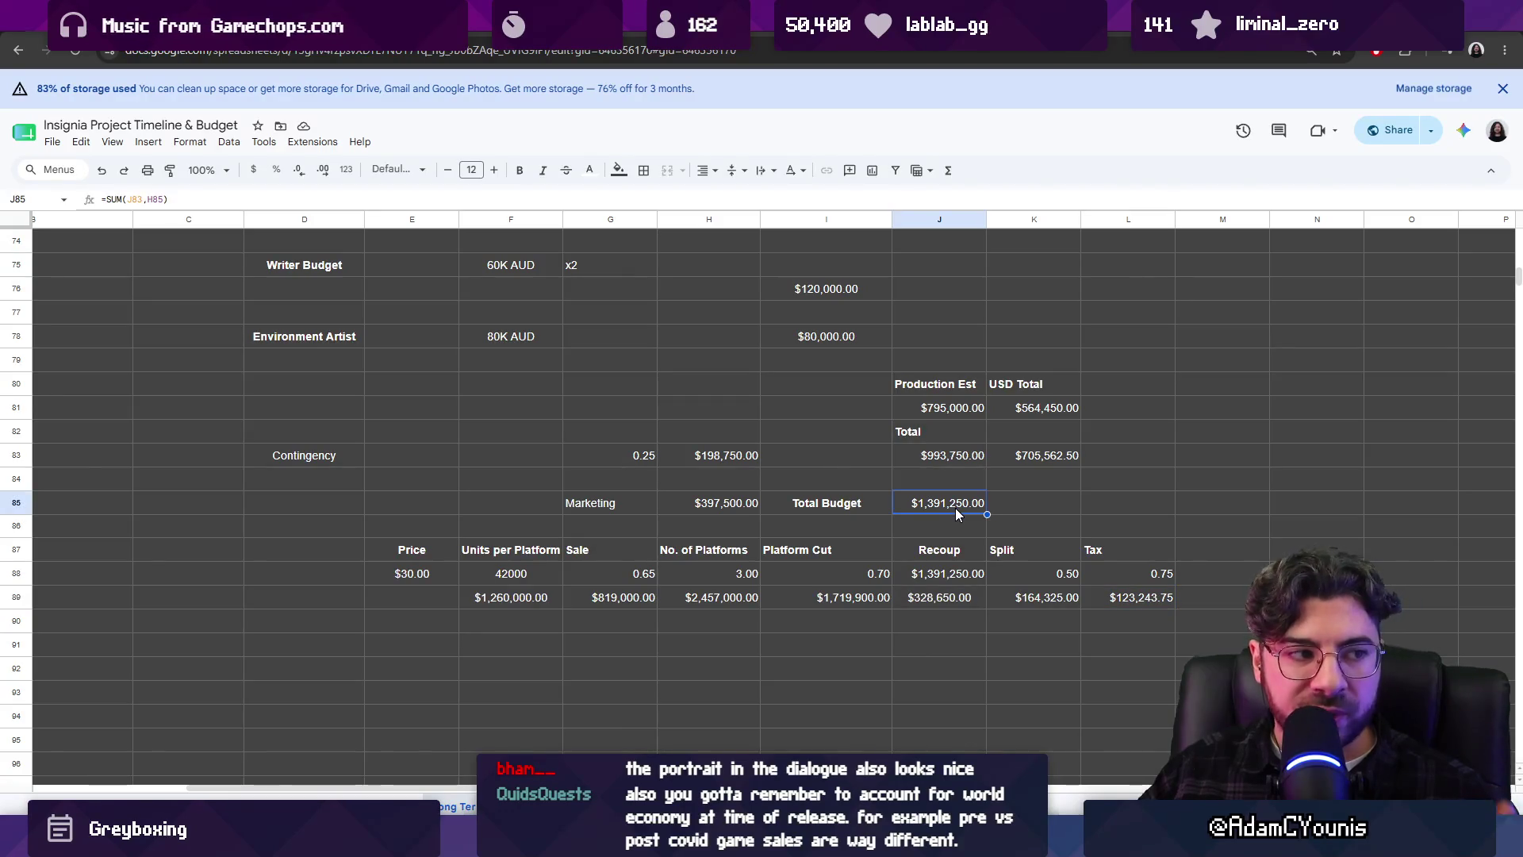
{"action": "left_click_drag", "start_coordinate": [731, 579], "coordinate": [498, 577]}
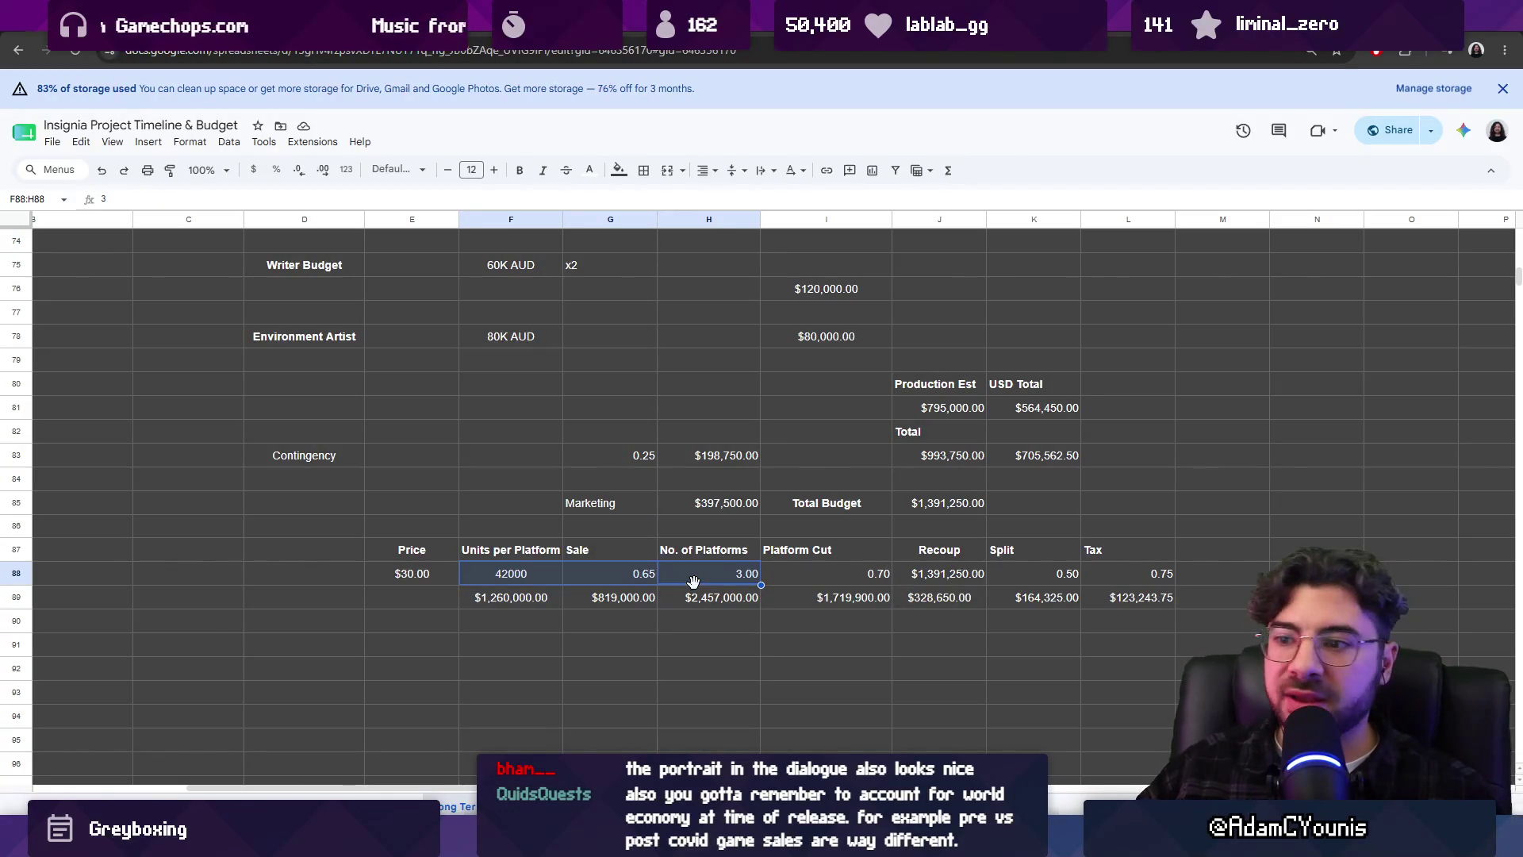
{"action": "left_click", "coordinate": [503, 582]}
{"action": "double_click", "coordinate": [514, 583]}
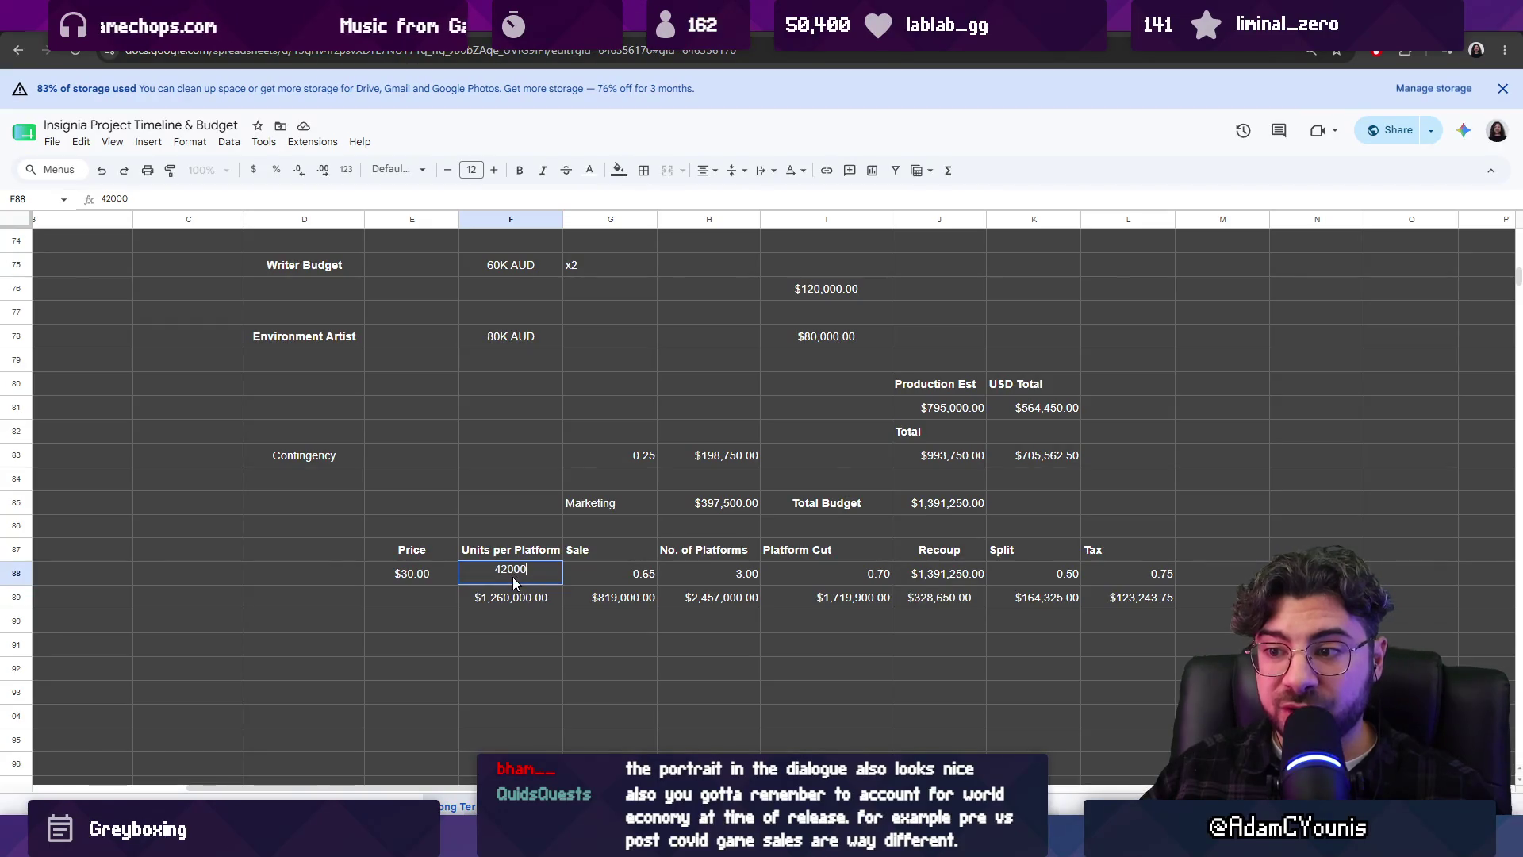
{"action": "key", "text": "Escape"}
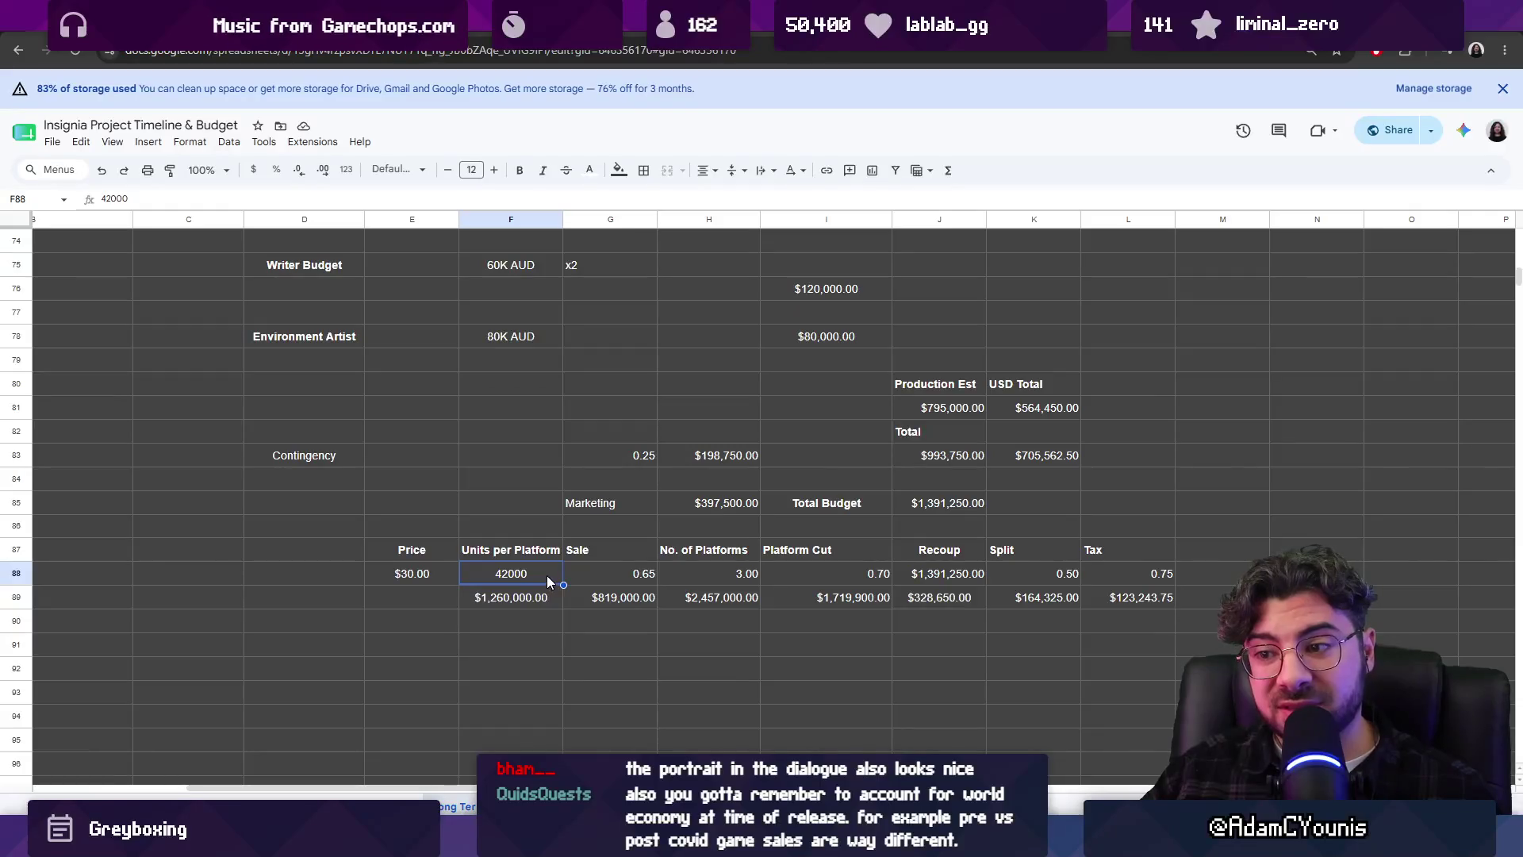
{"action": "left_click", "coordinate": [1142, 598]}
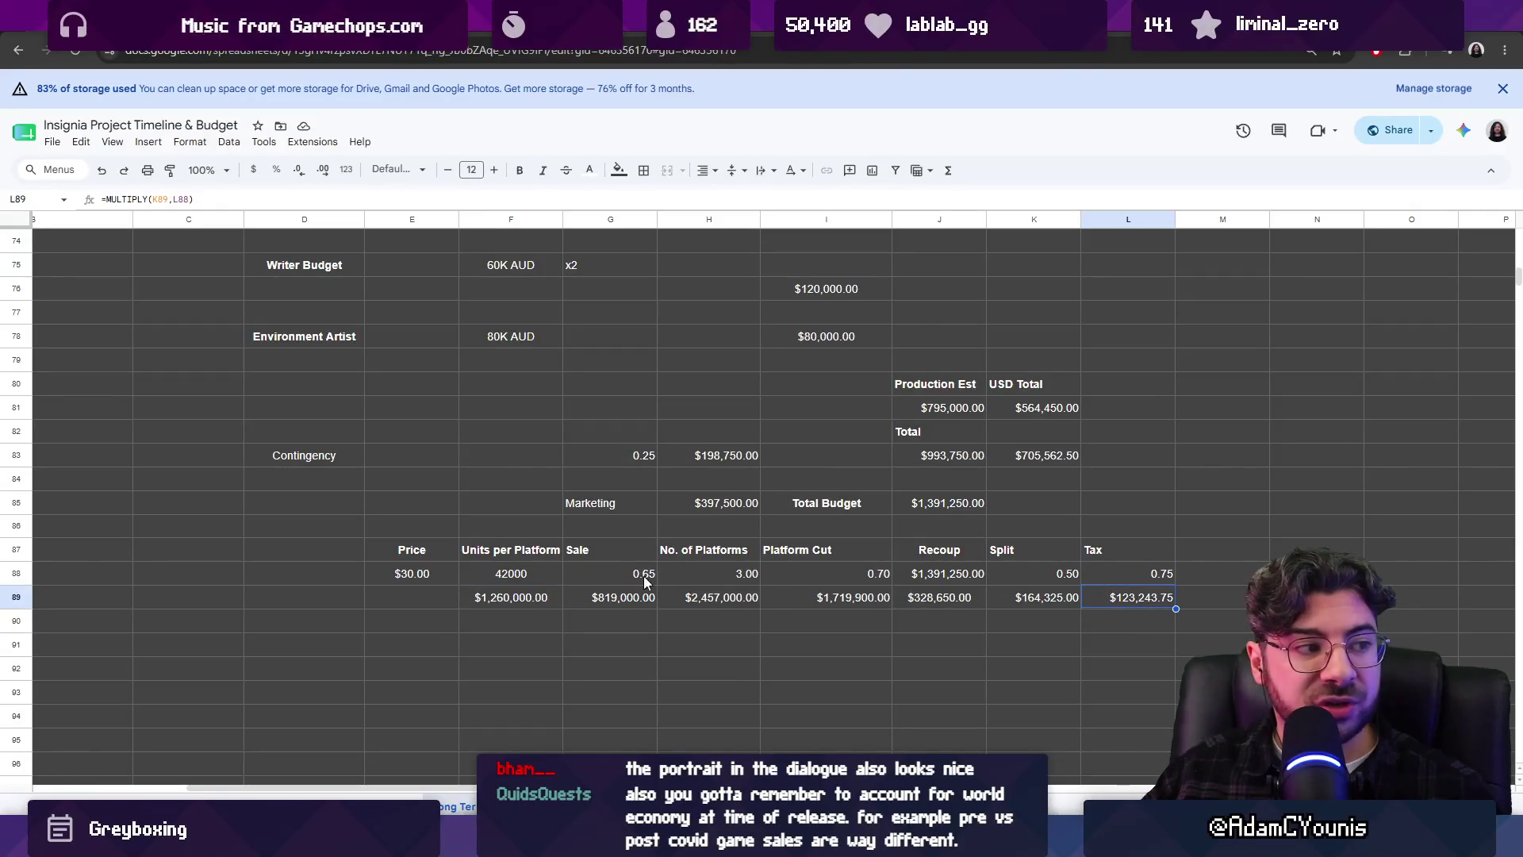
{"action": "left_click", "coordinate": [554, 578]}
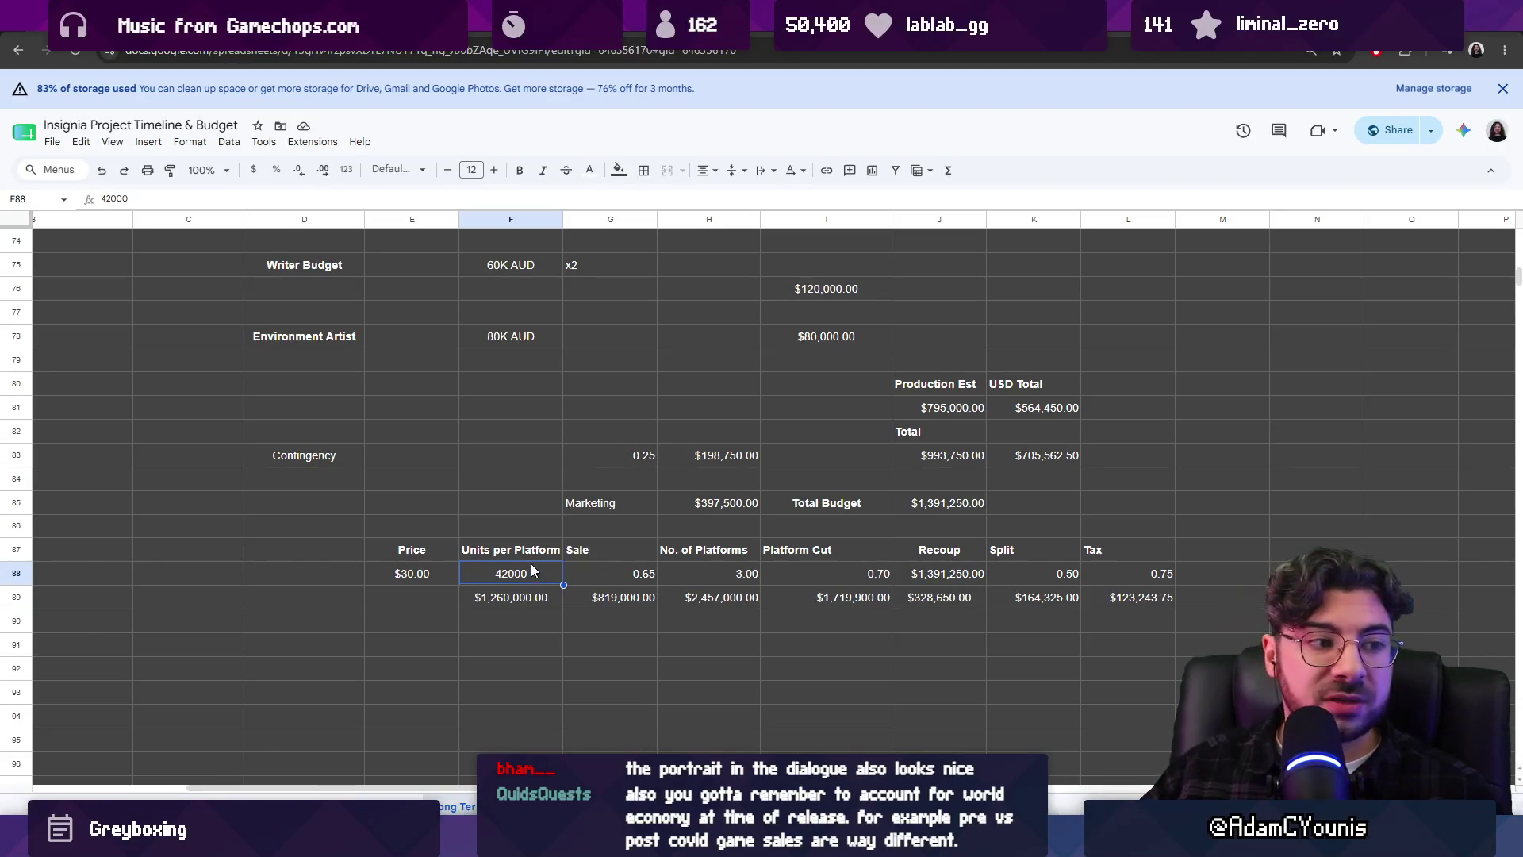
{"action": "left_click", "coordinate": [1158, 603]}
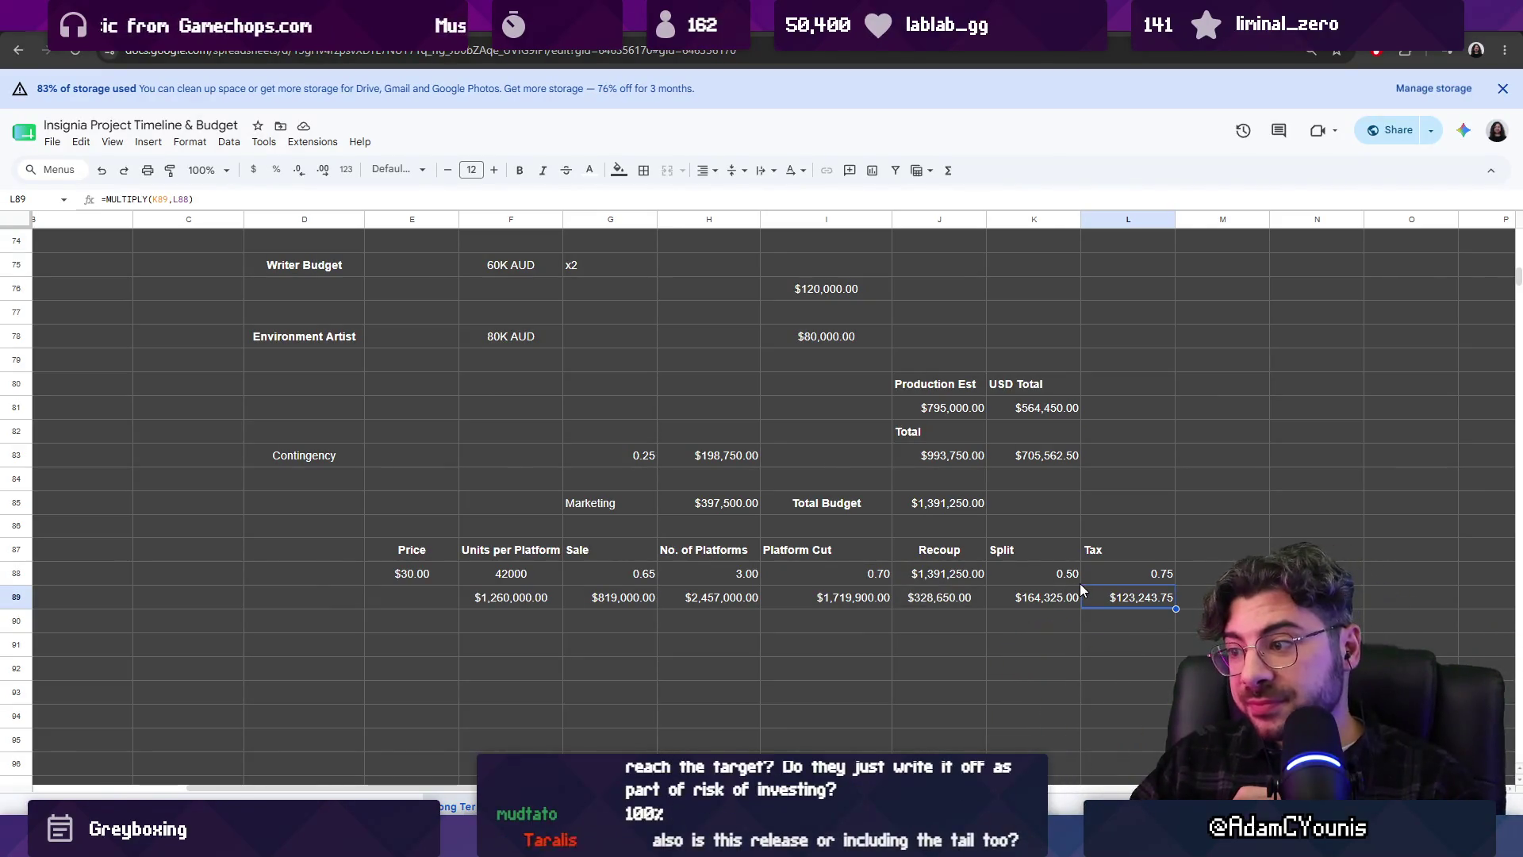
{"action": "scroll", "coordinate": [549, 370], "scroll_direction": "up", "scroll_amount": 3}
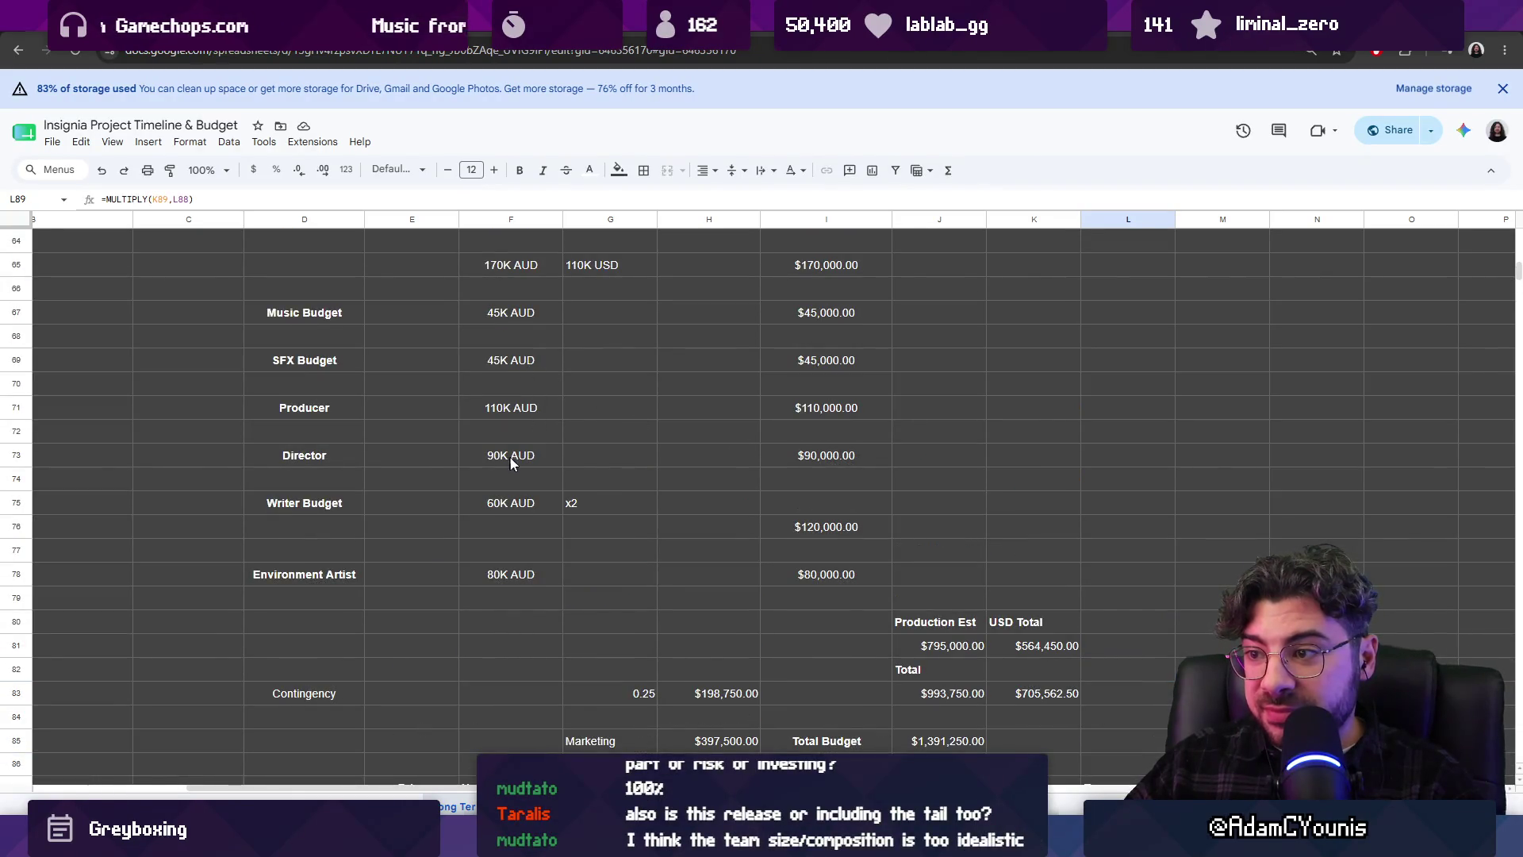
{"action": "left_click", "coordinate": [835, 457]}
{"action": "scroll", "coordinate": [939, 465], "scroll_direction": "down", "scroll_amount": 2}
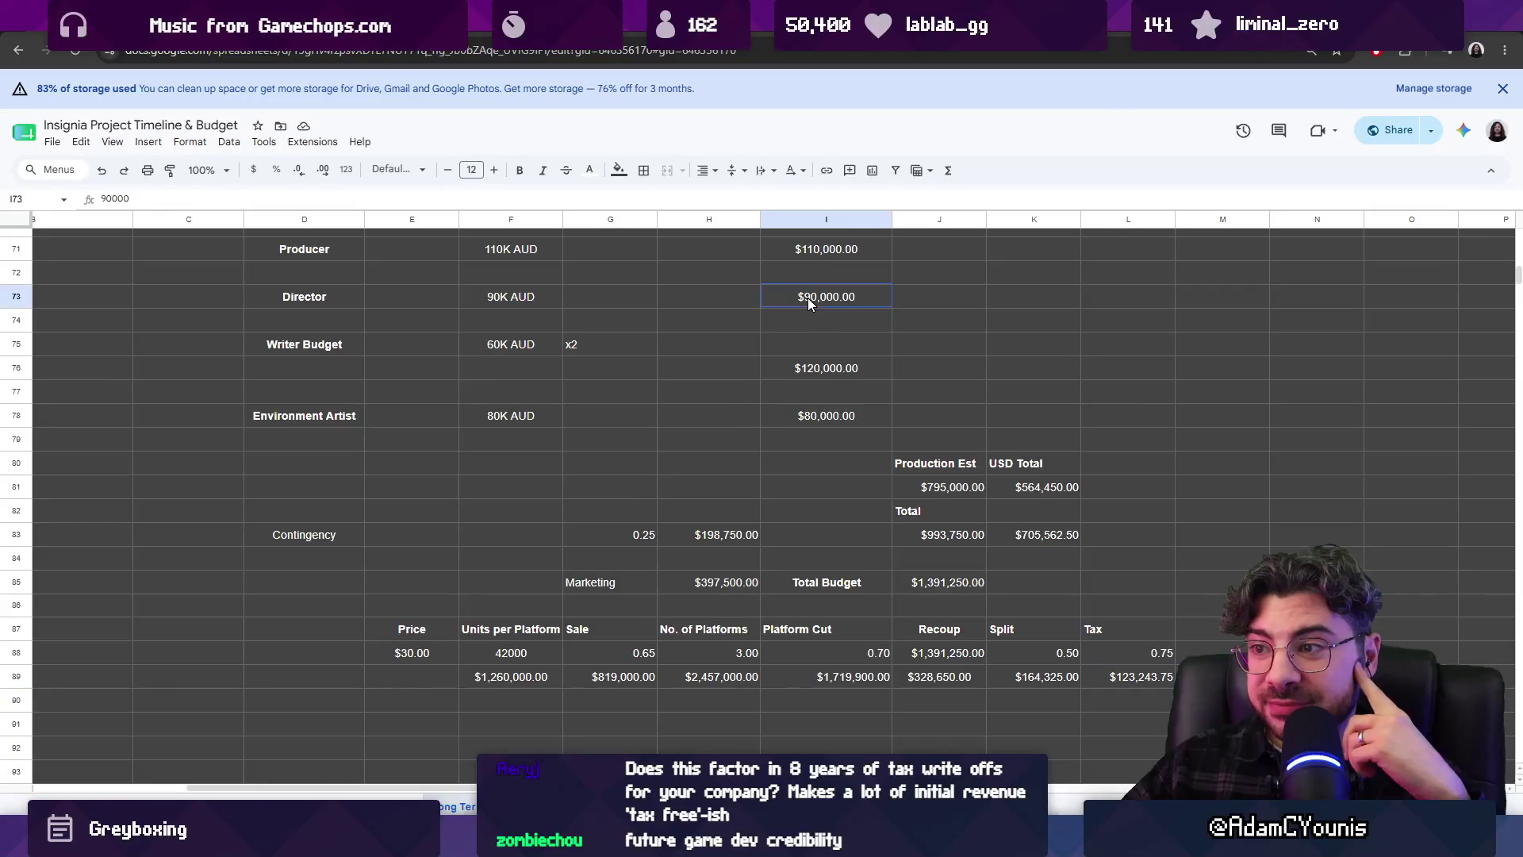
{"action": "left_click", "coordinate": [1134, 673]}
{"action": "scroll", "coordinate": [1134, 673], "scroll_direction": "down", "scroll_amount": 3}
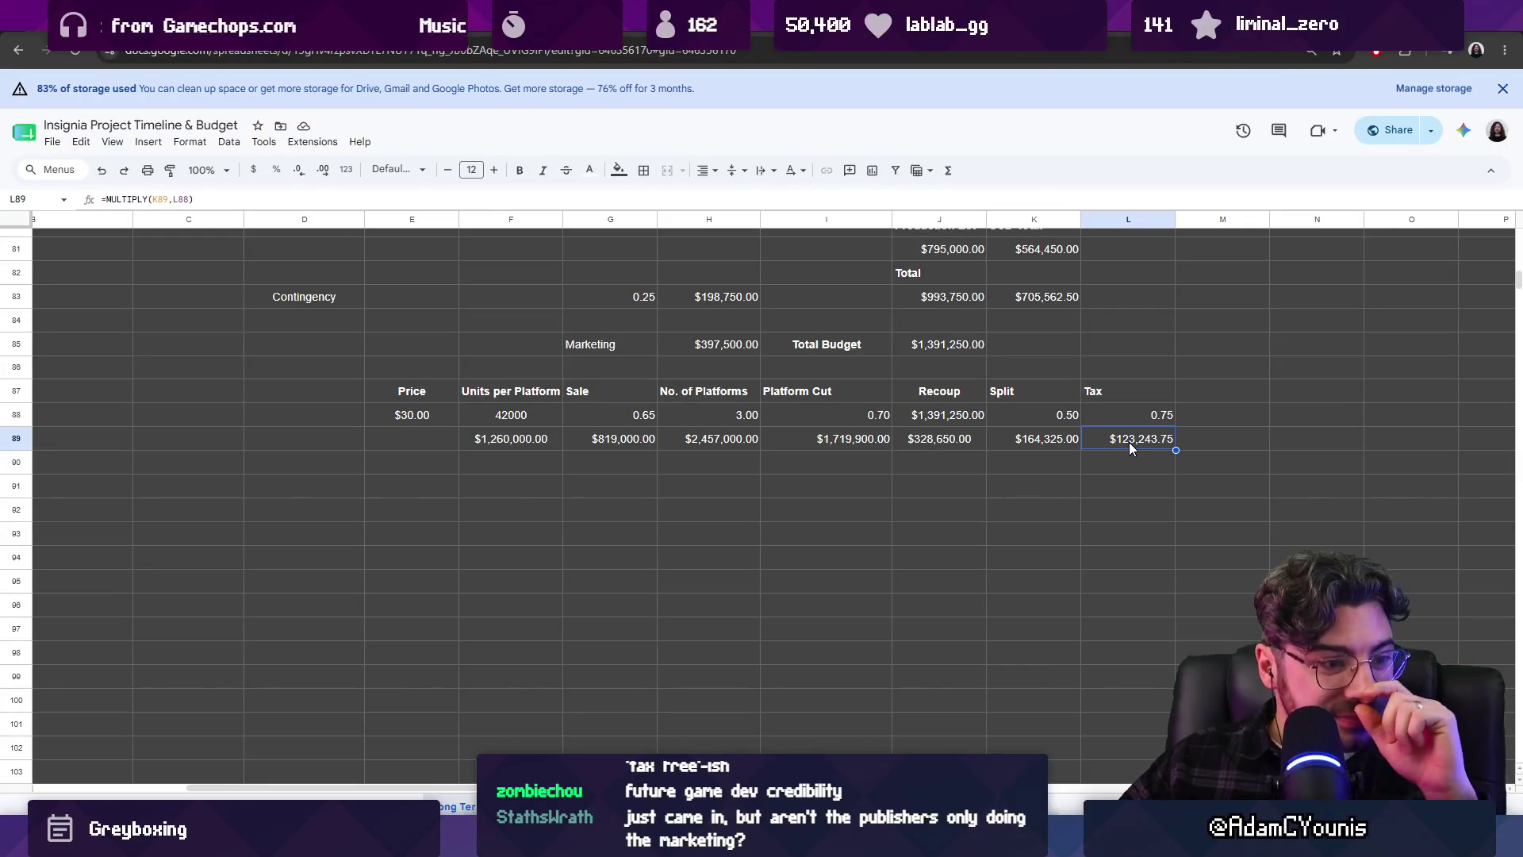
{"action": "scroll", "coordinate": [975, 401], "scroll_direction": "up", "scroll_amount": 2}
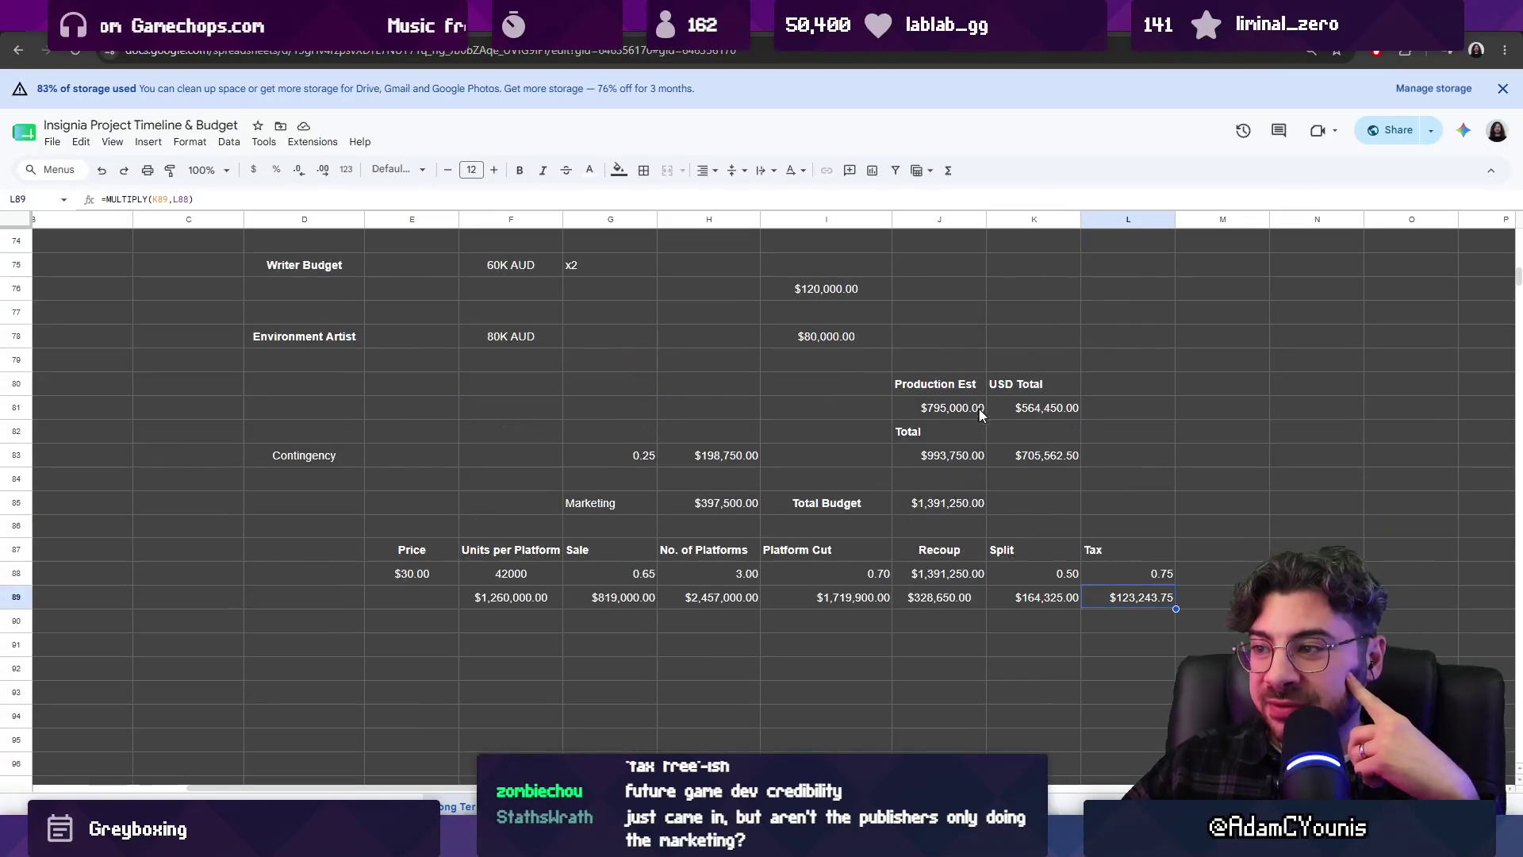
{"action": "scroll", "coordinate": [960, 424], "scroll_direction": "up", "scroll_amount": 3}
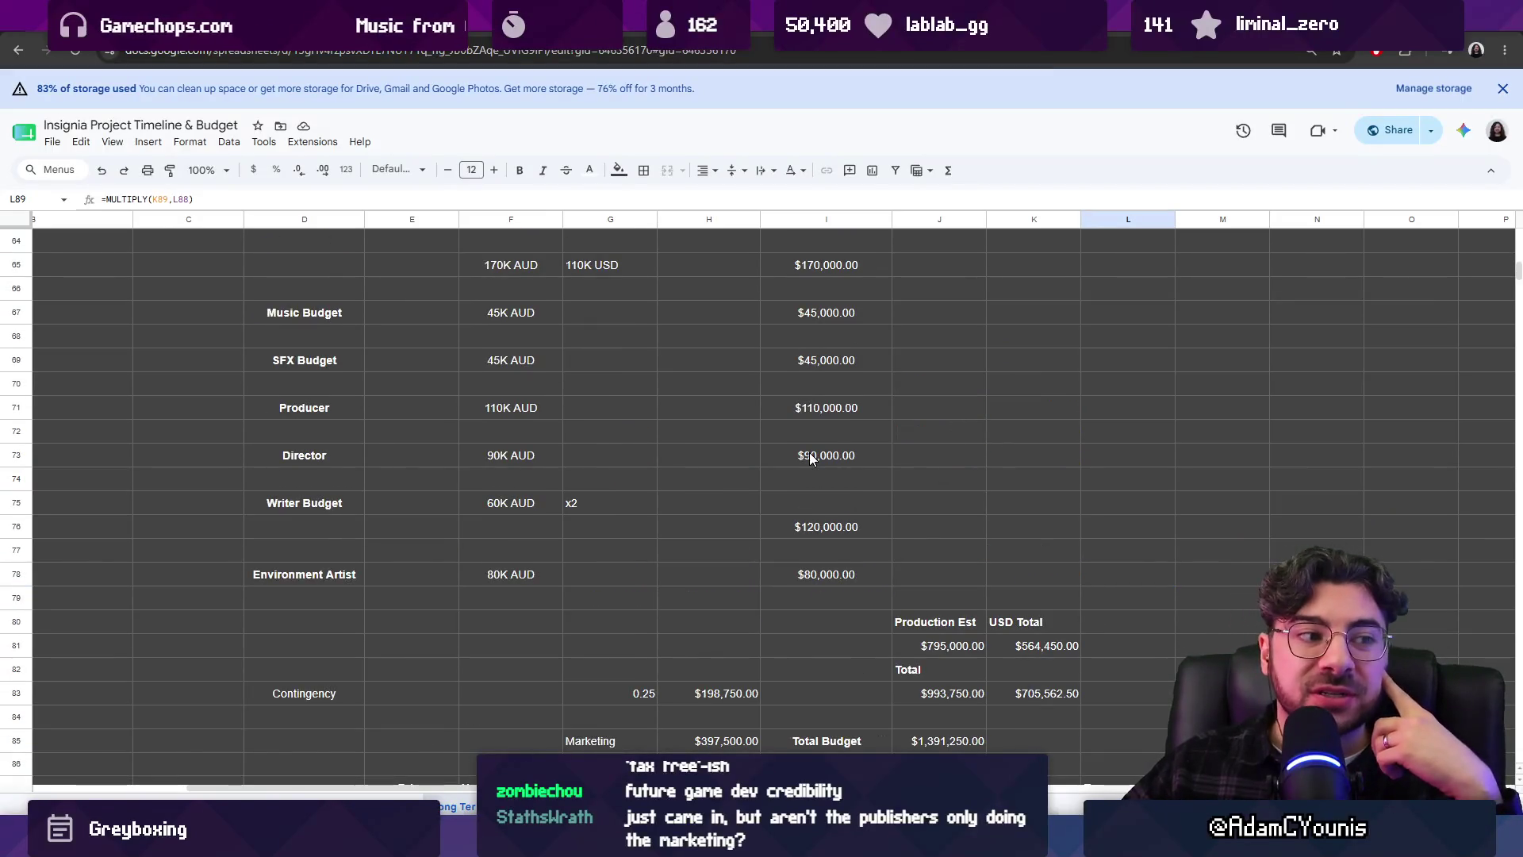
{"action": "scroll", "coordinate": [811, 451], "scroll_direction": "down", "scroll_amount": 2}
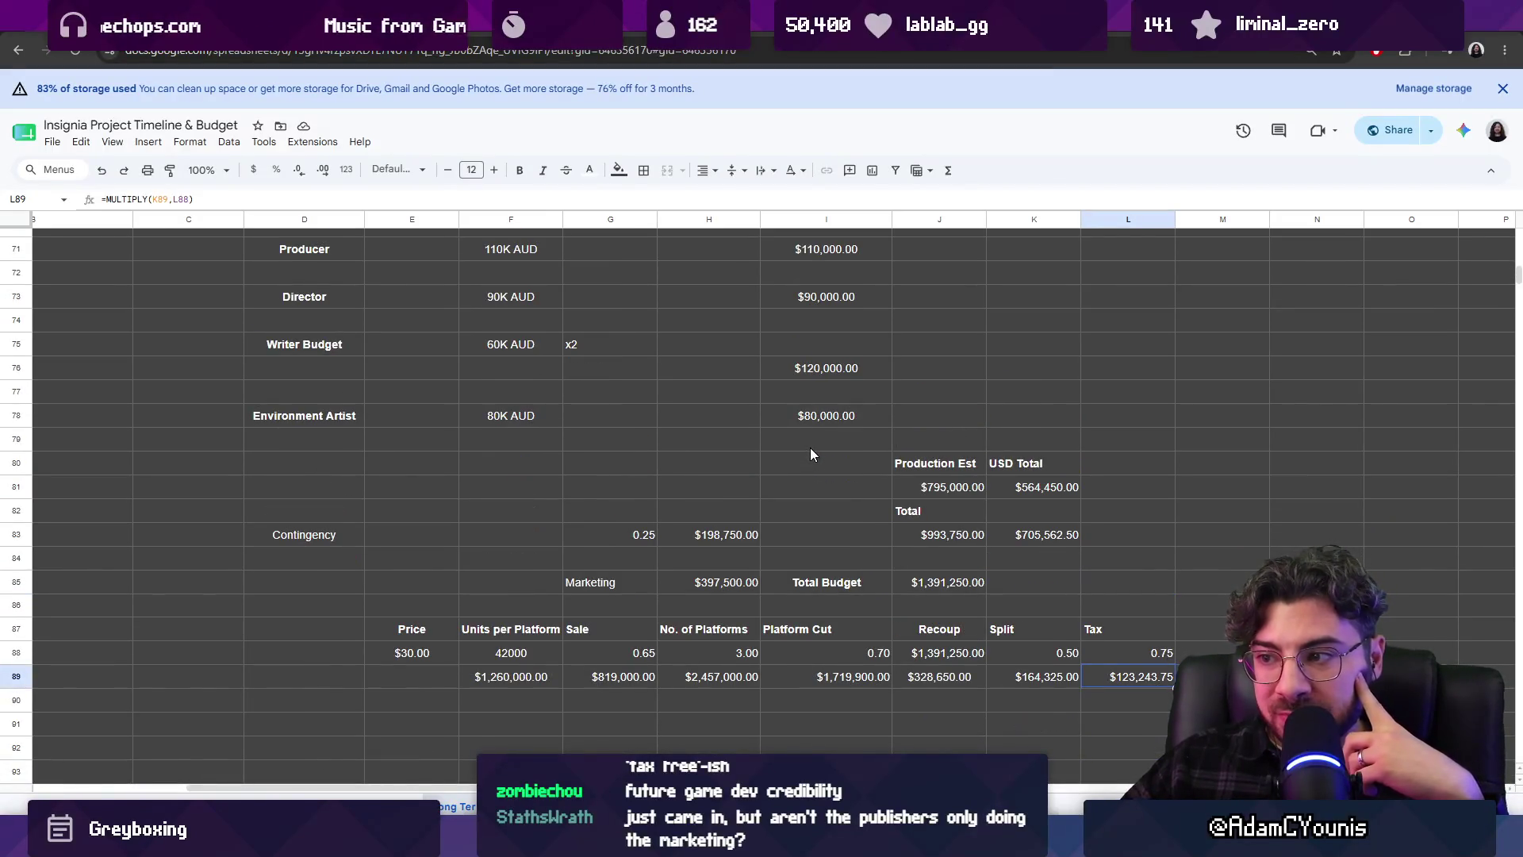
{"action": "mouse_move", "coordinate": [307, 470]}
{"action": "left_mouse_down"}
{"action": "mouse_move", "coordinate": [1150, 607]}
{"action": "mouse_move", "coordinate": [1164, 676]}
{"action": "mouse_move", "coordinate": [1226, 698]}
{"action": "mouse_move", "coordinate": [873, 555]}
{"action": "mouse_move", "coordinate": [259, 436]}
{"action": "left_mouse_up"}
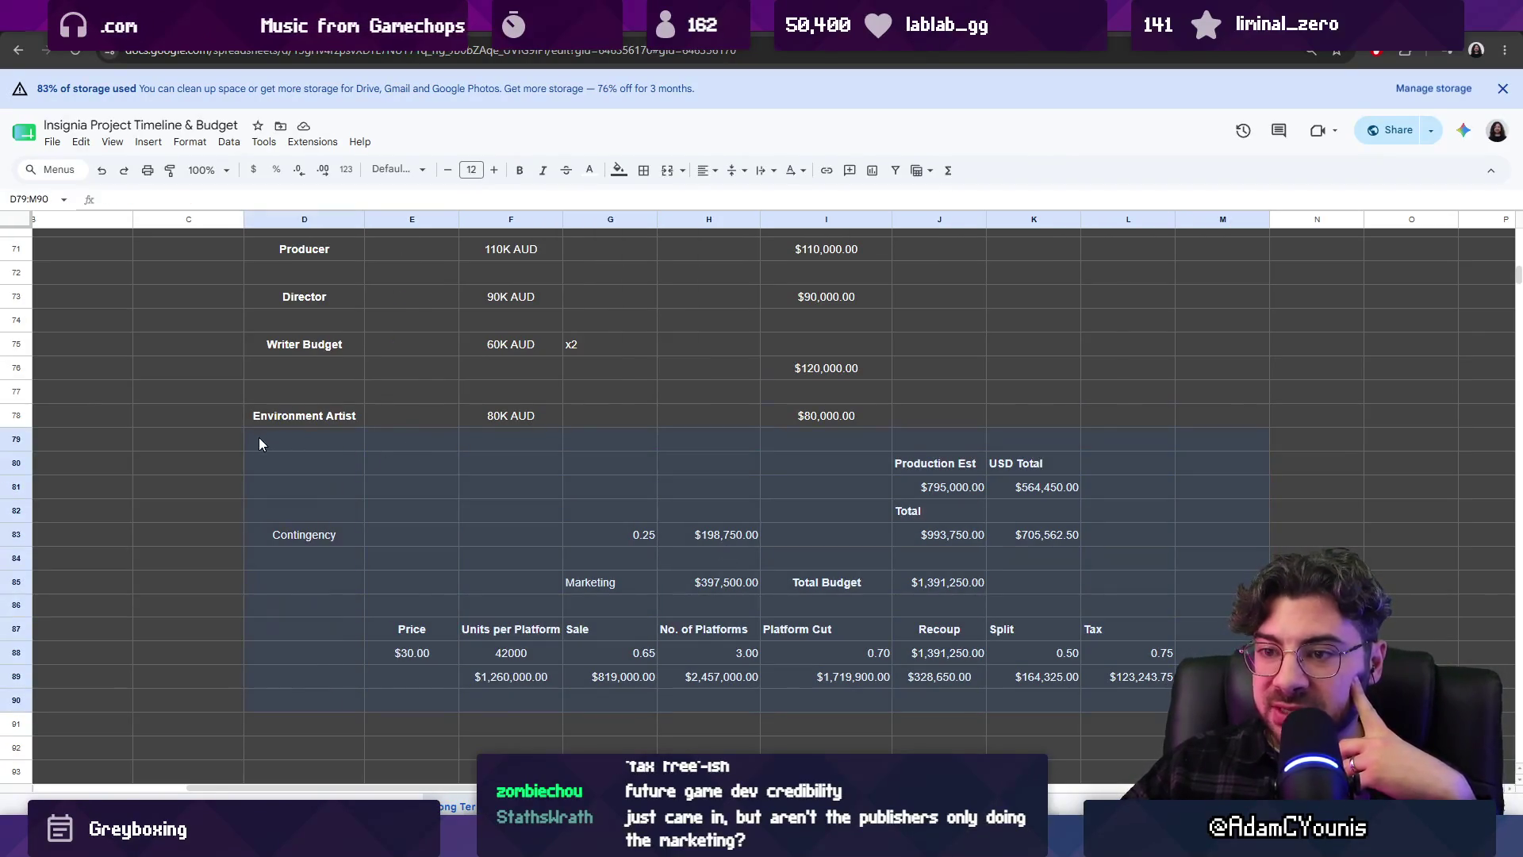
{"action": "left_click", "coordinate": [504, 508]}
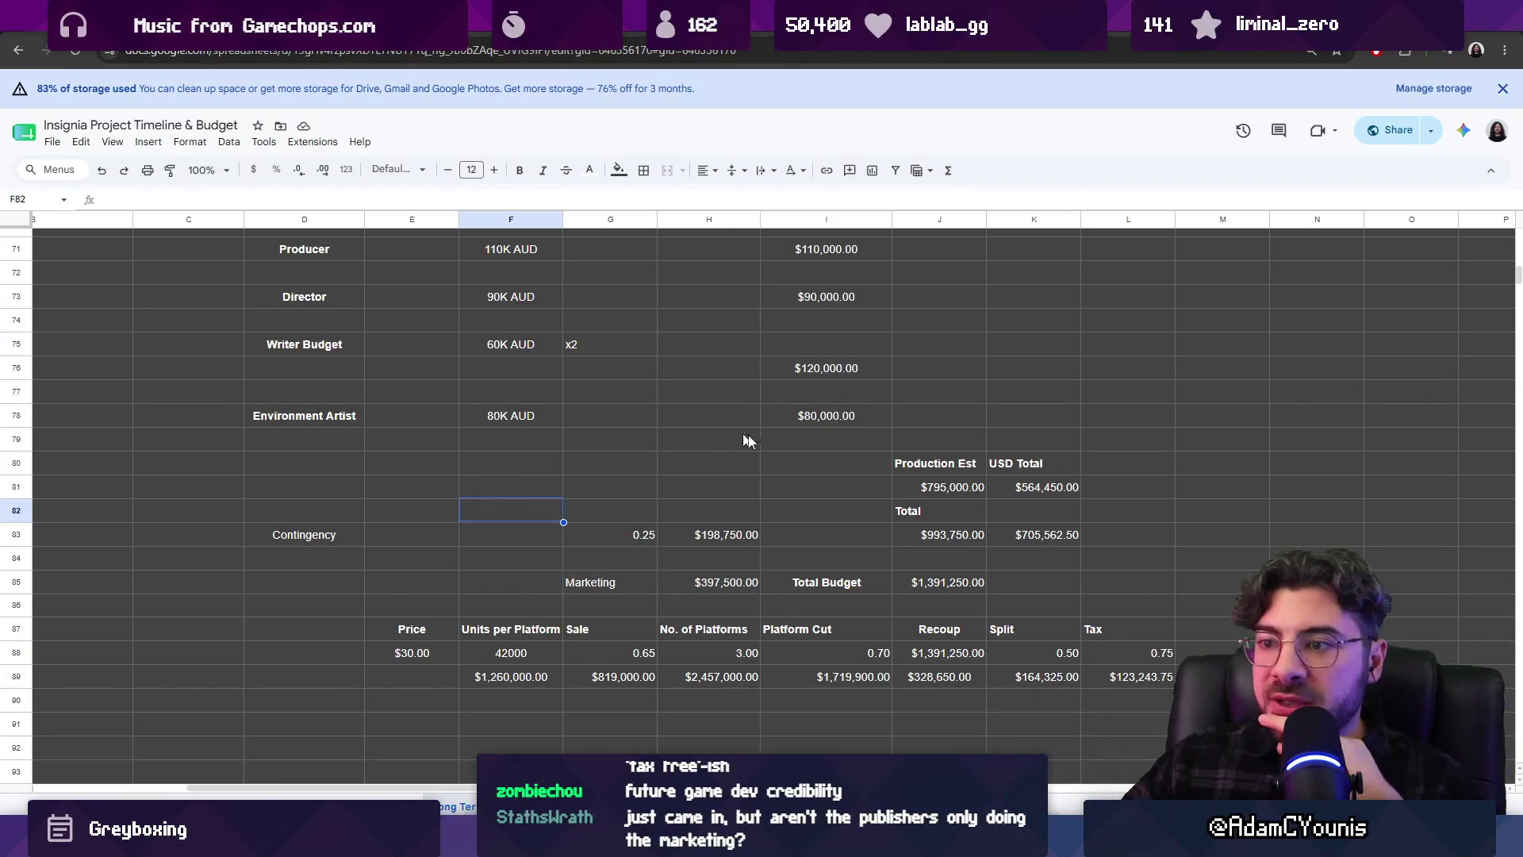
{"action": "scroll", "coordinate": [768, 450], "scroll_direction": "up", "scroll_amount": 3}
{"action": "left_click_drag", "start_coordinate": [802, 346], "coordinate": [836, 633]}
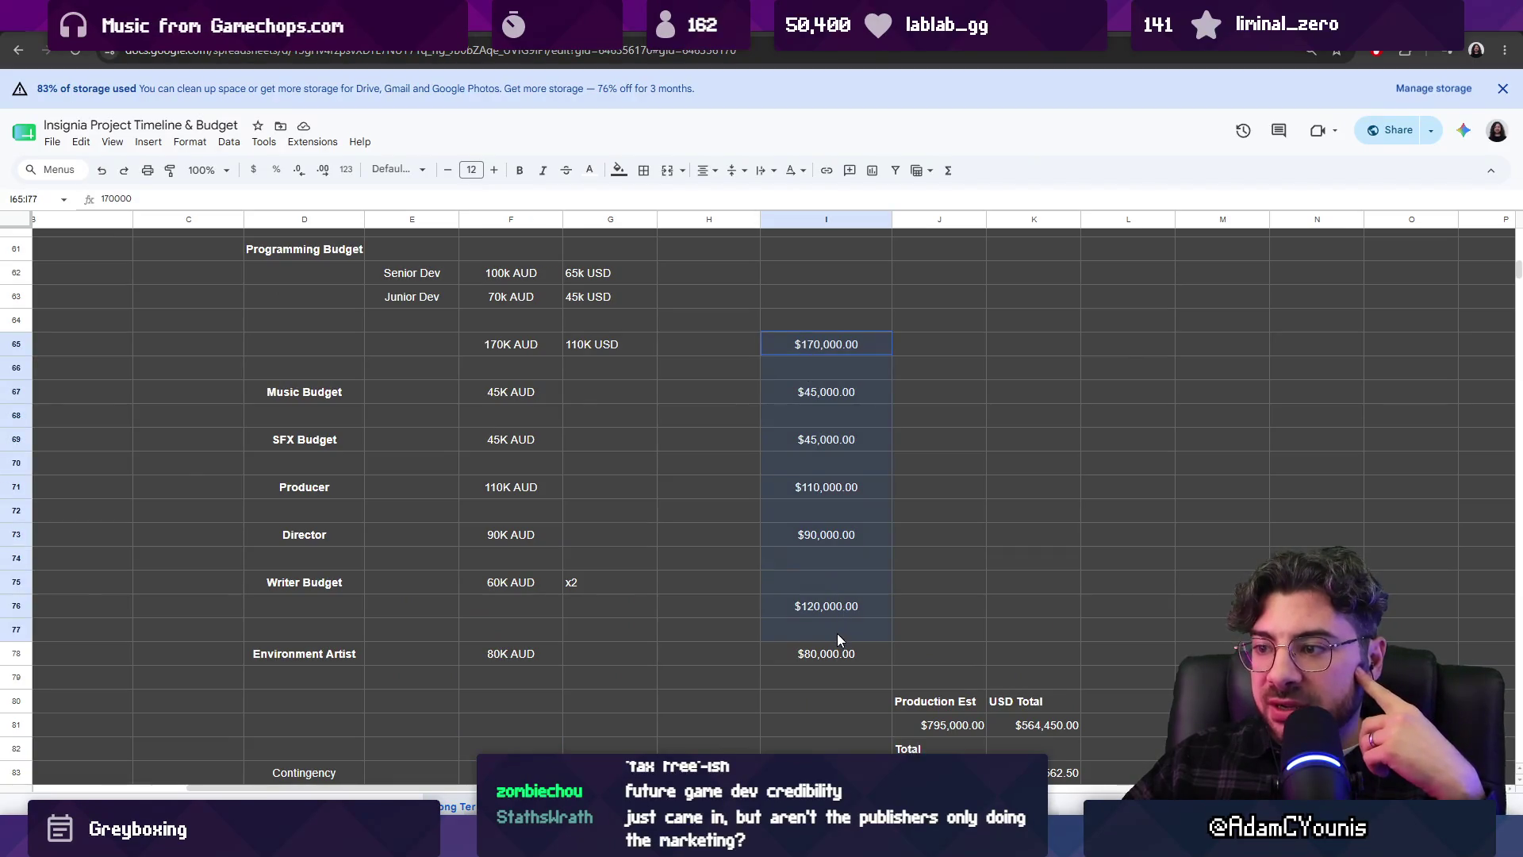
{"action": "scroll", "coordinate": [846, 636], "scroll_direction": "up", "scroll_amount": 3}
{"action": "left_click", "coordinate": [752, 511]}
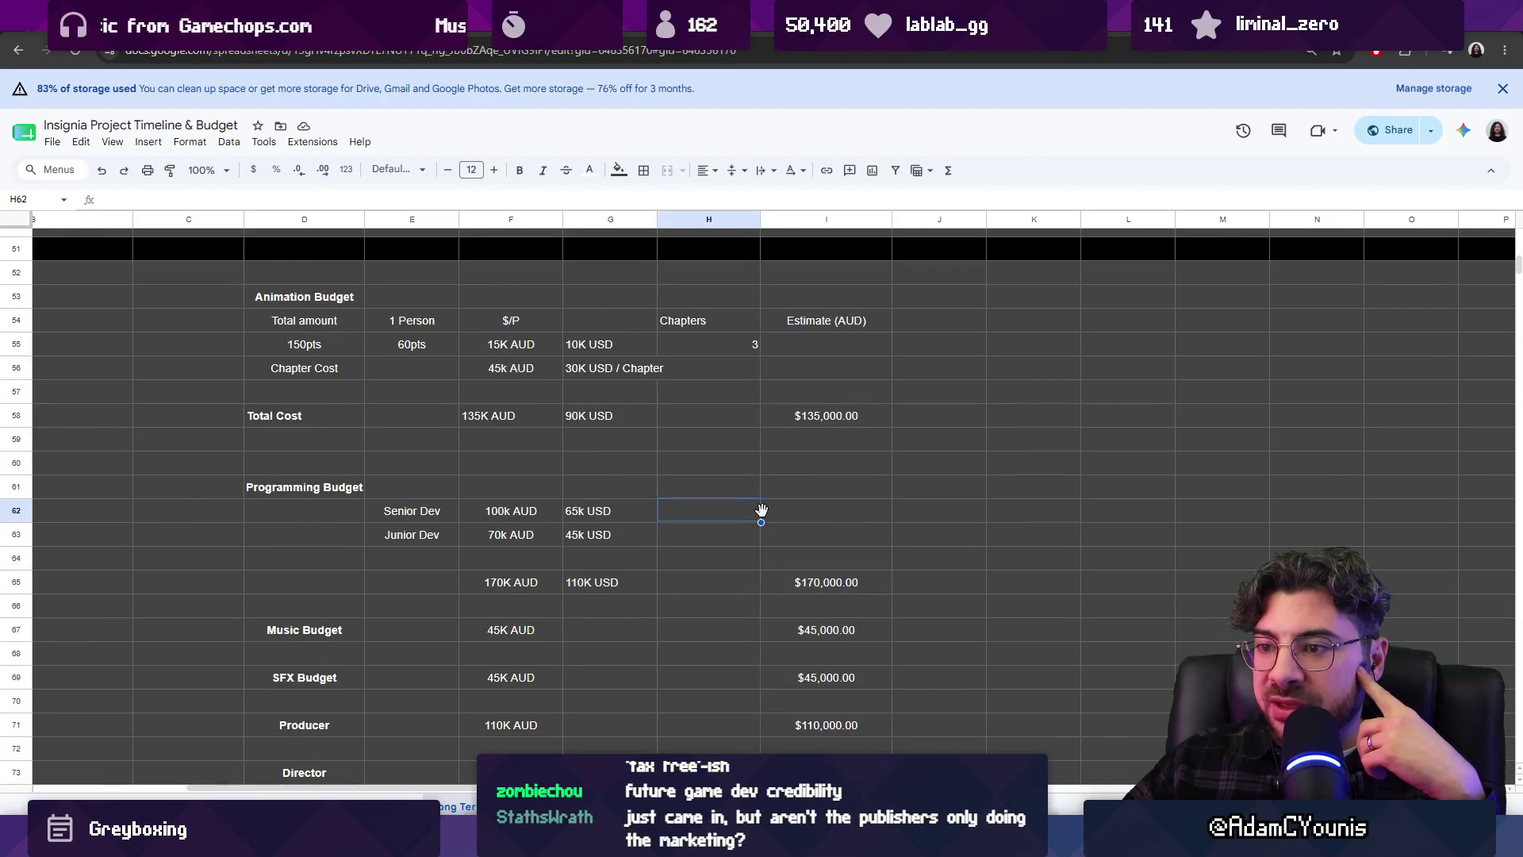
{"action": "scroll", "coordinate": [670, 533], "scroll_direction": "down", "scroll_amount": 1}
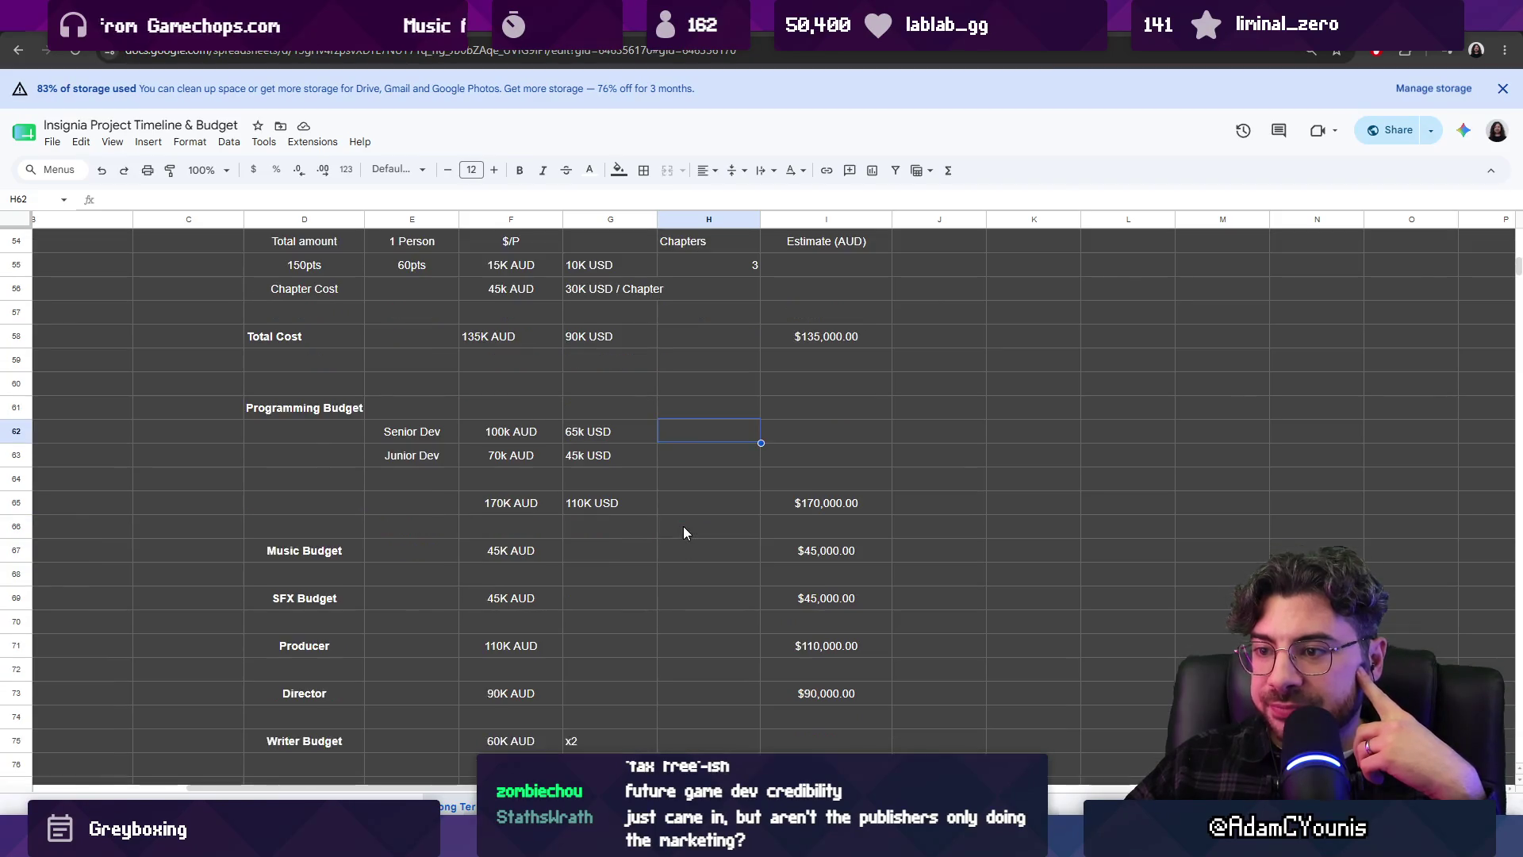
{"action": "scroll", "coordinate": [709, 501], "scroll_direction": "up", "scroll_amount": 1}
{"action": "left_click", "coordinate": [816, 579]}
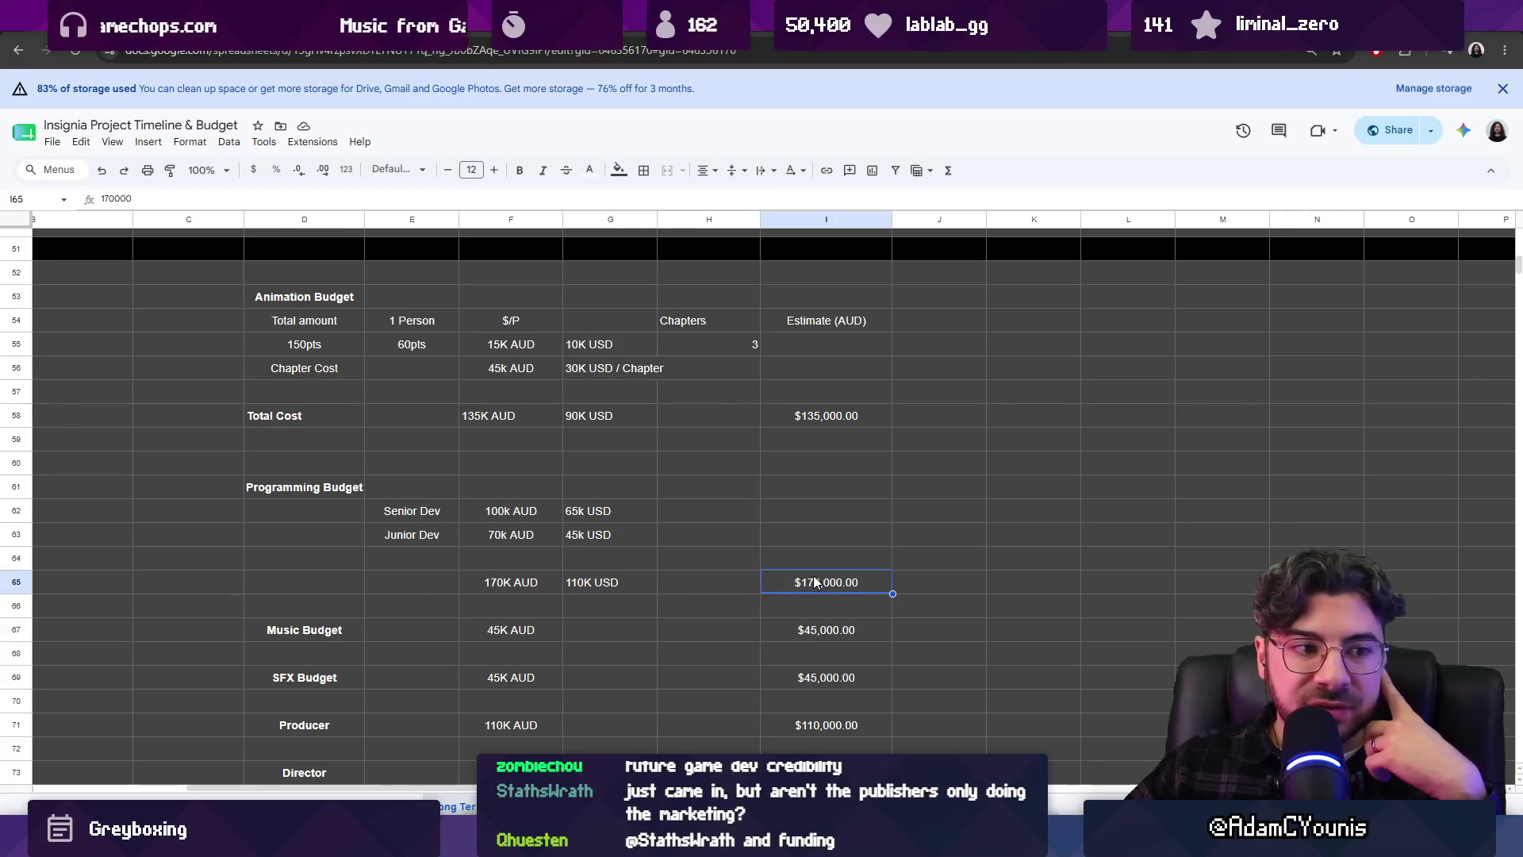
{"action": "left_click", "coordinate": [847, 417]}
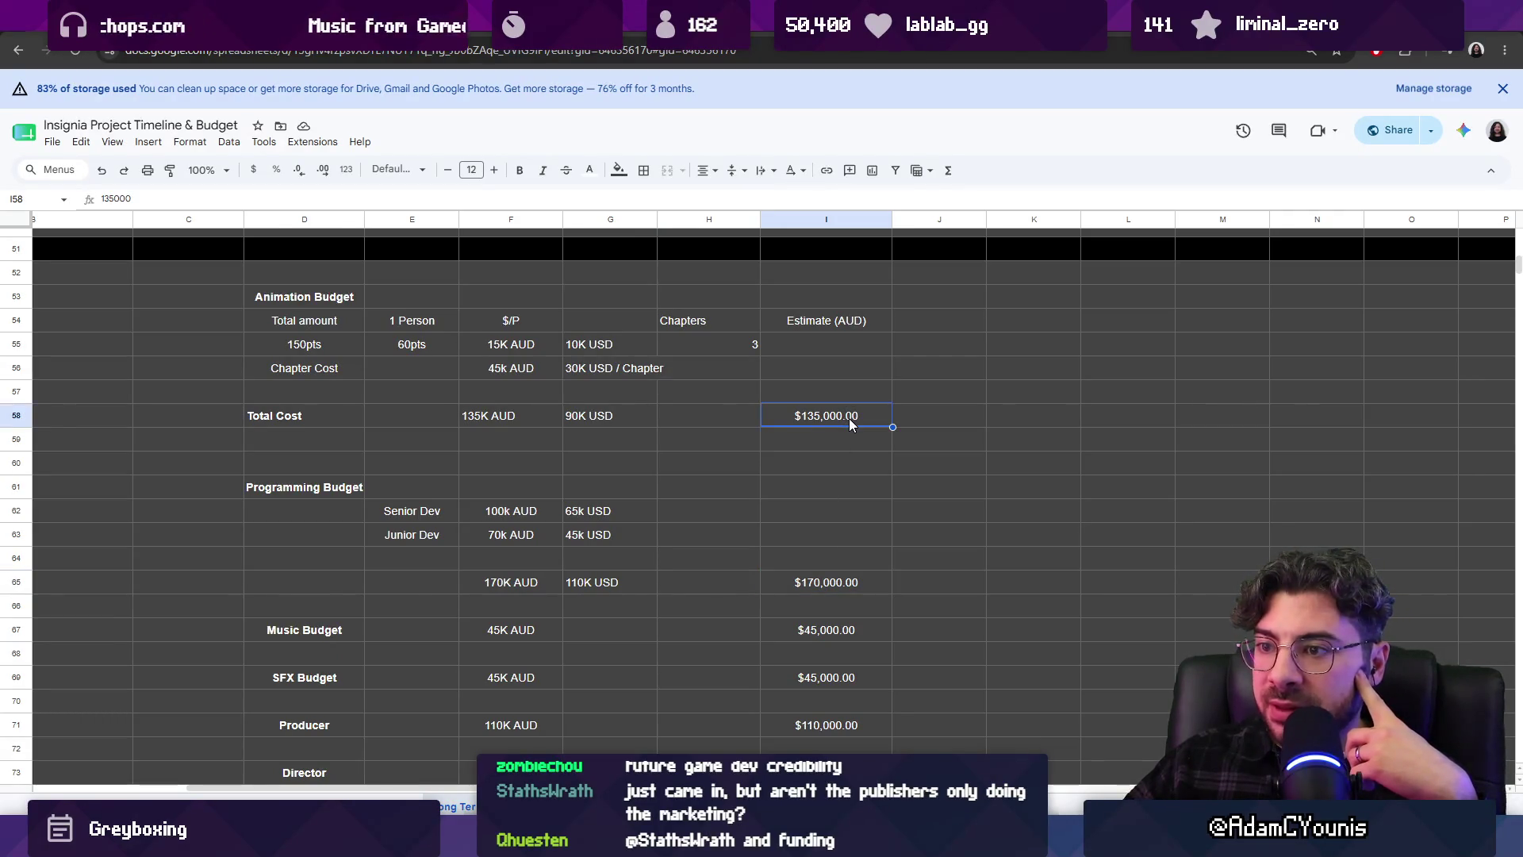
{"action": "scroll", "coordinate": [841, 423], "scroll_direction": "up", "scroll_amount": 1}
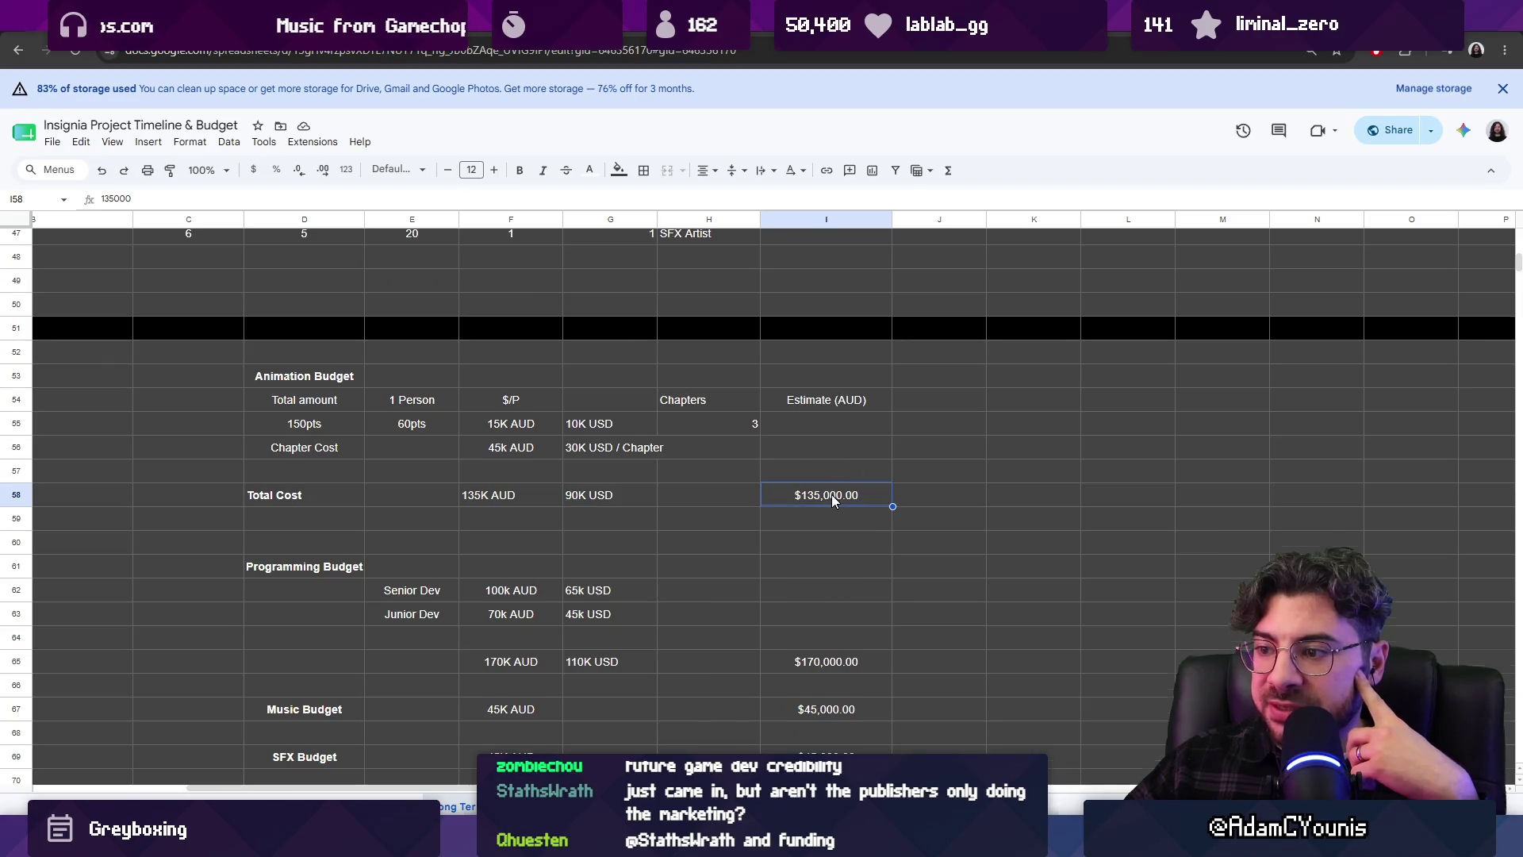
{"action": "scroll", "coordinate": [832, 495], "scroll_direction": "down", "scroll_amount": 1}
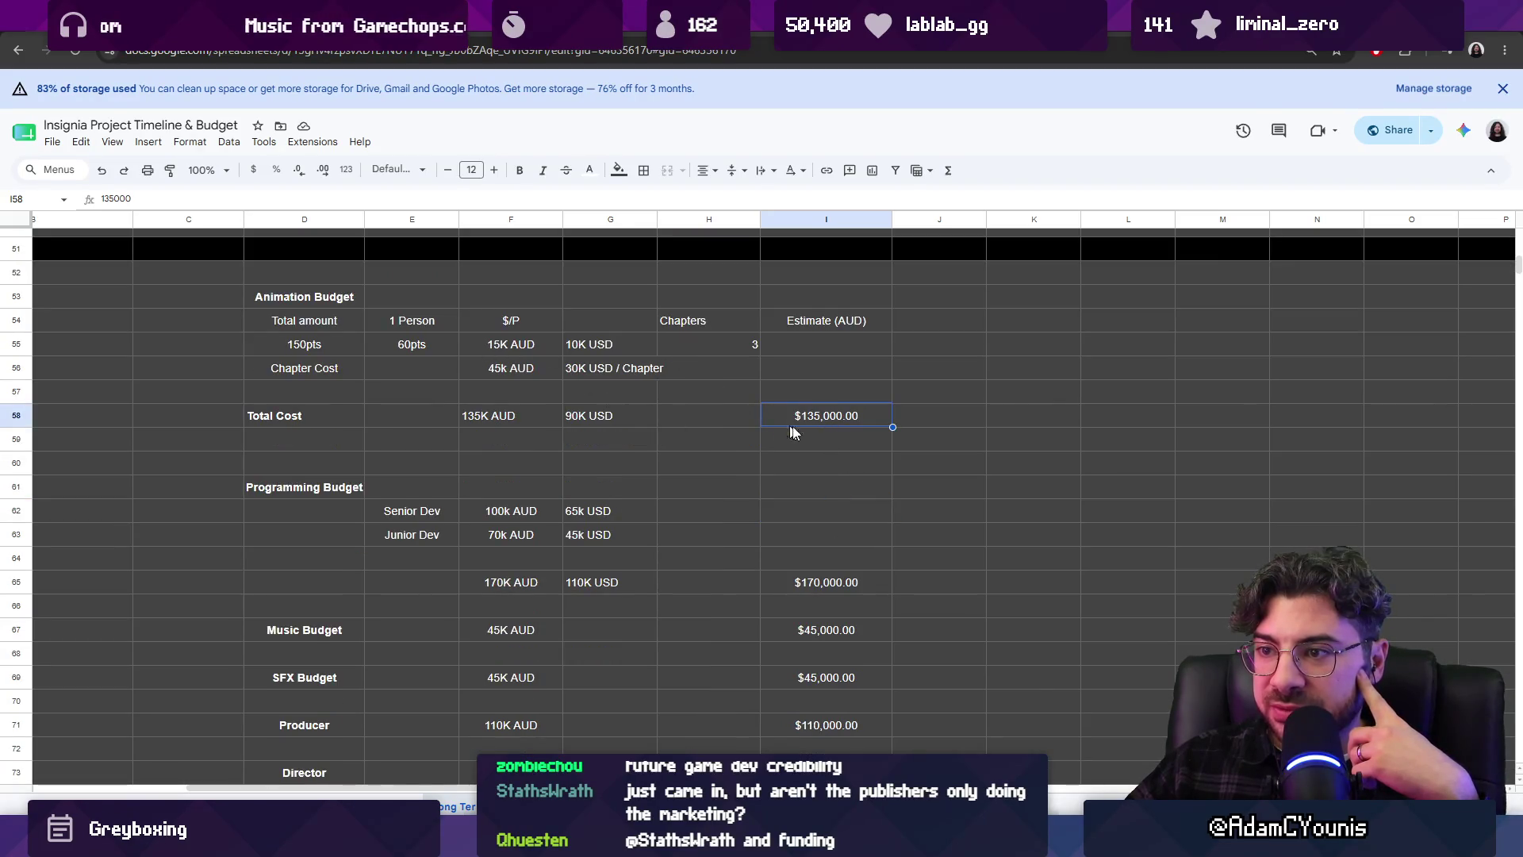
{"action": "scroll", "coordinate": [801, 421], "scroll_direction": "down", "scroll_amount": 3}
{"action": "scroll", "coordinate": [820, 347], "scroll_direction": "up", "scroll_amount": 1}
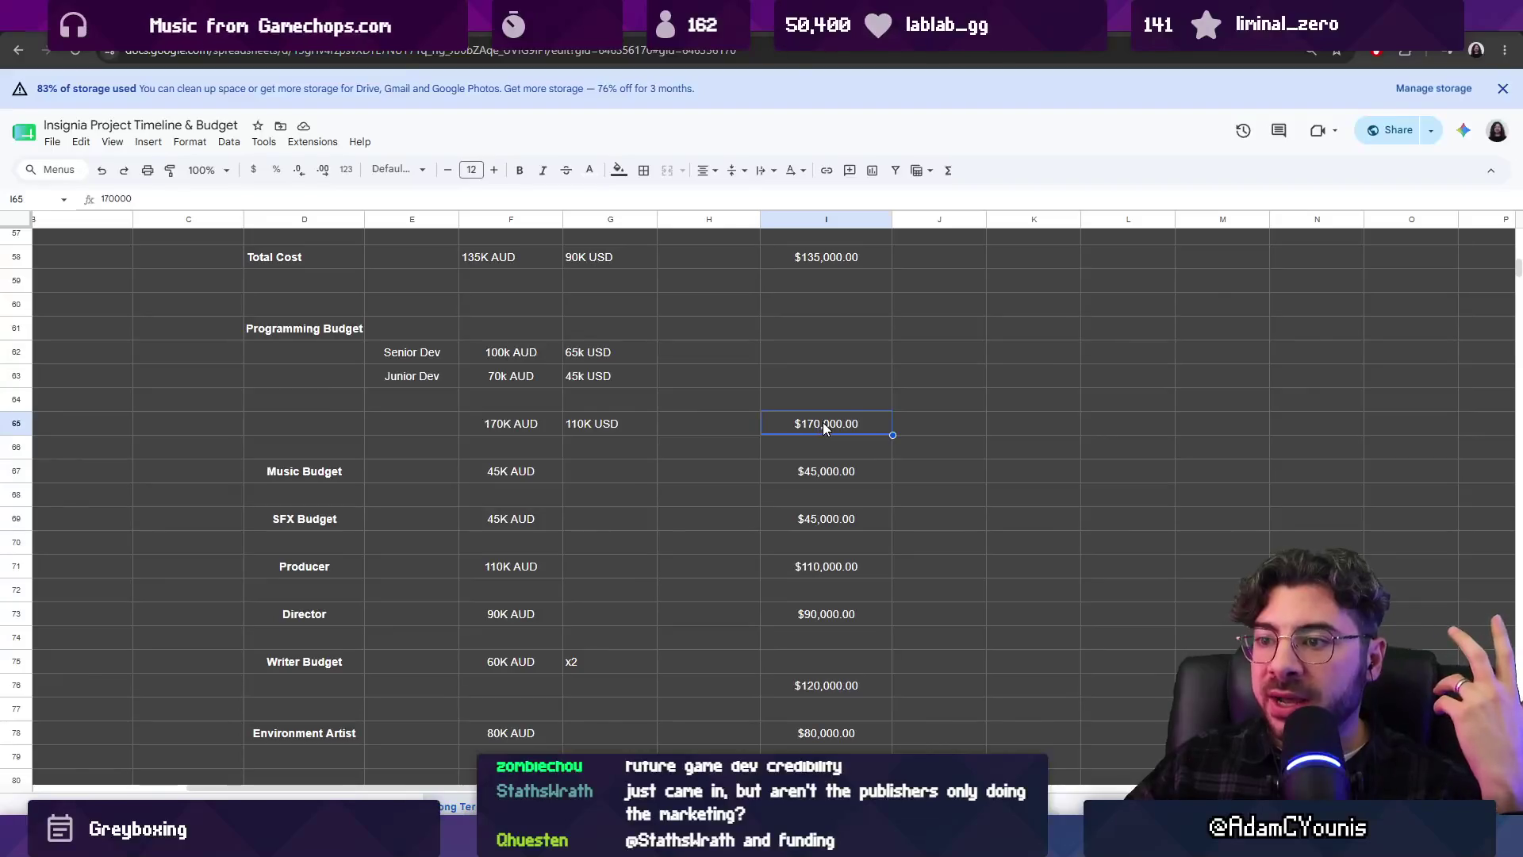
{"action": "left_click_drag", "start_coordinate": [417, 378], "coordinate": [619, 381]}
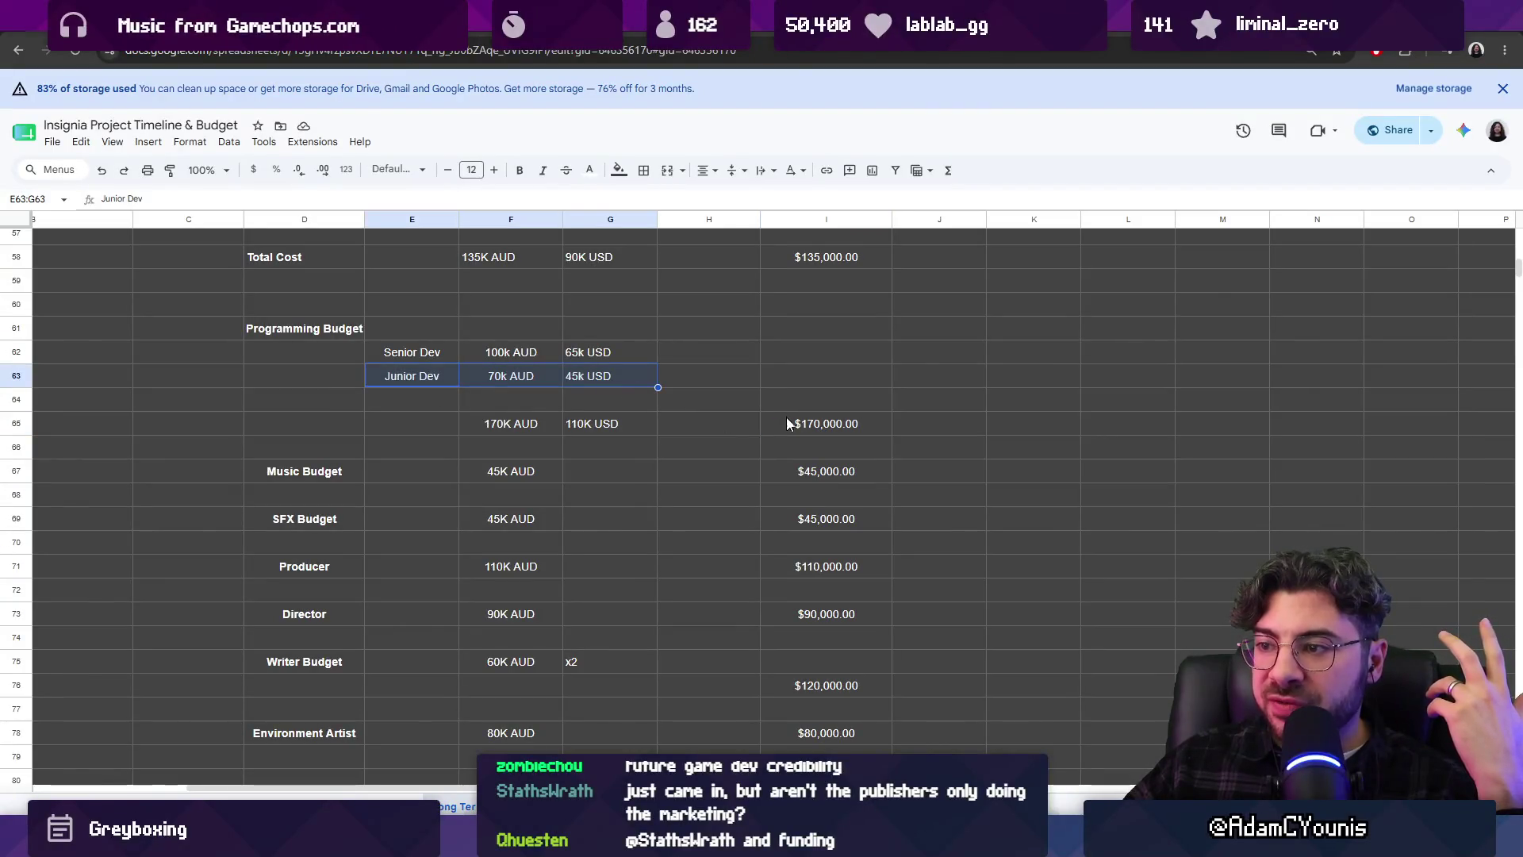
{"action": "left_click", "coordinate": [832, 425]}
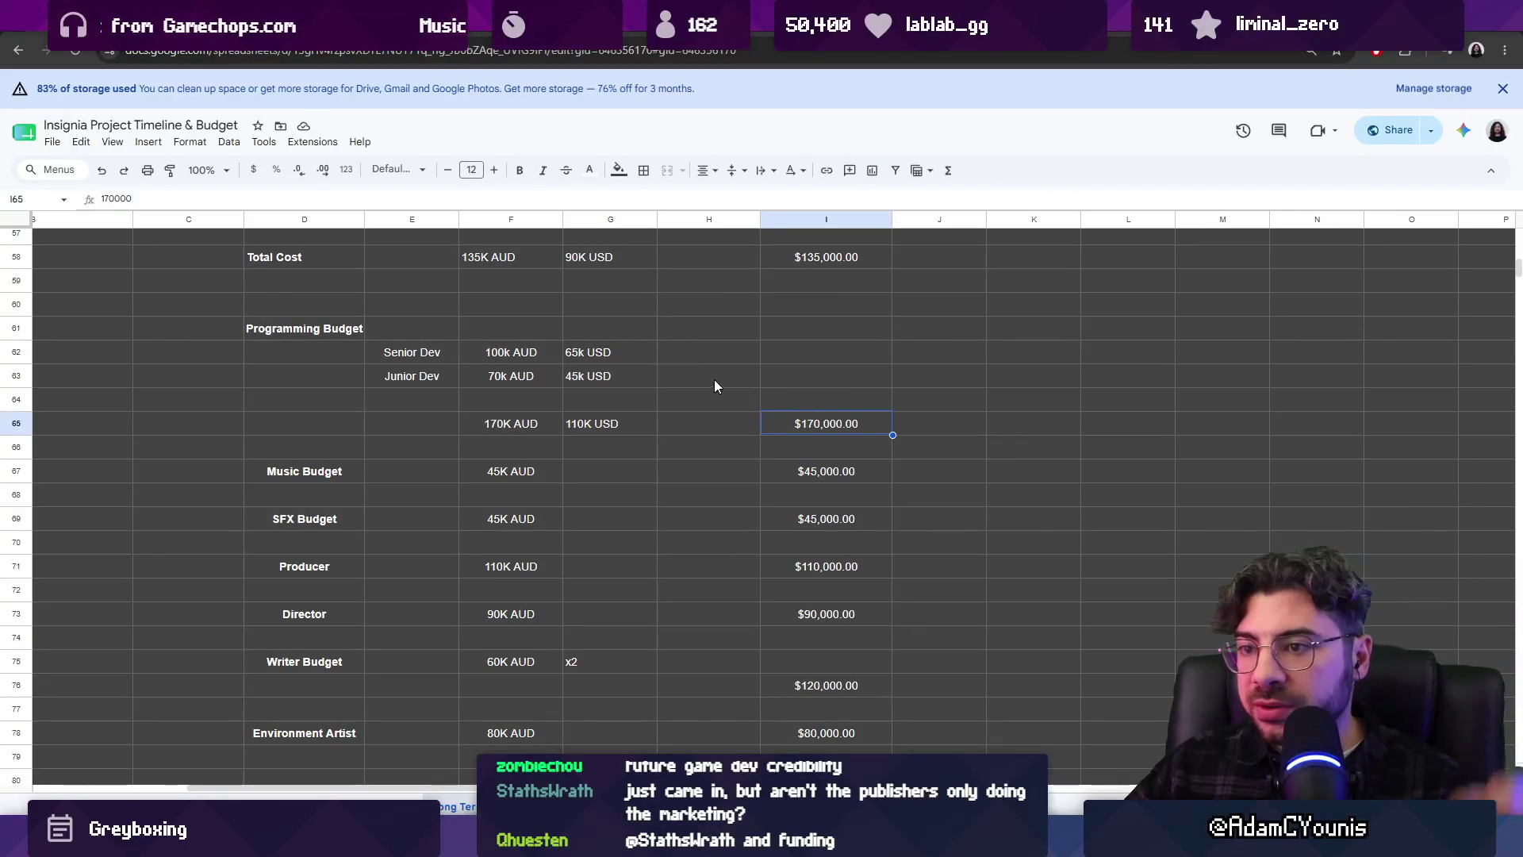
{"action": "left_click", "coordinate": [640, 357]}
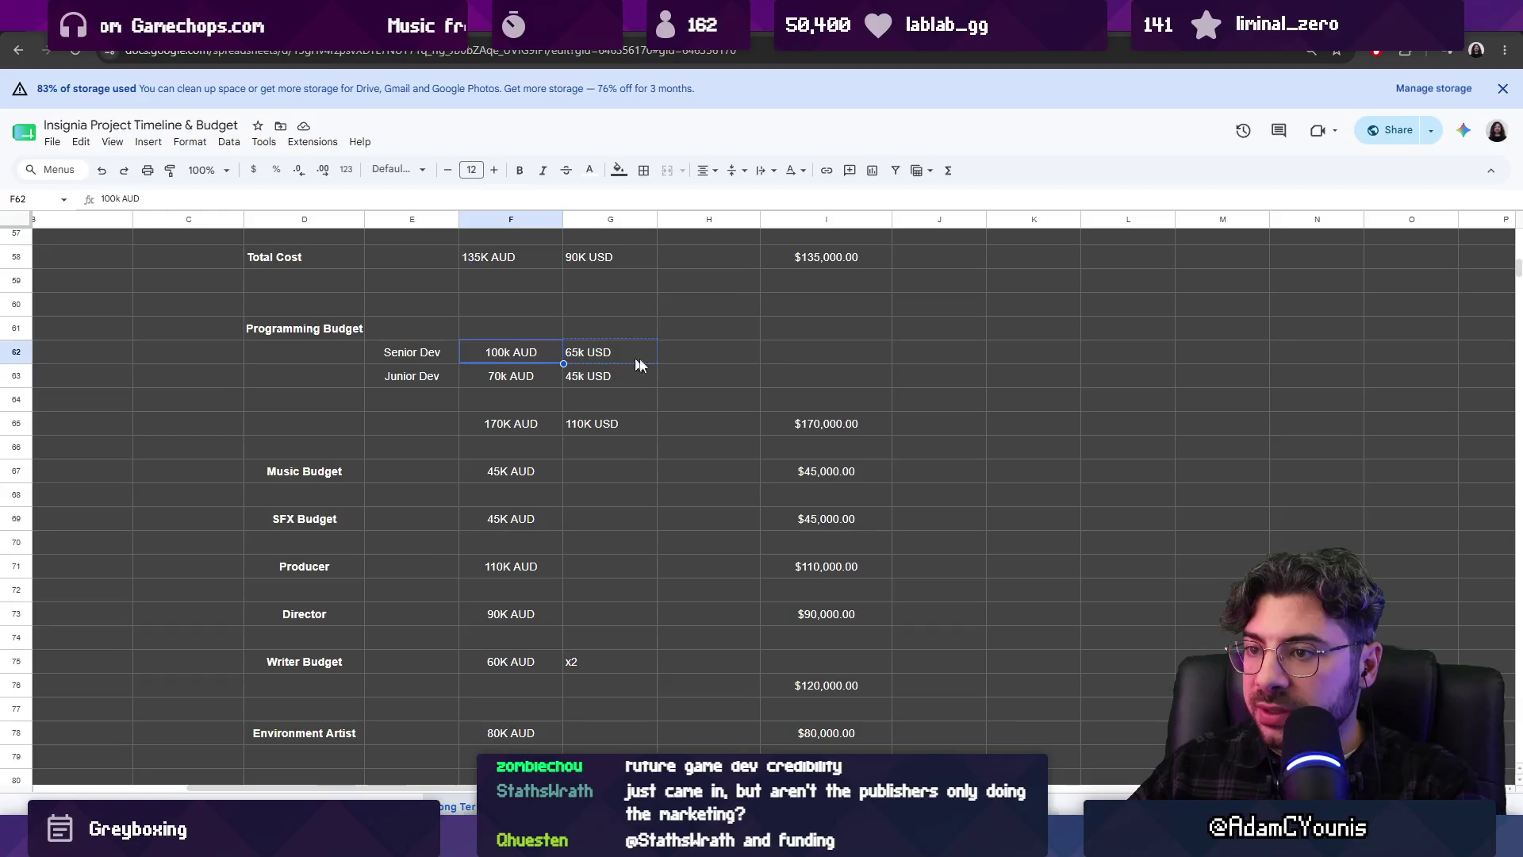
{"action": "left_click", "coordinate": [825, 355]}
{"action": "type", "text": "100000"}
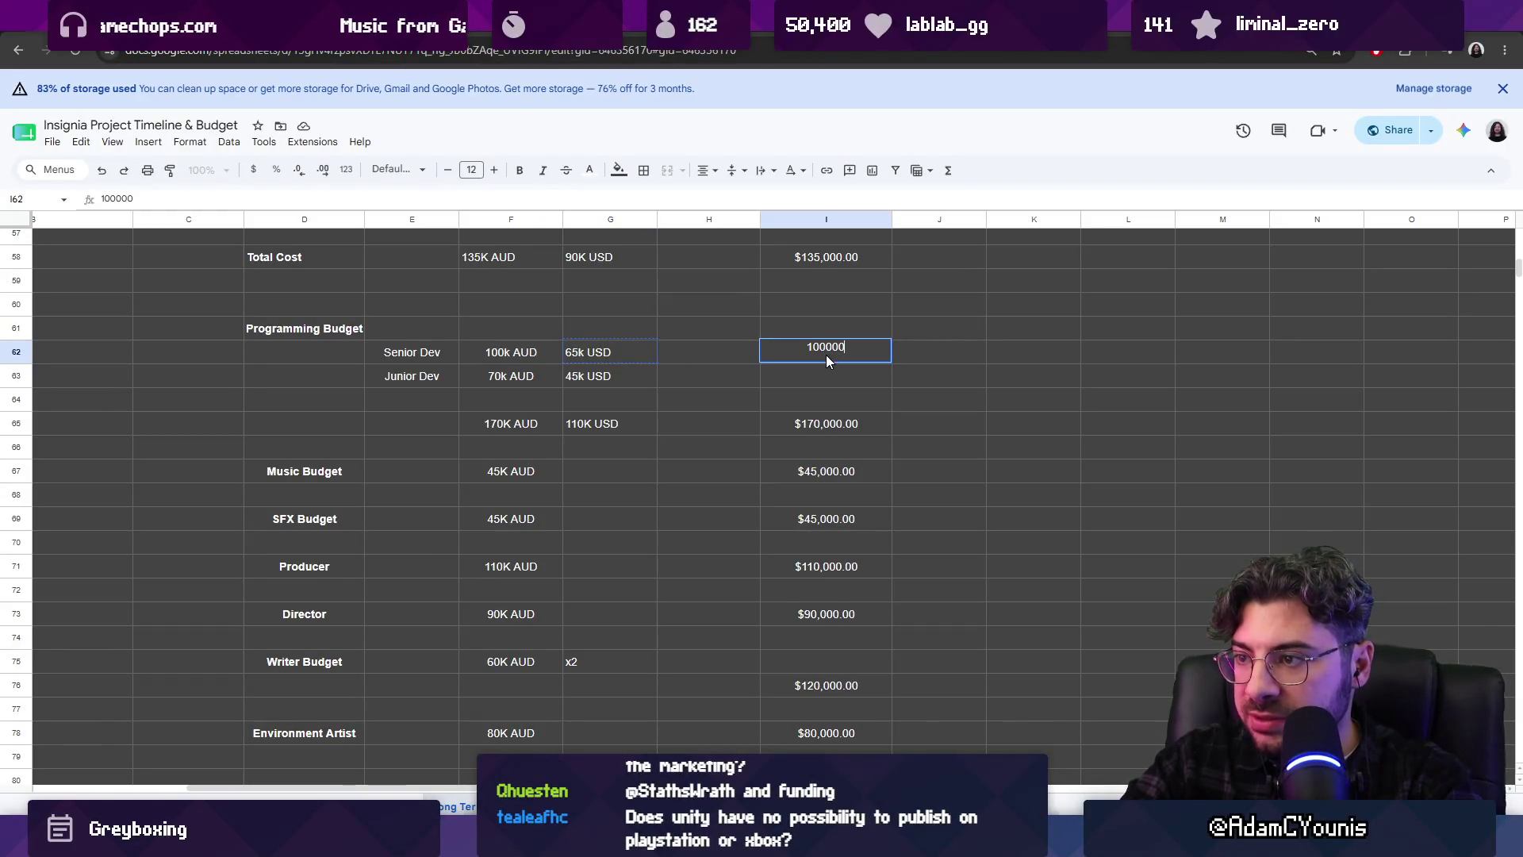
{"action": "key", "text": "Return"}
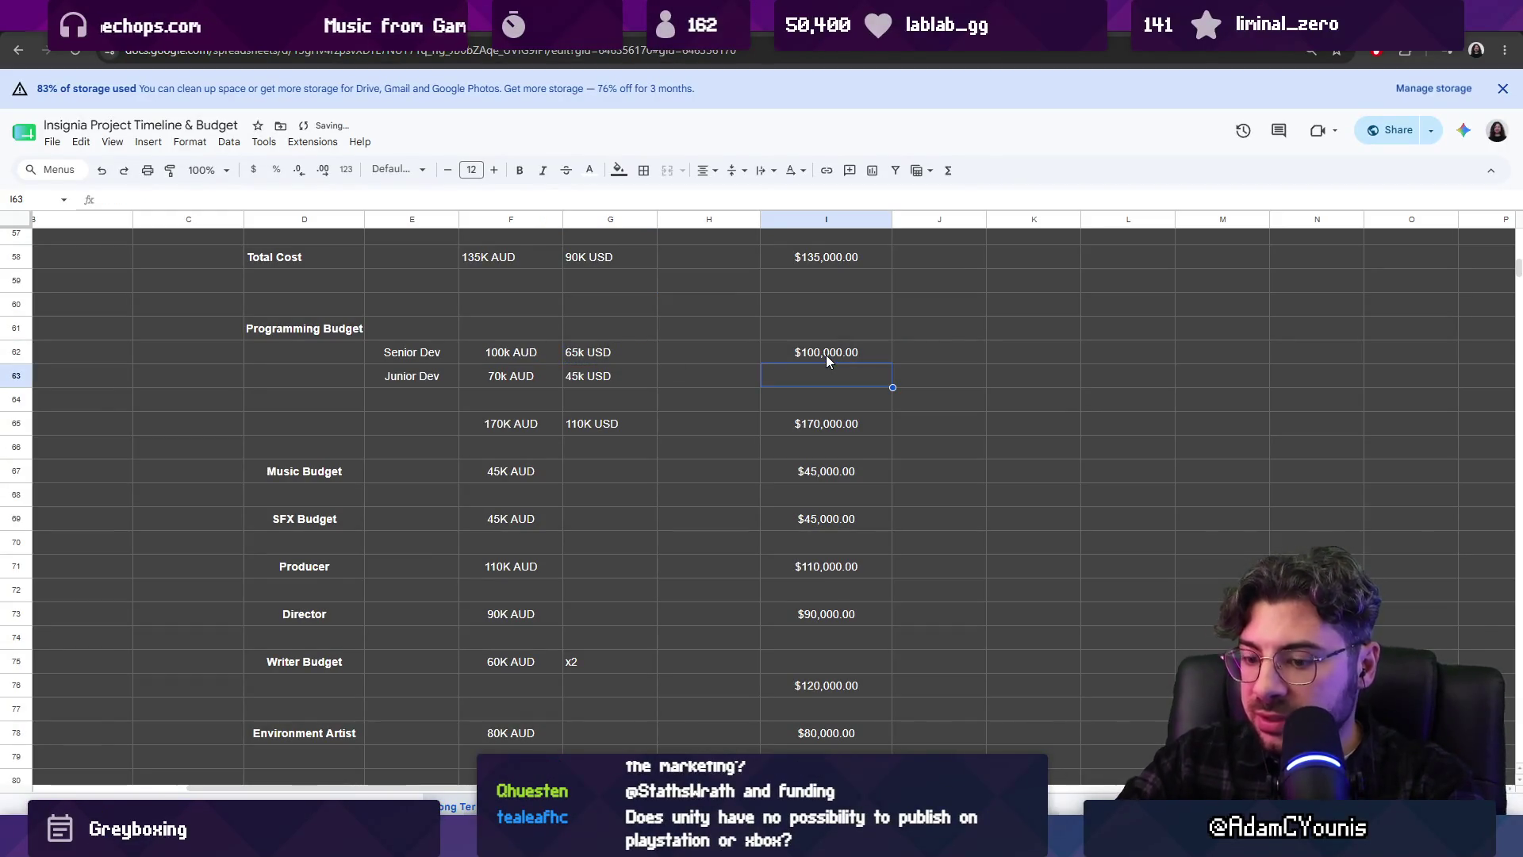
{"action": "type", "text": "60"}
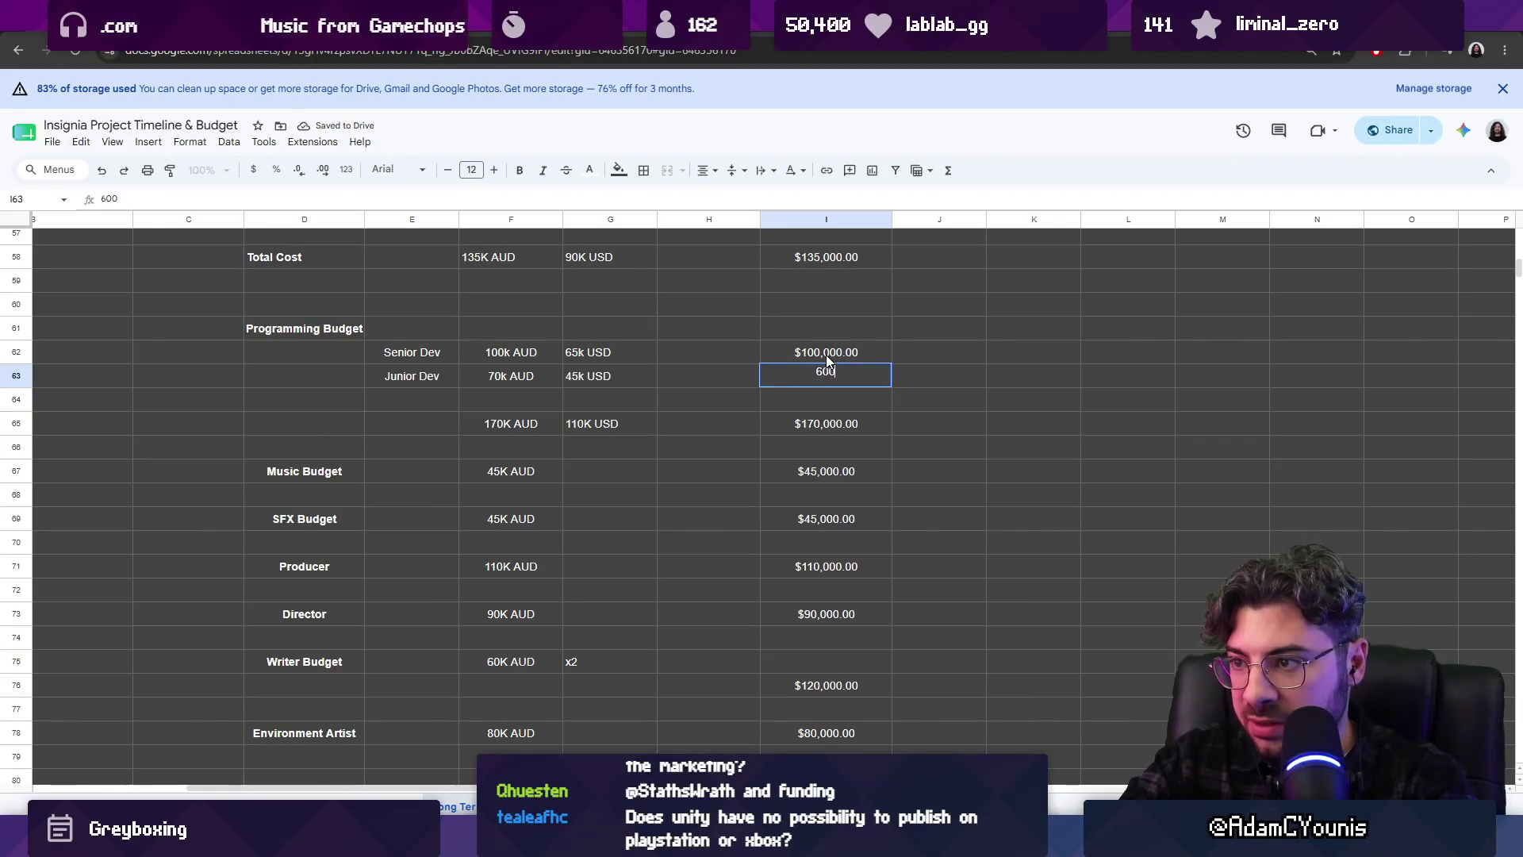
{"action": "type", "text": "0"}
{"action": "key", "text": "Return"}
{"action": "type", "text": "\\"}
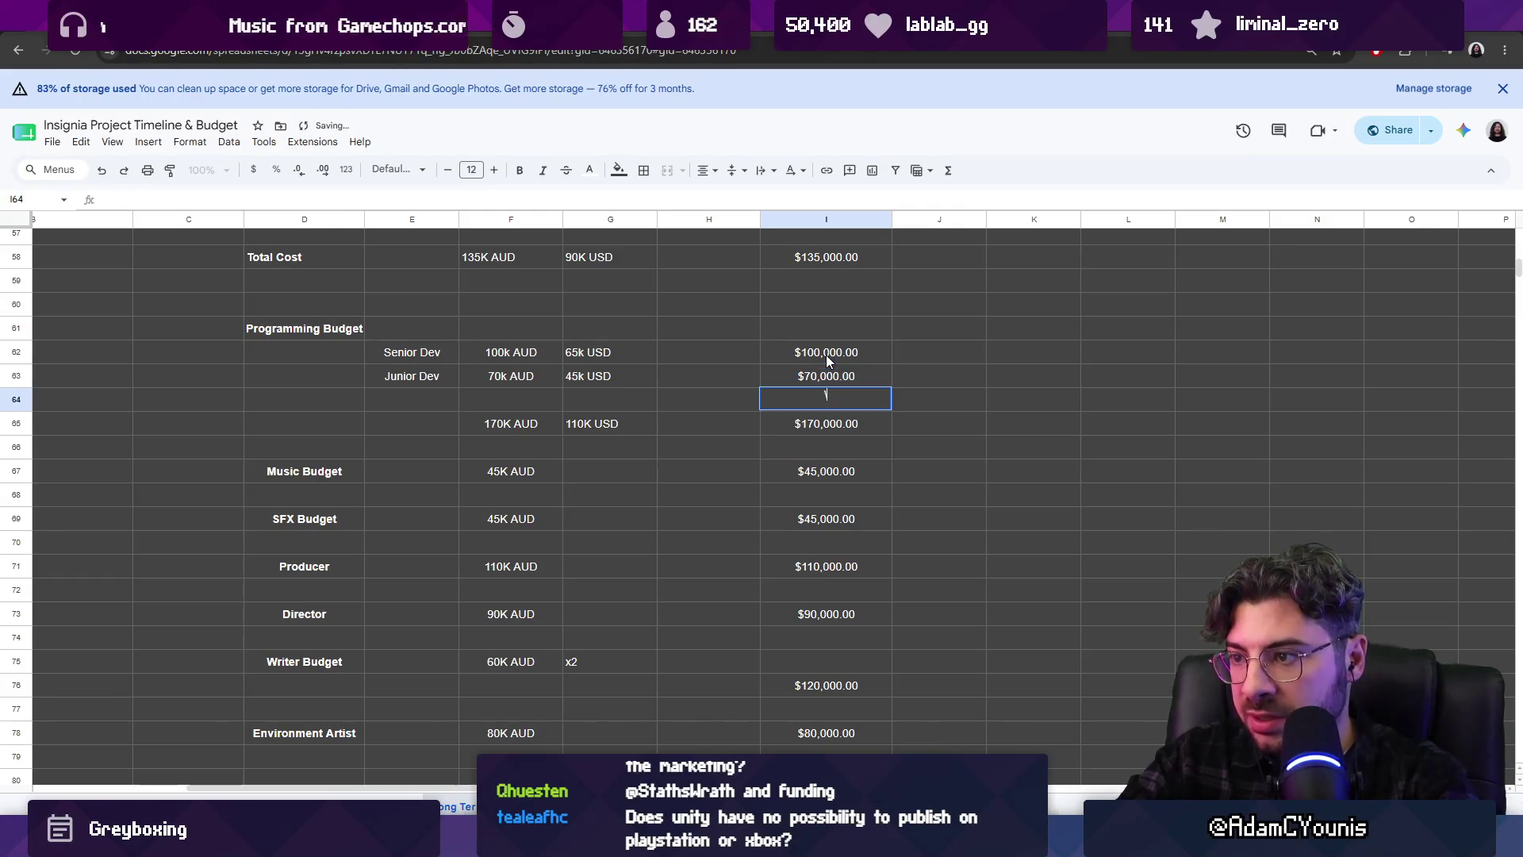
{"action": "key", "text": "Return"}
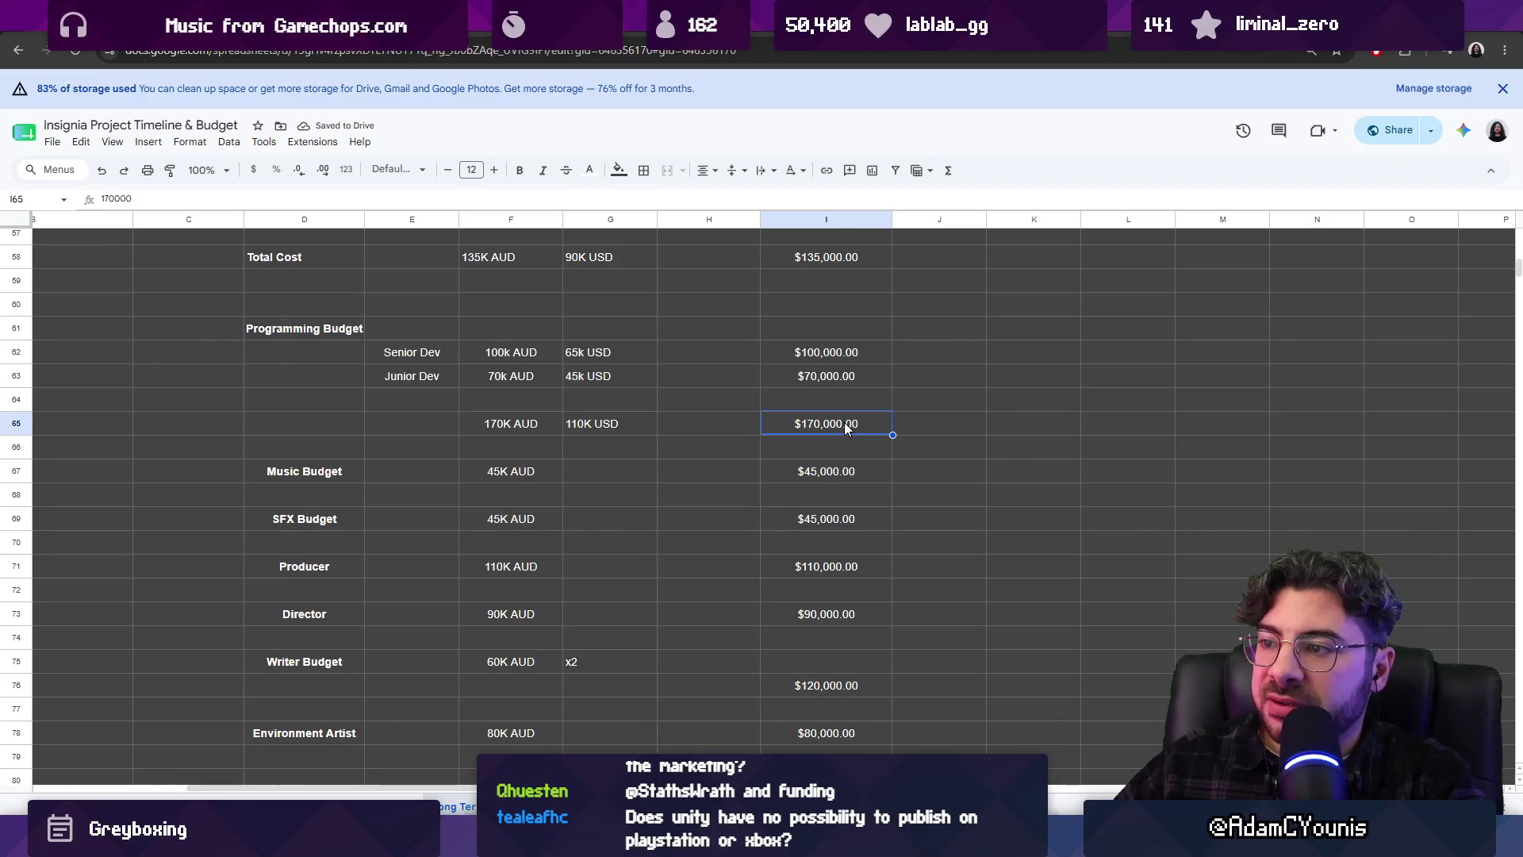
{"action": "key", "text": "Delete"}
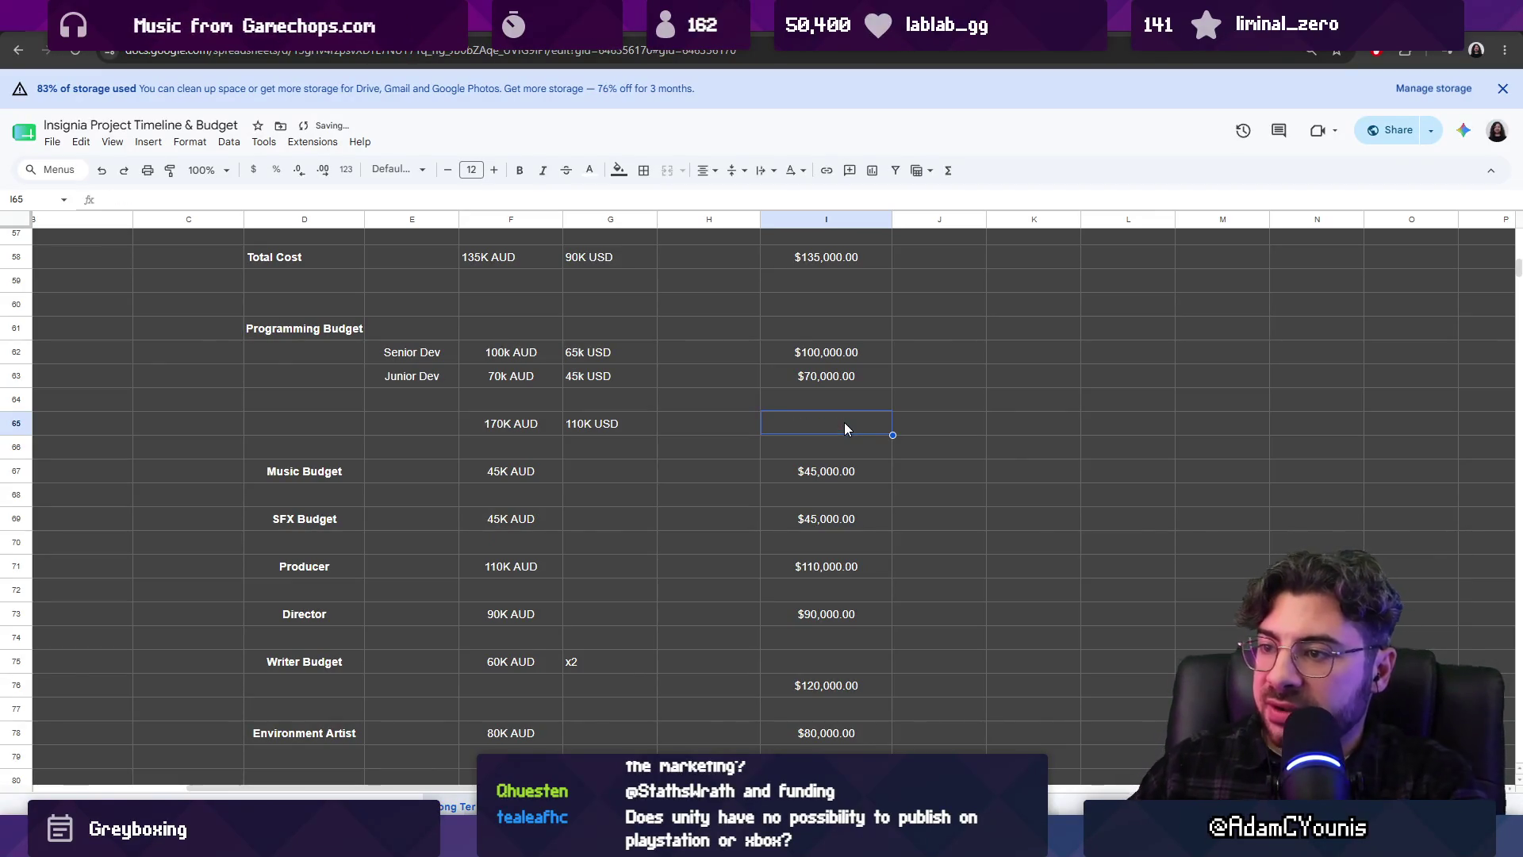
{"action": "scroll", "coordinate": [844, 429], "scroll_direction": "down", "scroll_amount": 5}
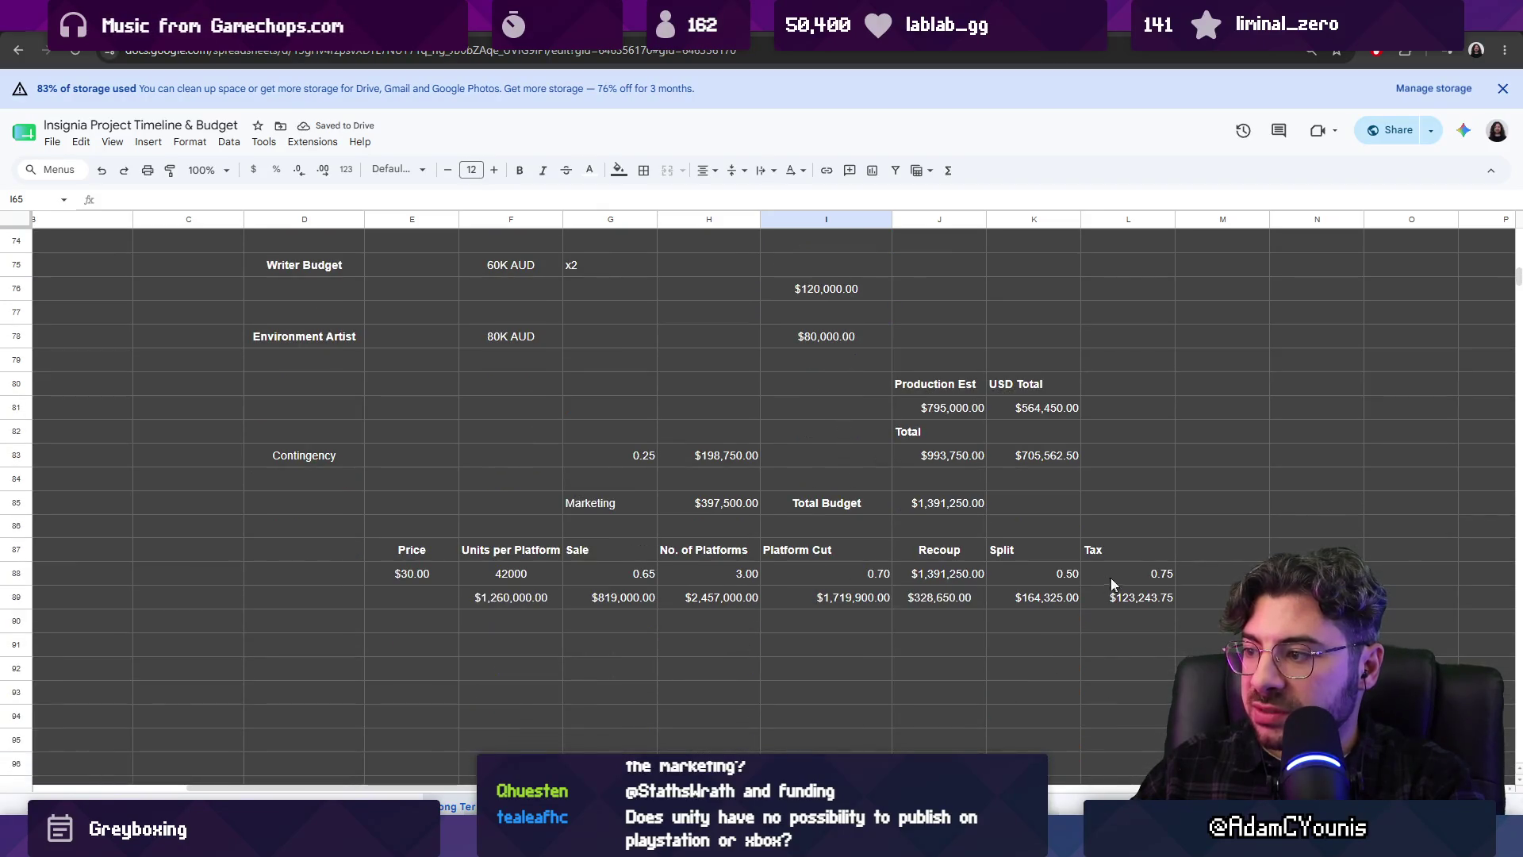
{"action": "scroll", "coordinate": [1083, 568], "scroll_direction": "up", "scroll_amount": 5}
{"action": "scroll", "coordinate": [955, 496], "scroll_direction": "down", "scroll_amount": 4}
{"action": "key", "text": "ctrl+z"}
{"action": "key", "text": "ctrl+y"}
{"action": "scroll", "coordinate": [832, 400], "scroll_direction": "up", "scroll_amount": 5}
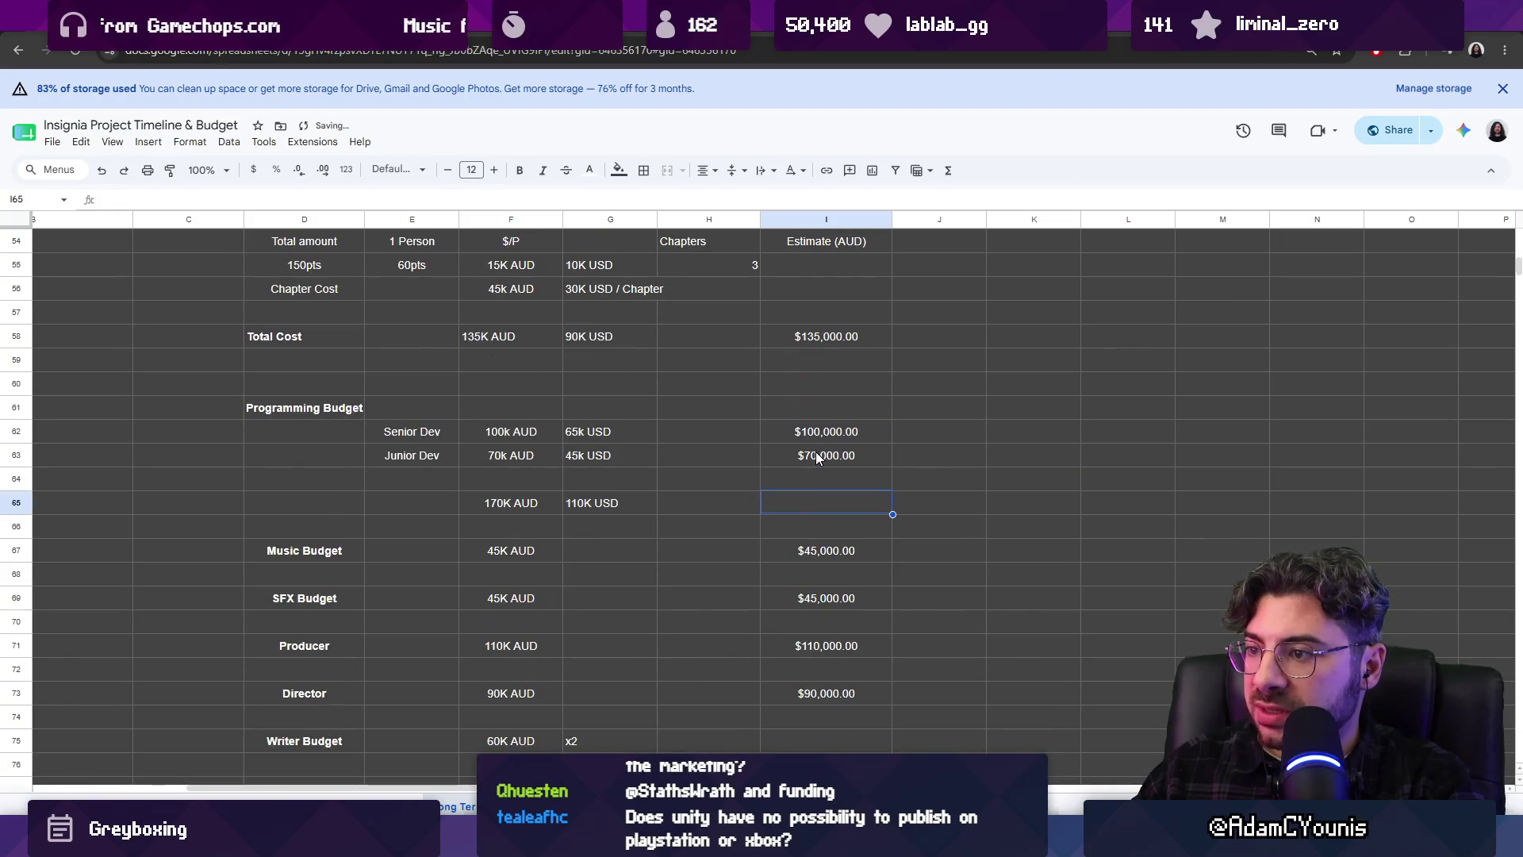
{"action": "left_click", "coordinate": [816, 455]}
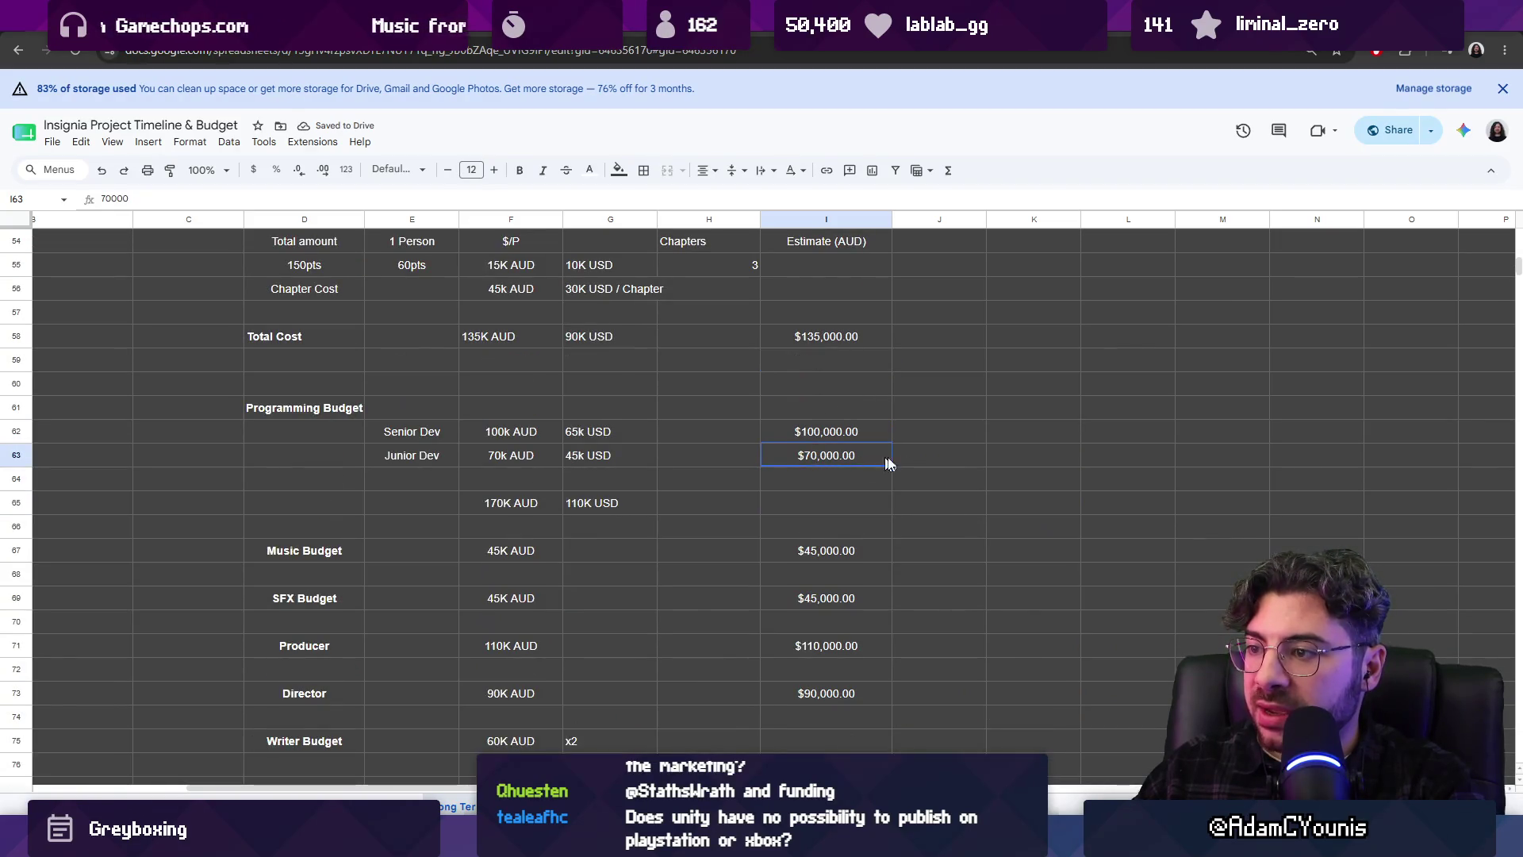
{"action": "key", "text": "ctrl+x"}
{"action": "left_click", "coordinate": [921, 458]}
{"action": "key", "text": "ctrl+v"}
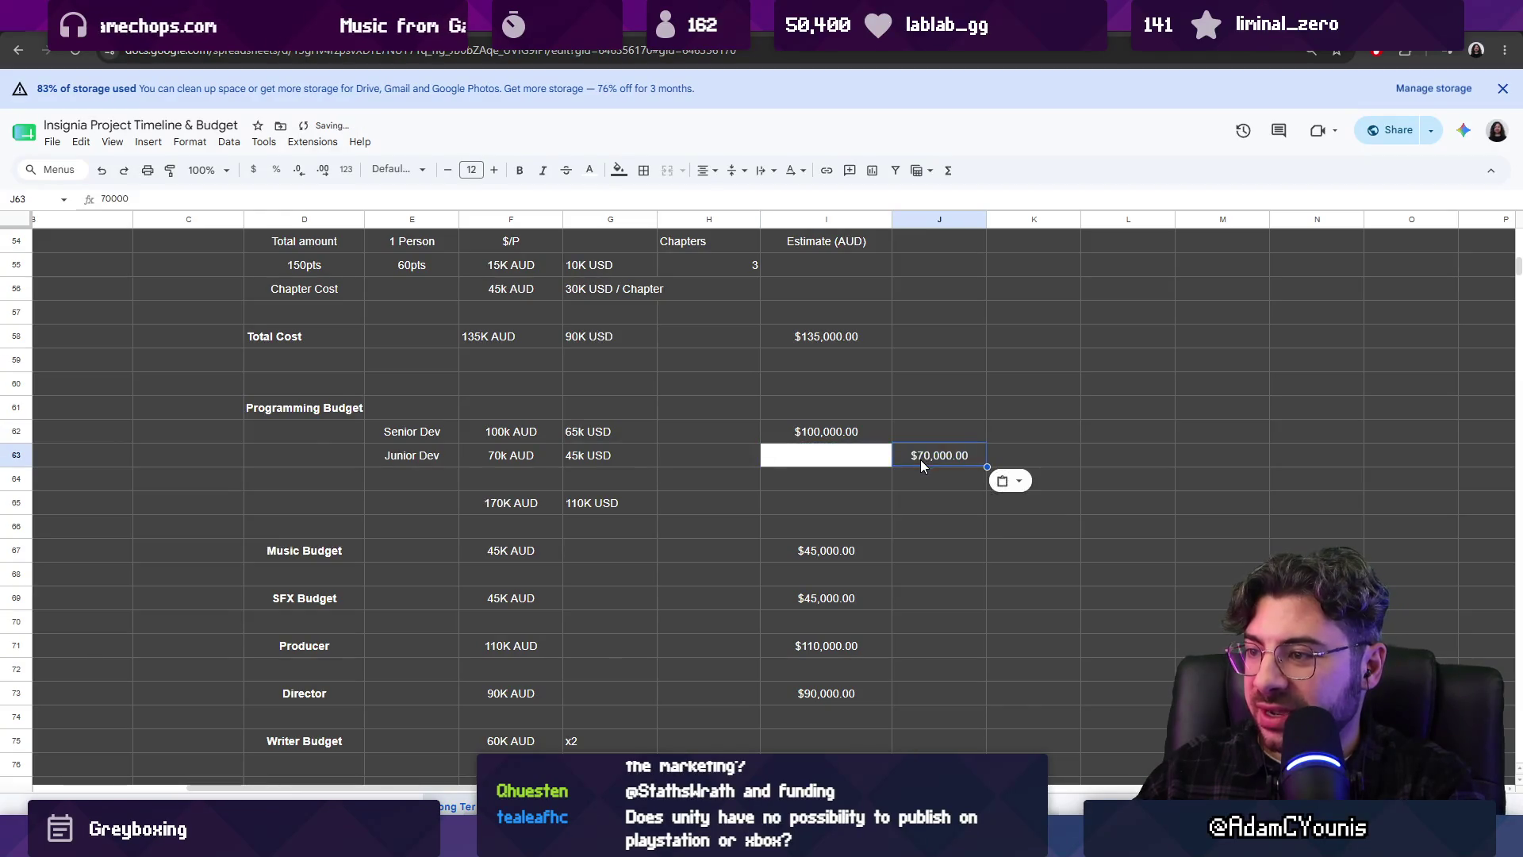
{"action": "scroll", "coordinate": [920, 459], "scroll_direction": "down", "scroll_amount": 7}
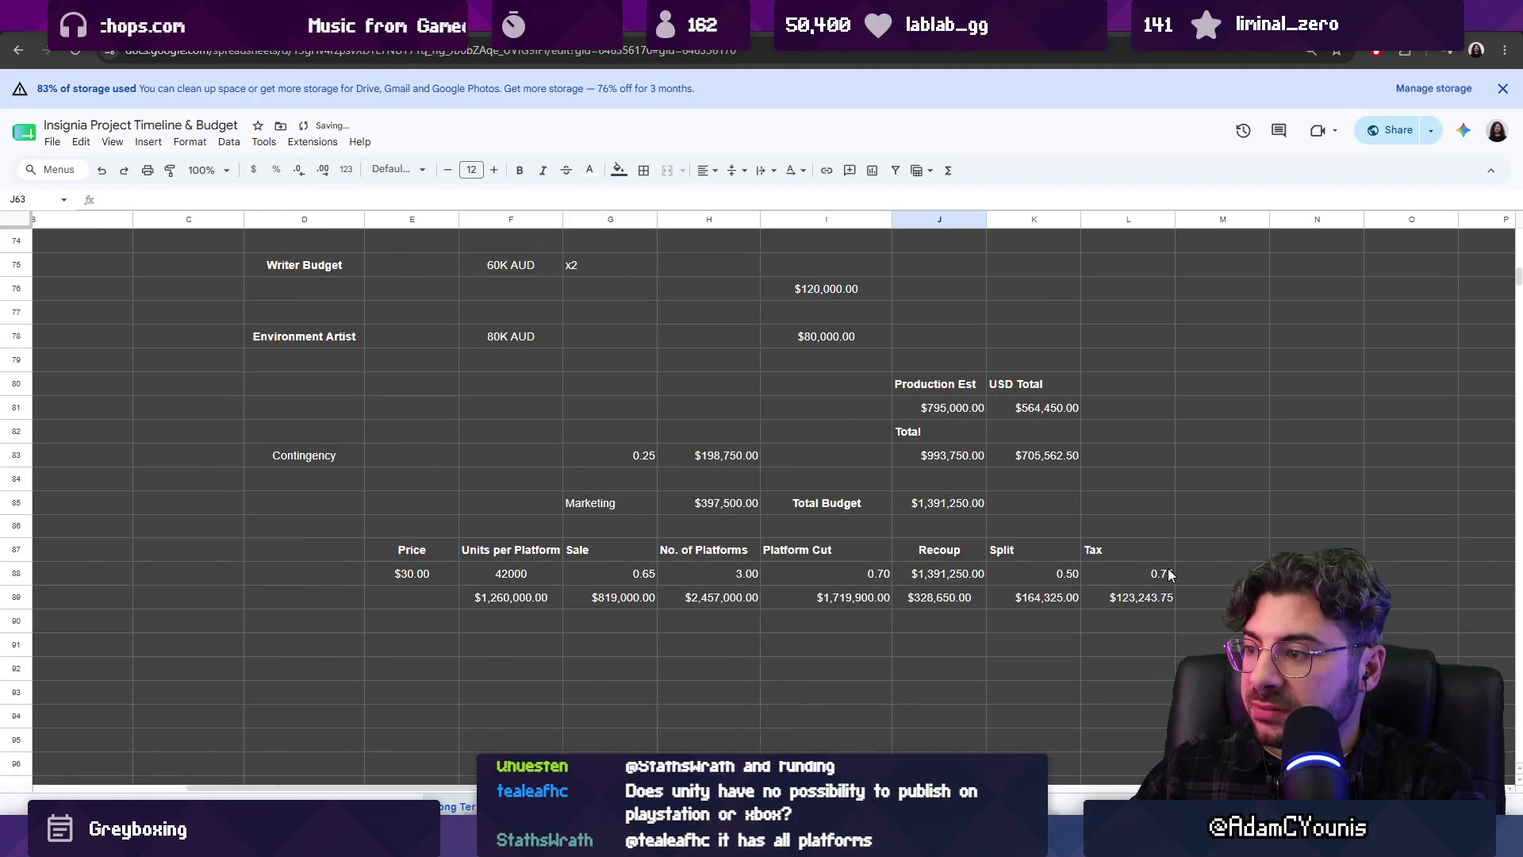
{"action": "scroll", "coordinate": [1167, 568], "scroll_direction": "up", "scroll_amount": 8}
{"action": "key", "text": "ctrl+z"}
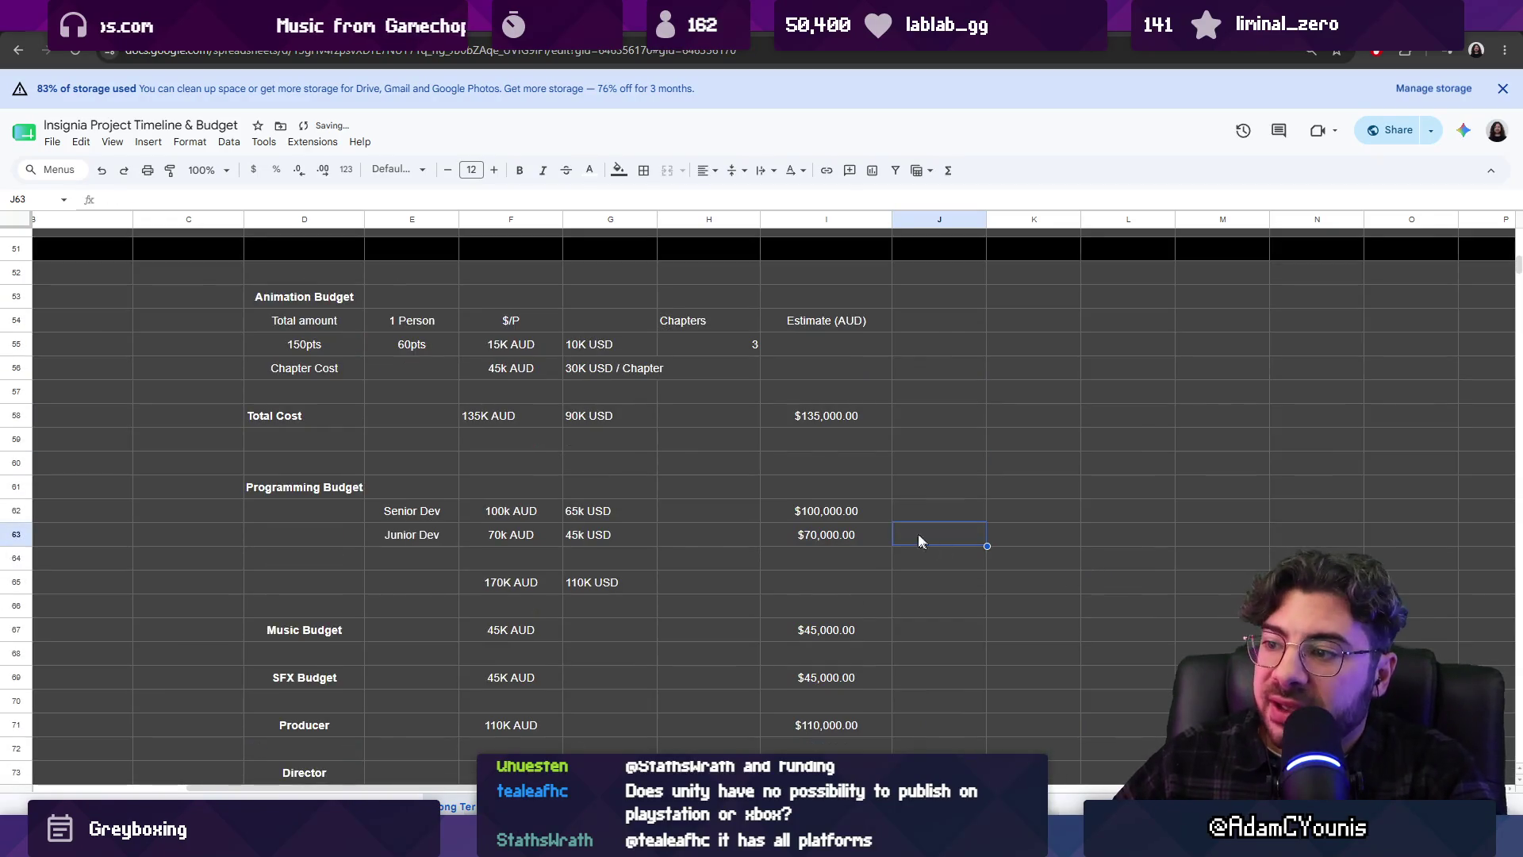
{"action": "left_click_drag", "start_coordinate": [827, 512], "coordinate": [848, 722]}
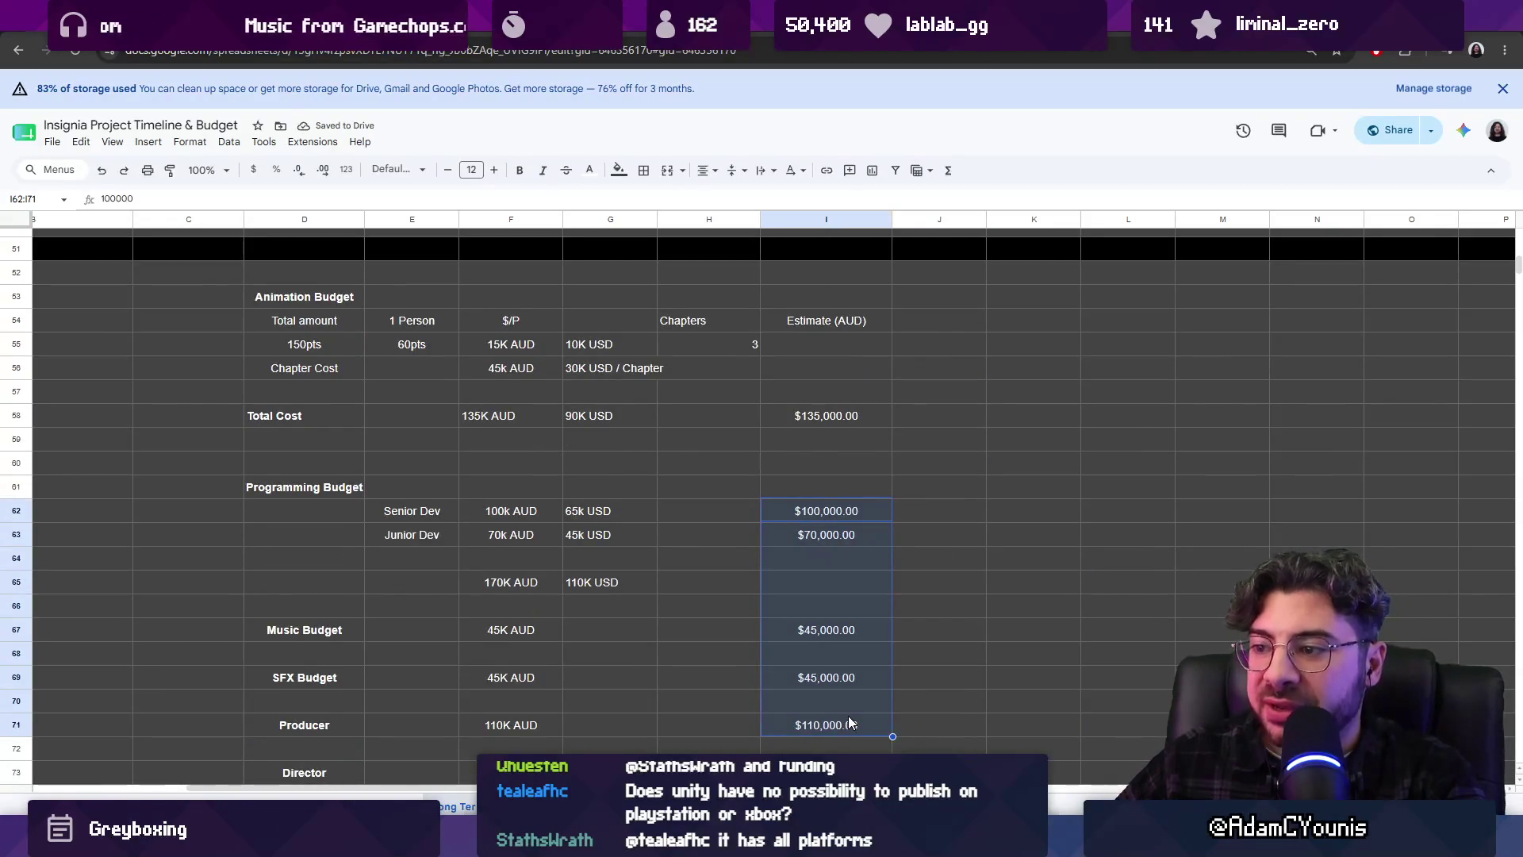
{"action": "left_click", "coordinate": [809, 558]}
{"action": "left_click_drag", "start_coordinate": [801, 414], "coordinate": [834, 584]}
{"action": "scroll", "coordinate": [834, 584], "scroll_direction": "down", "scroll_amount": 4}
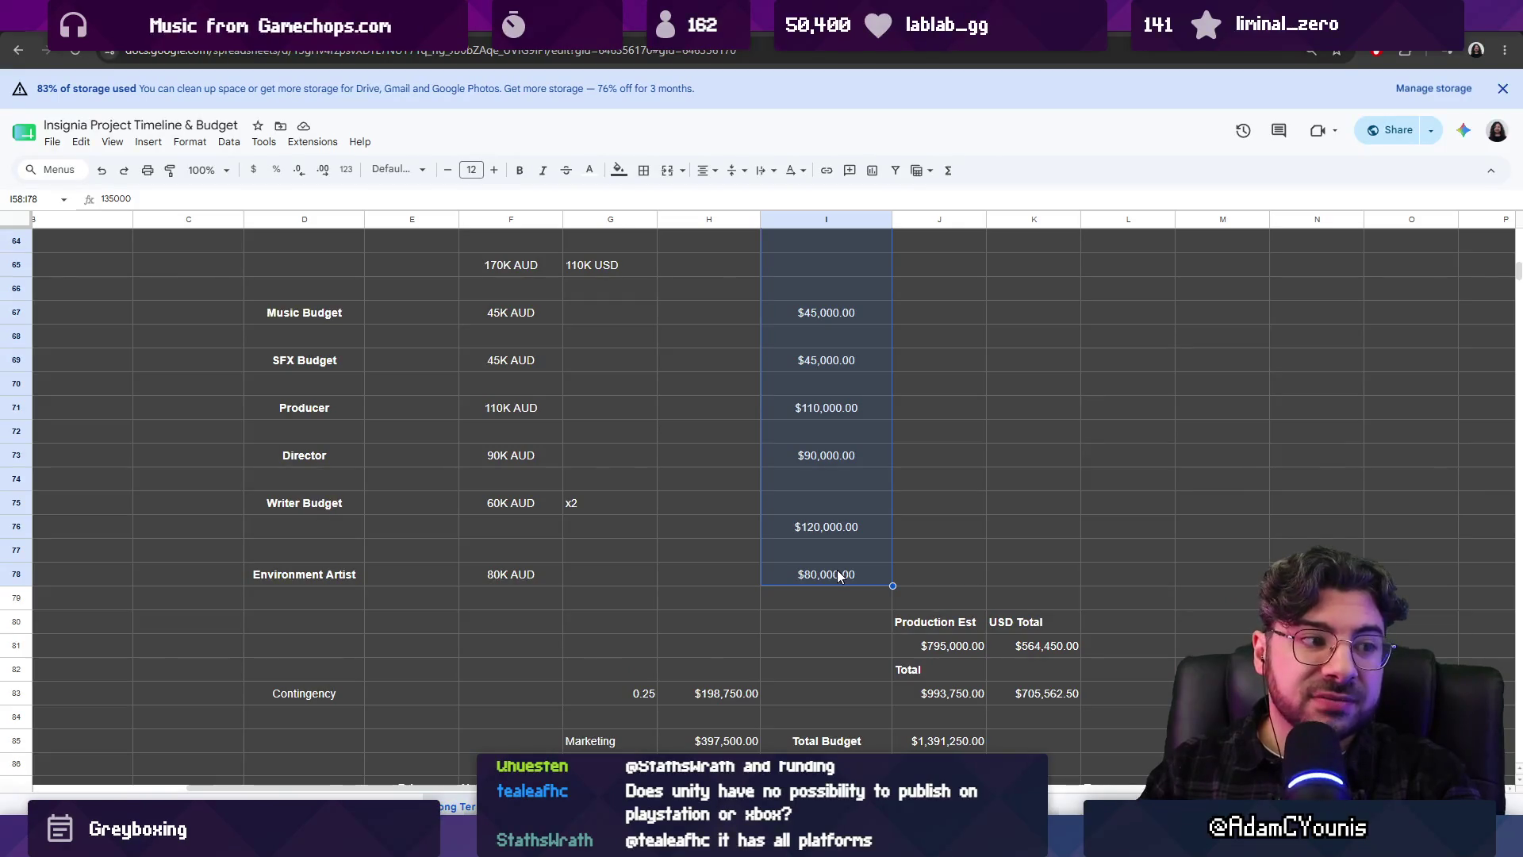
{"action": "left_click", "coordinate": [843, 575]}
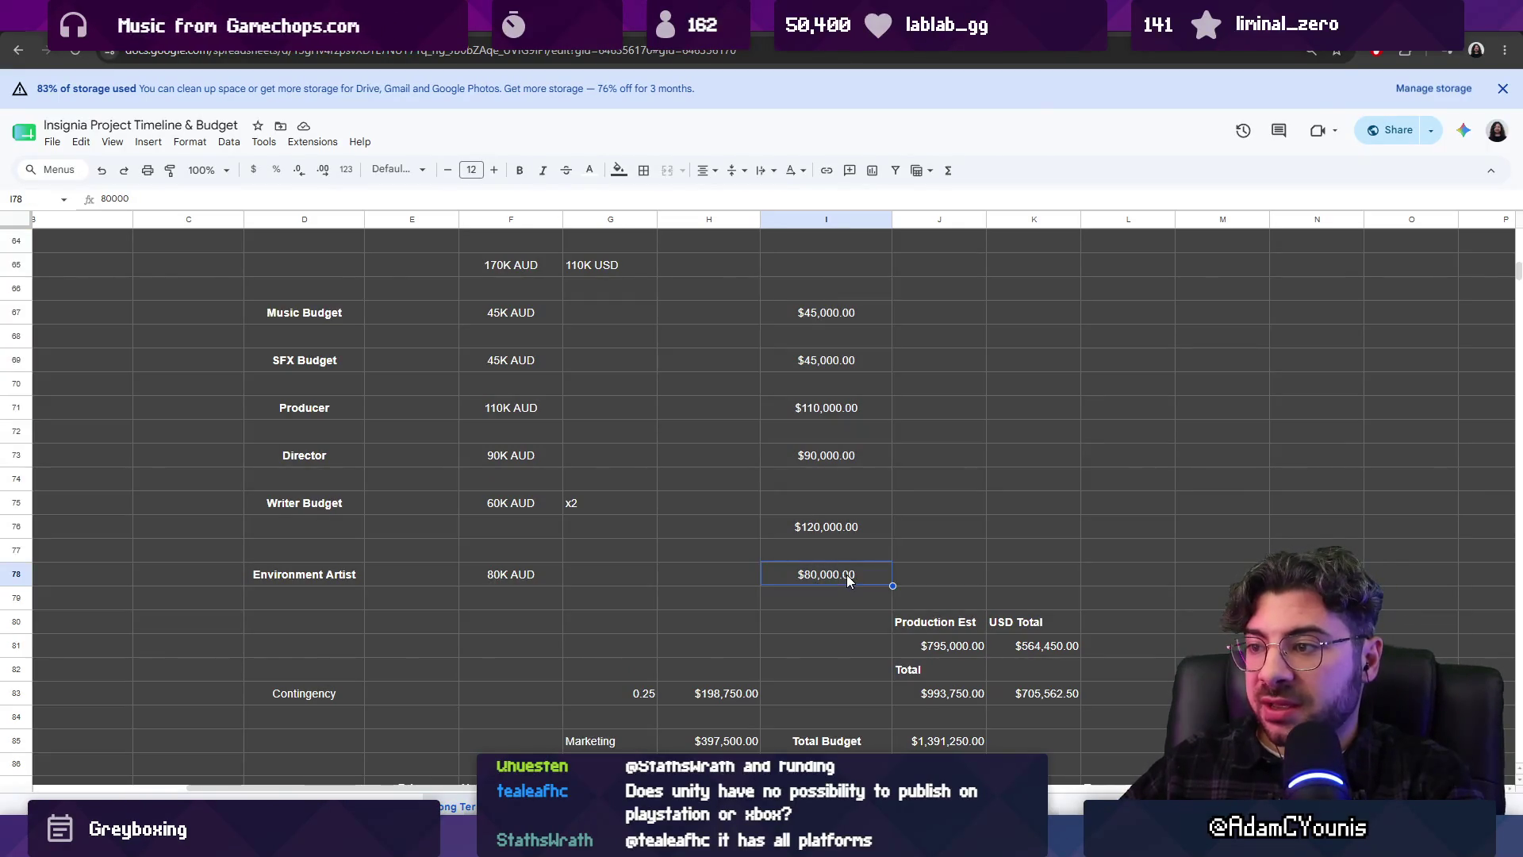
{"action": "scroll", "coordinate": [805, 539], "scroll_direction": "up", "scroll_amount": 5}
{"action": "left_click", "coordinate": [815, 493], "text": "shift"}
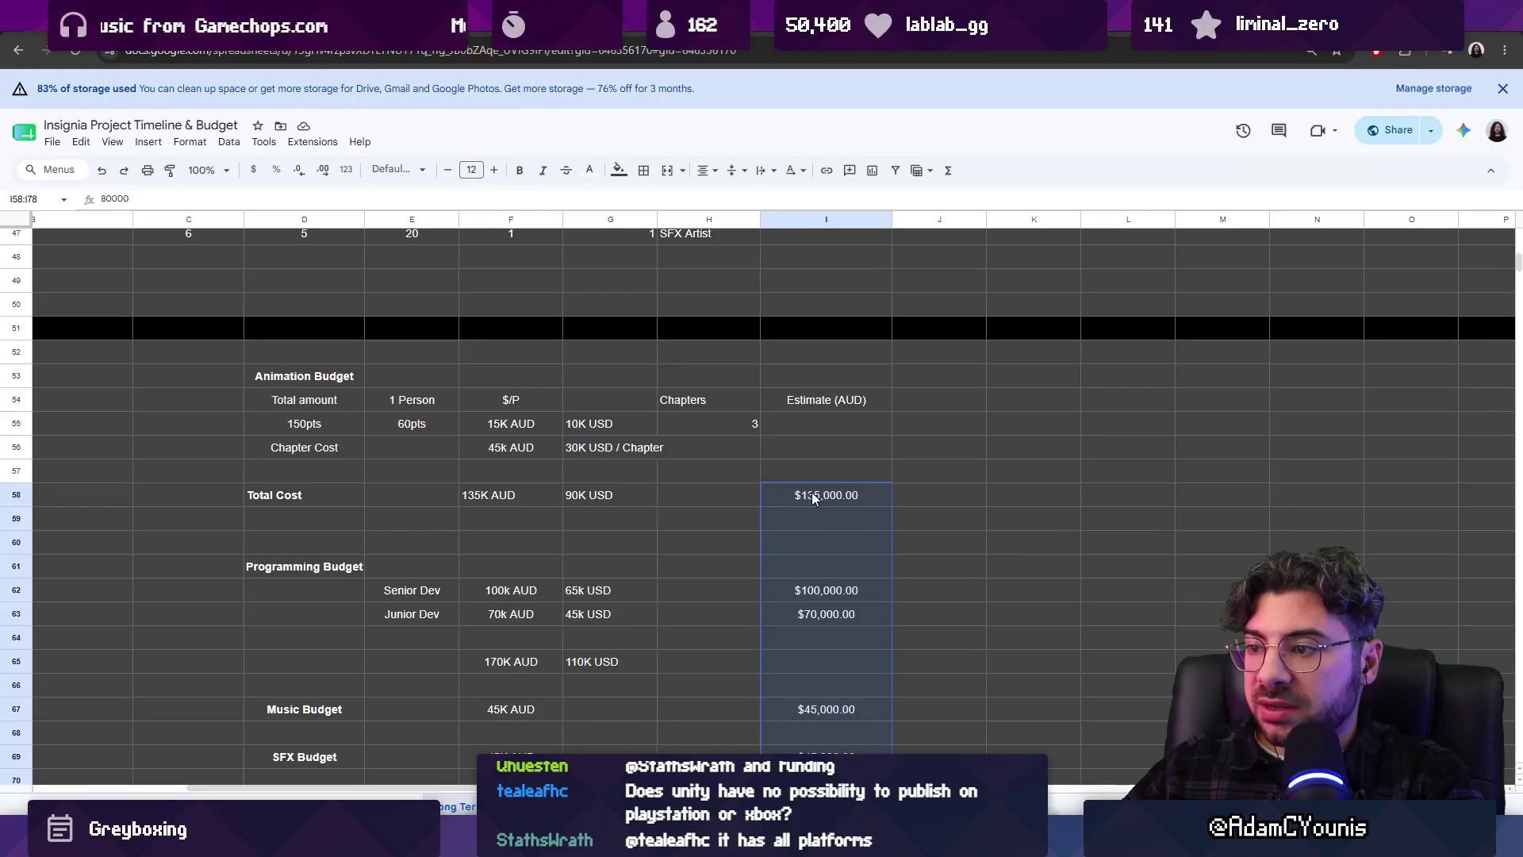
{"action": "scroll", "coordinate": [857, 505], "scroll_direction": "down", "scroll_amount": 3}
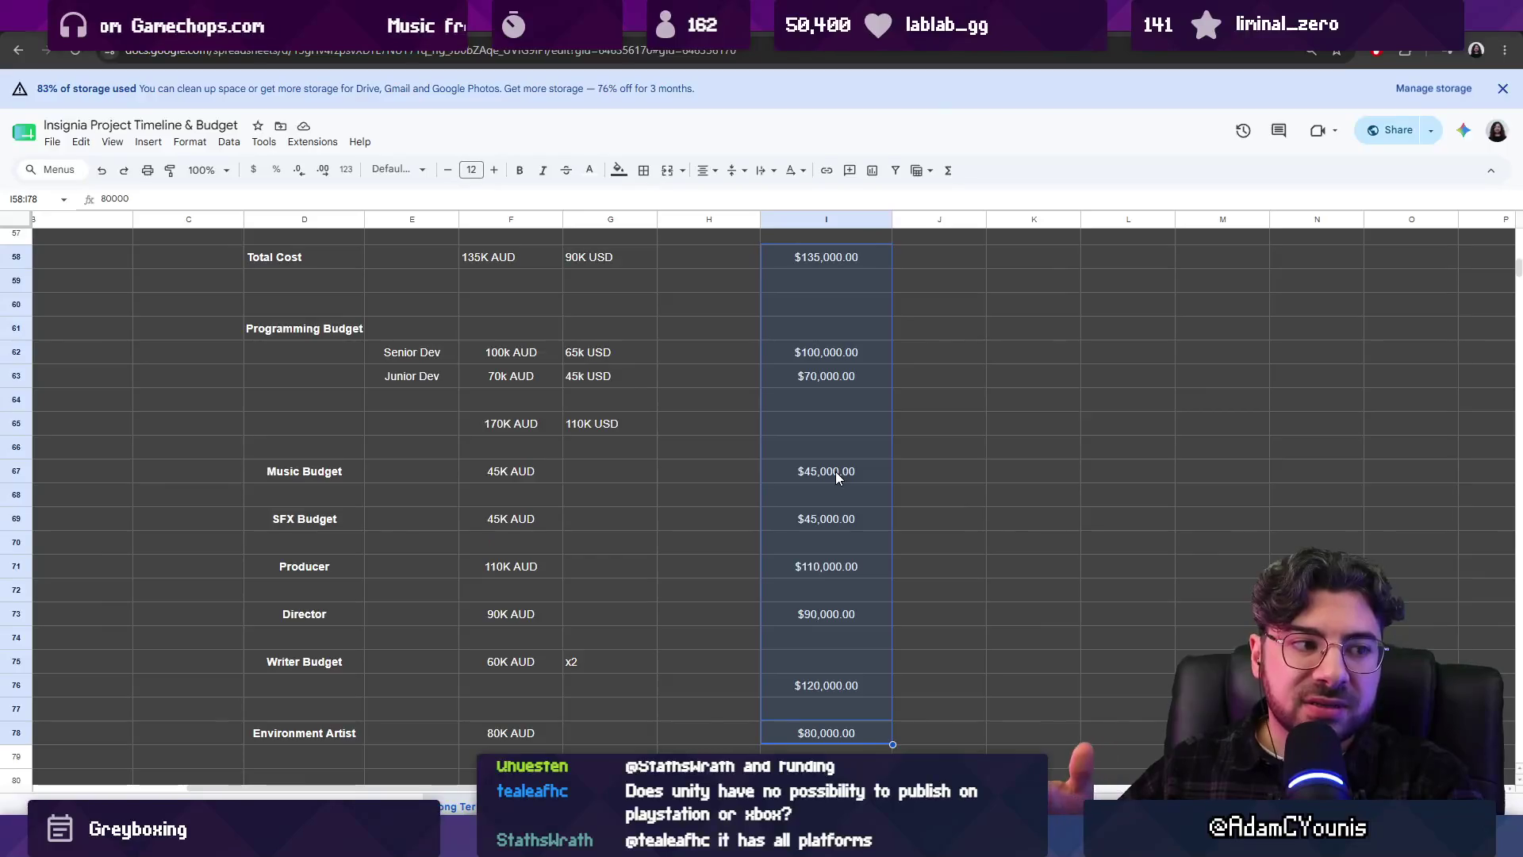
{"action": "scroll", "coordinate": [873, 491], "scroll_direction": "down", "scroll_amount": 2}
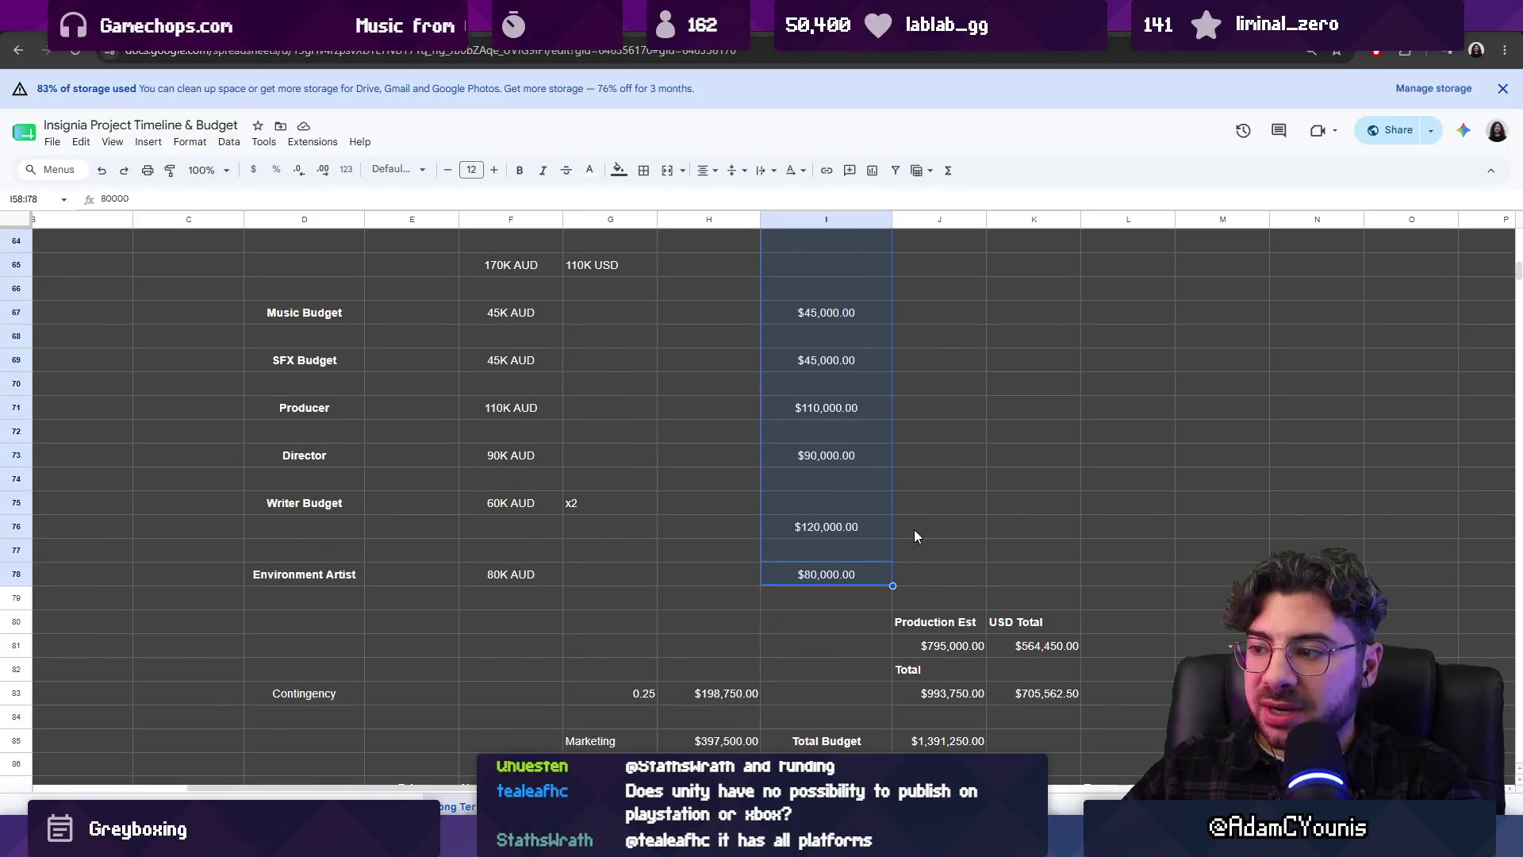
{"action": "scroll", "coordinate": [915, 536], "scroll_direction": "down", "scroll_amount": 1}
{"action": "scroll", "coordinate": [915, 530], "scroll_direction": "up", "scroll_amount": 6}
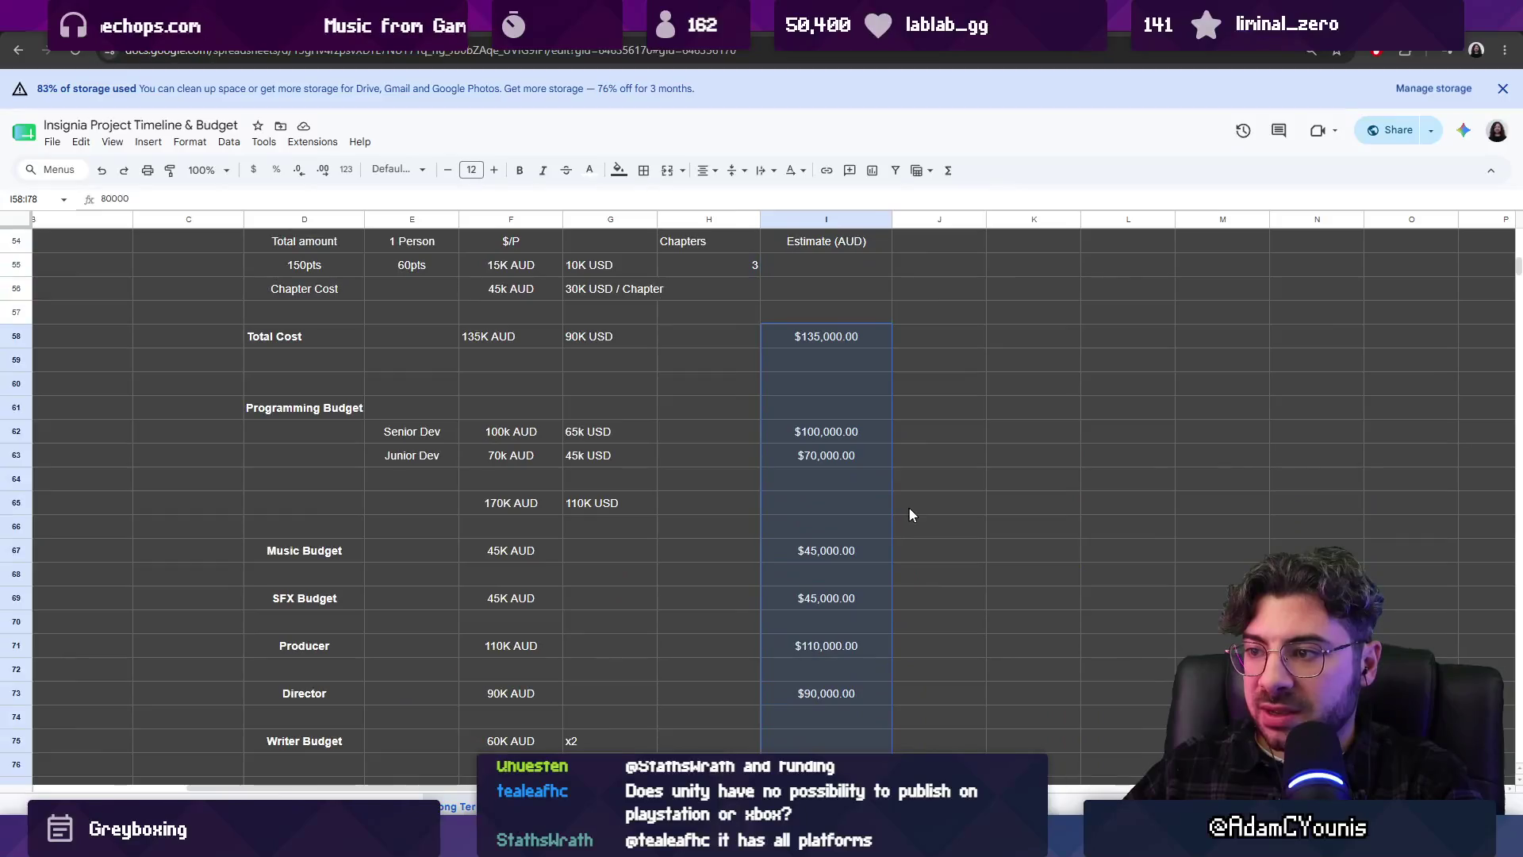
{"action": "left_click", "coordinate": [908, 506]}
{"action": "left_click", "coordinate": [826, 494]}
{"action": "scroll", "coordinate": [828, 555], "scroll_direction": "down", "scroll_amount": 5}
{"action": "left_click", "coordinate": [826, 638], "text": "shift"}
{"action": "scroll", "coordinate": [912, 568], "scroll_direction": "down", "scroll_amount": 3}
{"action": "scroll", "coordinate": [937, 486], "scroll_direction": "up", "scroll_amount": 3}
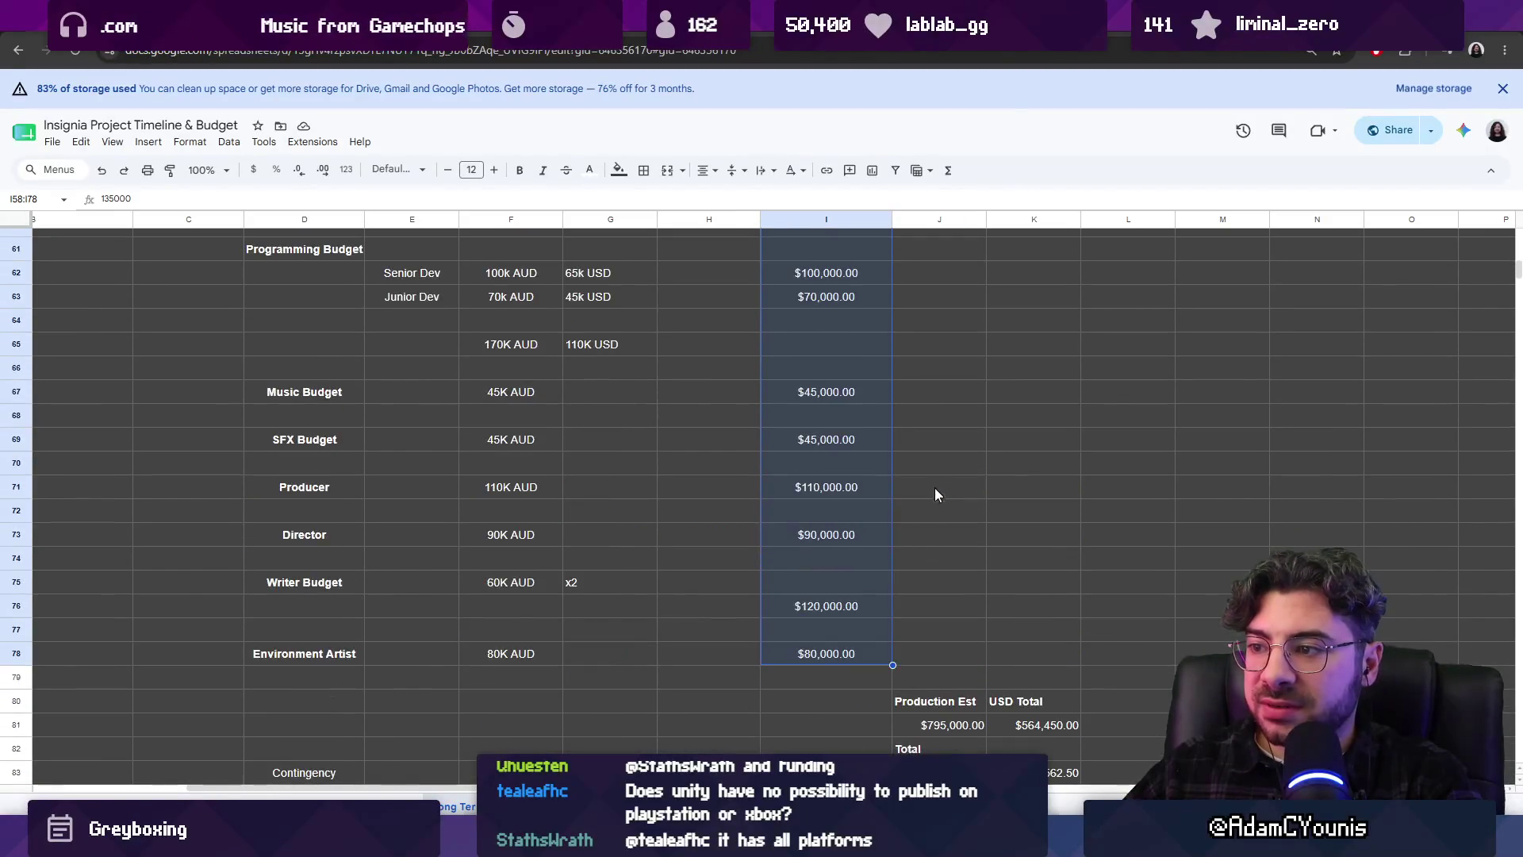
{"action": "left_click", "coordinate": [846, 653]}
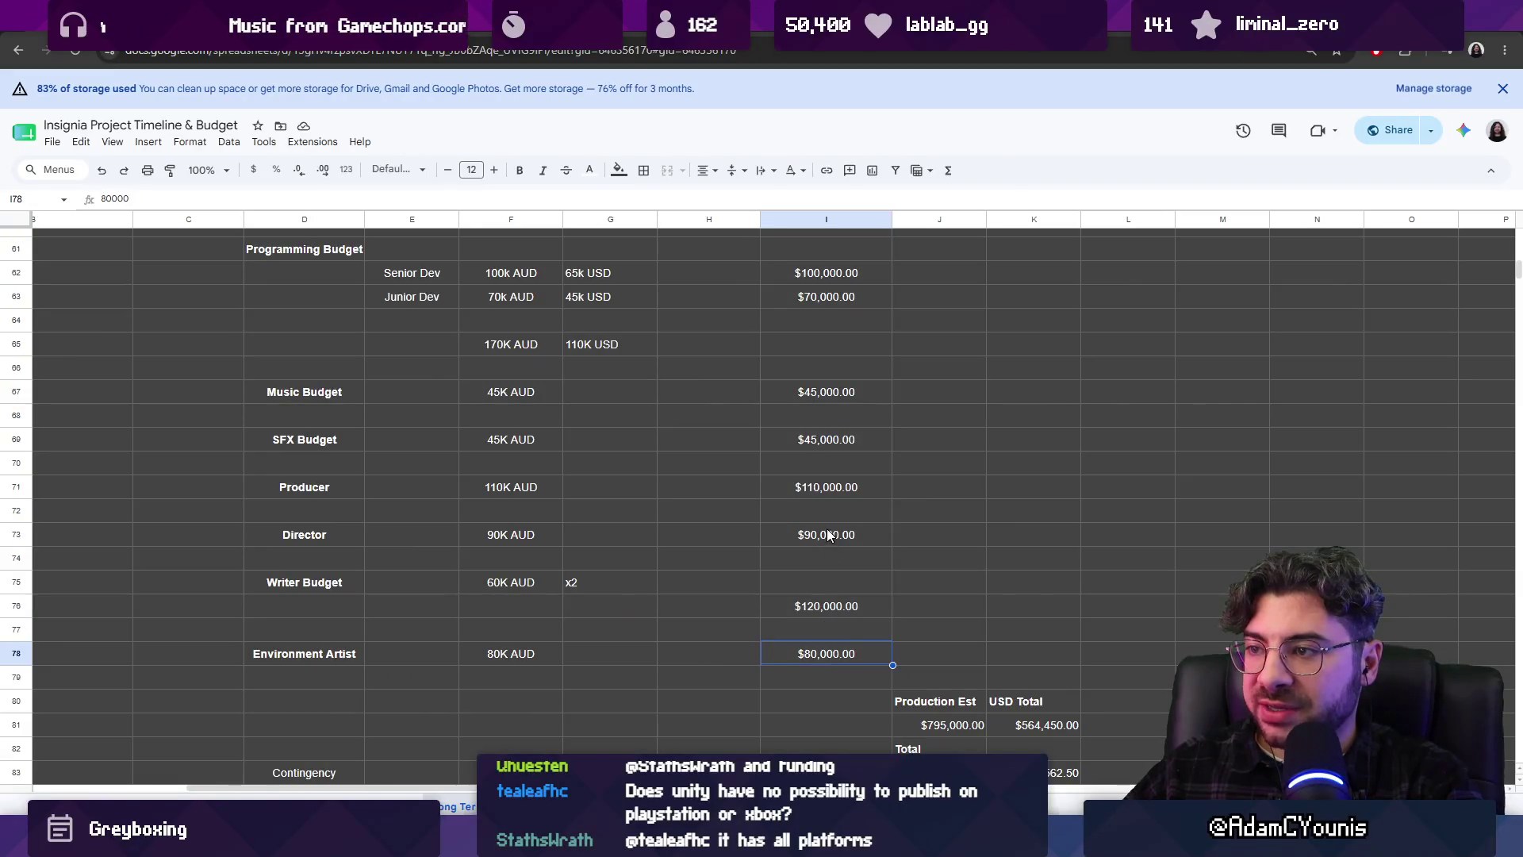
{"action": "scroll", "coordinate": [836, 586], "scroll_direction": "up", "scroll_amount": 3}
{"action": "scroll", "coordinate": [828, 527], "scroll_direction": "down", "scroll_amount": 2}
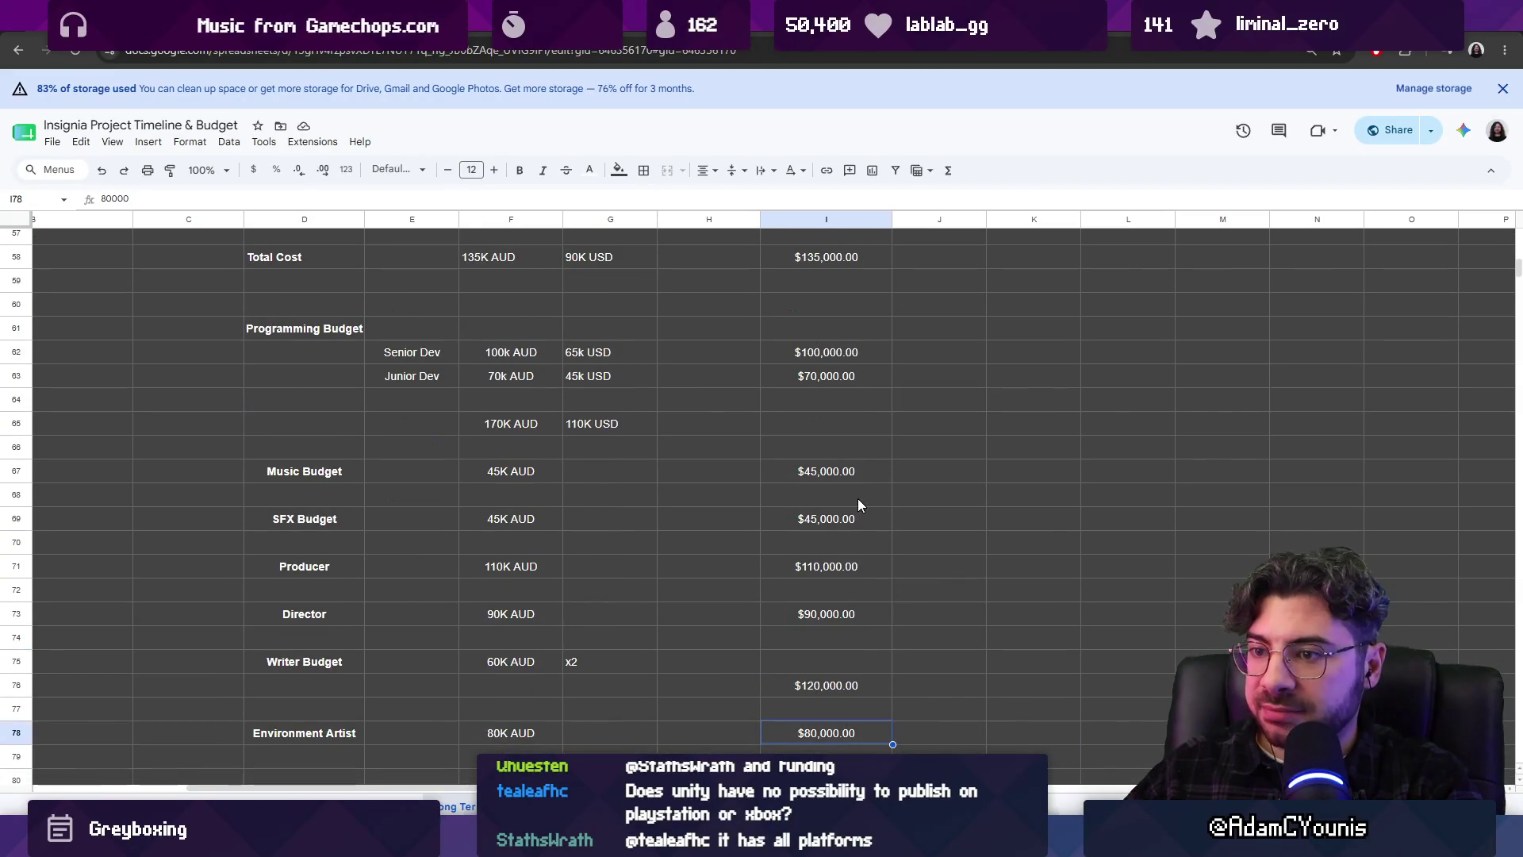
{"action": "left_click_drag", "start_coordinate": [831, 349], "coordinate": [849, 596]}
{"action": "key", "text": "ctrl+c"}
{"action": "scroll", "coordinate": [848, 596], "scroll_direction": "down", "scroll_amount": 3}
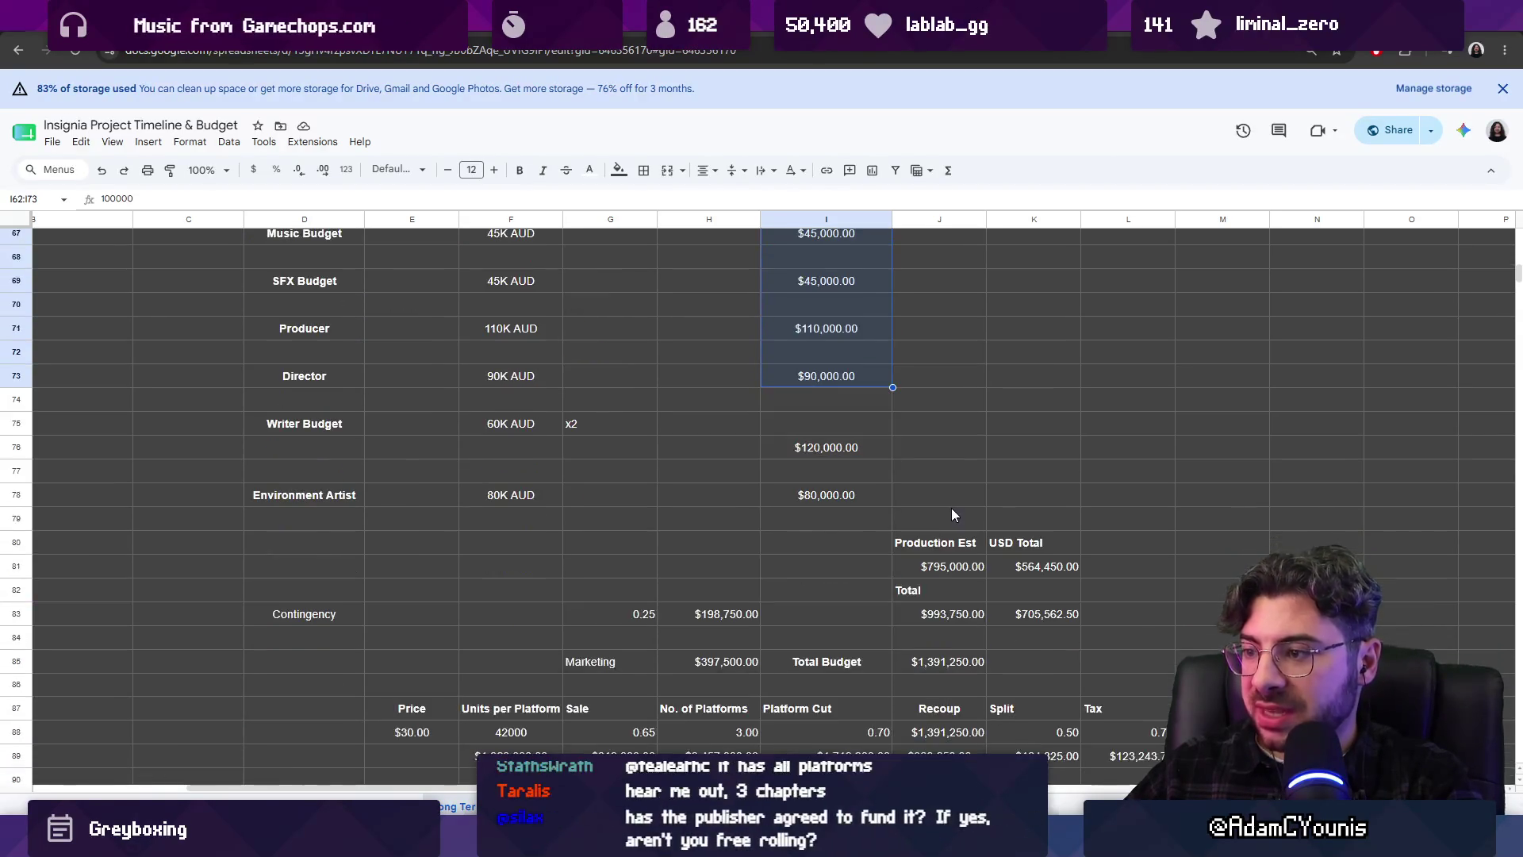
{"action": "scroll", "coordinate": [925, 403], "scroll_direction": "up", "scroll_amount": 1}
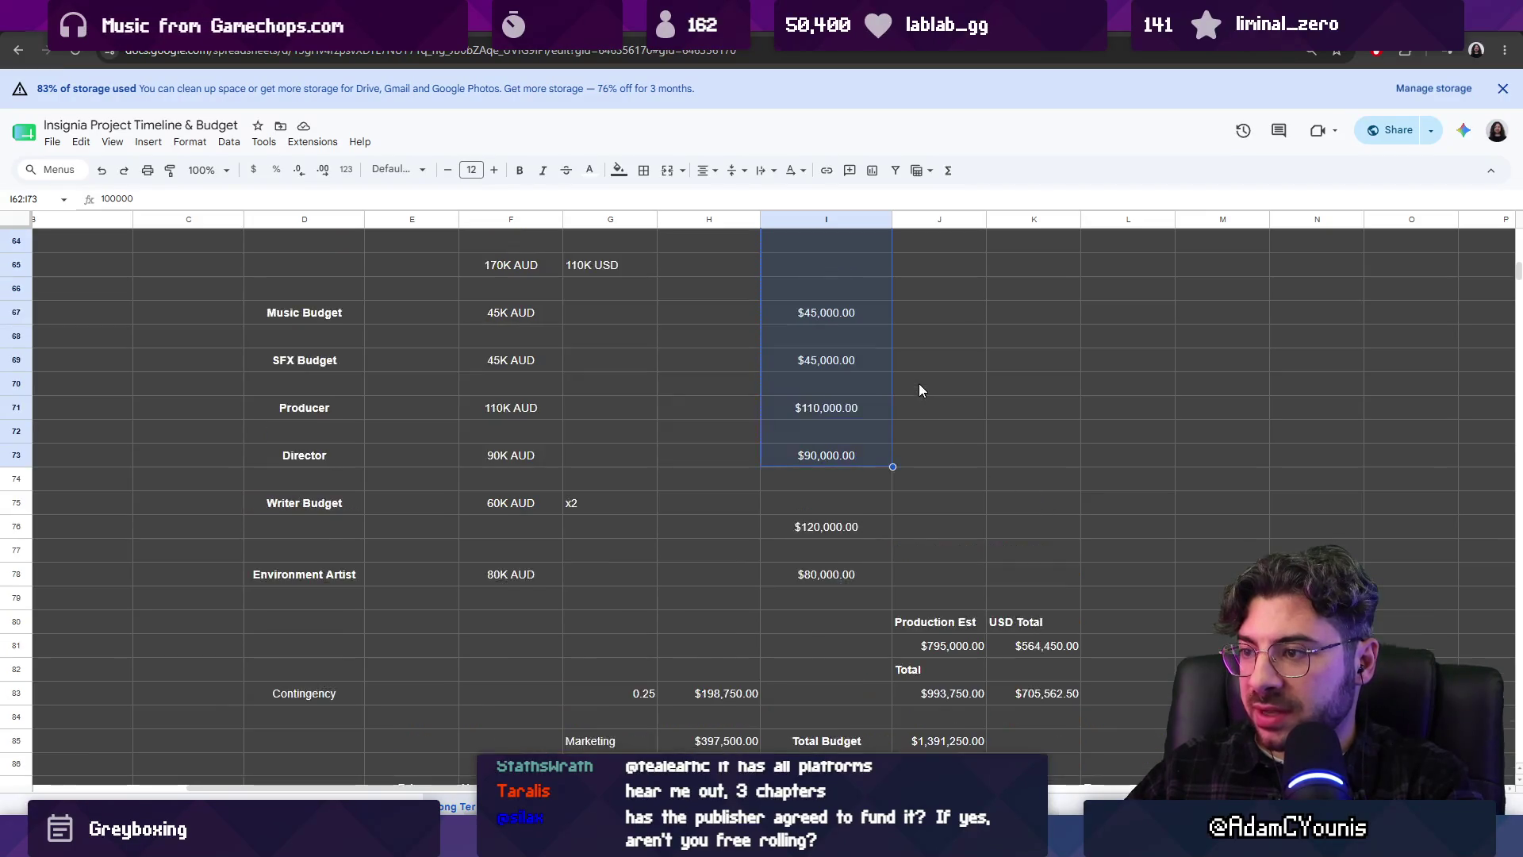
{"action": "left_click", "coordinate": [922, 454]}
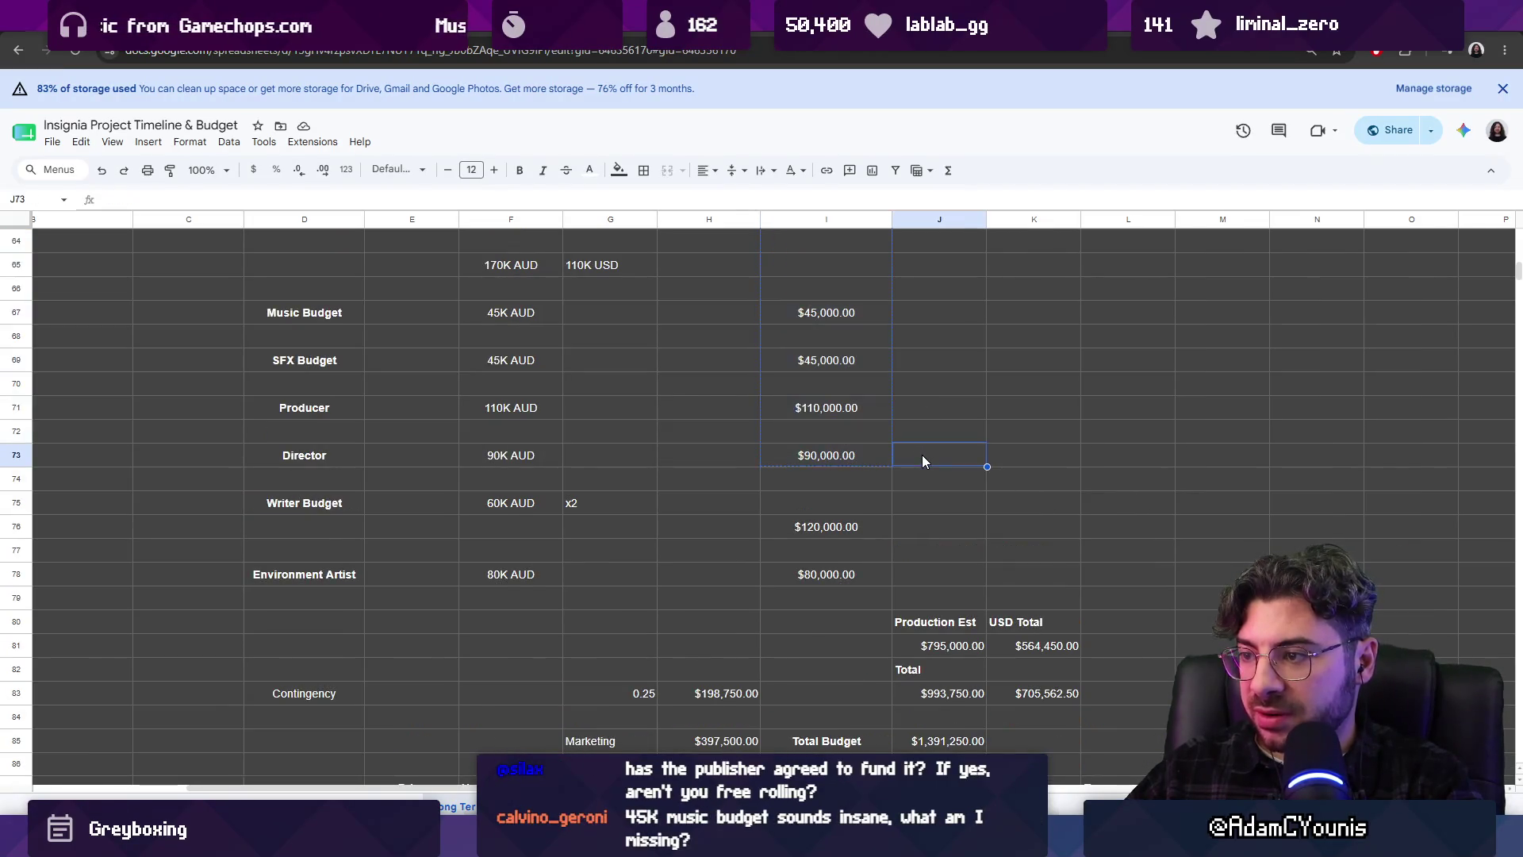
{"action": "scroll", "coordinate": [921, 454], "scroll_direction": "down", "scroll_amount": 2}
{"action": "scroll", "coordinate": [923, 451], "scroll_direction": "up", "scroll_amount": 5}
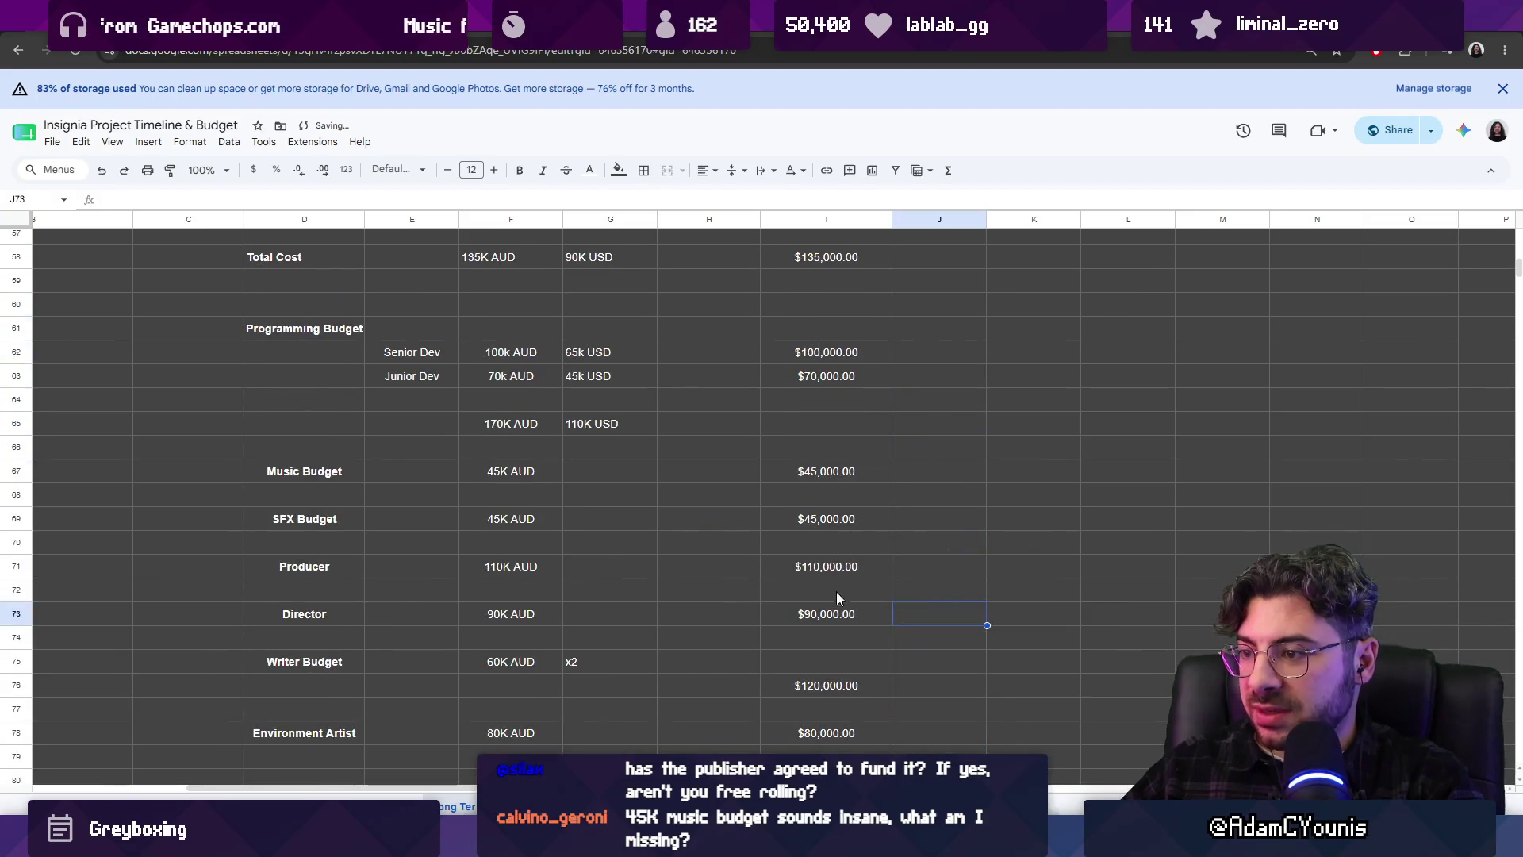
{"action": "left_click_drag", "start_coordinate": [832, 610], "coordinate": [880, 357]}
{"action": "left_click", "coordinate": [926, 354]}
{"action": "key", "text": "ctrl+v"}
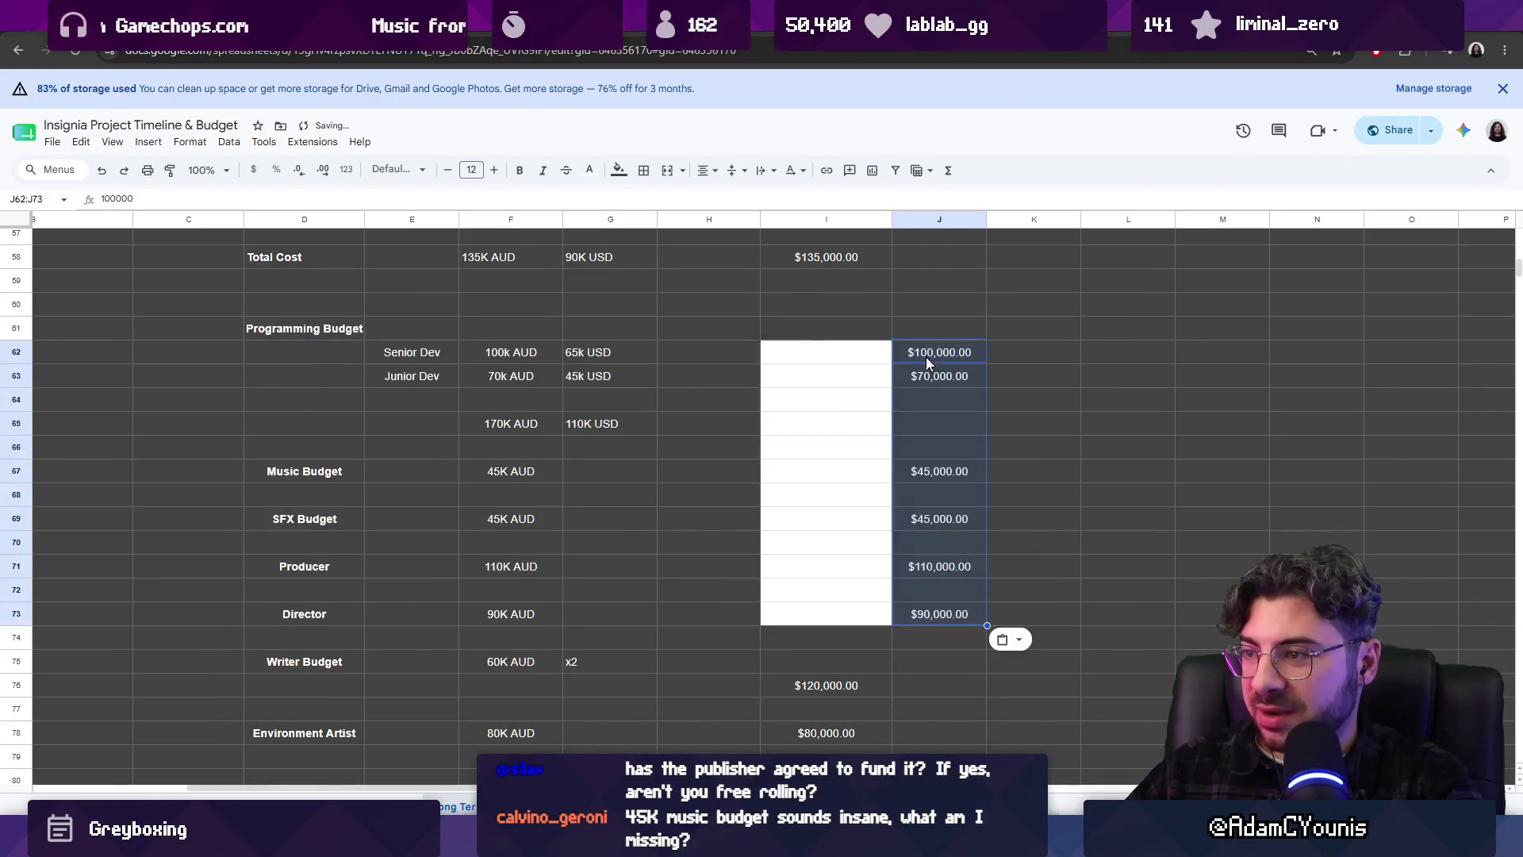
{"action": "scroll", "coordinate": [923, 416], "scroll_direction": "down", "scroll_amount": 5}
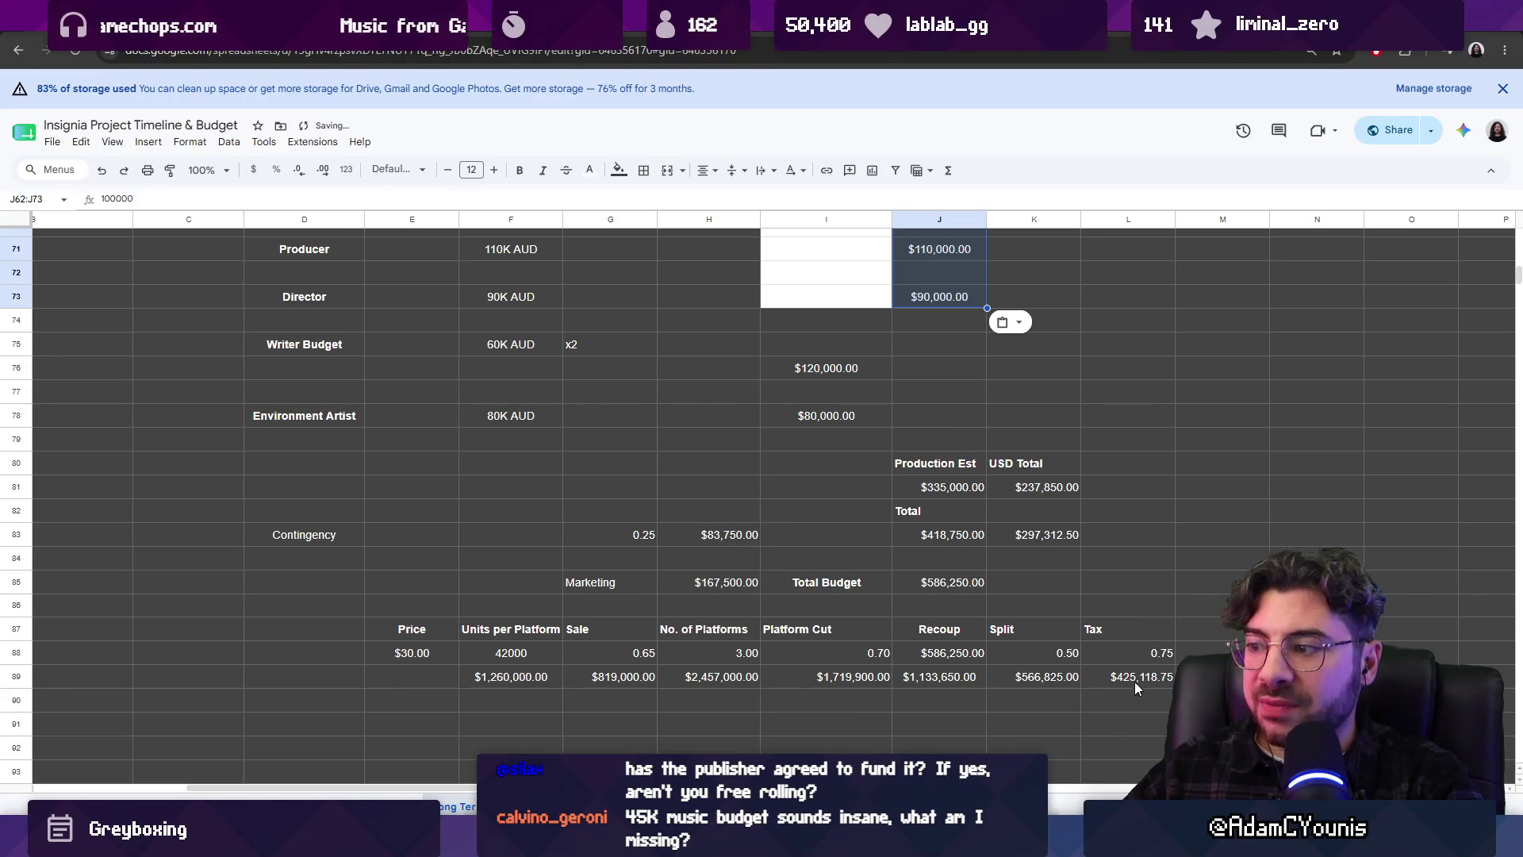
{"action": "scroll", "coordinate": [1029, 478], "scroll_direction": "up", "scroll_amount": 6}
{"action": "key", "text": "ctrl+z"}
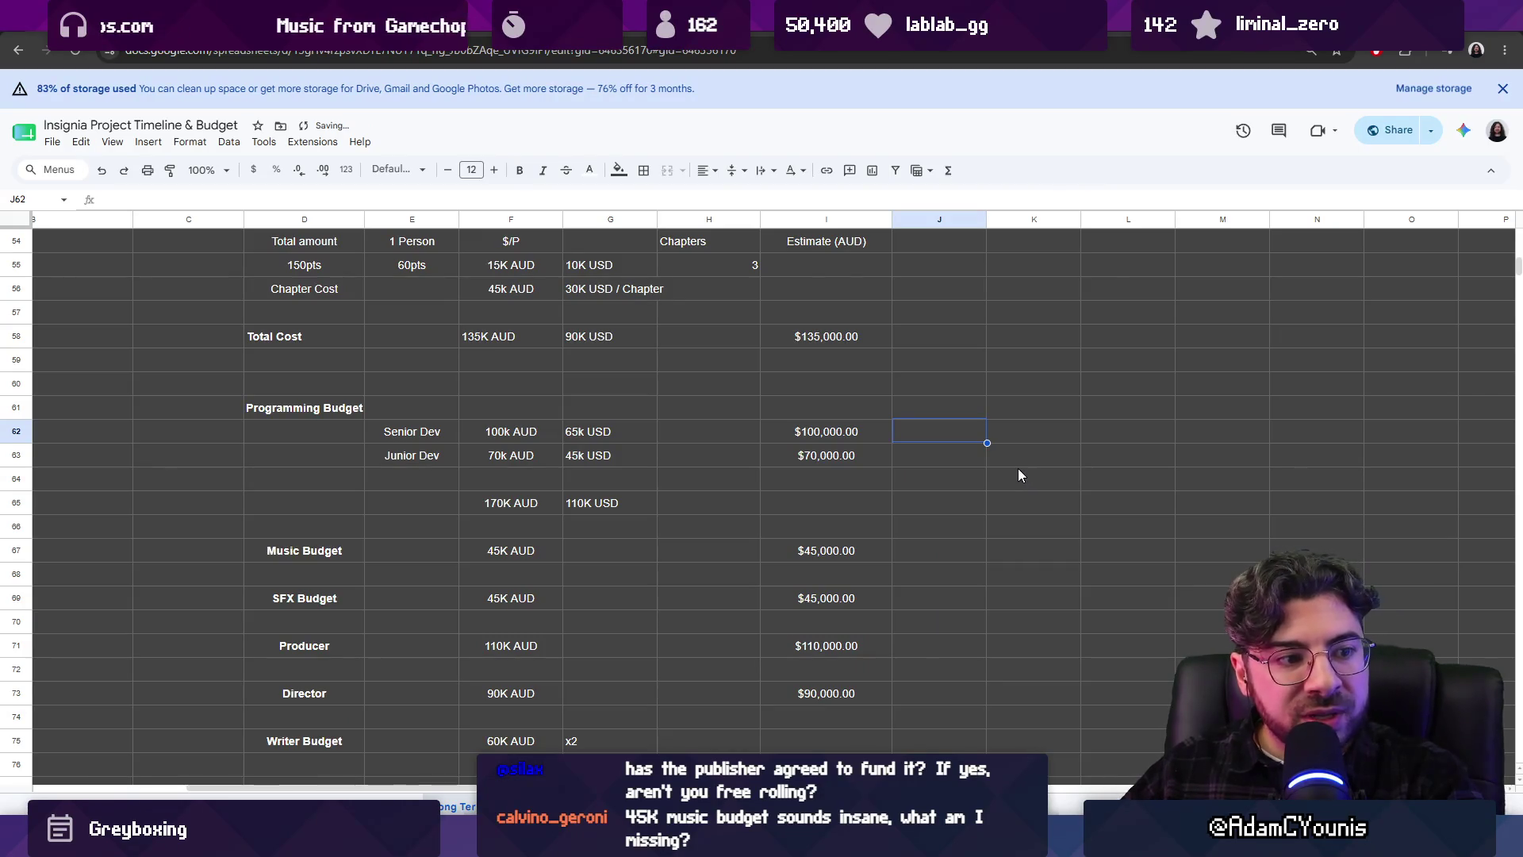
Step: Check the cells around the 45k AUD chapter cost and the space above the totals block
{"action": "scroll", "coordinate": [819, 451], "scroll_direction": "up", "scroll_amount": 2}
{"action": "scroll", "coordinate": [820, 451], "scroll_direction": "down", "scroll_amount": 2}
{"action": "scroll", "coordinate": [555, 380], "scroll_direction": "up", "scroll_amount": 1}
{"action": "left_click", "coordinate": [548, 369]}
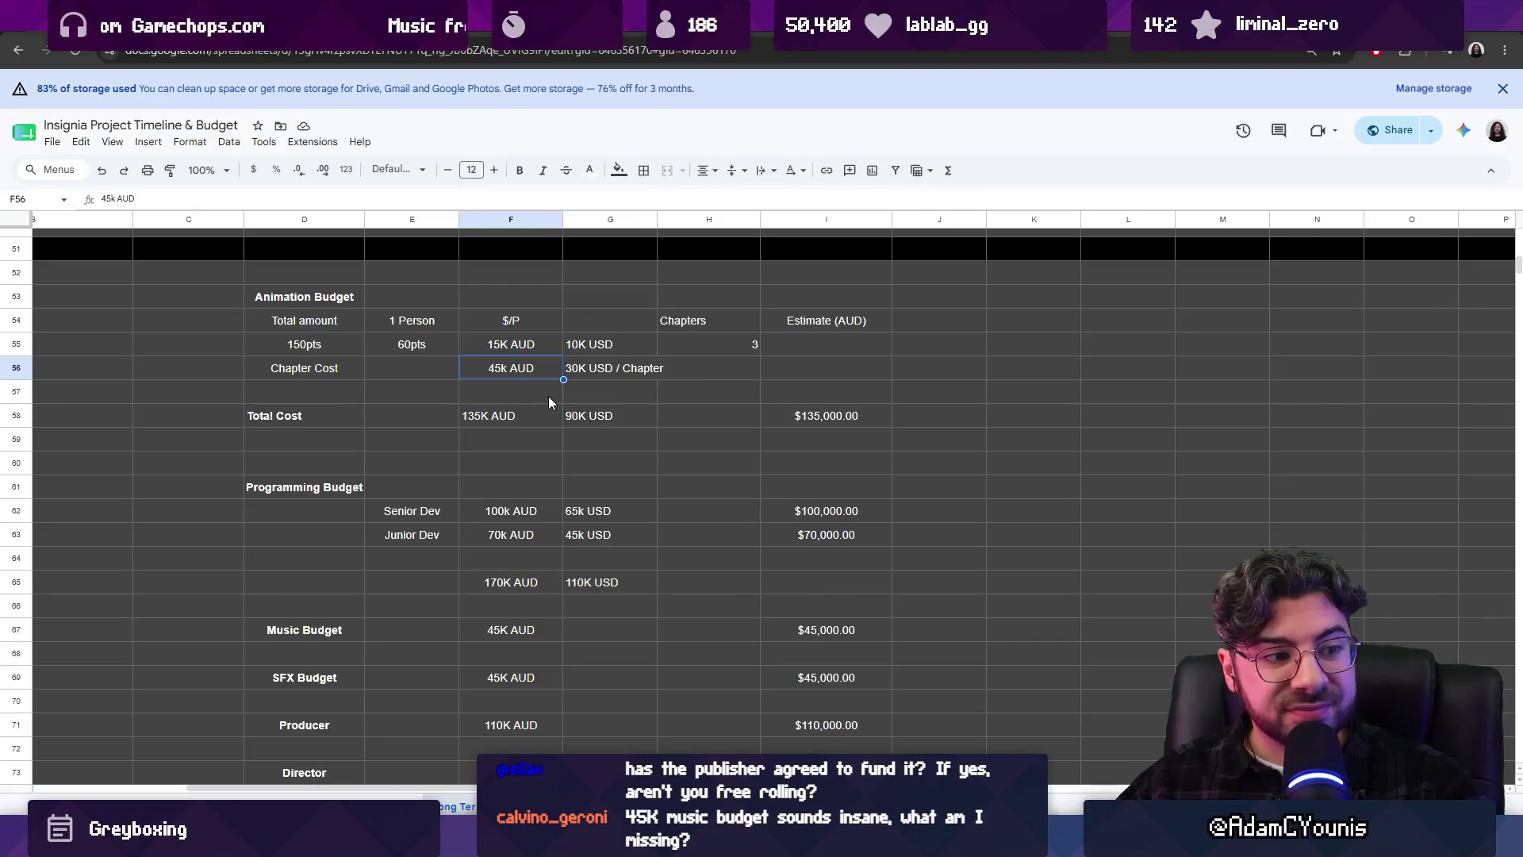
{"action": "left_click", "coordinate": [666, 394]}
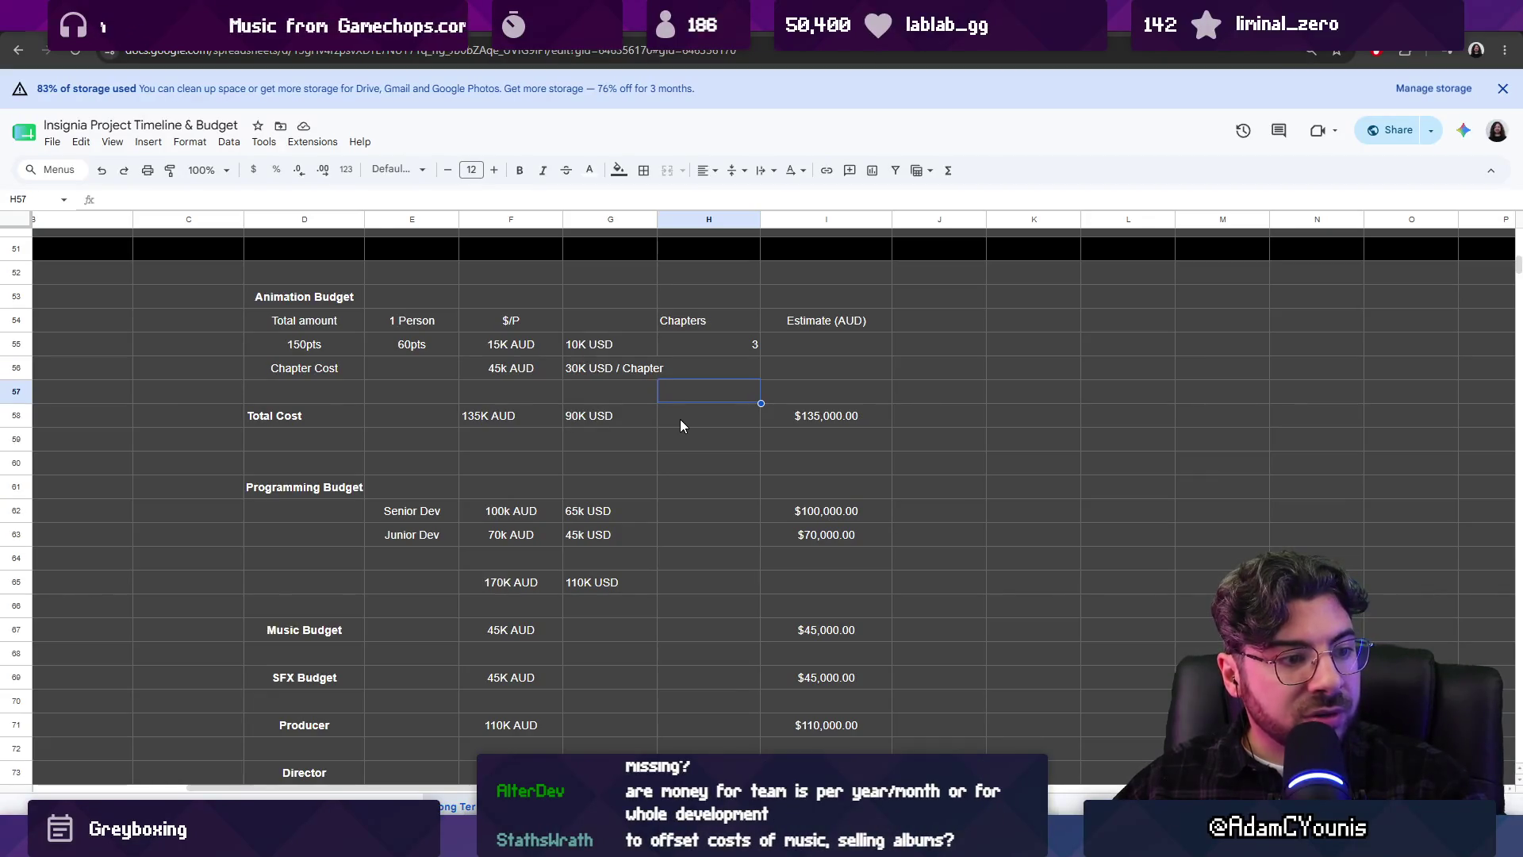
{"action": "mouse_move", "coordinate": [820, 413]}
{"action": "left_mouse_down"}
{"action": "mouse_move", "coordinate": [820, 574]}
{"action": "mouse_move", "coordinate": [837, 585]}
{"action": "left_mouse_up"}
{"action": "scroll", "coordinate": [825, 452], "scroll_direction": "down", "scroll_amount": 4}
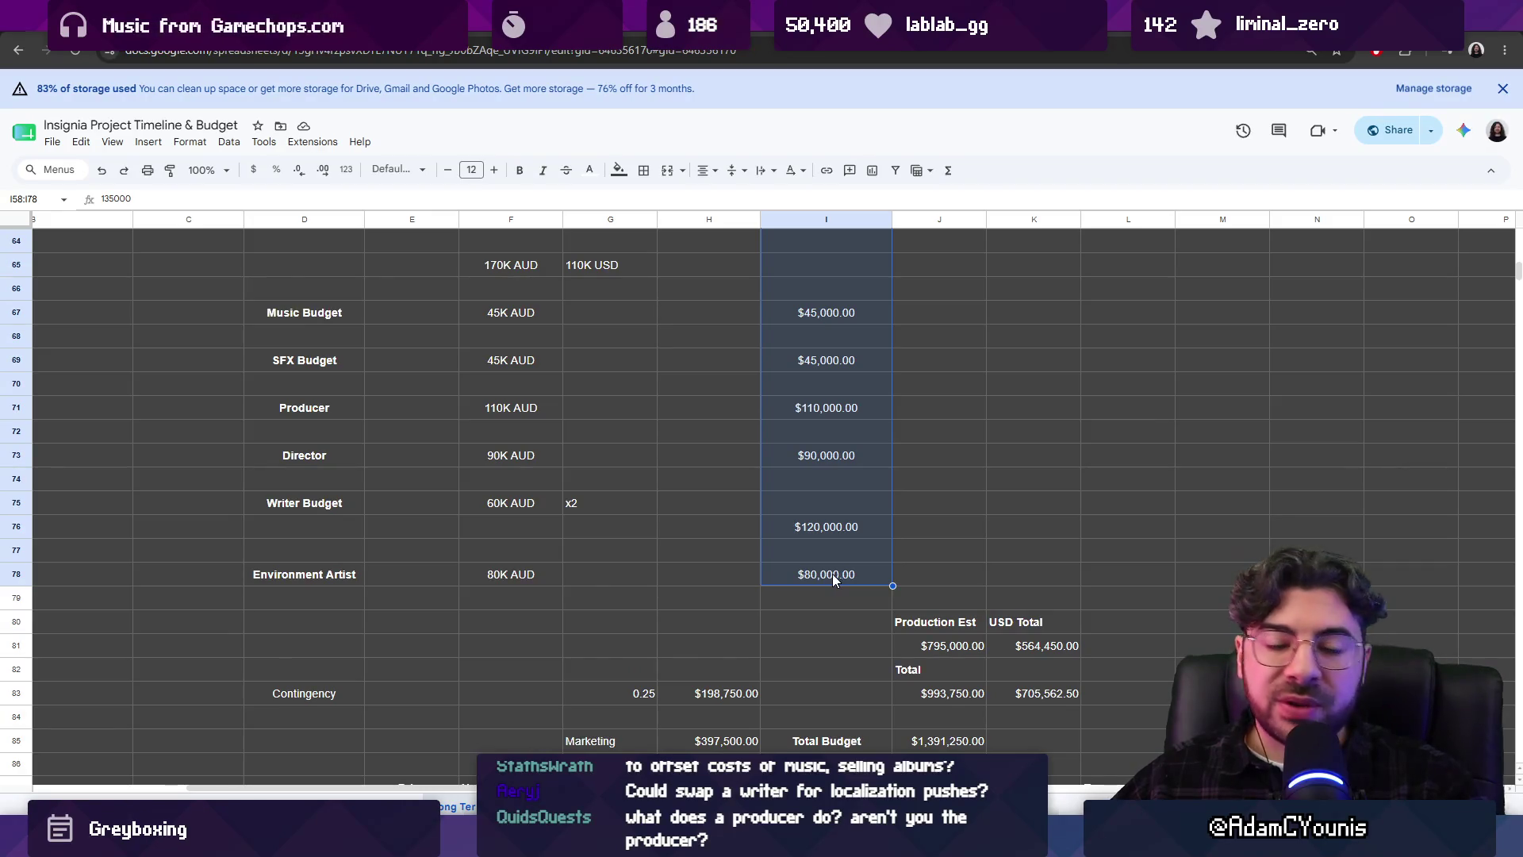
{"action": "scroll", "coordinate": [803, 568], "scroll_direction": "up", "scroll_amount": 1}
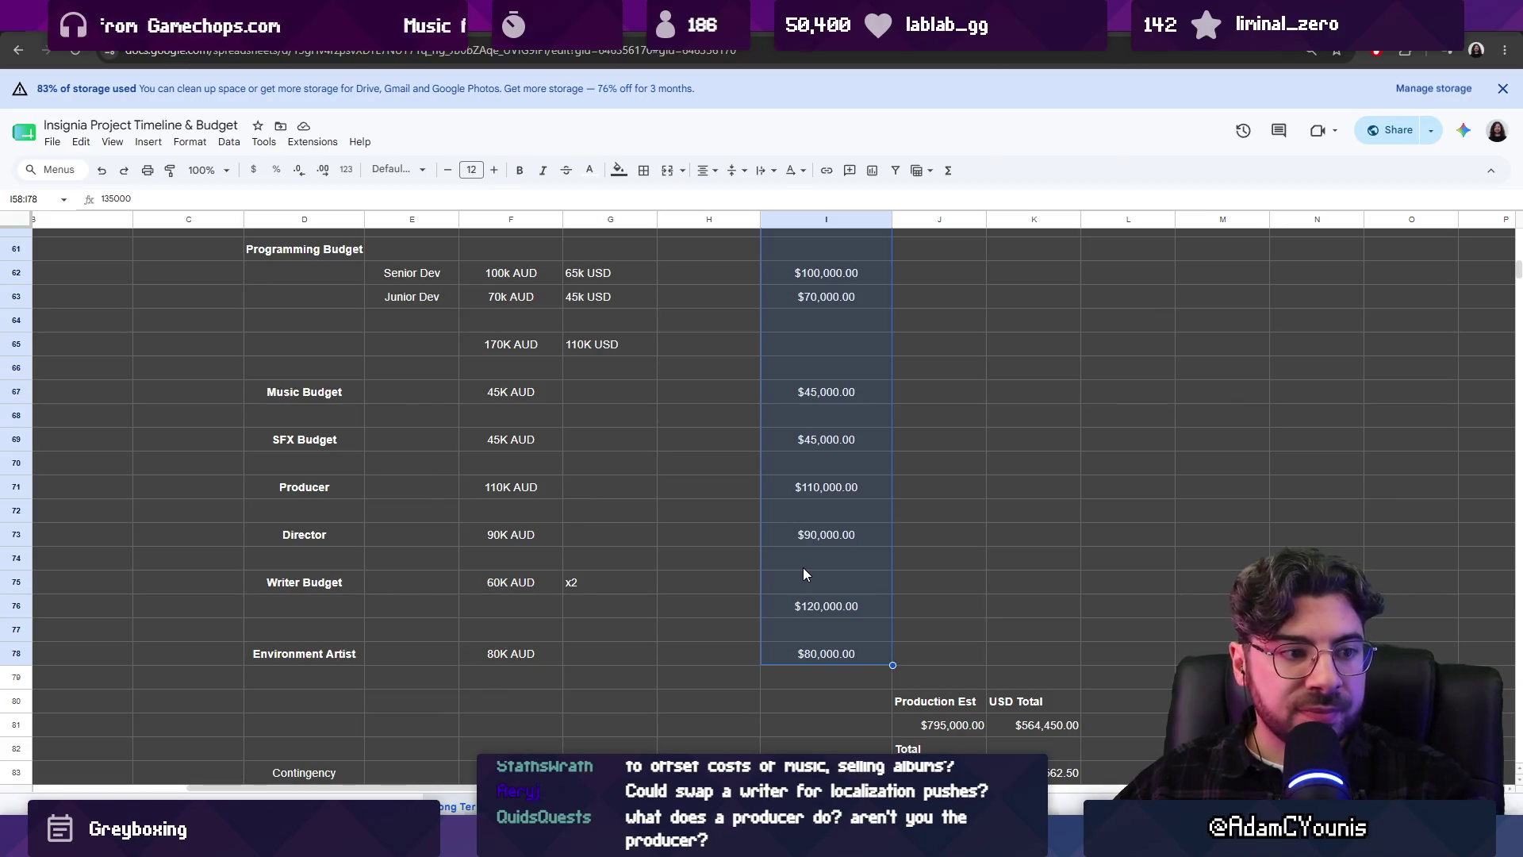
{"action": "scroll", "coordinate": [790, 565], "scroll_direction": "up", "scroll_amount": 1}
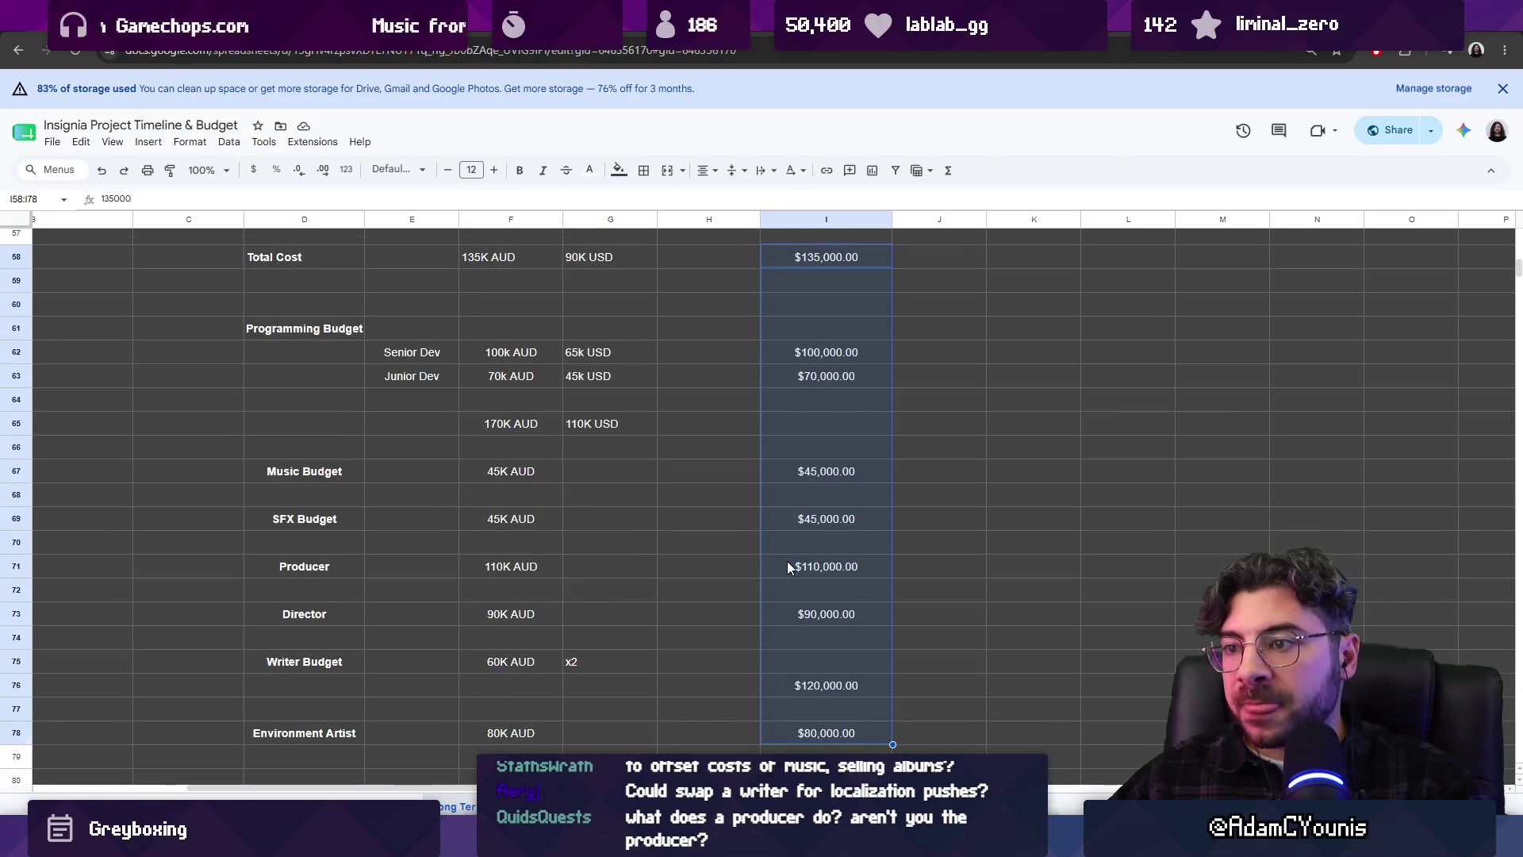
{"action": "scroll", "coordinate": [787, 560], "scroll_direction": "down", "scroll_amount": 3}
{"action": "left_click", "coordinate": [697, 526]}
{"action": "scroll", "coordinate": [697, 525], "scroll_direction": "down", "scroll_amount": 2}
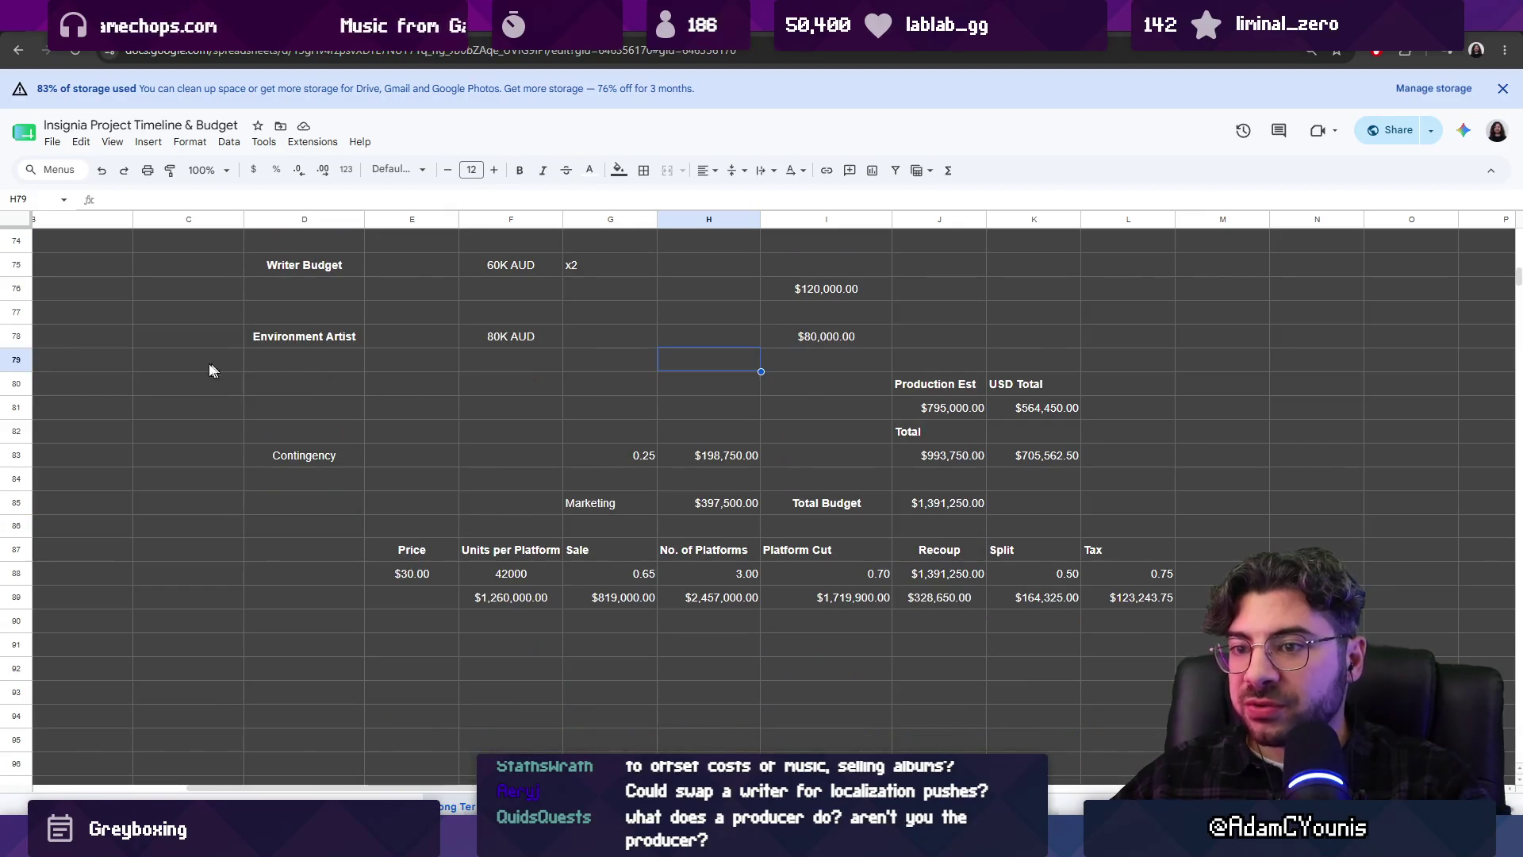
Step: Drag the D80:L89 totals and recoup block down two rows, then select empty rows 80–81
{"action": "mouse_move", "coordinate": [283, 391]}
{"action": "left_mouse_down"}
{"action": "mouse_move", "coordinate": [974, 597]}
{"action": "mouse_move", "coordinate": [1147, 600]}
{"action": "left_mouse_up"}
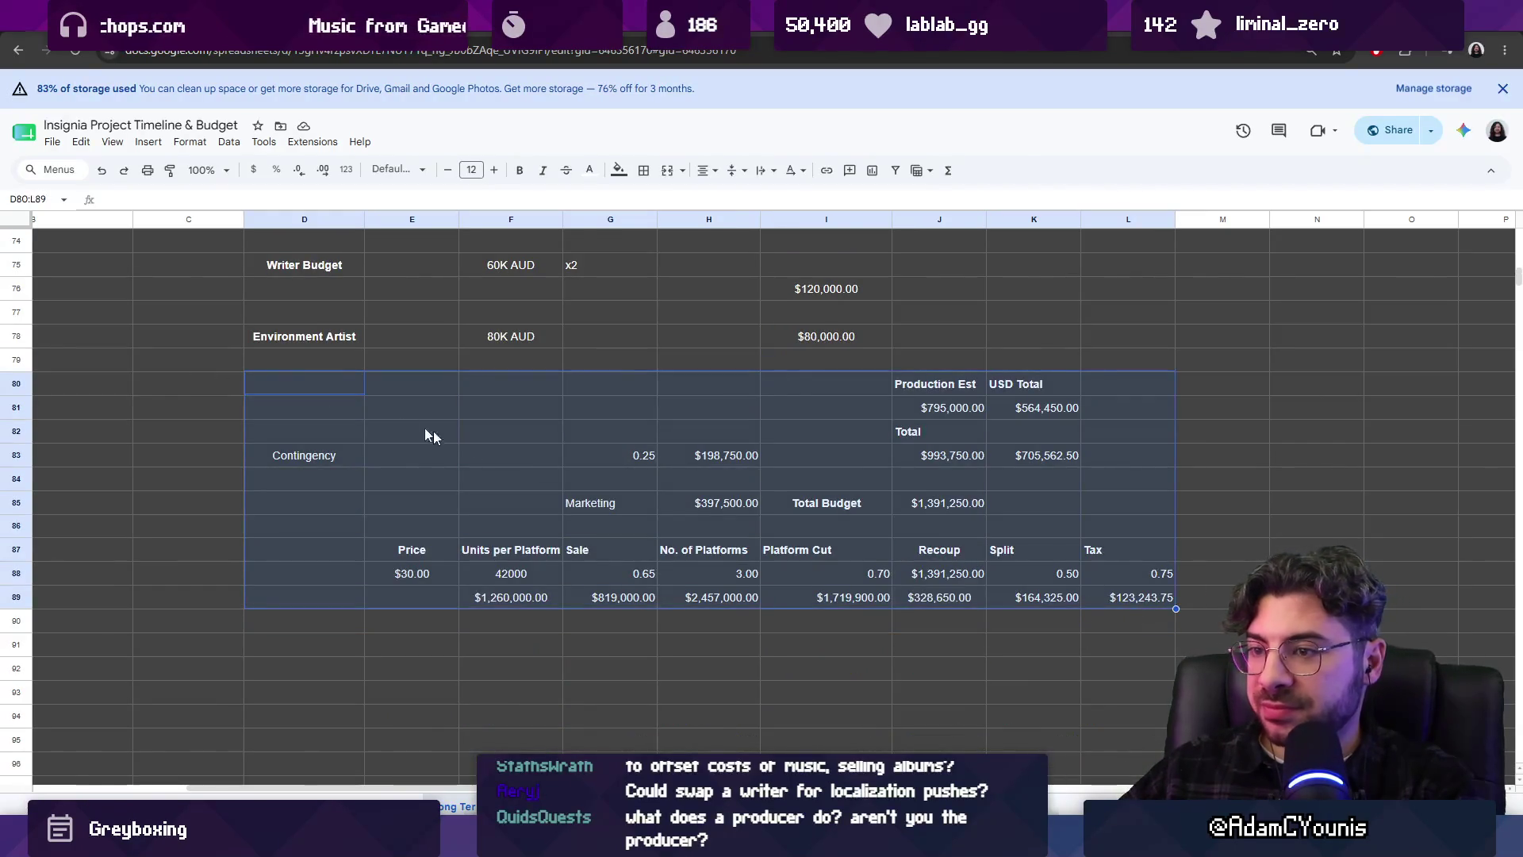
{"action": "left_click_drag", "start_coordinate": [346, 373], "coordinate": [343, 436]}
{"action": "mouse_move", "coordinate": [214, 382]}
{"action": "left_mouse_down"}
{"action": "mouse_move", "coordinate": [216, 407]}
{"action": "mouse_move", "coordinate": [709, 414]}
{"action": "left_mouse_up"}
Step: Paste the dark sheet formatting onto rows 80–81
{"action": "key", "text": "ctrl+c"}
{"action": "key", "text": "shift+Right"}
{"action": "key", "text": "shift+Right"}
{"action": "key", "text": "shift+Right"}
{"action": "key", "text": "ctrl+v"}
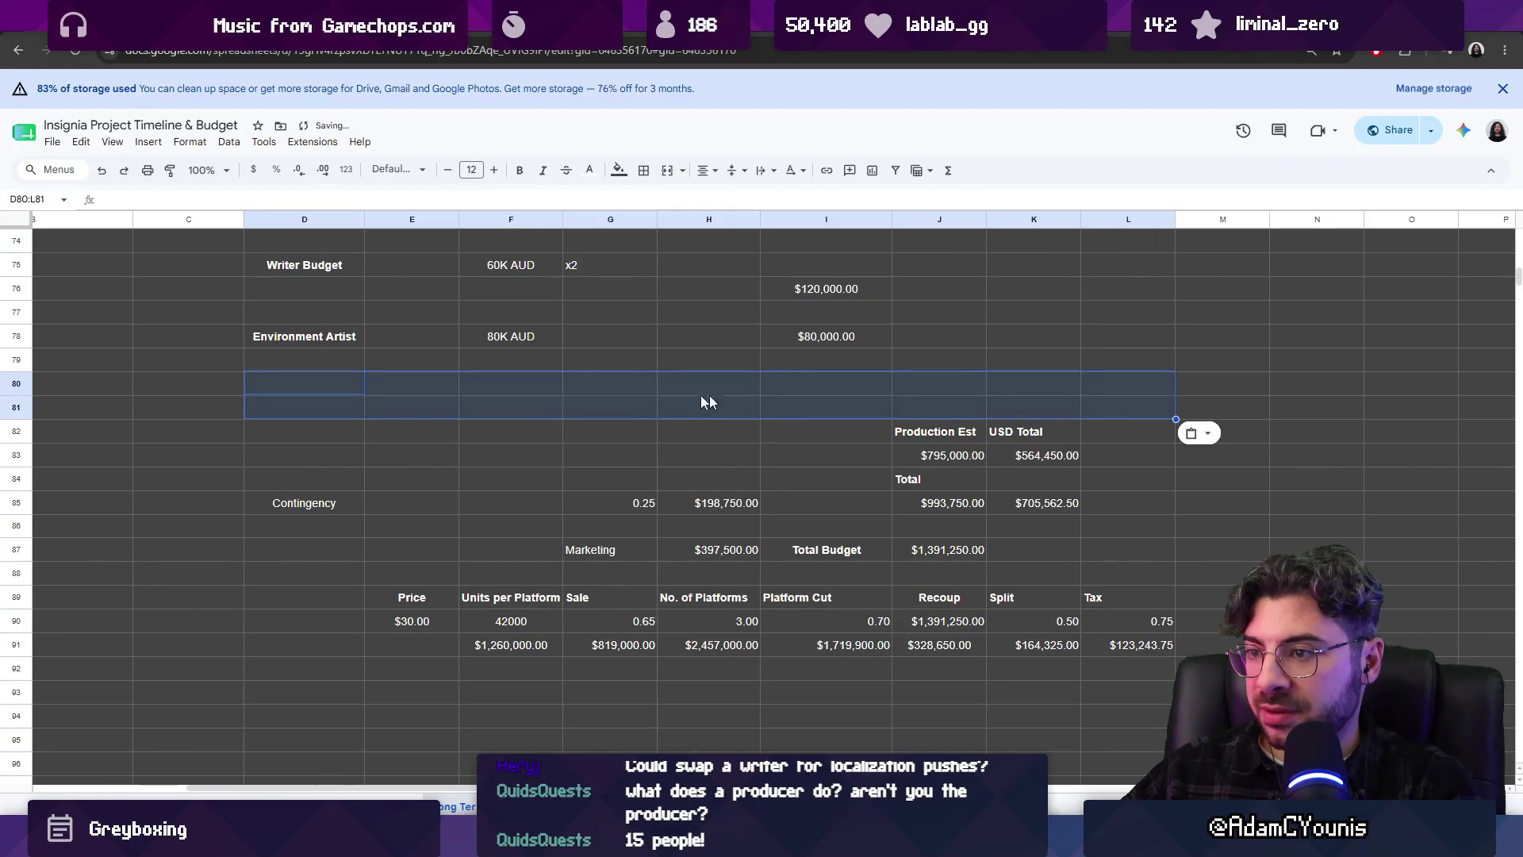
Step: Enter a bold 'Localisation' label in D80
{"action": "left_click", "coordinate": [349, 388]}
{"action": "type", "text": "Localisation"}
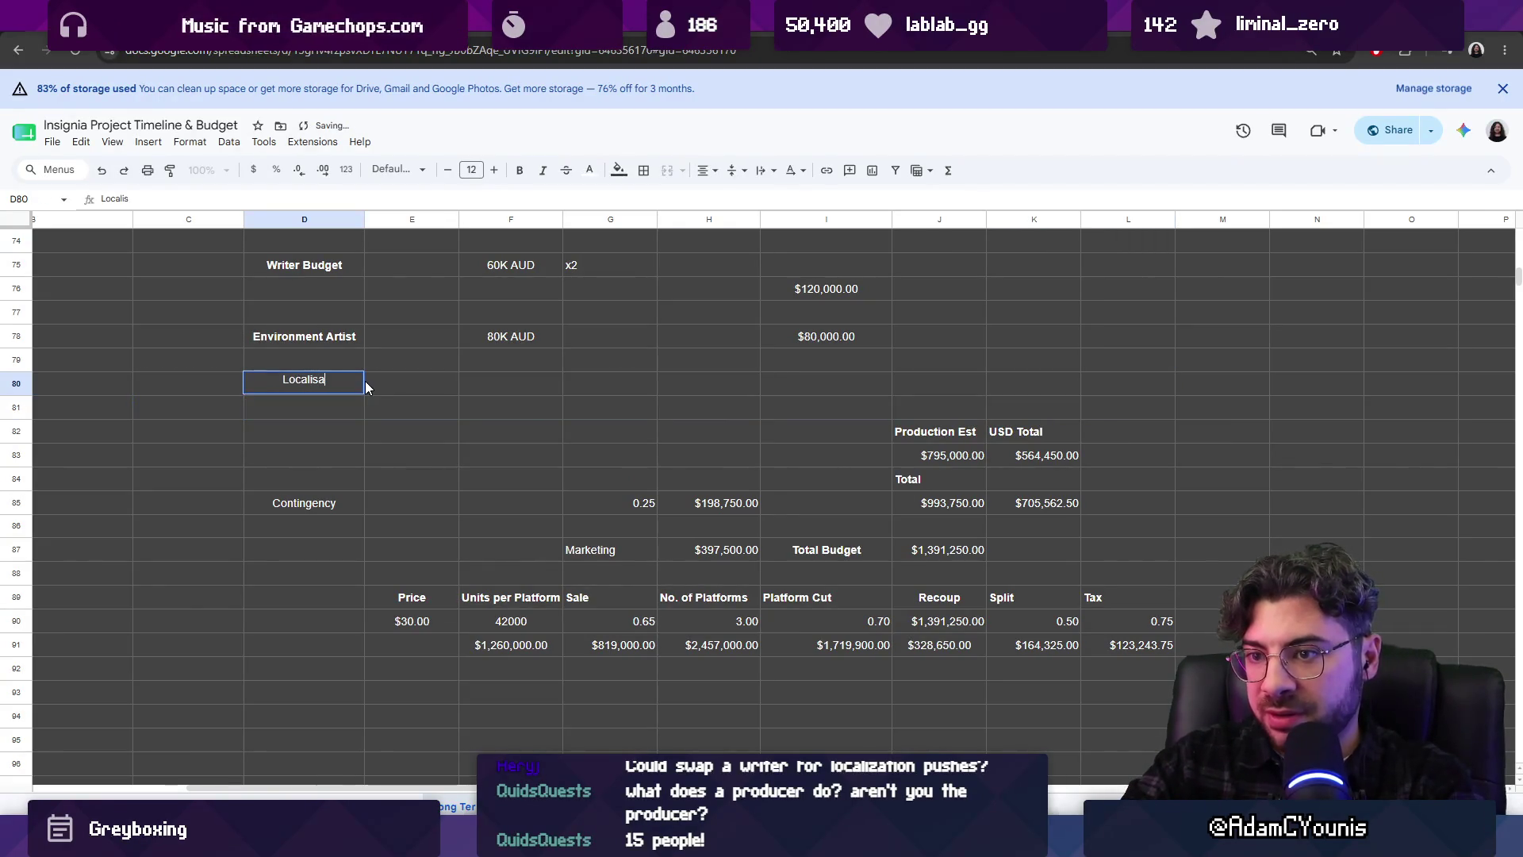
{"action": "key", "text": "Return"}
{"action": "left_click", "coordinate": [303, 337]}
{"action": "left_click", "coordinate": [308, 383]}
{"action": "key", "text": "ctrl+b"}
Step: Check the units per platform value and the Localisation row's cells up to total I80
{"action": "scroll", "coordinate": [357, 396], "scroll_direction": "up", "scroll_amount": 1}
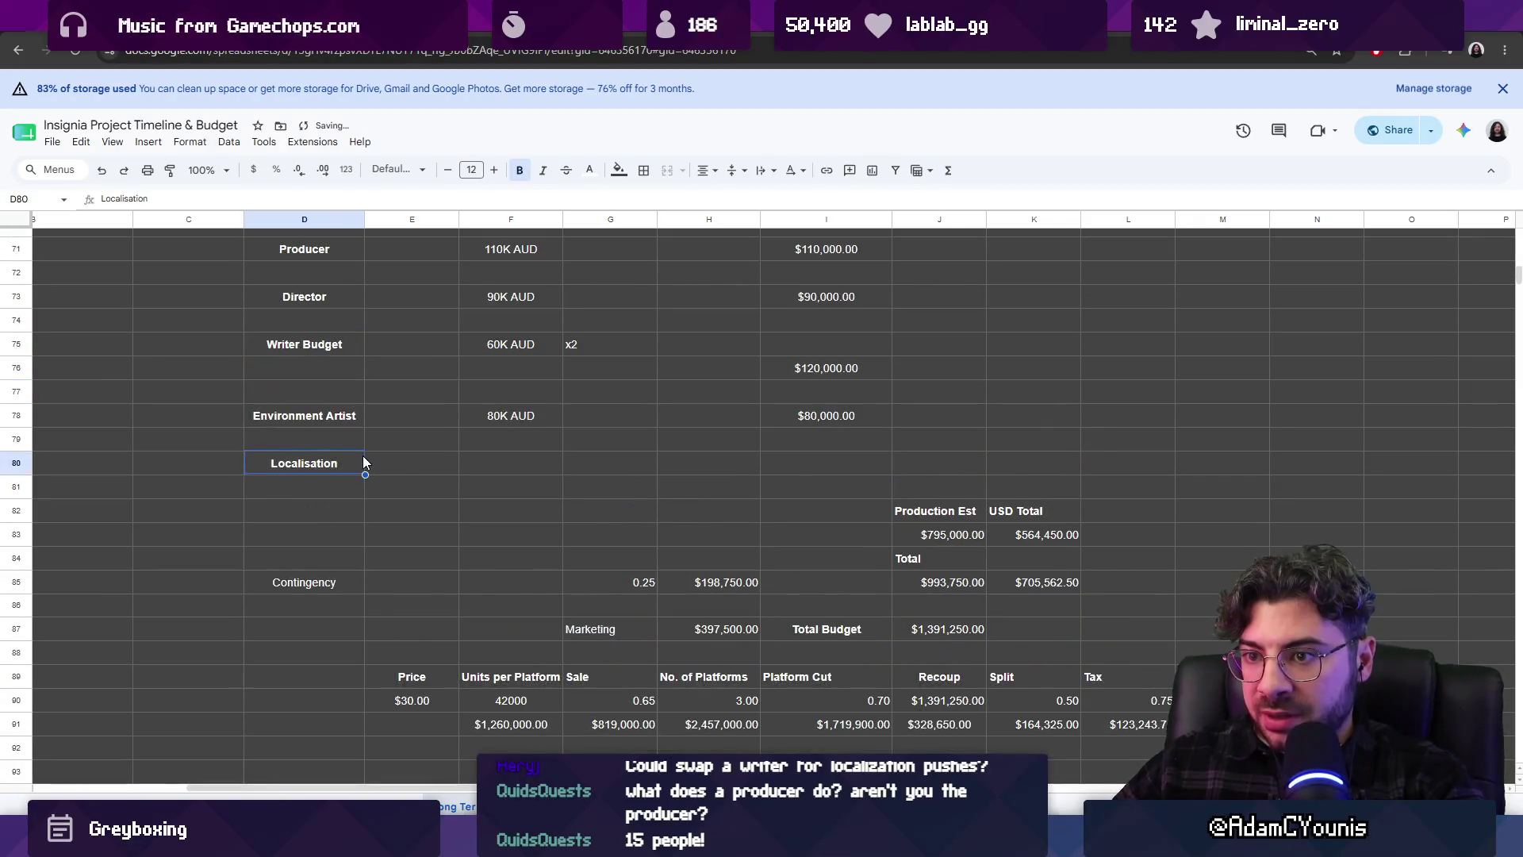
{"action": "left_click", "coordinate": [530, 705]}
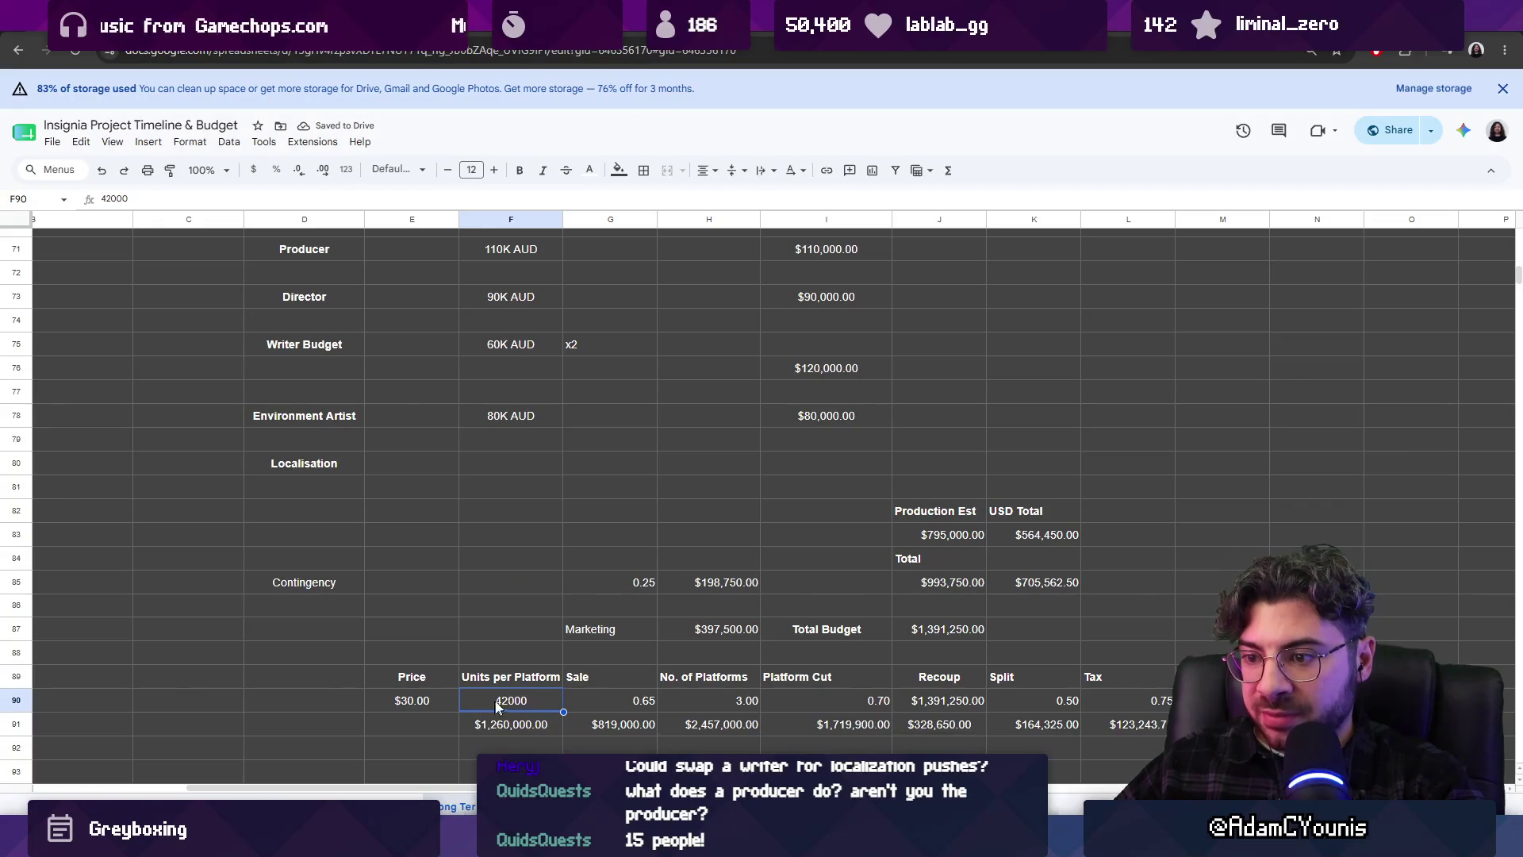
{"action": "left_click", "coordinate": [476, 466]}
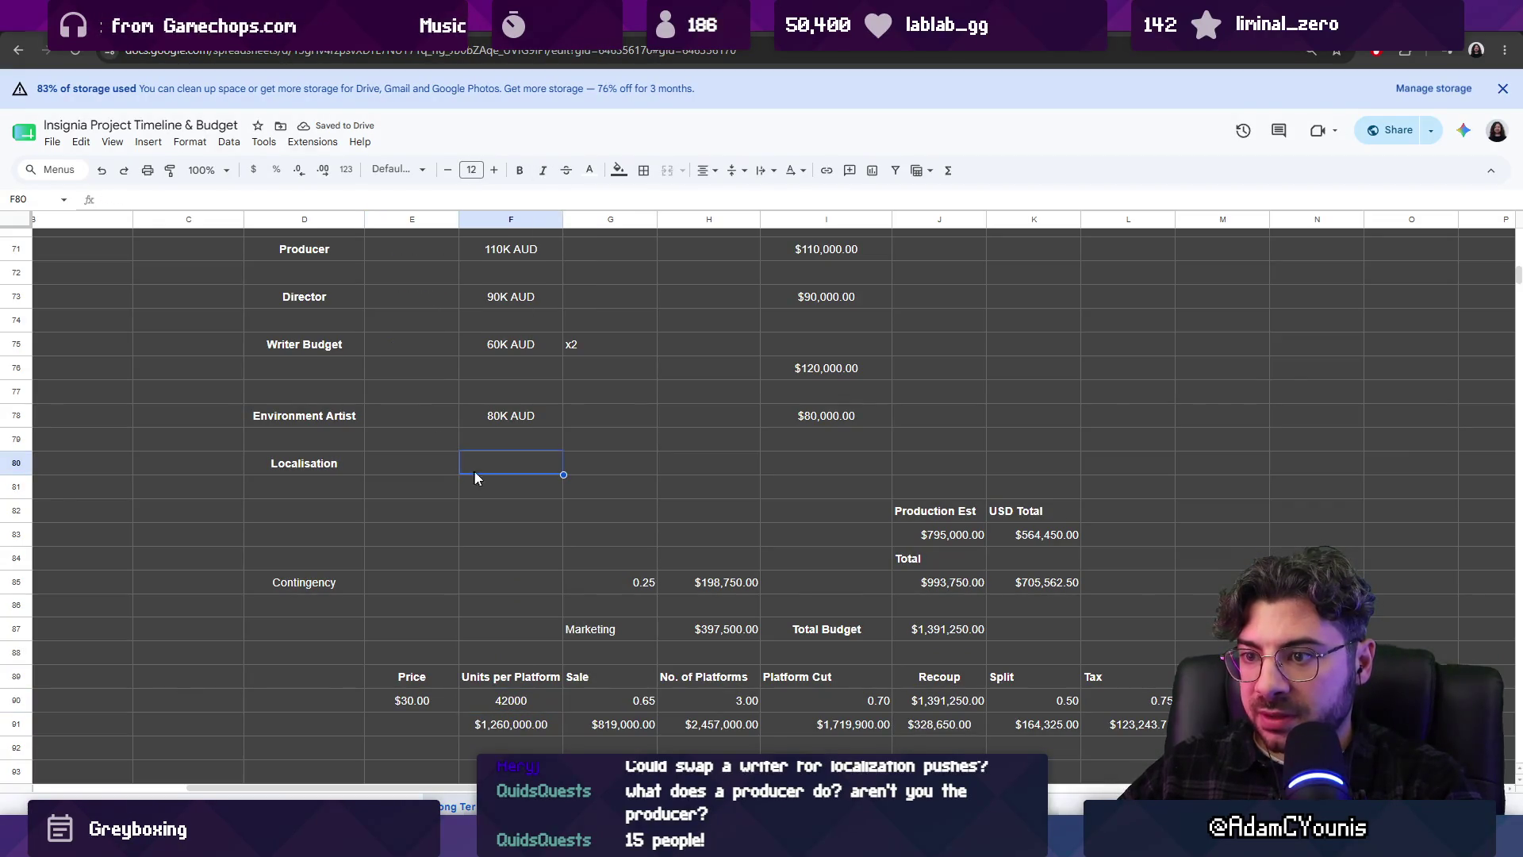
{"action": "left_click", "coordinate": [872, 466]}
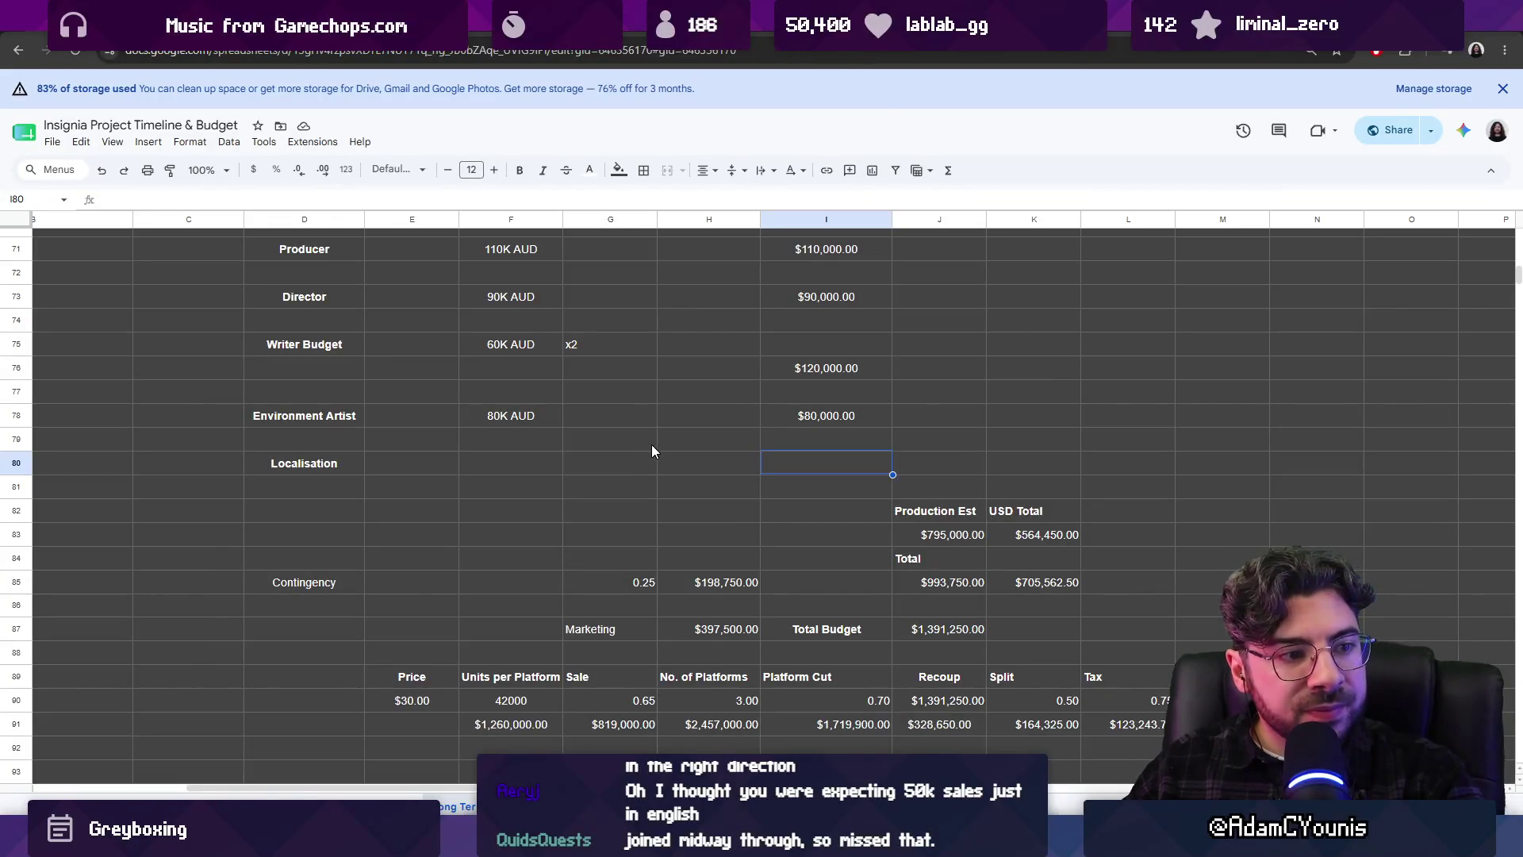
{"action": "left_click", "coordinate": [436, 465]}
{"action": "left_click", "coordinate": [509, 463]}
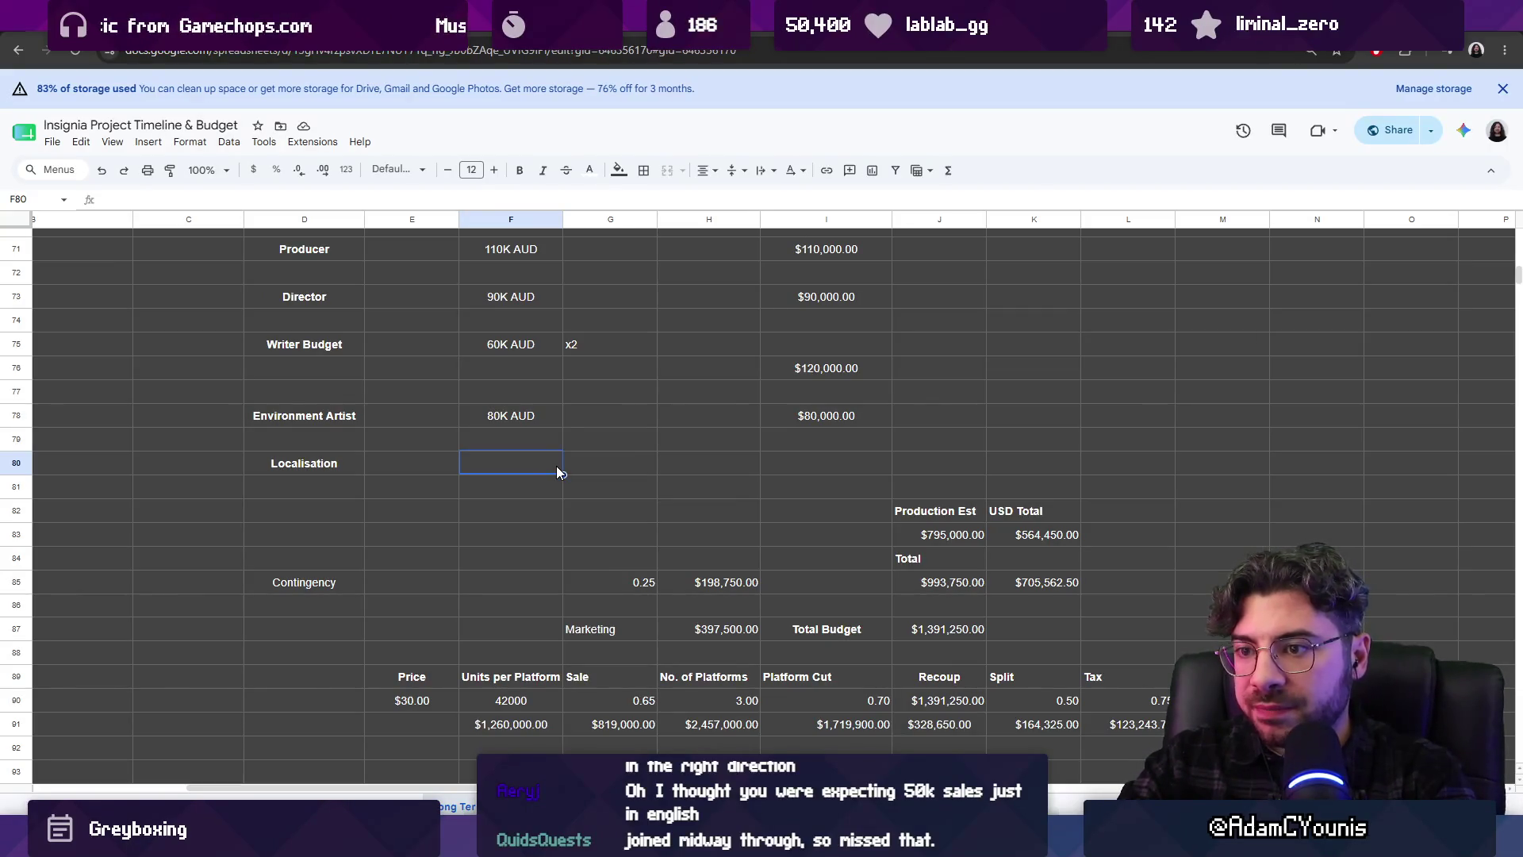
{"action": "key", "text": "Left"}
Step: Label E80 'per language cost' and set F80 to 15K AUD
{"action": "type", "text": "/"}
{"action": "key", "text": "BackSpace"}
{"action": "type", "text": "per lang"}
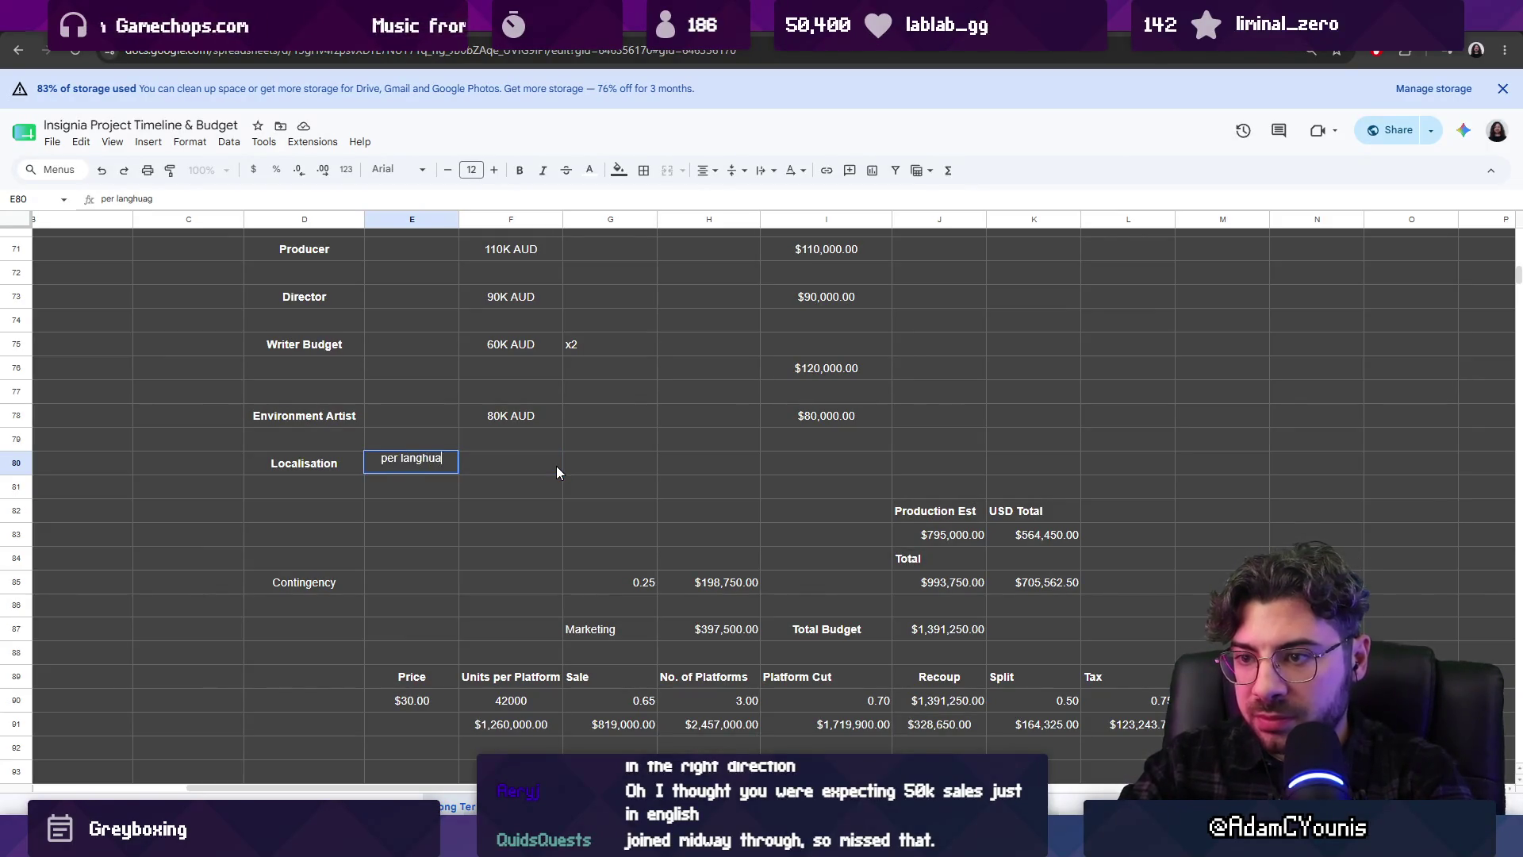
{"action": "type", "text": "uage cost"}
{"action": "key", "text": "Return"}
{"action": "left_click", "coordinate": [556, 472]}
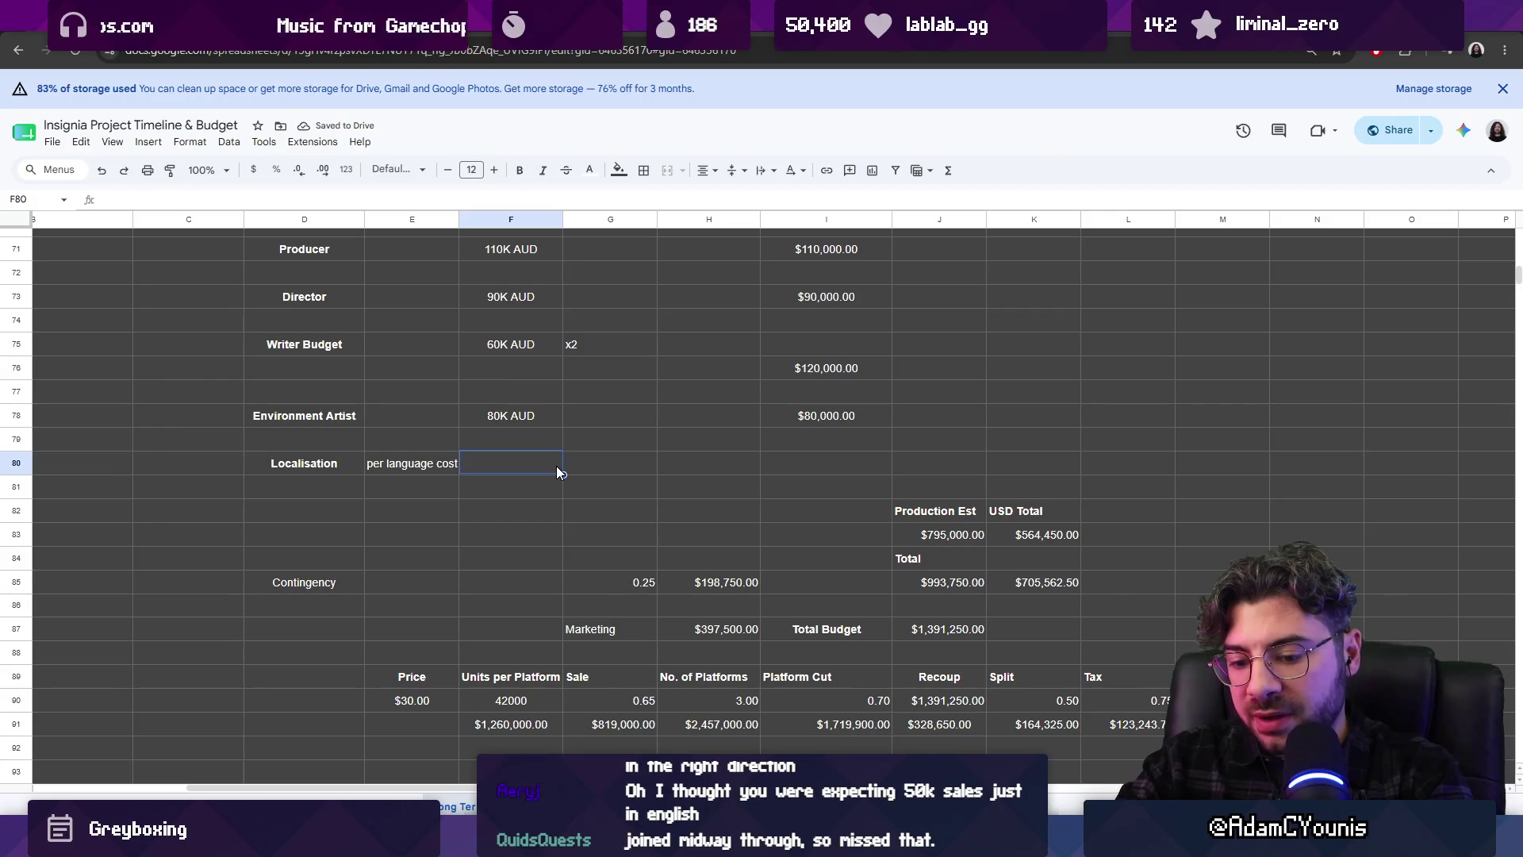
{"action": "type", "text": "10k"}
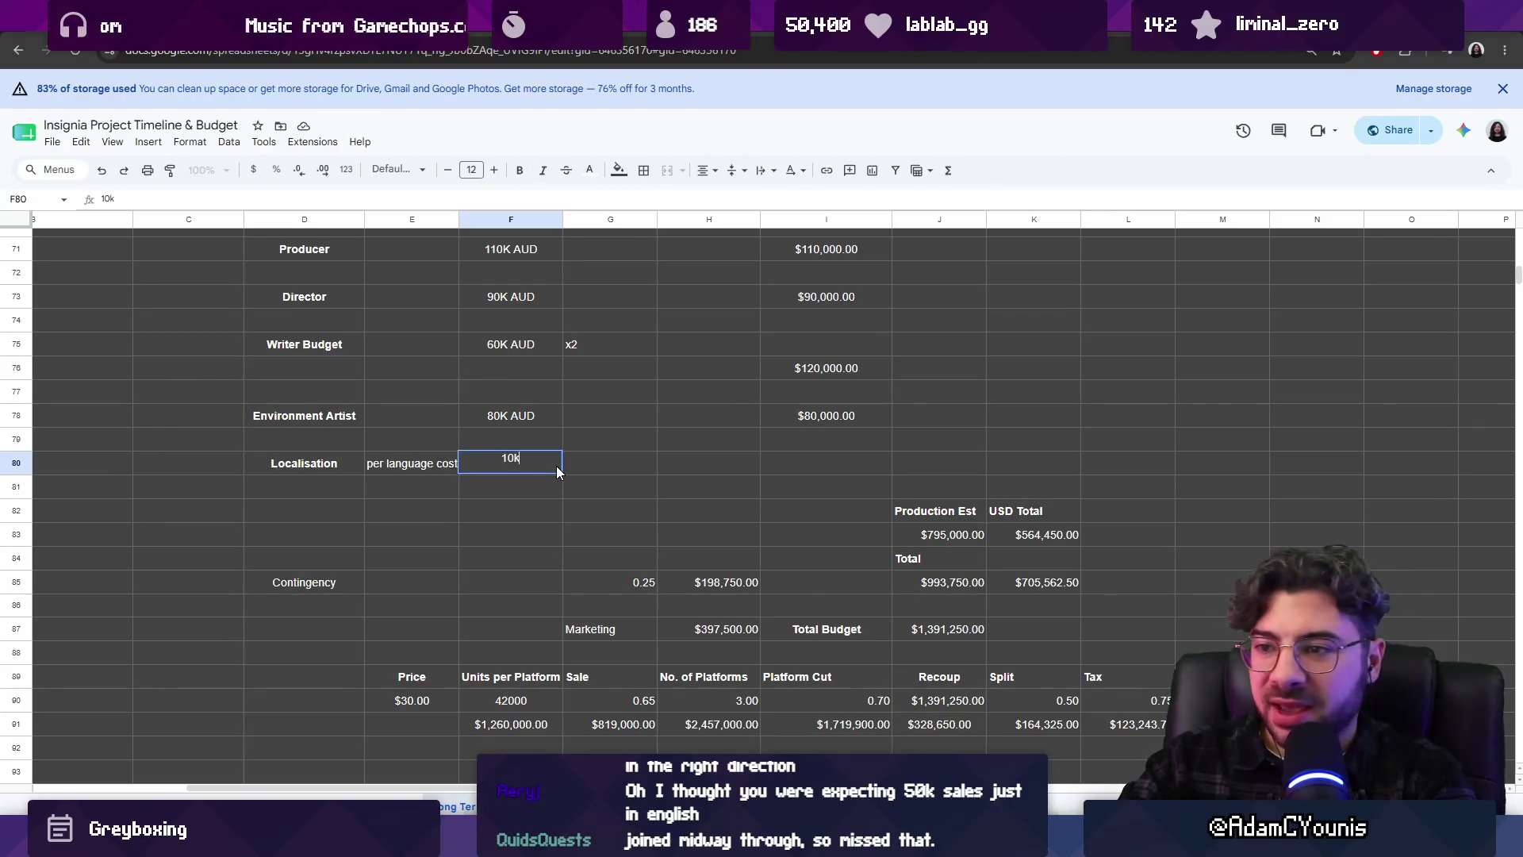
{"action": "type", "text": " AUD"}
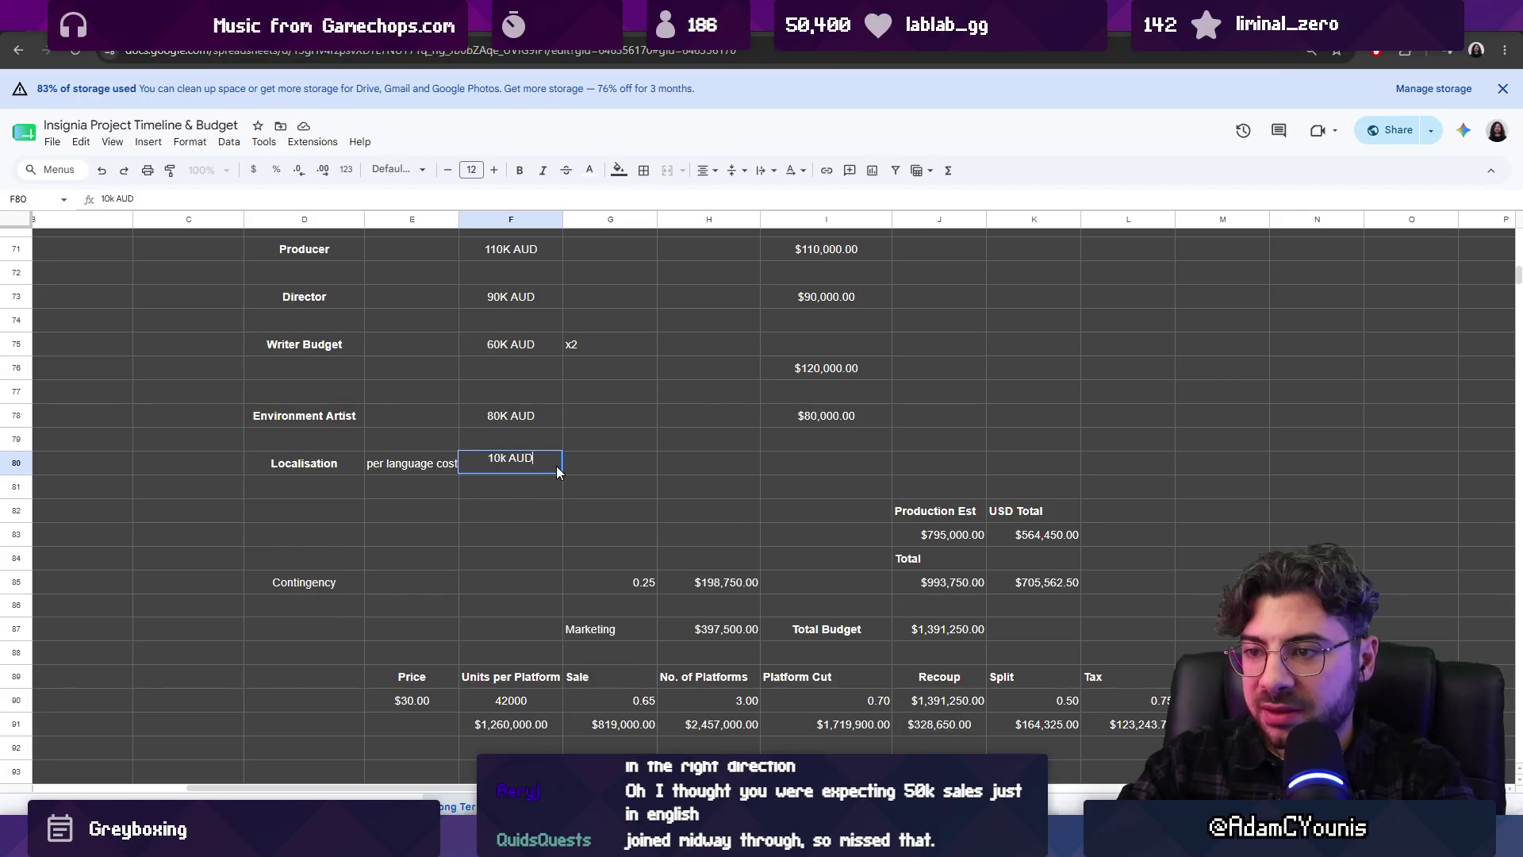
{"action": "key", "text": "Left"}
{"action": "key", "text": "Left"}
{"action": "key", "text": "Right"}
{"action": "double_click", "coordinate": [556, 464]}
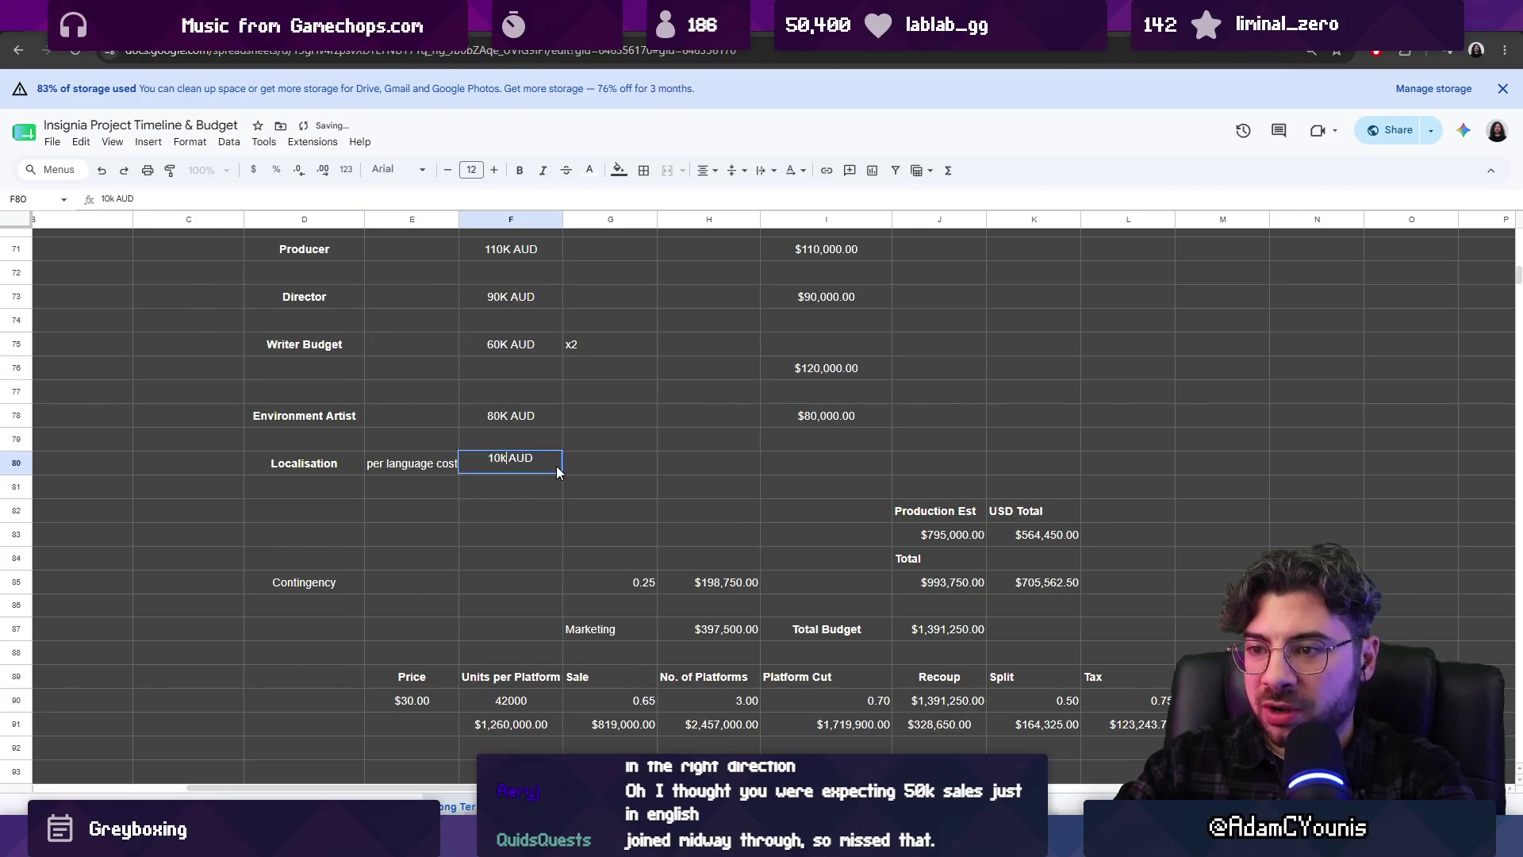
{"action": "key", "text": "BackSpace"}
{"action": "type", "text": "5"}
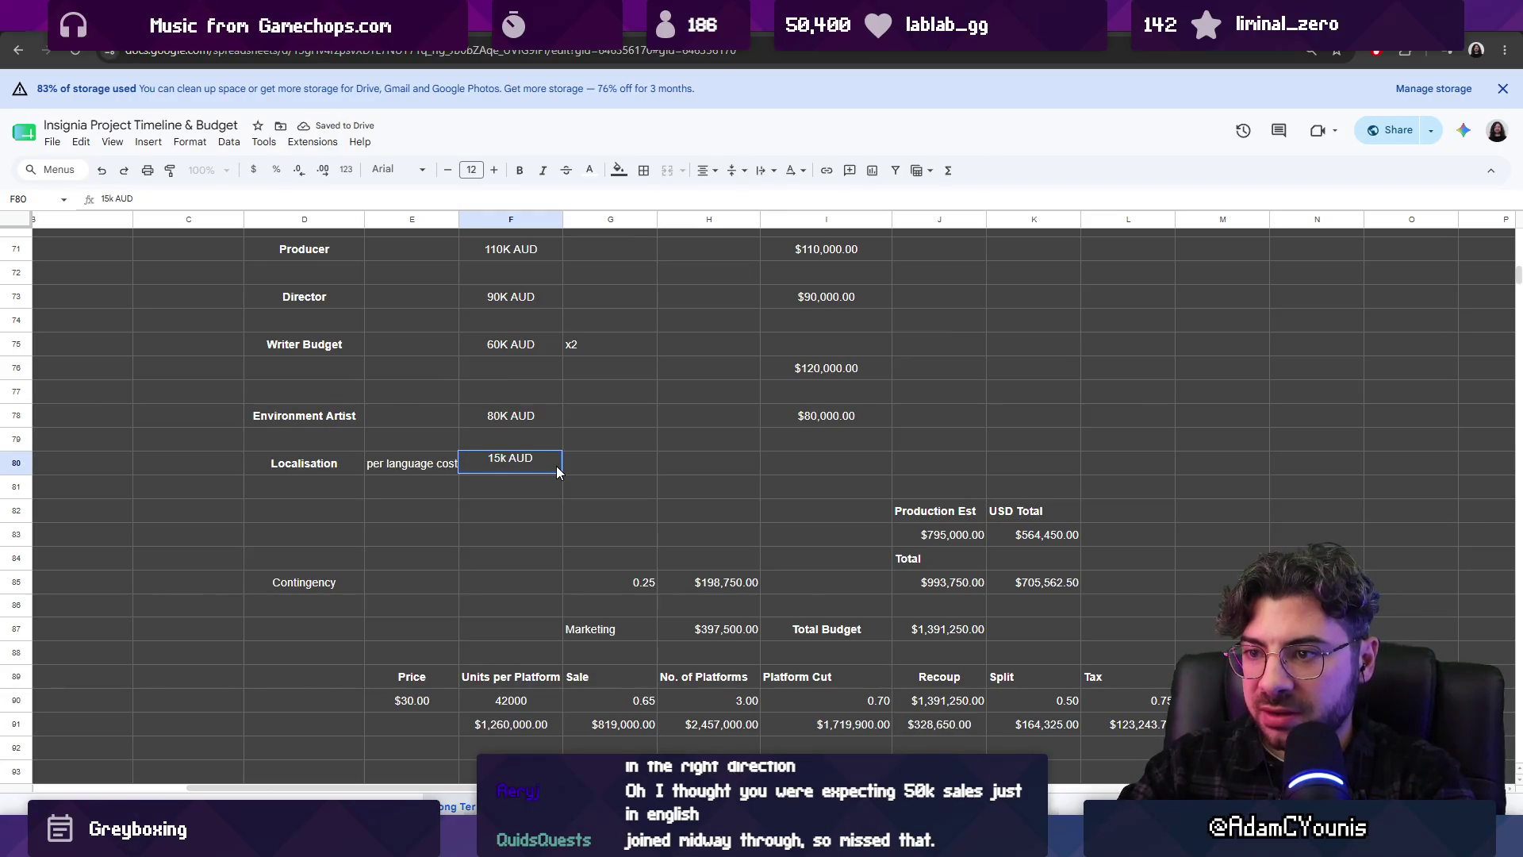
{"action": "key", "text": "Delete"}
{"action": "type", "text": "K"}
{"action": "key", "text": "Return"}
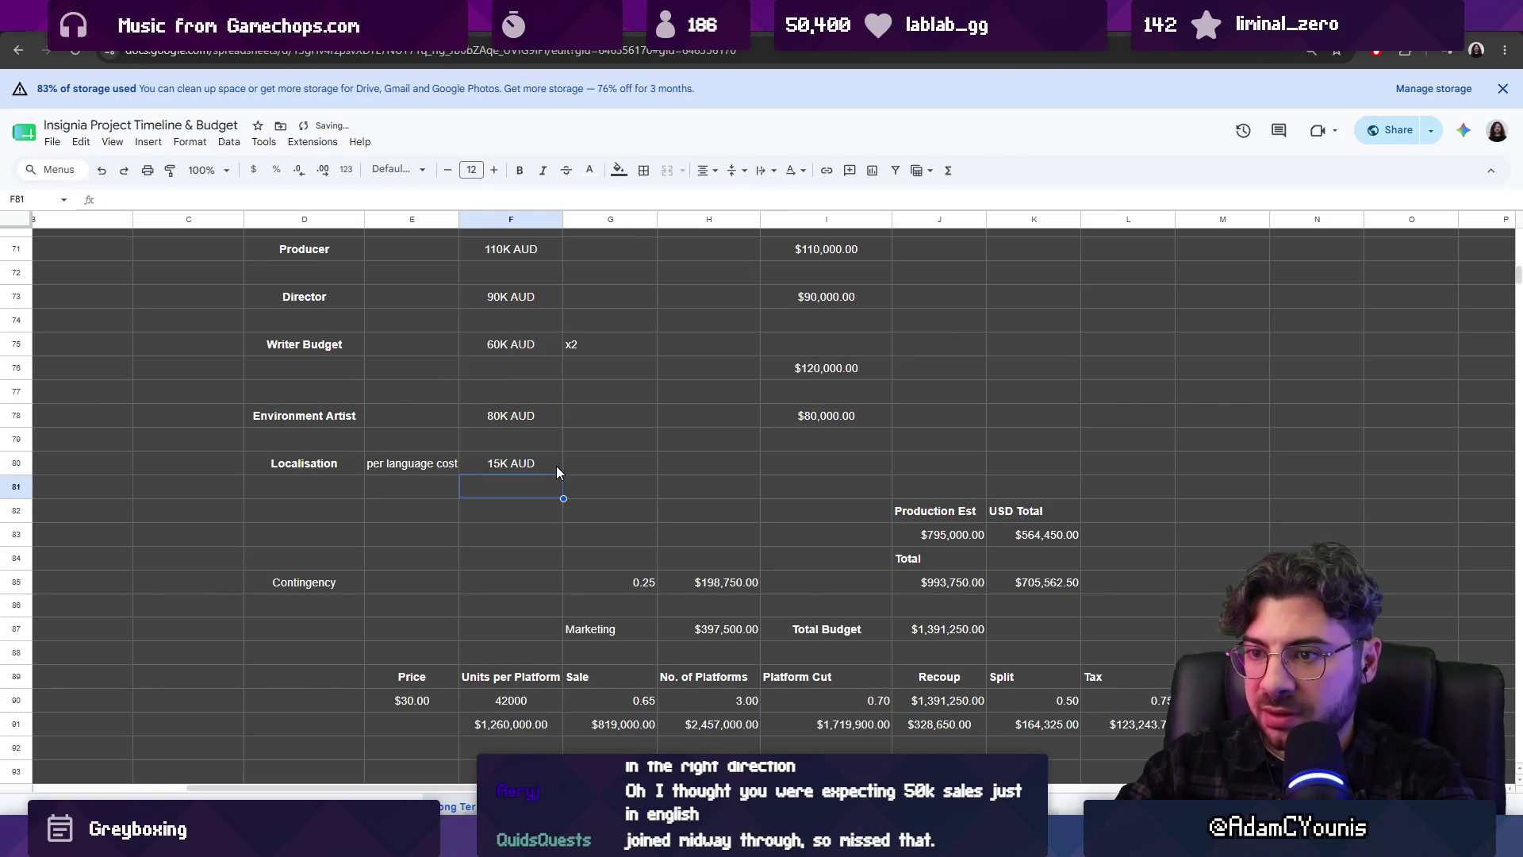
Step: Add 'Languages' in E81 with a count of 5 beside it
{"action": "key", "text": "Up"}
{"action": "key", "text": "ctrl+Right"}
{"action": "key", "text": "Left"}
{"action": "key", "text": "Left"}
{"action": "key", "text": "Left"}
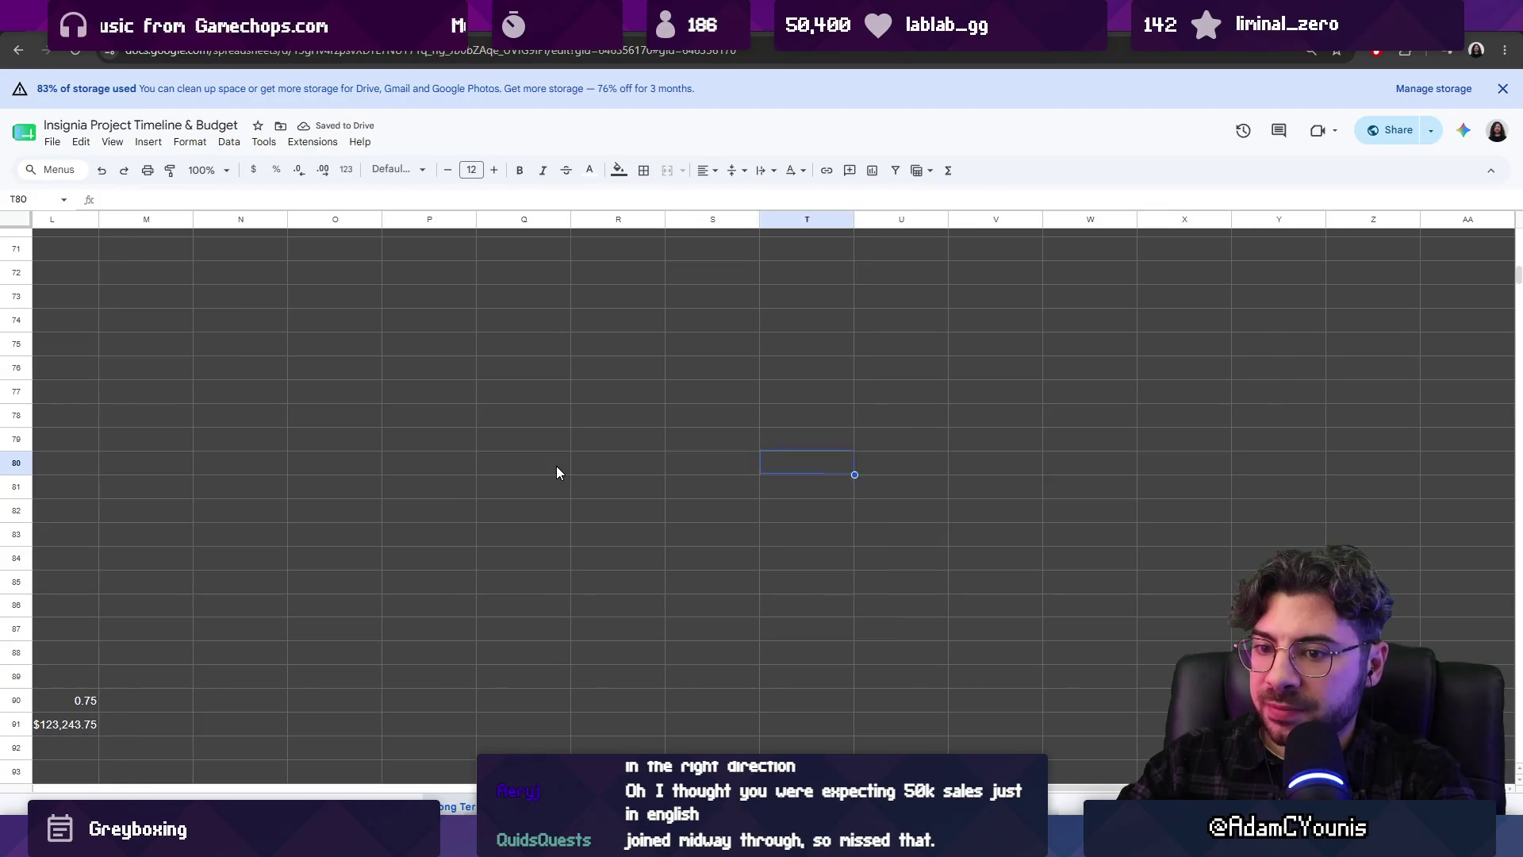
{"action": "key", "text": "Left"}
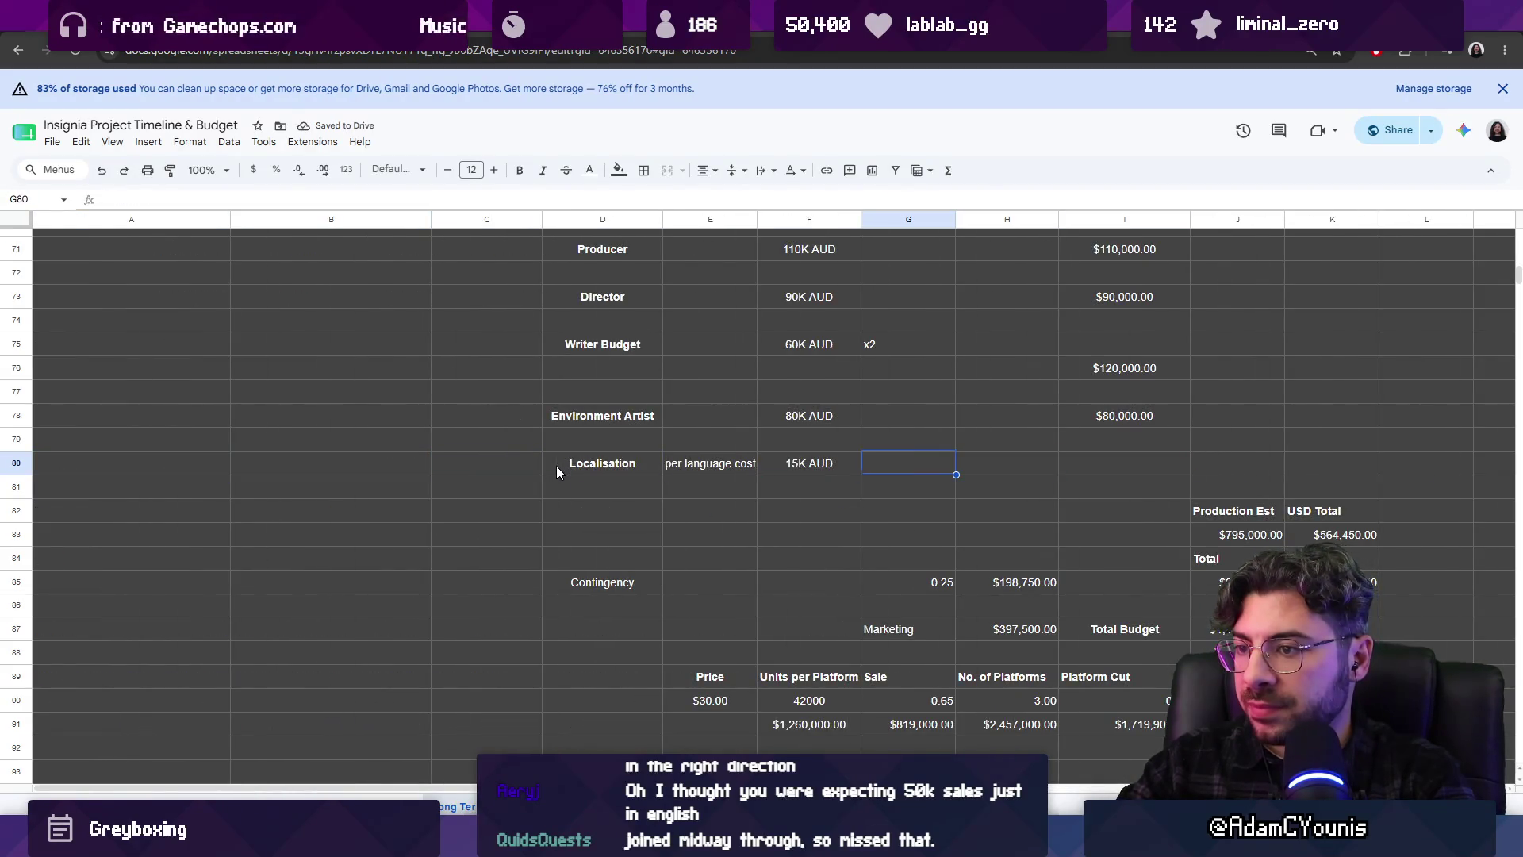
{"action": "key", "text": "Left"}
{"action": "key", "text": "Left"}
{"action": "key", "text": "Down"}
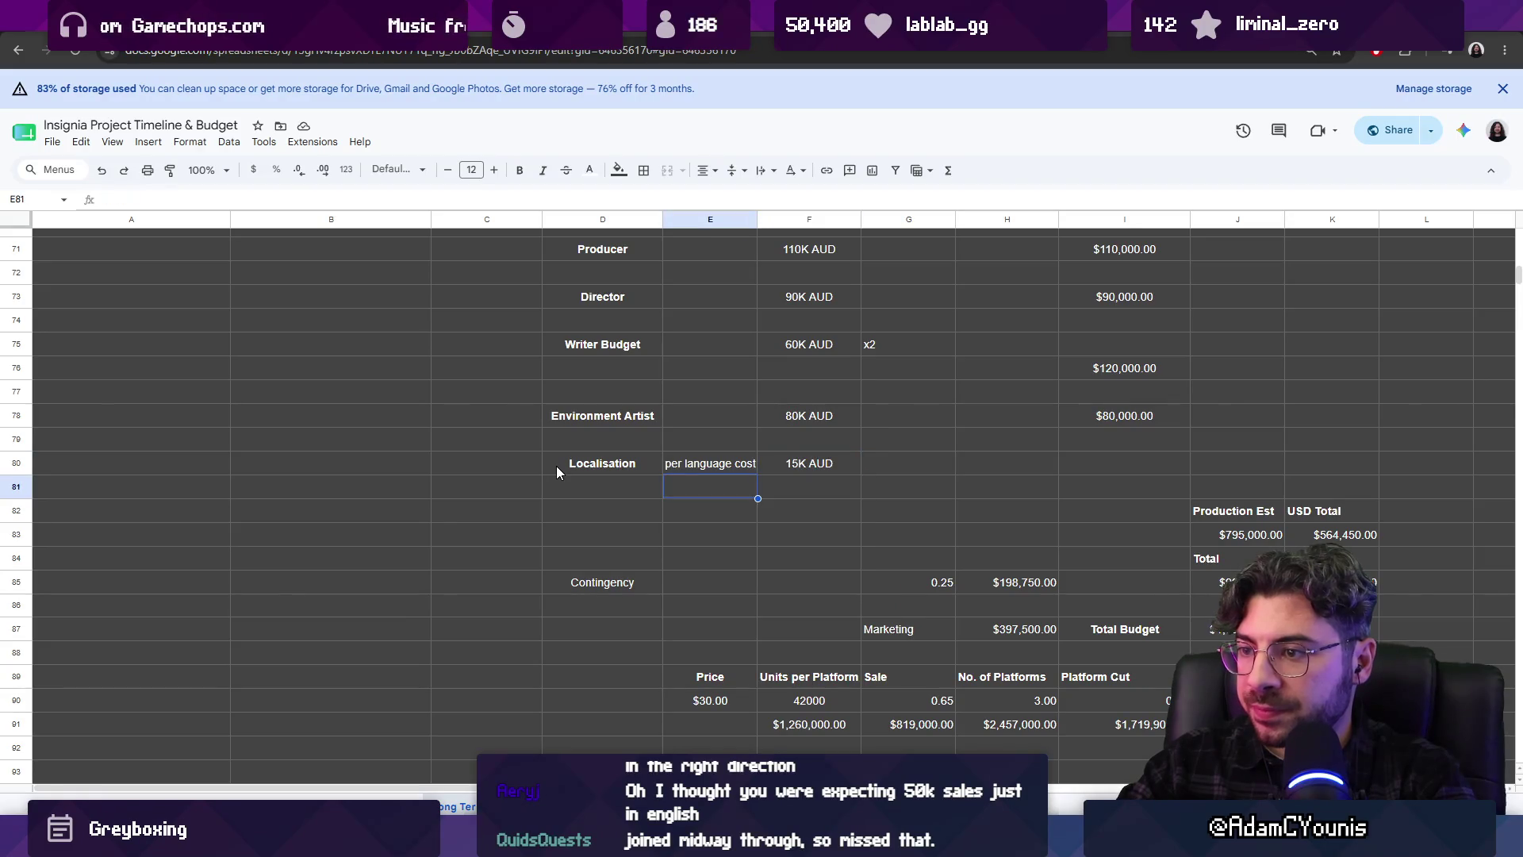
{"action": "type", "text": "Languages"}
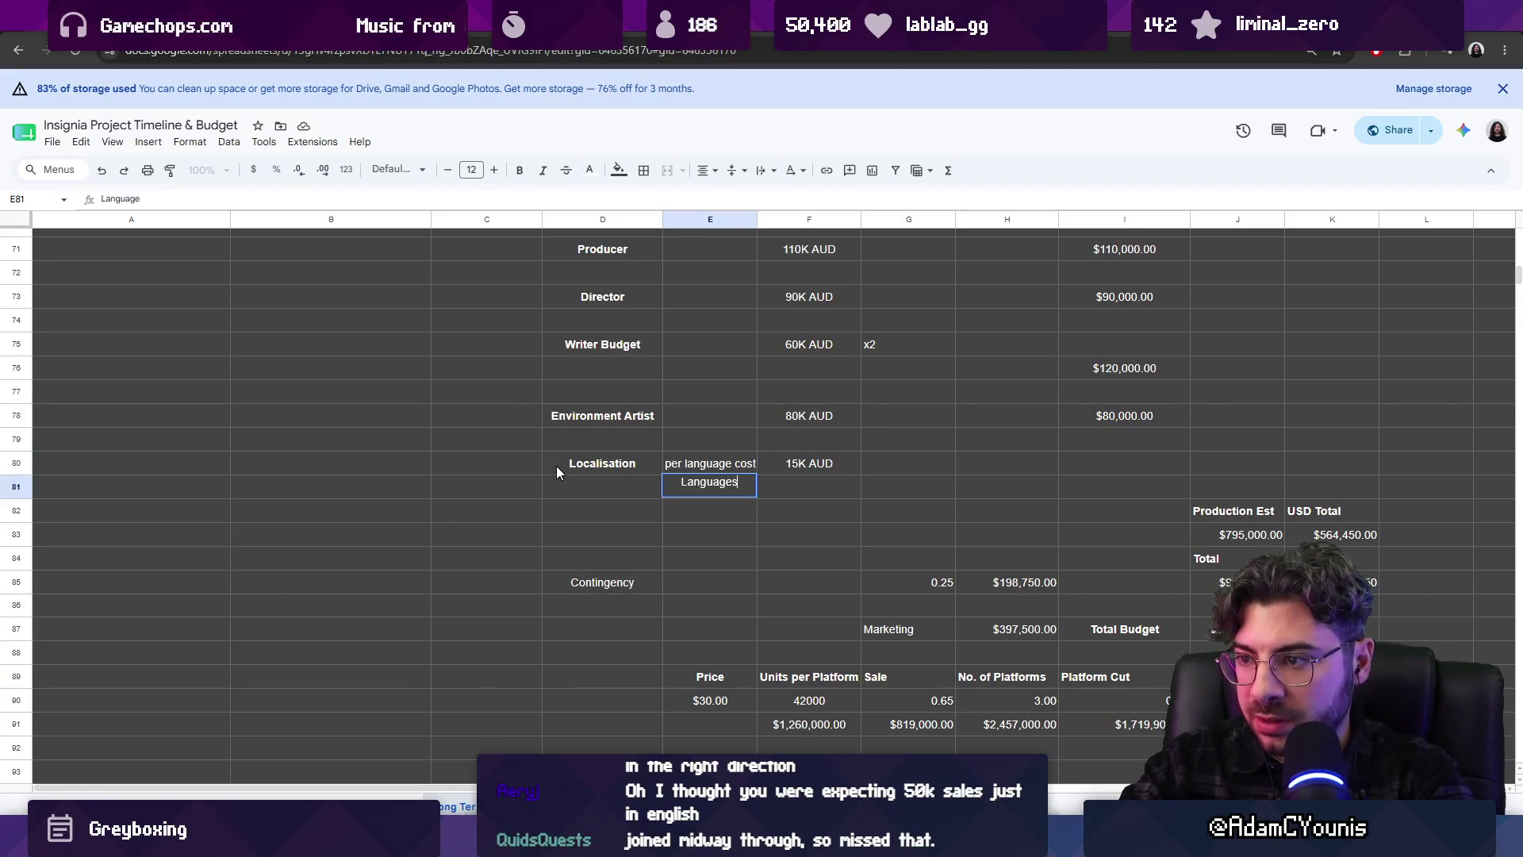
{"action": "key", "text": "Return"}
{"action": "key", "text": "Right"}
{"action": "key", "text": "Up"}
{"action": "type", "text": "5"}
{"action": "key", "text": "Return"}
Step: Clear the stray backslash below and start a =1500 formula in total cell I80
{"action": "type", "text": "\\"}
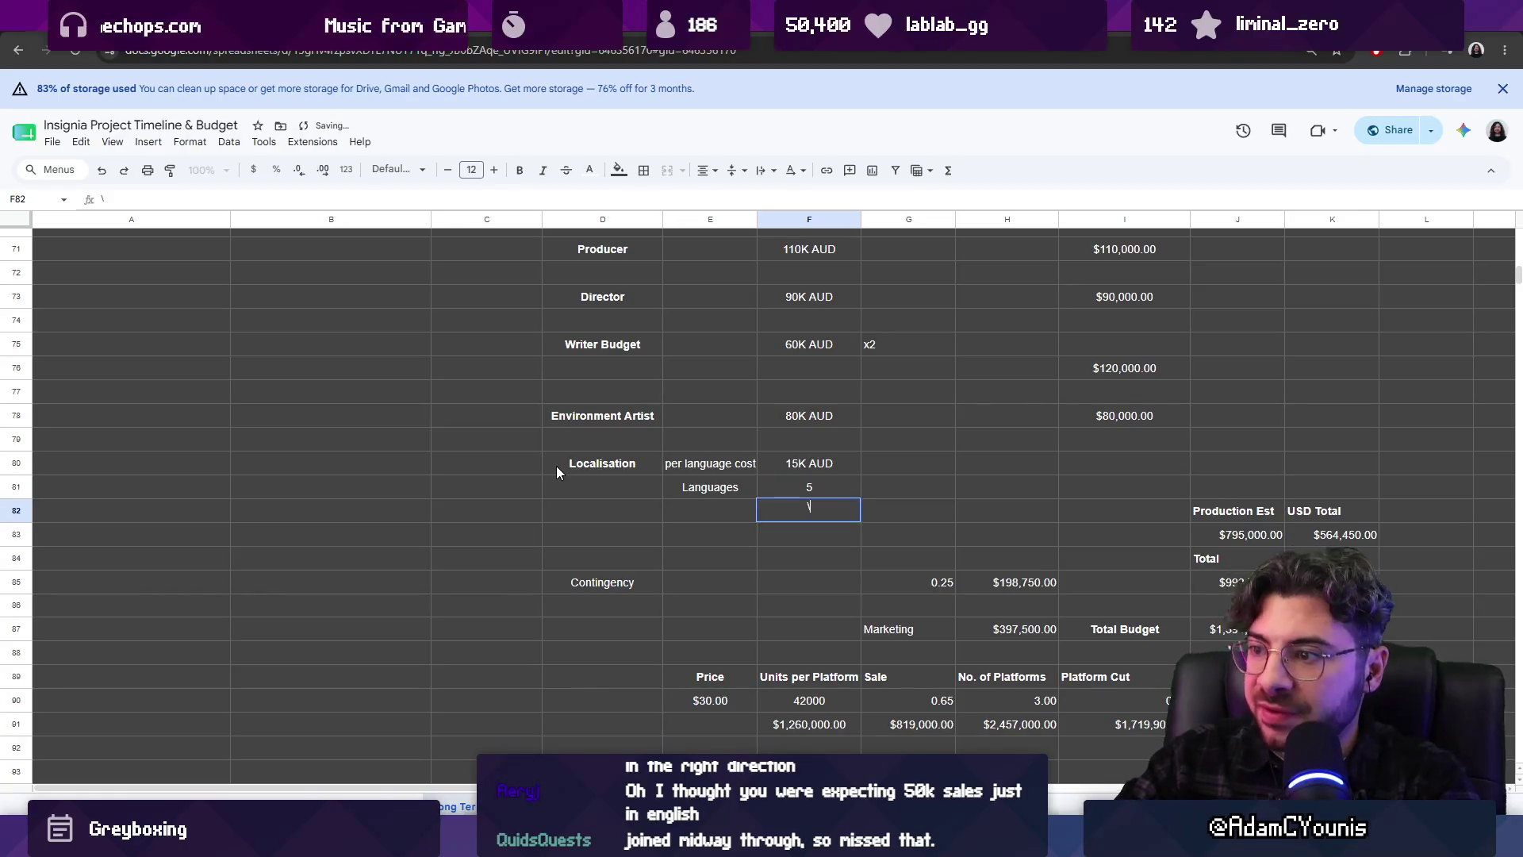
{"action": "key", "text": "Return"}
{"action": "key", "text": "Up"}
{"action": "key", "text": "Delete"}
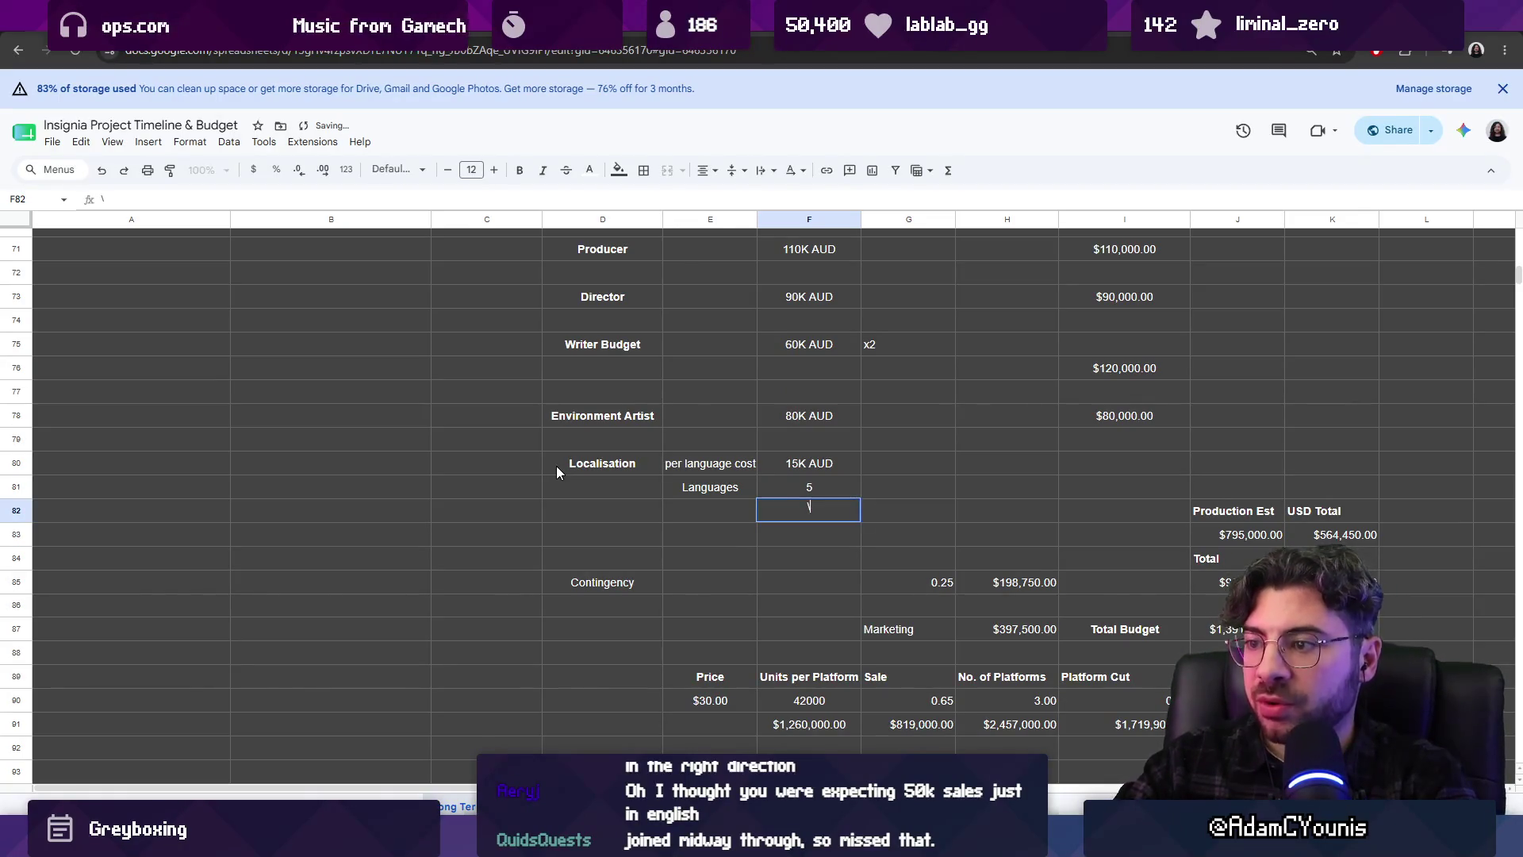
{"action": "key", "text": "Down"}
{"action": "key", "text": "Up"}
{"action": "key", "text": "Up"}
{"action": "key", "text": "Right"}
{"action": "key", "text": "Right"}
{"action": "key", "text": "Right"}
{"action": "key", "text": "Up"}
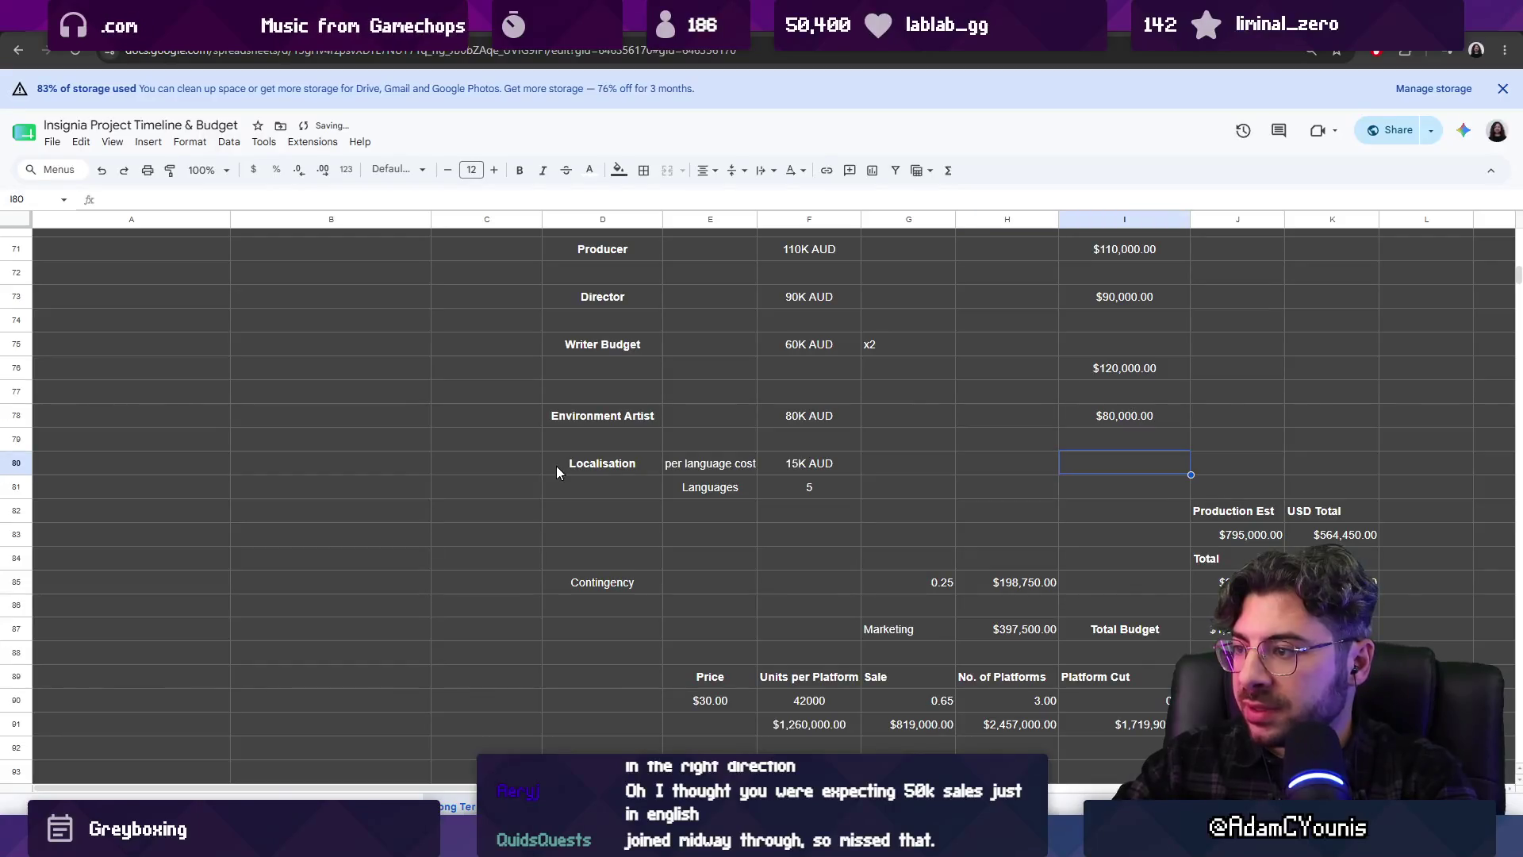
{"action": "type", "text": "="}
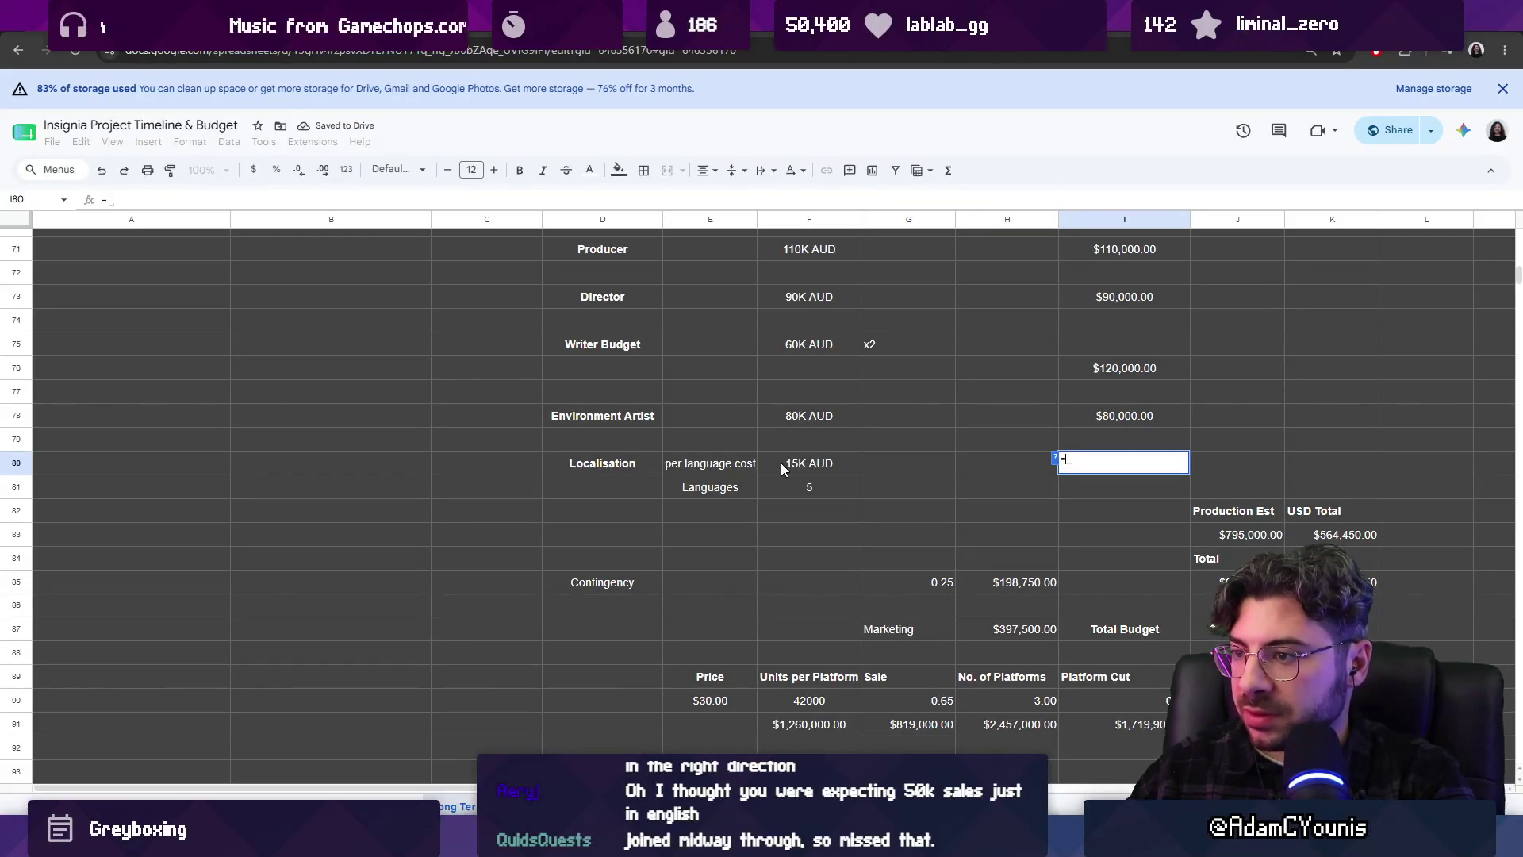
{"action": "type", "text": "15000"}
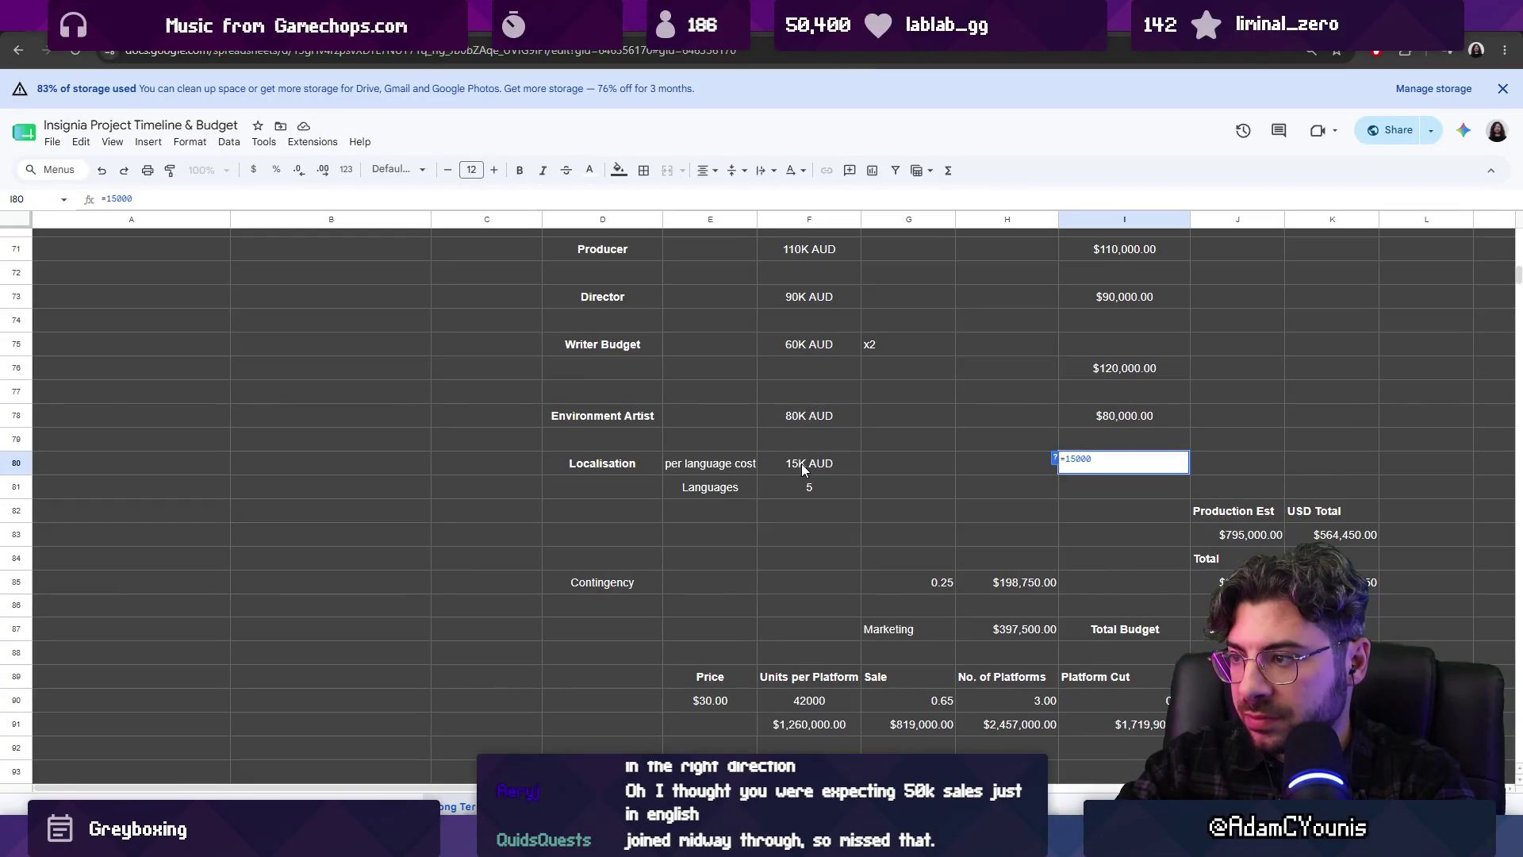
{"action": "key", "text": "BackSpace"}
{"action": "key", "text": "BackSpace"}
{"action": "key", "text": "BackSpace"}
{"action": "key", "text": "BackSpace"}
{"action": "type", "text": "mul"}
{"action": "key", "text": "Tab"}
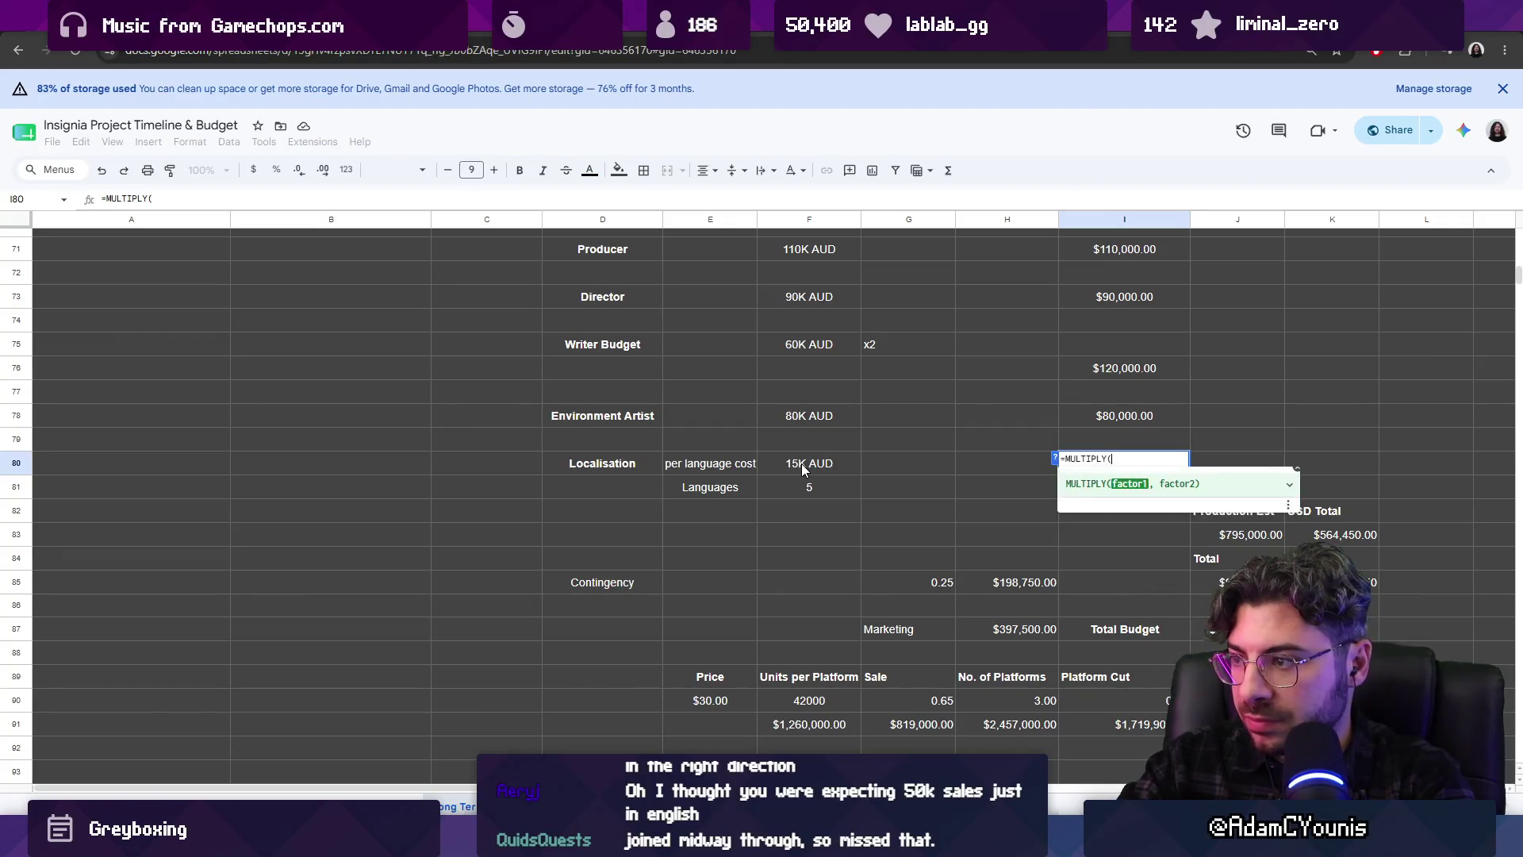
{"action": "type", "text": "15"}
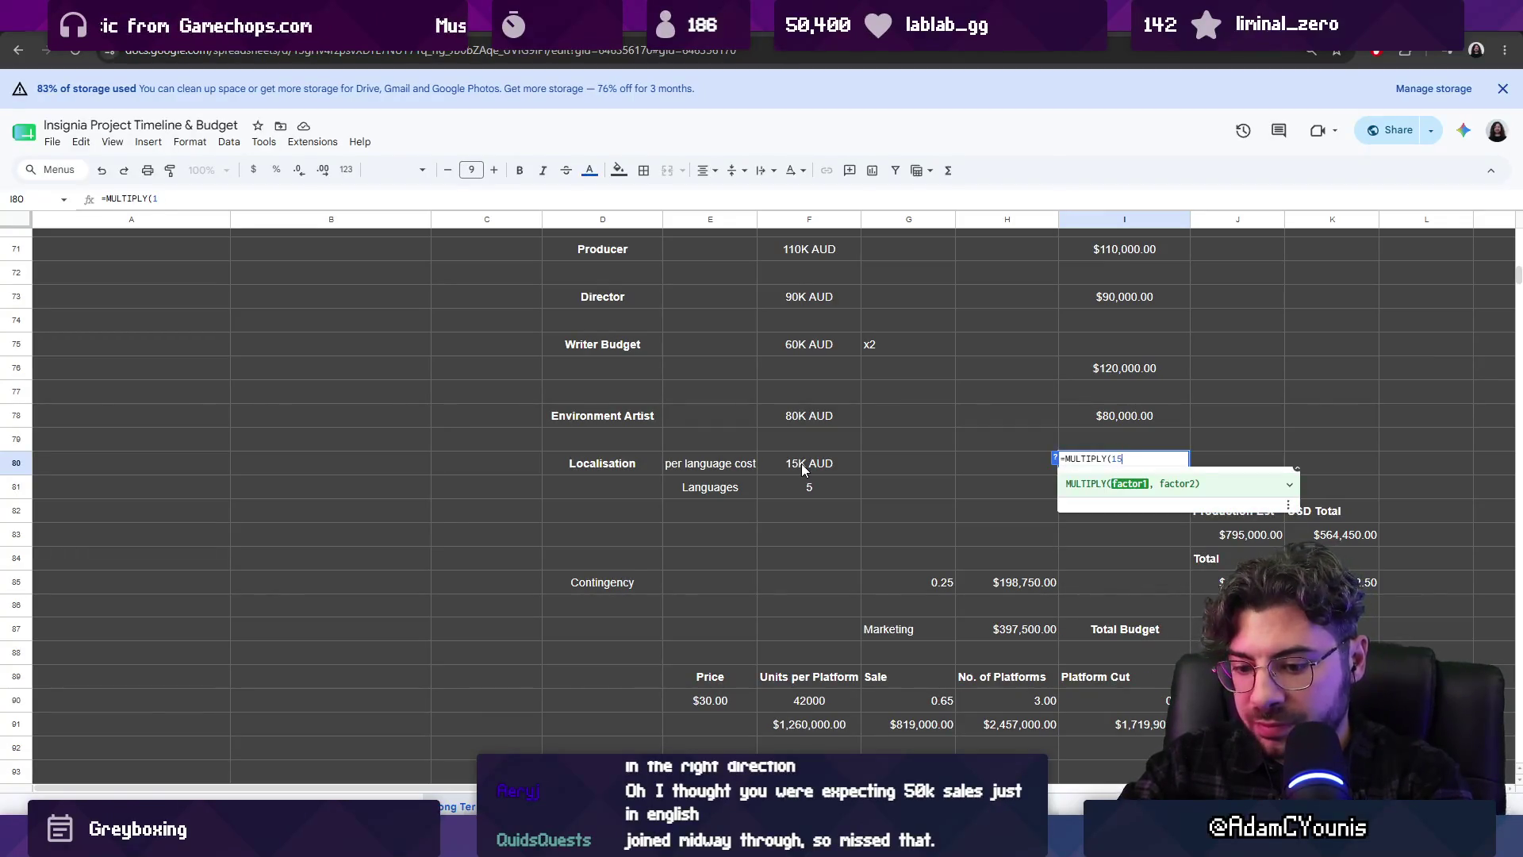
{"action": "type", "text": "000,5)"}
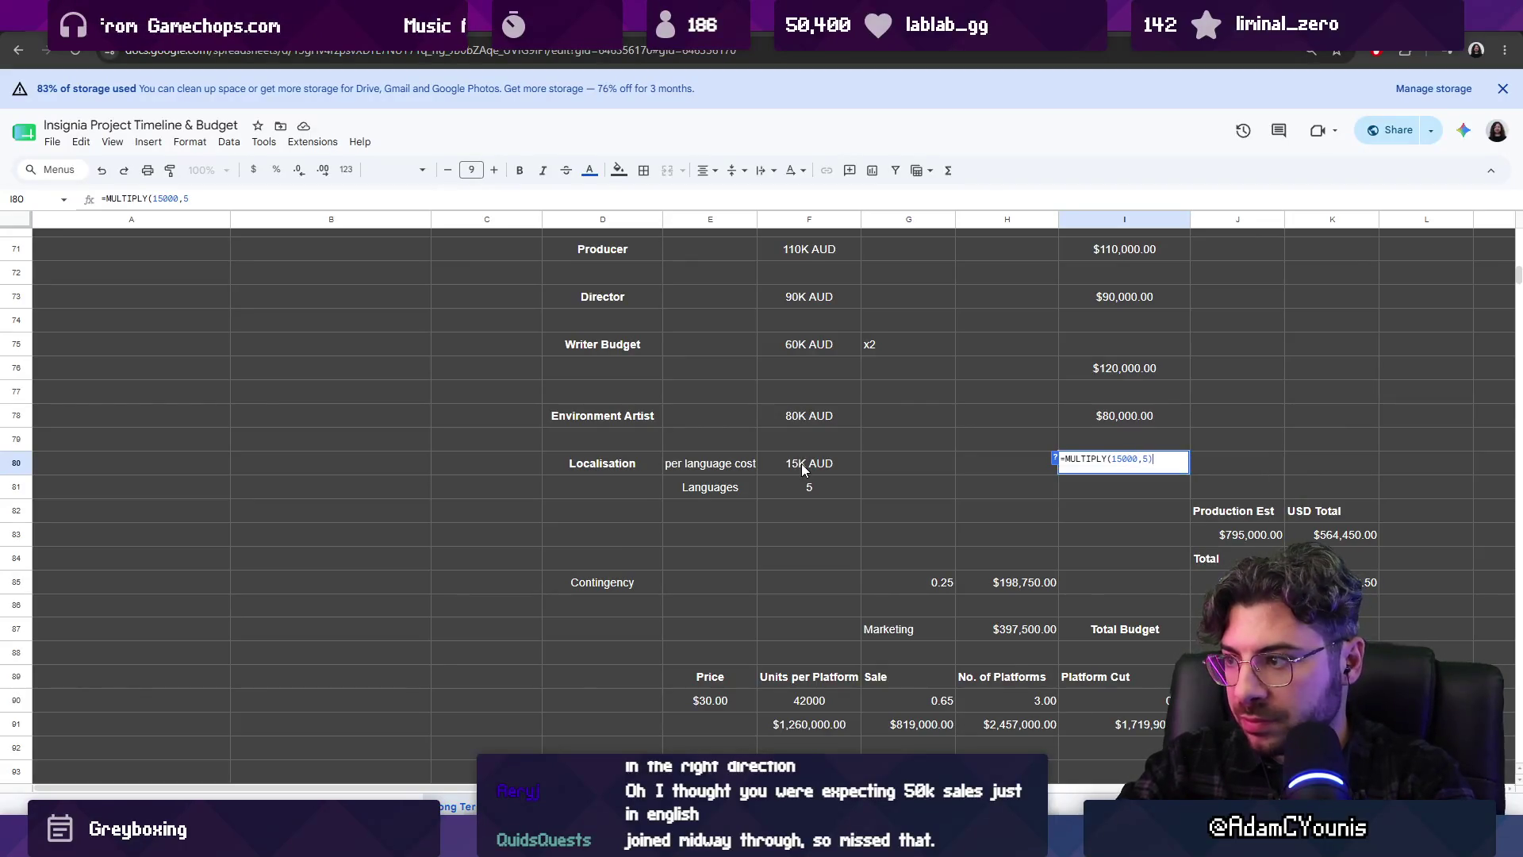
{"action": "key", "text": "Return"}
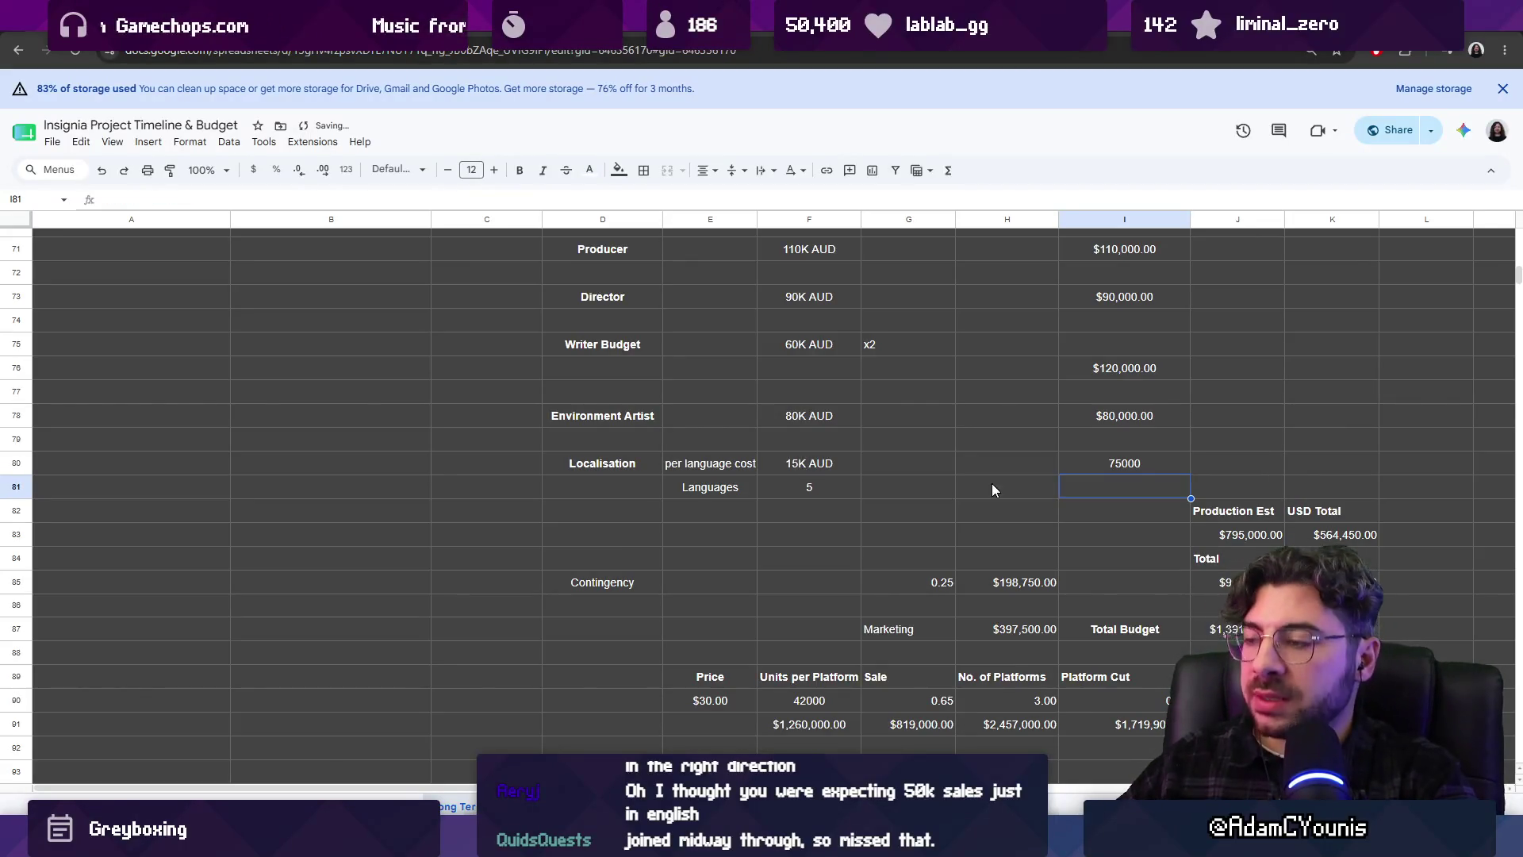
{"action": "double_click", "coordinate": [1251, 533]}
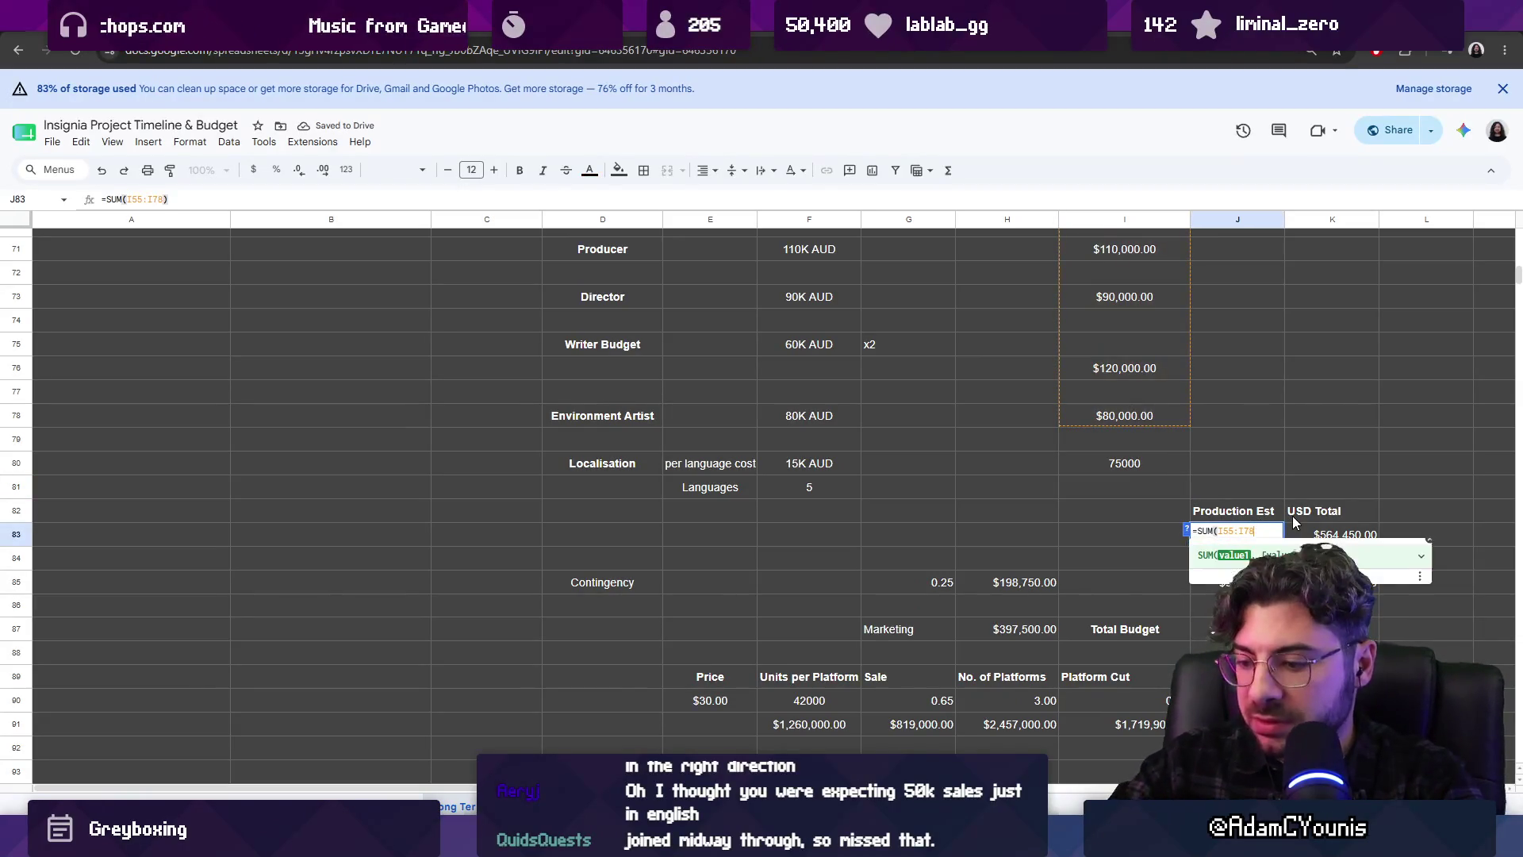
{"action": "key", "text": "Delete"}
{"action": "key", "text": "Delete"}
{"action": "key", "text": "BackSpace"}
{"action": "type", "text": "80"}
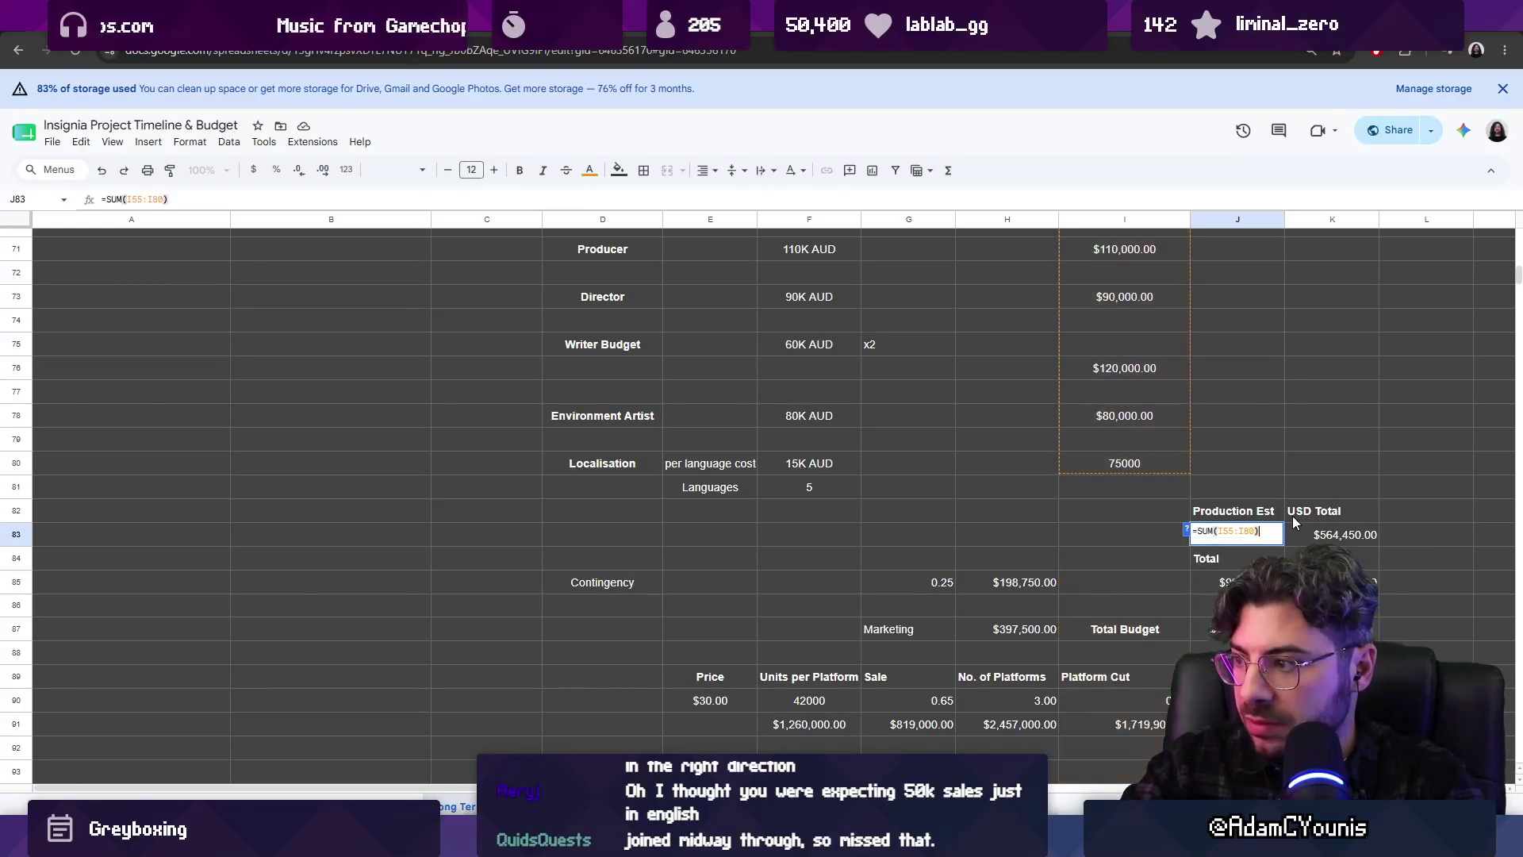
{"action": "key", "text": "Return"}
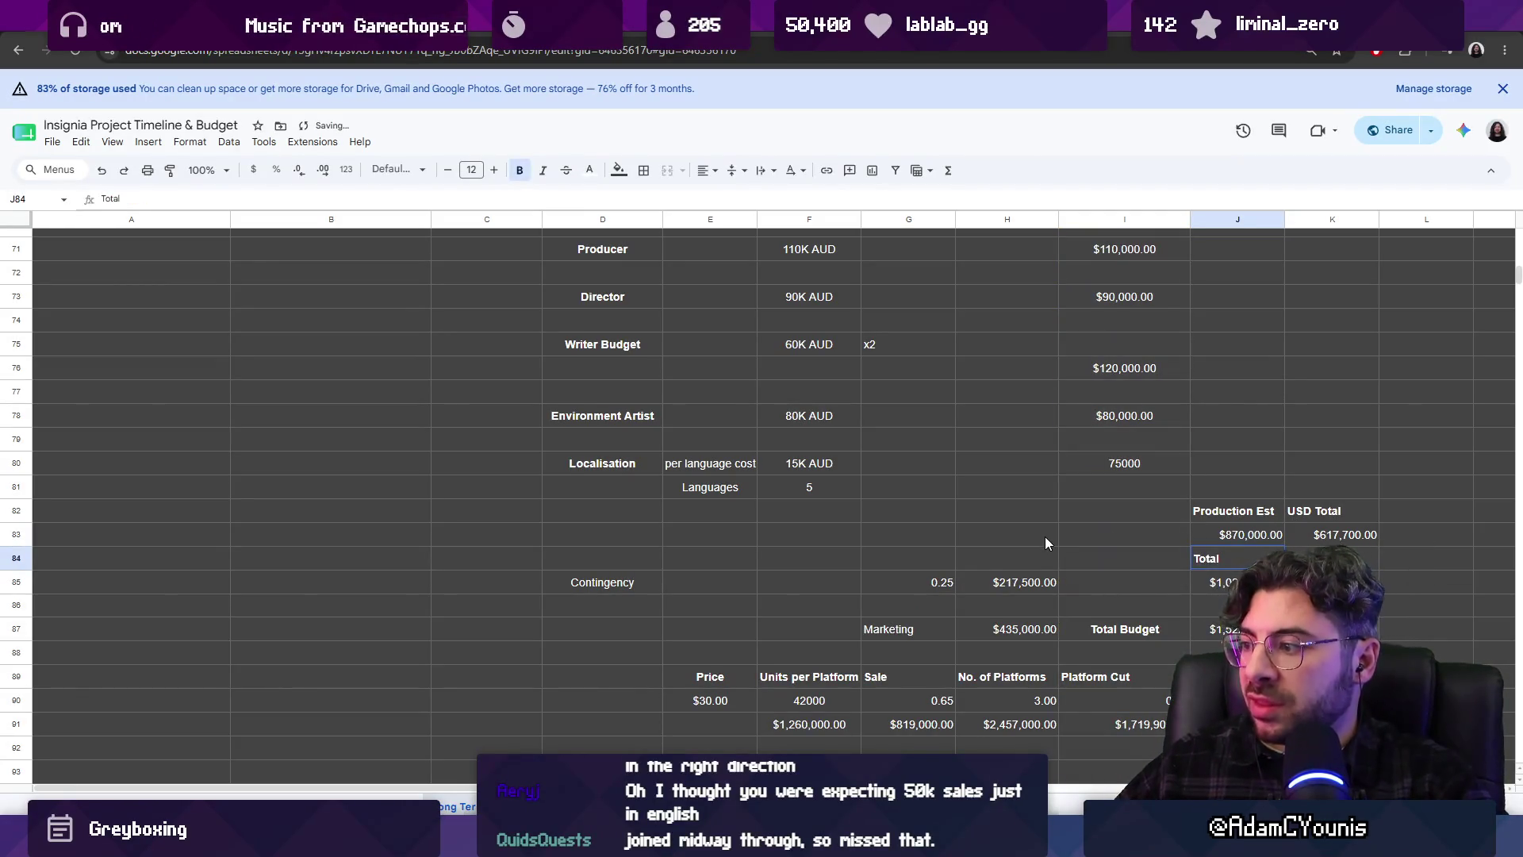
{"action": "key", "text": "Right"}
{"action": "key", "text": "Right"}
{"action": "key", "text": "Right"}
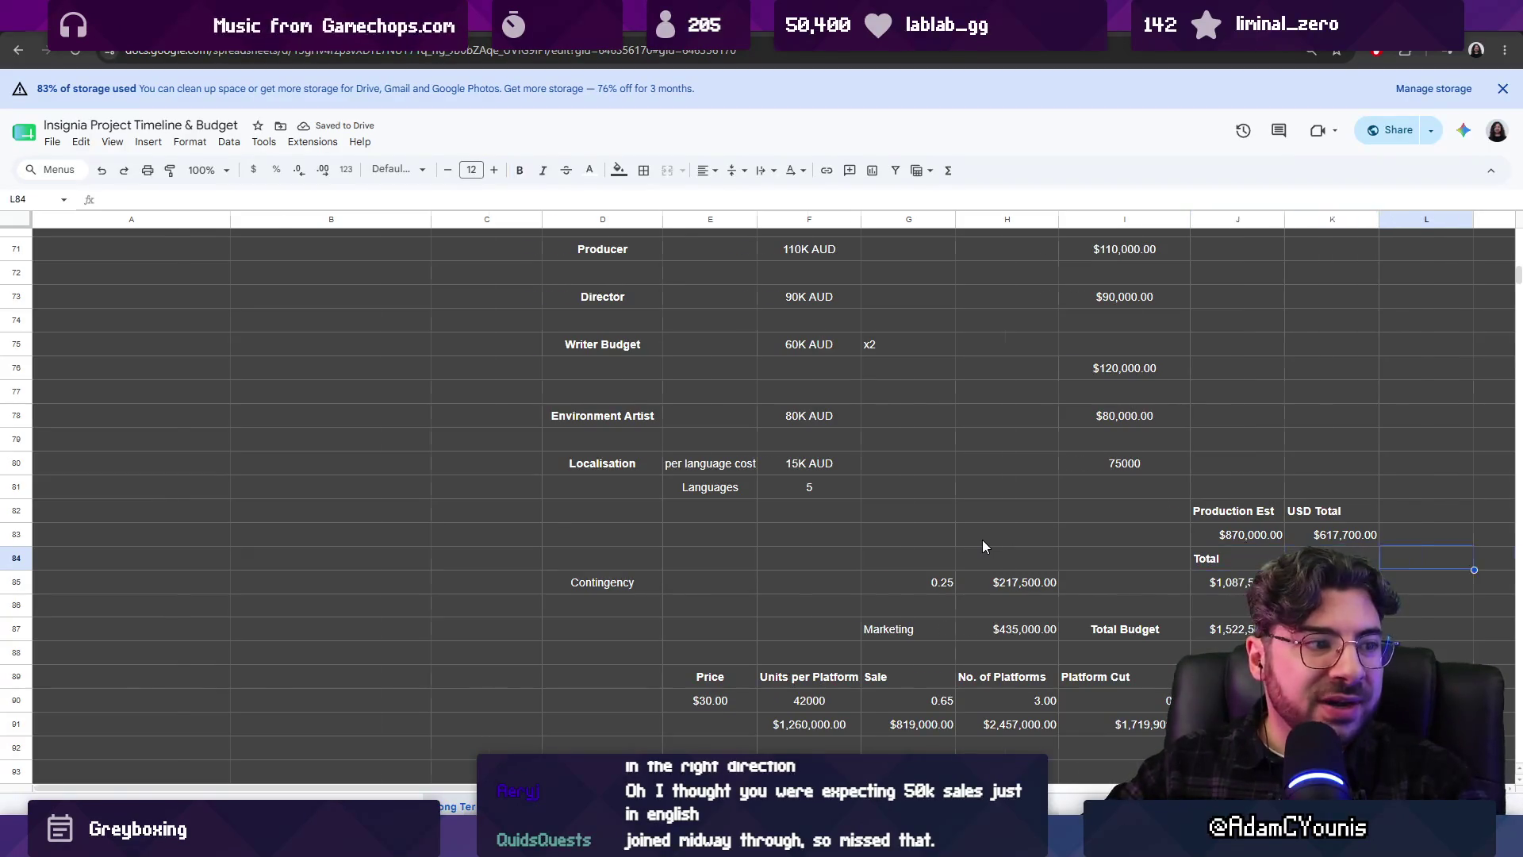
{"action": "key", "text": "Left"}
{"action": "key", "text": "Left"}
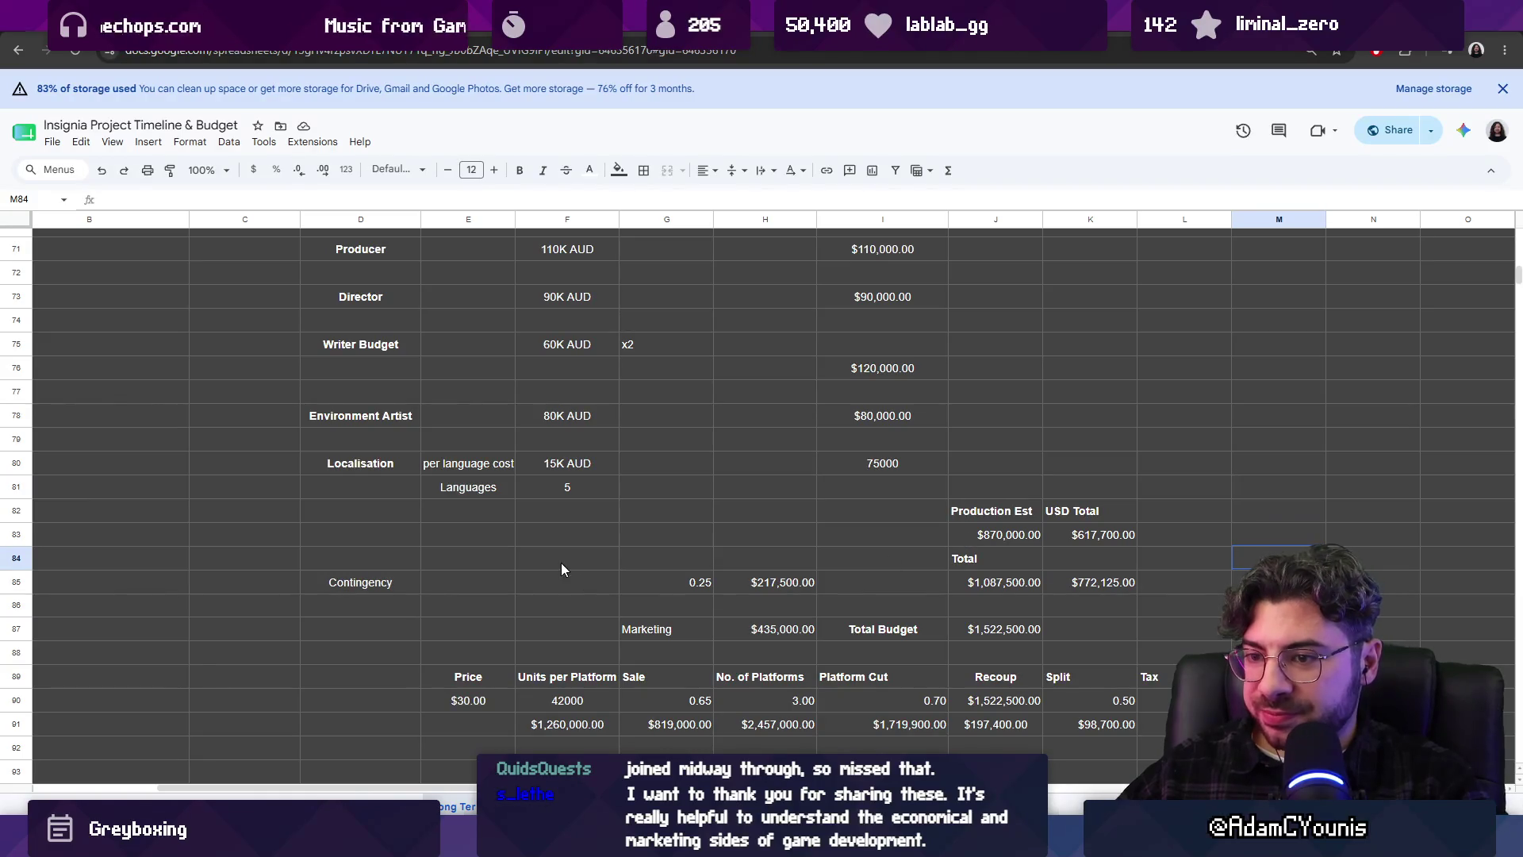
Step: Drag the C84:L91 block down one row and select the emptied row 84 at D84
{"action": "mouse_move", "coordinate": [285, 555]}
{"action": "left_mouse_down"}
{"action": "mouse_move", "coordinate": [1090, 676]}
{"action": "mouse_move", "coordinate": [1181, 724]}
{"action": "left_mouse_up"}
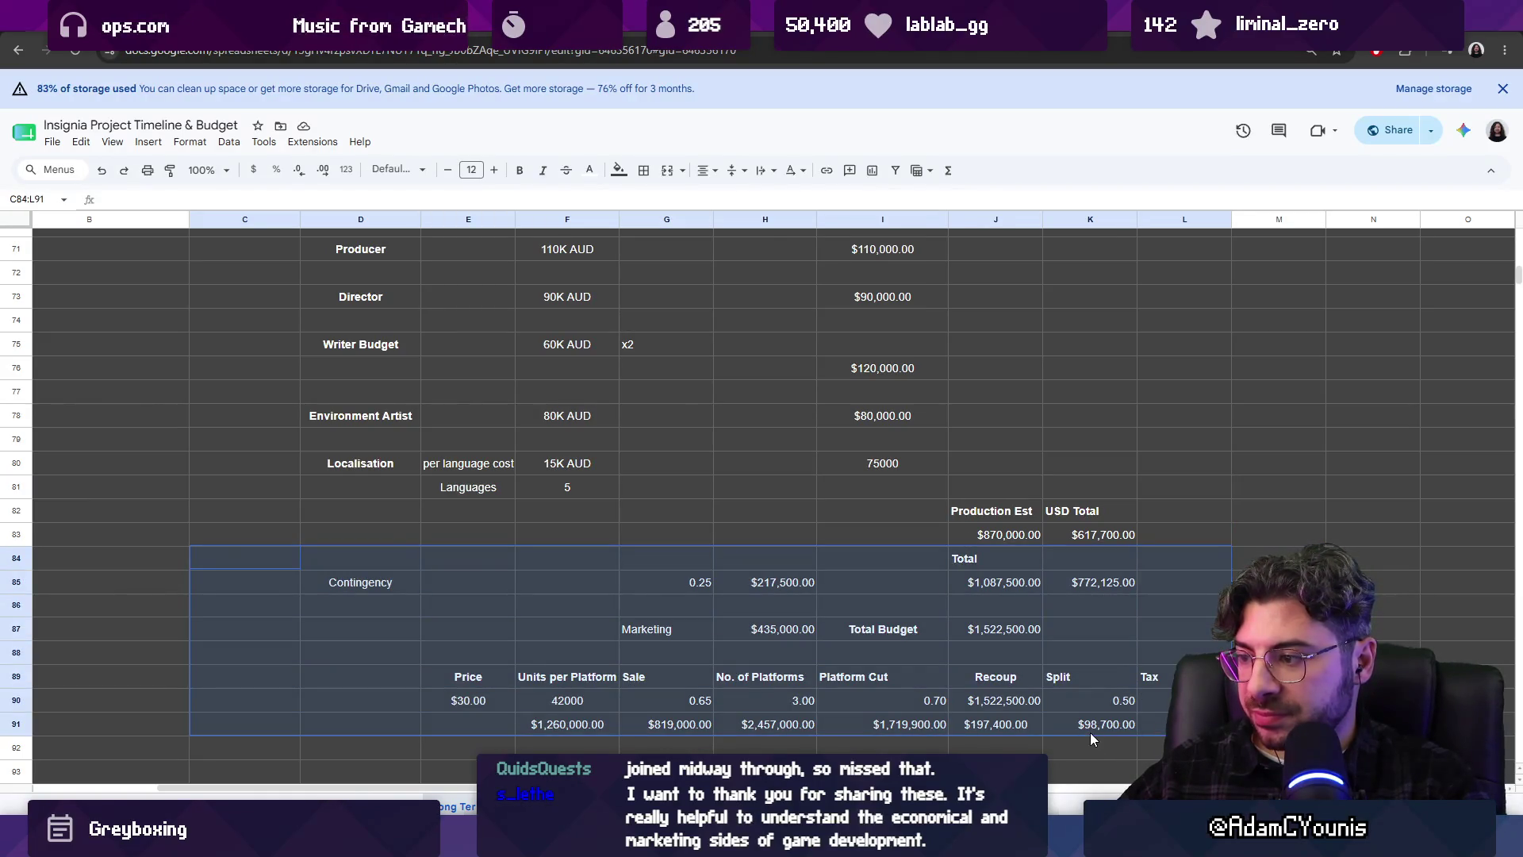
{"action": "left_click_drag", "start_coordinate": [1090, 731], "coordinate": [1090, 754]}
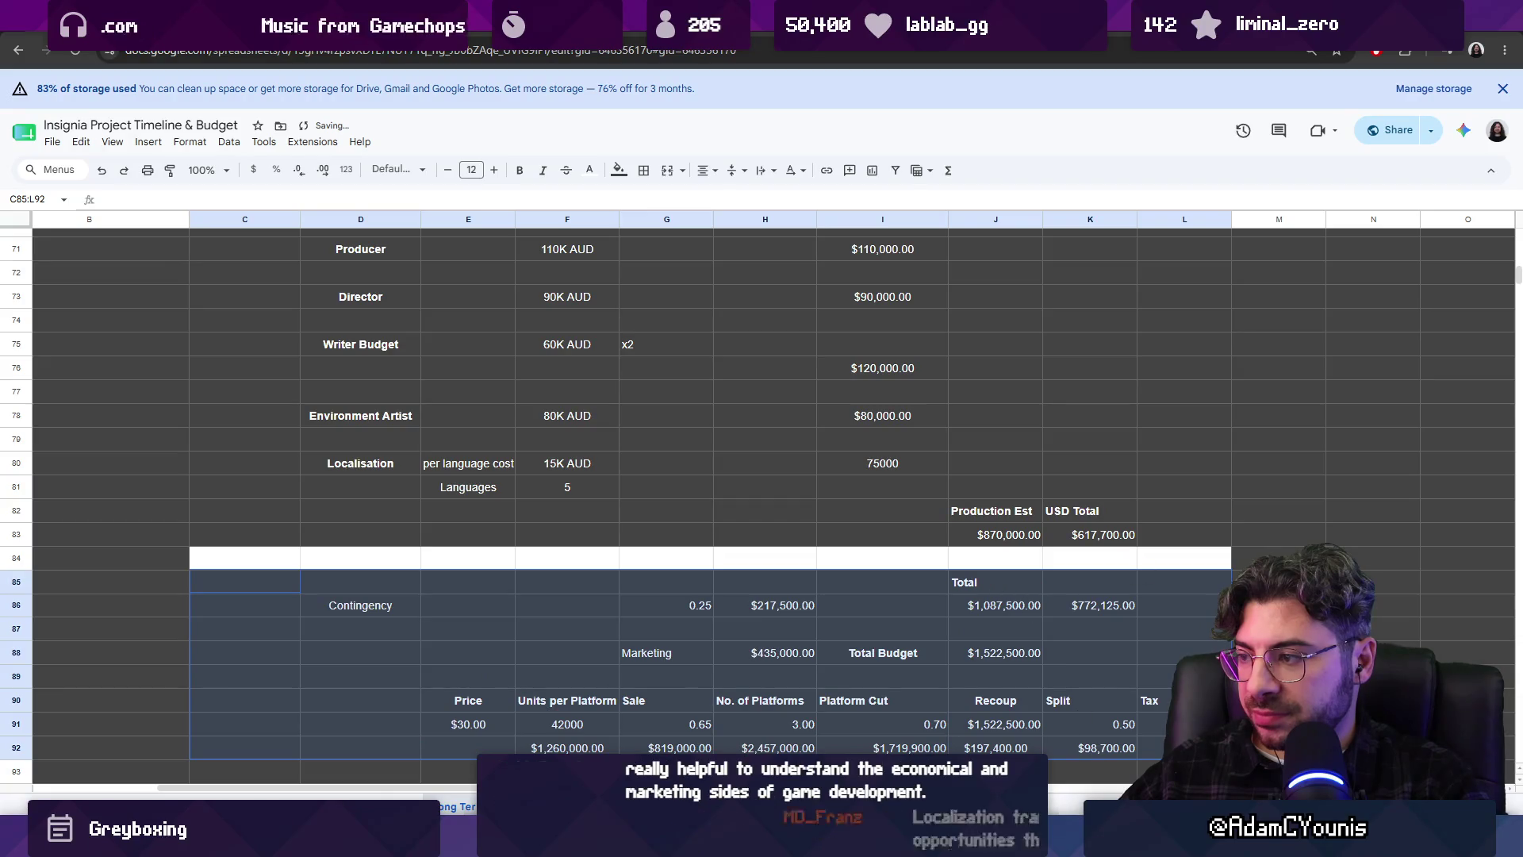
{"action": "left_click", "coordinate": [1269, 557]}
{"action": "mouse_move", "coordinate": [1224, 553]}
{"action": "left_mouse_down"}
{"action": "mouse_move", "coordinate": [380, 584]}
{"action": "mouse_move", "coordinate": [230, 569]}
{"action": "left_mouse_up"}
{"action": "left_click", "coordinate": [397, 567]}
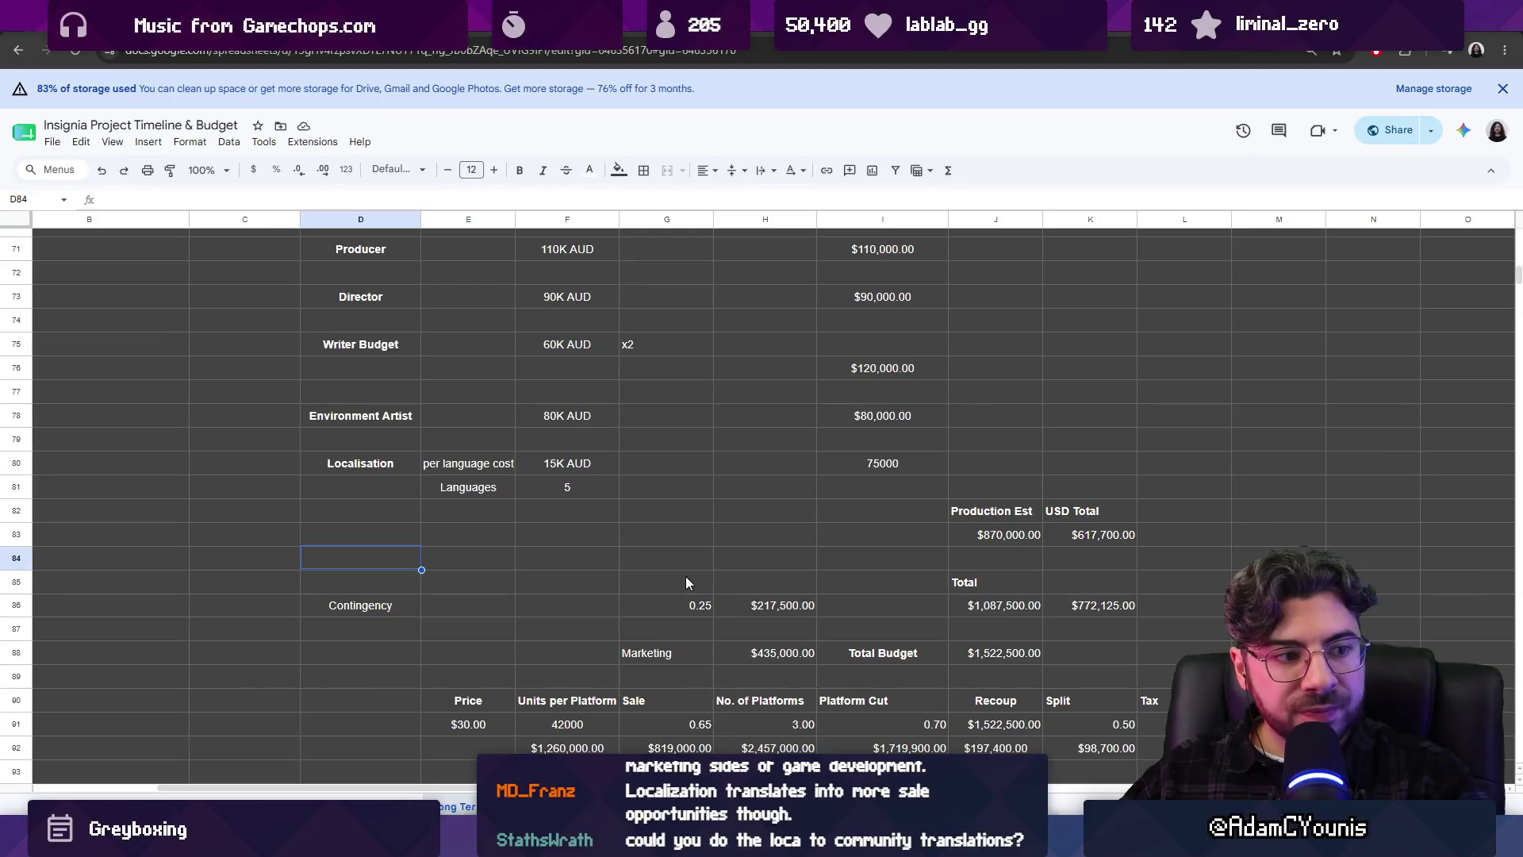
{"action": "scroll", "coordinate": [468, 587], "scroll_direction": "down", "scroll_amount": 1}
{"action": "mouse_move", "coordinate": [476, 384]}
{"action": "left_mouse_down"}
{"action": "mouse_move", "coordinate": [561, 390]}
{"action": "mouse_move", "coordinate": [563, 406]}
{"action": "left_mouse_up"}
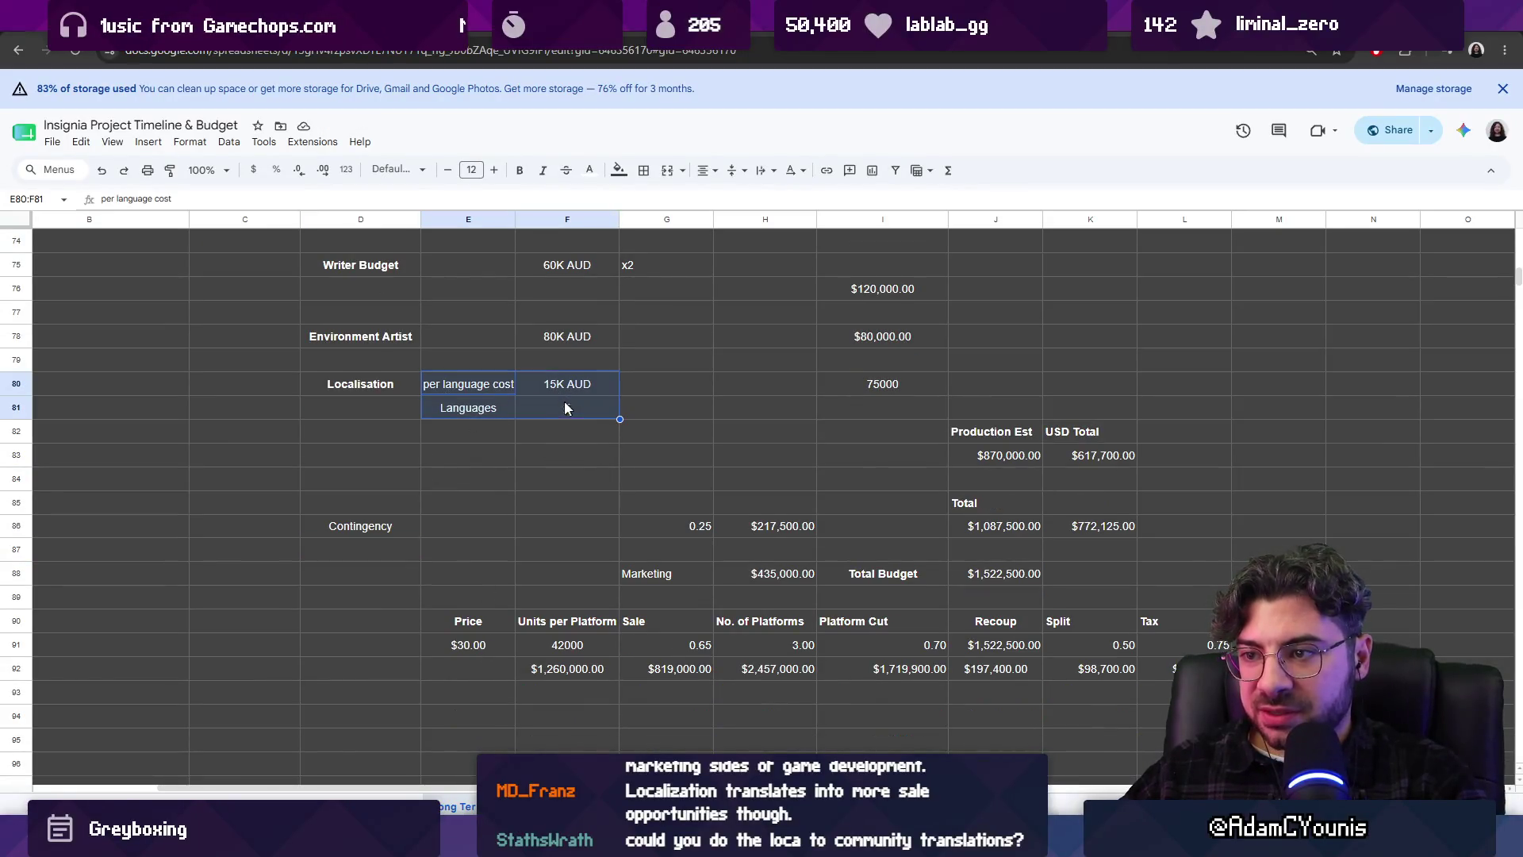
Step: Test 60000 units per platform against the tax result, then undo back to 42000
{"action": "left_click", "coordinate": [591, 645]}
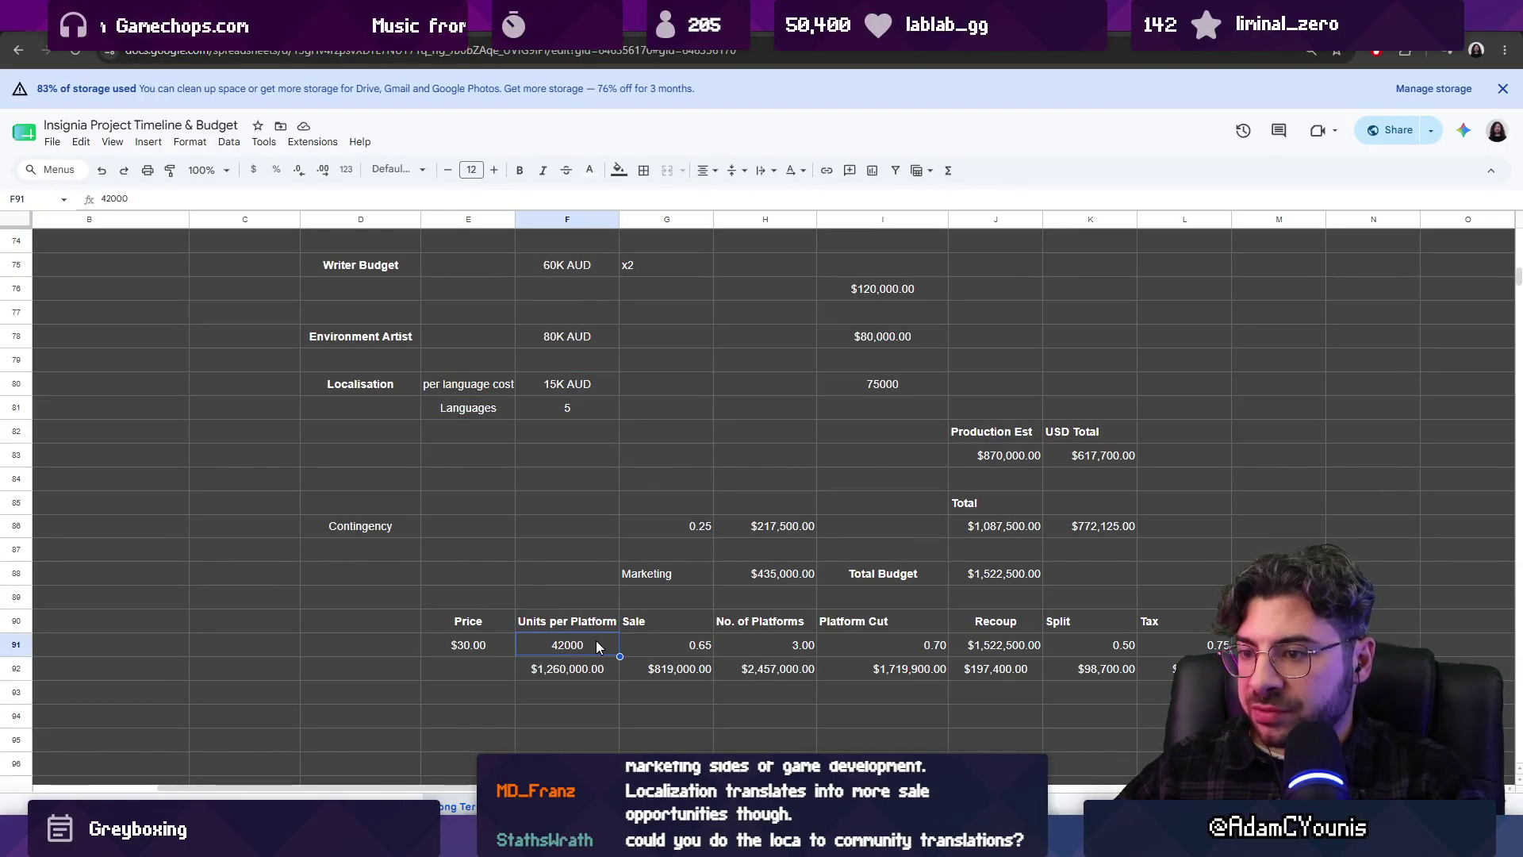
{"action": "type", "text": "600"}
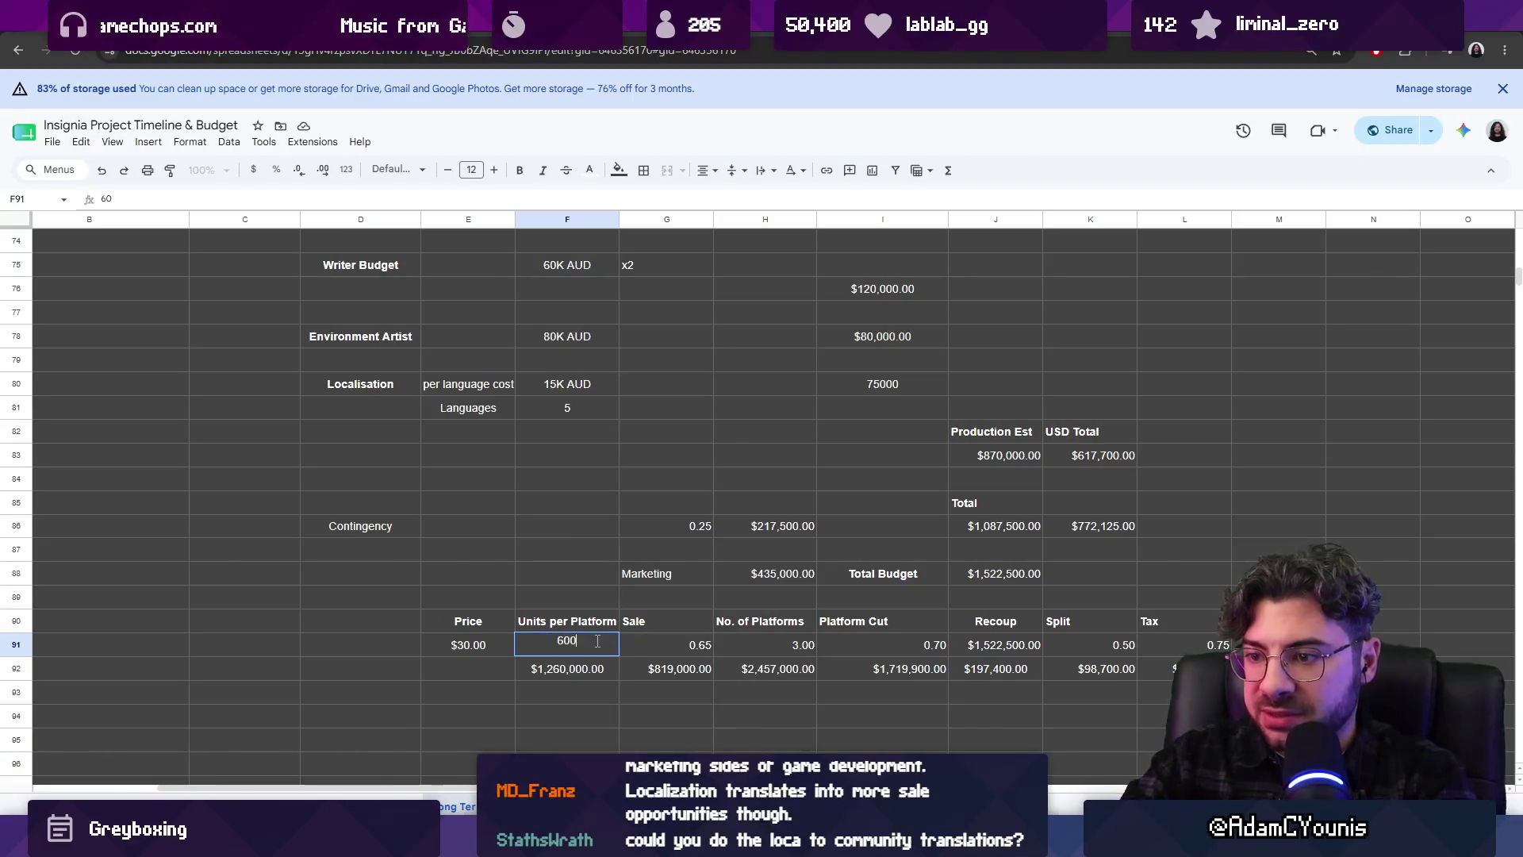
{"action": "key", "text": "Return"}
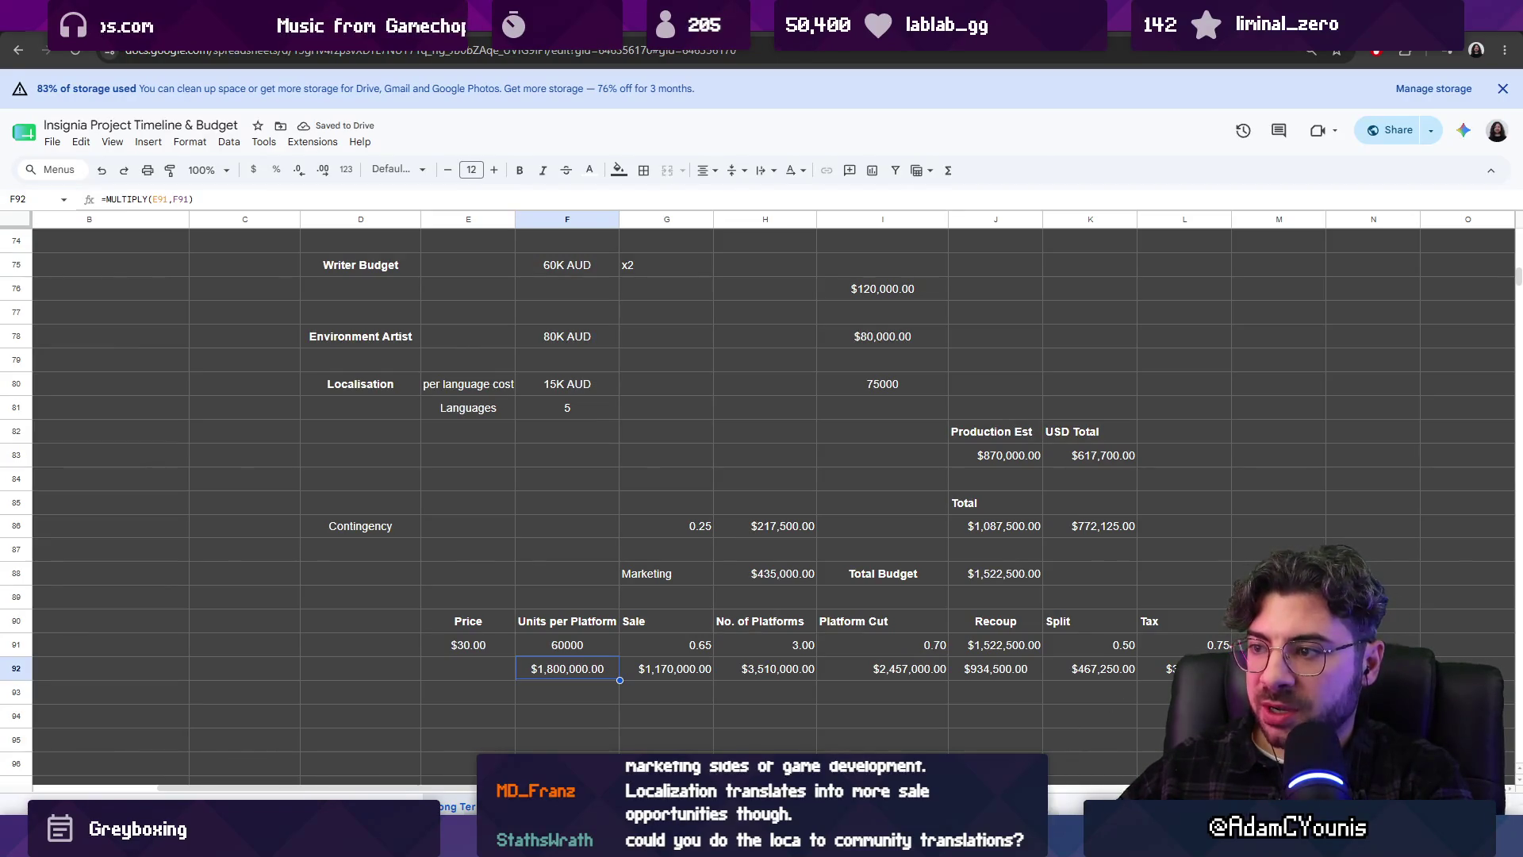
{"action": "left_click", "coordinate": [1158, 668]}
{"action": "key", "text": "ctrl+z"}
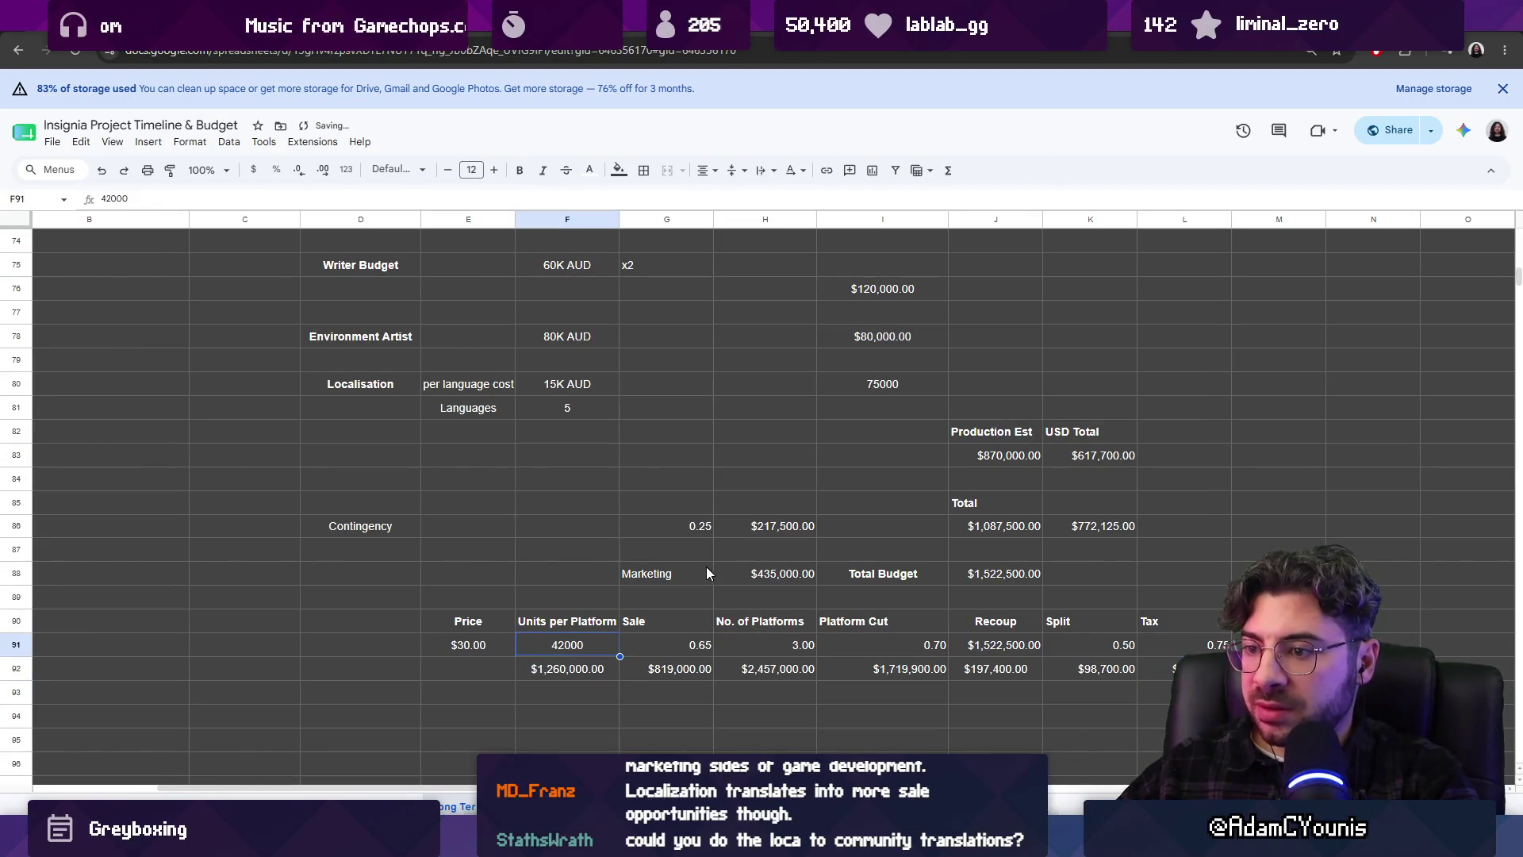
{"action": "left_click", "coordinate": [663, 644]}
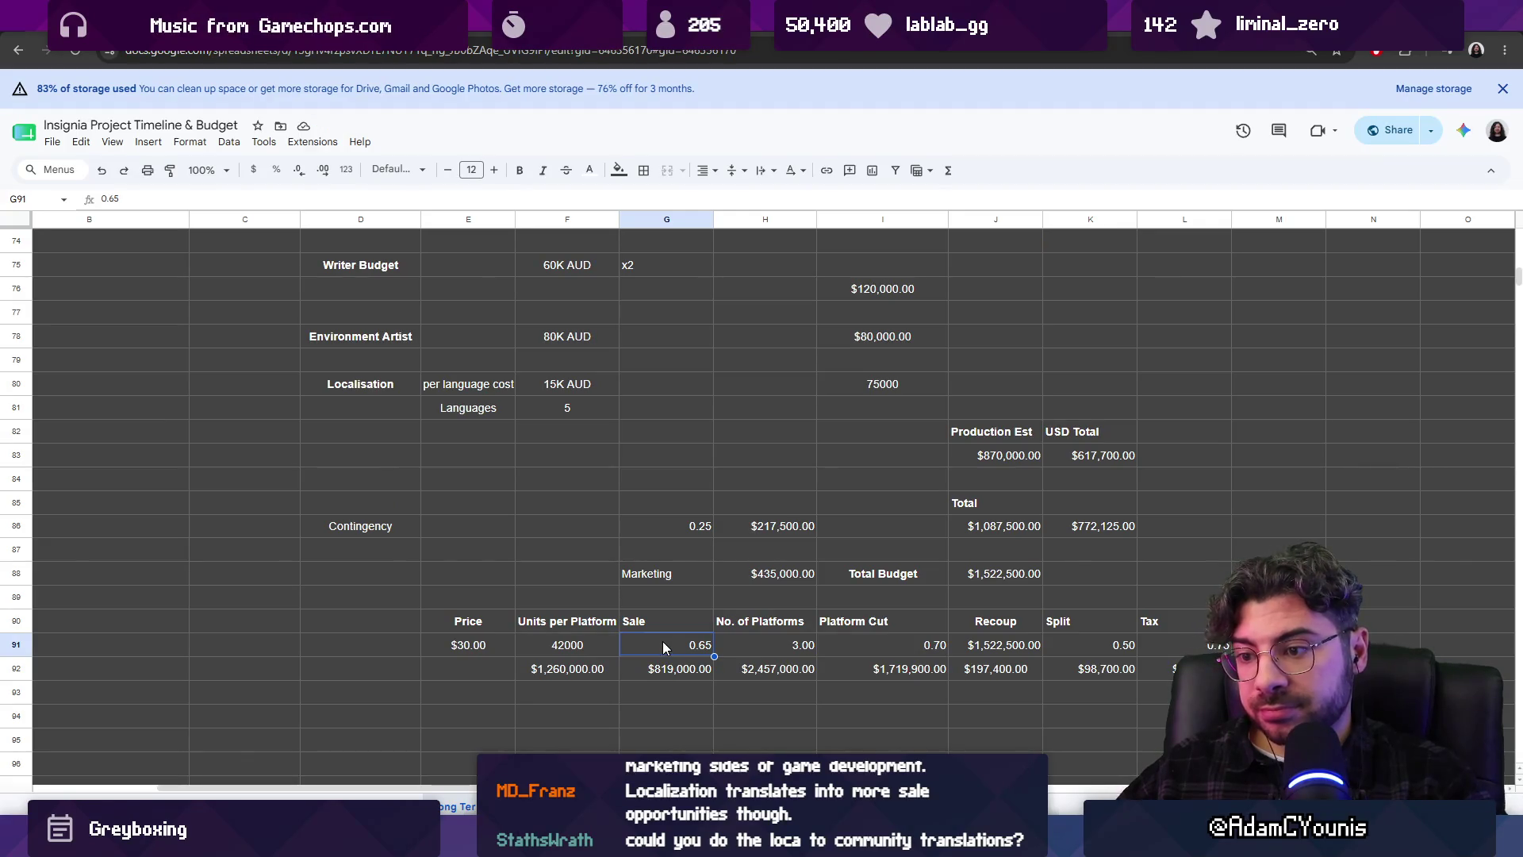
{"action": "left_click", "coordinate": [159, 12]}
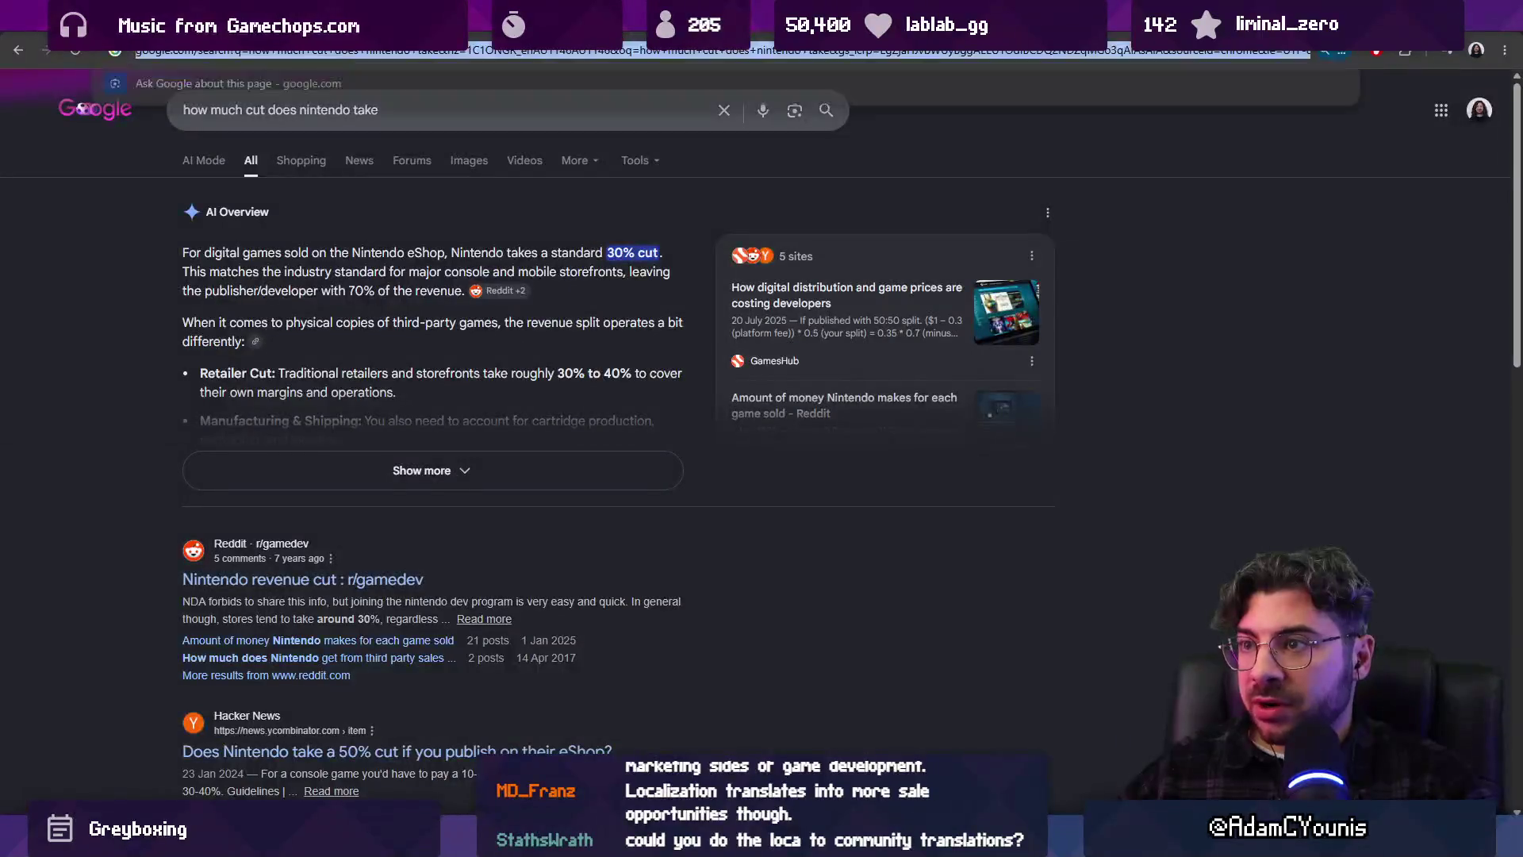
Step: Search 'how many sales of a game are typically sold at a reduced price' and read the overview
{"action": "left_click", "coordinate": [802, 51]}
{"action": "type", "text": "how many sa"}
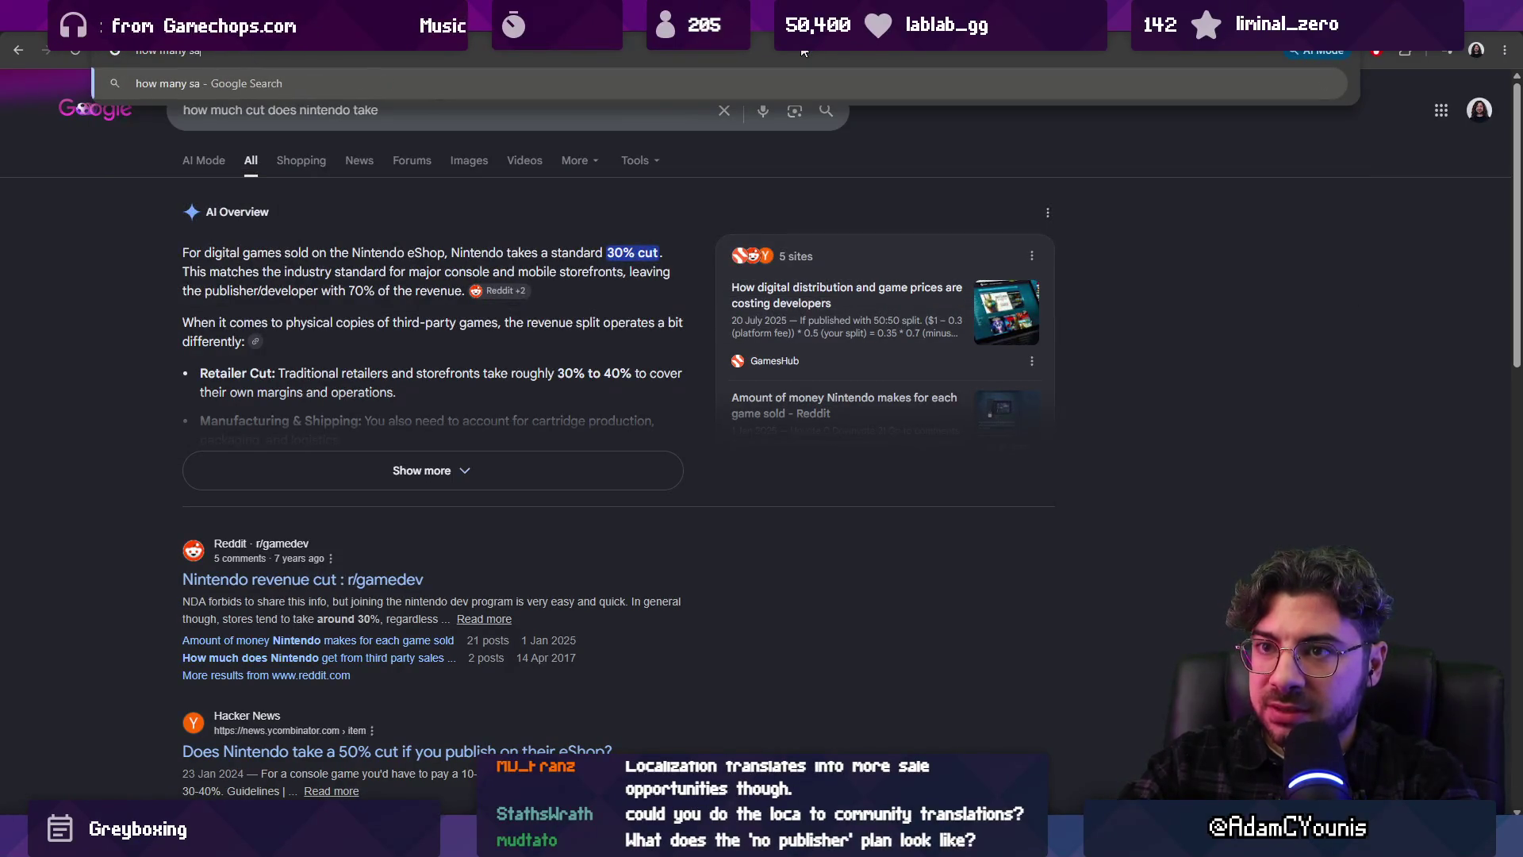
{"action": "type", "text": "les of a game are typically sold at a re"}
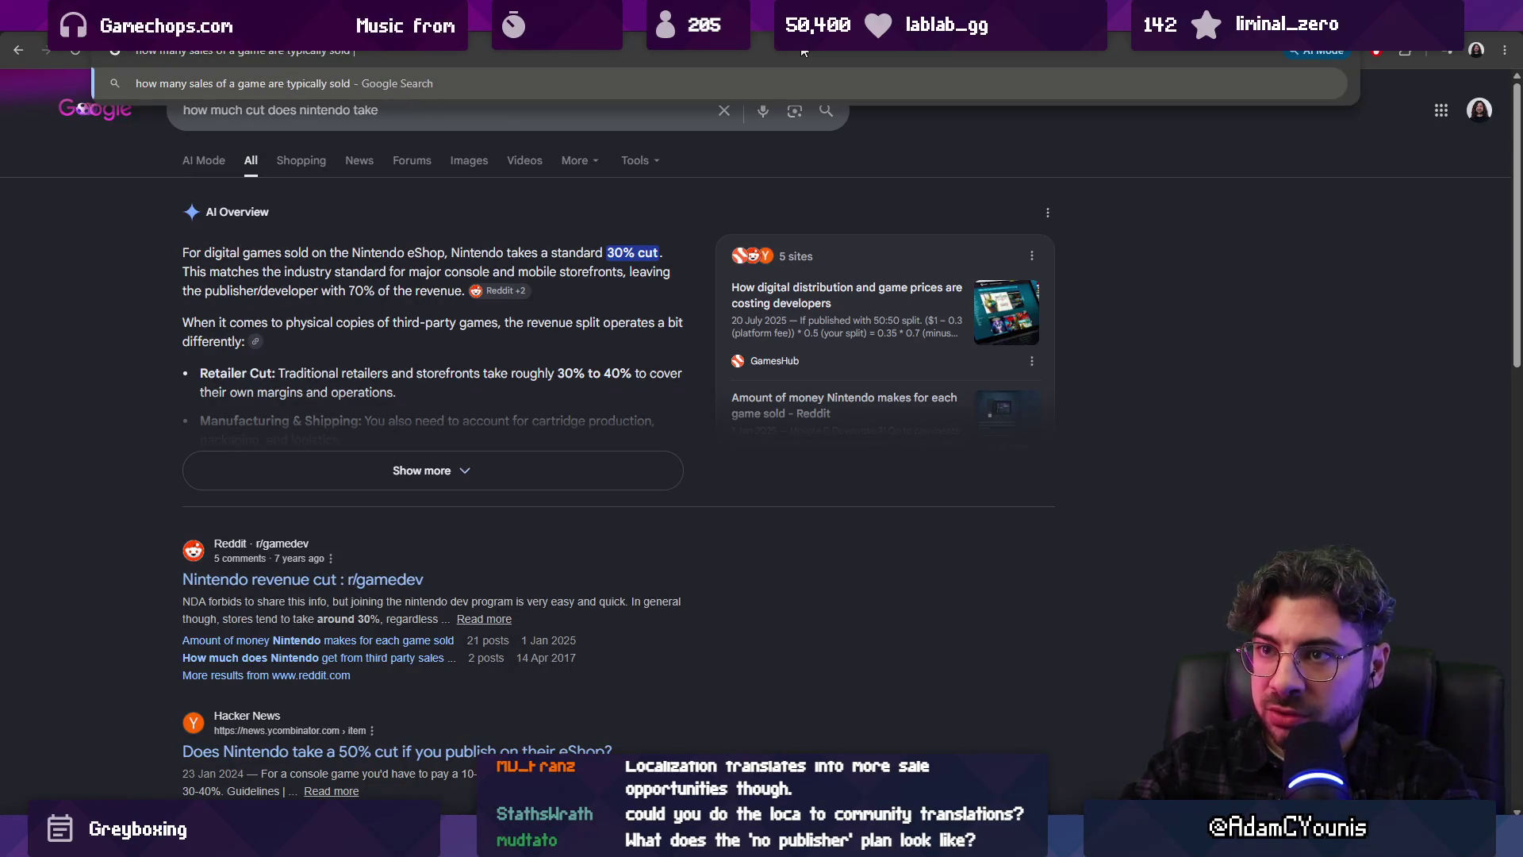
{"action": "type", "text": "duced price"}
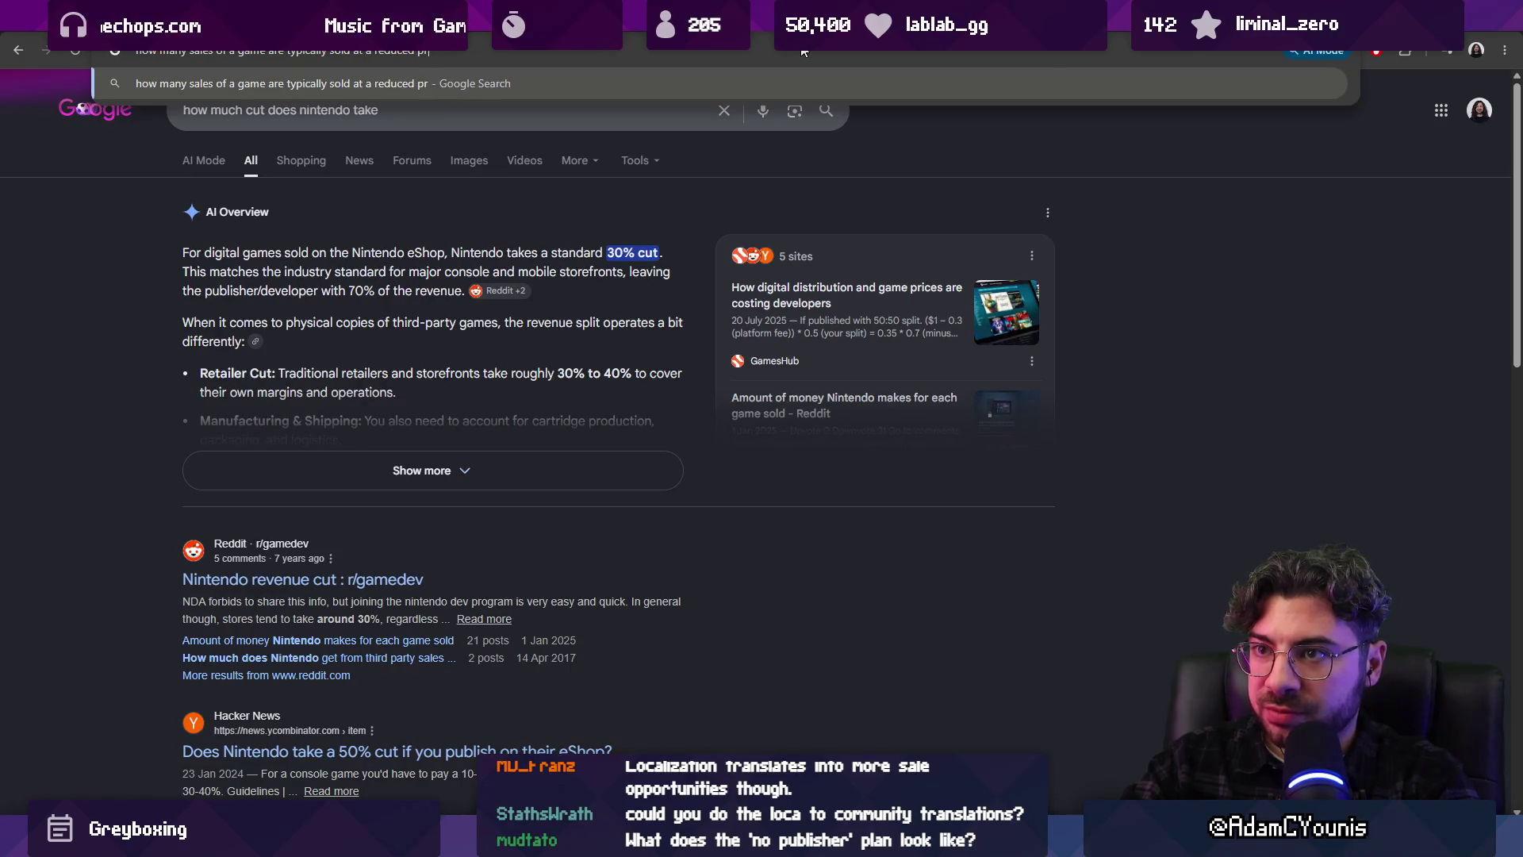
{"action": "key", "text": "Return"}
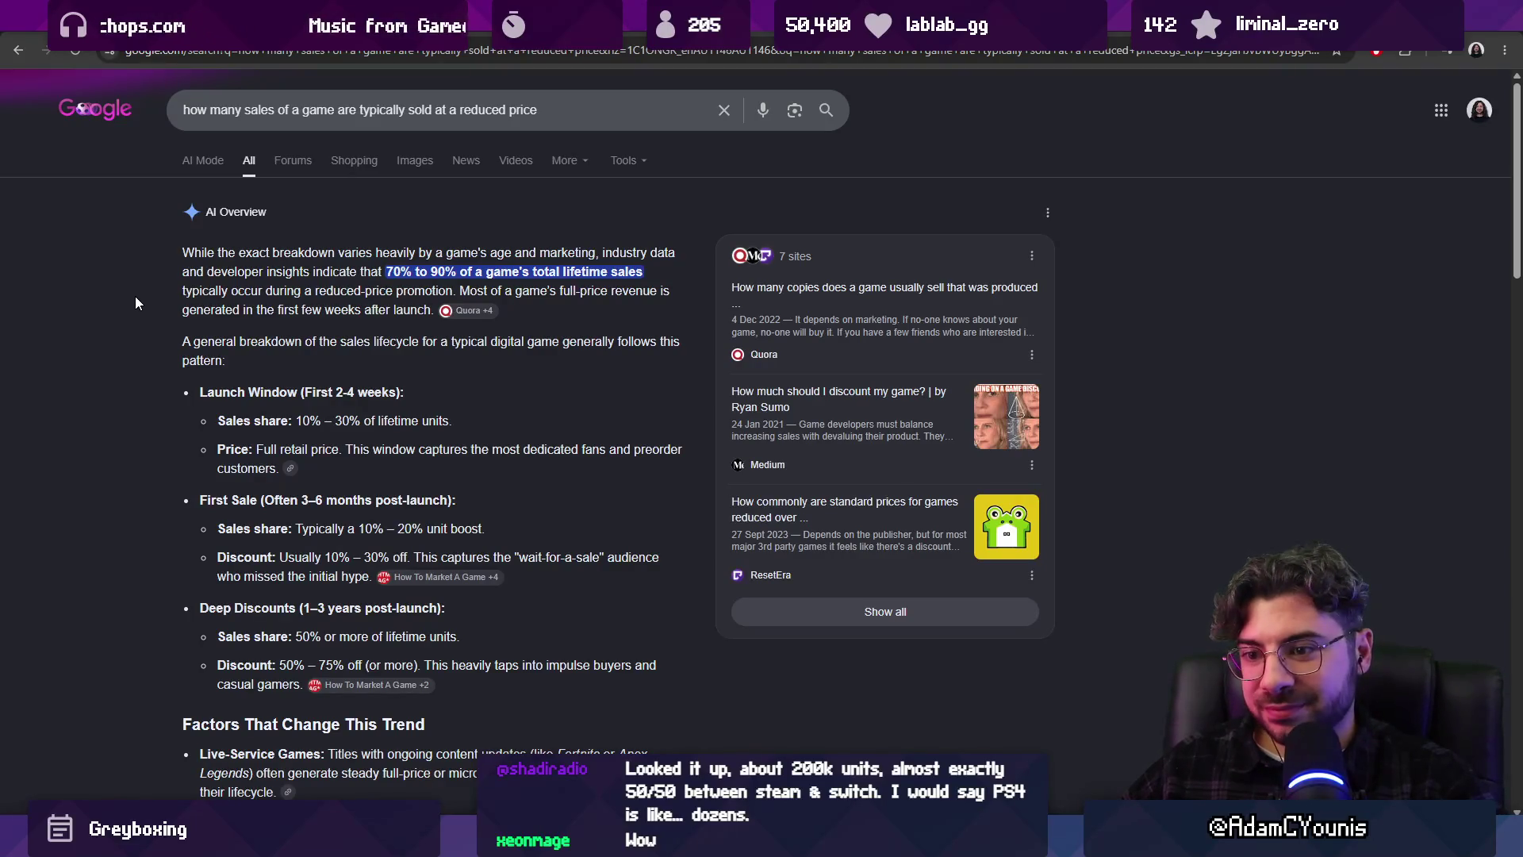
{"action": "scroll", "coordinate": [135, 297], "scroll_direction": "down", "scroll_amount": 2}
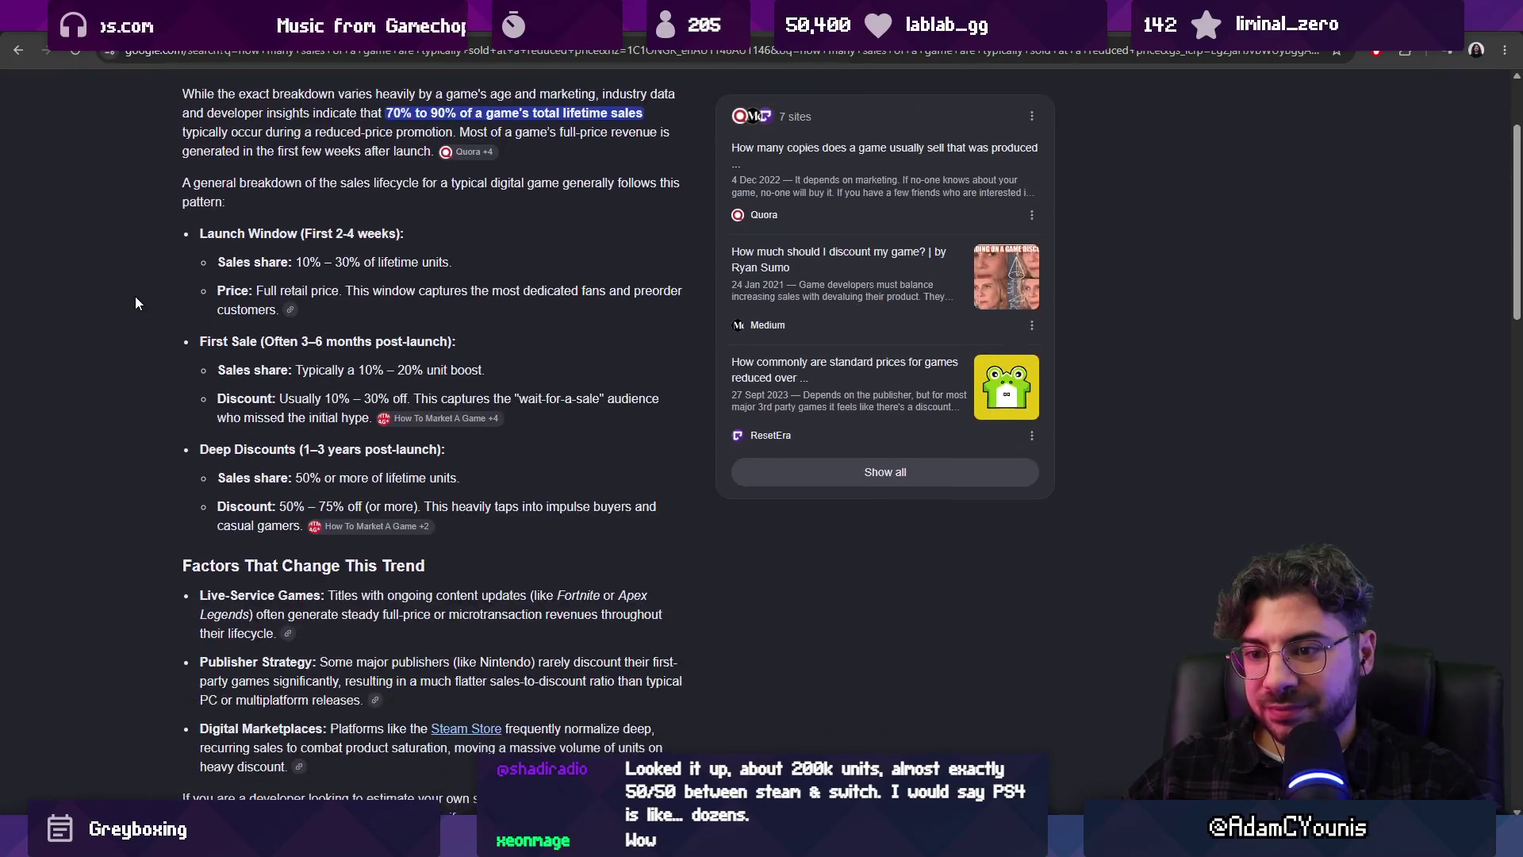
{"action": "scroll", "coordinate": [135, 297], "scroll_direction": "down", "scroll_amount": 2}
{"action": "scroll", "coordinate": [133, 297], "scroll_direction": "up", "scroll_amount": 5}
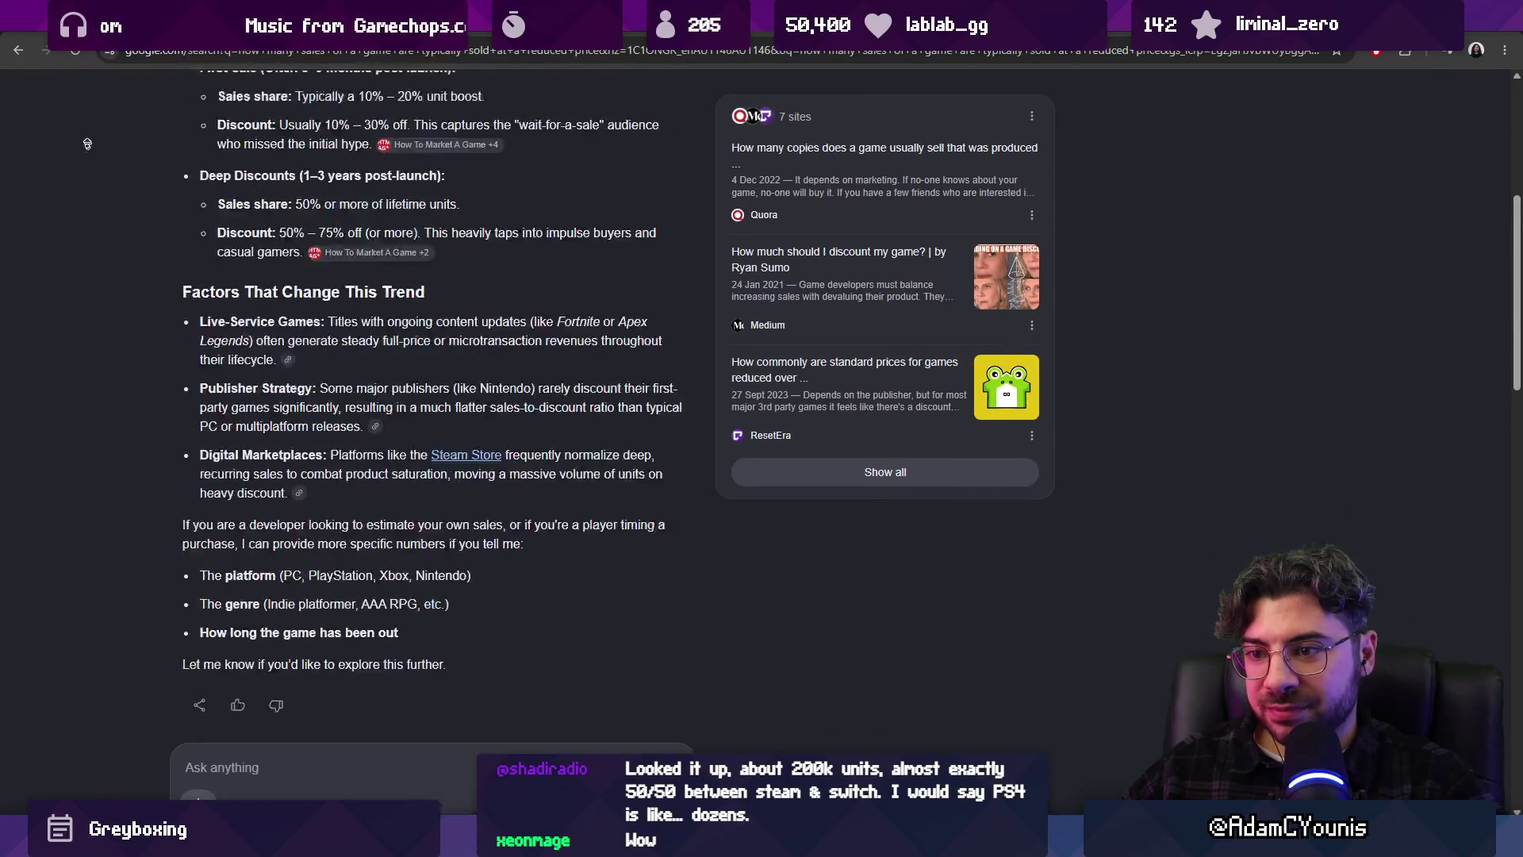
{"action": "double_click", "coordinate": [246, 114]}
{"action": "left_click", "coordinate": [246, 116]}
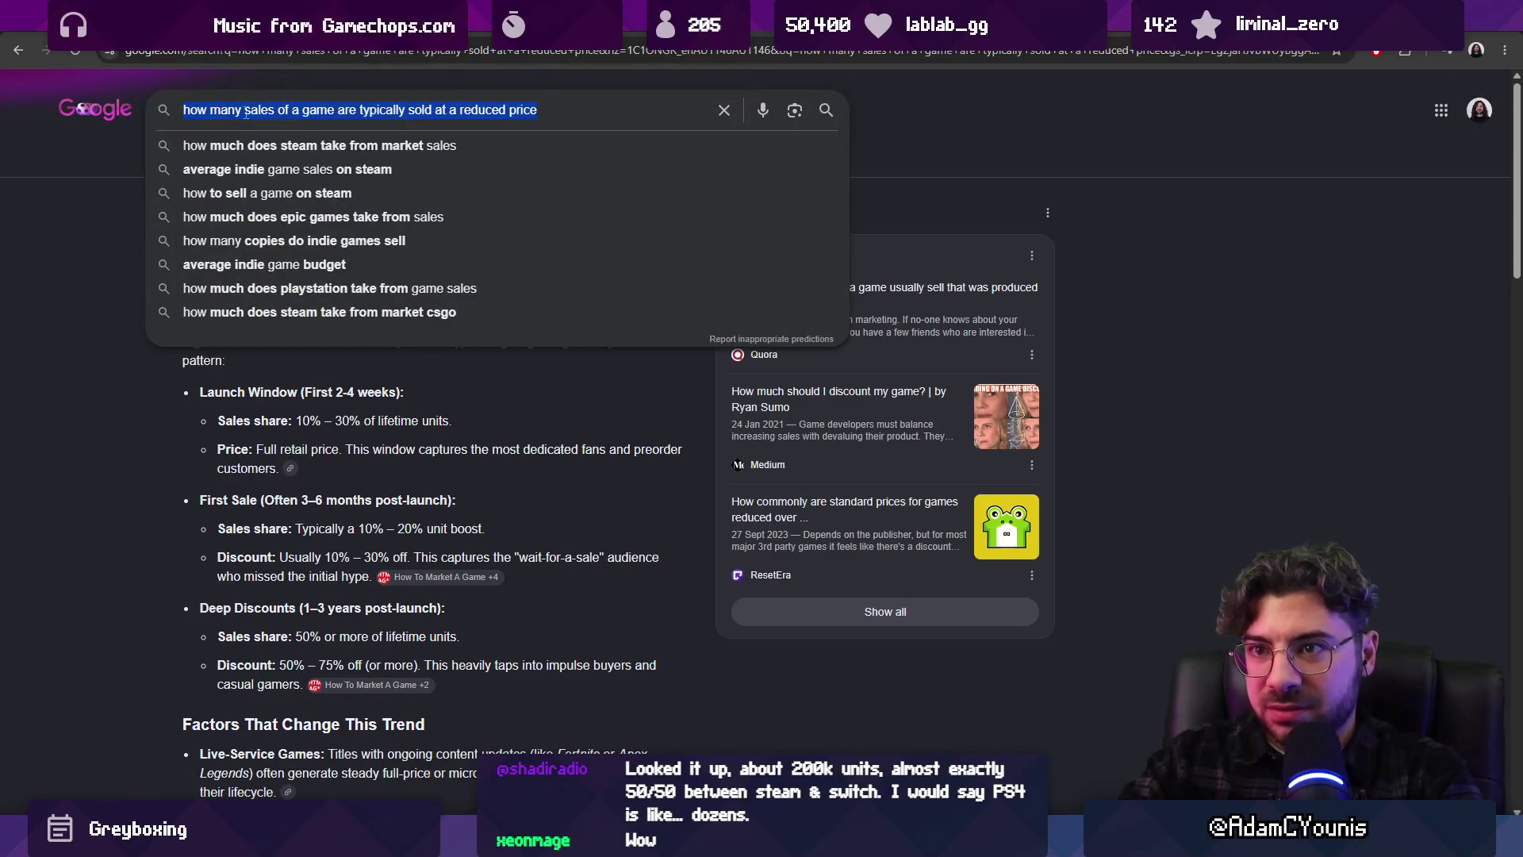
Step: Begin a Google query asking 'what is the average' price of a game
{"action": "type", "text": "whaTR"}
{"action": "key", "text": "BackSpace"}
{"action": "key", "text": "BackSpace"}
{"action": "key", "text": "BackSpace"}
{"action": "type", "text": "at "}
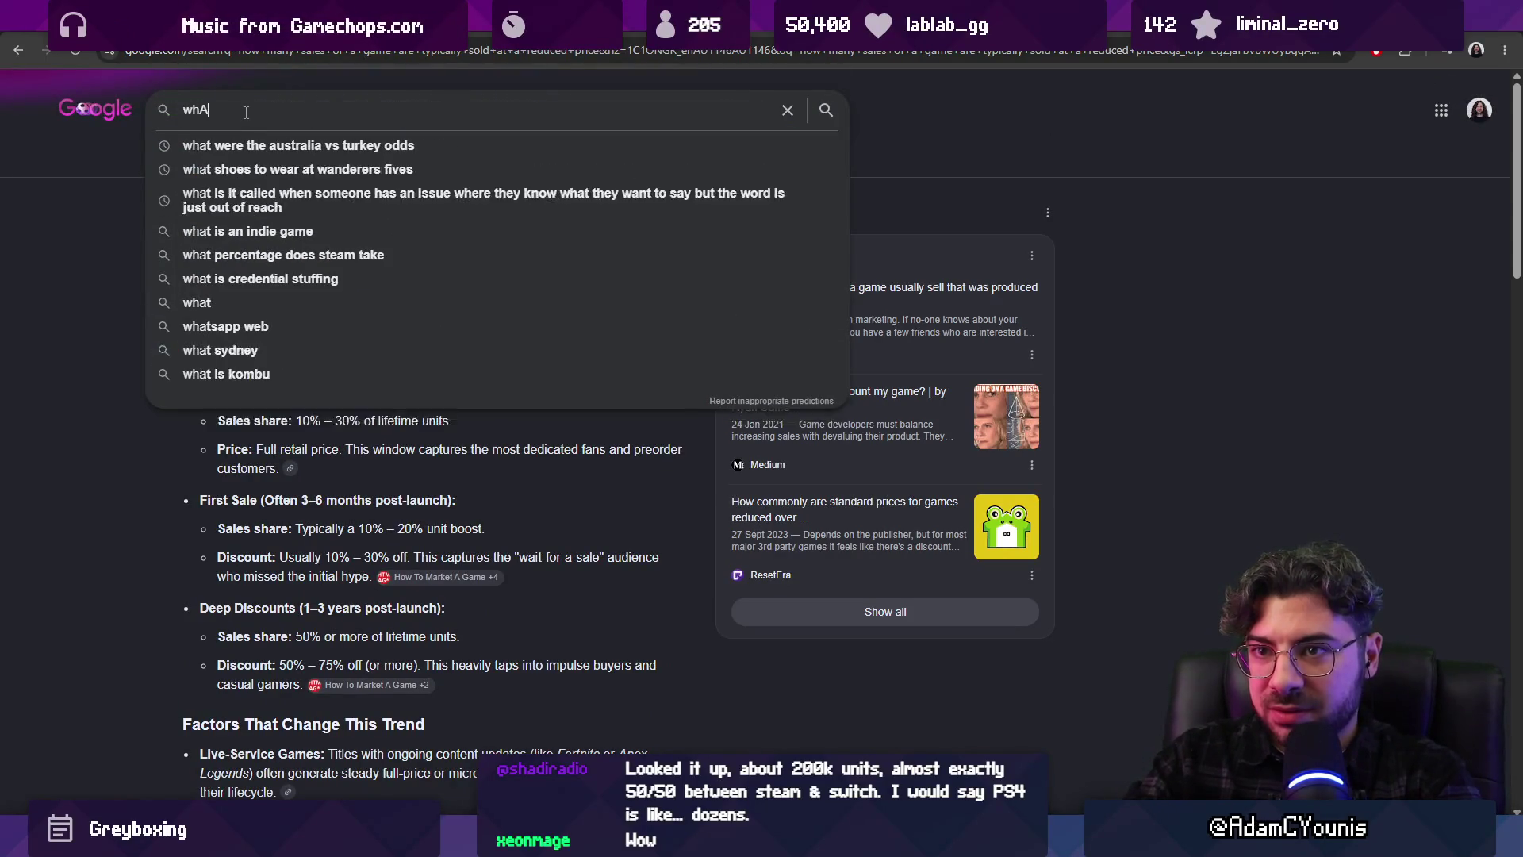
{"action": "type", "text": "is the avage"}
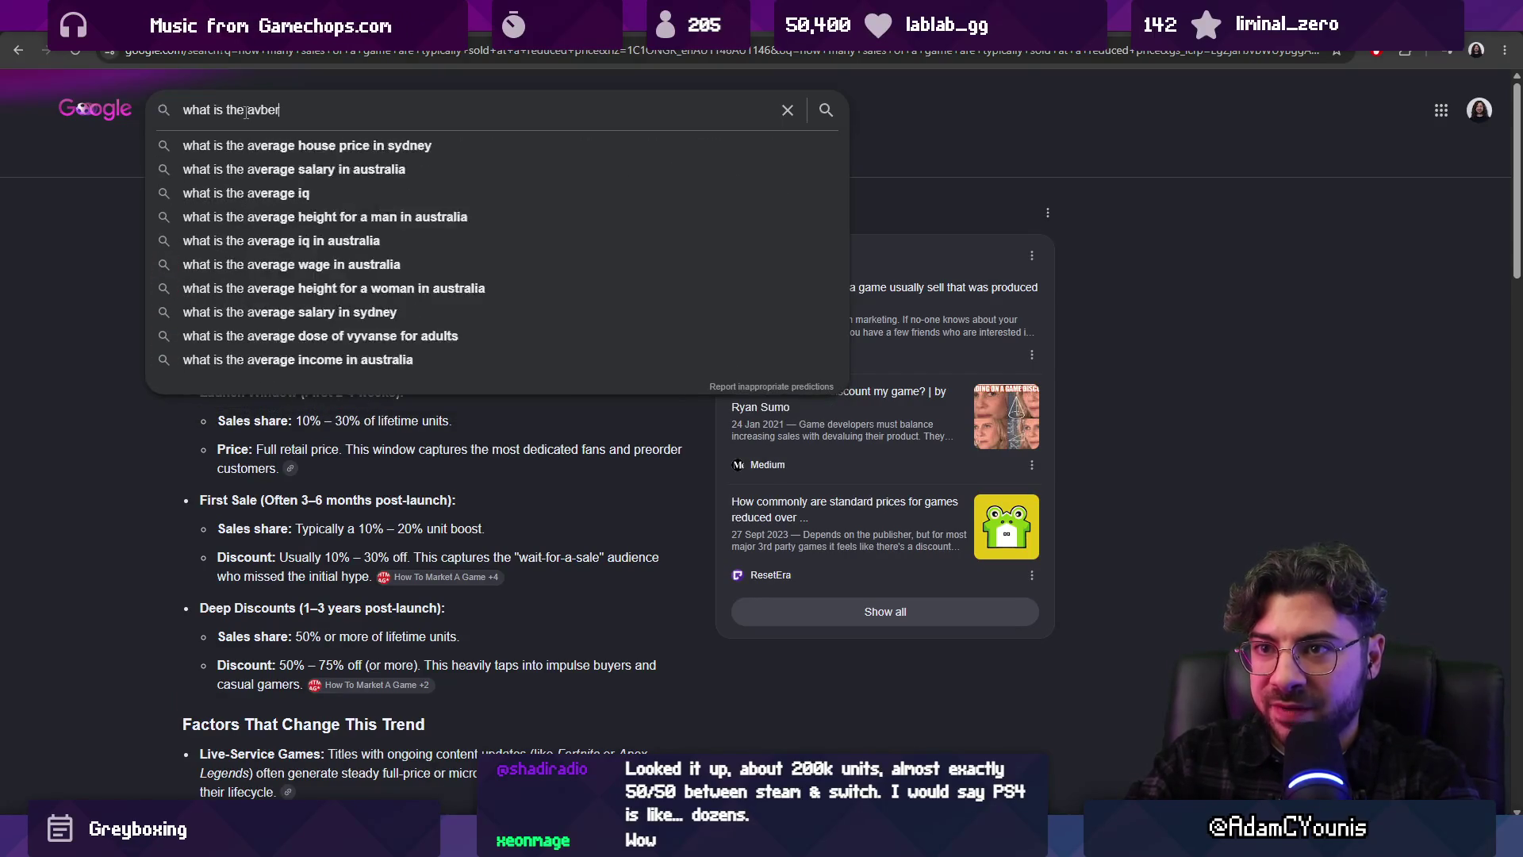
{"action": "key", "text": "BackSpace"}
{"action": "key", "text": "BackSpace"}
{"action": "key", "text": "BackSpace"}
{"action": "type", "text": "erag"}
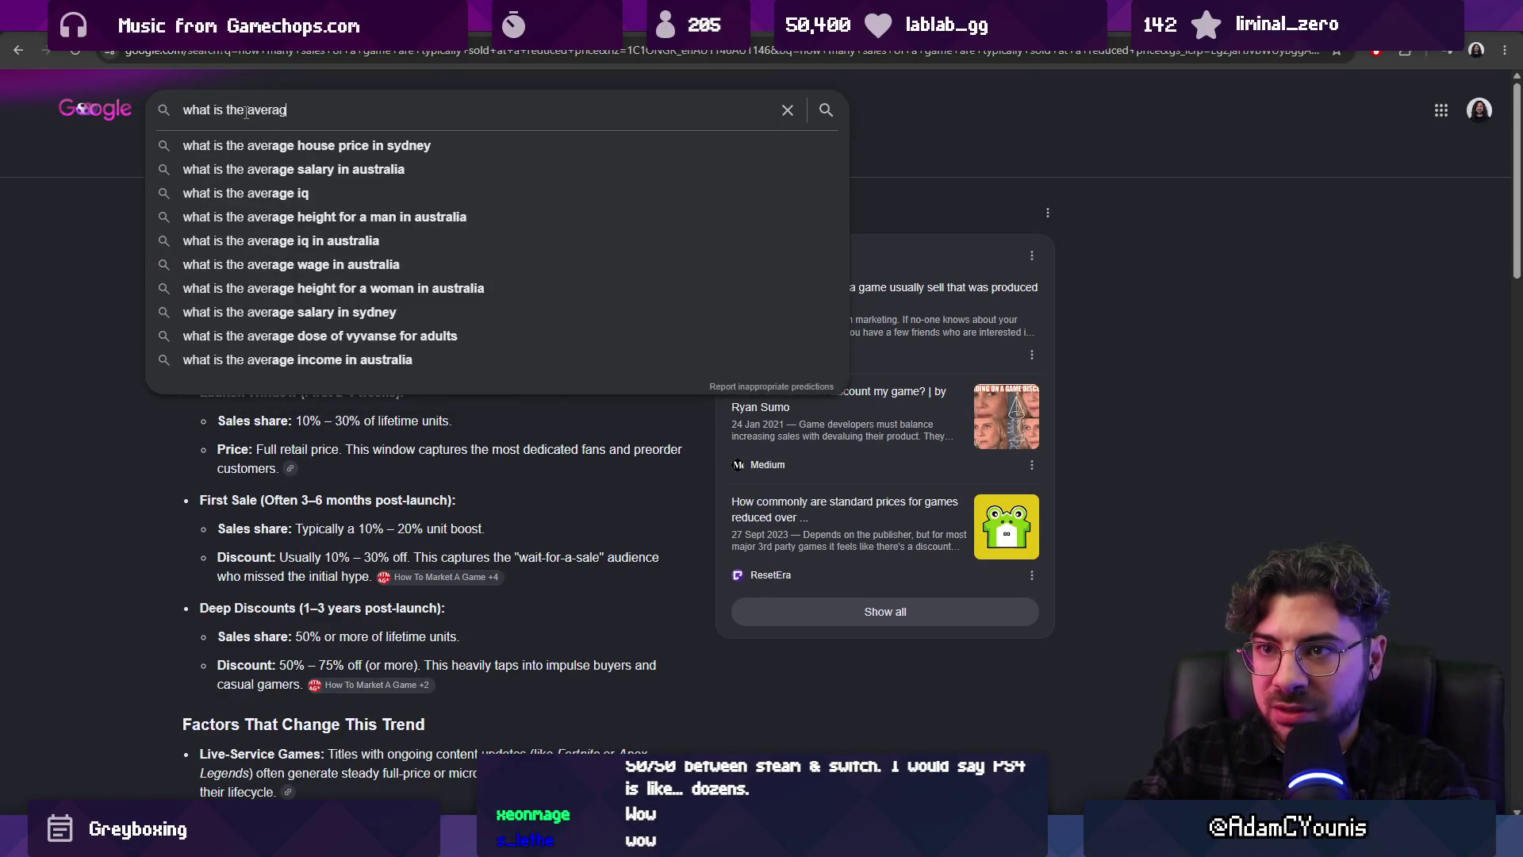
{"action": "type", "text": "e cost of a"}
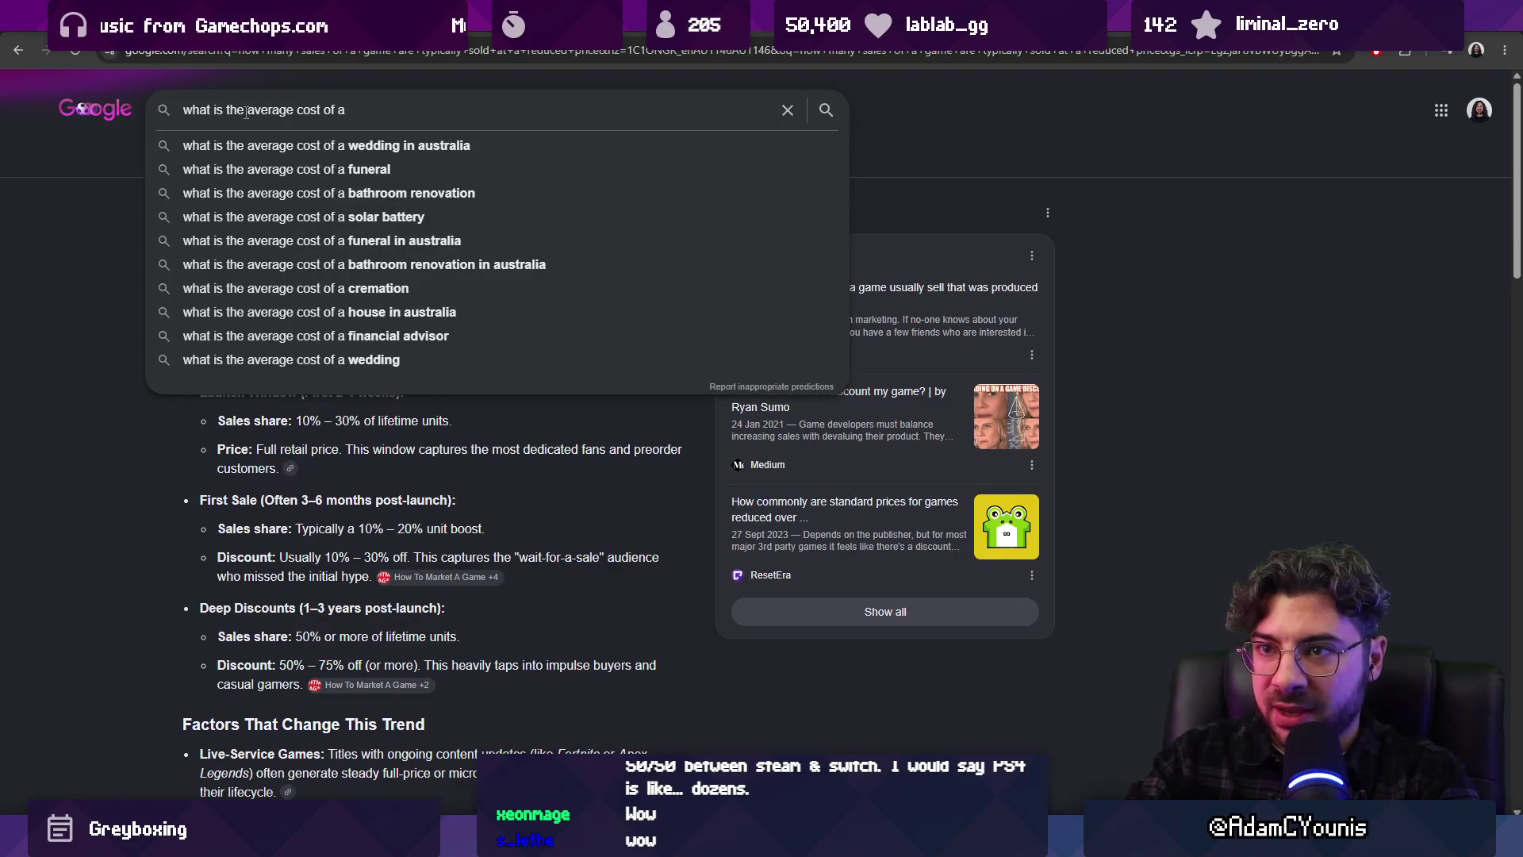
{"action": "key", "text": "BackSpace"}
{"action": "key", "text": "BackSpace"}
{"action": "key", "text": "ctrl+shift+Left"}
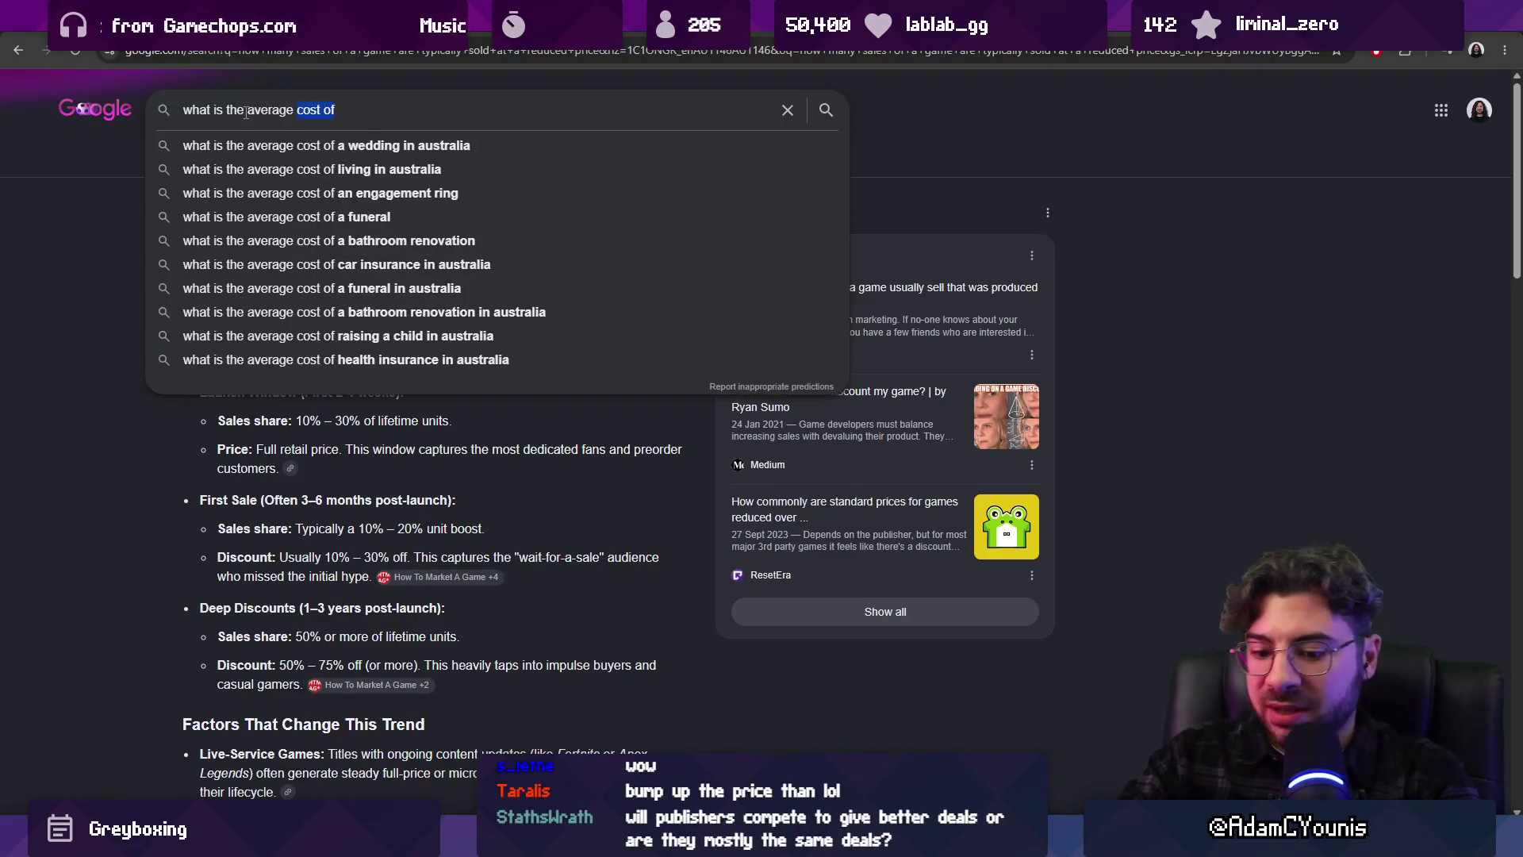
{"action": "key", "text": "ctrl+shift+Left"}
Step: Complete the query with 'effective price of a game factoring in sales, relative to the full price over lifetime' and submit it
{"action": "type", "text": "effect"}
{"action": "type", "text": "ive price of a "}
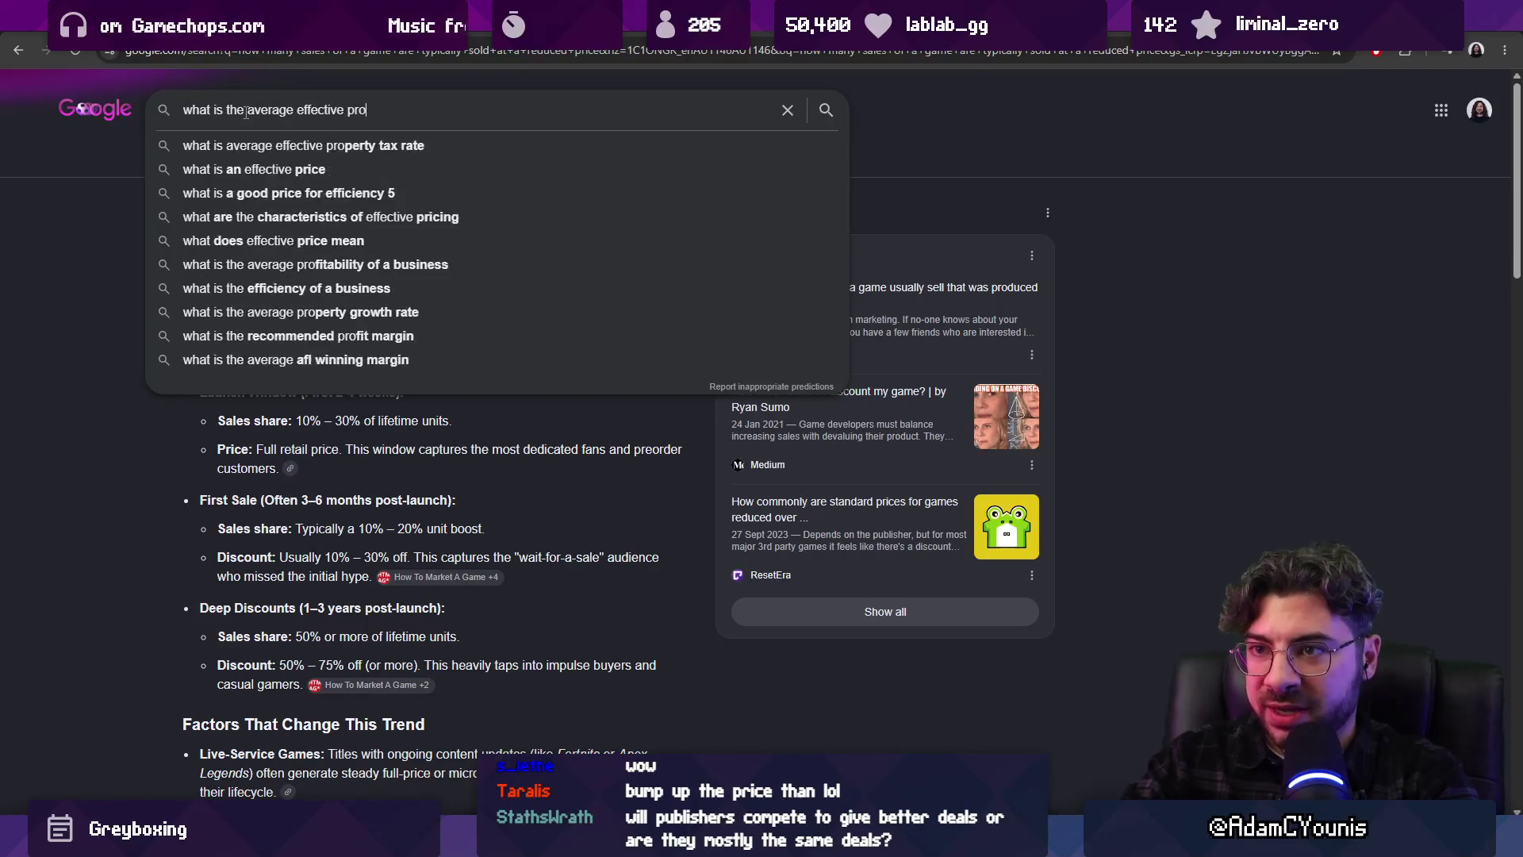
{"action": "type", "text": "game"}
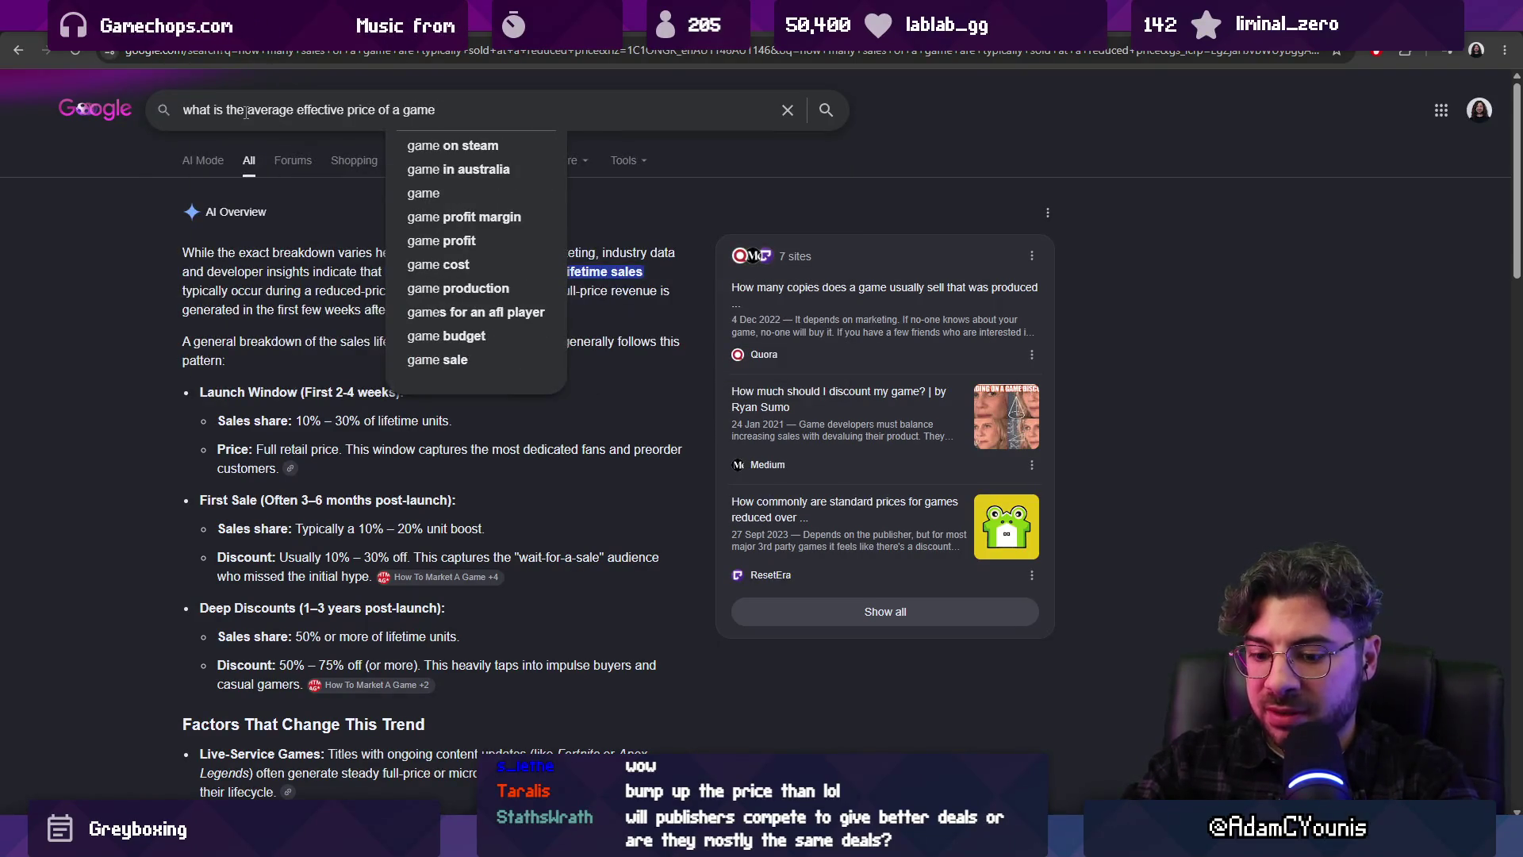
{"action": "type", "text": " where"}
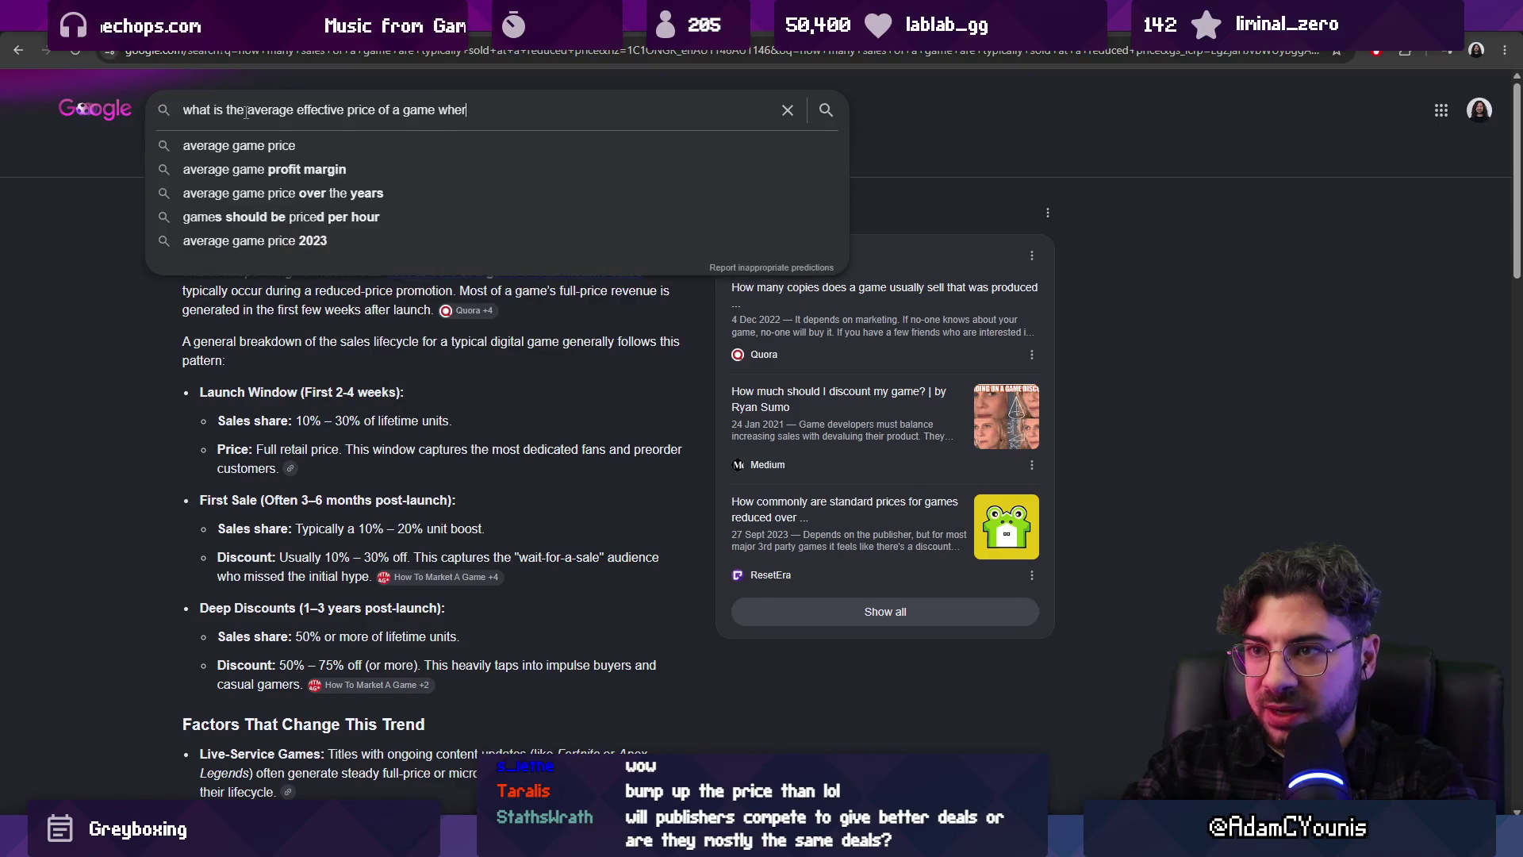
{"action": "key", "text": "BackSpace"}
{"action": "key", "text": "BackSpace"}
{"action": "key", "text": "BackSpace"}
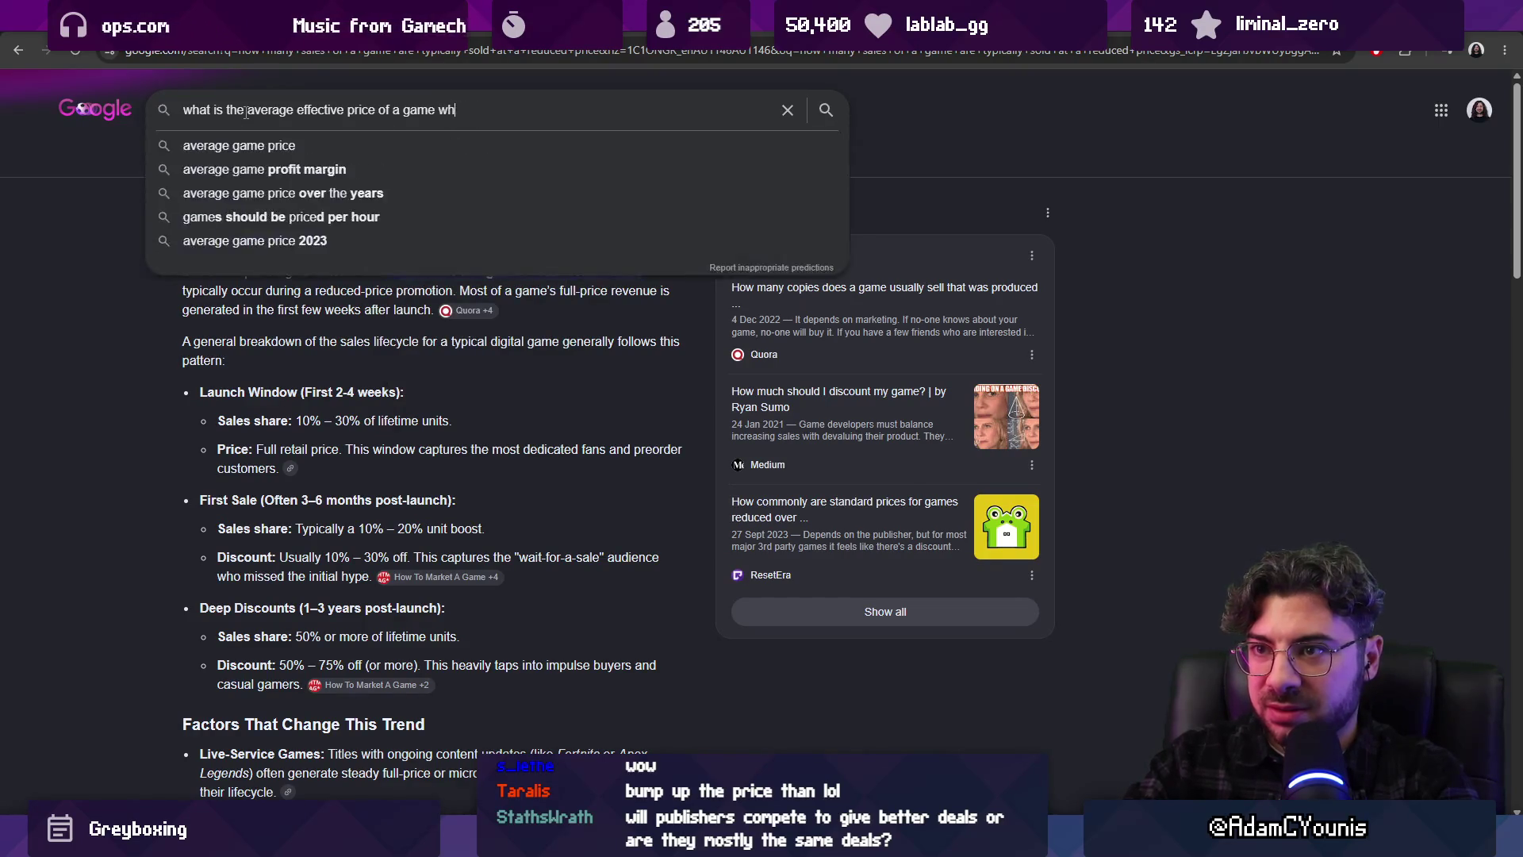
{"action": "type", "text": "by"}
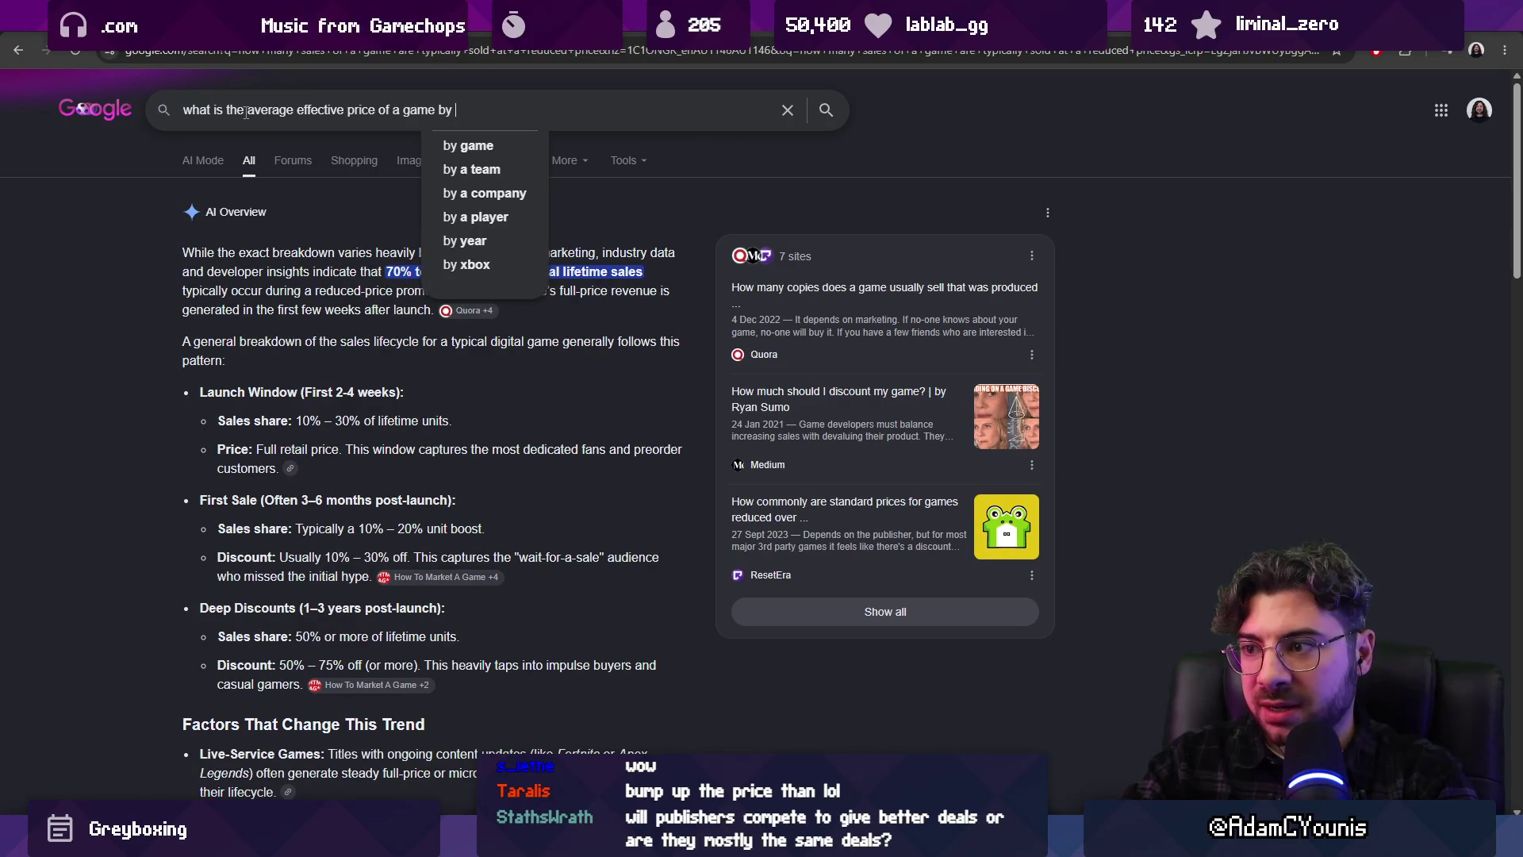
{"action": "key", "text": "BackSpace"}
{"action": "key", "text": "BackSpace"}
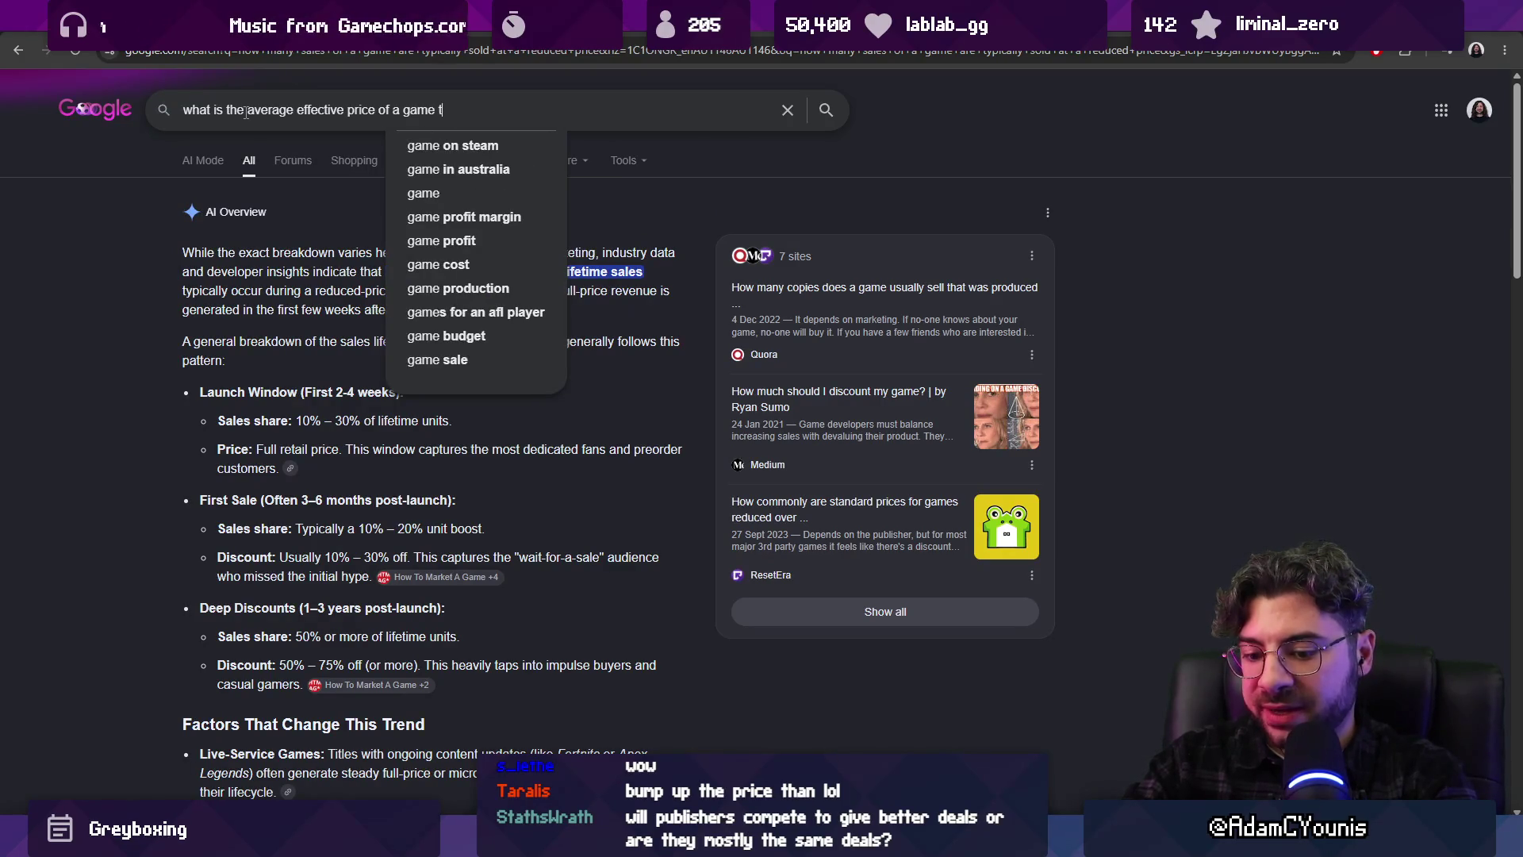
{"action": "type", "text": "factoring in sale"}
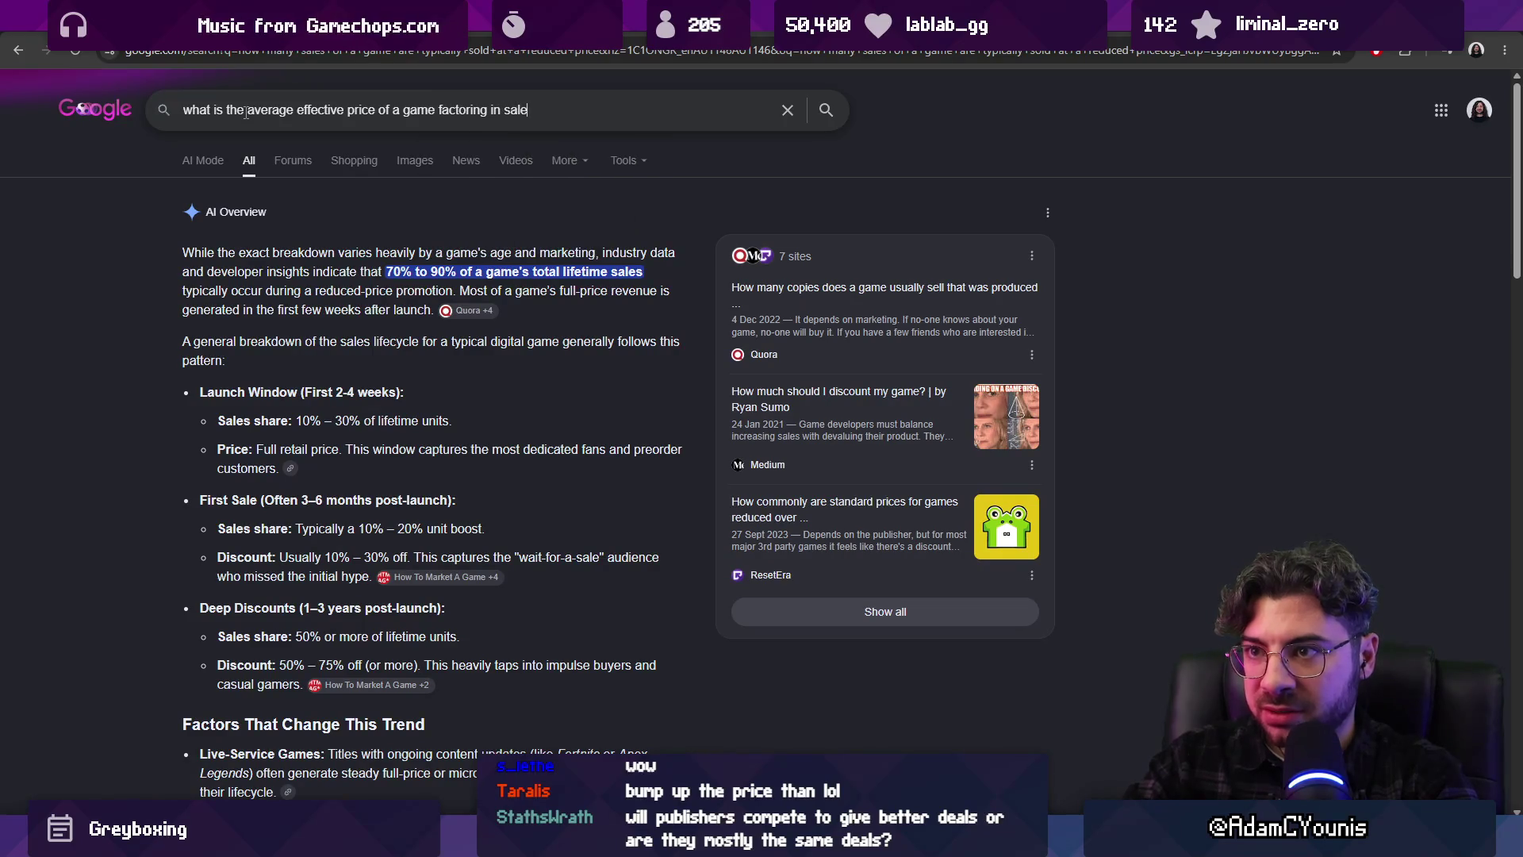
{"action": "type", "text": "s, relative to the fg"}
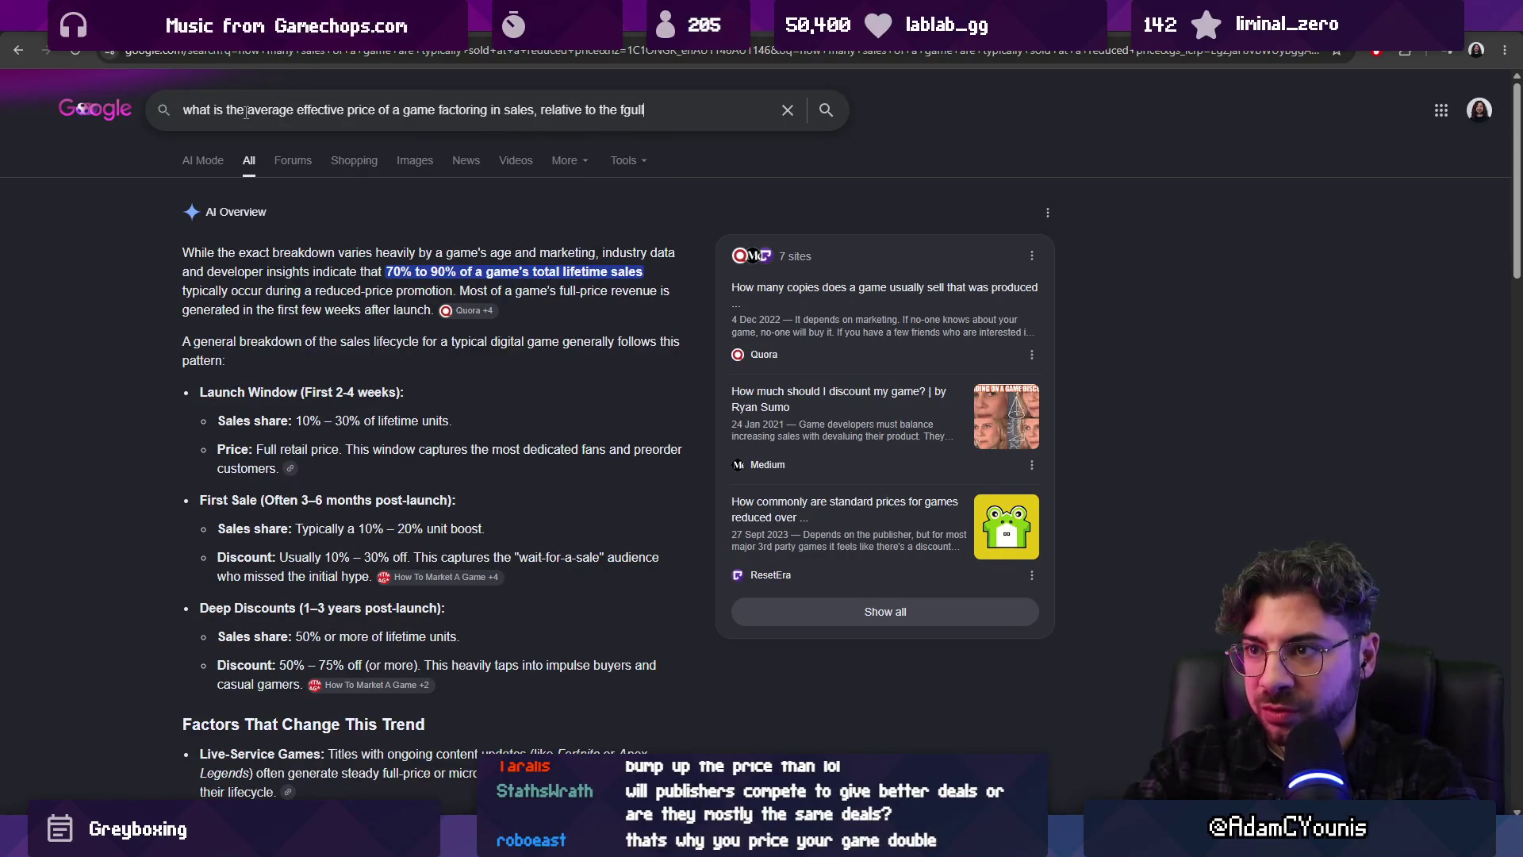
{"action": "key", "text": "BackSpace"}
{"action": "type", "text": "ull price o"}
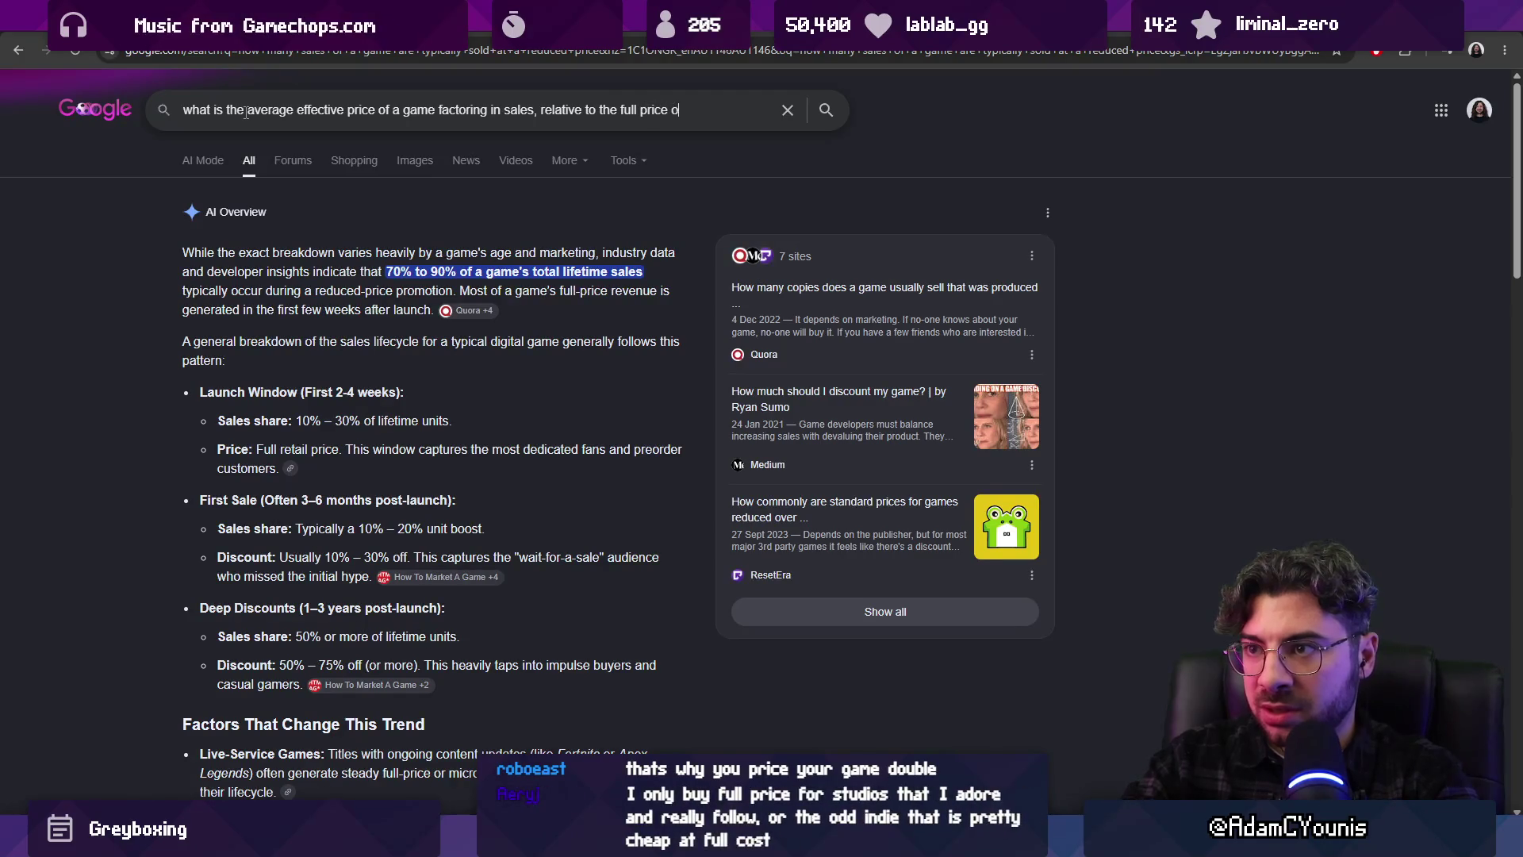
{"action": "type", "text": "ver lifetime"}
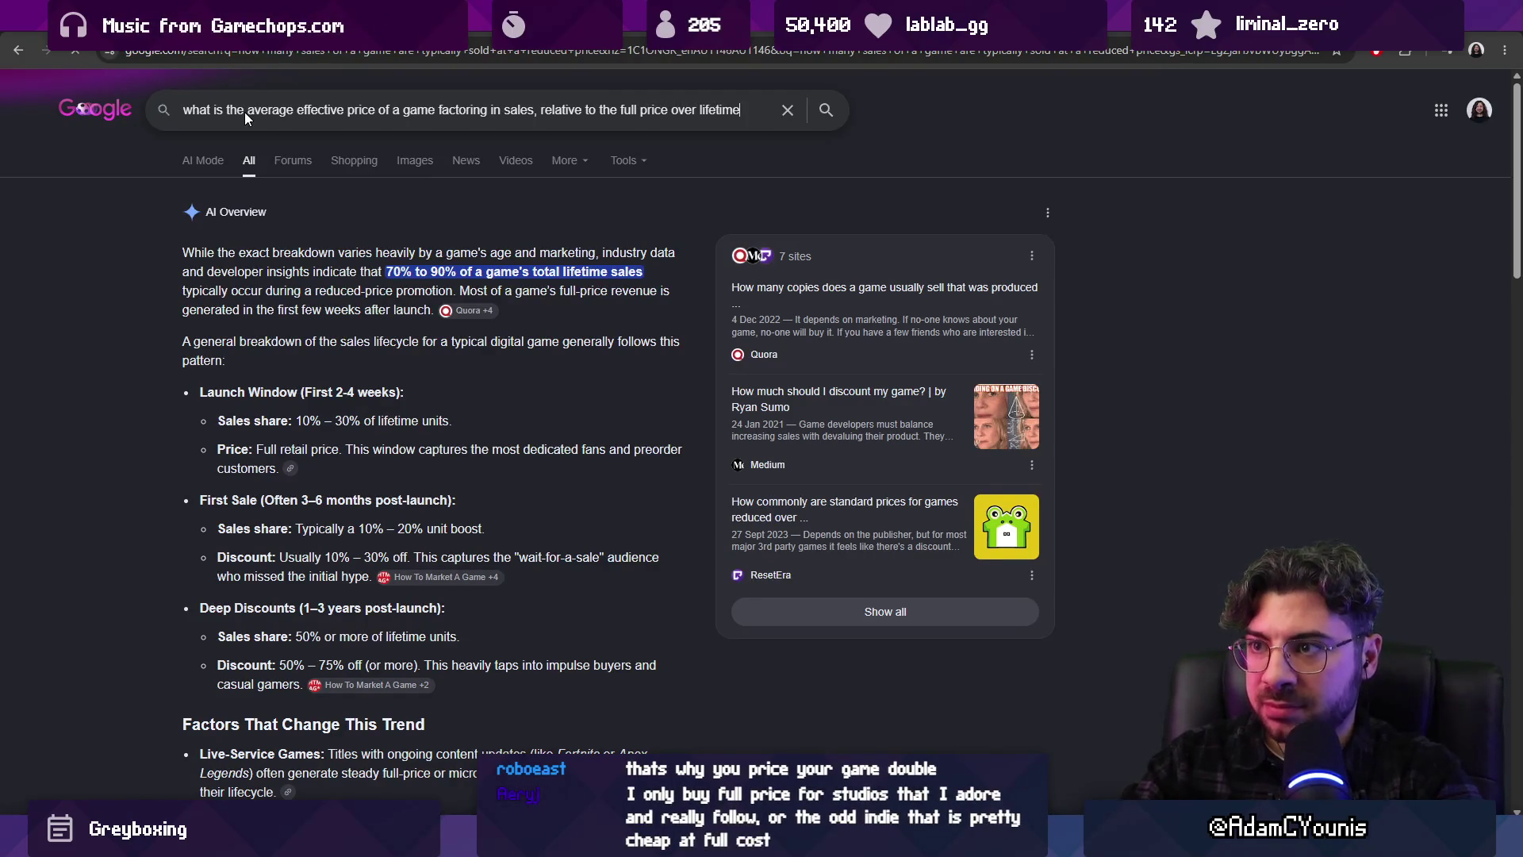
{"action": "key", "text": "Return"}
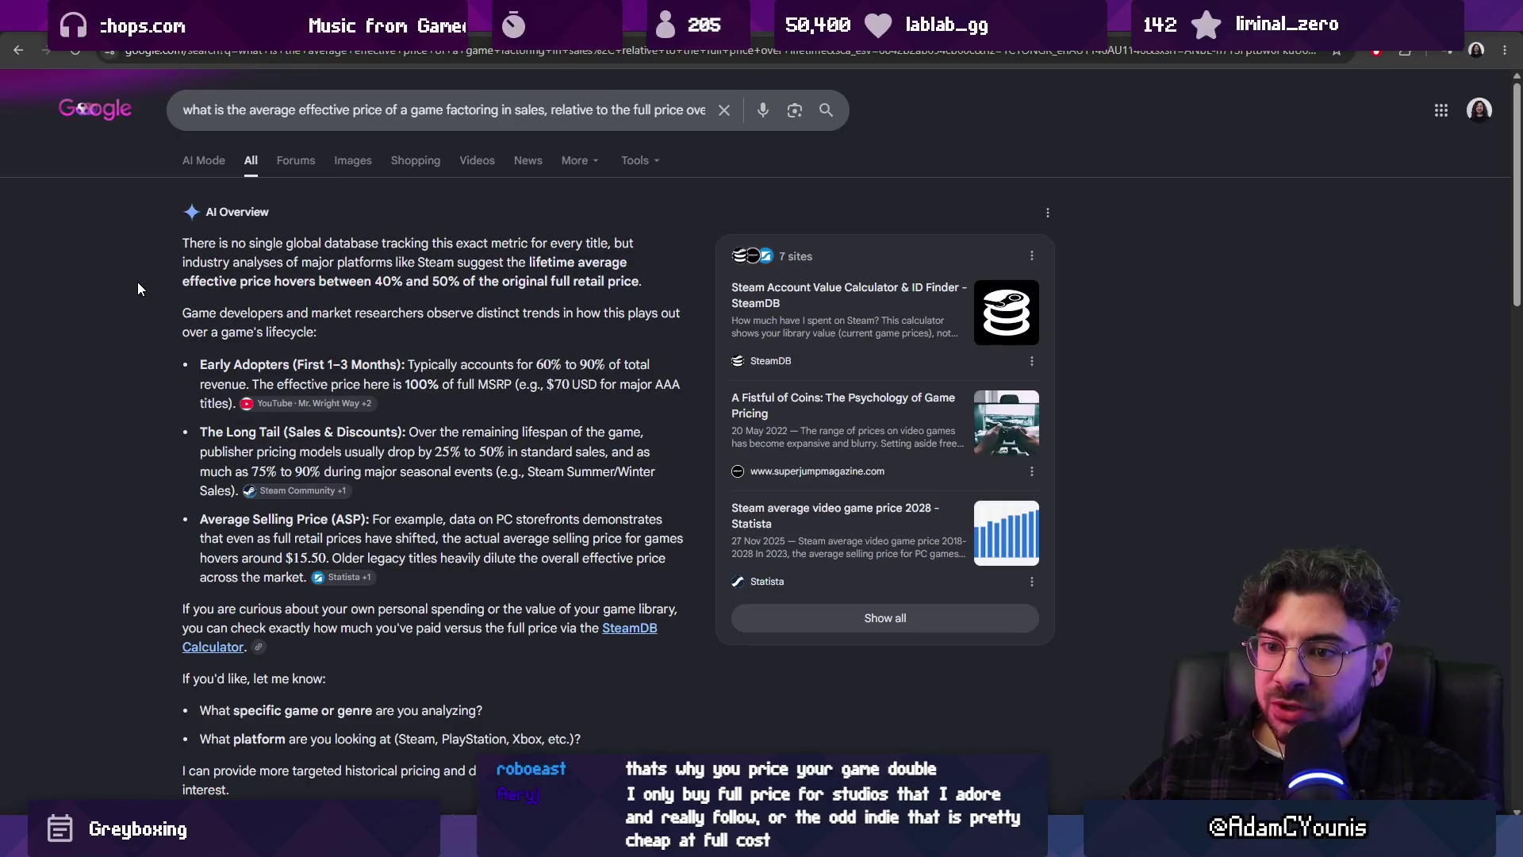
Step: Back in the Insignia budget, enter a Sale factor of 0.5 in G91
{"action": "left_click", "coordinate": [230, 15]}
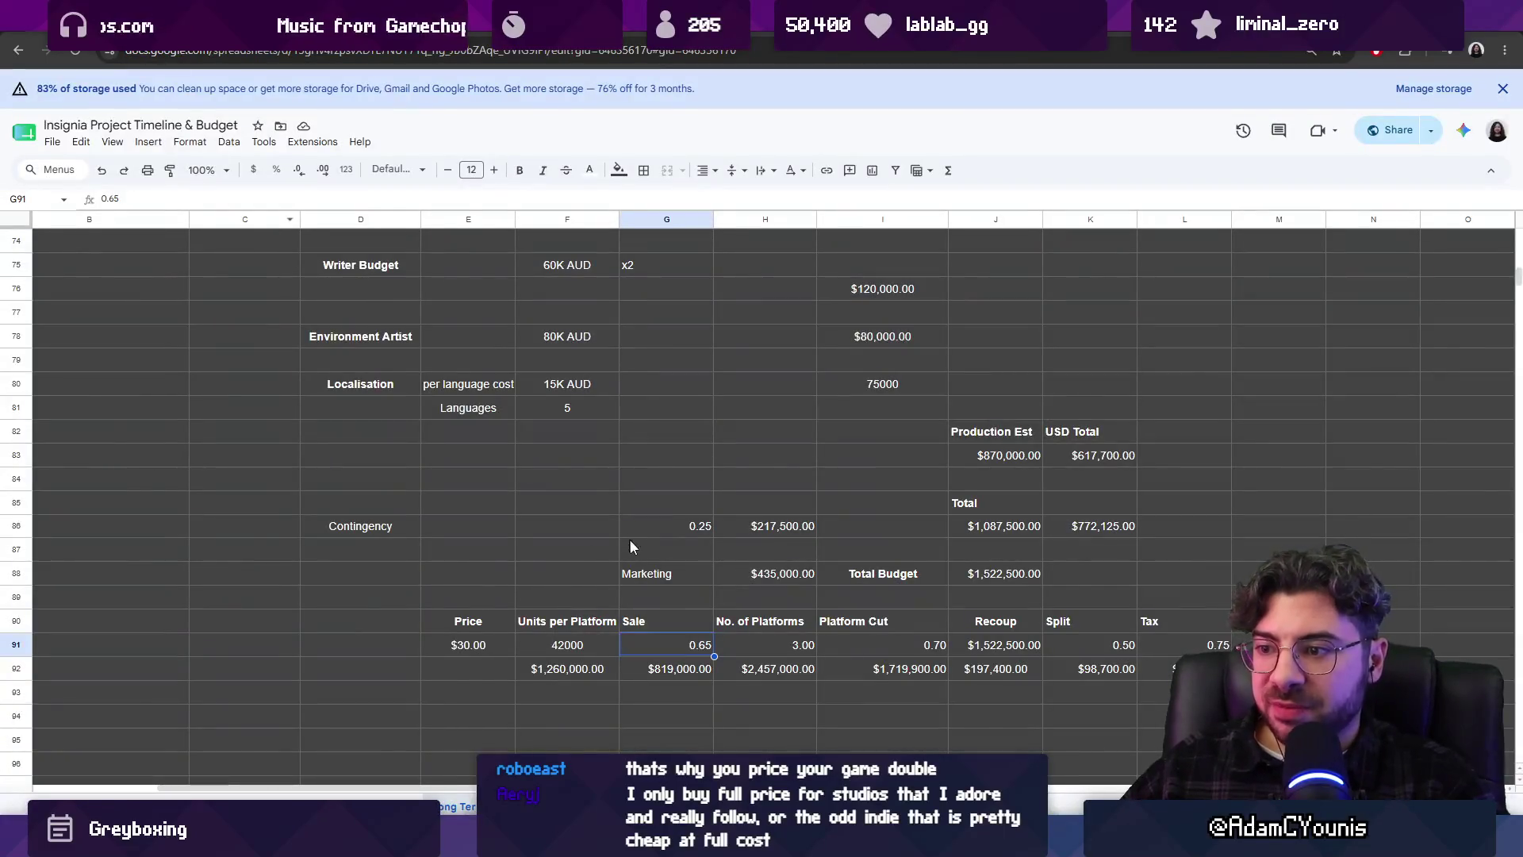
{"action": "type", "text": "0.5"}
{"action": "key", "text": "Return"}
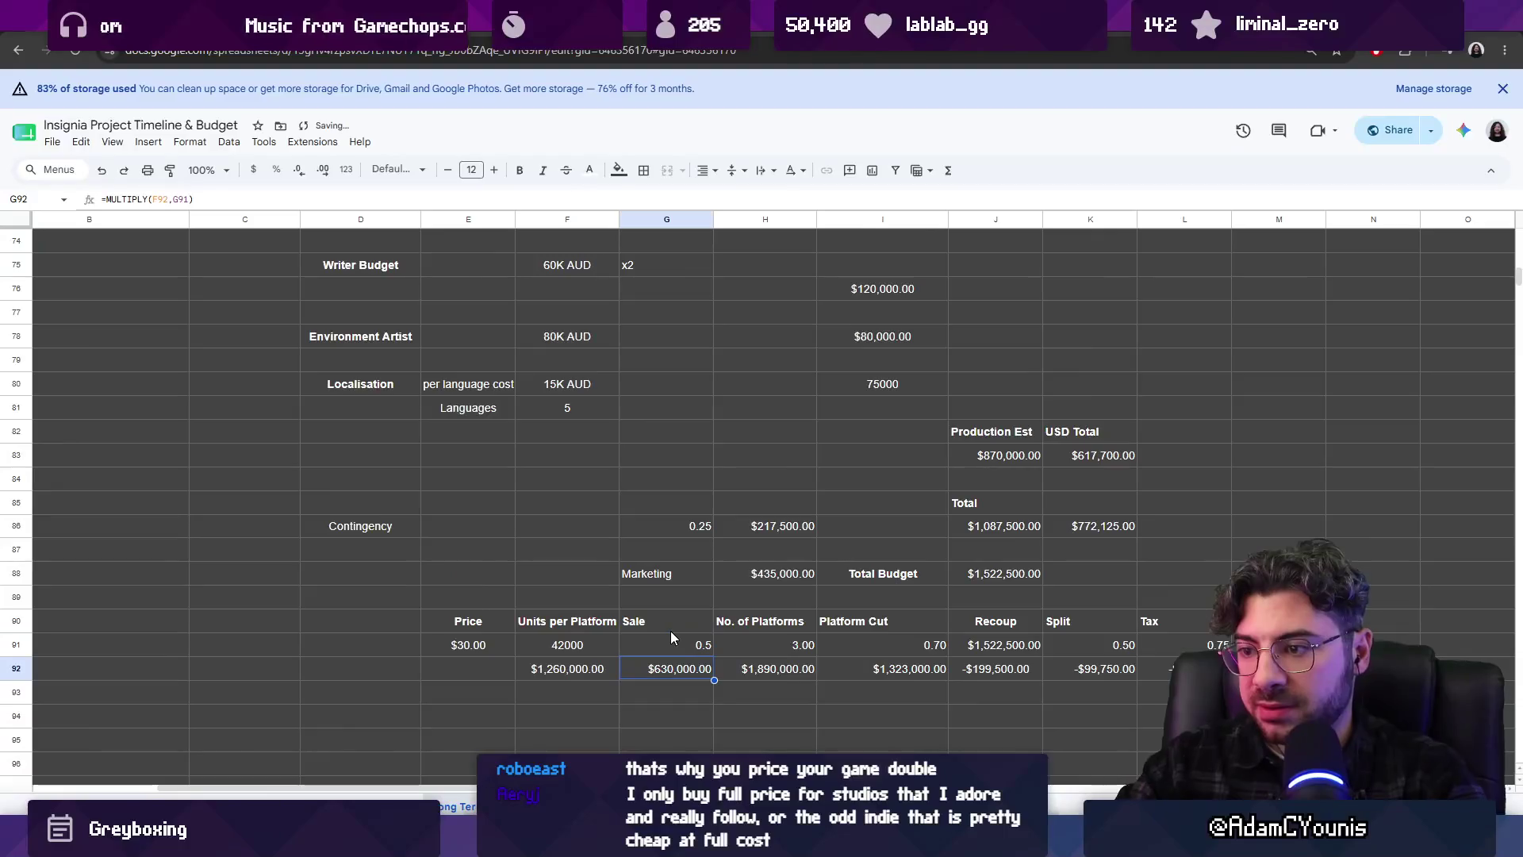
{"action": "scroll", "coordinate": [680, 622], "scroll_direction": "down", "scroll_amount": 1}
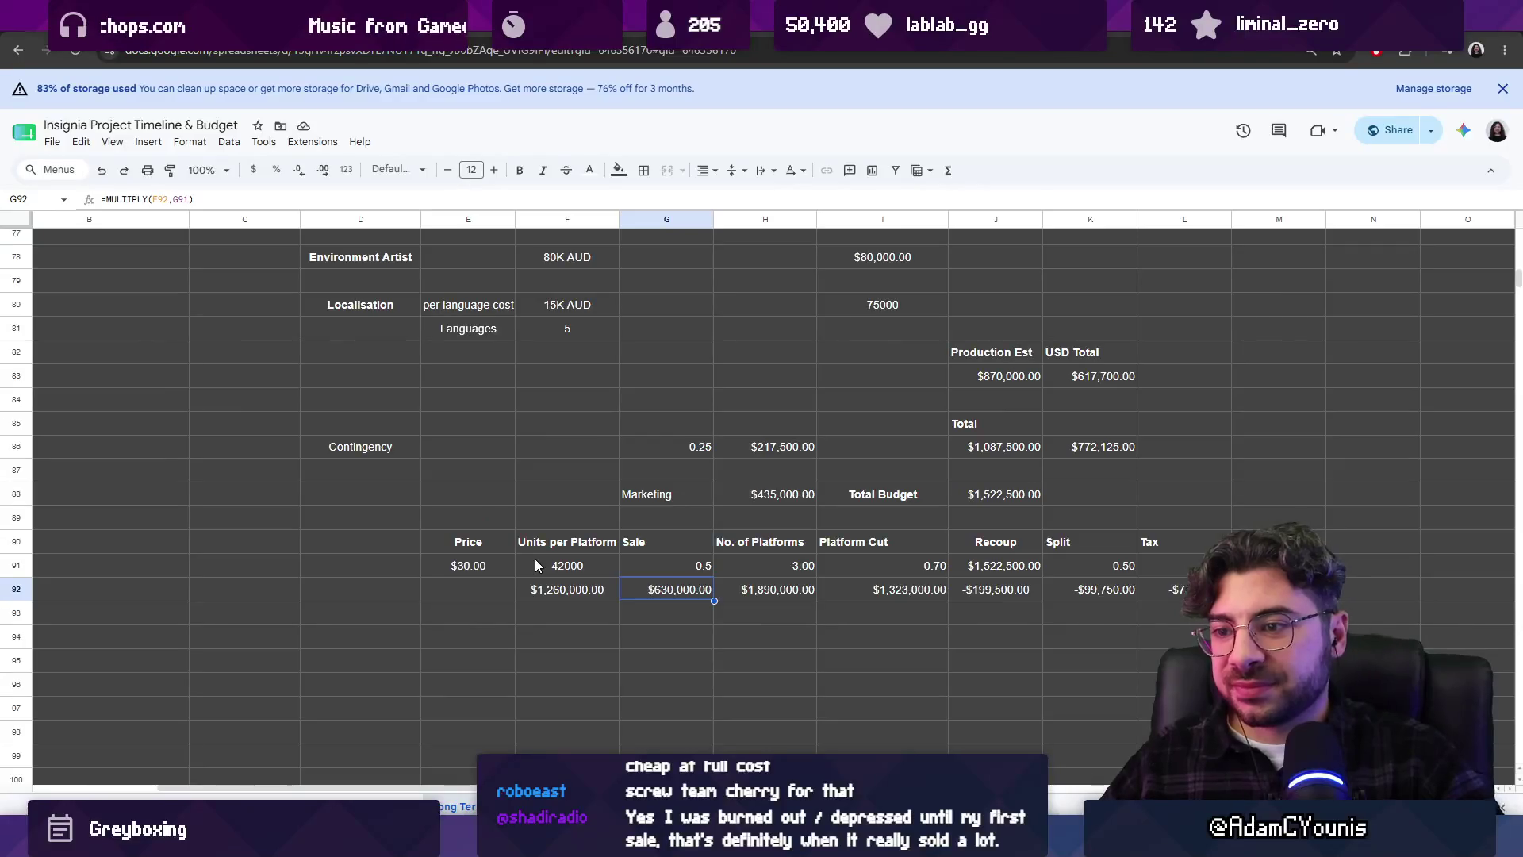
Step: Set the projected Price in E91 to 40
{"action": "left_click", "coordinate": [510, 555]}
{"action": "double_click", "coordinate": [454, 565]}
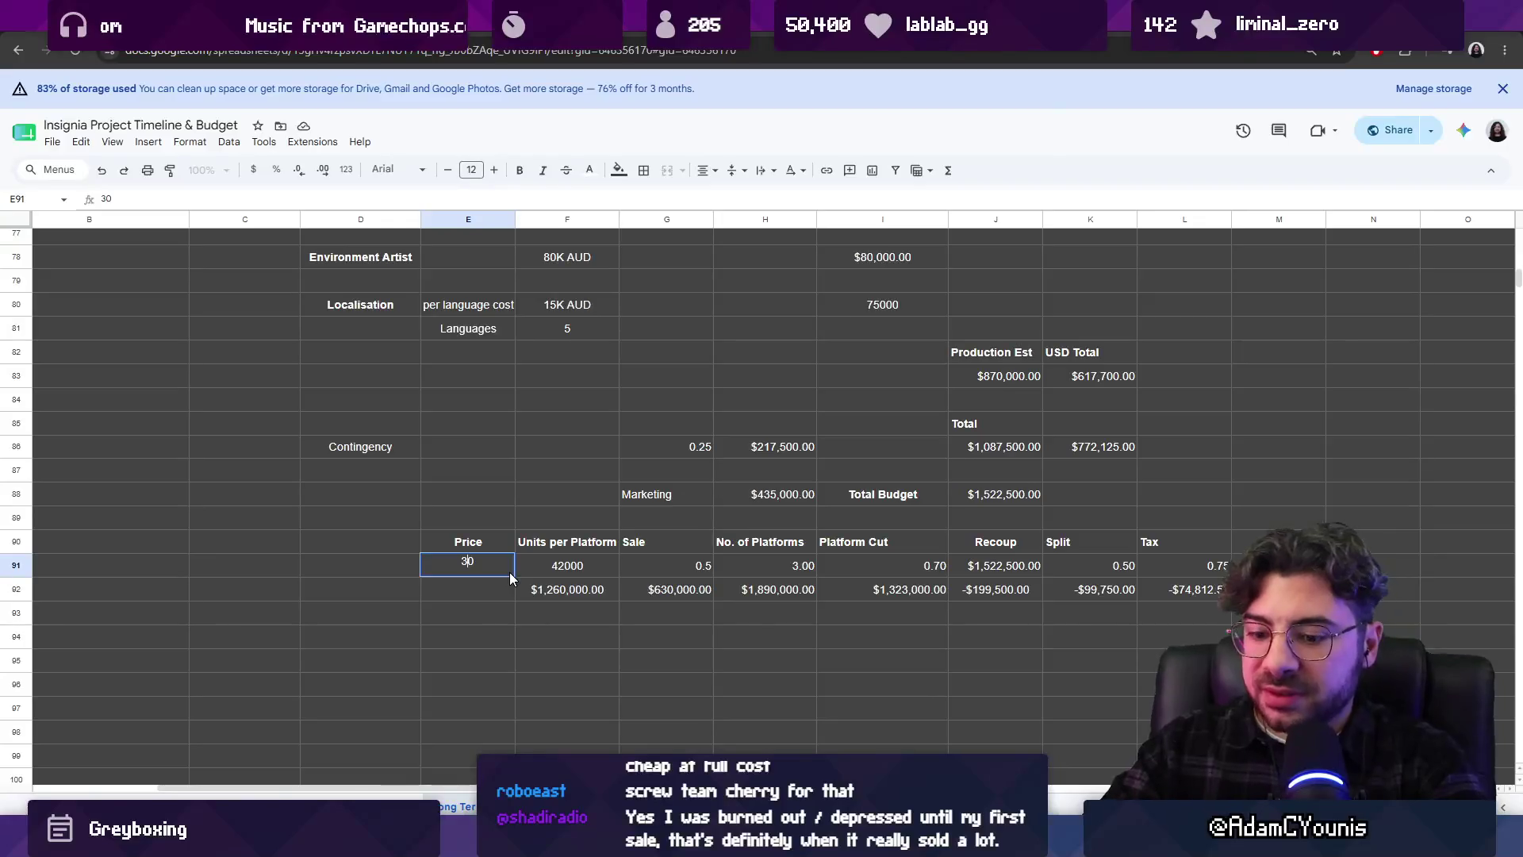
{"action": "type", "text": "40"}
{"action": "key", "text": "Return"}
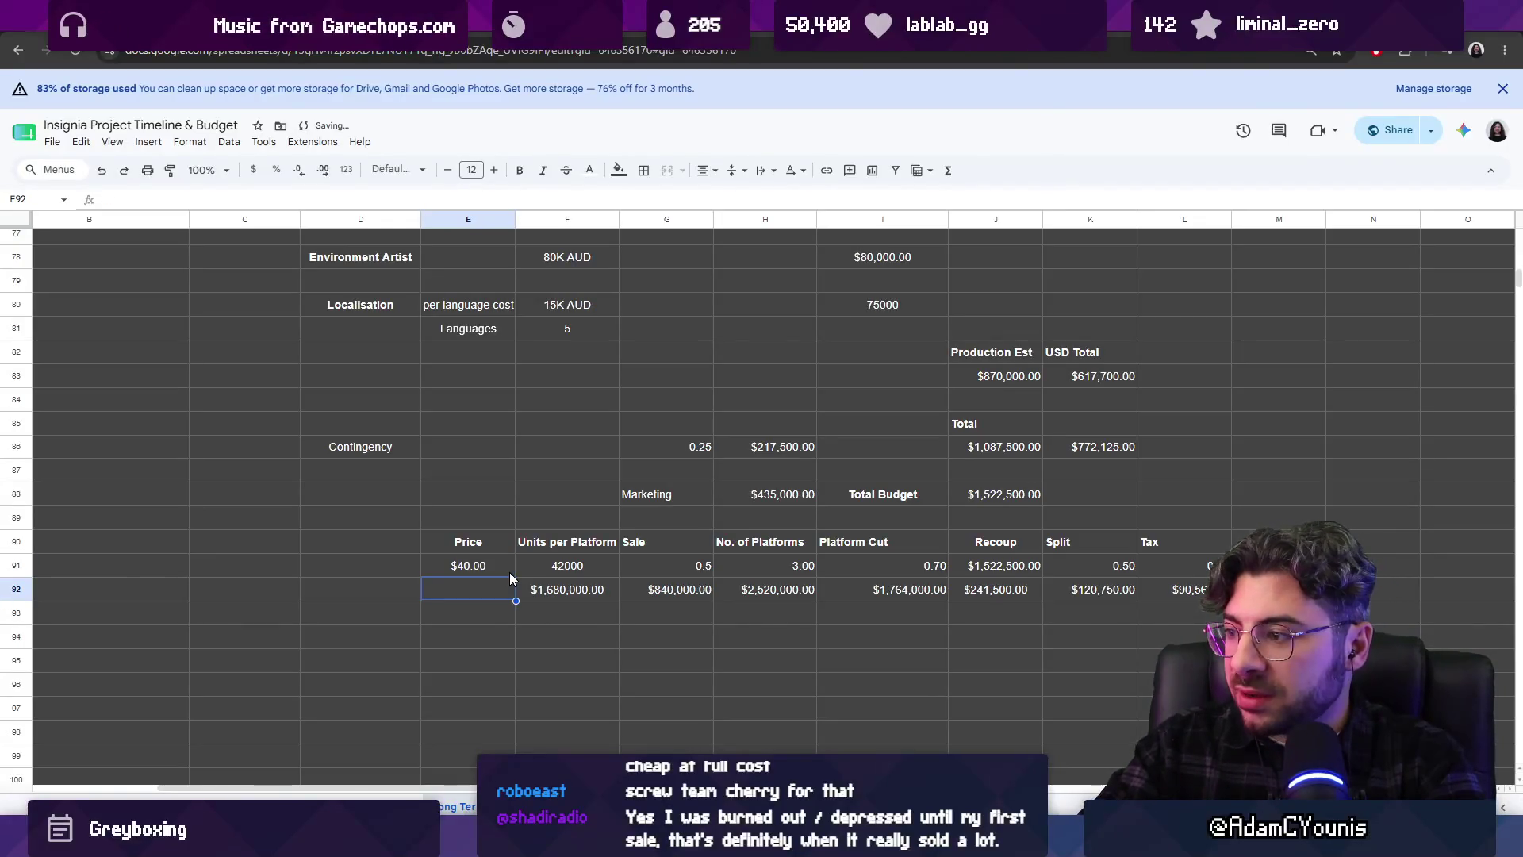
Step: Set Units per Platform in F91 to 50000 and recheck the price
{"action": "left_click", "coordinate": [510, 573]}
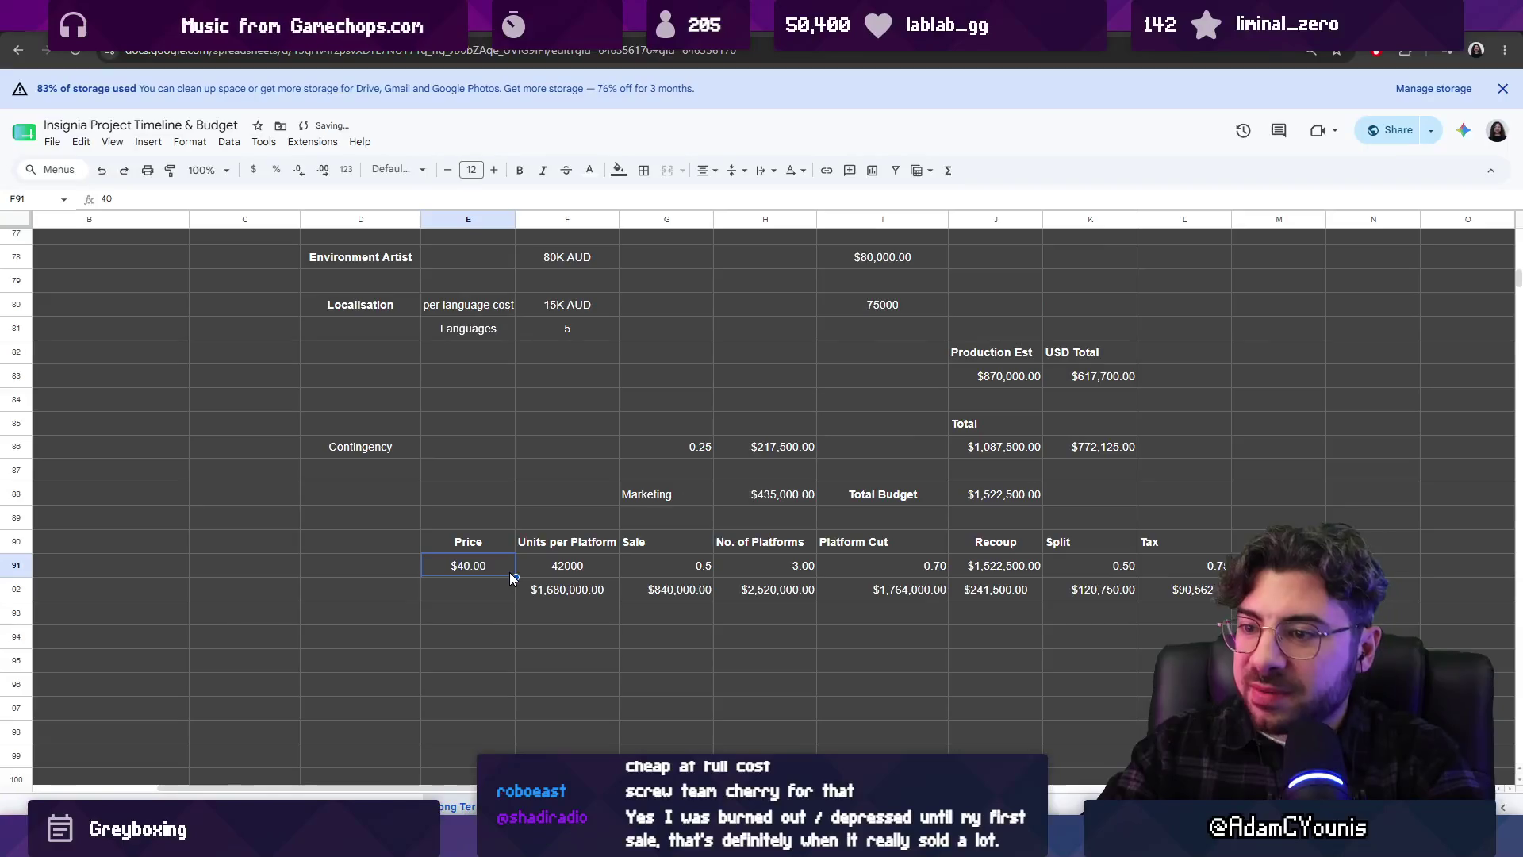
{"action": "key", "text": "Right"}
{"action": "type", "text": "50000"}
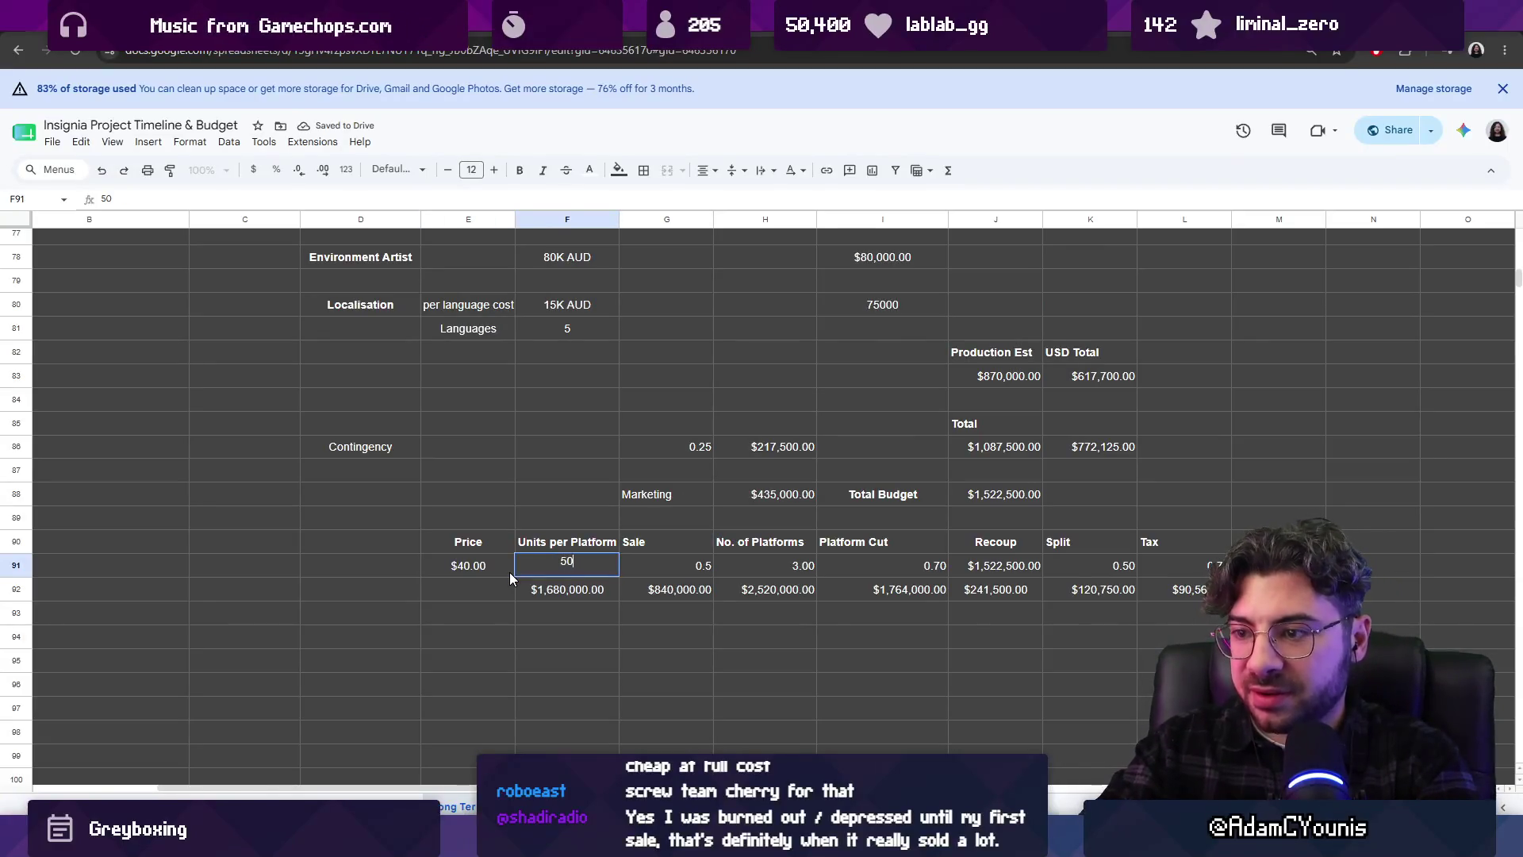
{"action": "key", "text": "Return"}
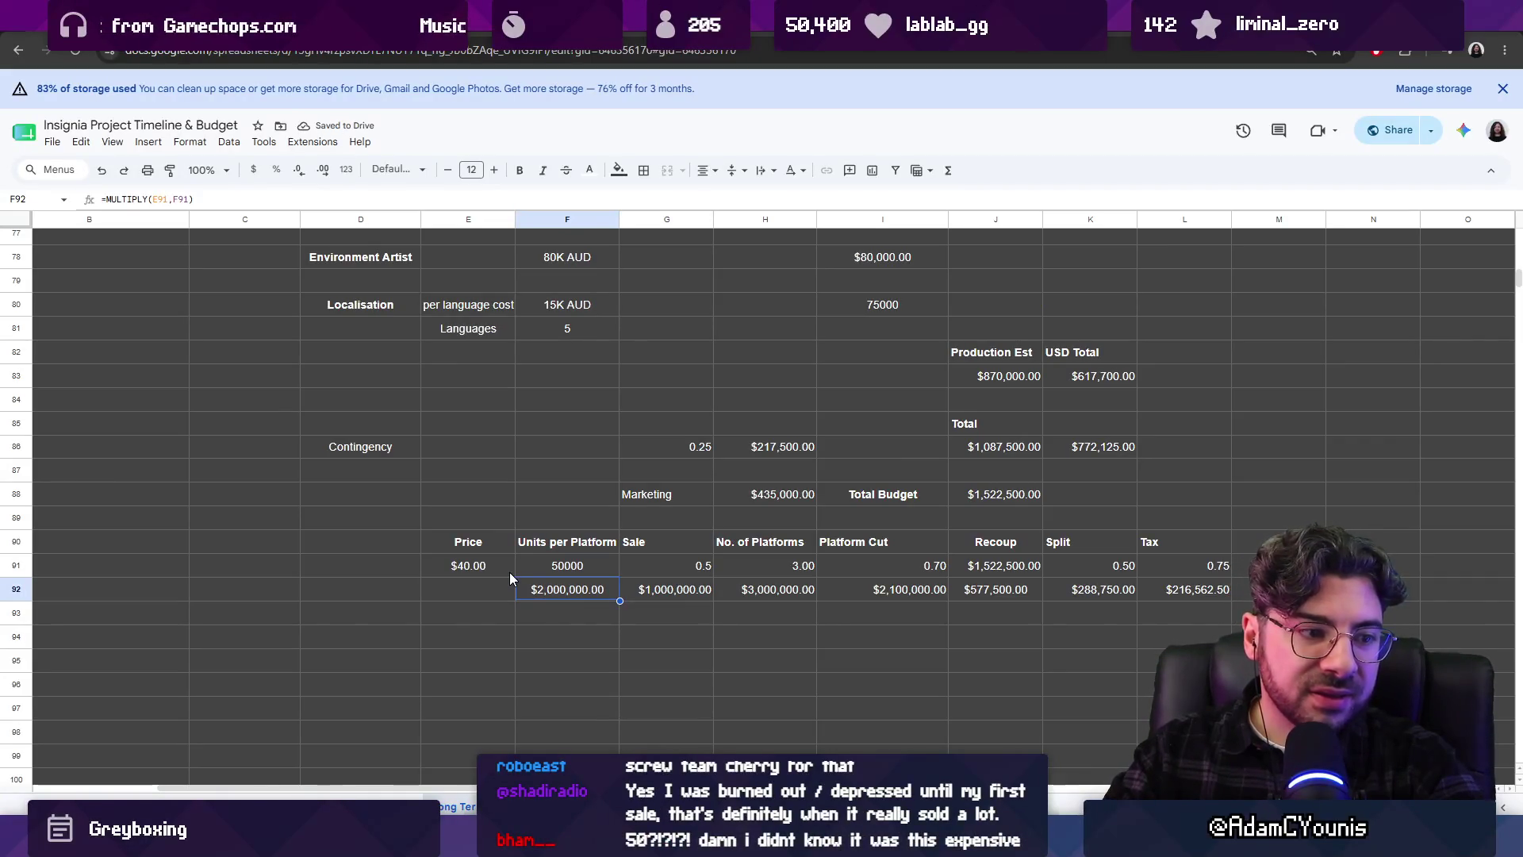
{"action": "left_click", "coordinate": [509, 572]}
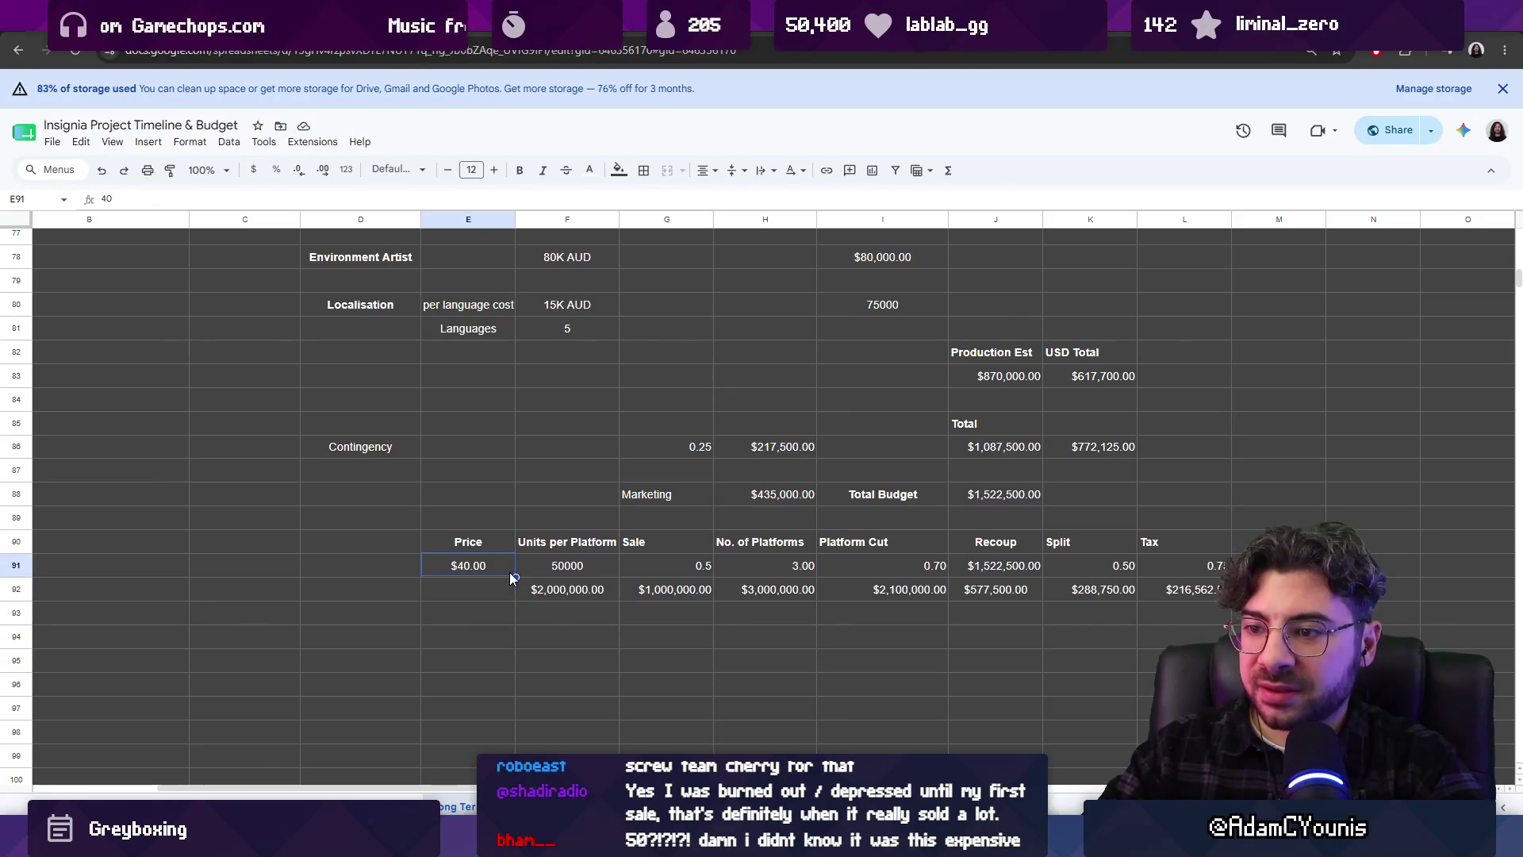
{"action": "key", "text": "ctrl+t"}
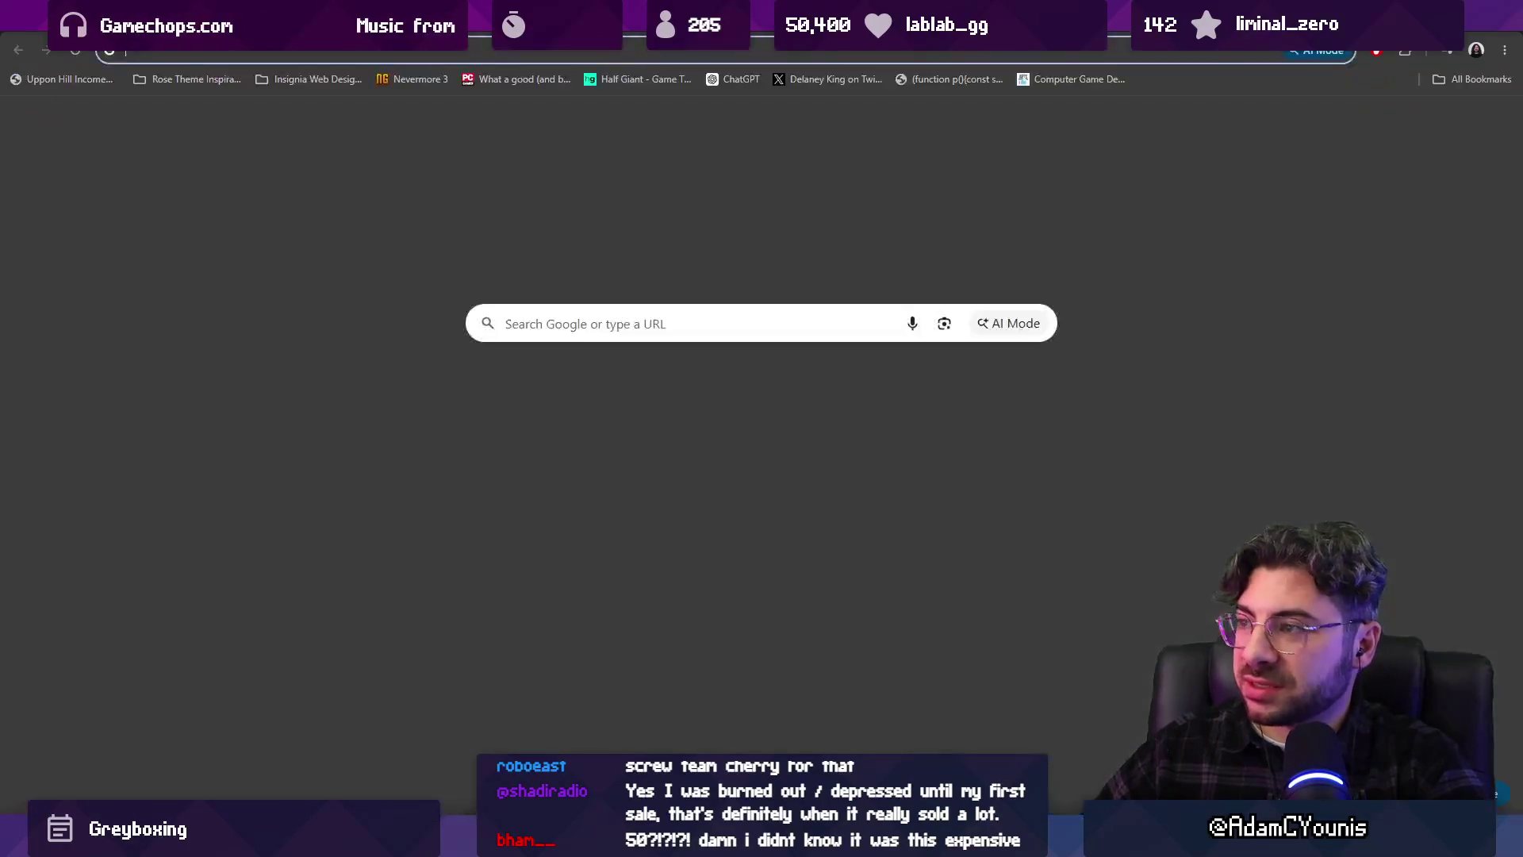
Step: Search 'sea of stars on switch' and open the Nintendo result
{"action": "type", "text": "sa"}
{"action": "key", "text": "BackSpace"}
{"action": "type", "text": "ea"}
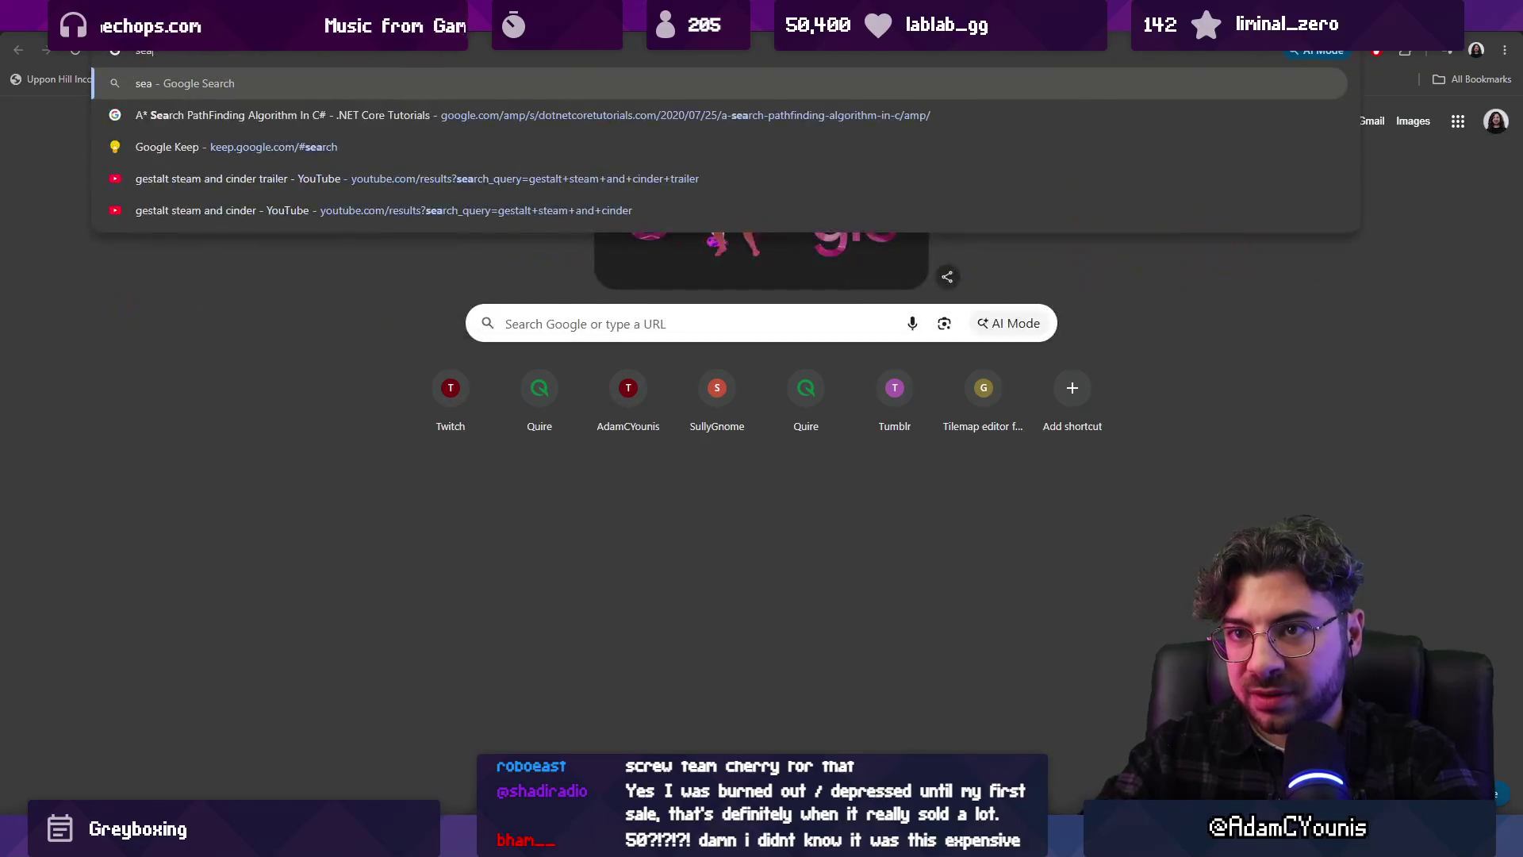
{"action": "type", "text": " of stars on switch"}
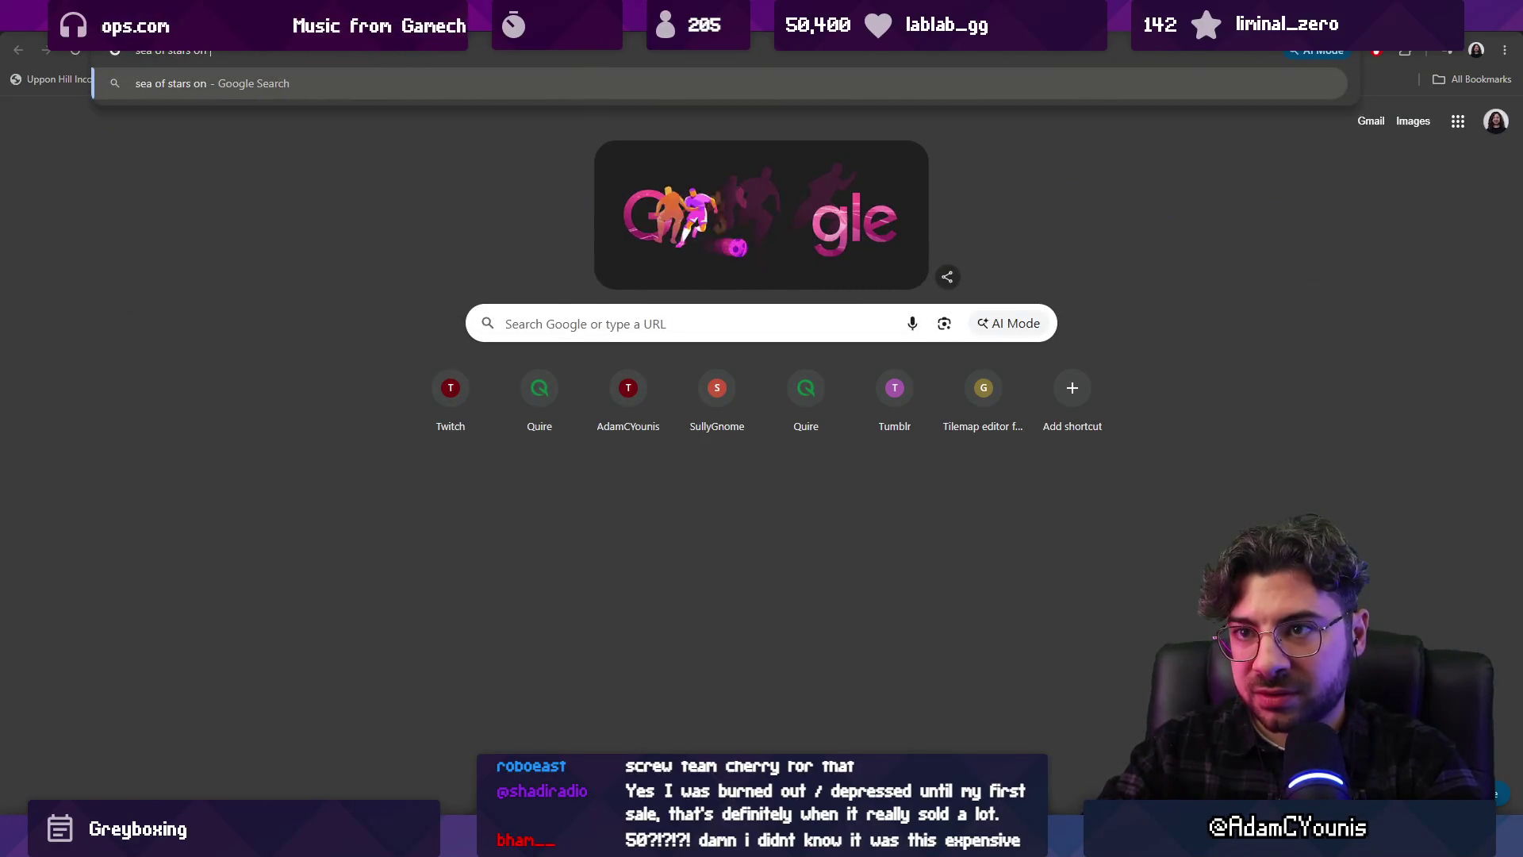
{"action": "key", "text": "Return"}
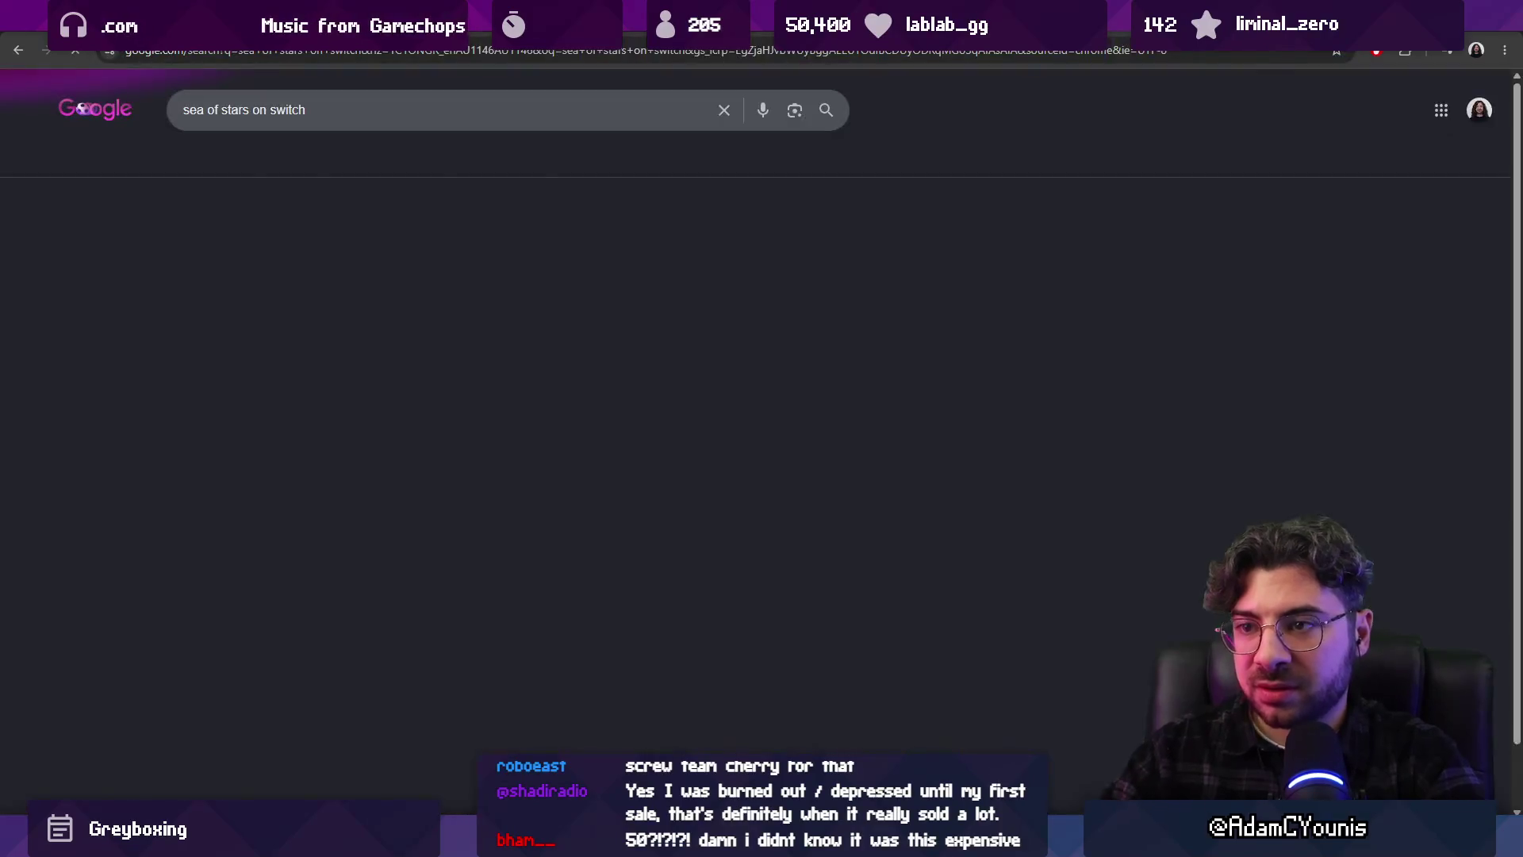
{"action": "left_click", "coordinate": [355, 552]}
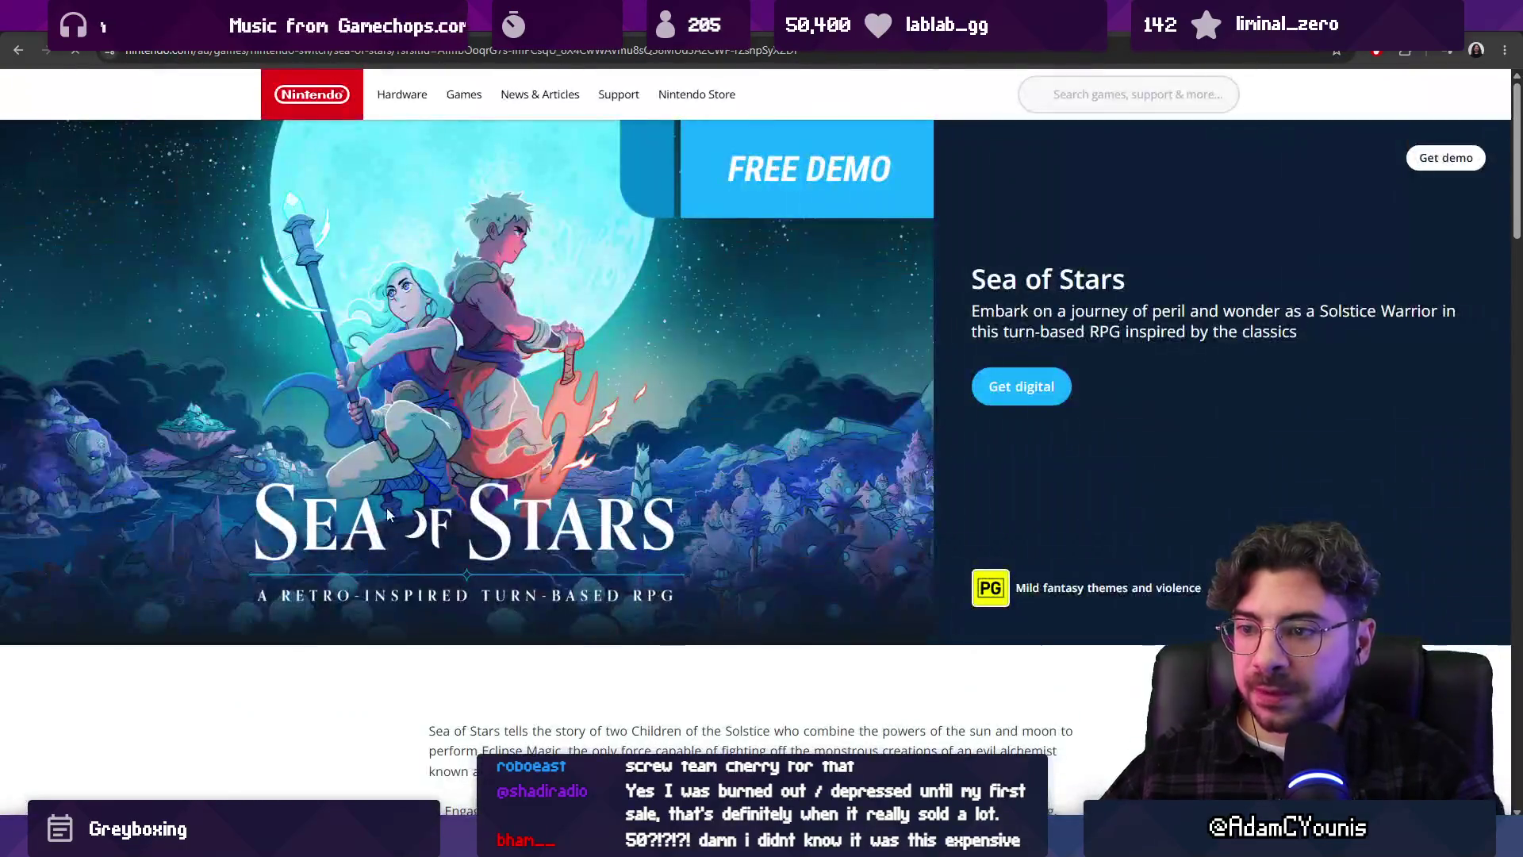
Step: Go to the Sea of Stars digital listing and check its $50.95 price
{"action": "scroll", "coordinate": [931, 389], "scroll_direction": "down", "scroll_amount": 4}
{"action": "scroll", "coordinate": [932, 394], "scroll_direction": "down", "scroll_amount": 5}
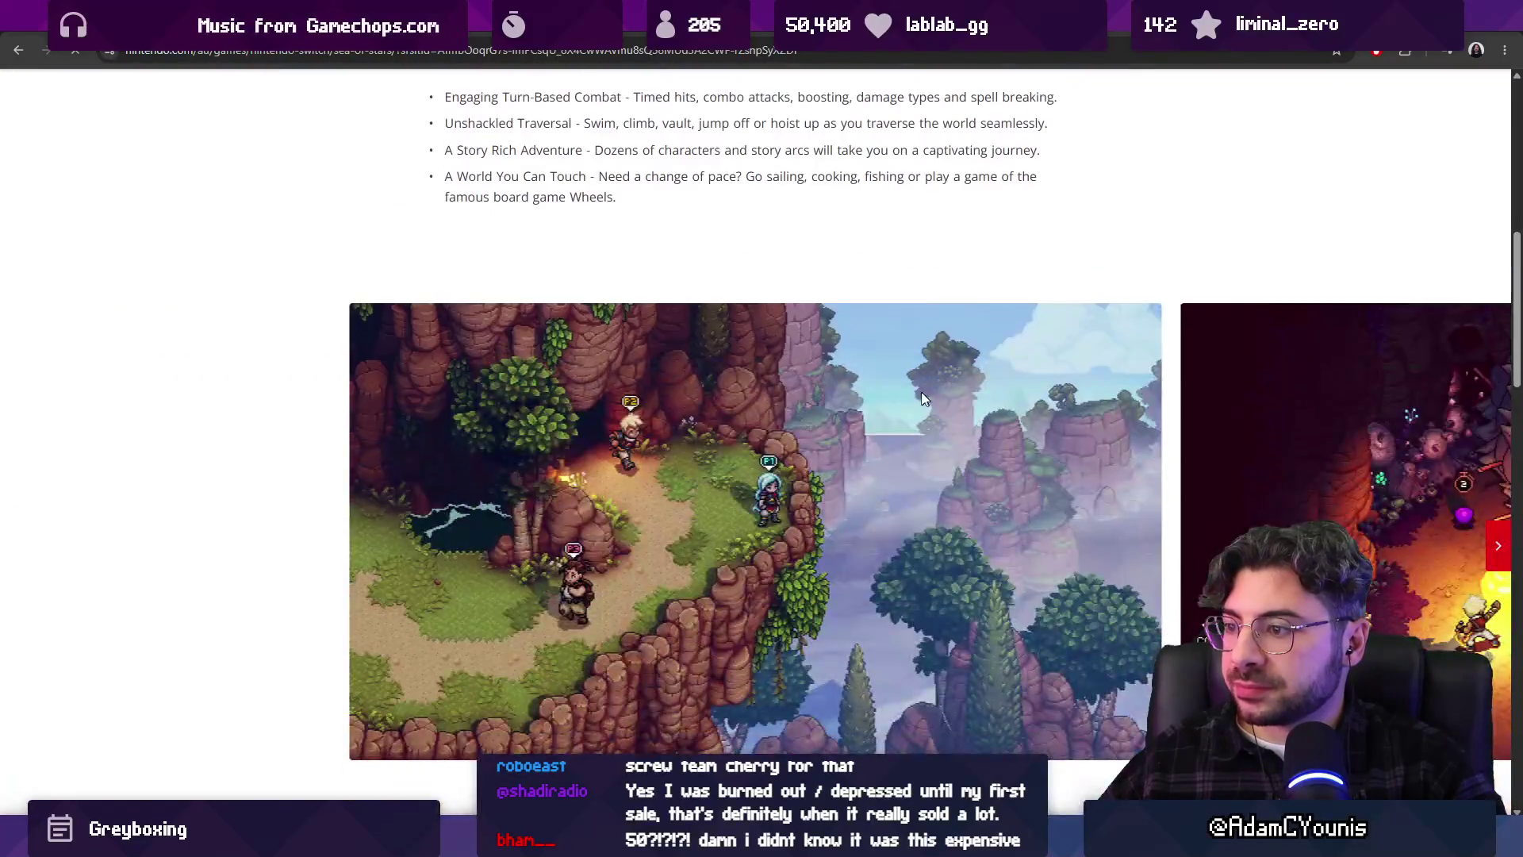
{"action": "scroll", "coordinate": [915, 378], "scroll_direction": "up", "scroll_amount": 10}
{"action": "left_click", "coordinate": [1018, 386]}
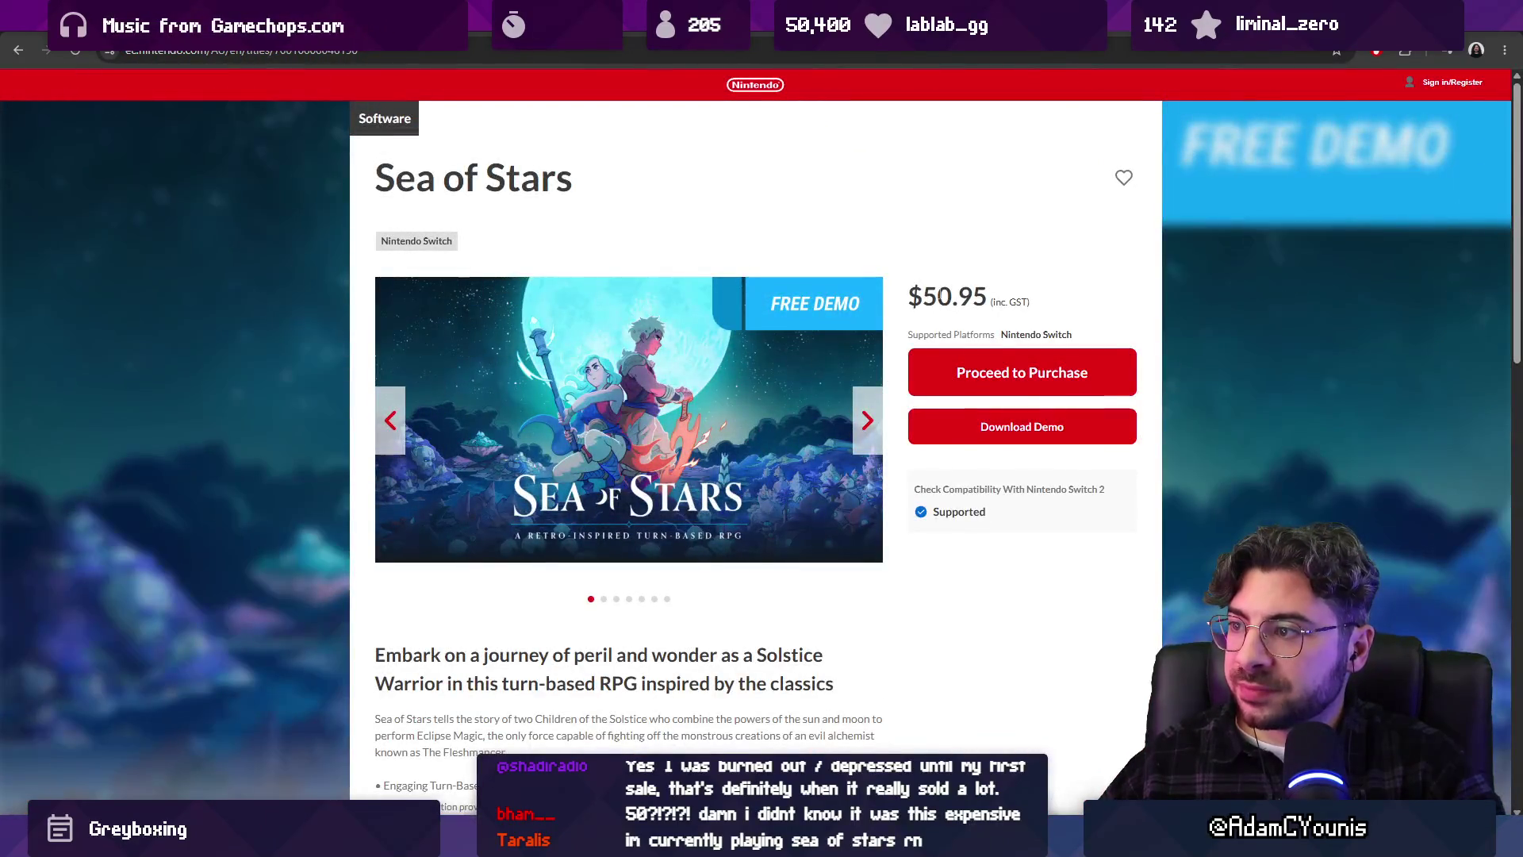
{"action": "left_click_drag", "start_coordinate": [922, 296], "coordinate": [991, 298]}
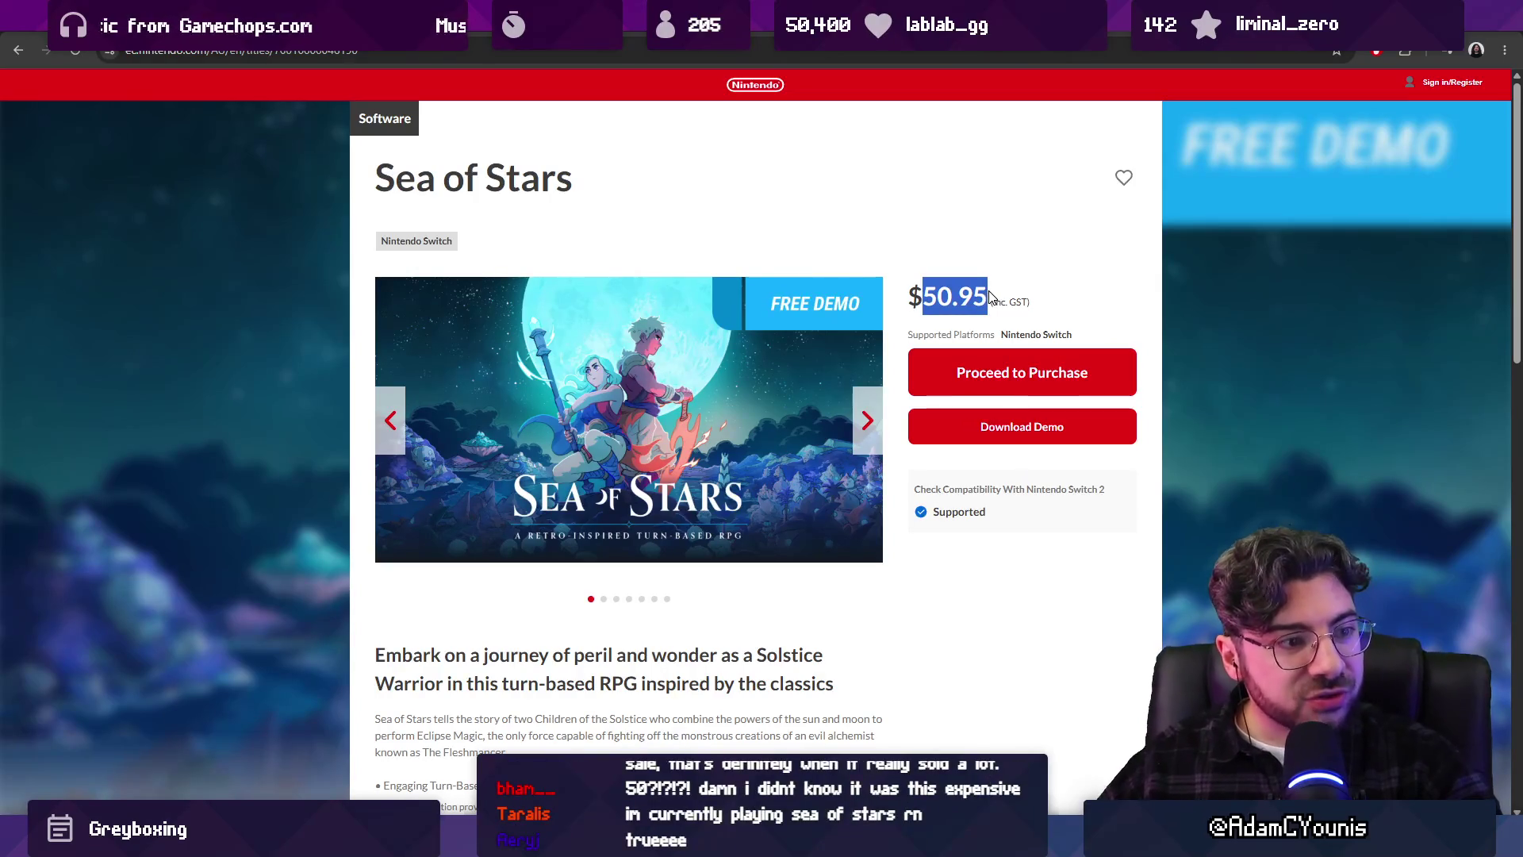
{"action": "left_click", "coordinate": [973, 252]}
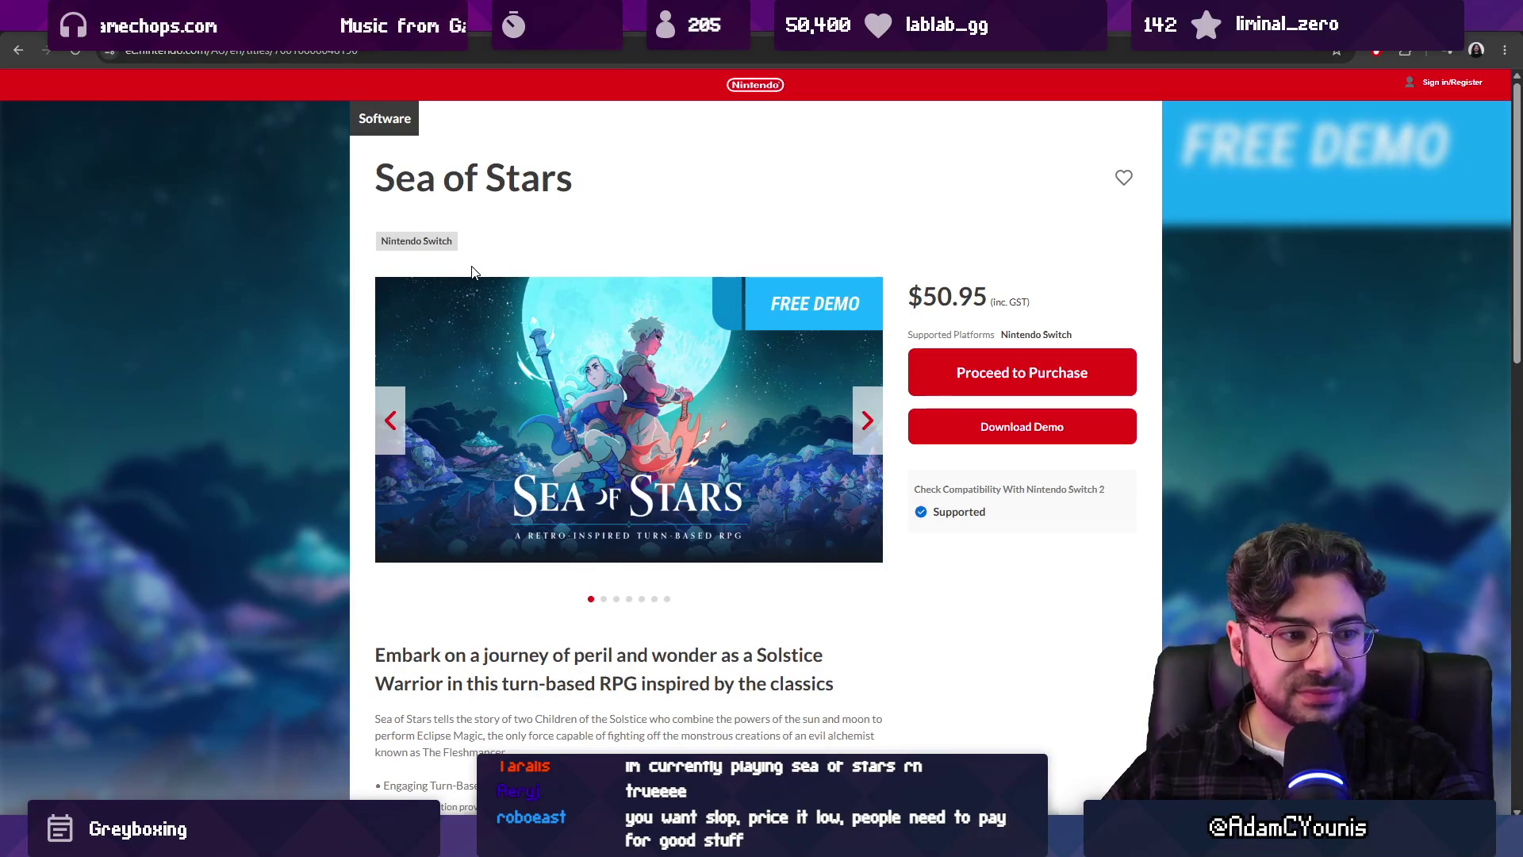
{"action": "key", "text": "ctrl+Tab"}
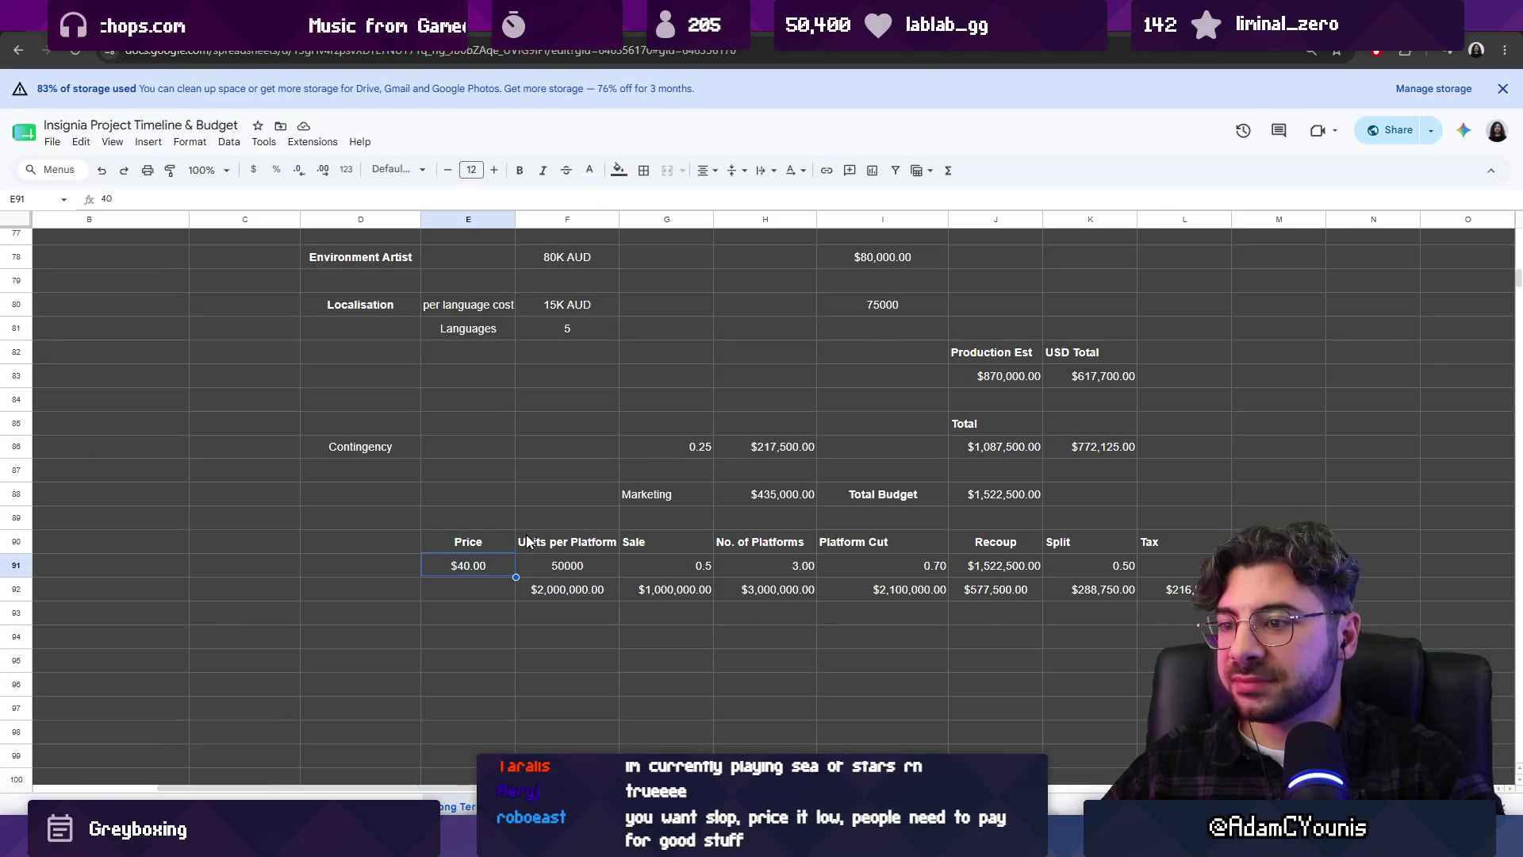
Step: Review the projection inputs: $40 price, 0.5 sale factor, 50000 units, 3 platforms
{"action": "left_click", "coordinate": [461, 583]}
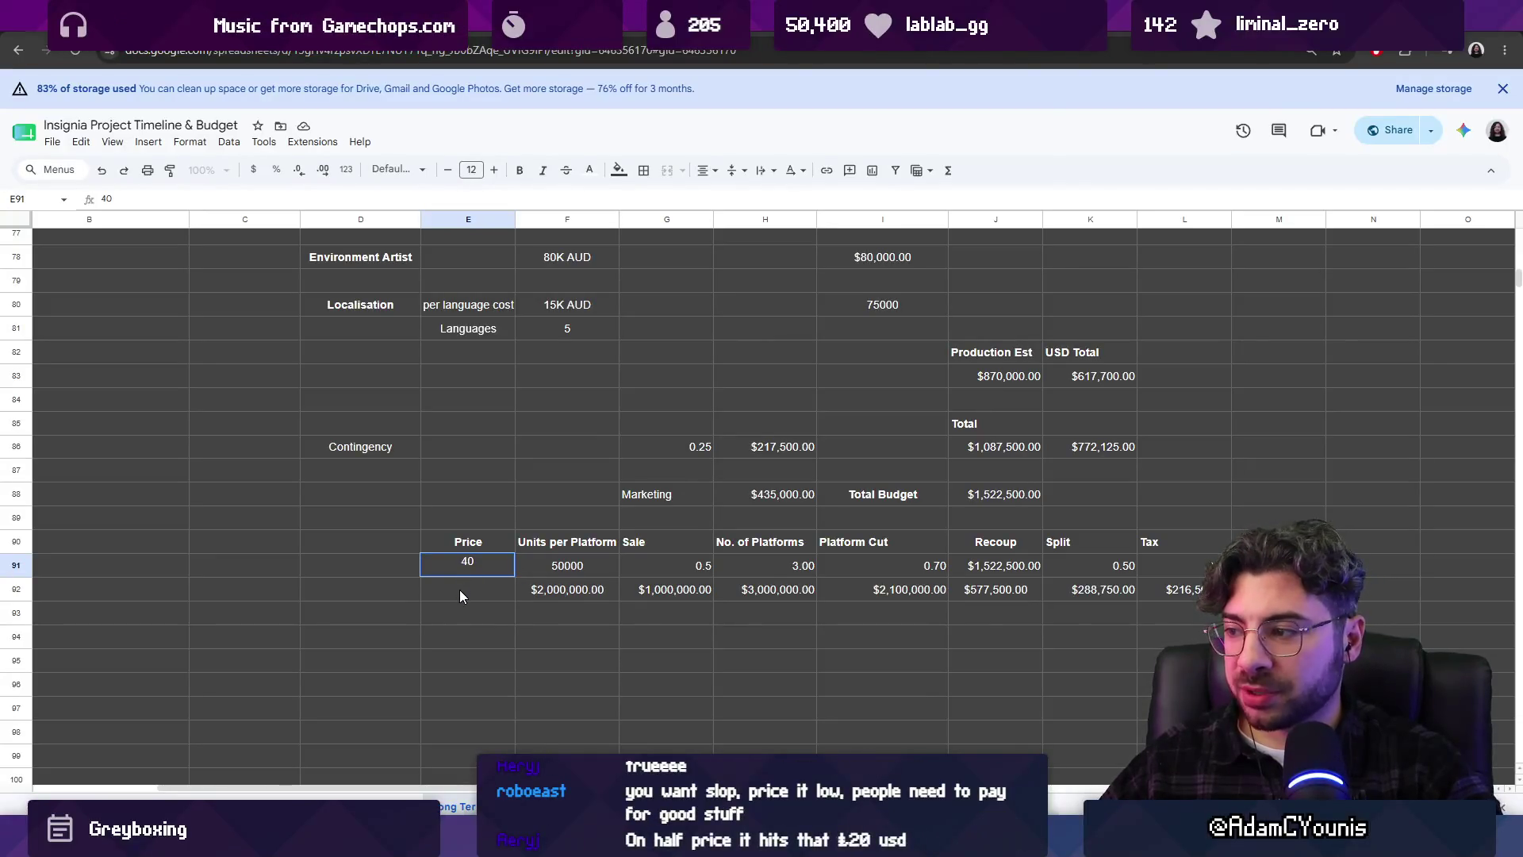
{"action": "left_click", "coordinate": [557, 572]}
{"action": "left_click", "coordinate": [666, 569]}
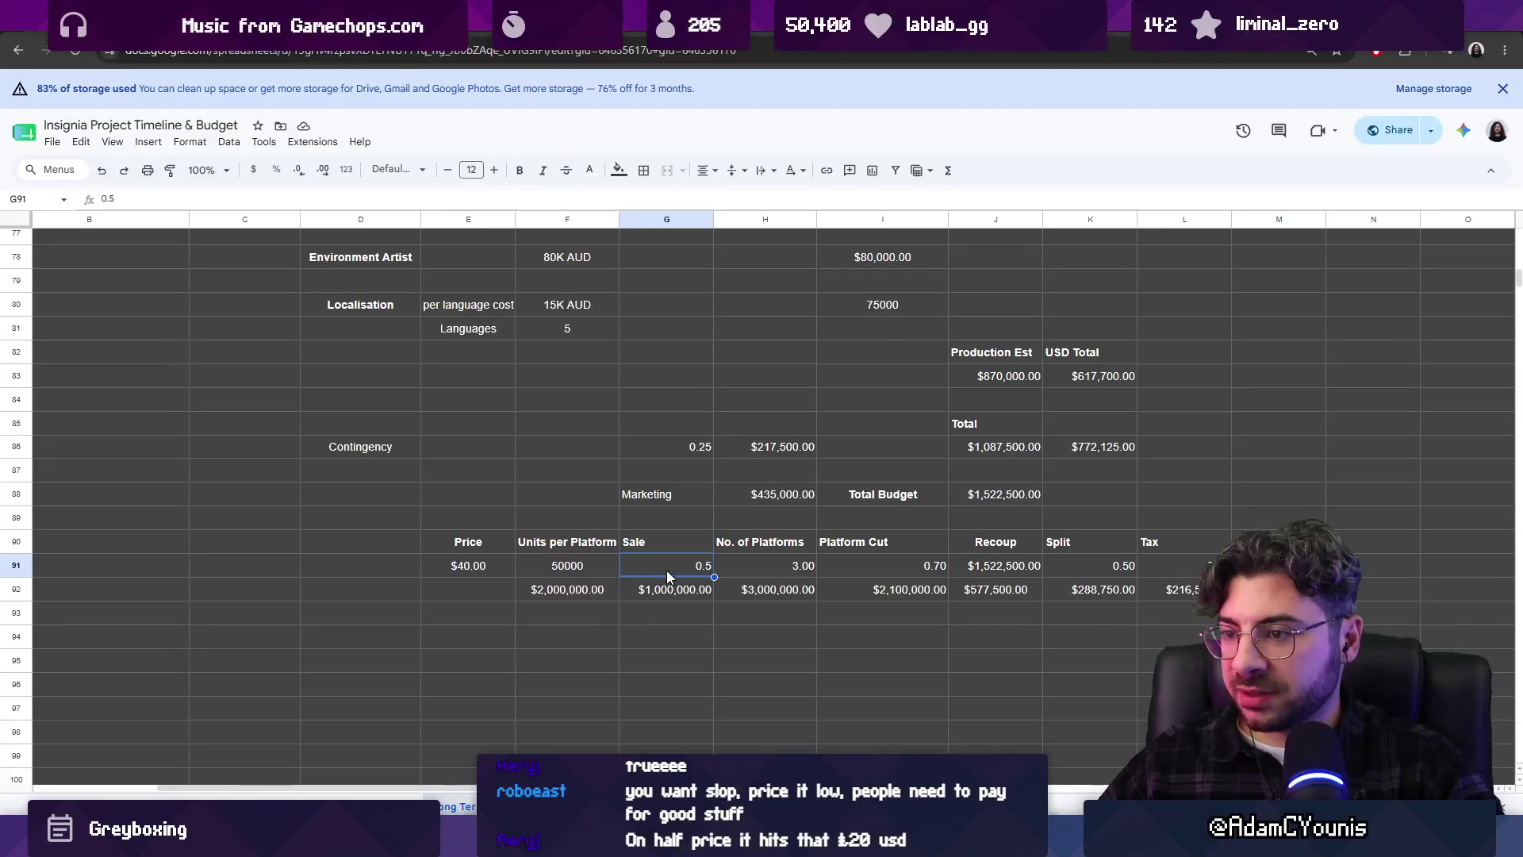
{"action": "left_click", "coordinate": [616, 569]}
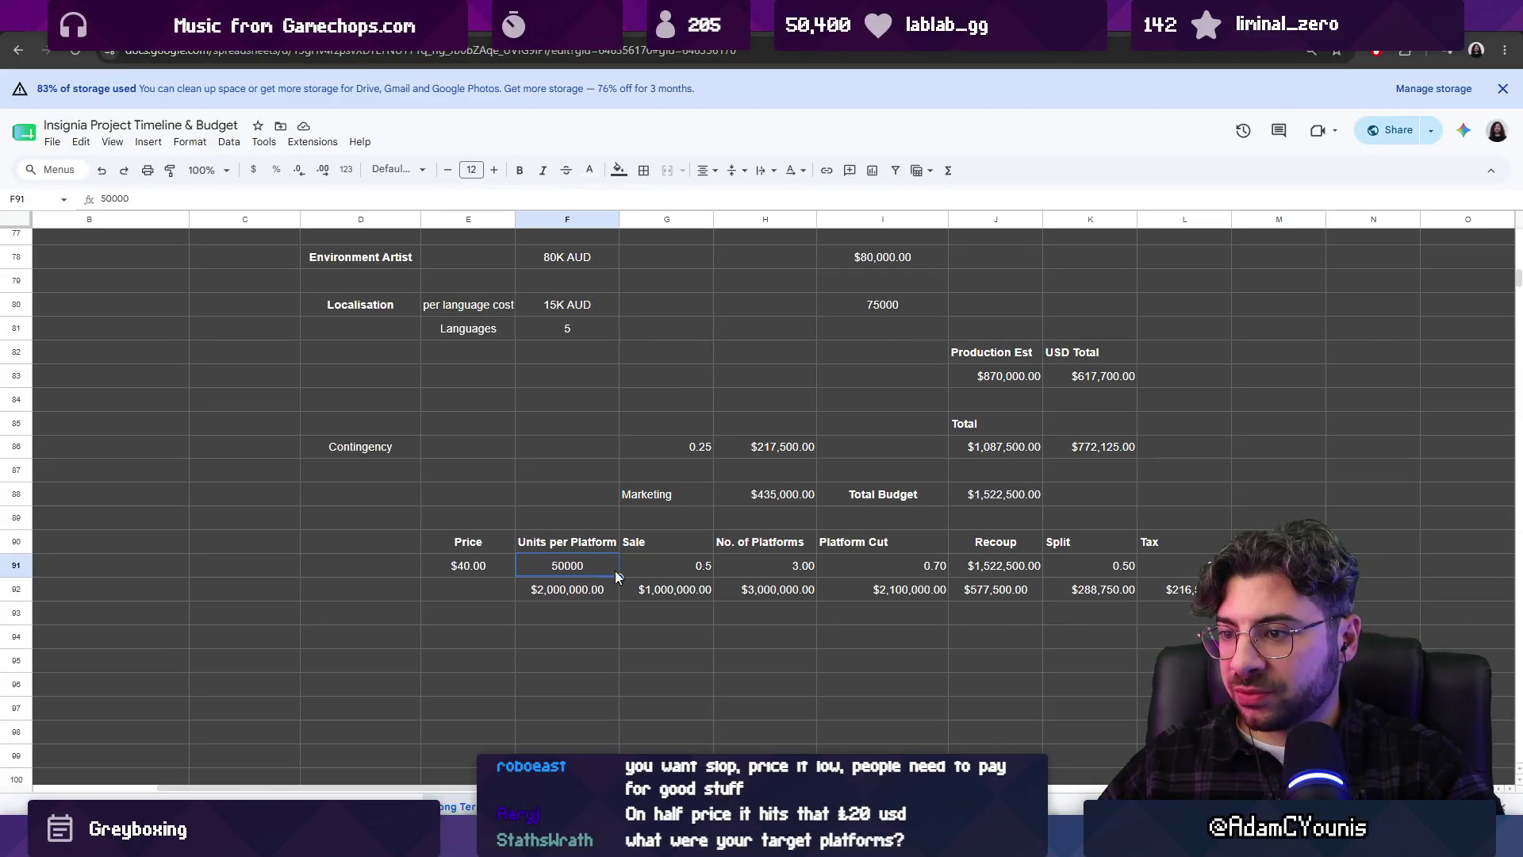
{"action": "left_click", "coordinate": [765, 563]}
{"action": "left_click", "coordinate": [563, 571]}
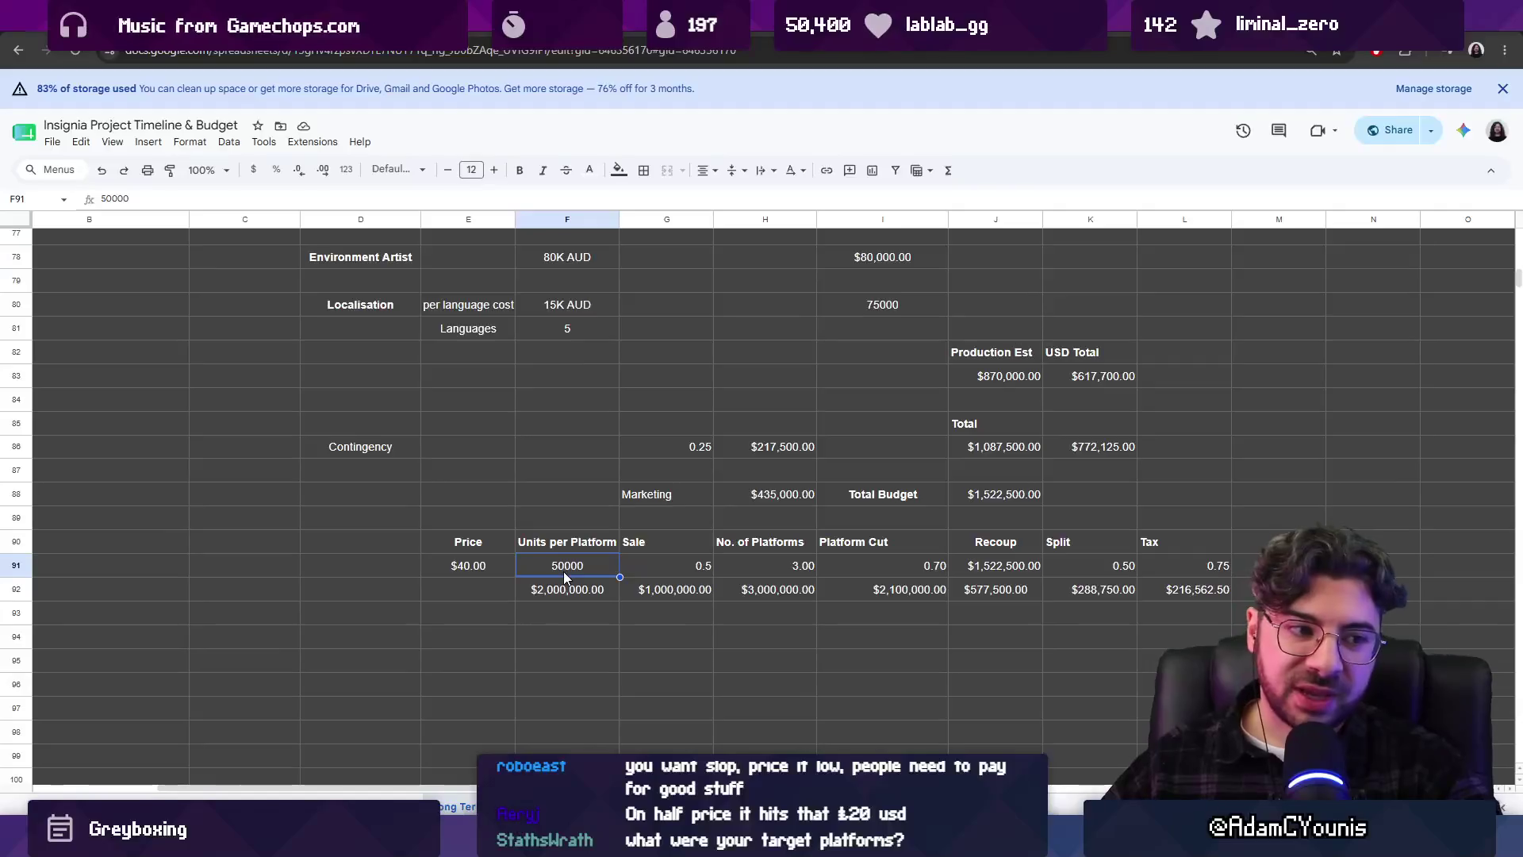
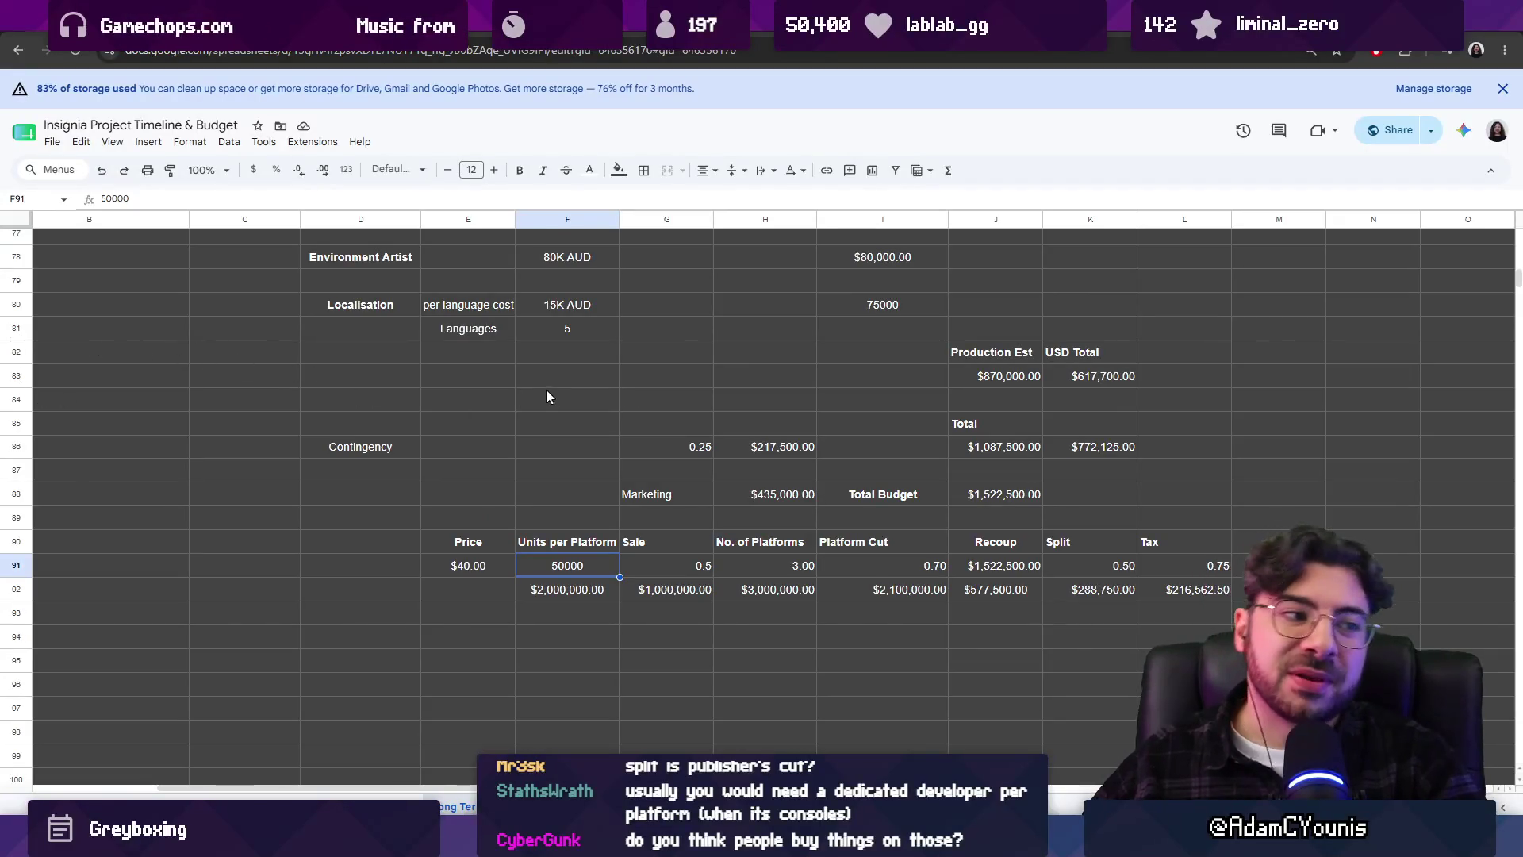
Step: Select empty cells beside the Marketing row and scroll through the budget table
{"action": "left_click", "coordinate": [445, 496]}
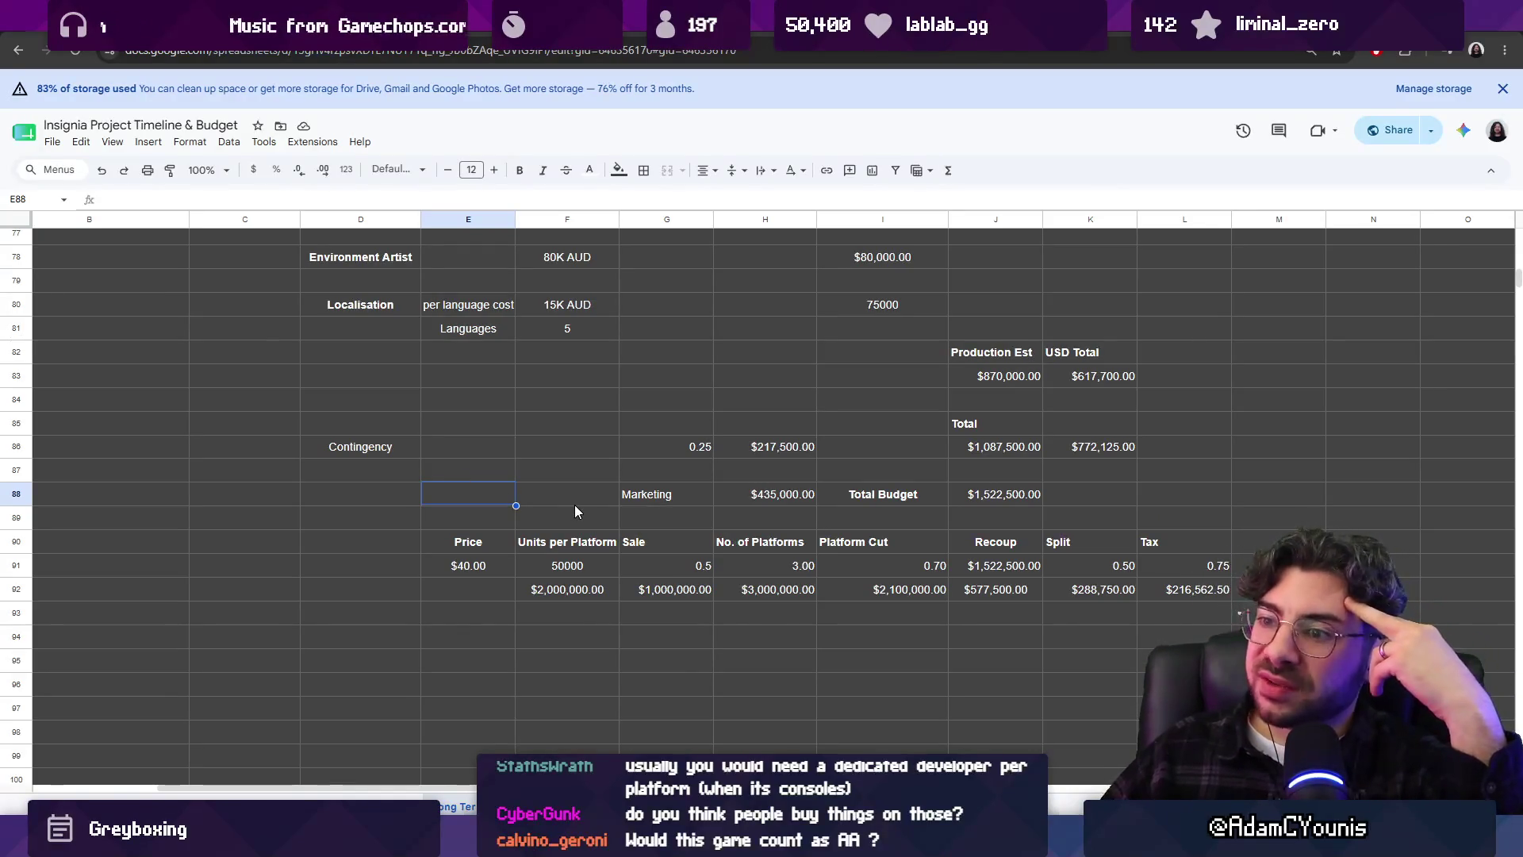
{"action": "left_click", "coordinate": [552, 511]}
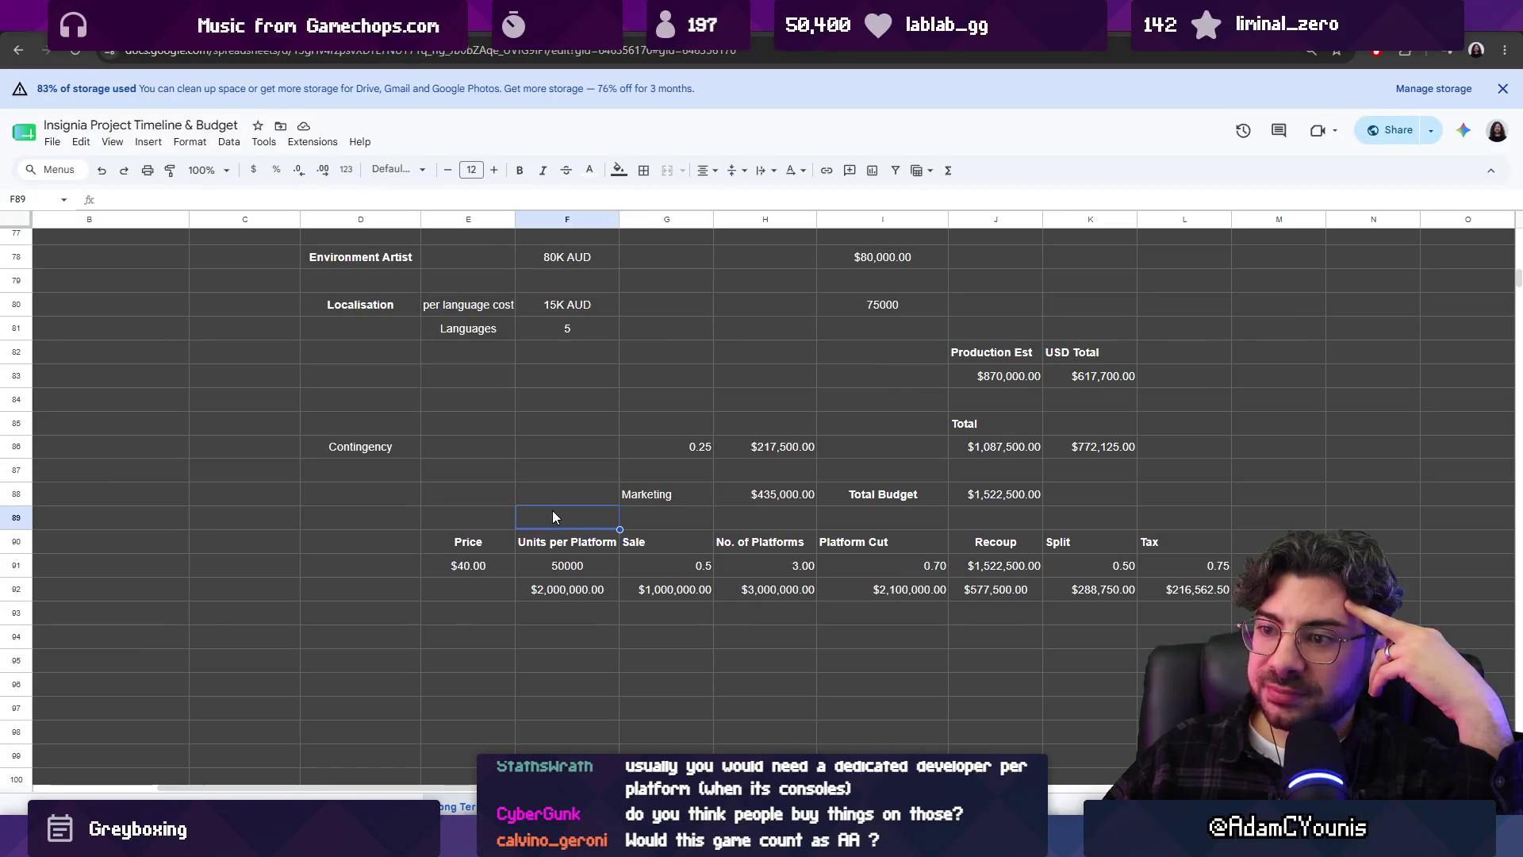
{"action": "scroll", "coordinate": [553, 516], "scroll_direction": "up", "scroll_amount": 1}
{"action": "scroll", "coordinate": [553, 517], "scroll_direction": "up", "scroll_amount": 1}
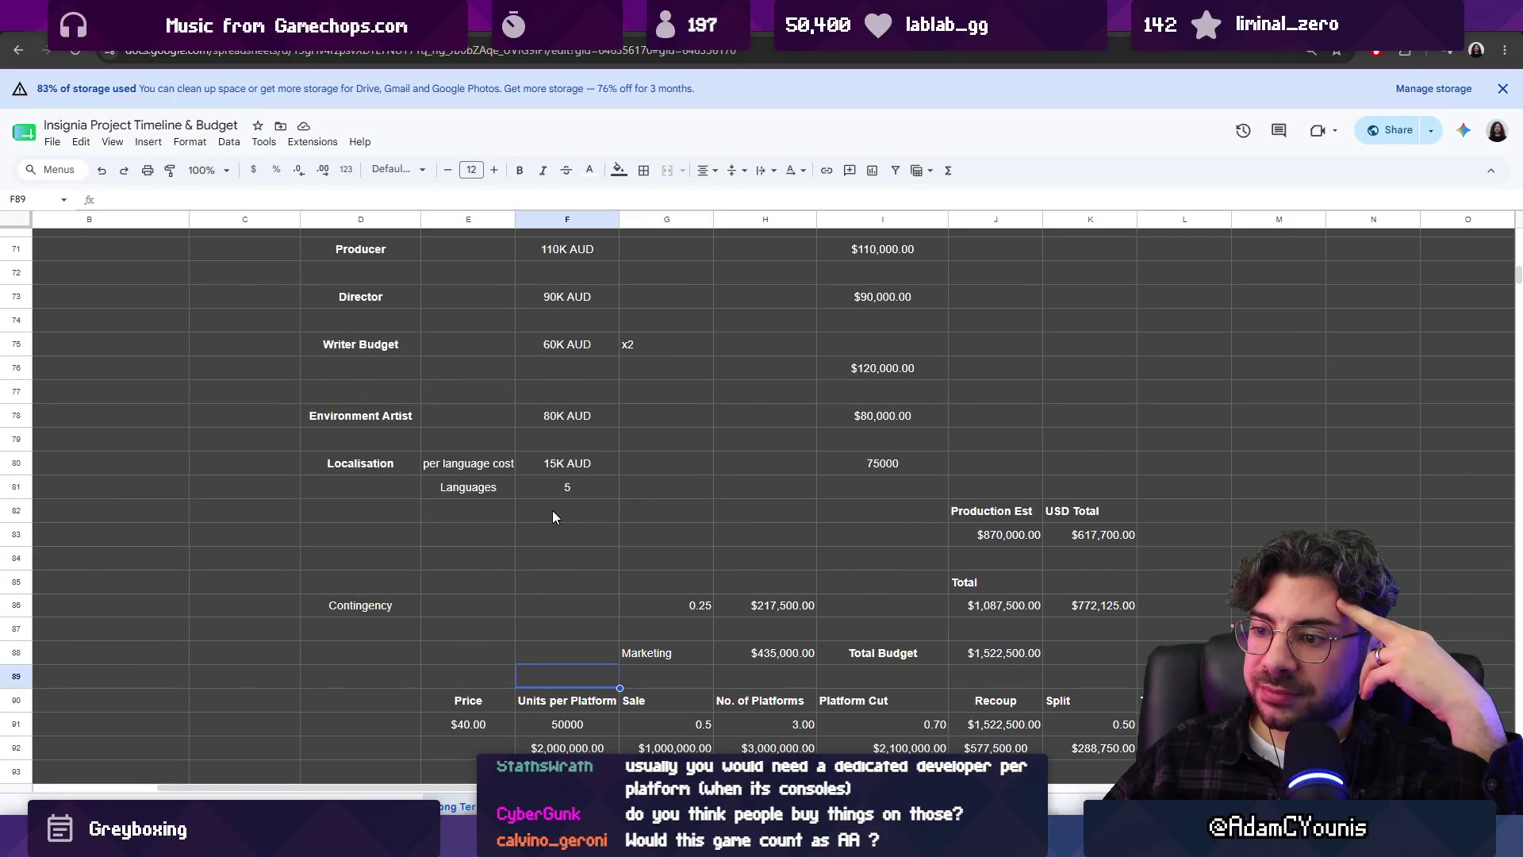
{"action": "scroll", "coordinate": [553, 517], "scroll_direction": "up", "scroll_amount": 6}
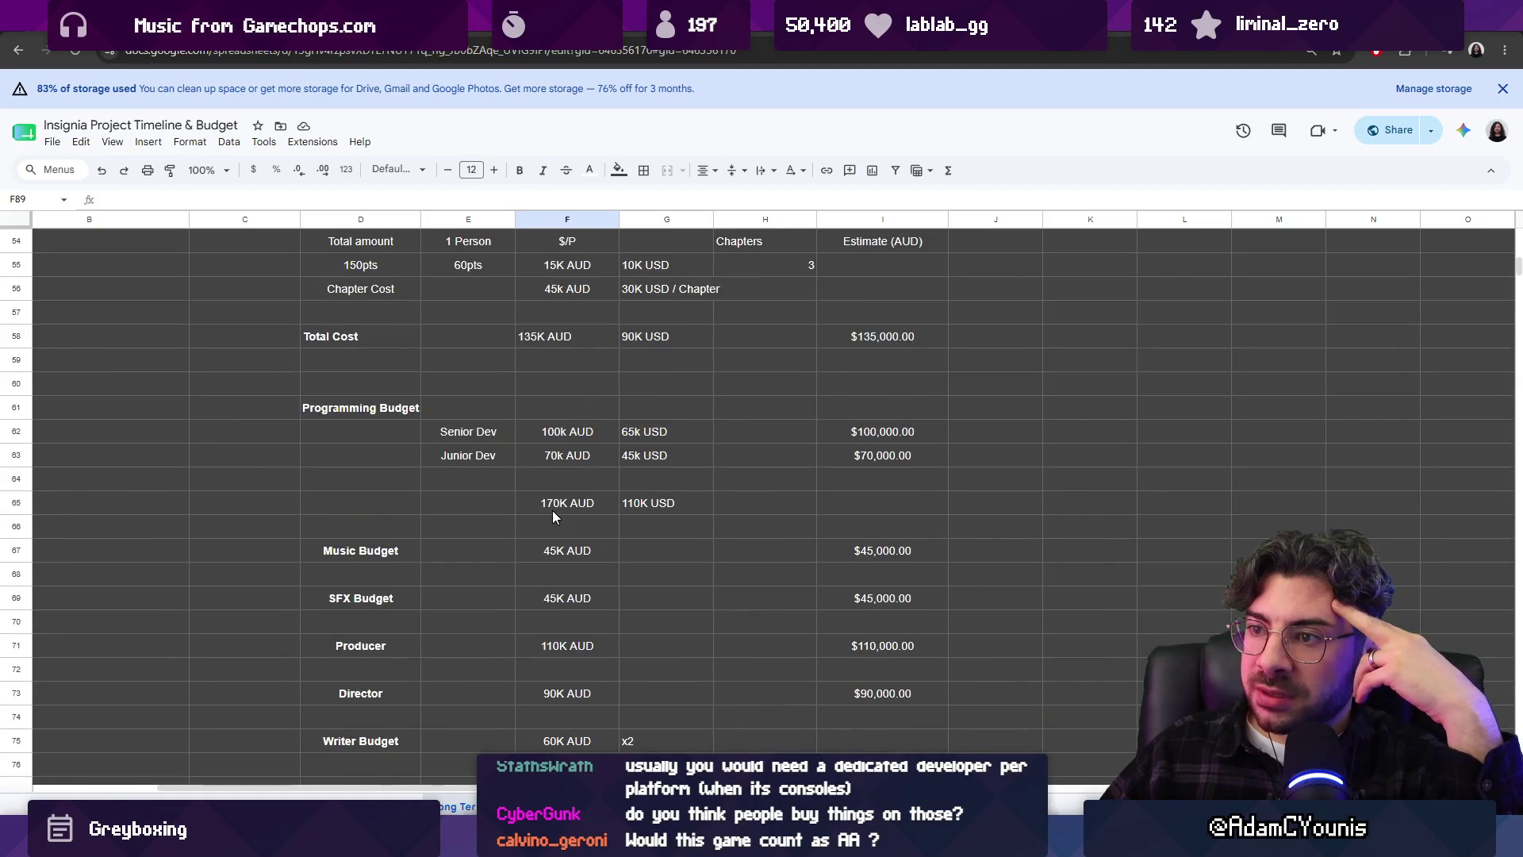
{"action": "scroll", "coordinate": [553, 516], "scroll_direction": "up", "scroll_amount": 2}
{"action": "scroll", "coordinate": [559, 512], "scroll_direction": "down", "scroll_amount": 3}
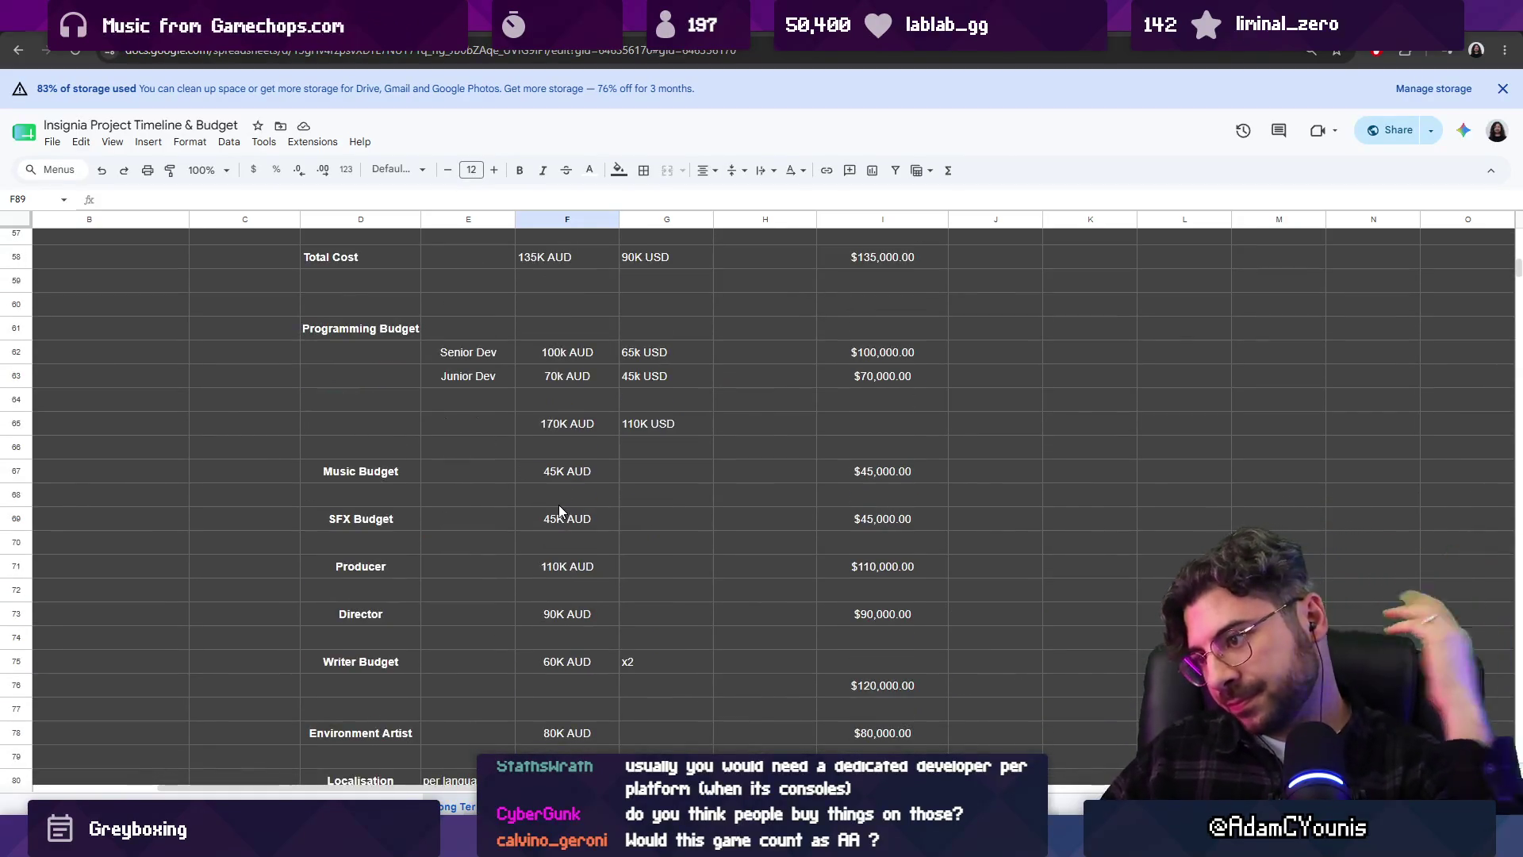
{"action": "scroll", "coordinate": [558, 508], "scroll_direction": "down", "scroll_amount": 2}
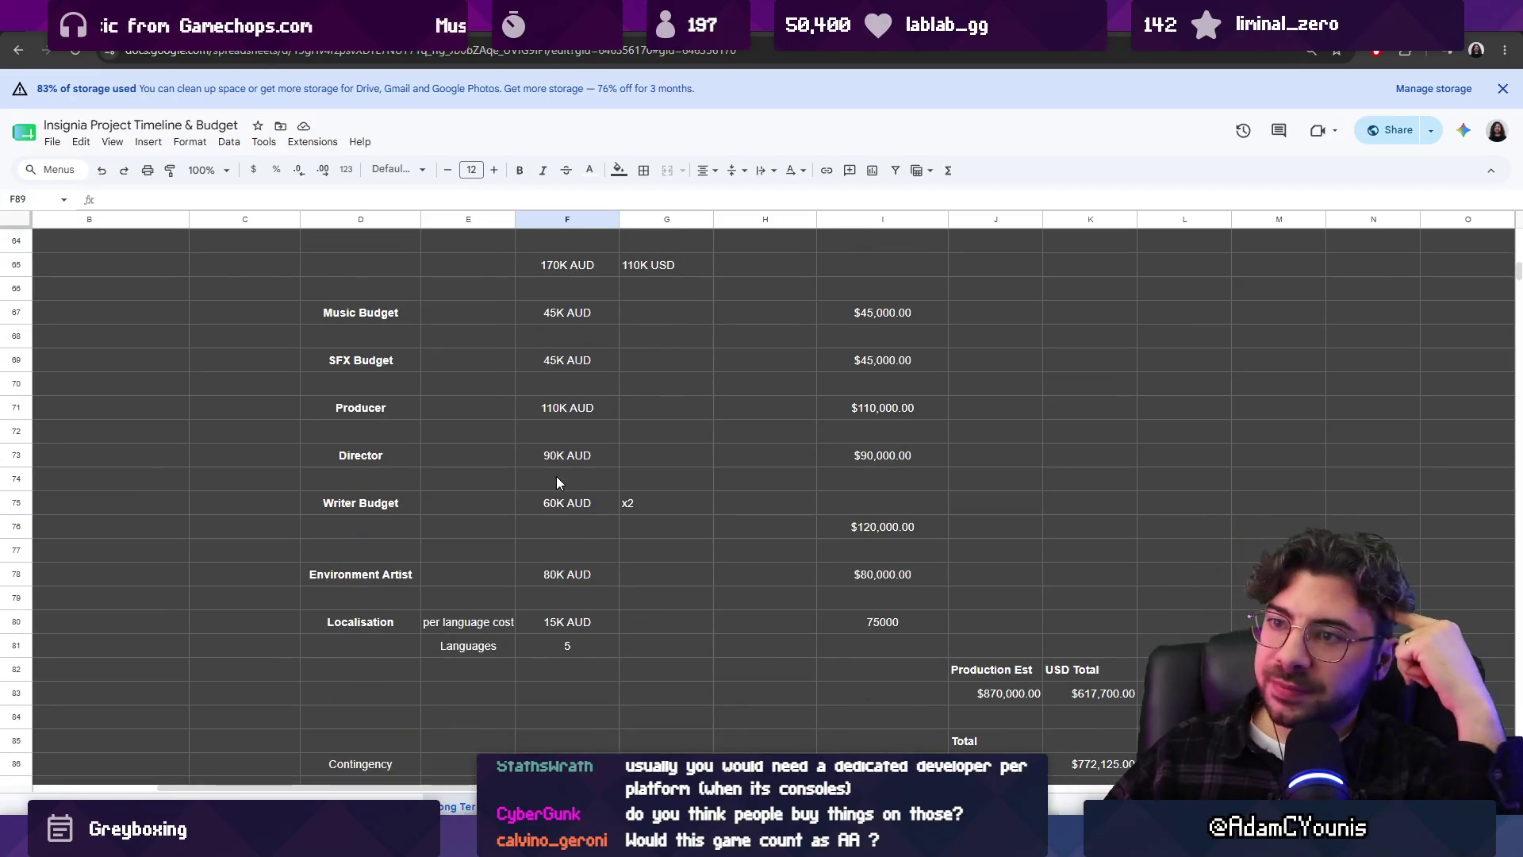
Step: Hide the menus and scroll down to the Price and Recoup rows below the revenue table
{"action": "left_click", "coordinate": [1490, 170]}
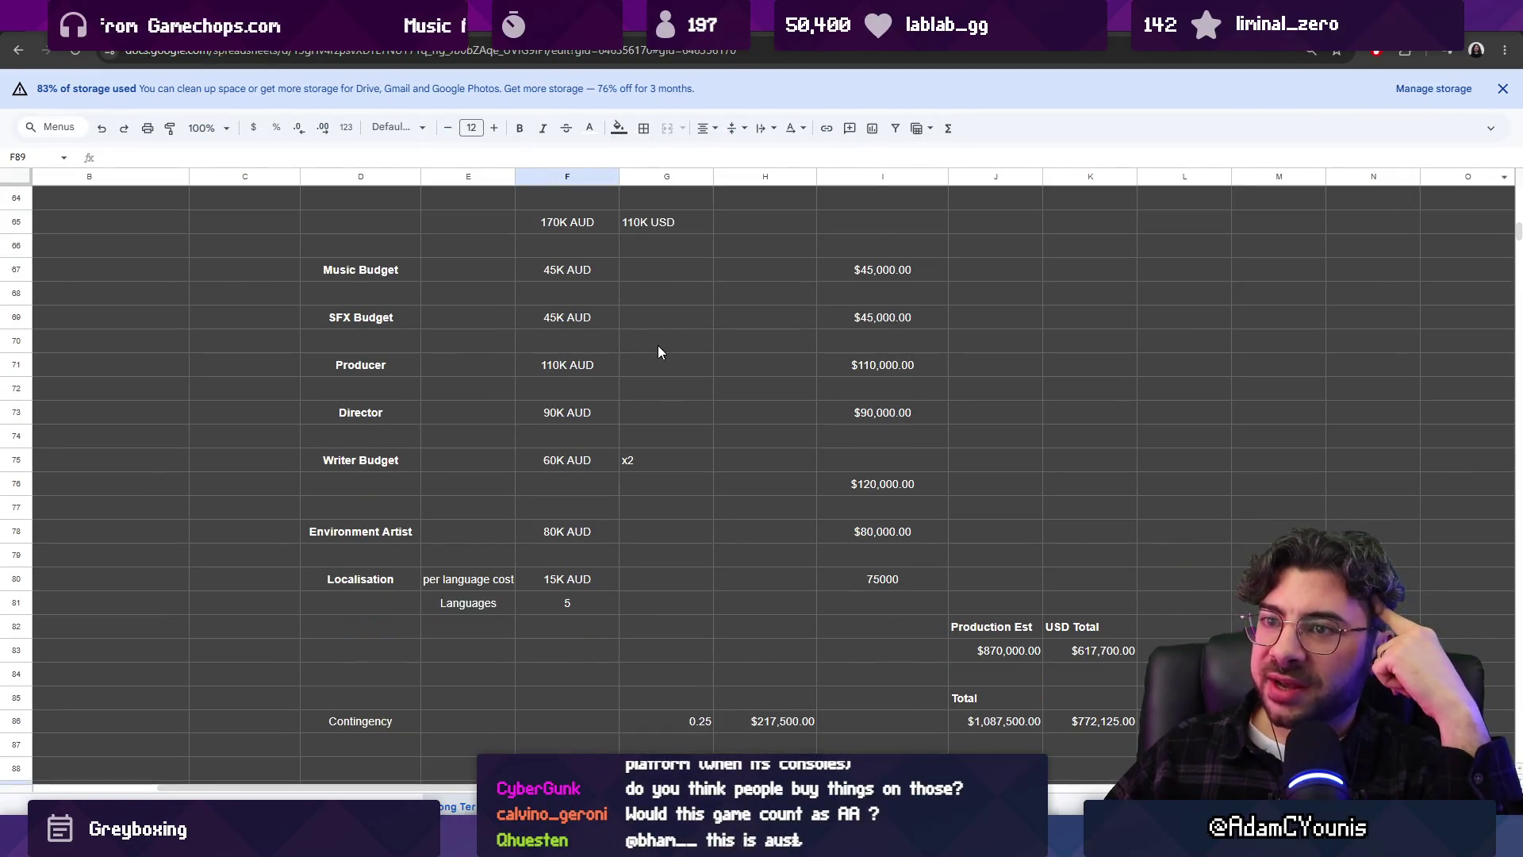
{"action": "scroll", "coordinate": [664, 376], "scroll_direction": "down", "scroll_amount": 4}
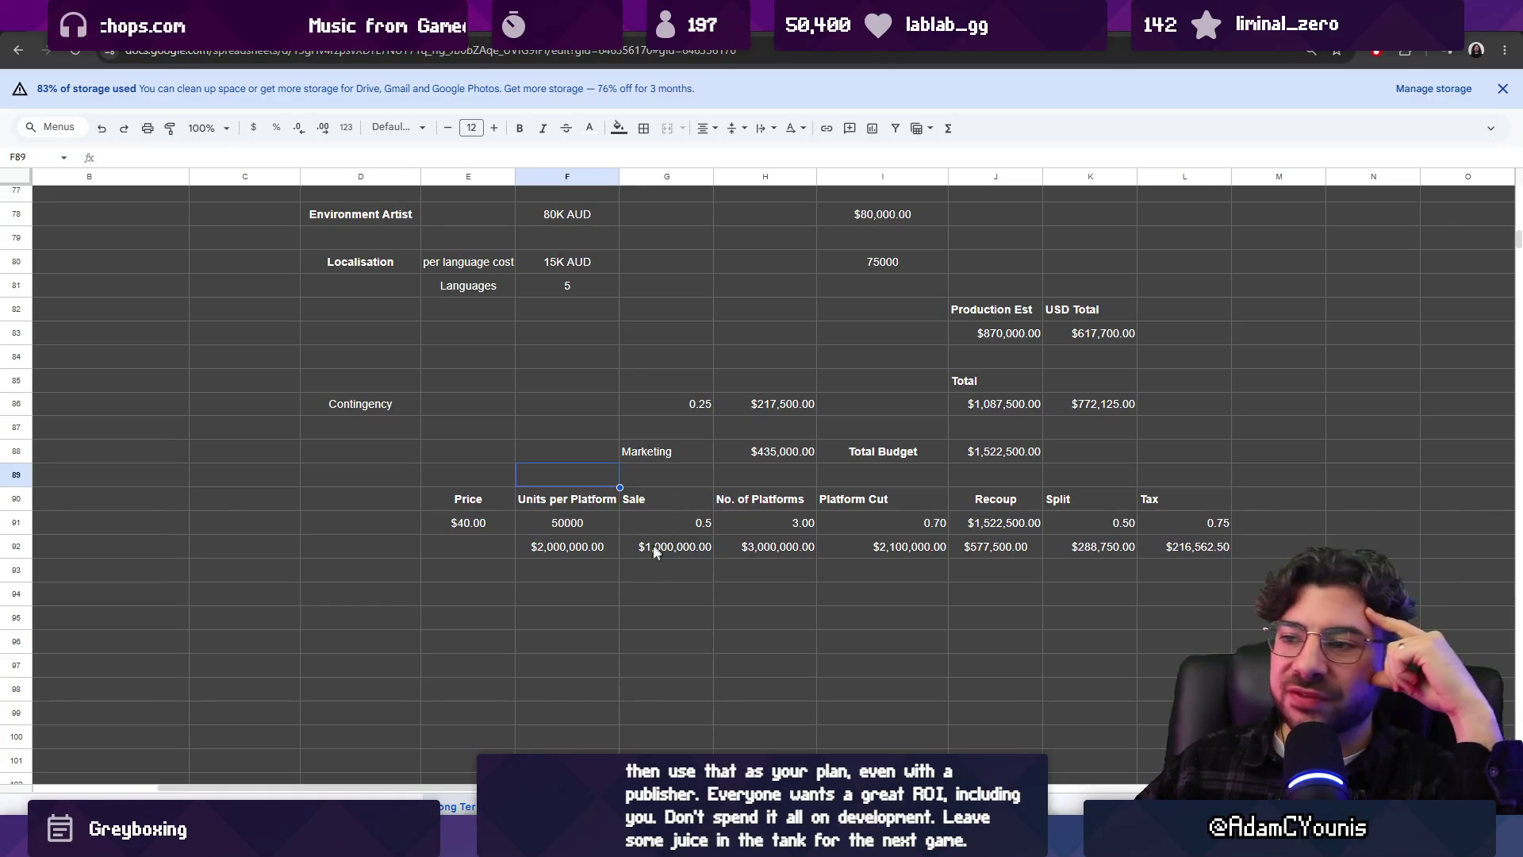
{"action": "left_click", "coordinate": [660, 602]}
{"action": "left_click", "coordinate": [670, 625]}
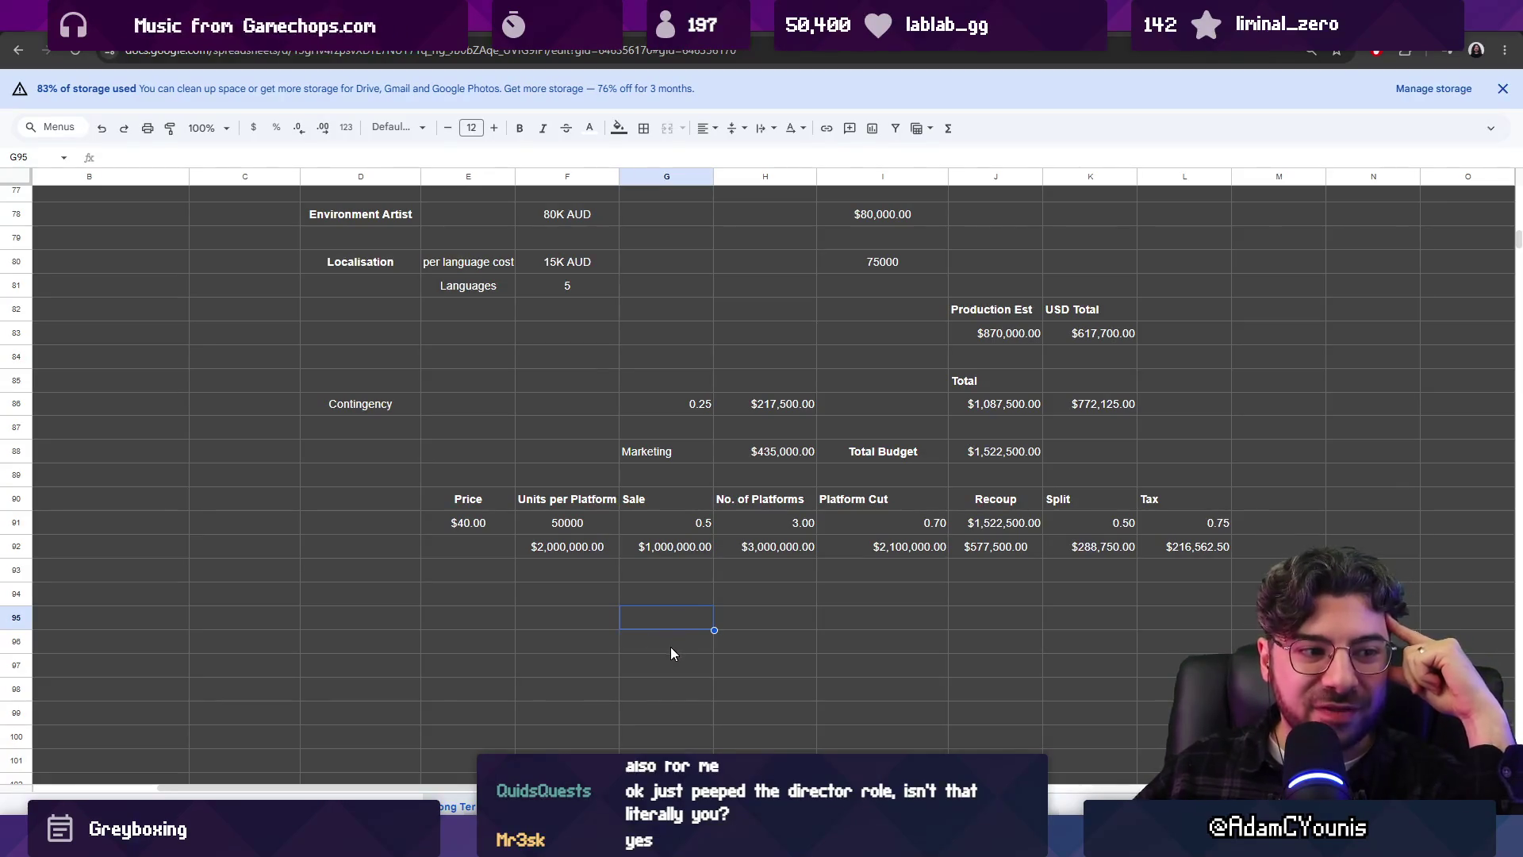
{"action": "scroll", "coordinate": [706, 547], "scroll_direction": "up", "scroll_amount": 7}
{"action": "scroll", "coordinate": [708, 548], "scroll_direction": "down", "scroll_amount": 2}
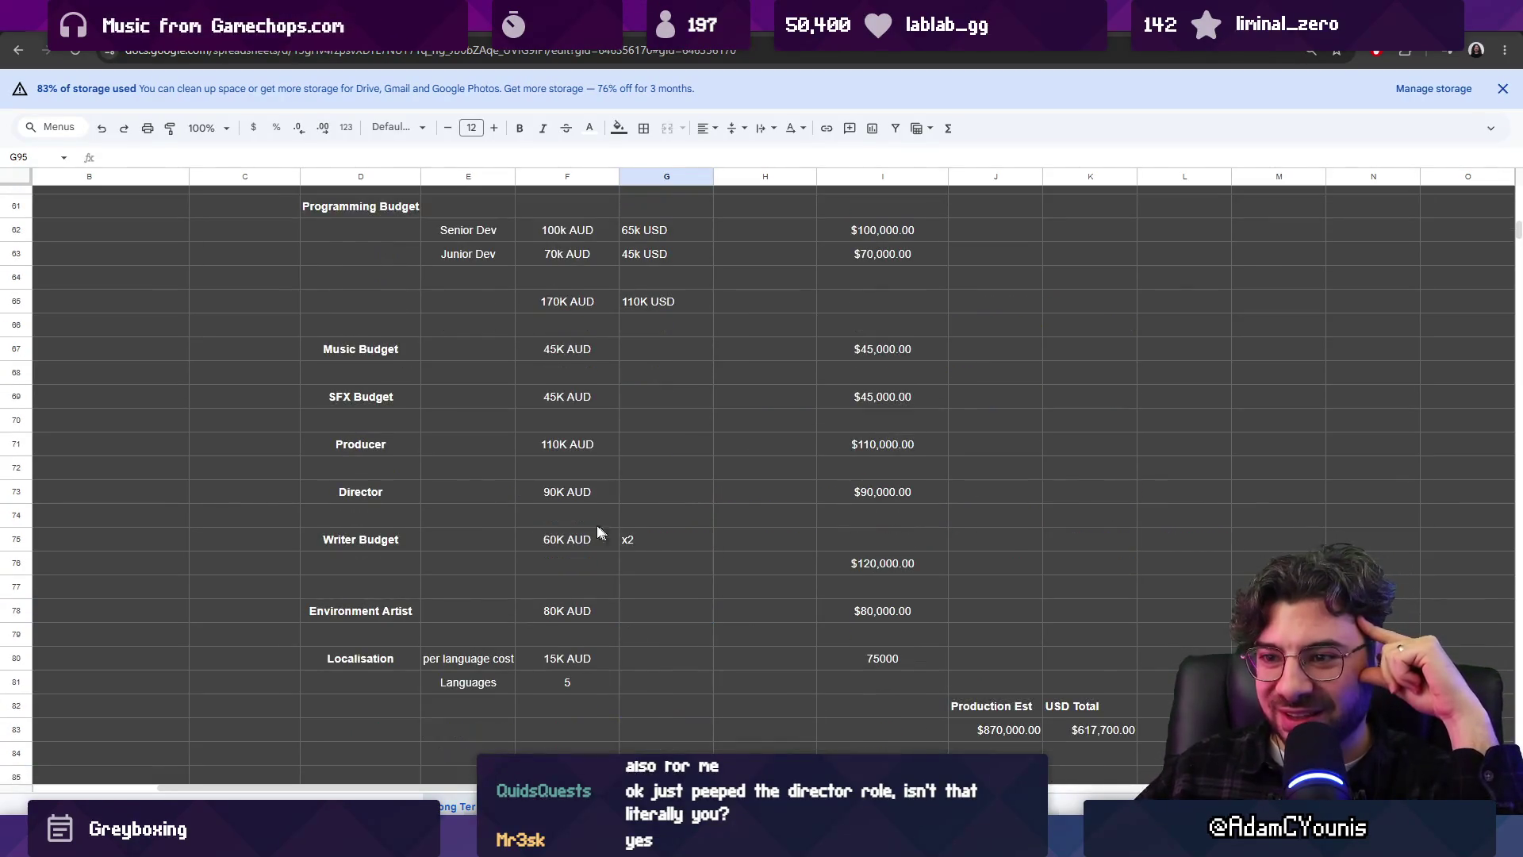
{"action": "left_click", "coordinate": [565, 496]}
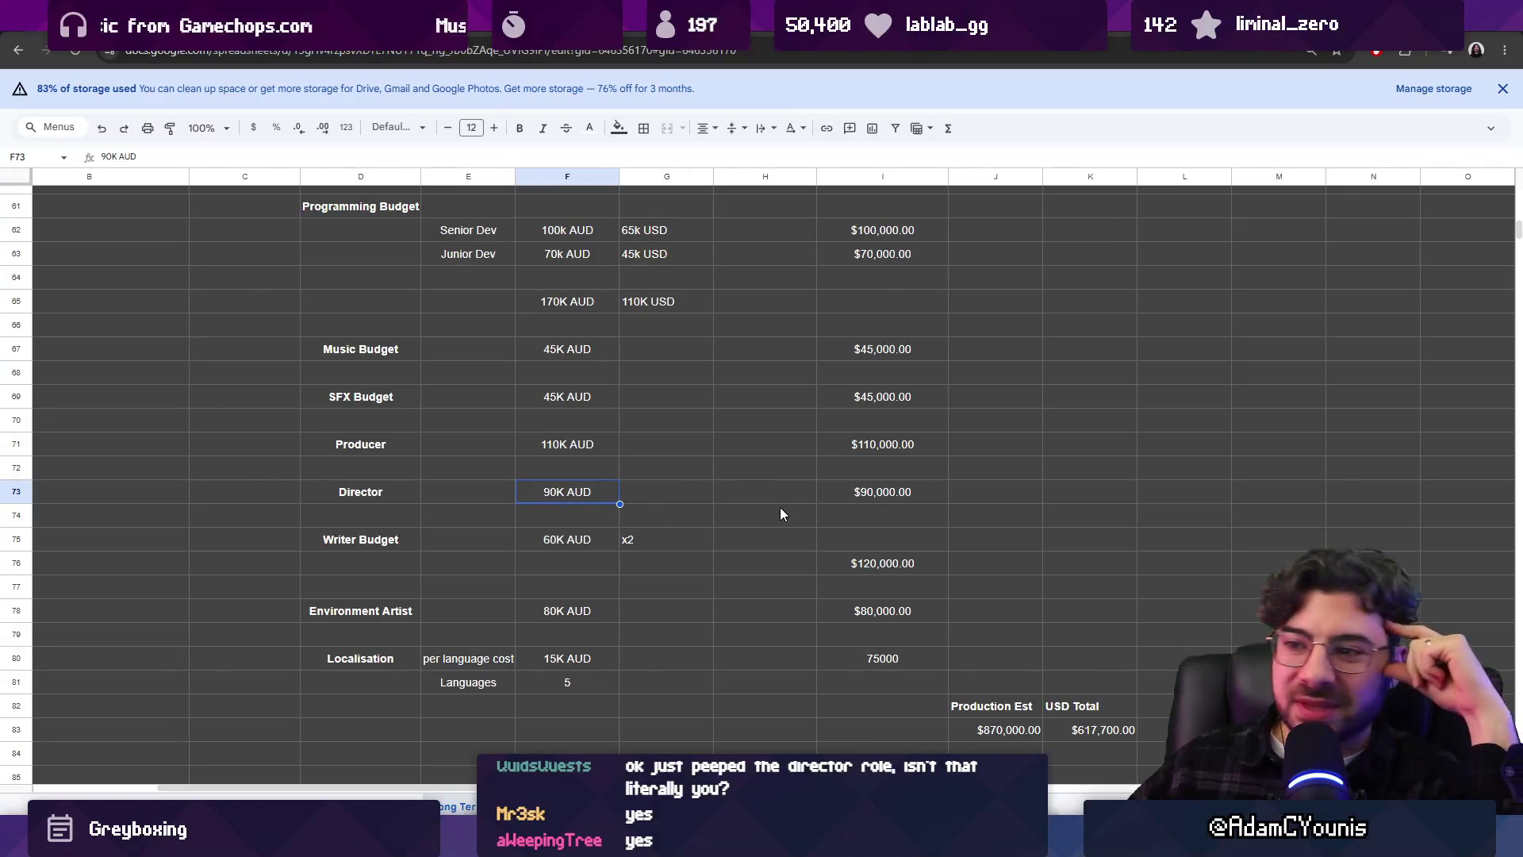
{"action": "scroll", "coordinate": [869, 519], "scroll_direction": "down", "scroll_amount": 2}
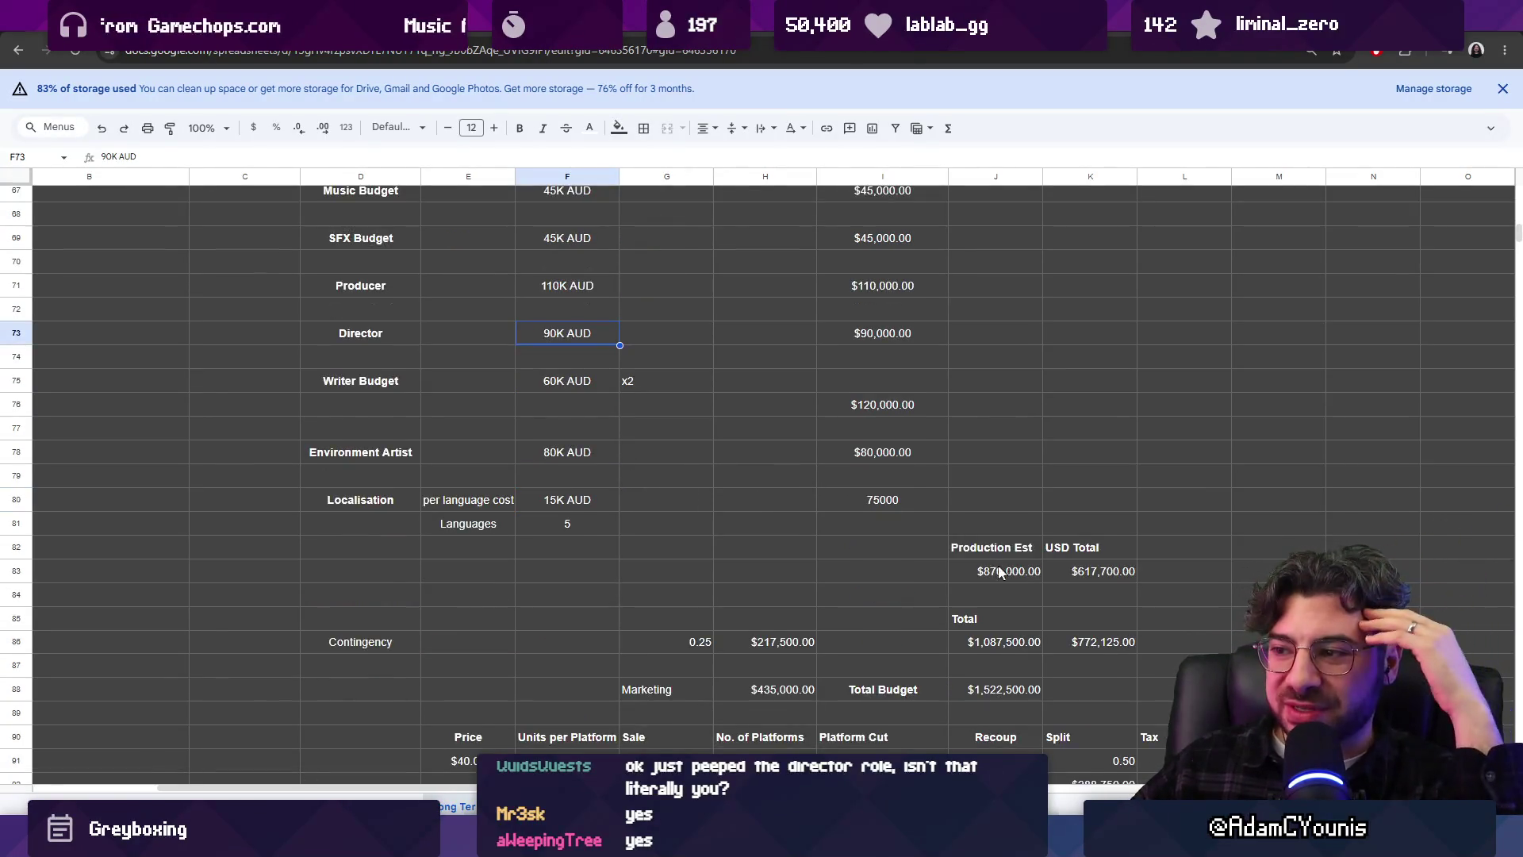
{"action": "scroll", "coordinate": [942, 547], "scroll_direction": "down", "scroll_amount": 1}
{"action": "scroll", "coordinate": [891, 515], "scroll_direction": "up", "scroll_amount": 1}
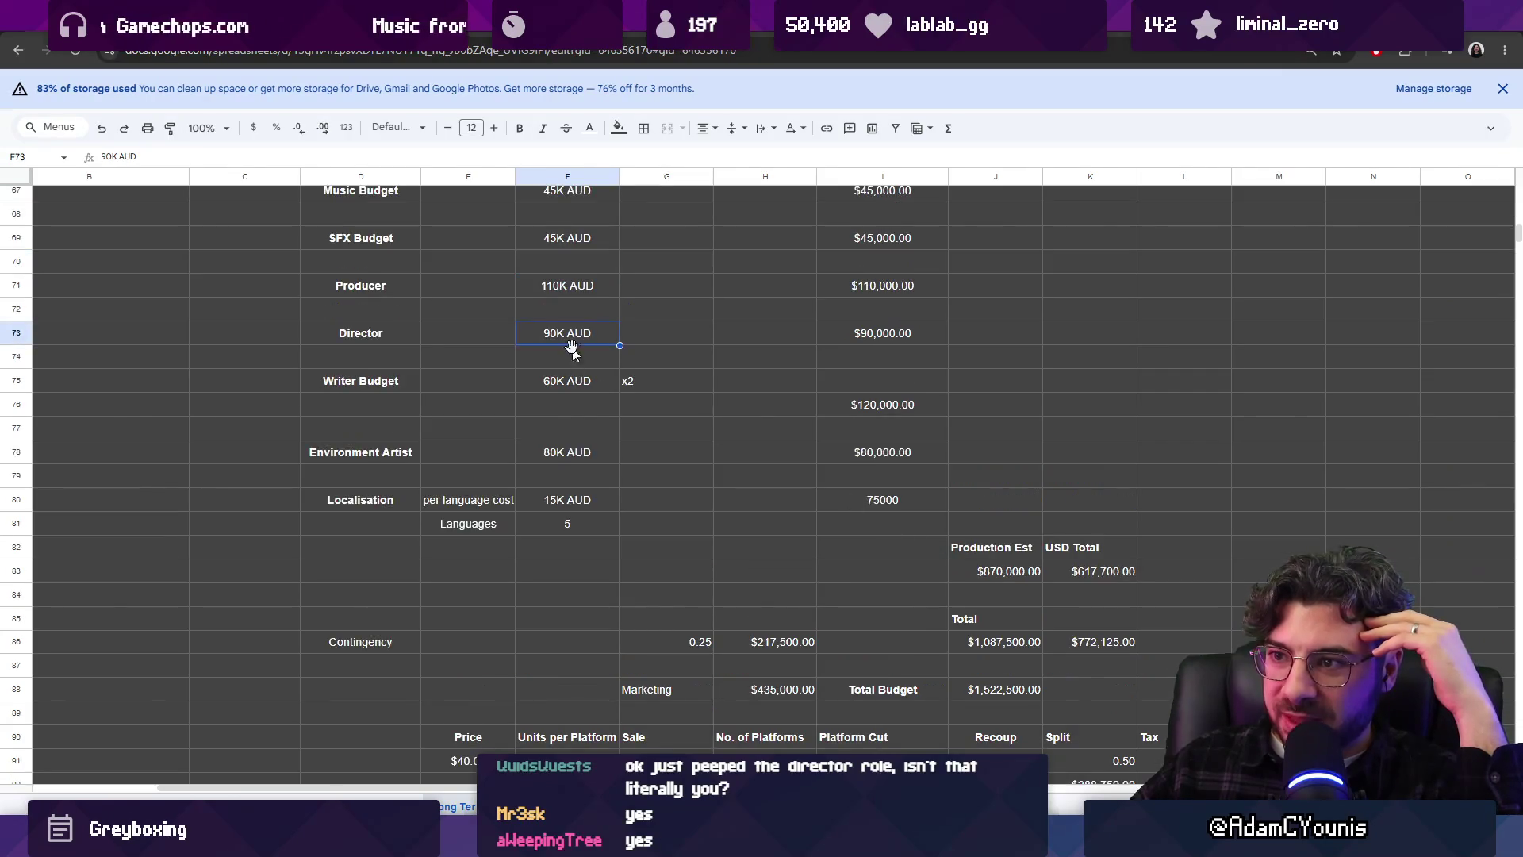
{"action": "double_click", "coordinate": [548, 331]}
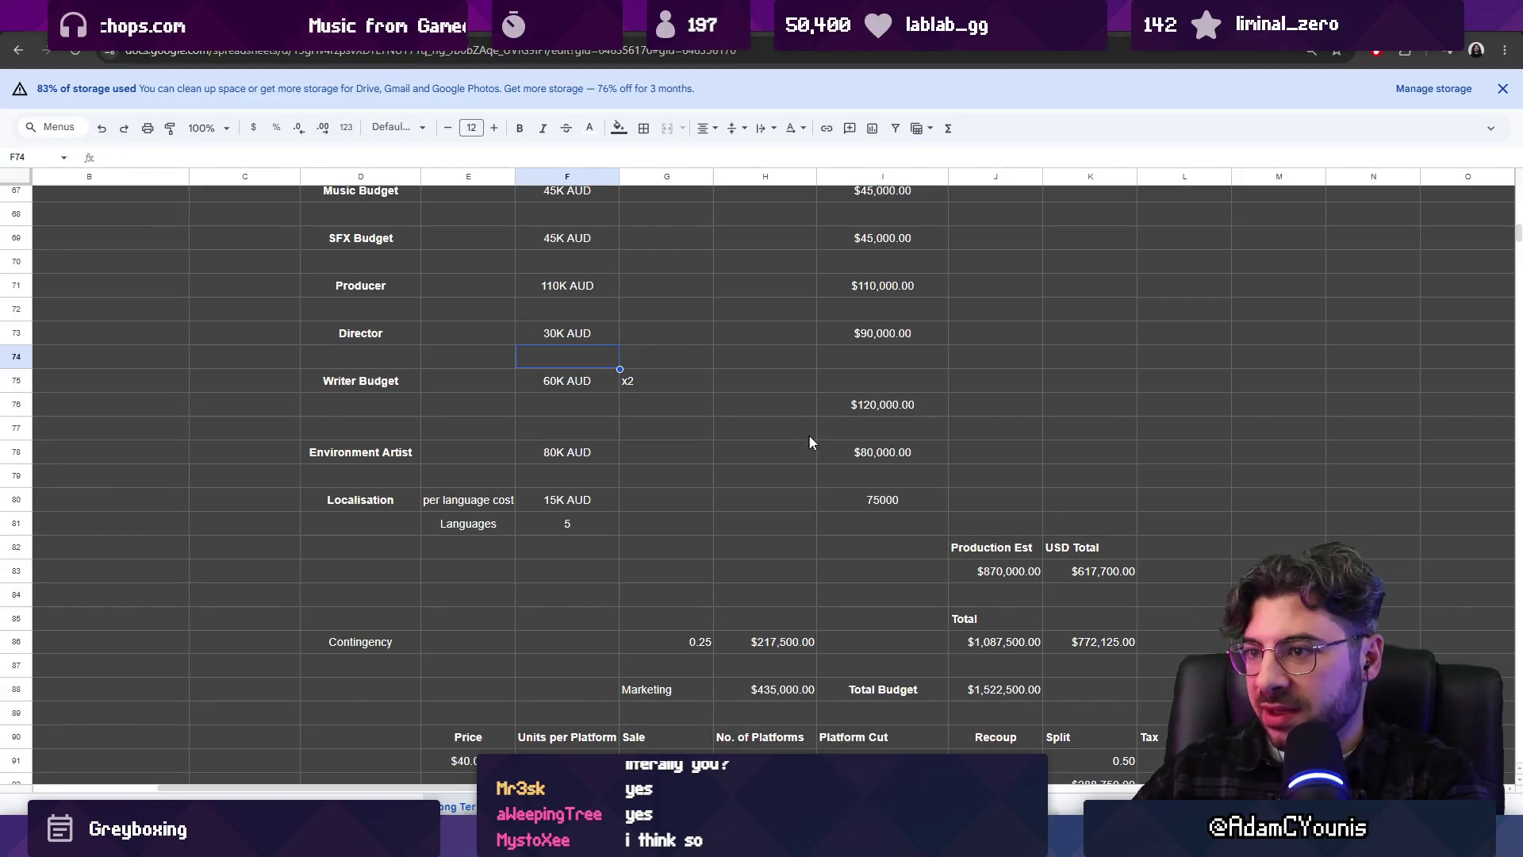
{"action": "scroll", "coordinate": [1149, 549], "scroll_direction": "down", "scroll_amount": 5}
{"action": "key", "text": "Up"}
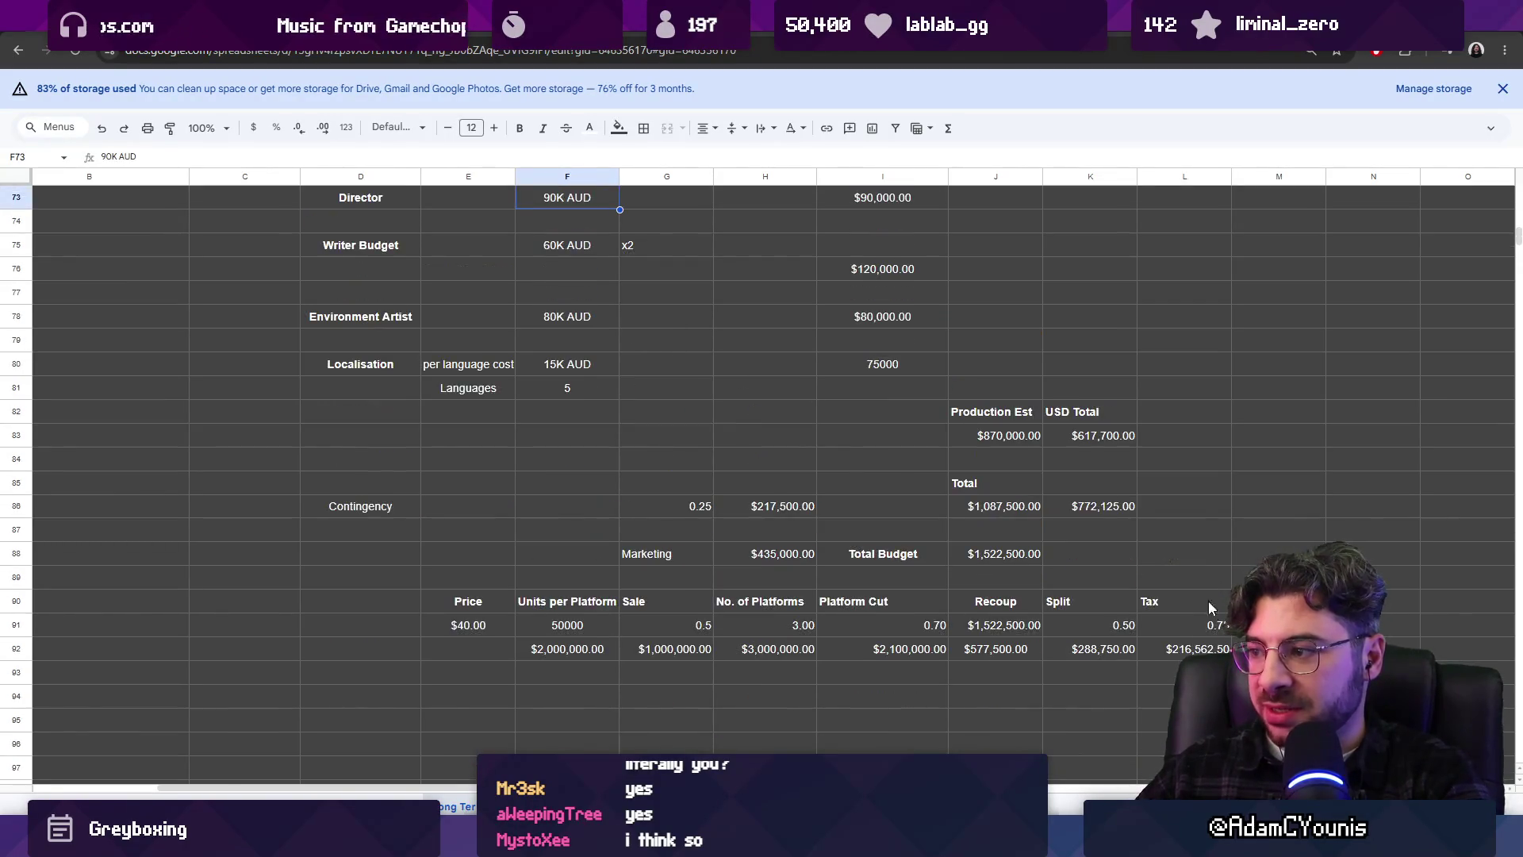
{"action": "type", "text": "30K AUD"}
{"action": "key", "text": "Return"}
{"action": "key", "text": "Up"}
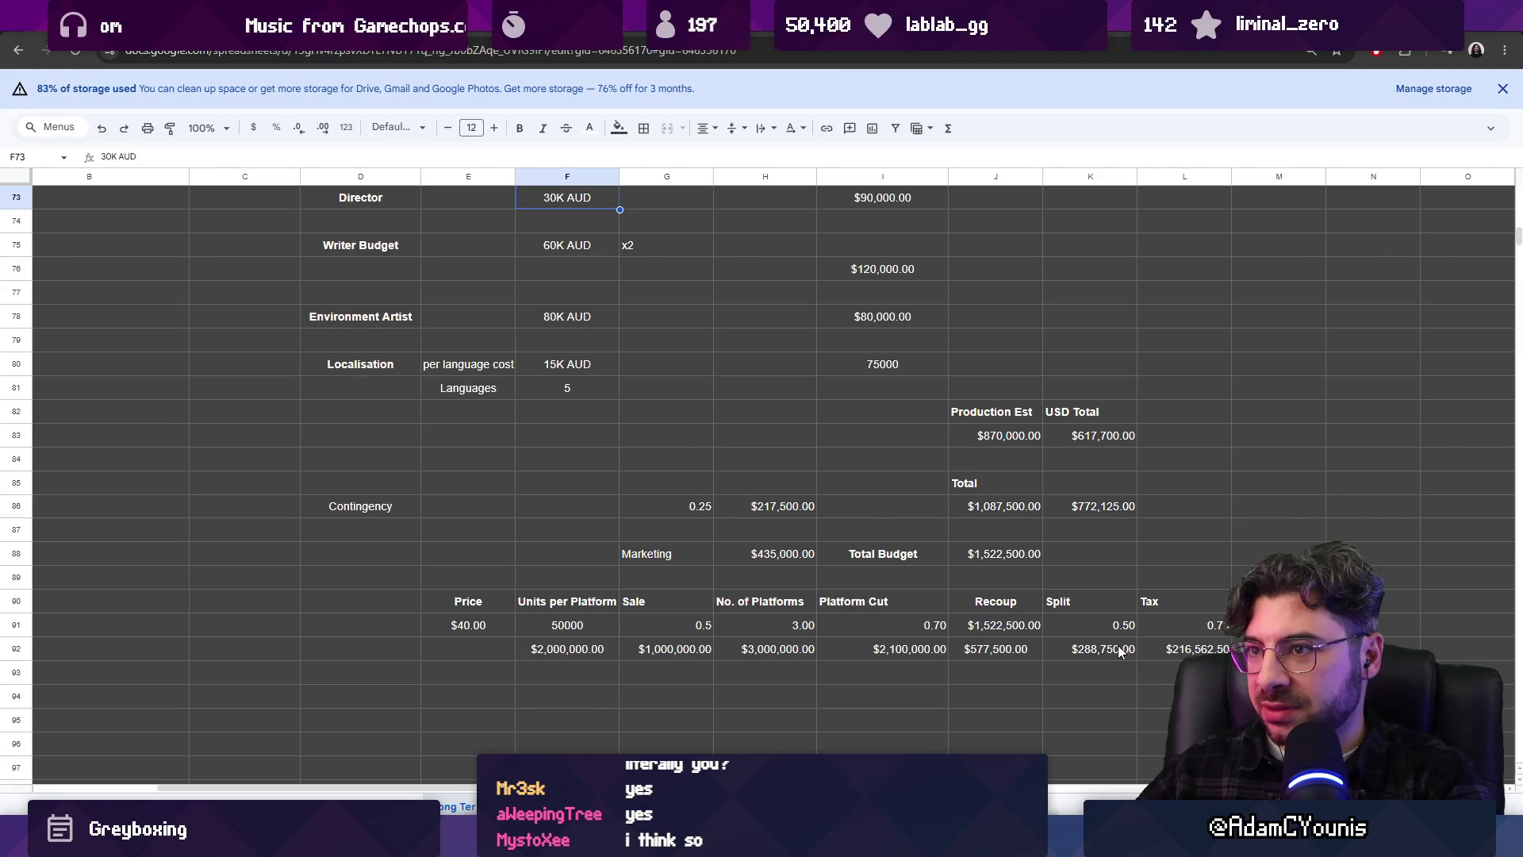
{"action": "double_click", "coordinate": [903, 195]}
{"action": "key", "text": "Home"}
{"action": "key", "text": "Delete"}
{"action": "type", "text": "3"}
{"action": "key", "text": "Return"}
{"action": "key", "text": "ctrl+z"}
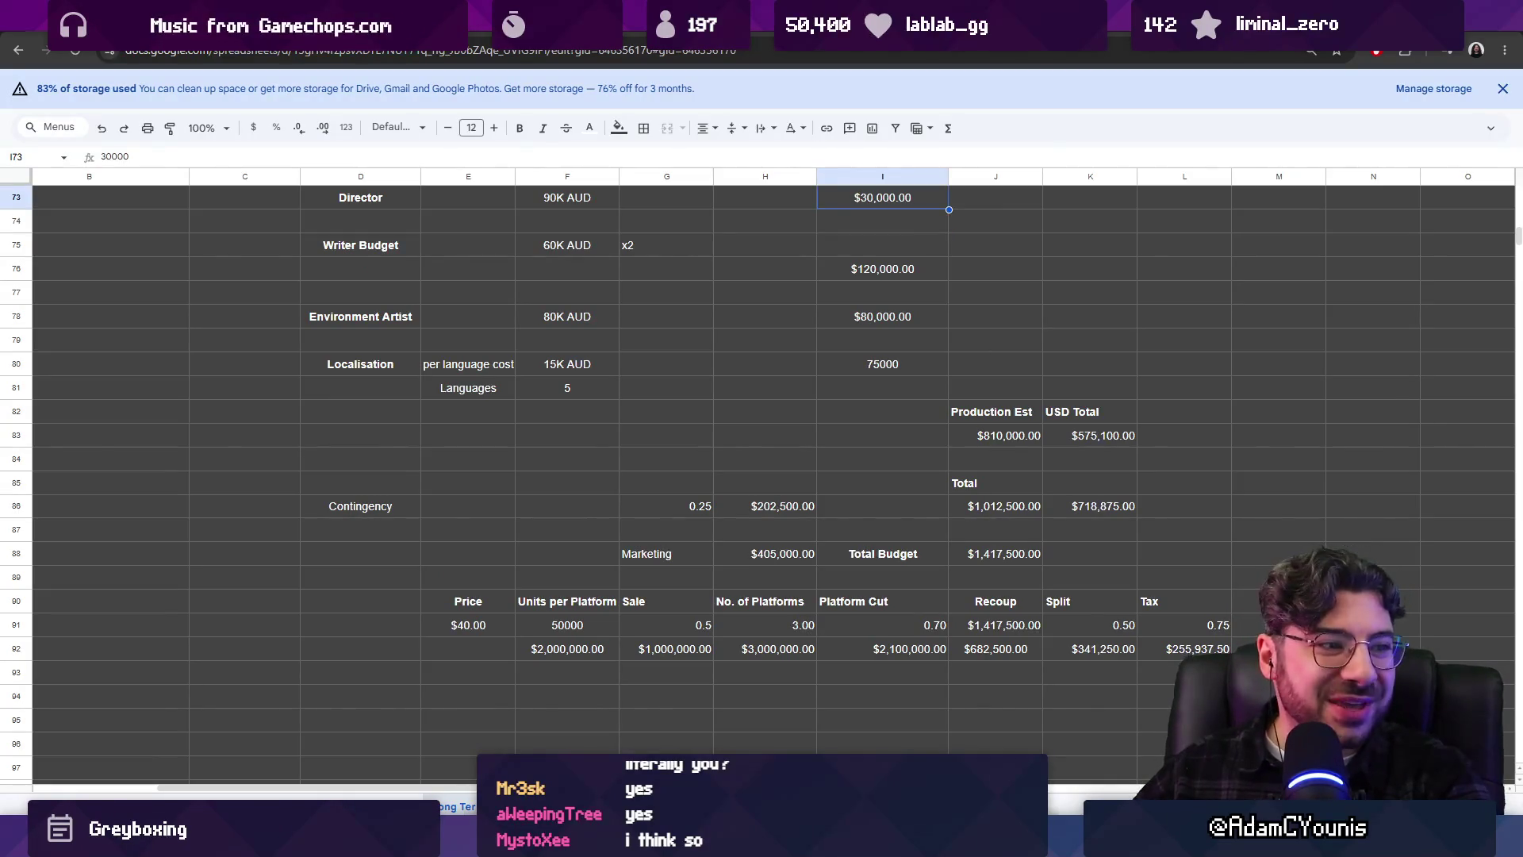
{"action": "left_click", "coordinate": [1168, 579]}
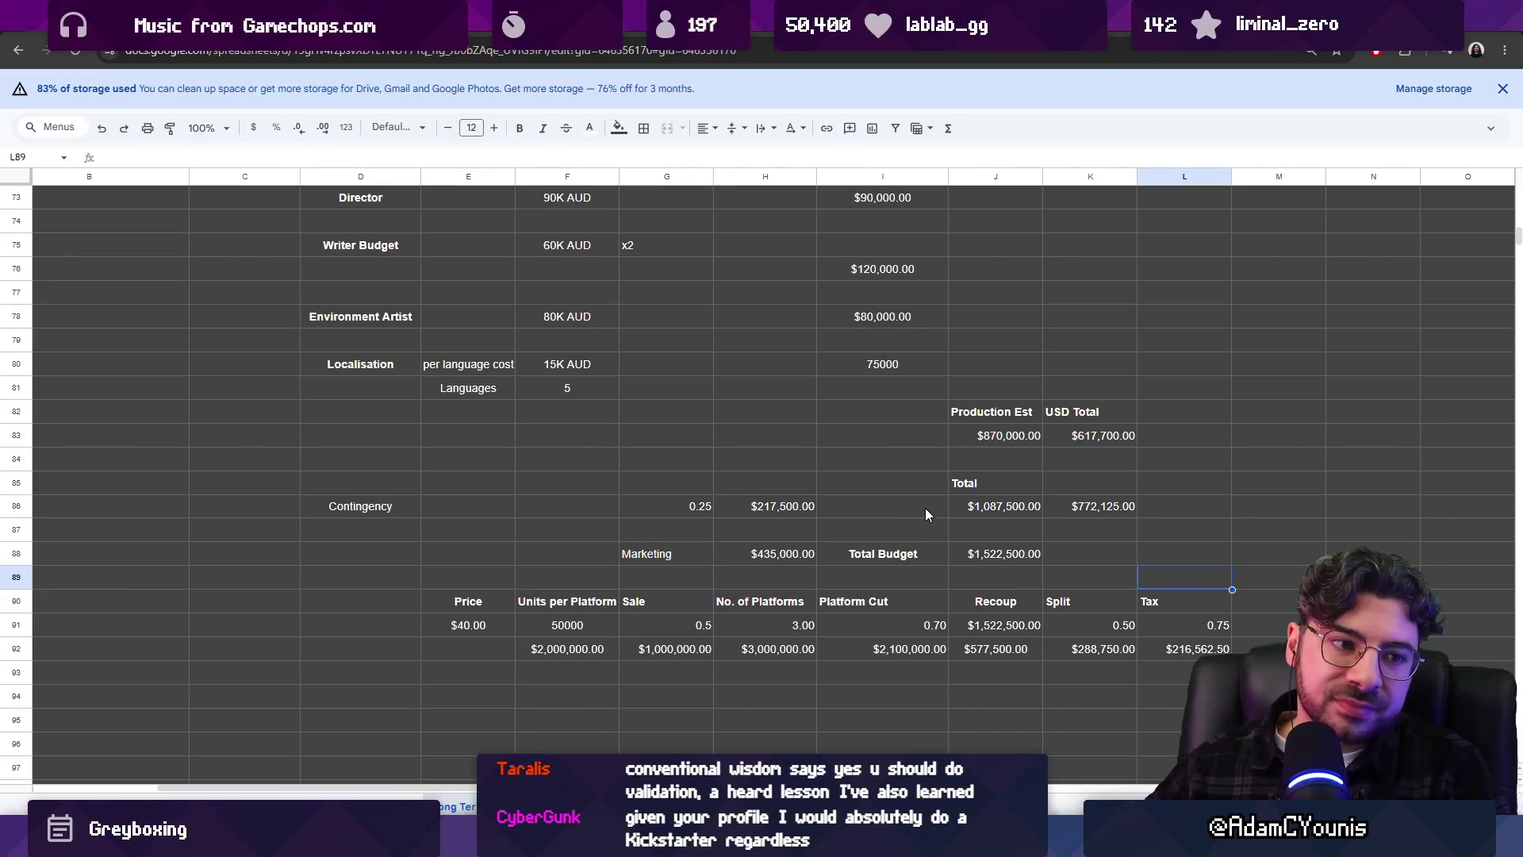
{"action": "mouse_move", "coordinate": [325, 490]}
{"action": "left_mouse_down"}
{"action": "mouse_move", "coordinate": [1269, 648]}
{"action": "mouse_move", "coordinate": [327, 465]}
{"action": "mouse_move", "coordinate": [273, 469]}
{"action": "left_mouse_up"}
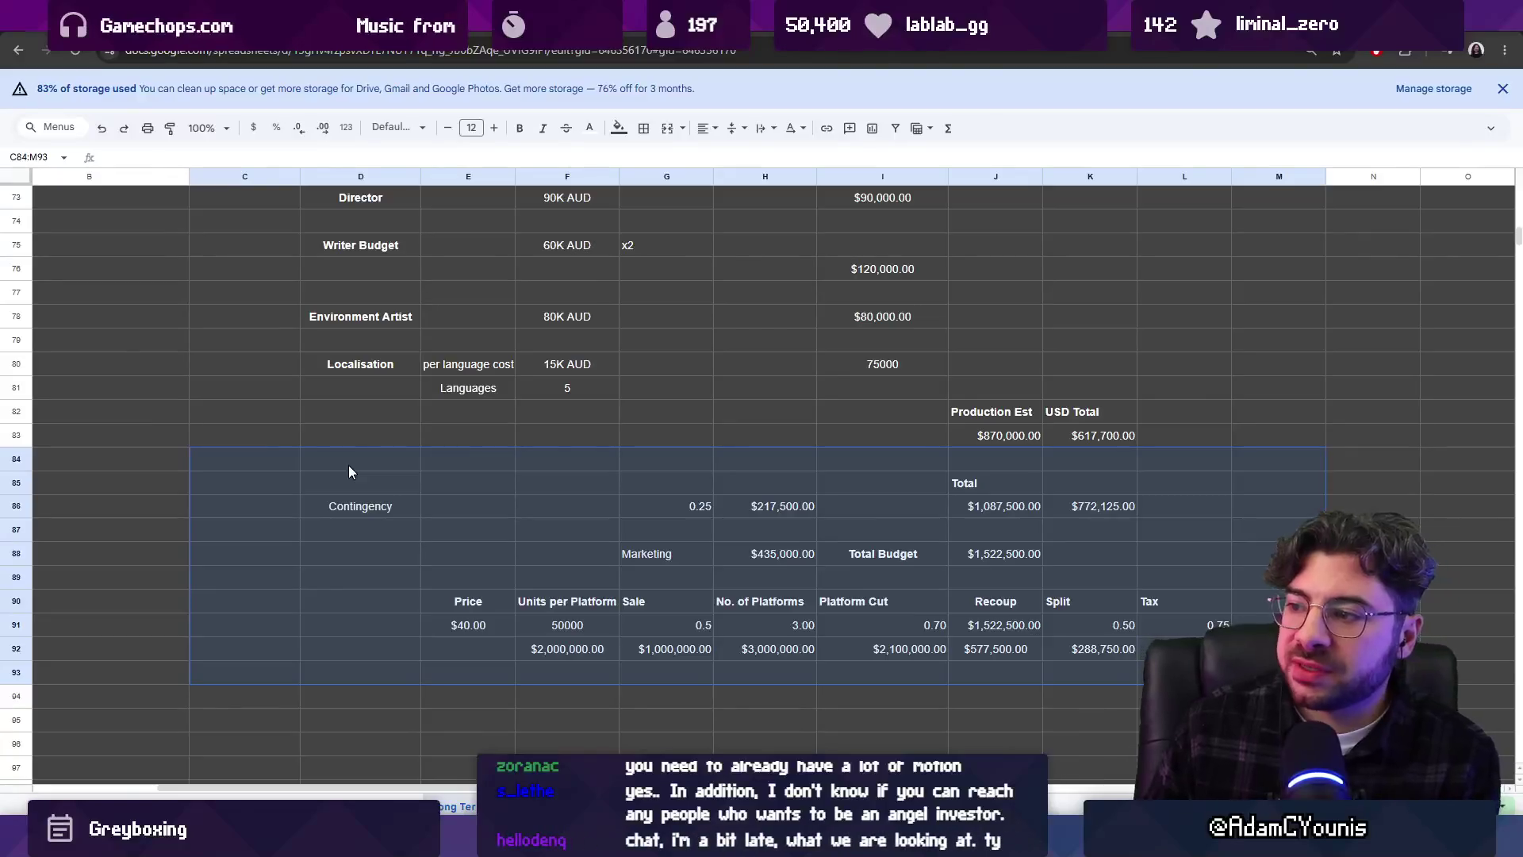
{"action": "left_click", "coordinate": [997, 436]}
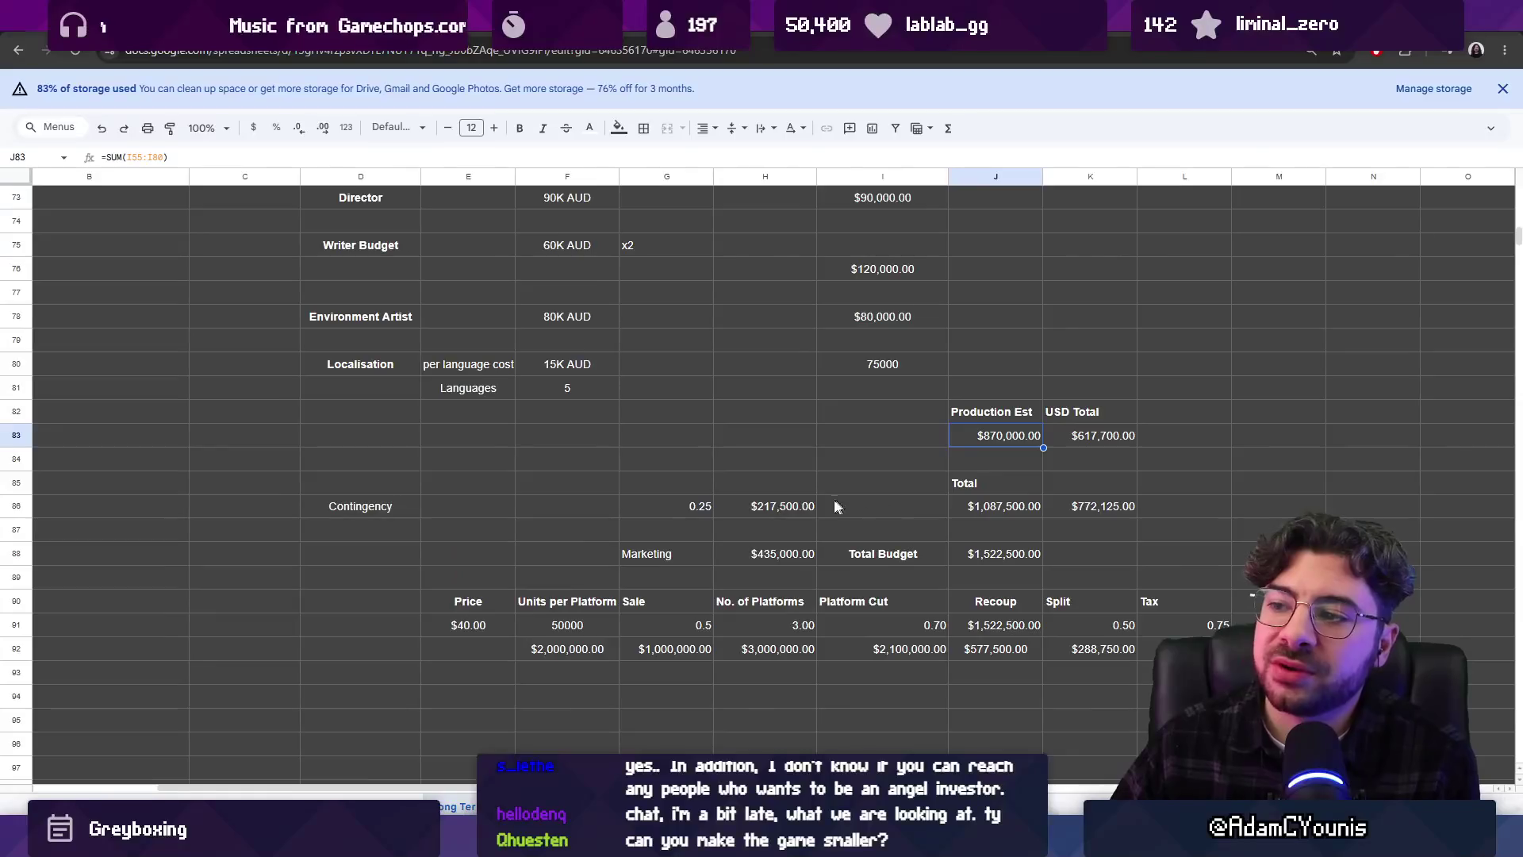
{"action": "left_click", "coordinate": [410, 507]}
{"action": "left_click_drag", "start_coordinate": [481, 507], "coordinate": [550, 512]}
{"action": "left_click", "coordinate": [561, 513]}
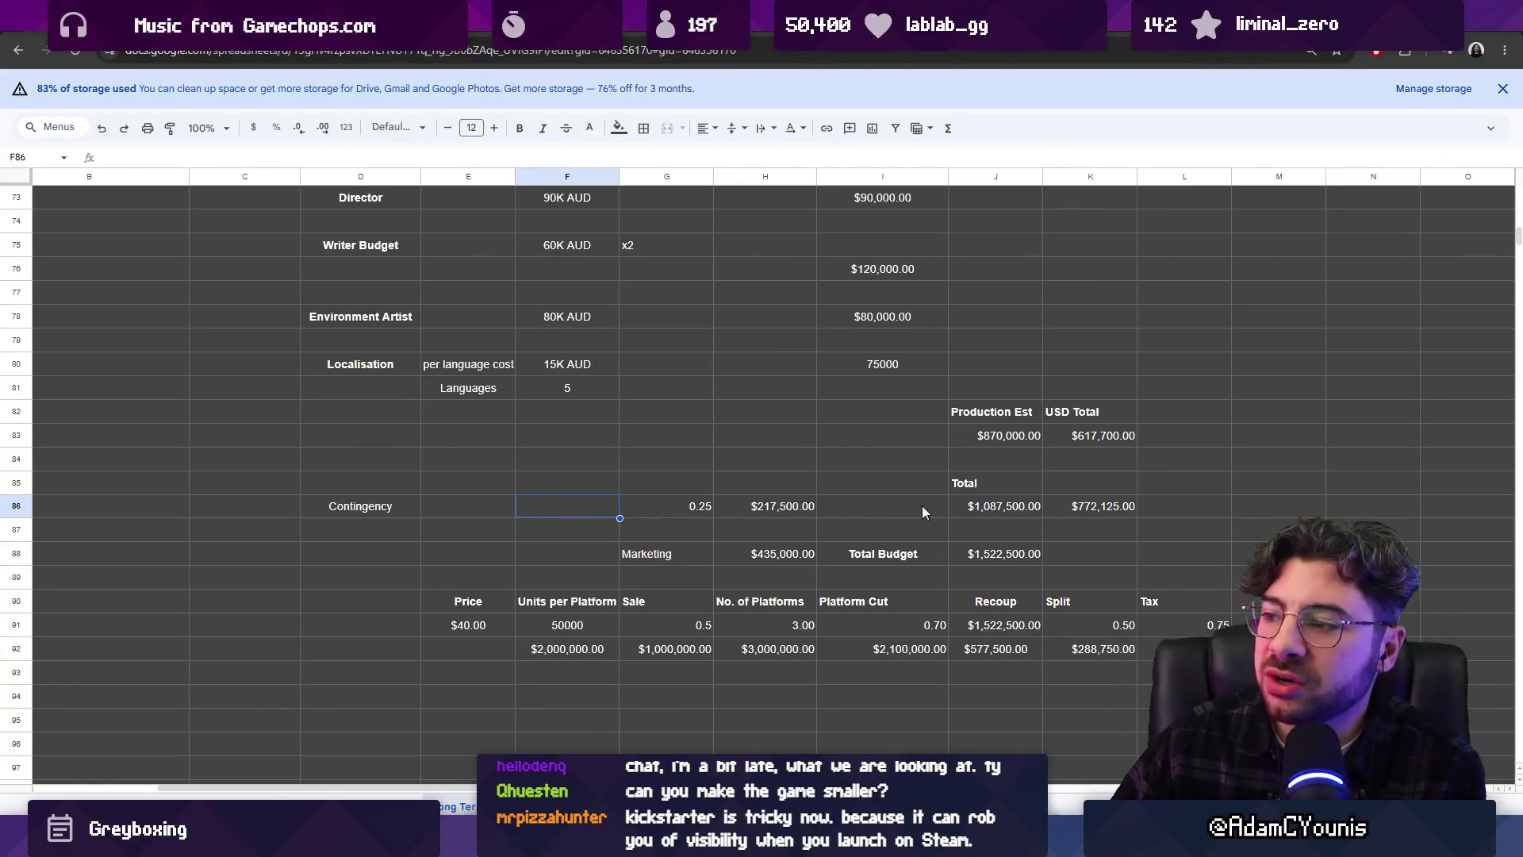
{"action": "left_click", "coordinate": [981, 558]}
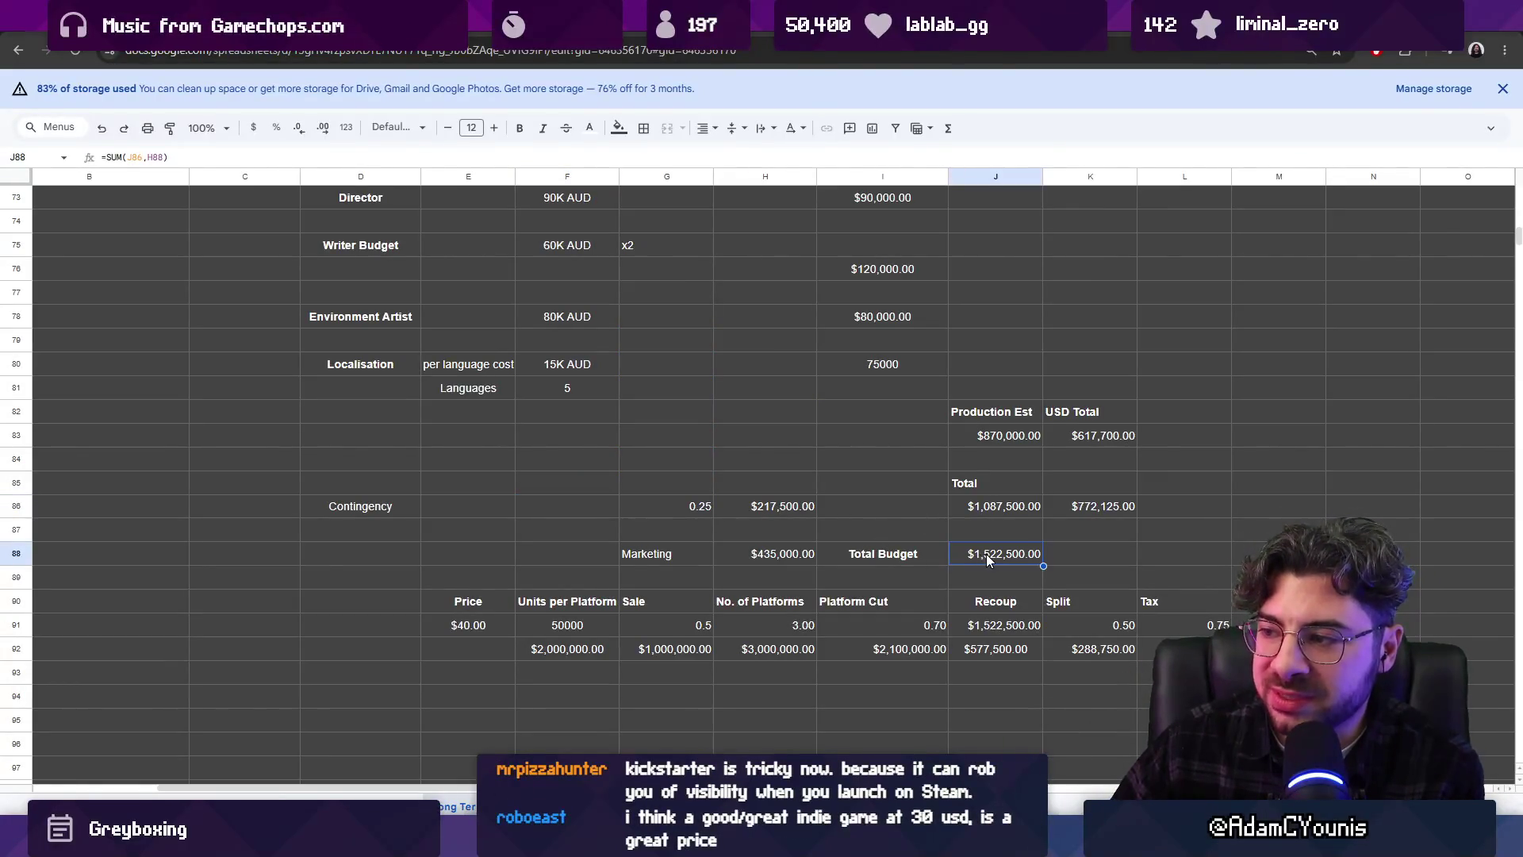
{"action": "double_click", "coordinate": [987, 553]}
{"action": "key", "text": "Escape"}
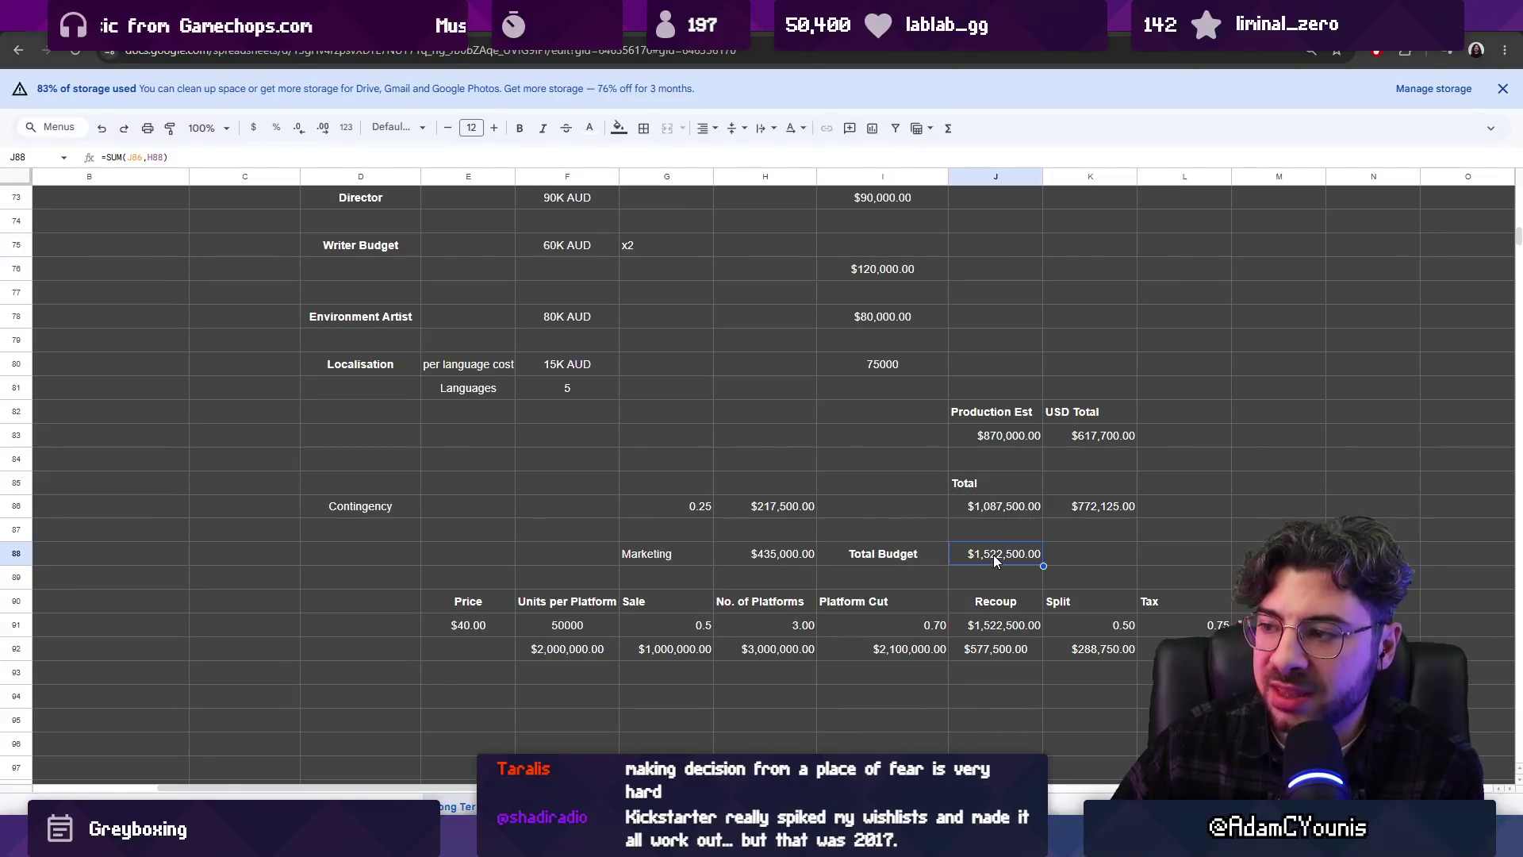
{"action": "left_click", "coordinate": [566, 631]}
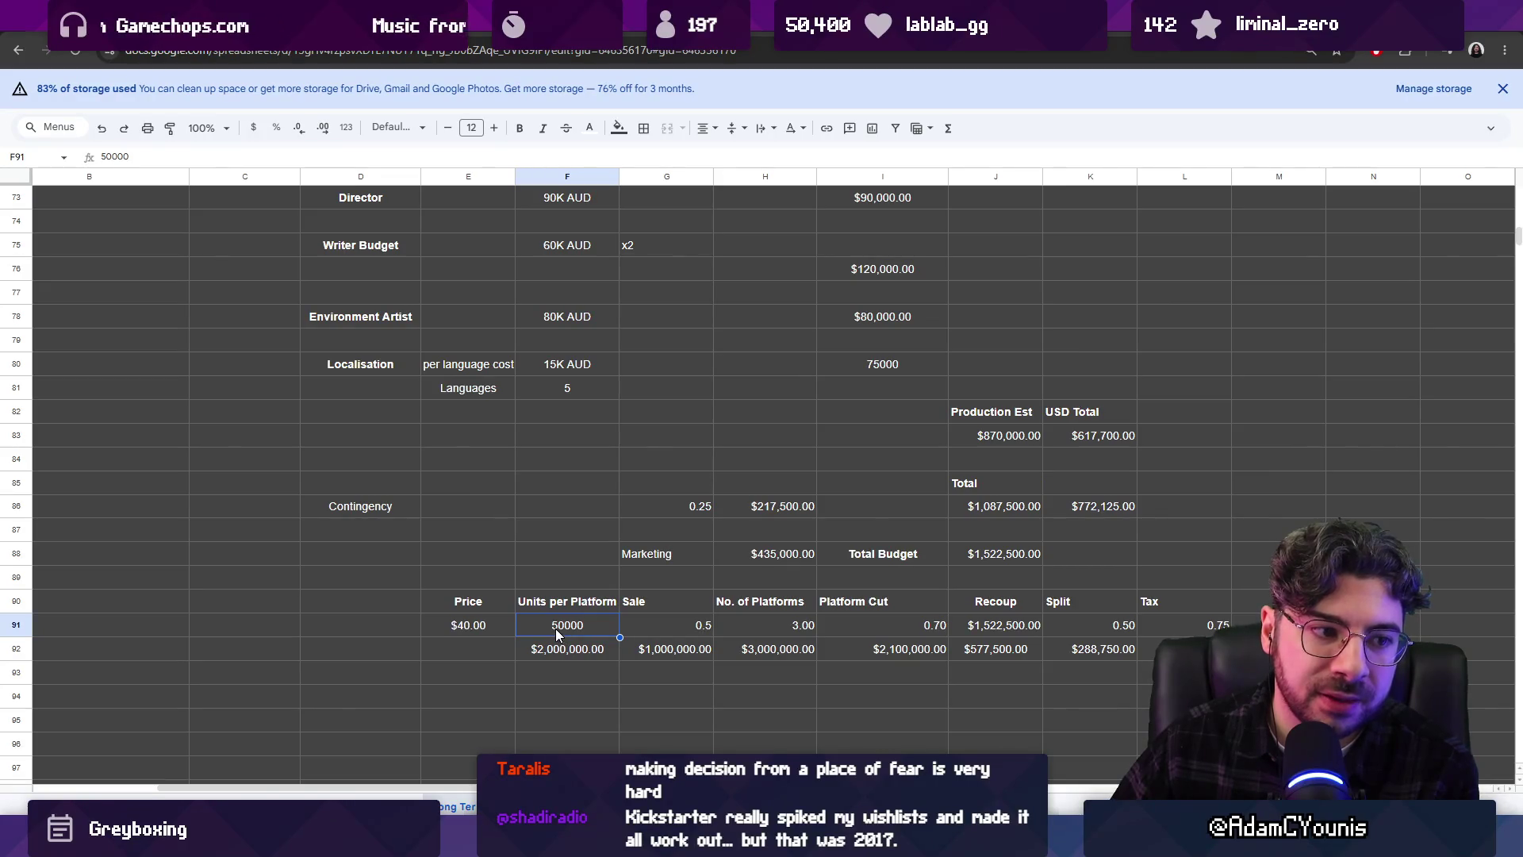
{"action": "left_click", "coordinate": [998, 560]}
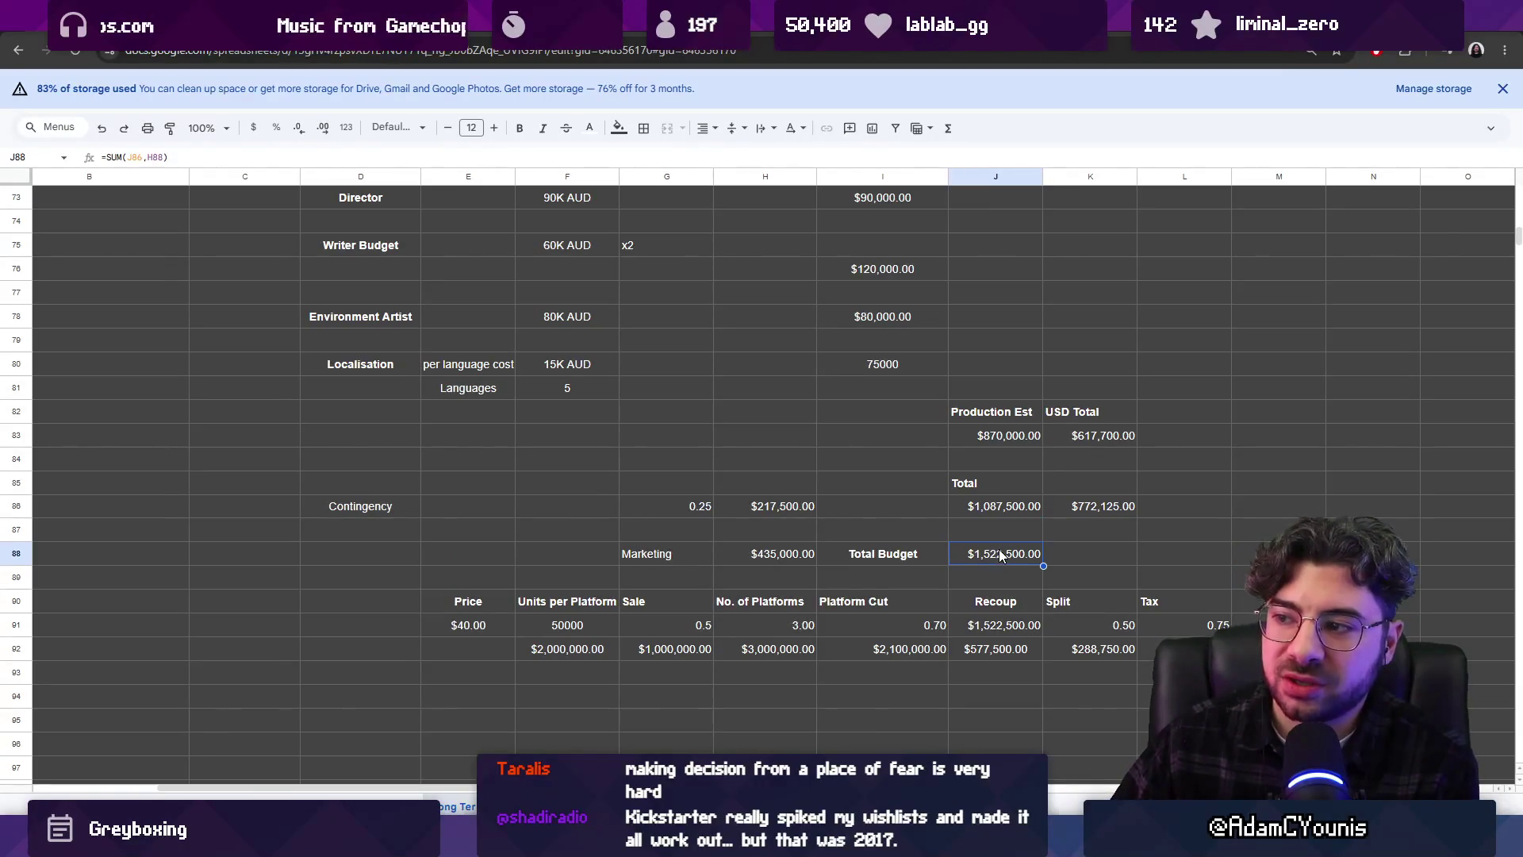
{"action": "left_click_drag", "start_coordinate": [882, 220], "coordinate": [870, 347]}
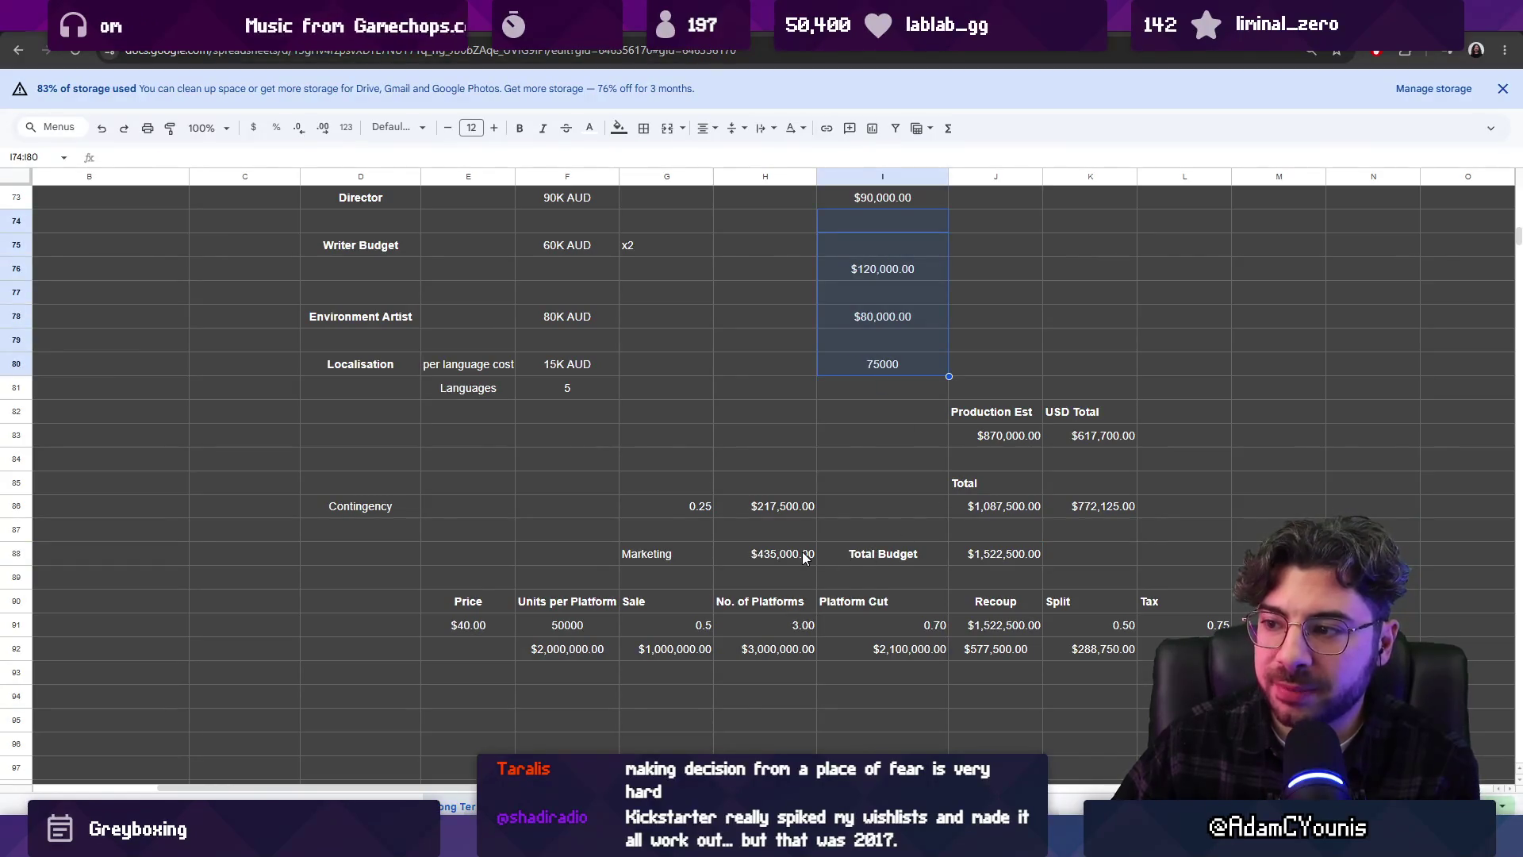
{"action": "left_click", "coordinate": [989, 555]}
{"action": "left_click", "coordinate": [559, 627]}
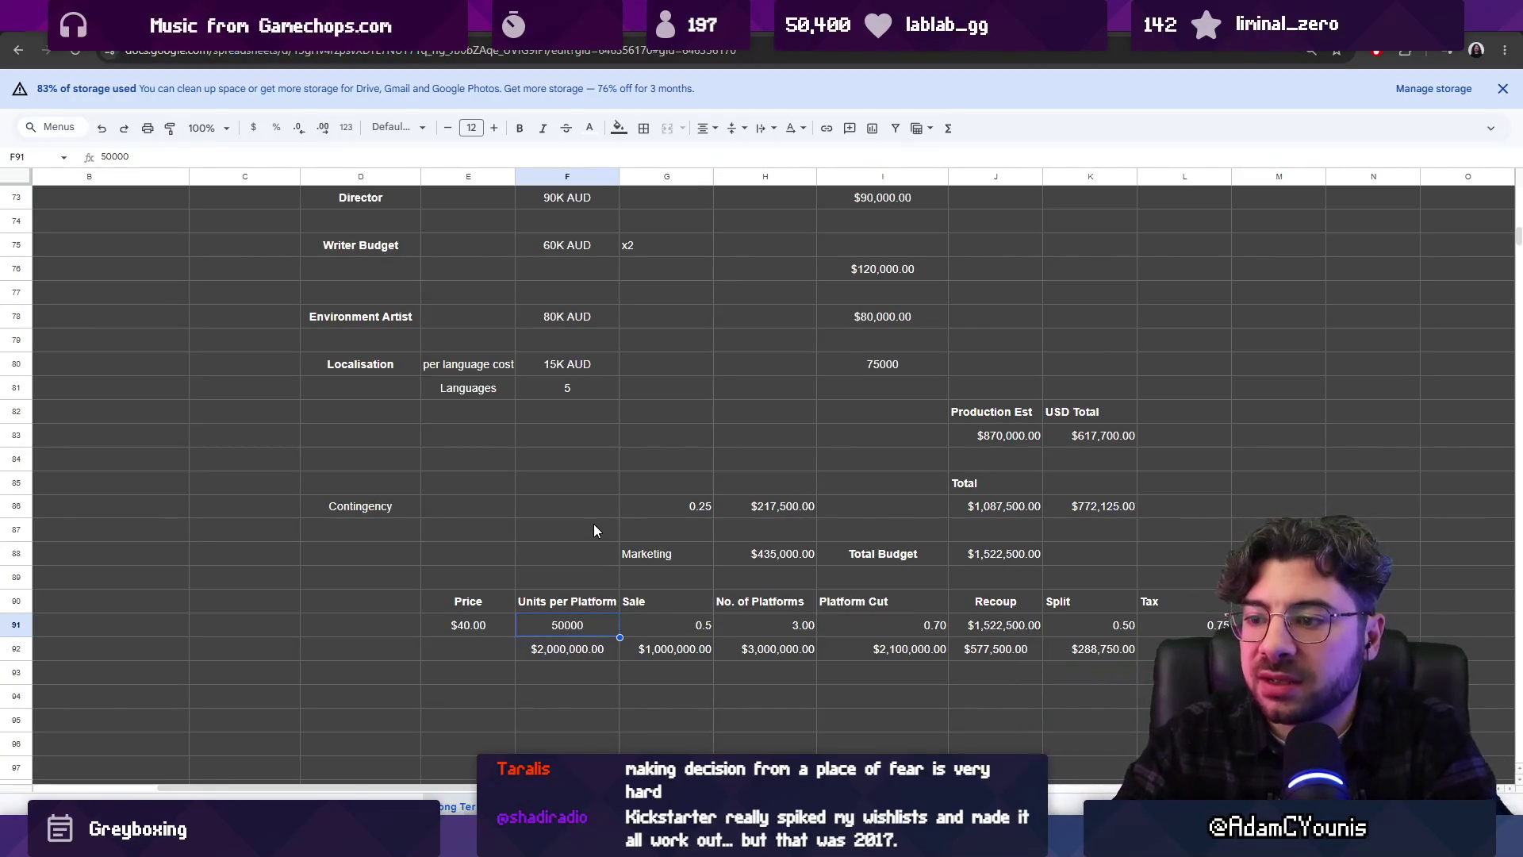
{"action": "left_click", "coordinate": [764, 556]}
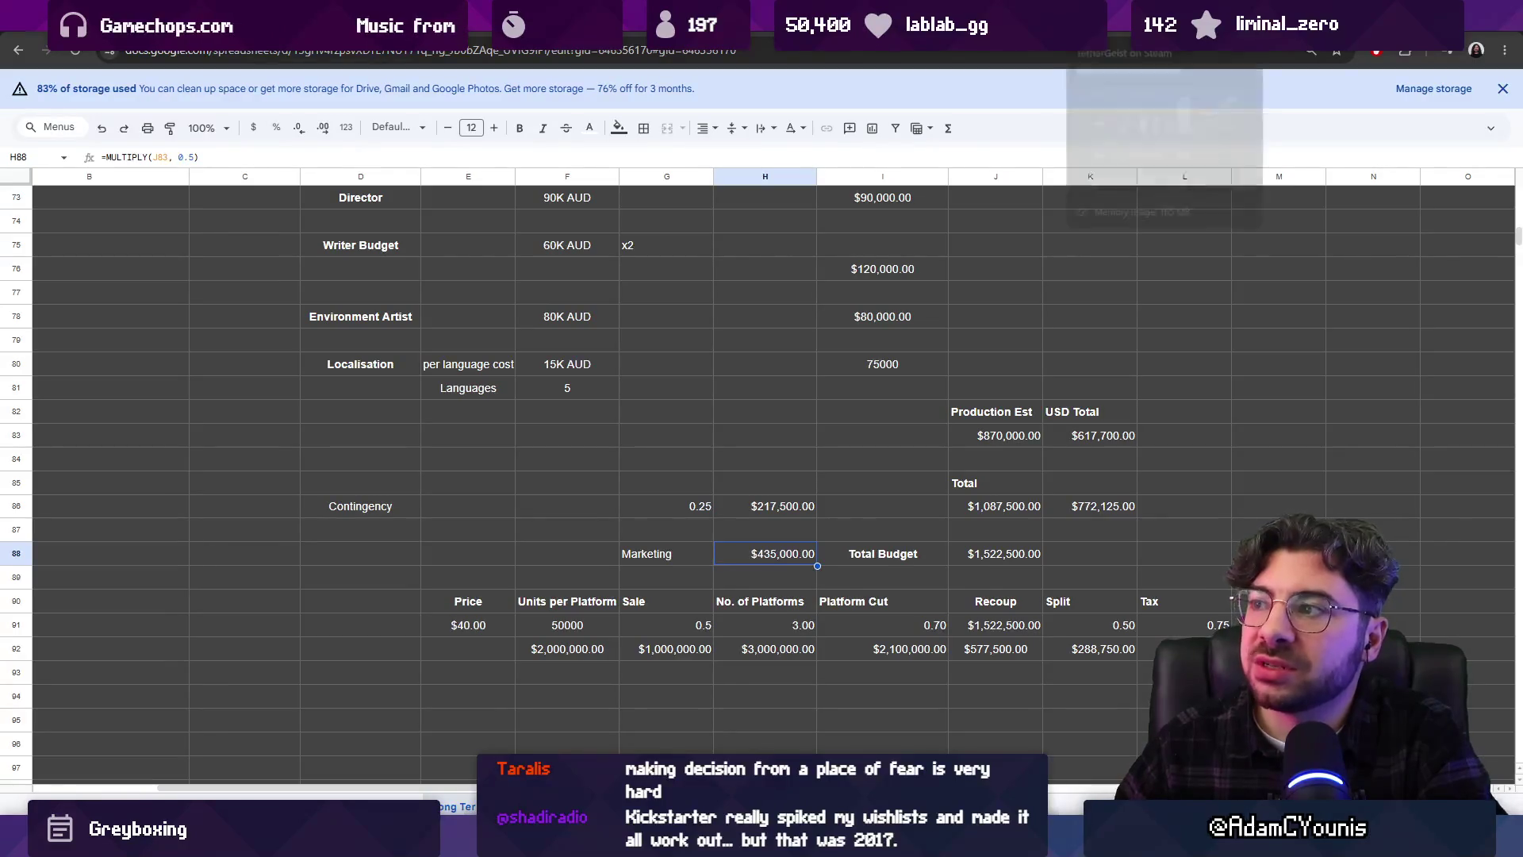
Step: Search the Steam store for 'orbitals'
{"action": "left_click", "coordinate": [1125, 34]}
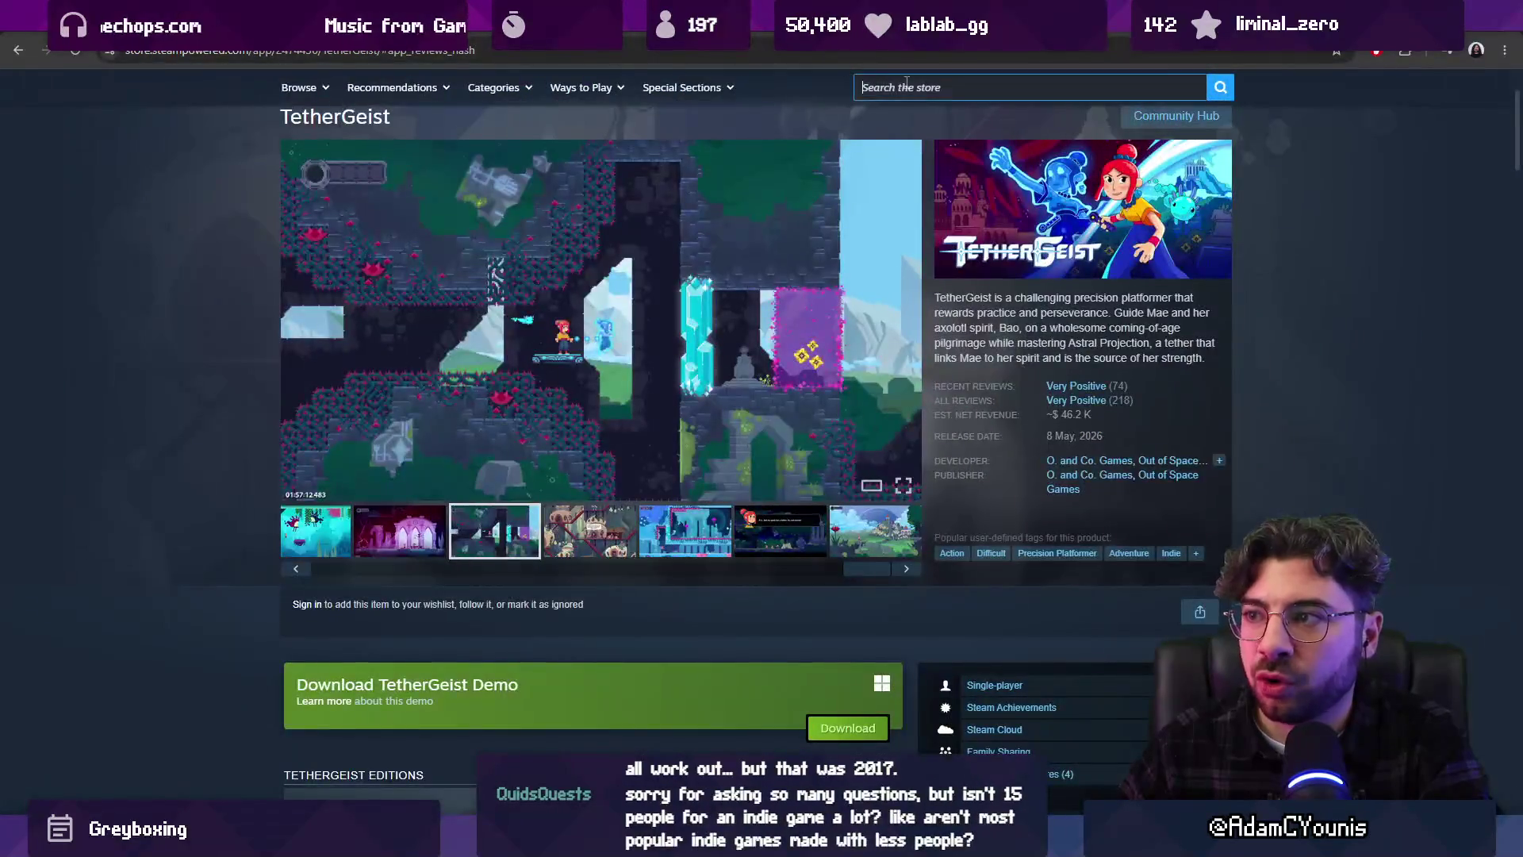
{"action": "left_click", "coordinate": [907, 84]}
{"action": "type", "text": "als"}
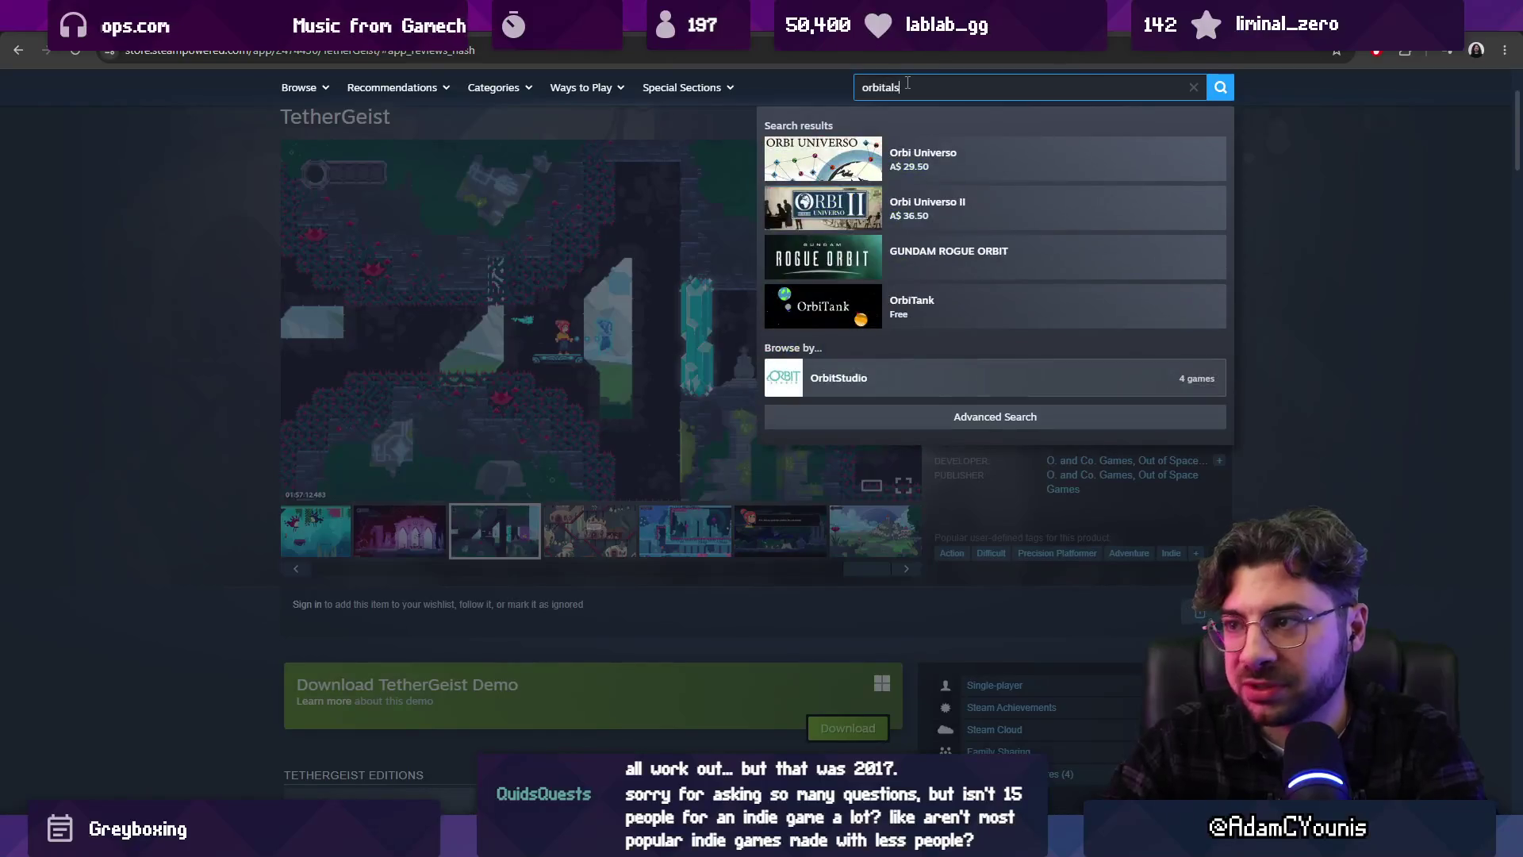
{"action": "left_click", "coordinate": [854, 53]}
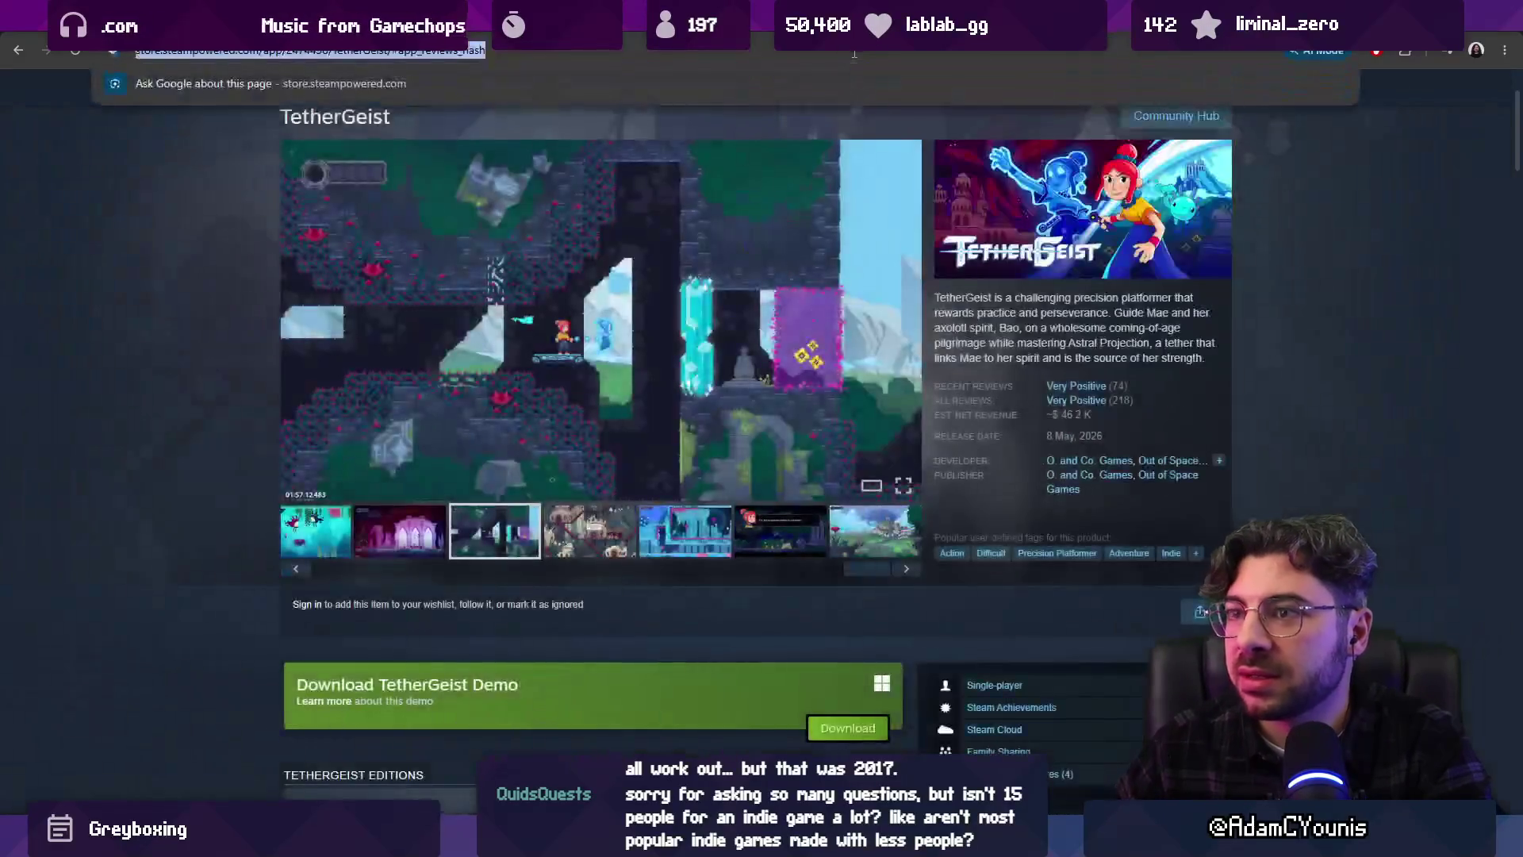
Step: From the Savior Kickstarter tab, search Google for 'devolver digital'
{"action": "key", "text": "ctrl+Tab"}
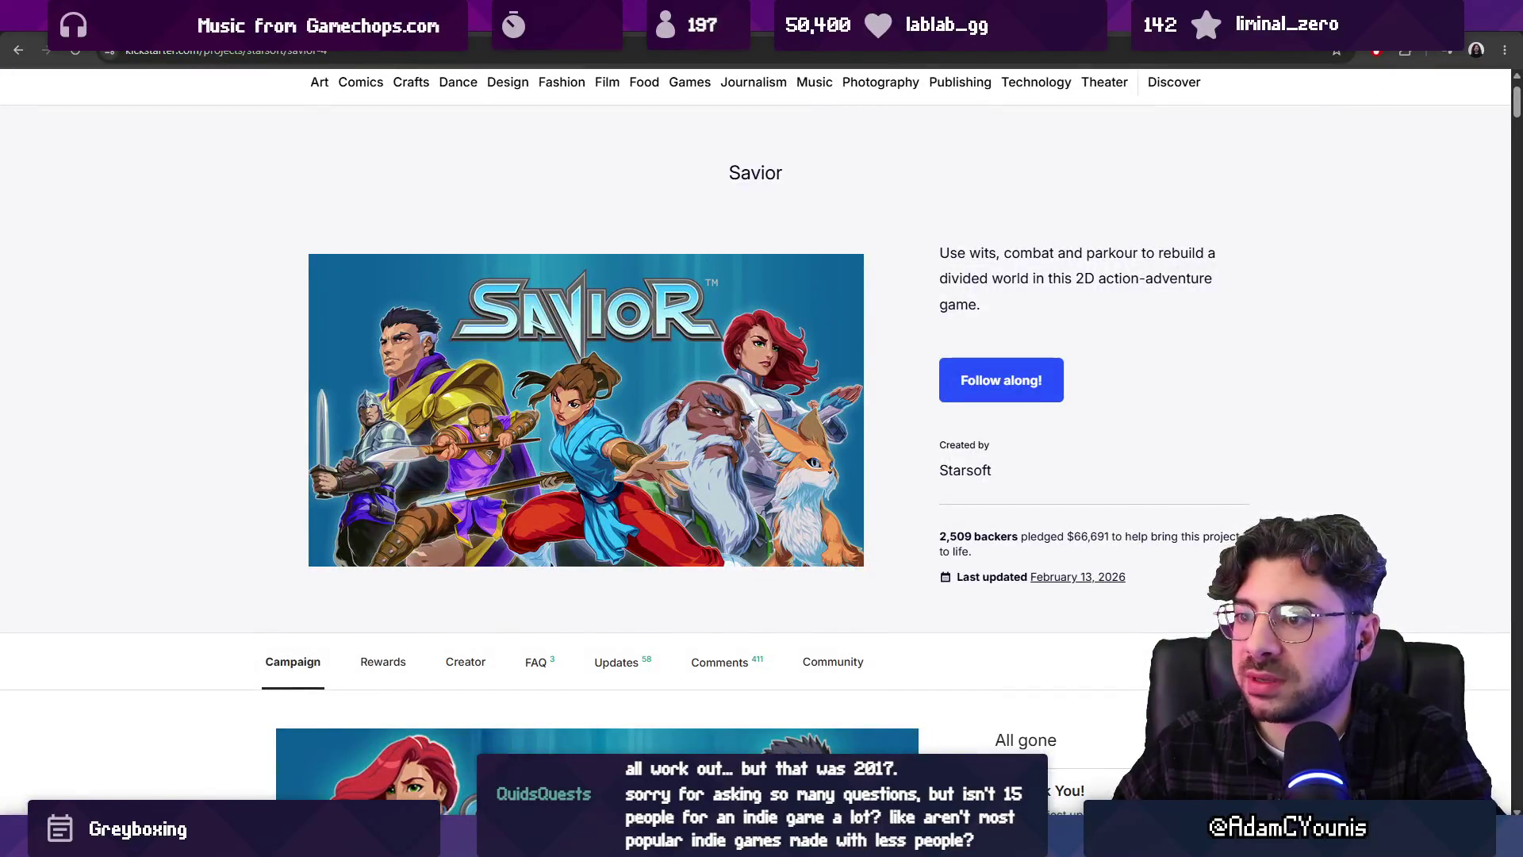
{"action": "left_click", "coordinate": [1132, 53]}
{"action": "type", "text": "devolver digital"}
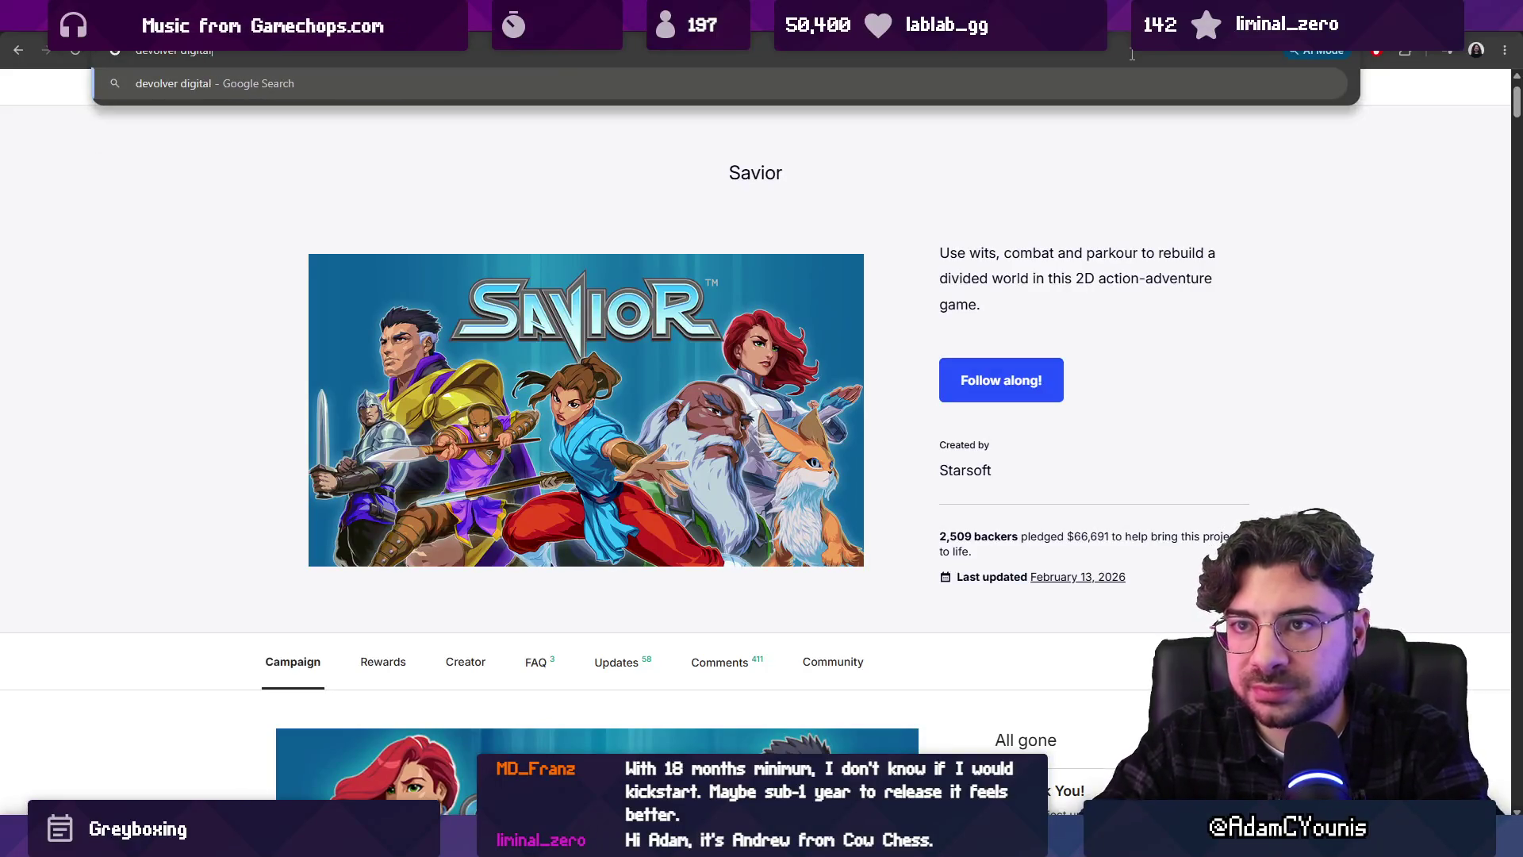
{"action": "key", "text": "Return"}
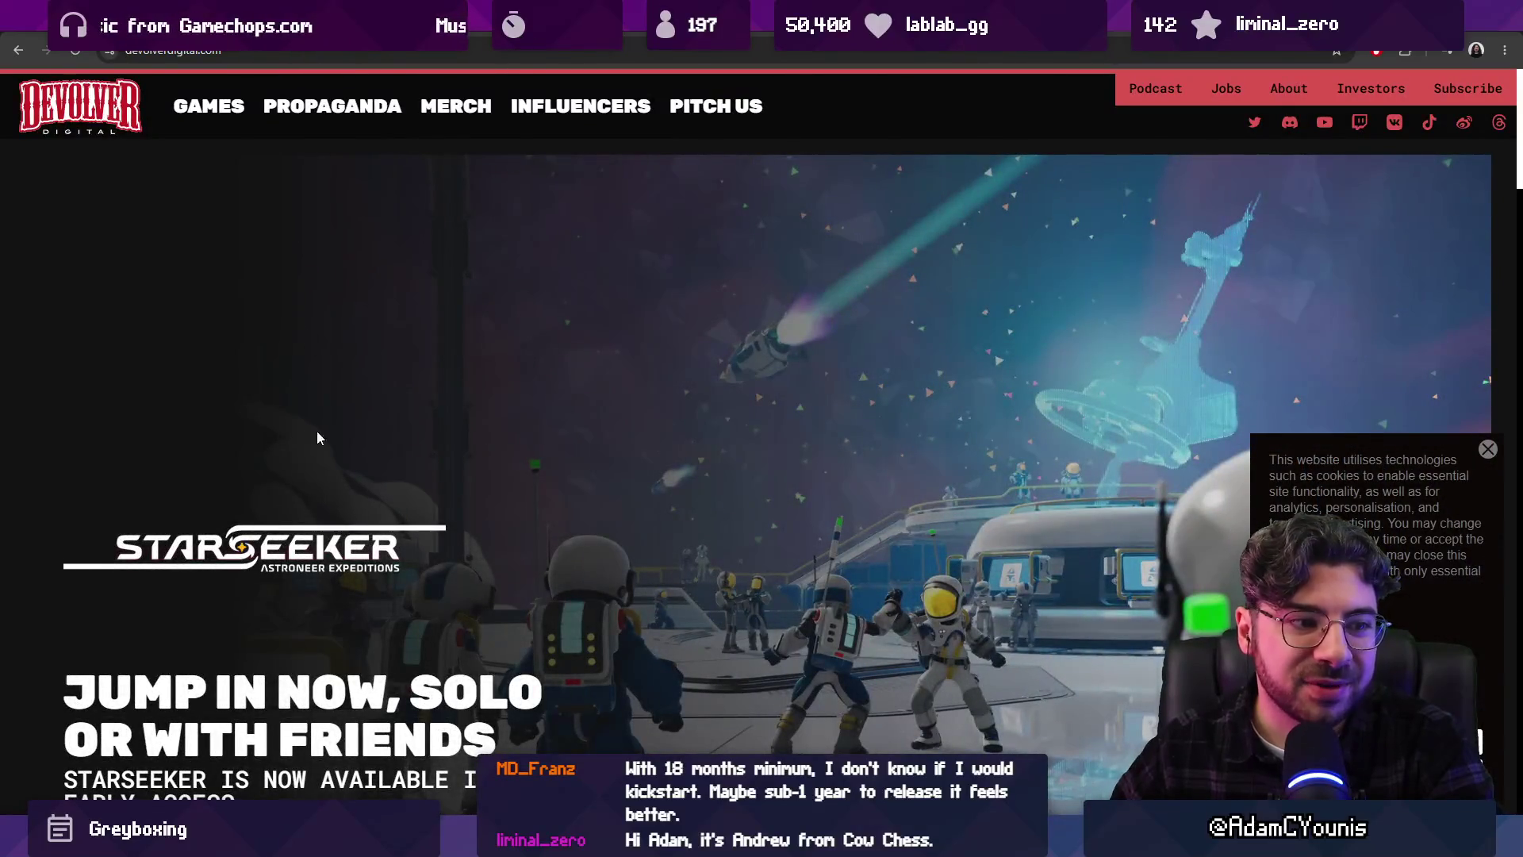
Step: Browse the Devolver Digital homepage game tiles and return to the top
{"action": "scroll", "coordinate": [386, 500], "scroll_direction": "down", "scroll_amount": 10}
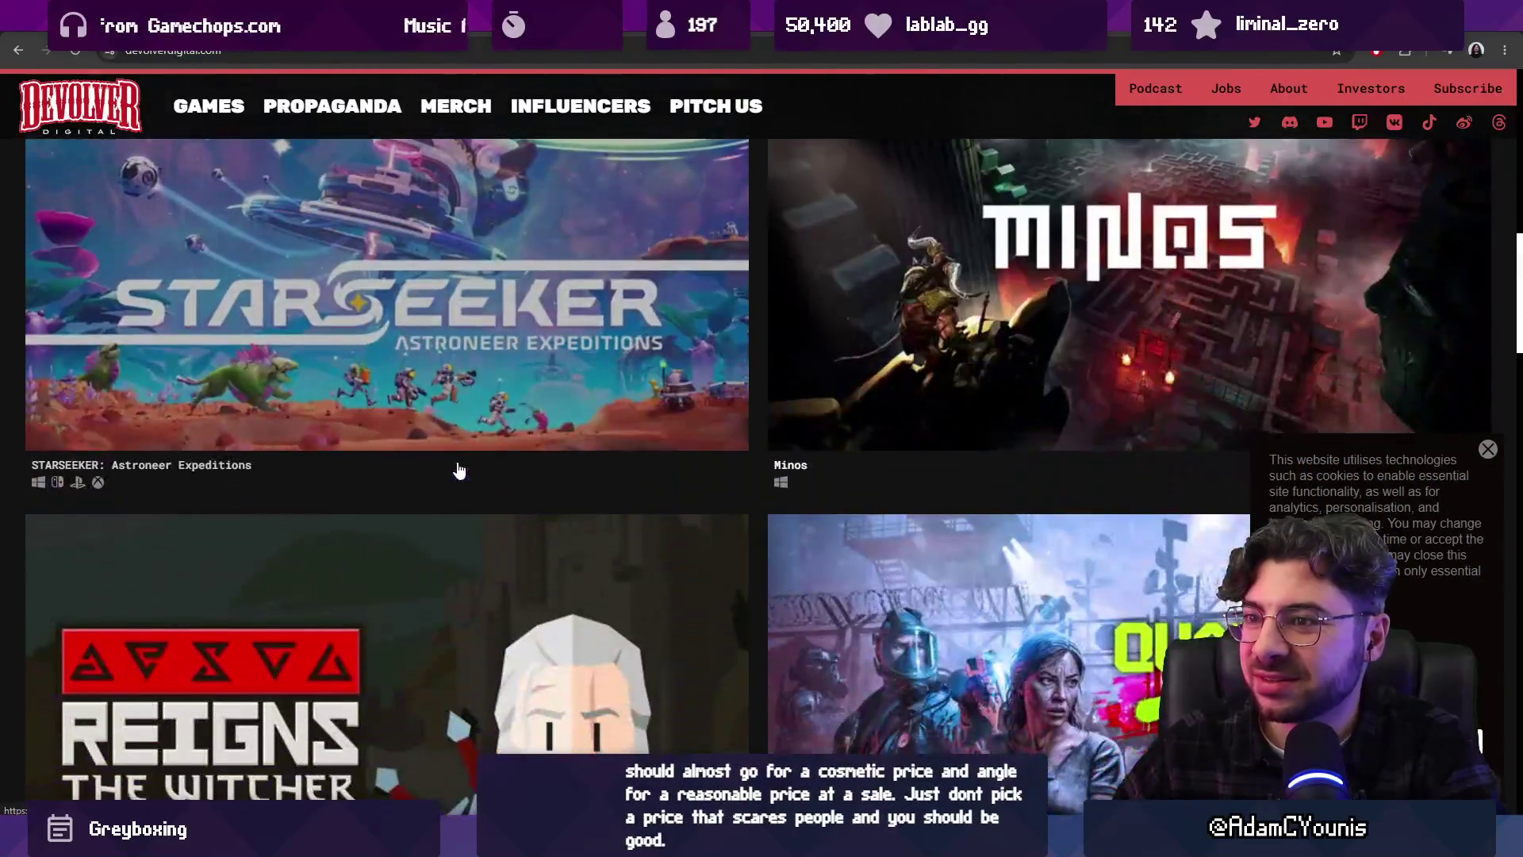
{"action": "scroll", "coordinate": [882, 448], "scroll_direction": "down", "scroll_amount": 15}
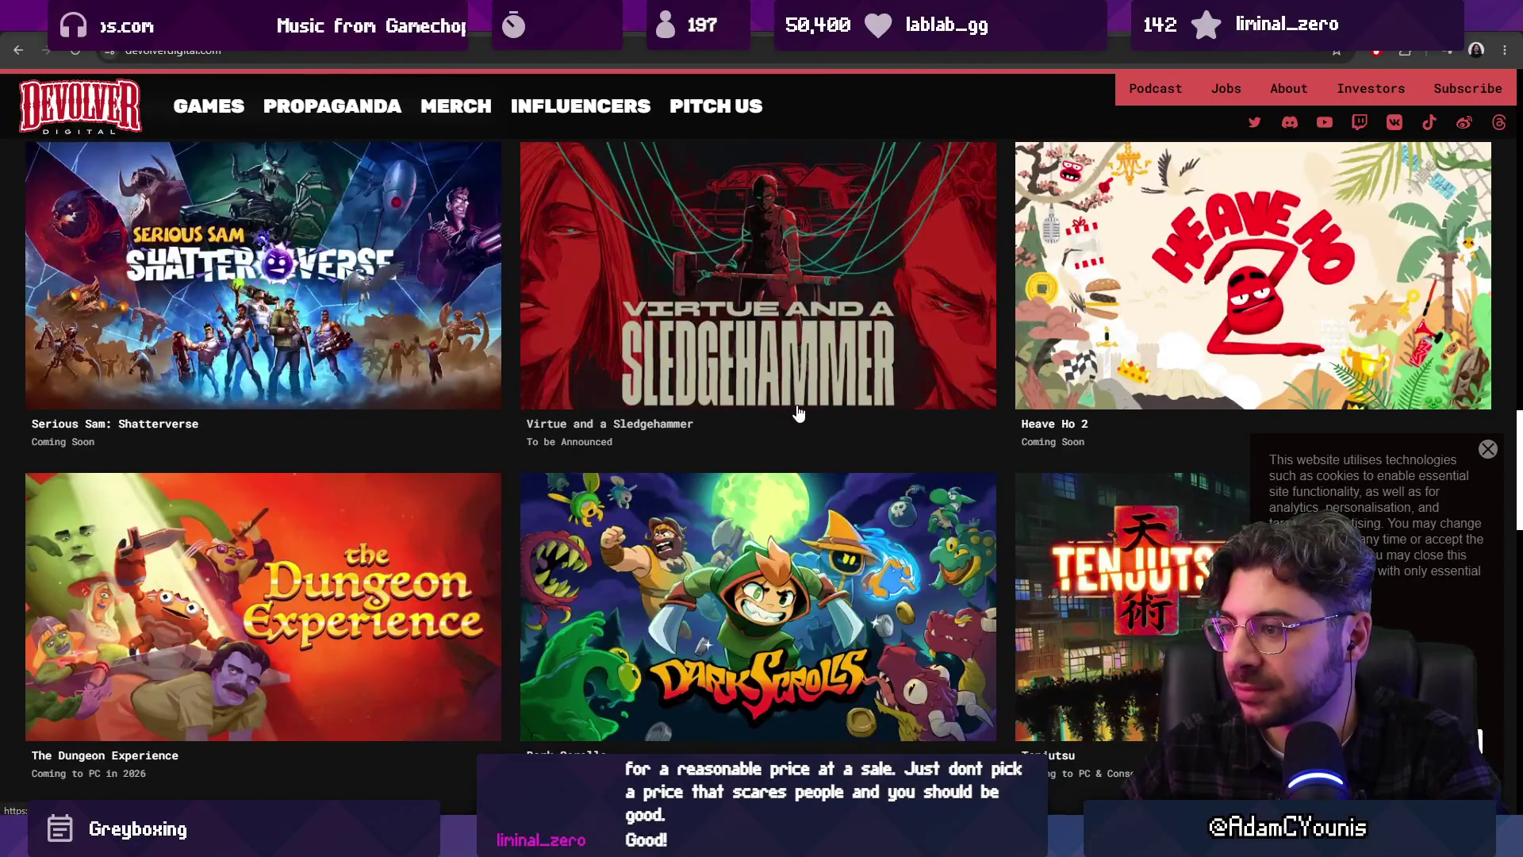
{"action": "scroll", "coordinate": [798, 412], "scroll_direction": "down", "scroll_amount": 1}
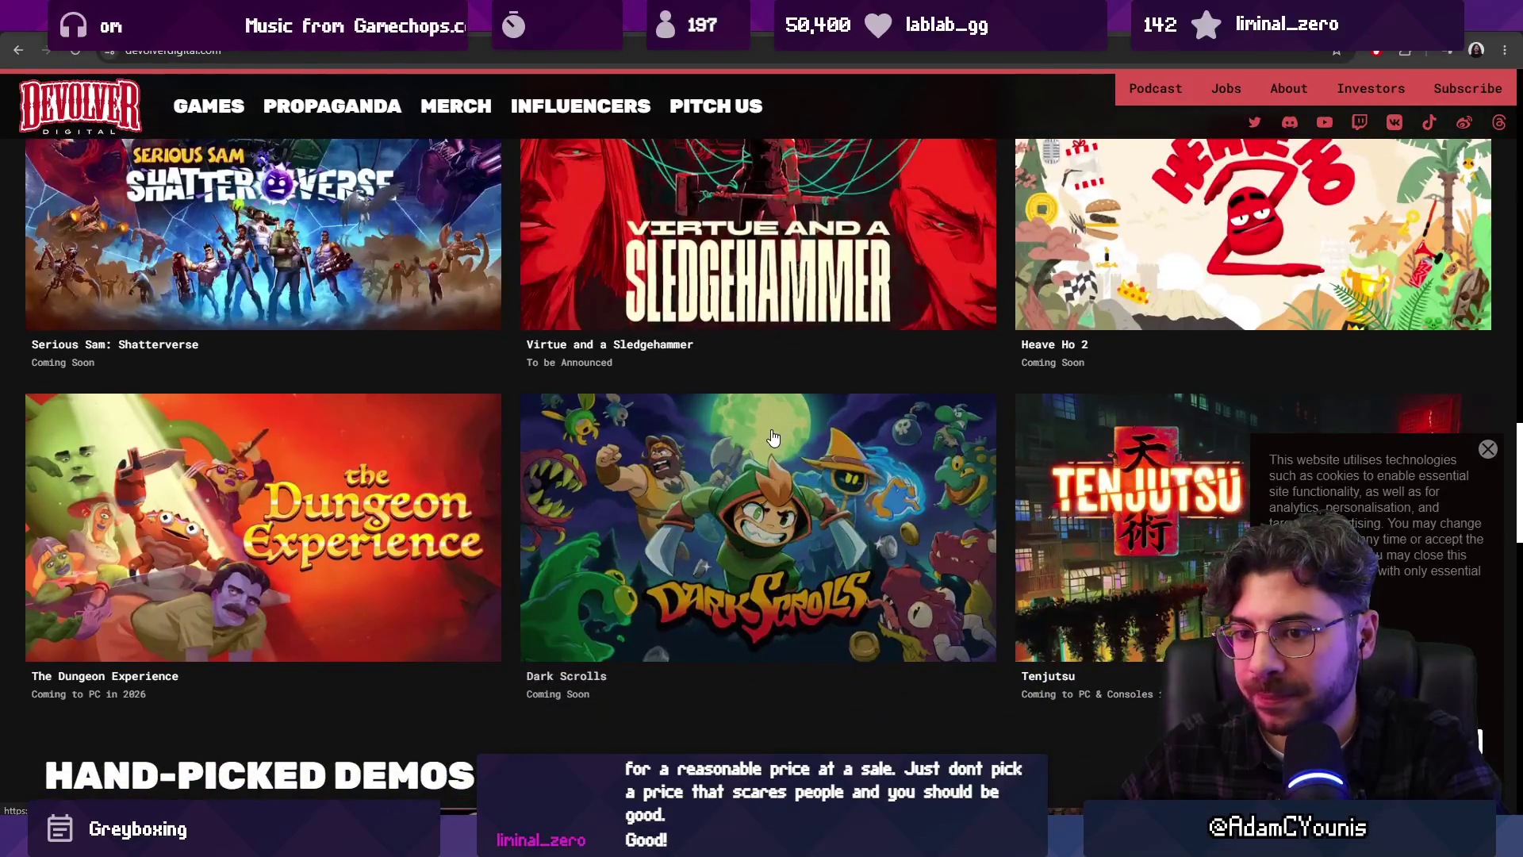
{"action": "scroll", "coordinate": [791, 464], "scroll_direction": "down", "scroll_amount": 6}
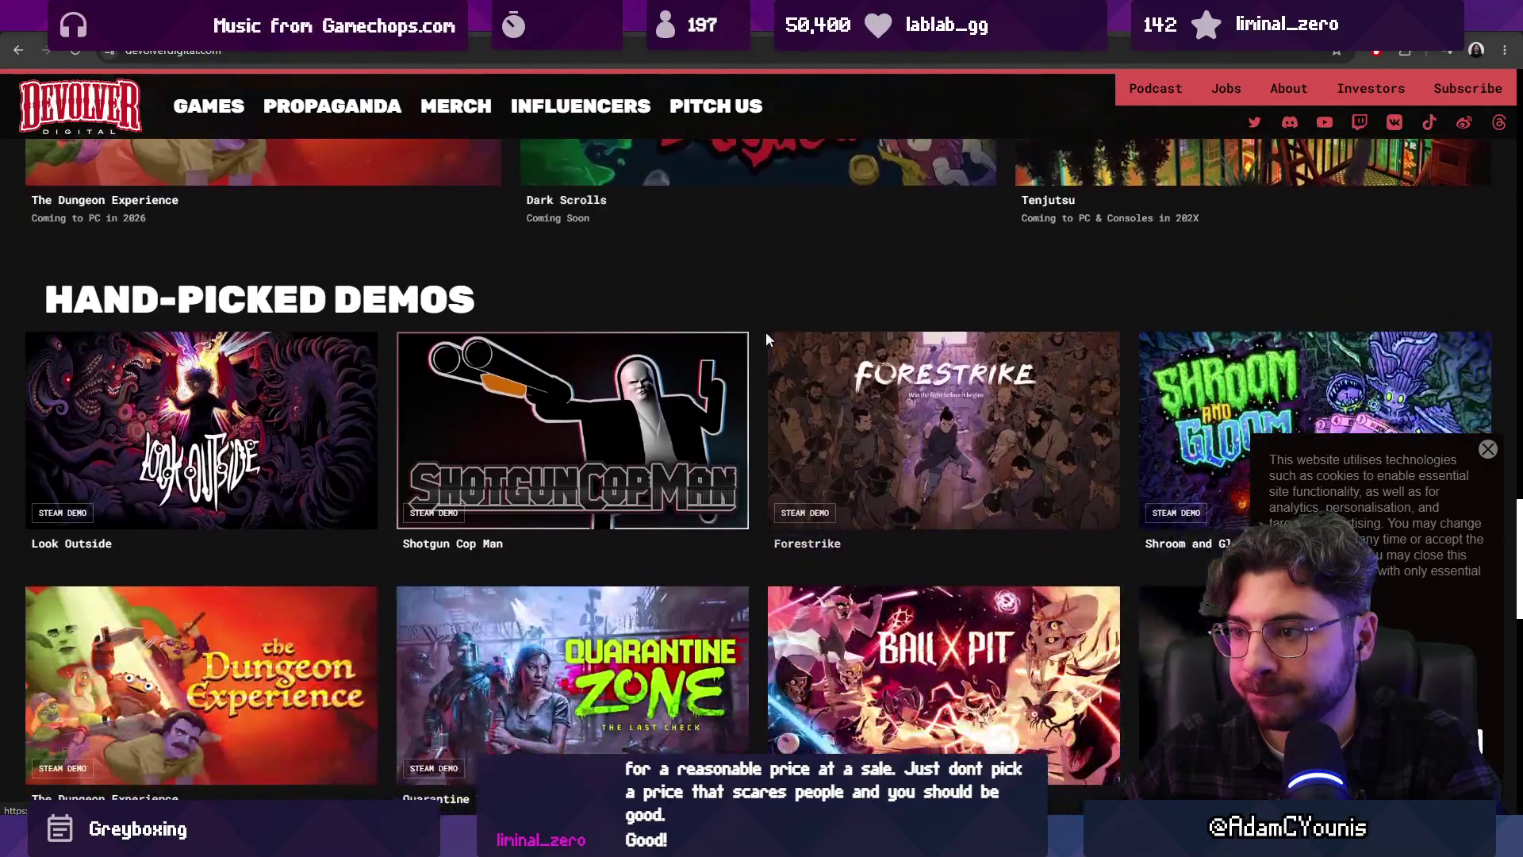
{"action": "scroll", "coordinate": [748, 312], "scroll_direction": "up", "scroll_amount": 3}
{"action": "right_click", "coordinate": [776, 328]}
{"action": "left_click", "coordinate": [789, 341]}
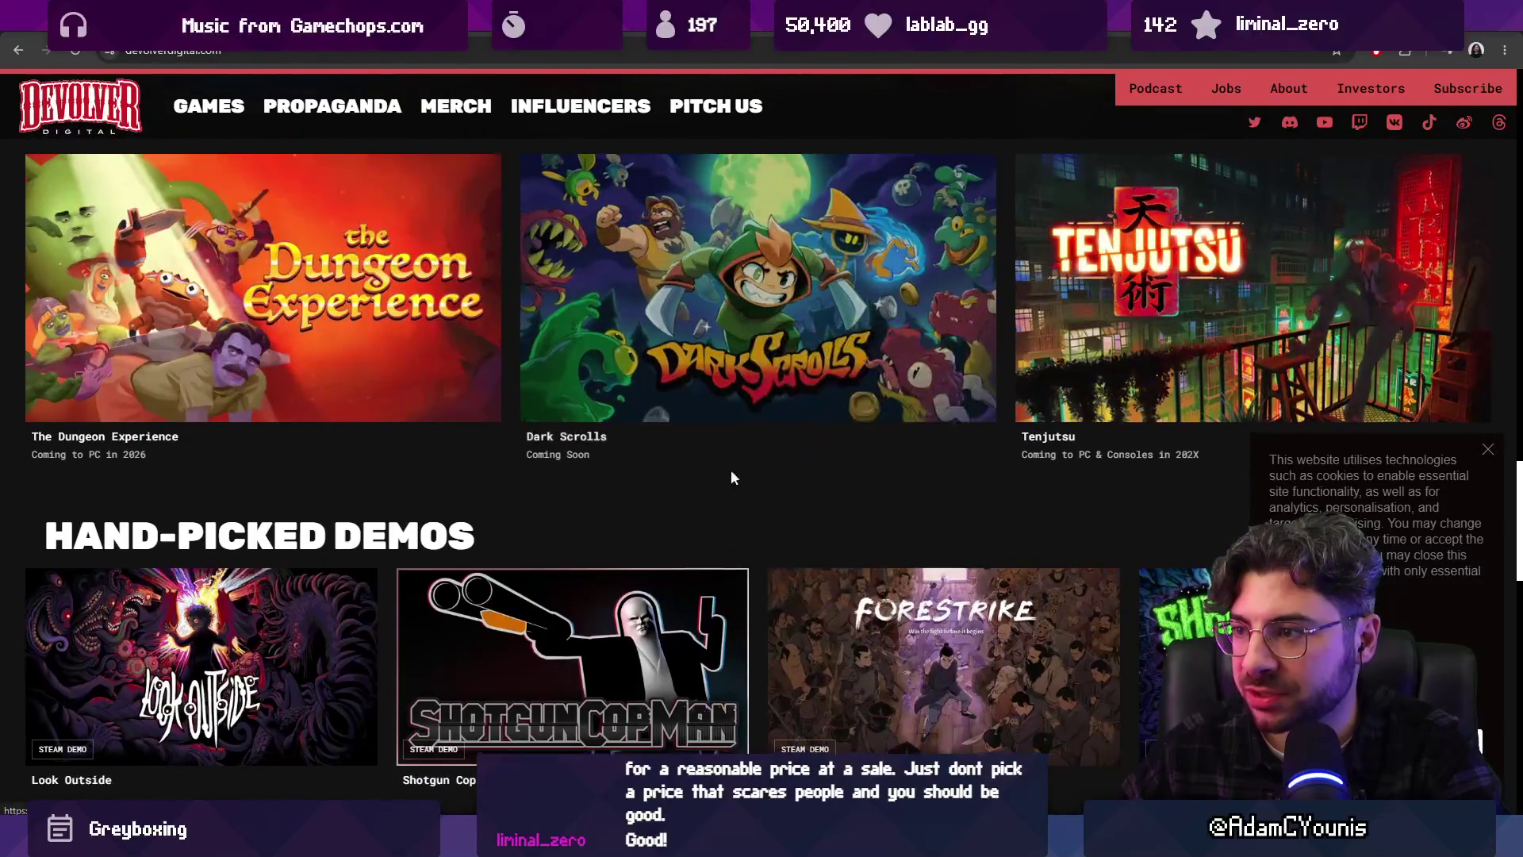
{"action": "scroll", "coordinate": [730, 470], "scroll_direction": "down", "scroll_amount": 5}
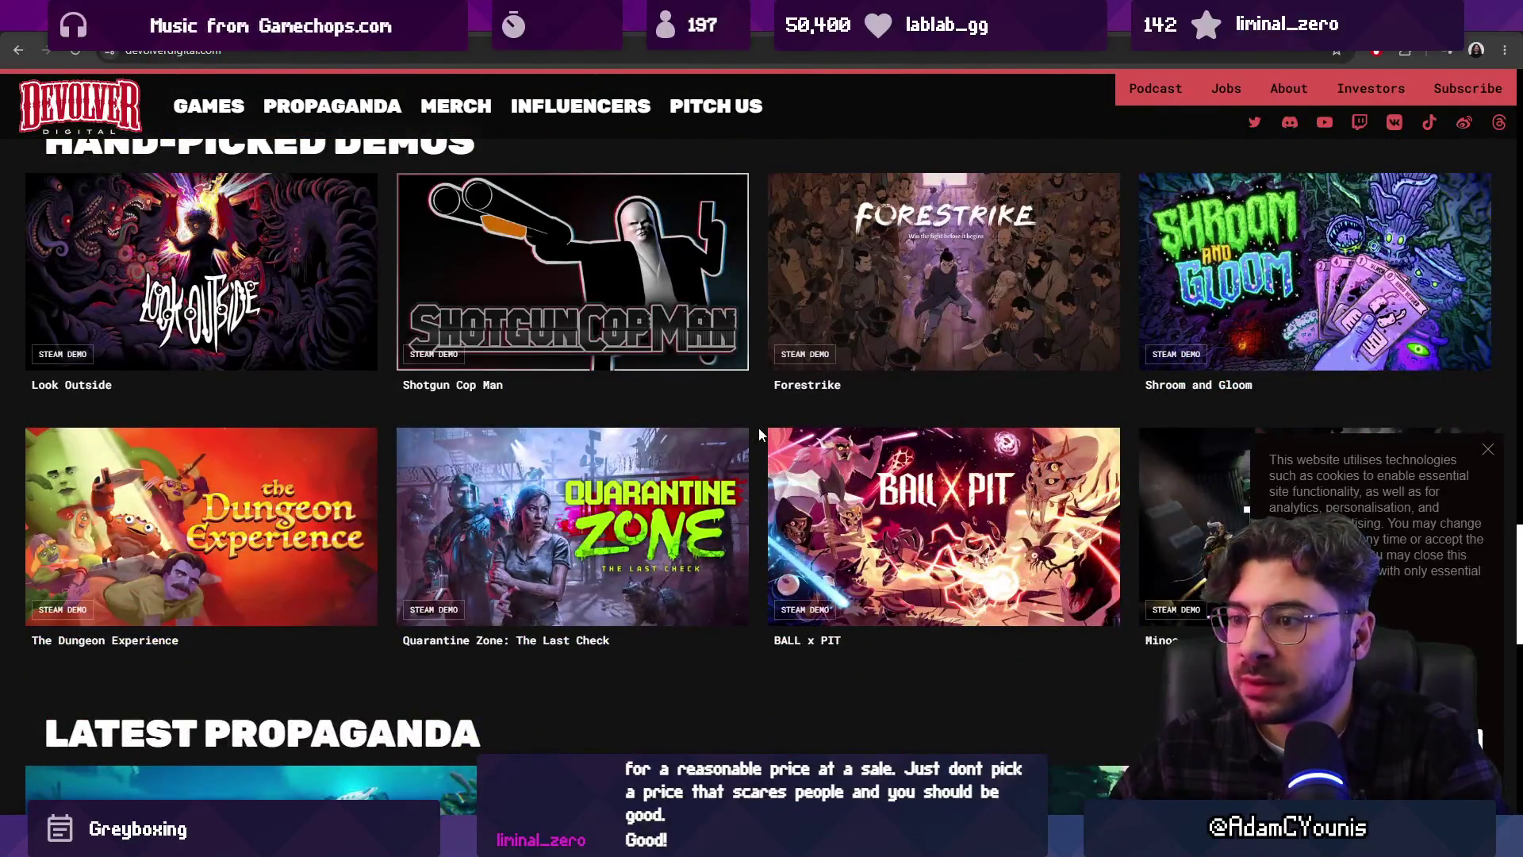
{"action": "scroll", "coordinate": [758, 428], "scroll_direction": "down", "scroll_amount": 4}
{"action": "scroll", "coordinate": [759, 412], "scroll_direction": "down", "scroll_amount": 4}
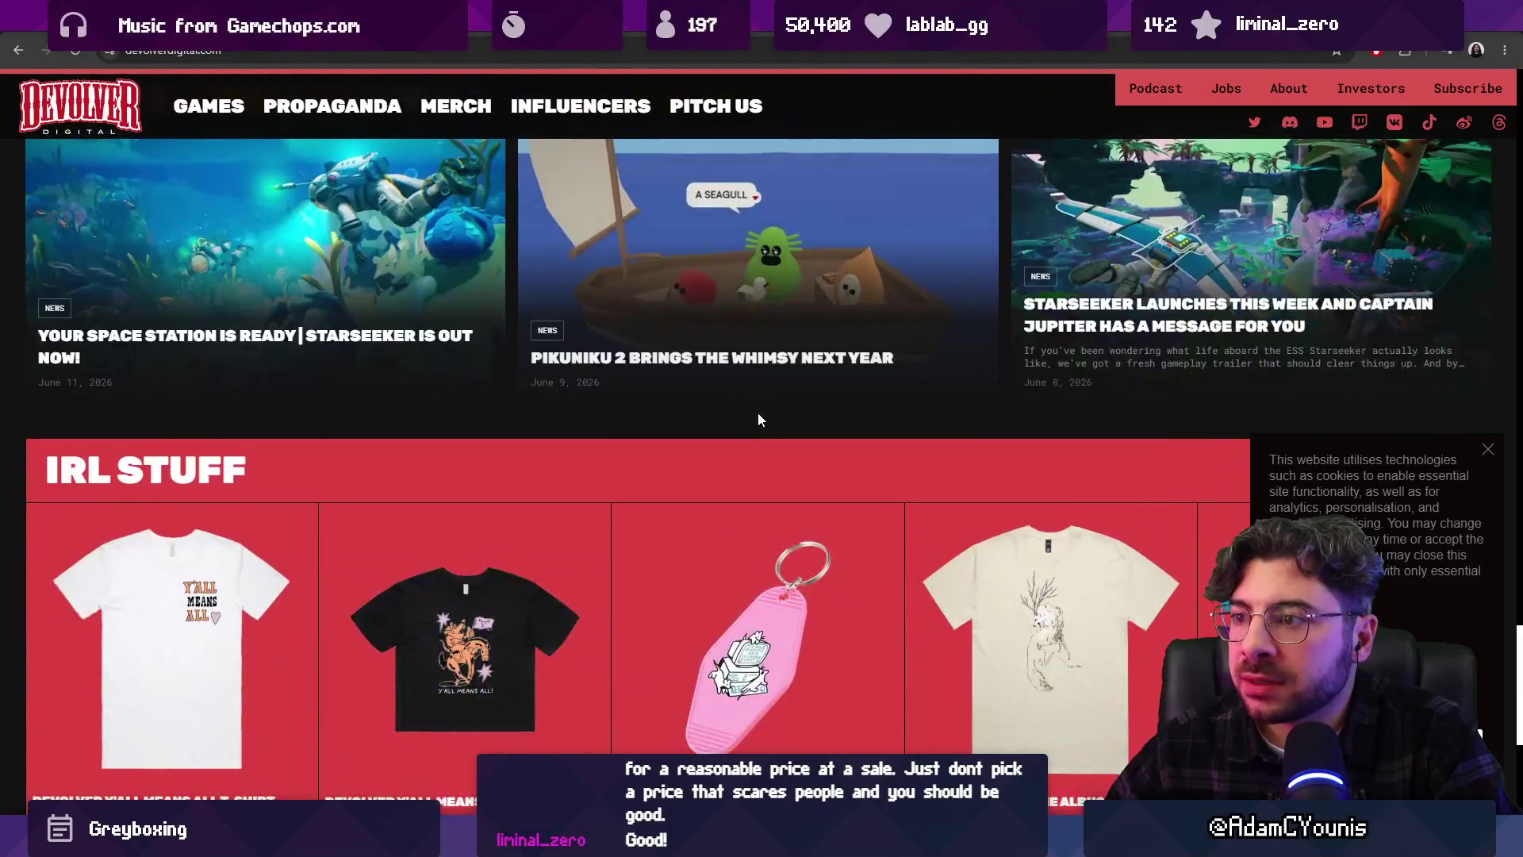
{"action": "key", "text": "Home"}
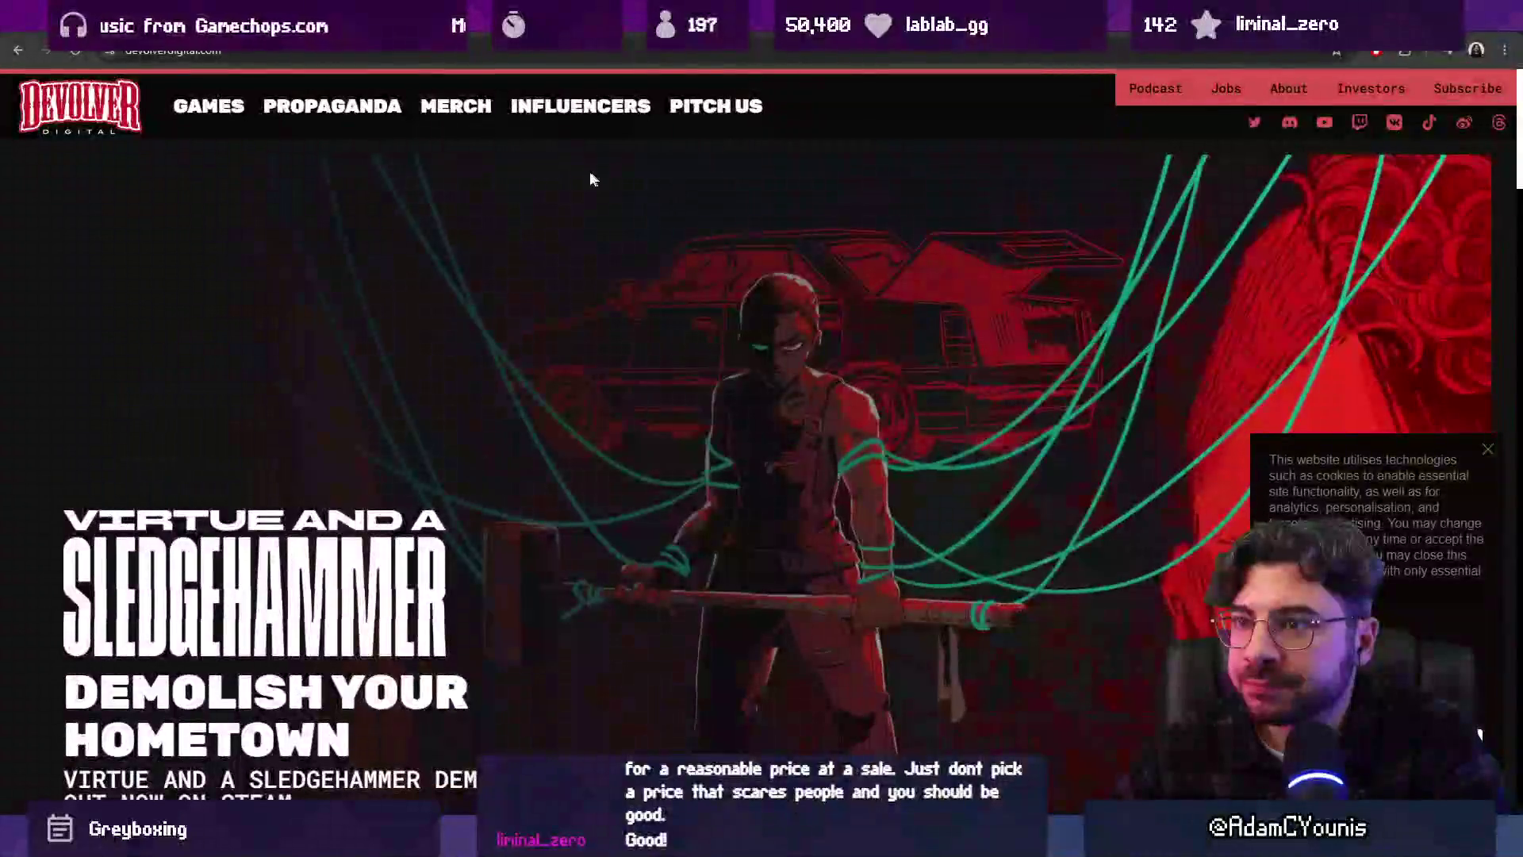
Step: Open the full Devolver games list and go to the Minos game page
{"action": "left_click", "coordinate": [209, 105]}
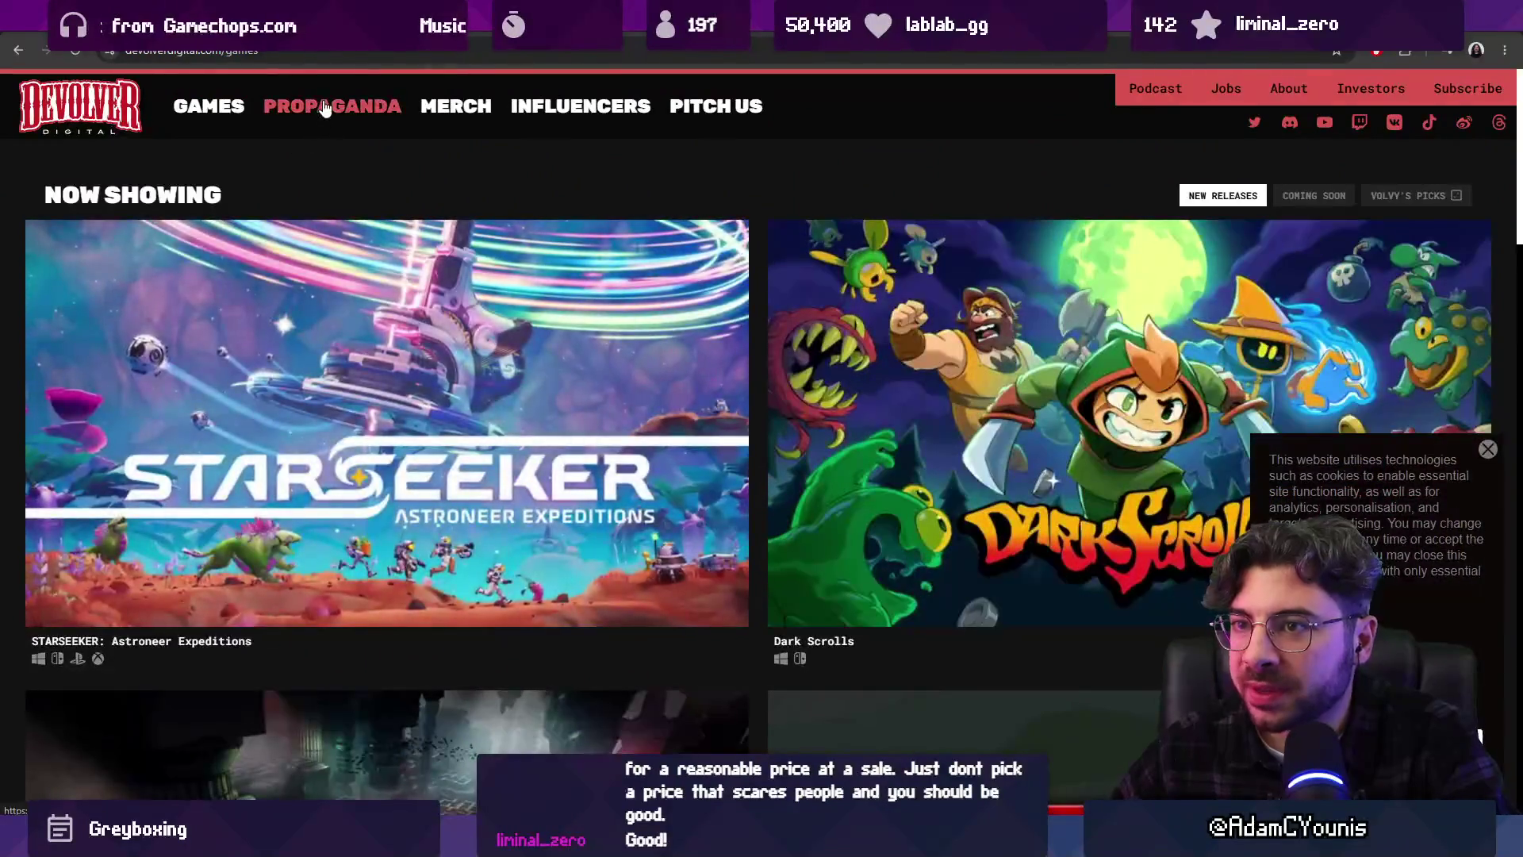
{"action": "scroll", "coordinate": [642, 346], "scroll_direction": "down", "scroll_amount": 4}
{"action": "scroll", "coordinate": [626, 342], "scroll_direction": "down", "scroll_amount": 3}
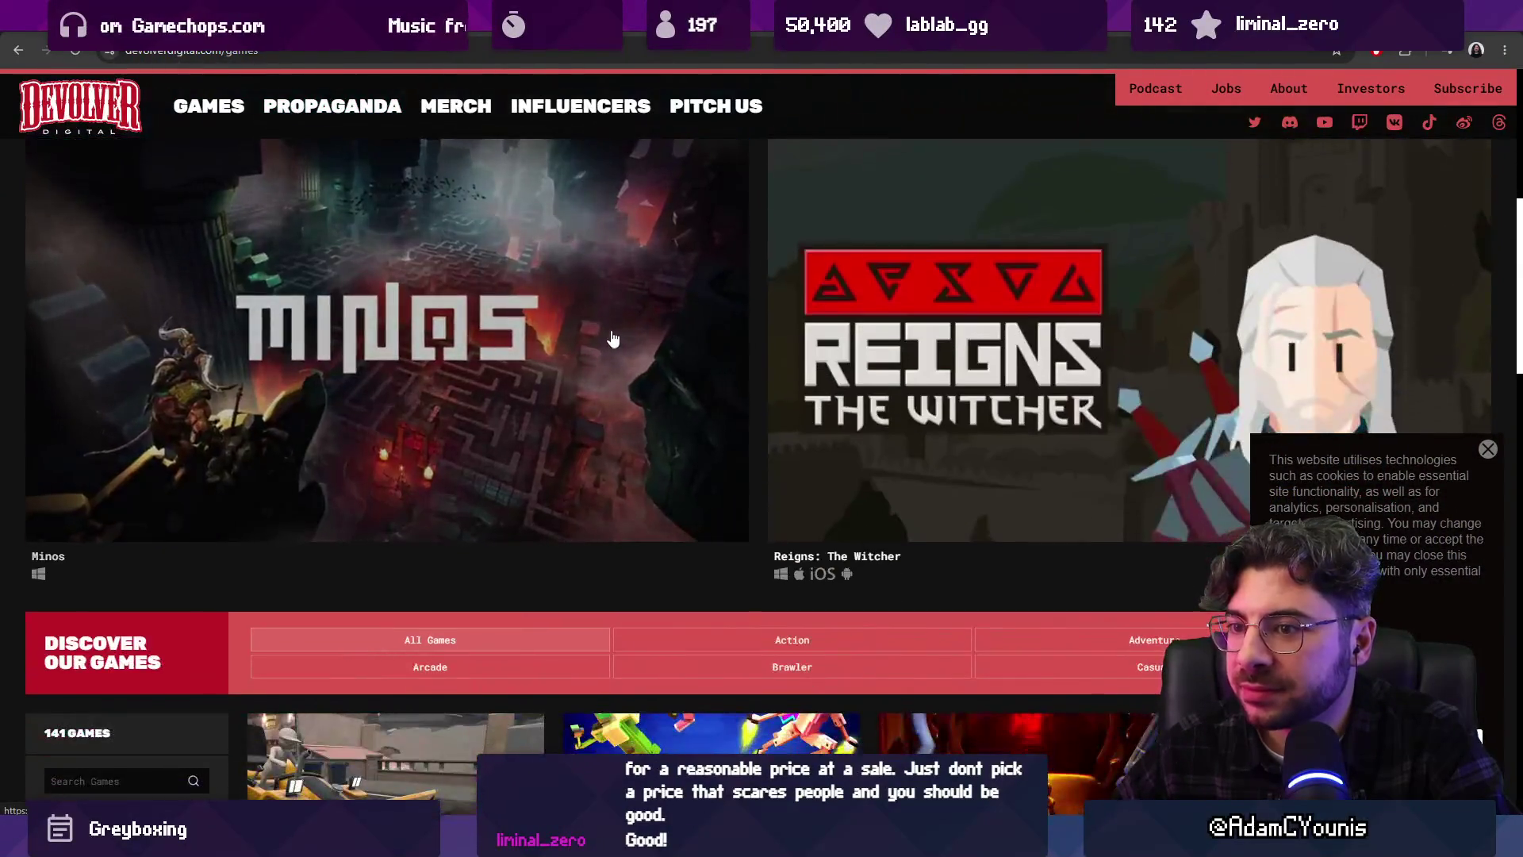
{"action": "left_click", "coordinate": [613, 336]}
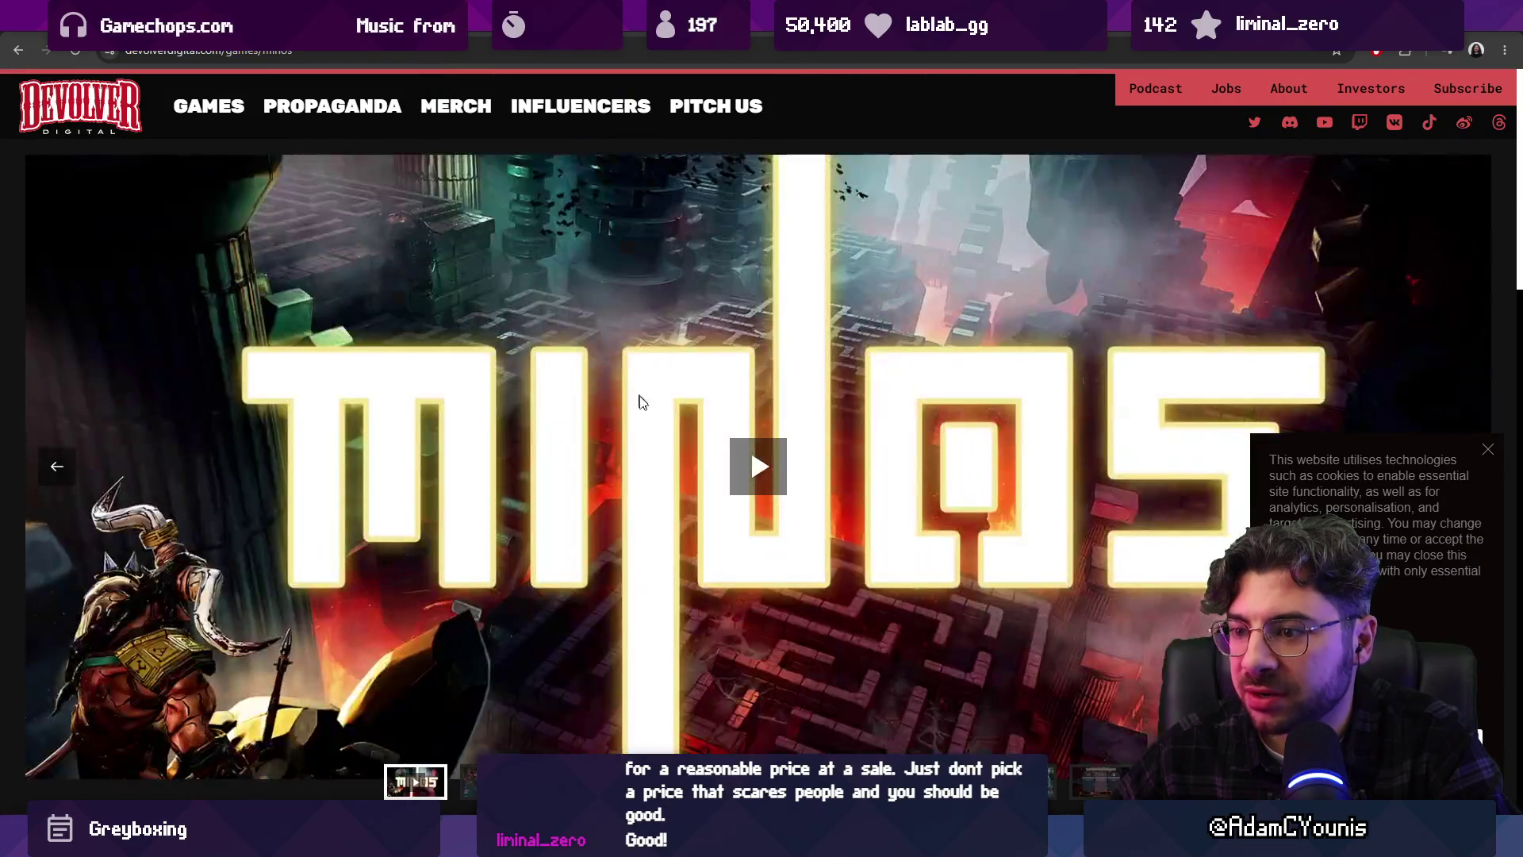
Step: Flip through the Minos screenshots and open its Steam store listing
{"action": "scroll", "coordinate": [639, 401], "scroll_direction": "down", "scroll_amount": 5}
{"action": "left_click", "coordinate": [520, 387]}
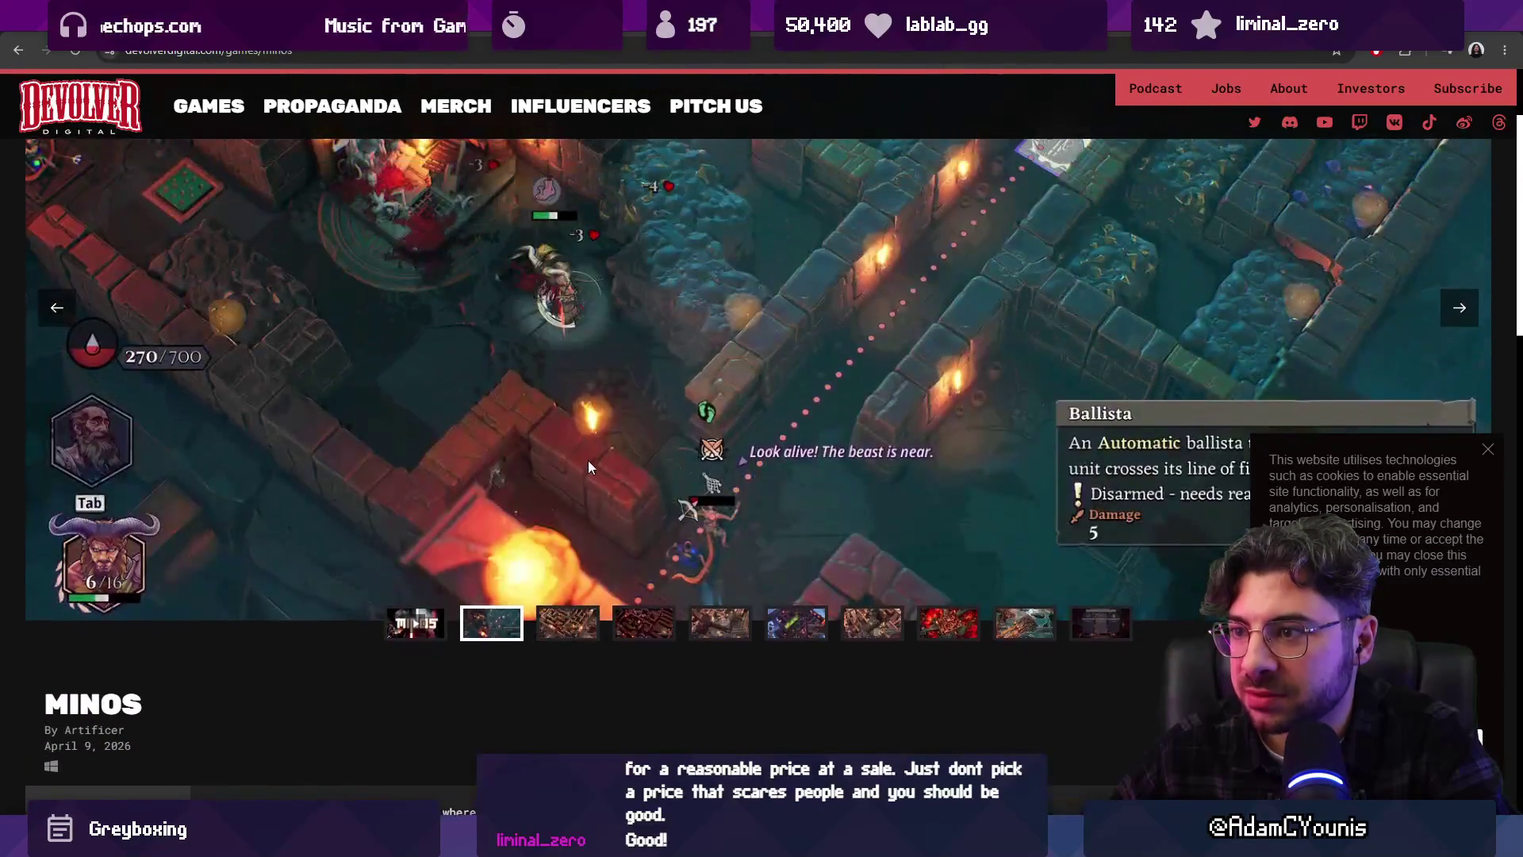
{"action": "left_click", "coordinate": [580, 618]}
{"action": "left_click", "coordinate": [643, 622]}
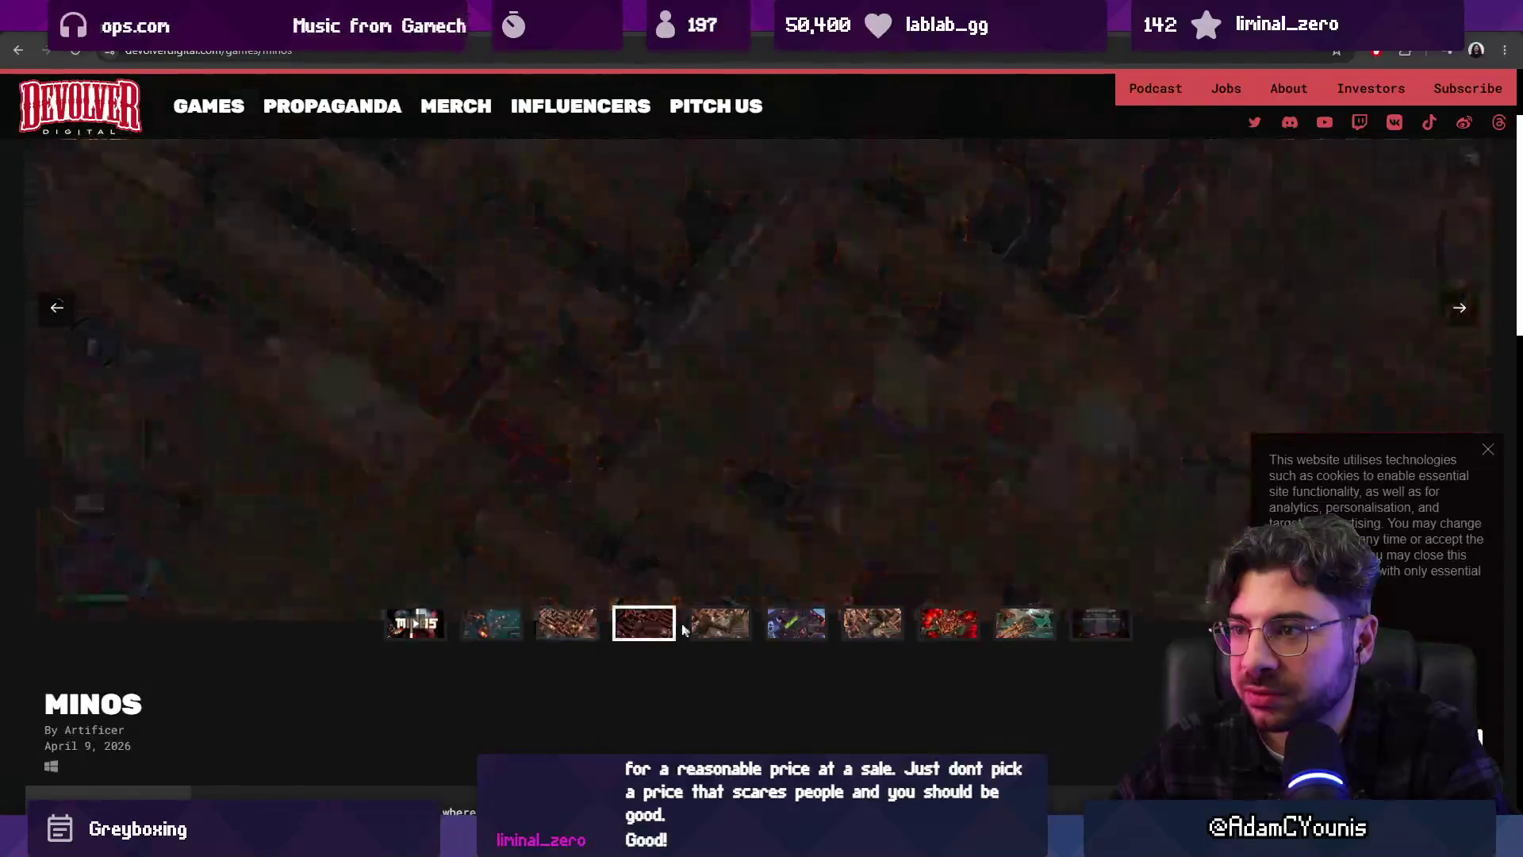
{"action": "left_click", "coordinate": [720, 622]}
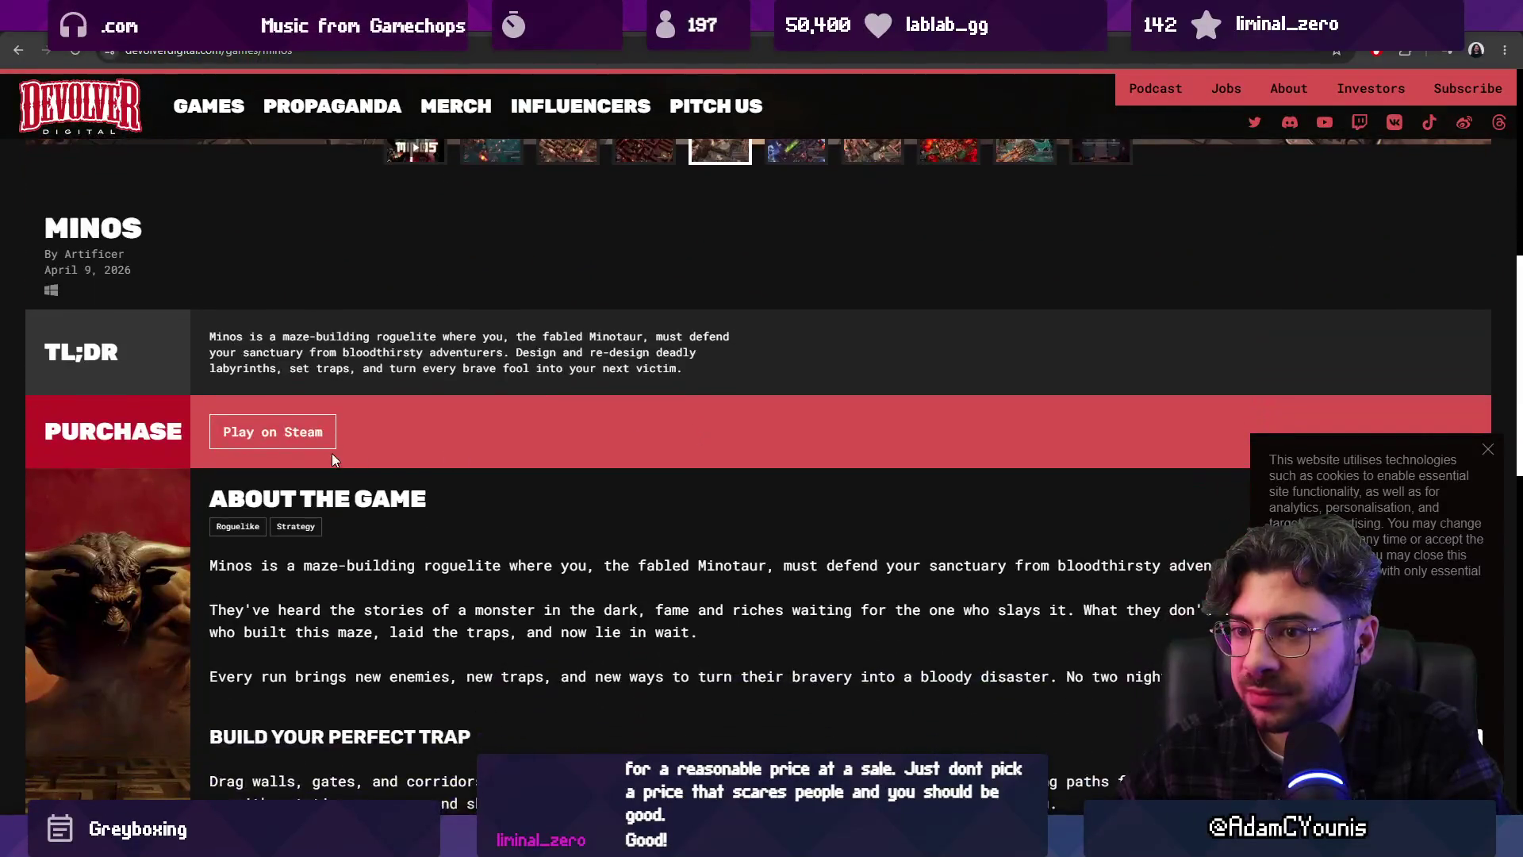
{"action": "left_click", "coordinate": [258, 431]}
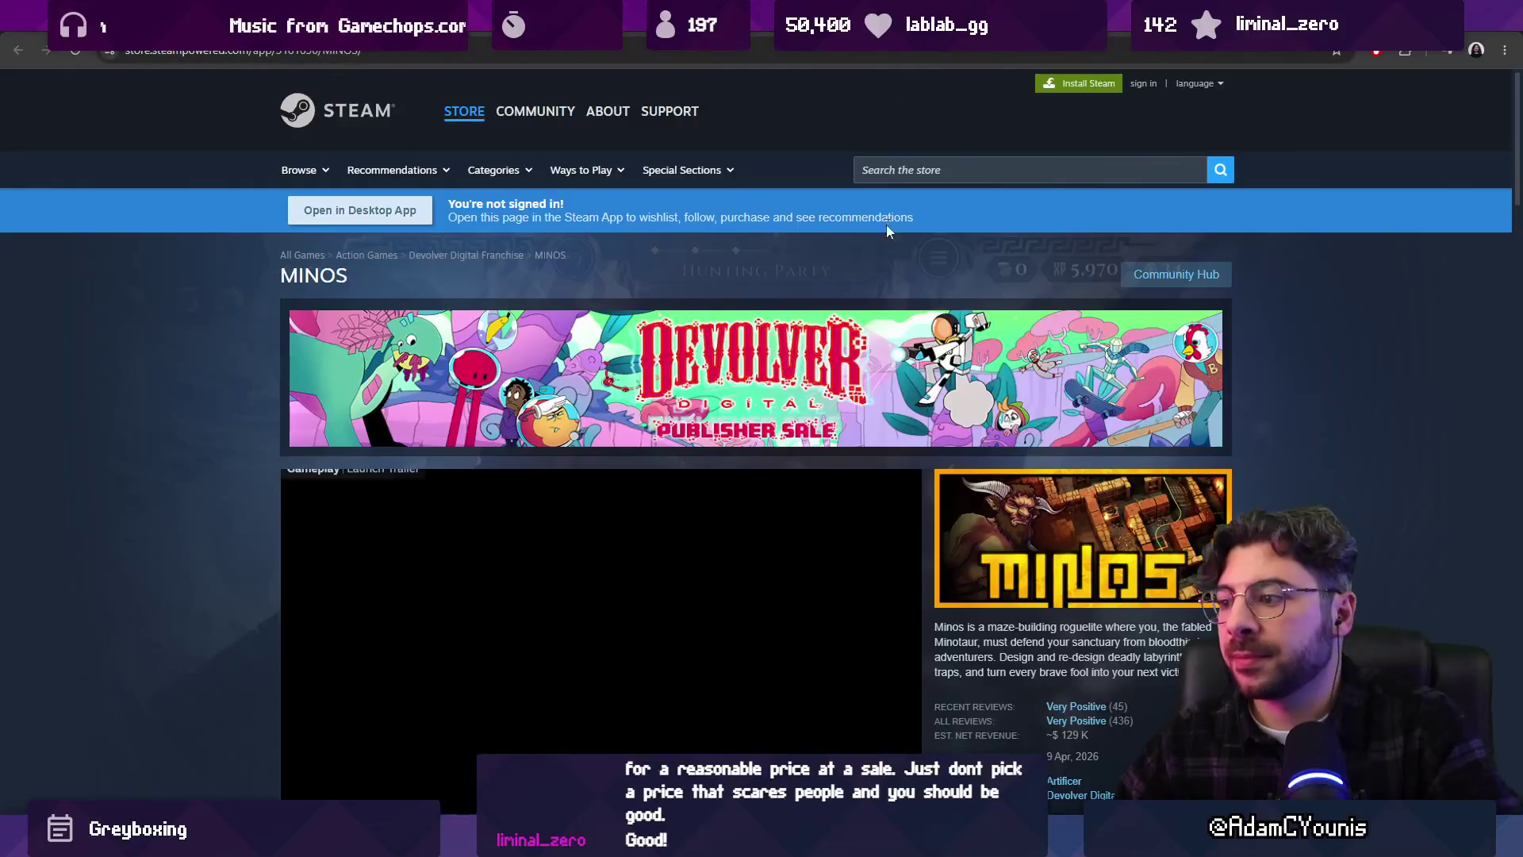
Step: Scroll the Minos Steam page down to its reviews, purchase options and bundle prices, then back up
{"action": "scroll", "coordinate": [895, 301], "scroll_direction": "down", "scroll_amount": 2}
{"action": "scroll", "coordinate": [895, 326], "scroll_direction": "down", "scroll_amount": 6}
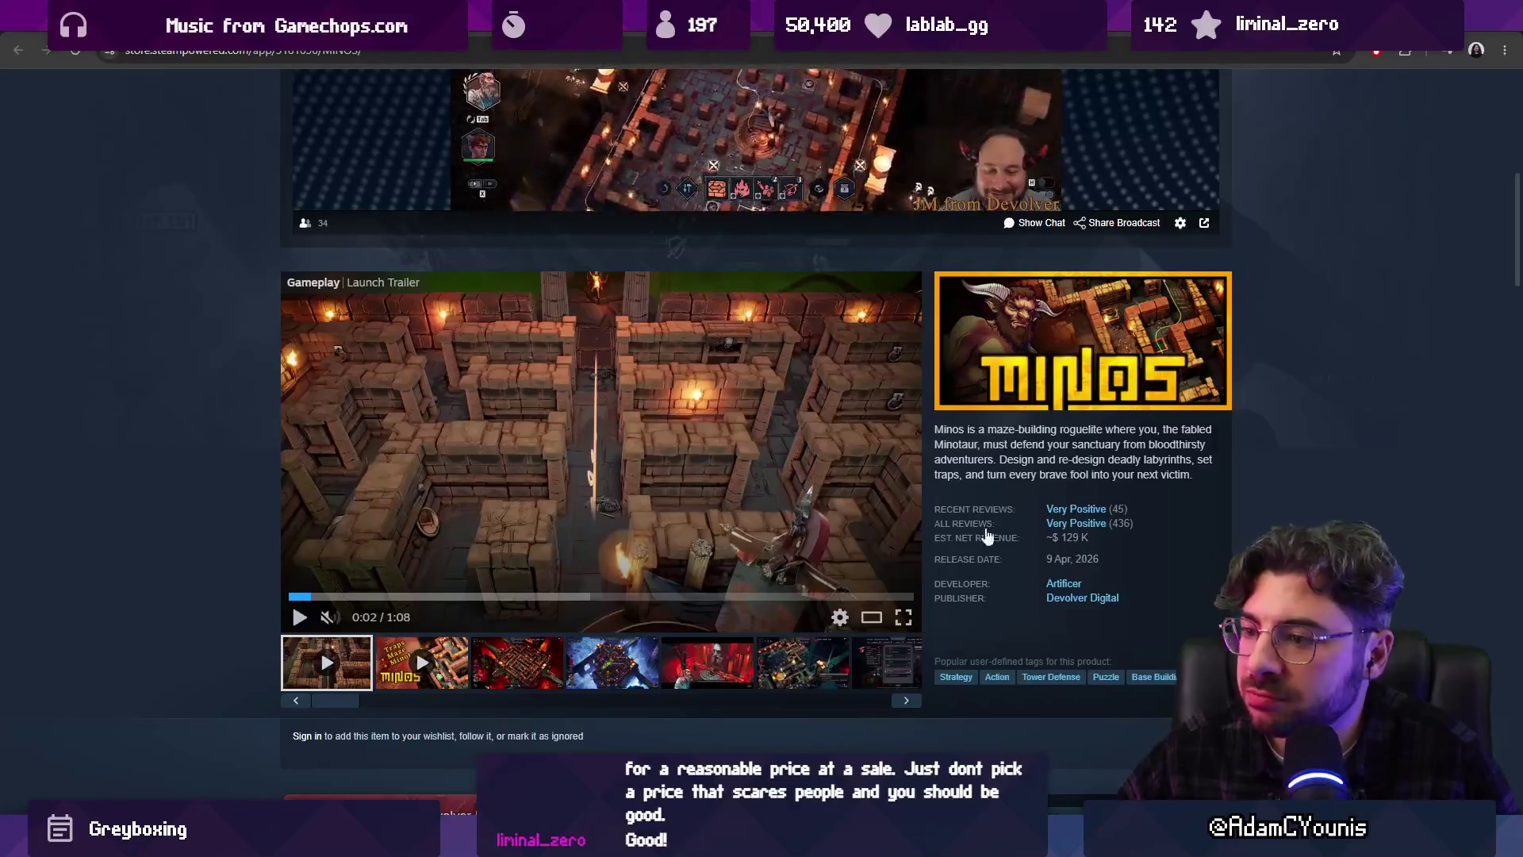
{"action": "scroll", "coordinate": [553, 432], "scroll_direction": "up", "scroll_amount": 3}
{"action": "scroll", "coordinate": [508, 416], "scroll_direction": "down", "scroll_amount": 2}
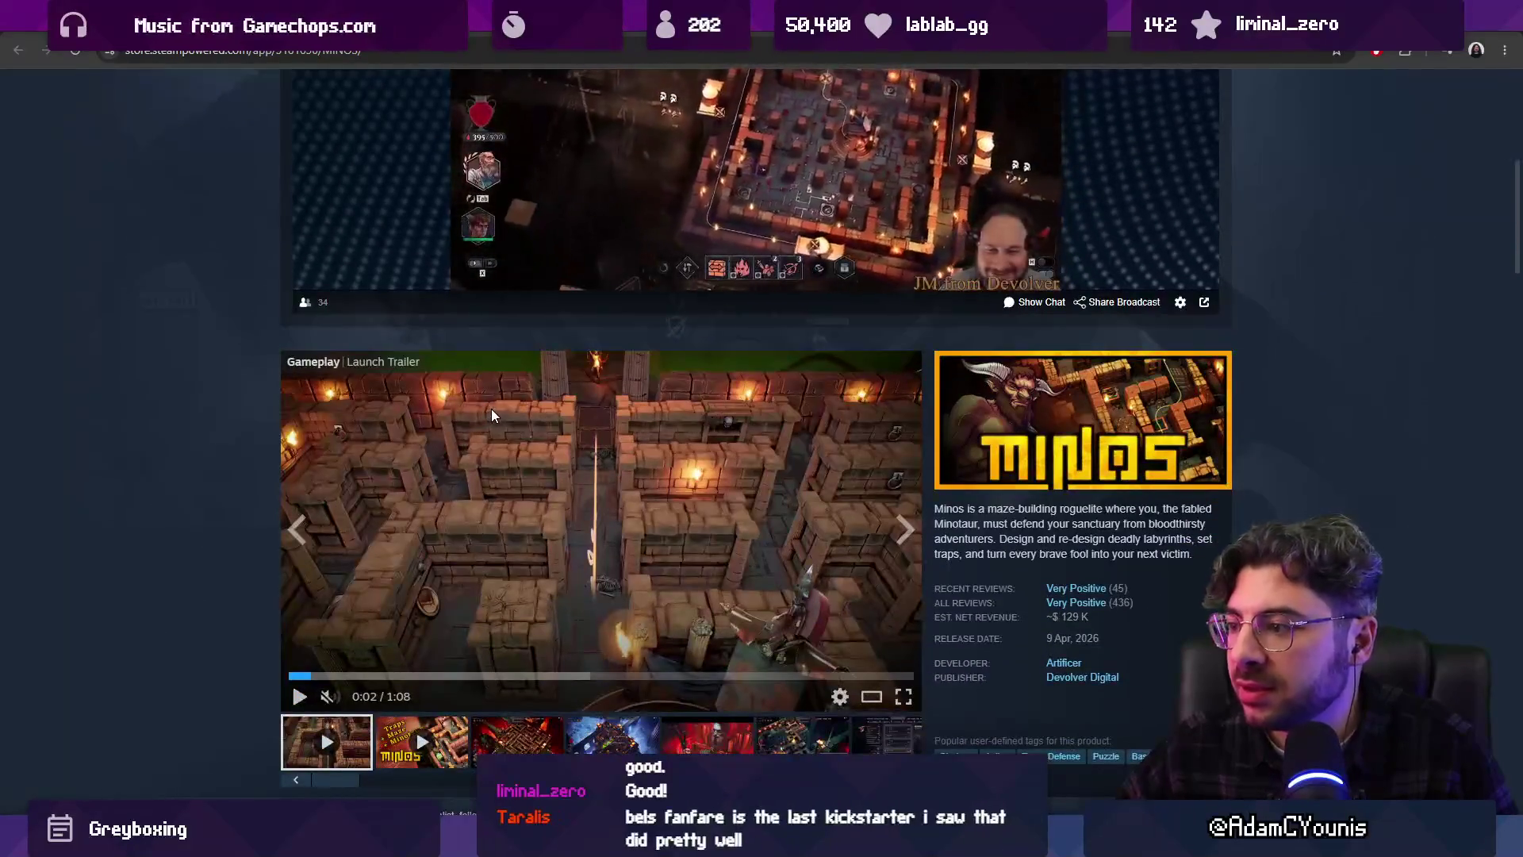
{"action": "scroll", "coordinate": [493, 407], "scroll_direction": "down", "scroll_amount": 8}
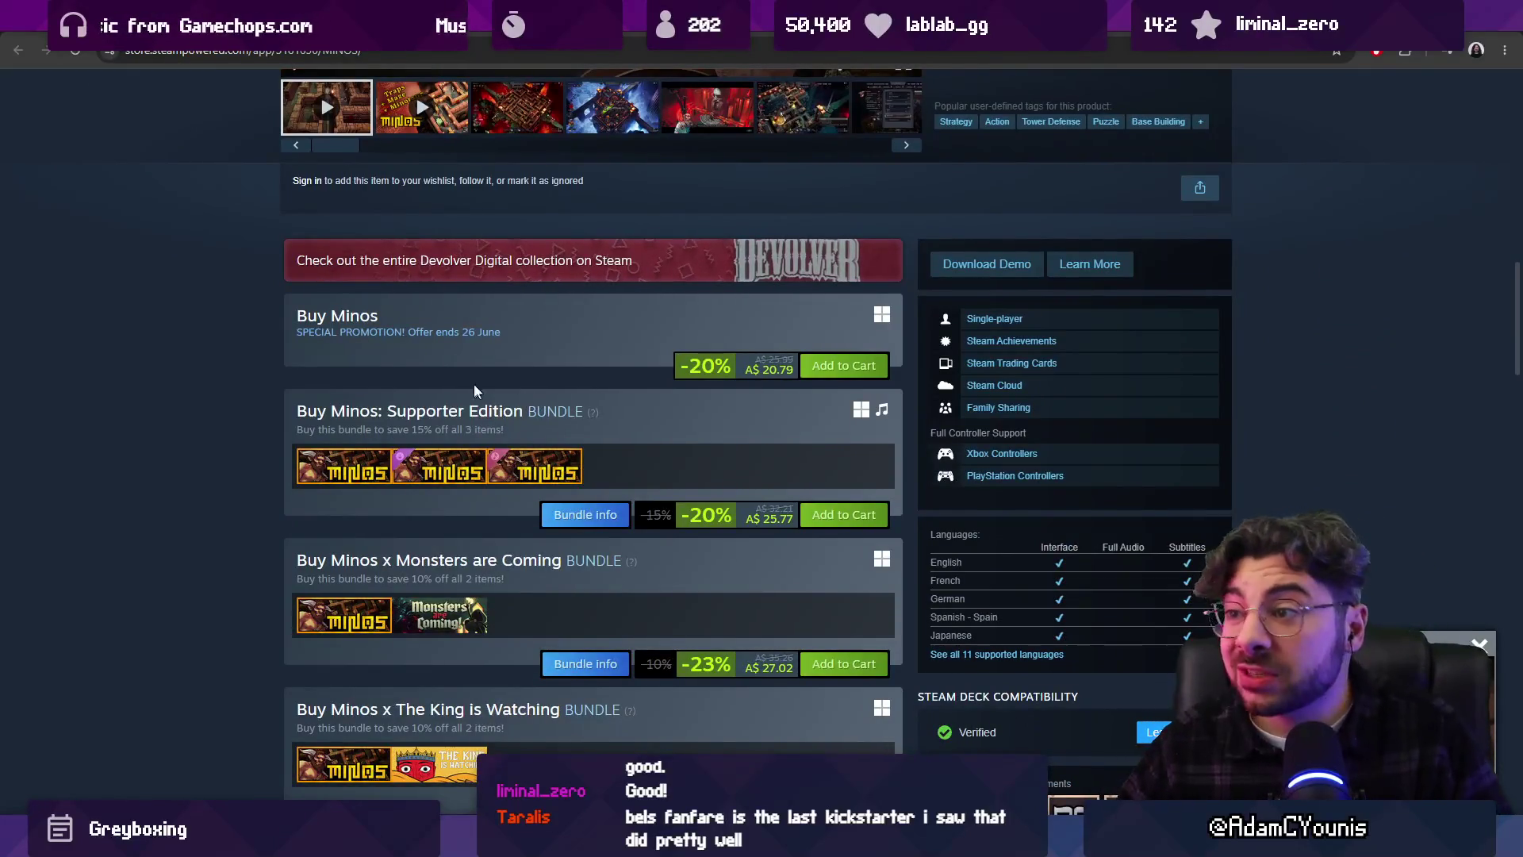
{"action": "scroll", "coordinate": [166, 369], "scroll_direction": "up", "scroll_amount": 5}
{"action": "scroll", "coordinate": [169, 366], "scroll_direction": "up", "scroll_amount": 4}
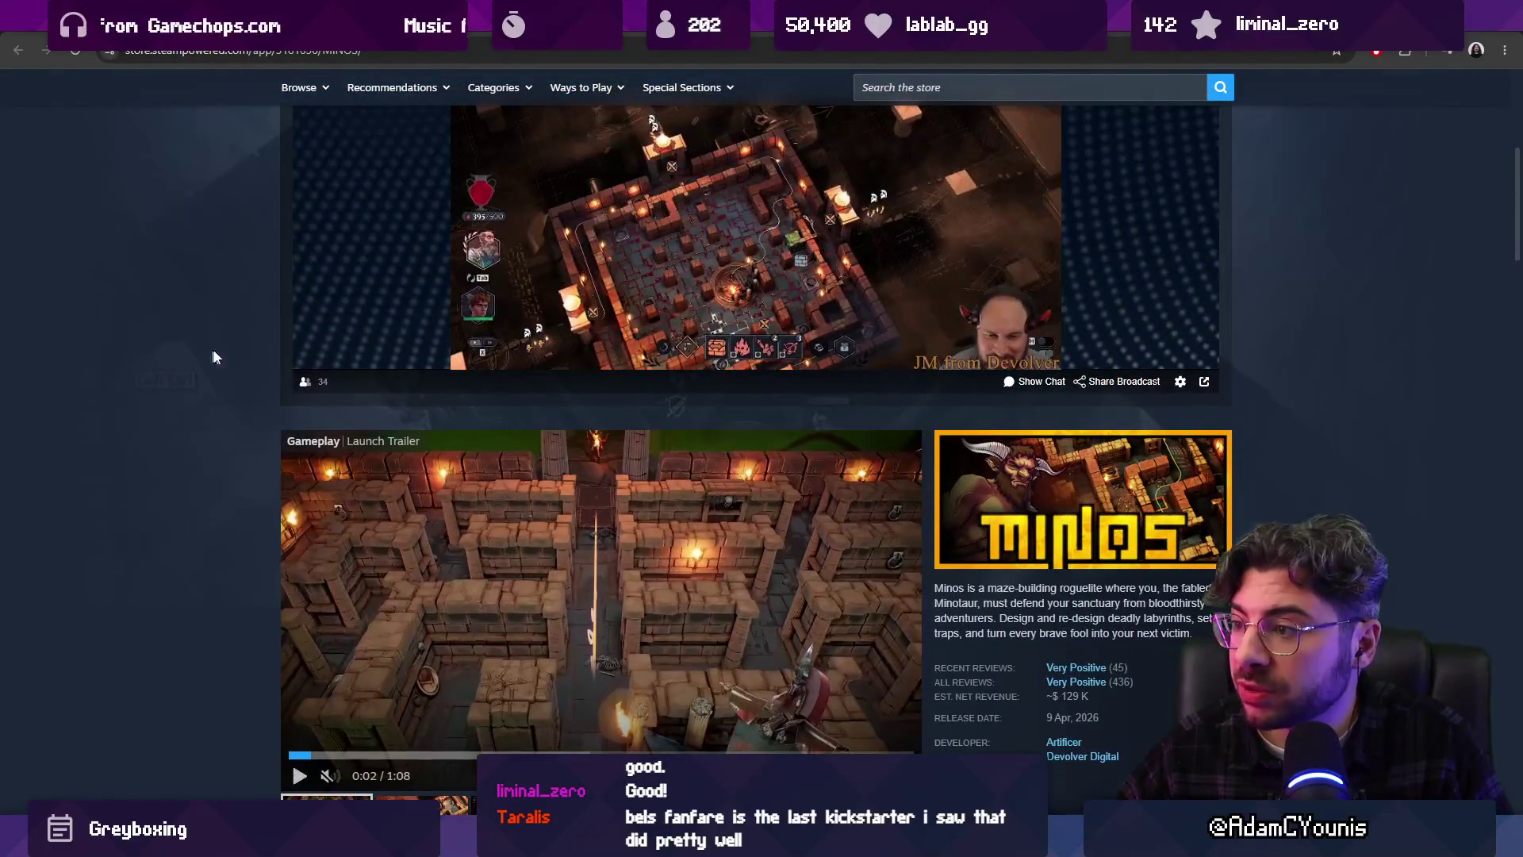
Step: Cycle through the open tabs to the YouTube Nine Sols gameplay video
{"action": "key", "text": "ctrl+Tab"}
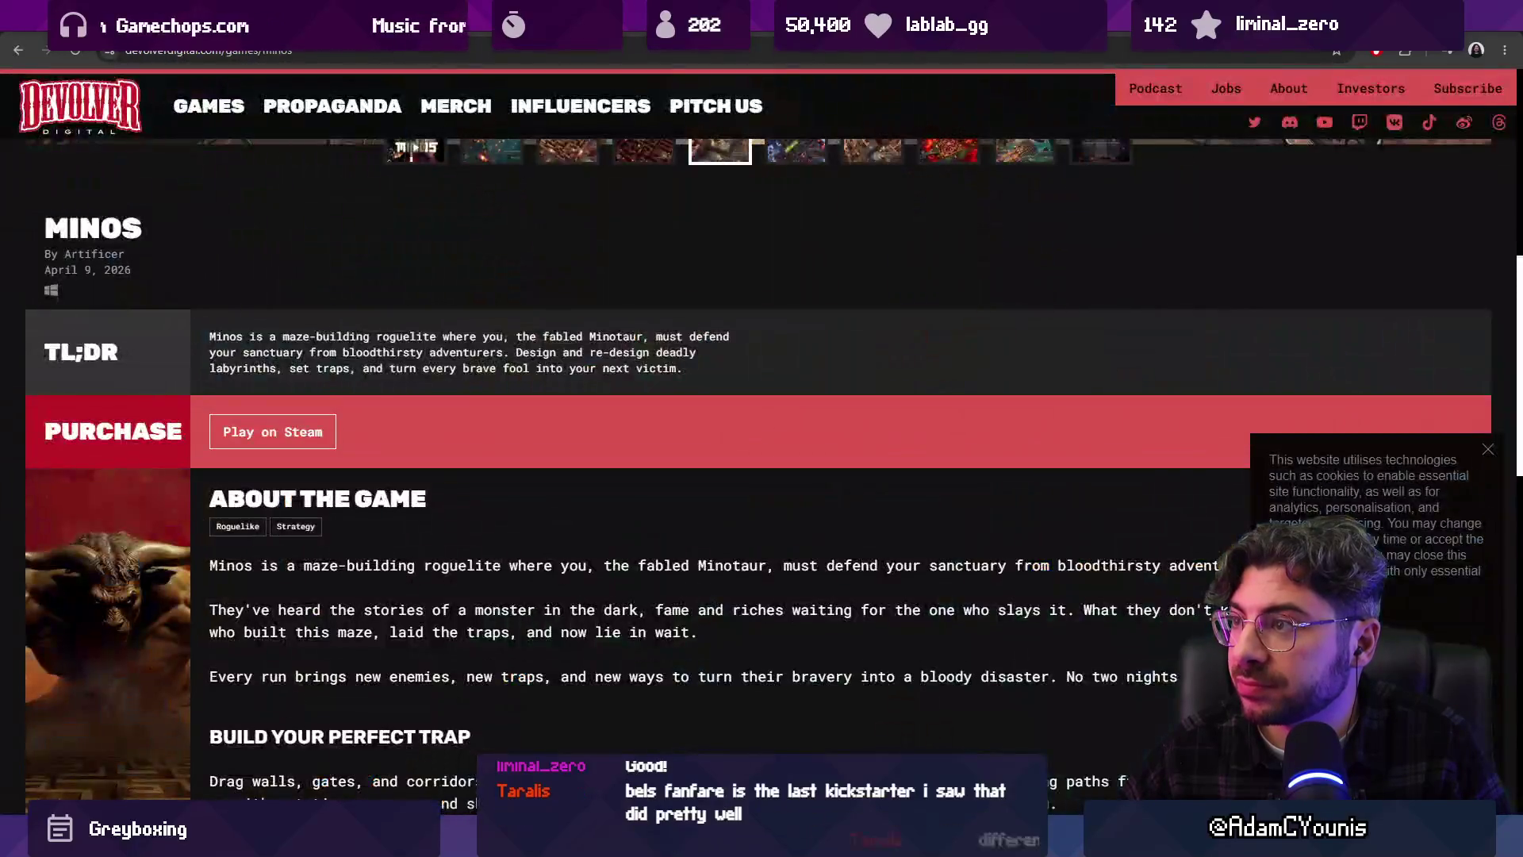
{"action": "key", "text": "ctrl+Tab"}
{"action": "key", "text": "ctrl+Tab"}
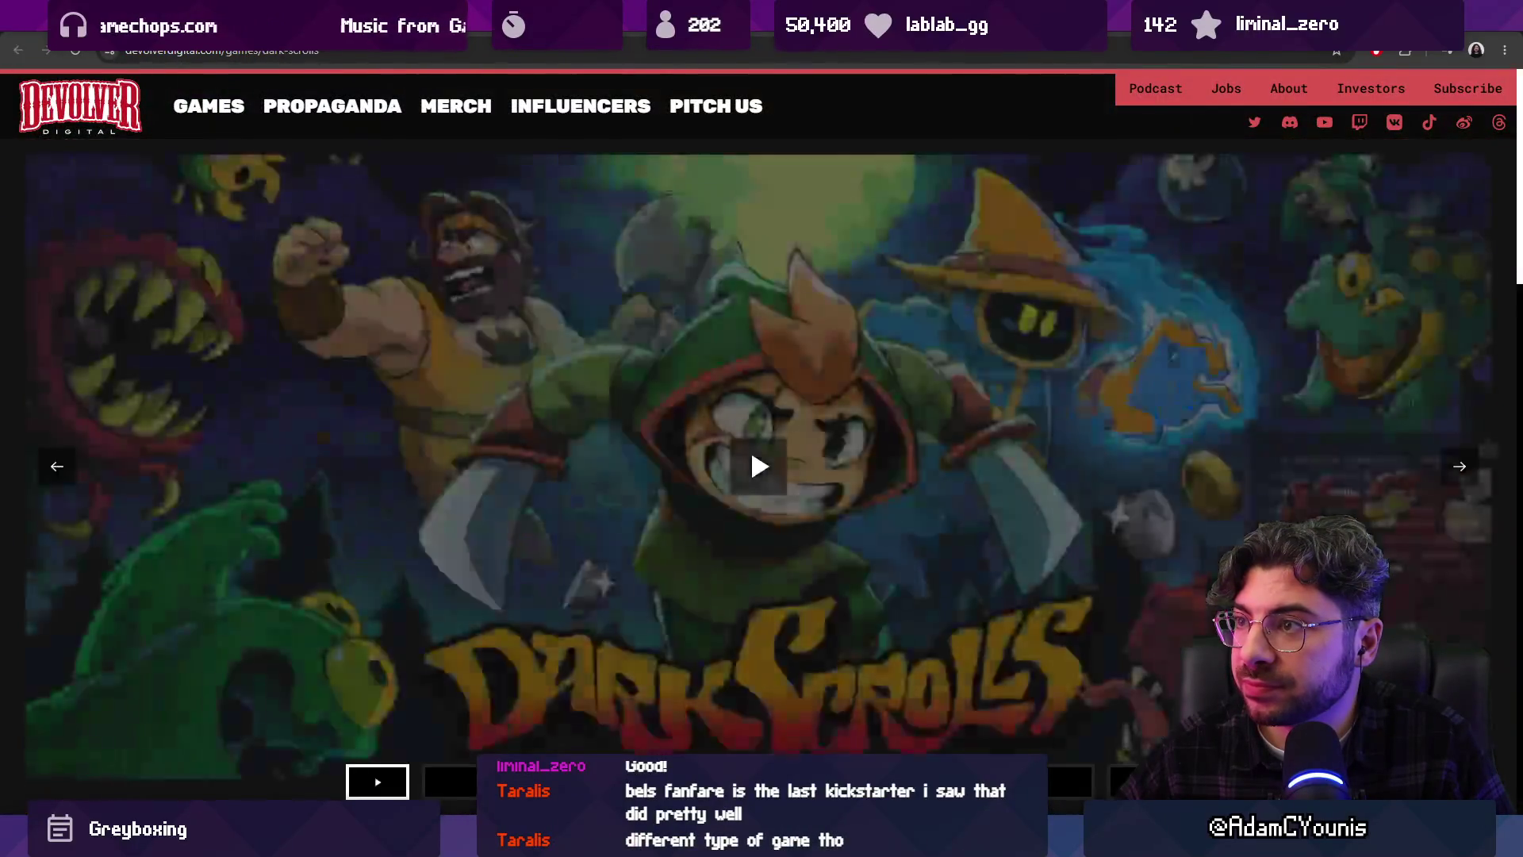
{"action": "key", "text": "ctrl+Tab"}
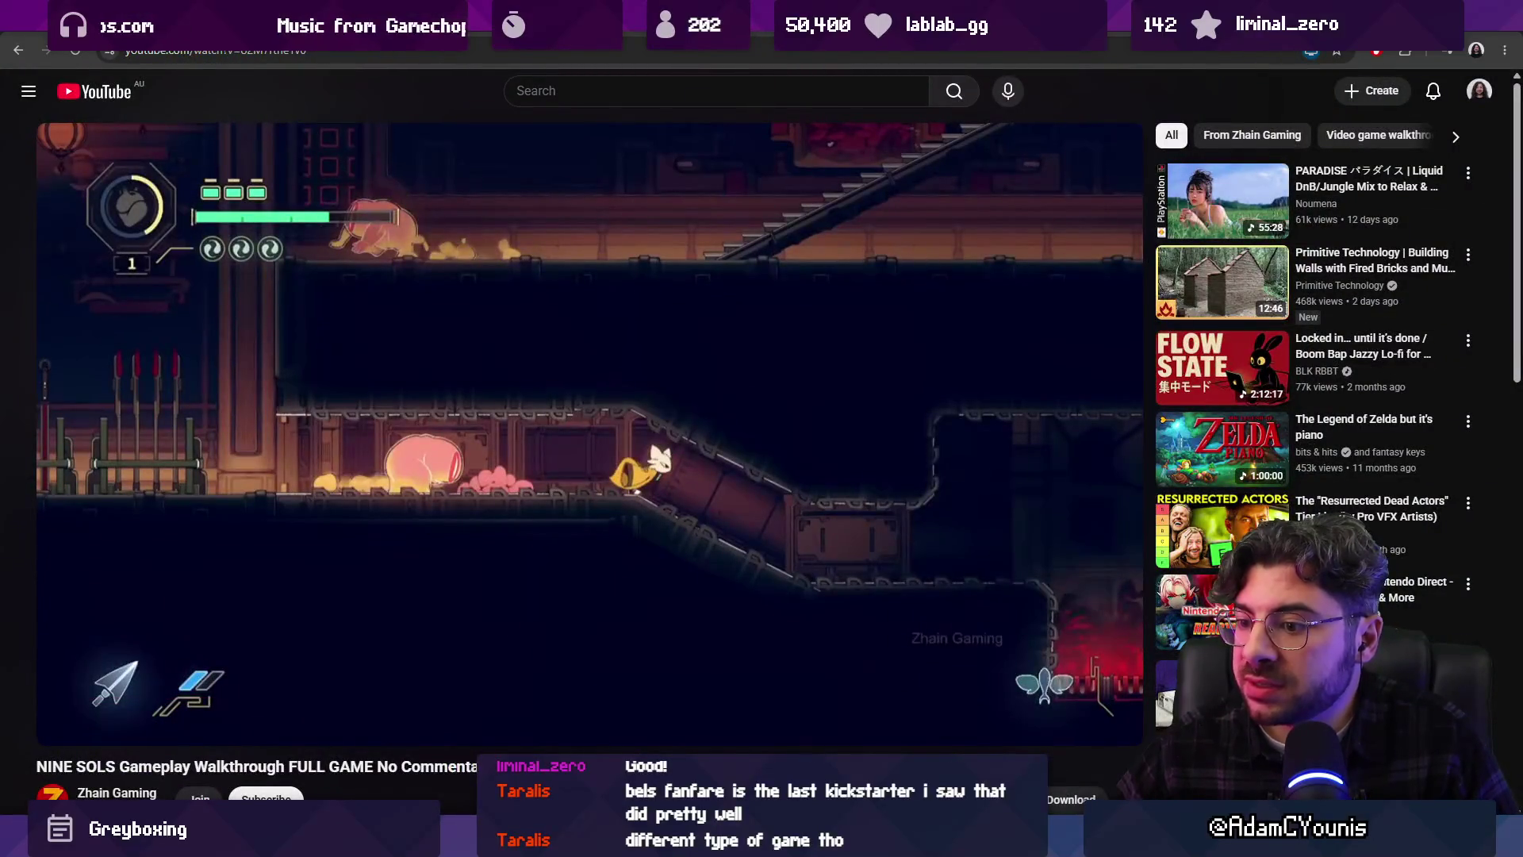
Step: Search Google for 'bels fanfare' in a new tab and open its Steam store result
{"action": "key", "text": "ctrl+Tab"}
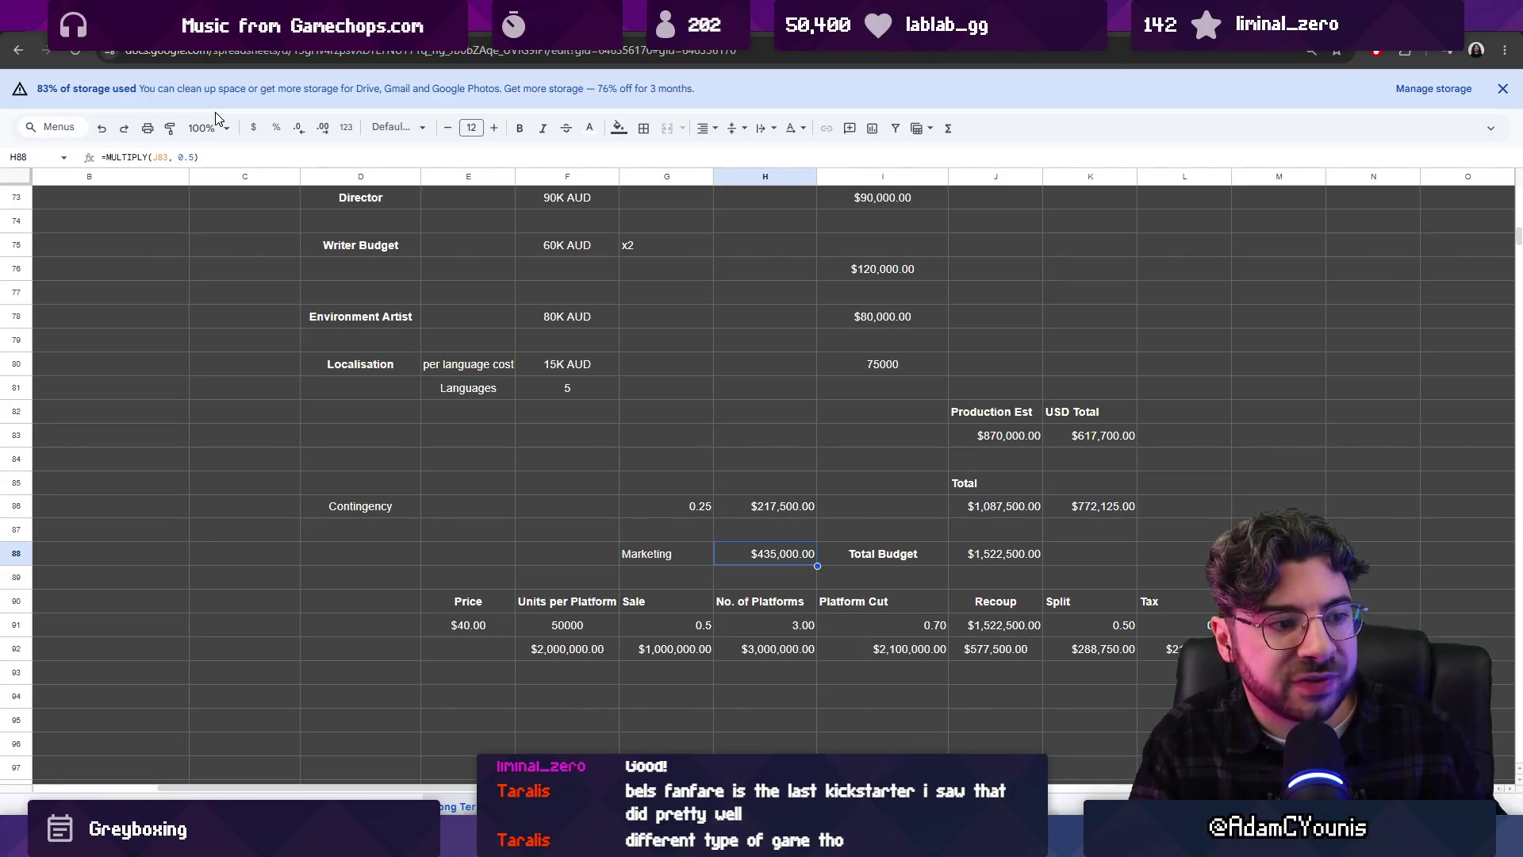
{"action": "key", "text": "ctrl+t"}
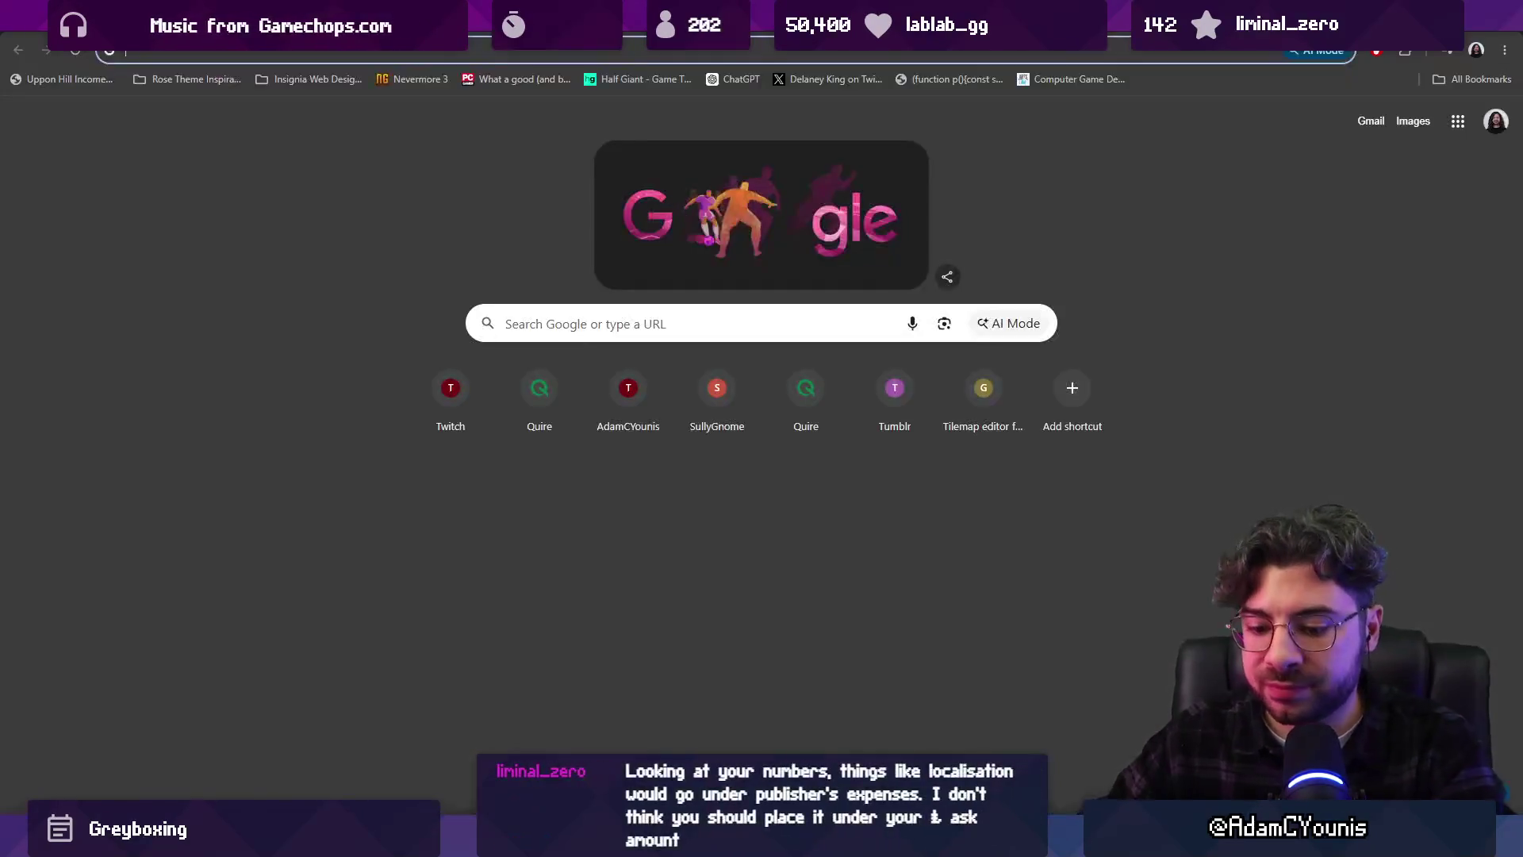
{"action": "type", "text": "bels fanfare"}
{"action": "key", "text": "Return"}
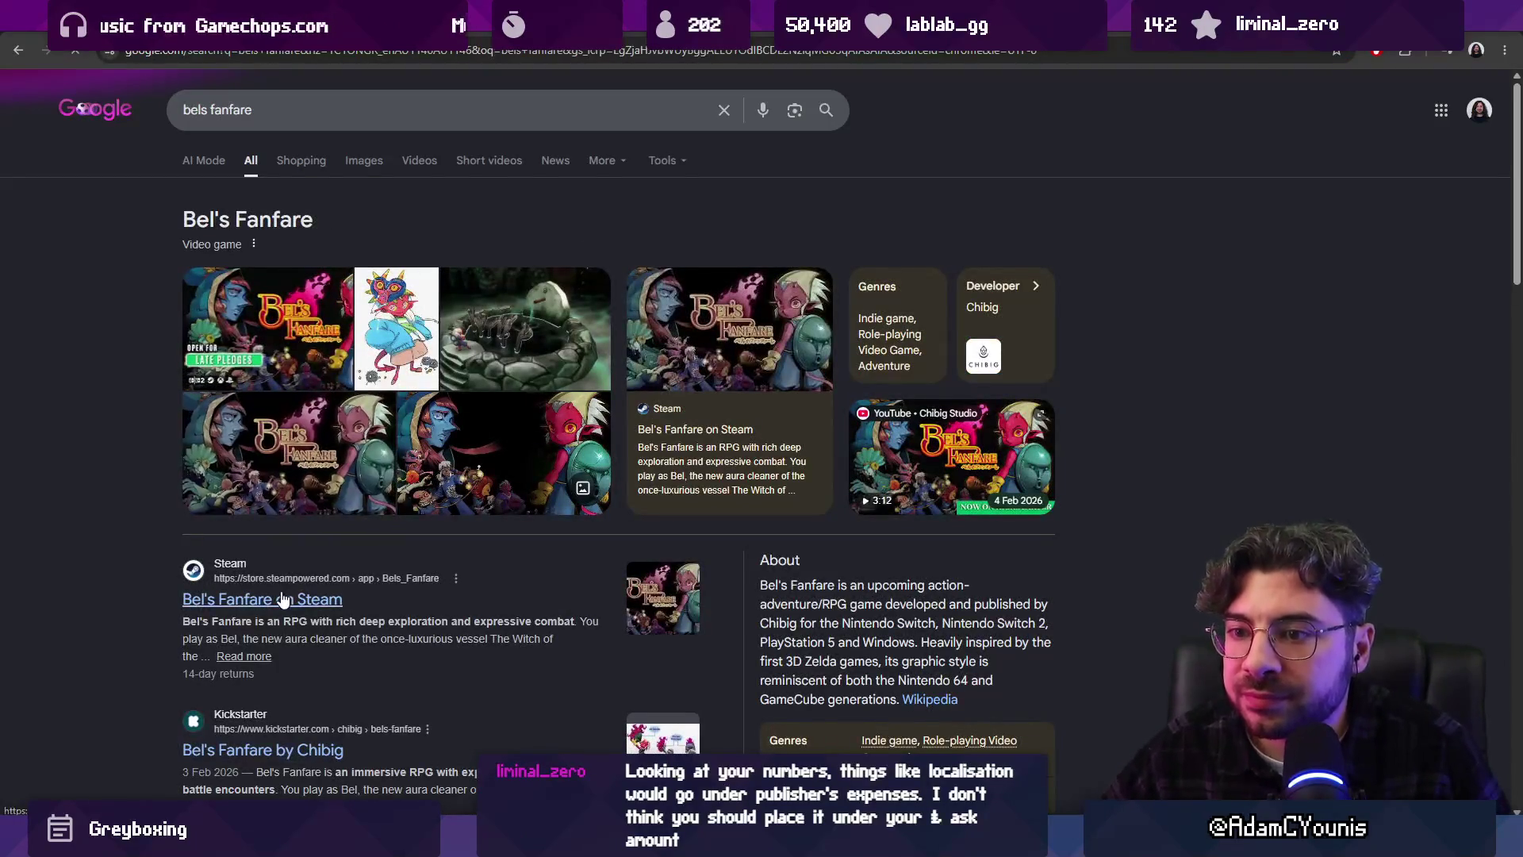
{"action": "left_click", "coordinate": [434, 379]}
Step: Step through the Bel's Fanfare screenshots up to the final stone-scene image
{"action": "scroll", "coordinate": [265, 349], "scroll_direction": "down", "scroll_amount": 3}
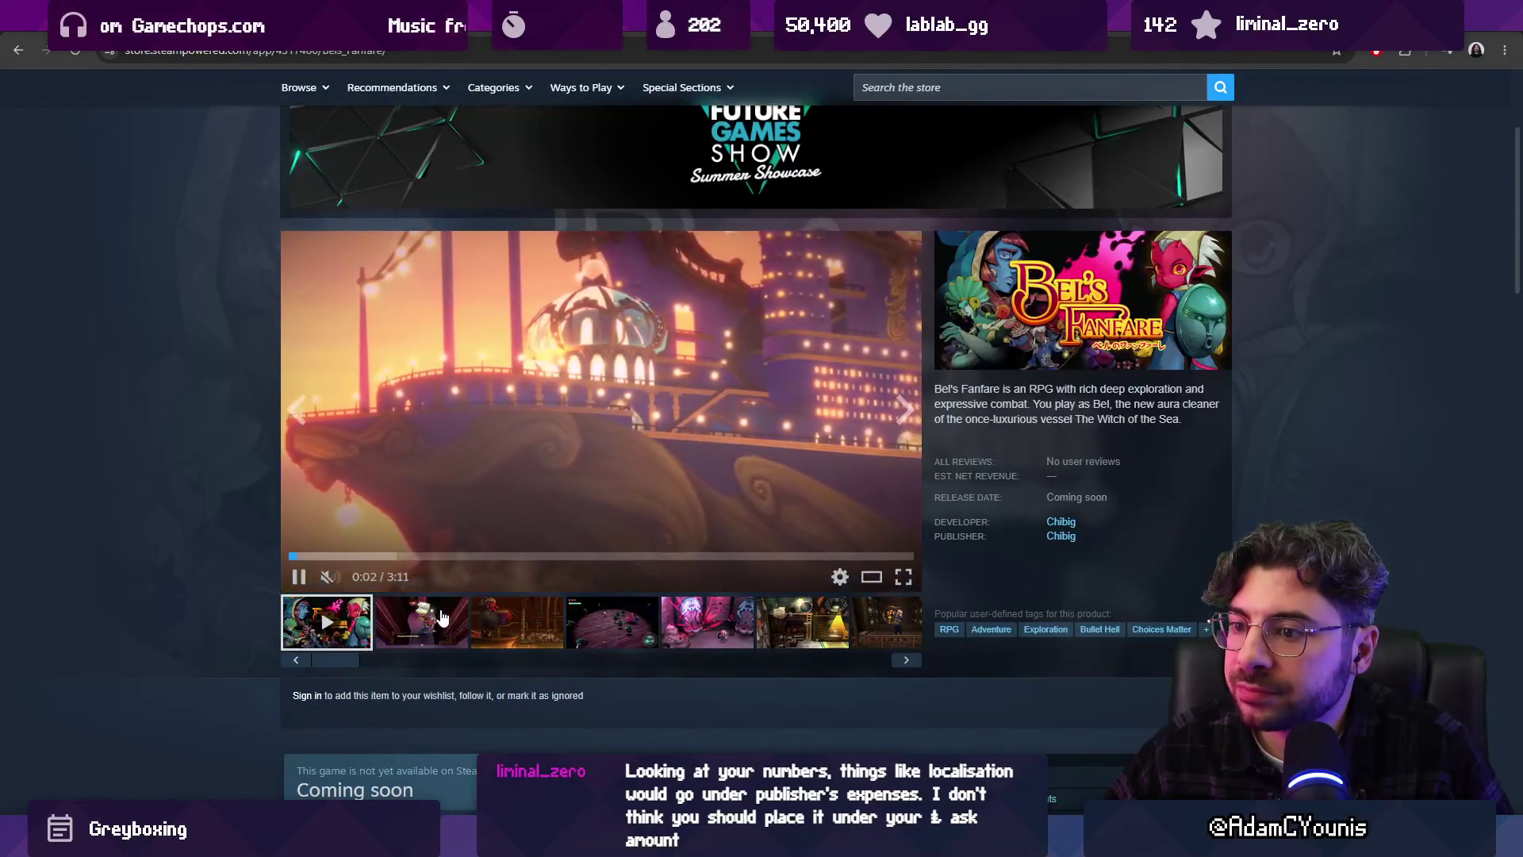
{"action": "left_click", "coordinate": [517, 623]}
{"action": "left_click", "coordinate": [618, 628]}
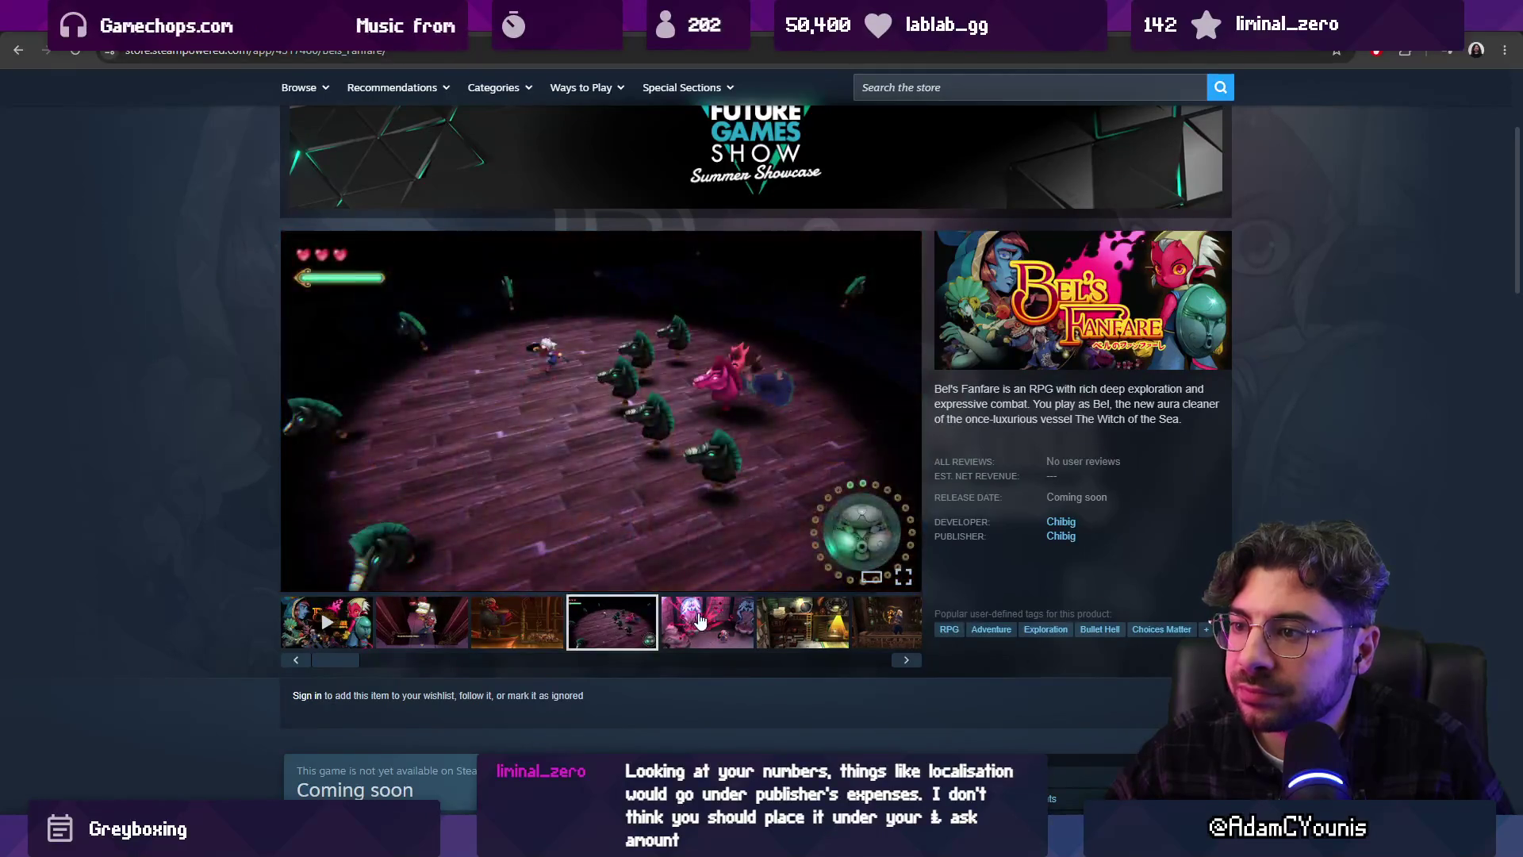
{"action": "left_click", "coordinate": [707, 623]}
{"action": "left_click", "coordinate": [802, 623]}
{"action": "left_click", "coordinate": [862, 607]}
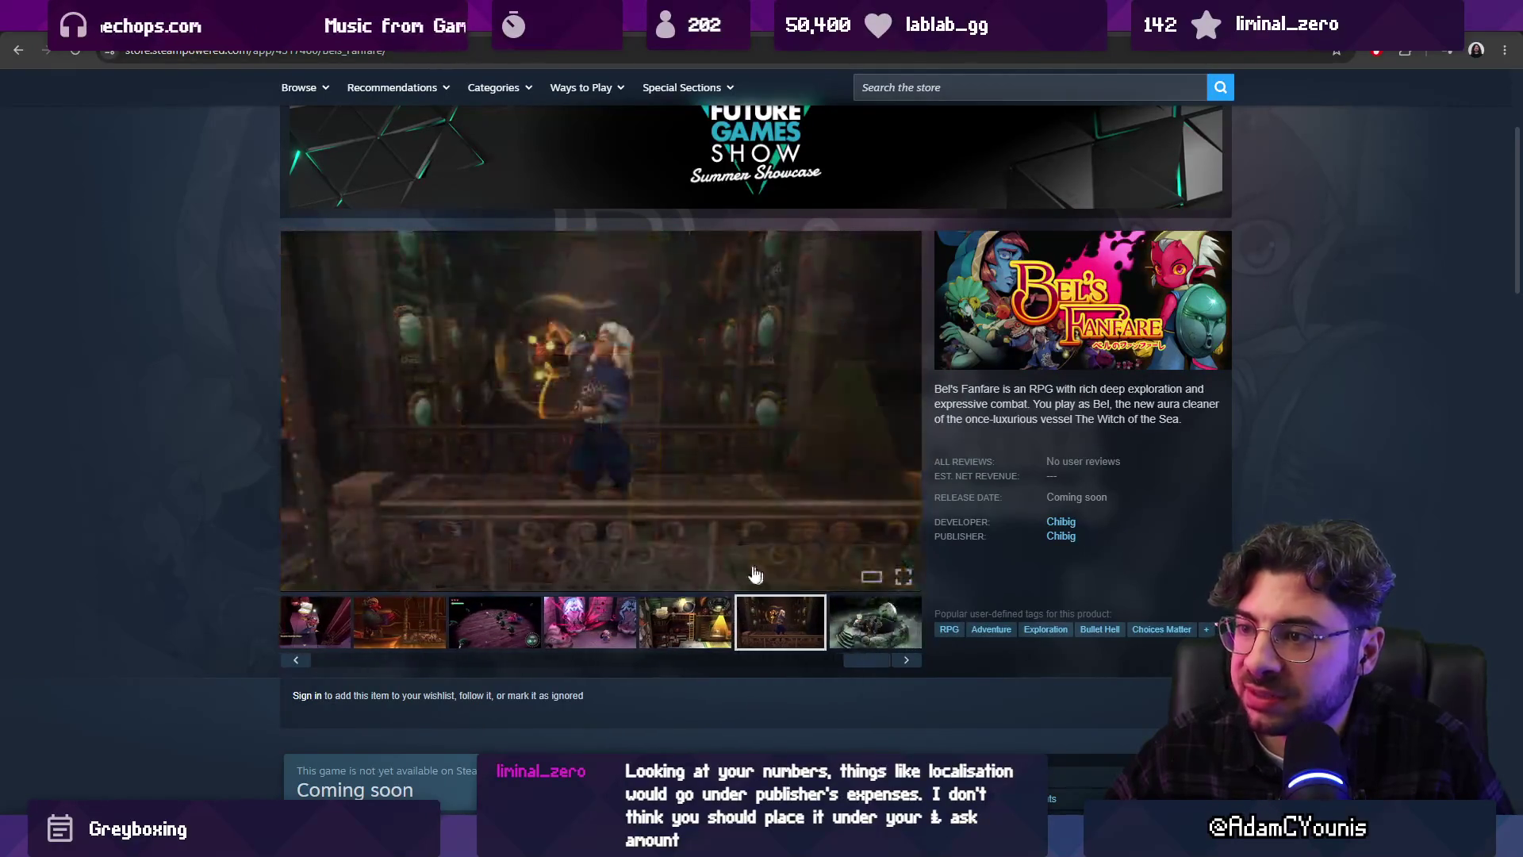
{"action": "scroll", "coordinate": [865, 610], "scroll_direction": "down", "scroll_amount": 2}
{"action": "left_click", "coordinate": [867, 460]}
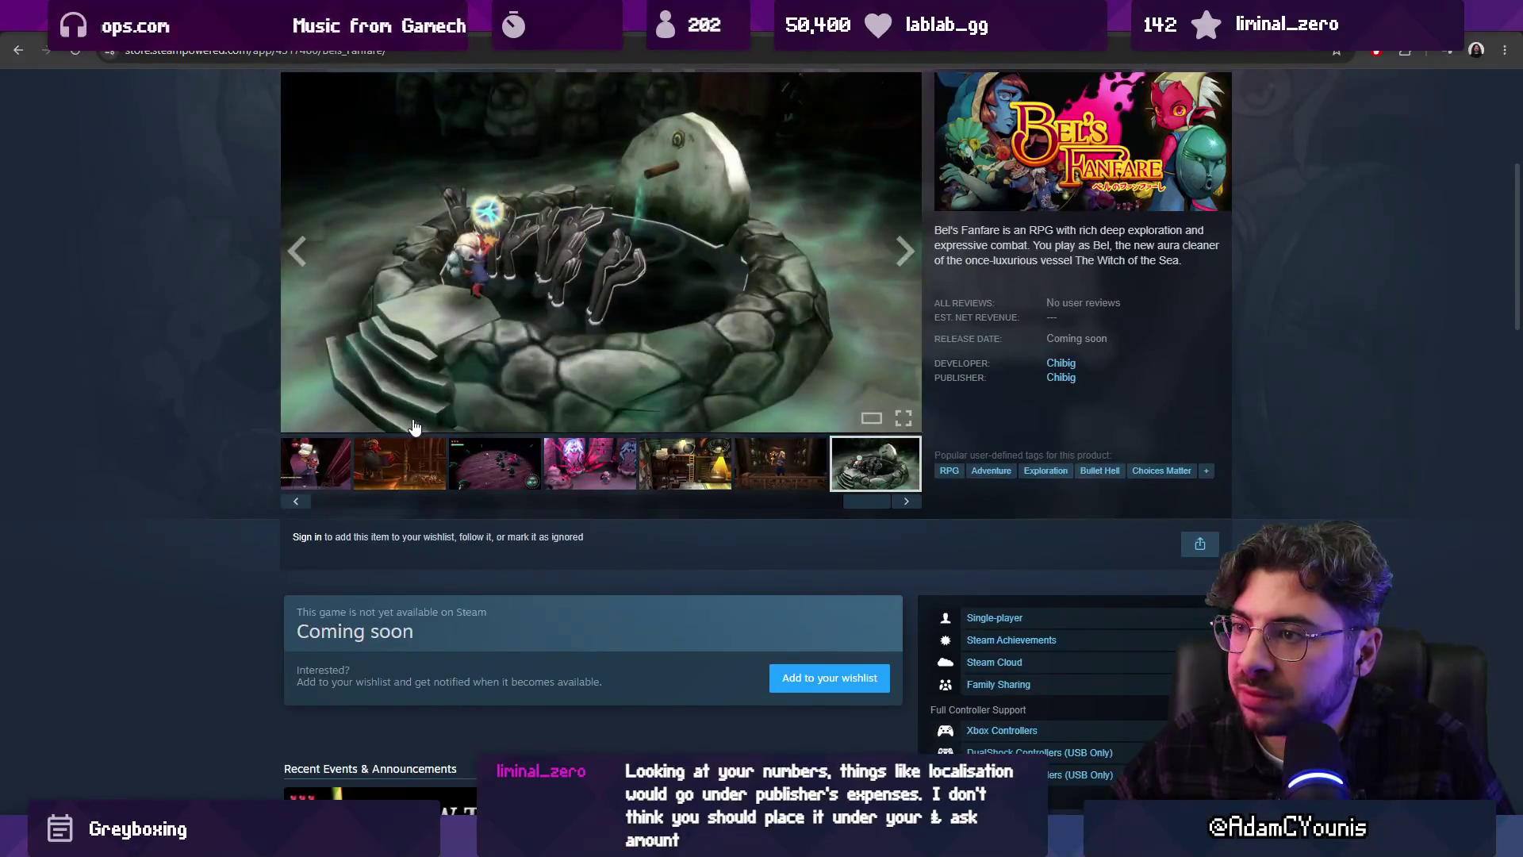
Step: Enter 'bel fanfare on kickstarter' in the address bar
{"action": "scroll", "coordinate": [437, 417], "scroll_direction": "up", "scroll_amount": 5}
{"action": "left_click", "coordinate": [407, 56]}
{"action": "type", "text": "be"}
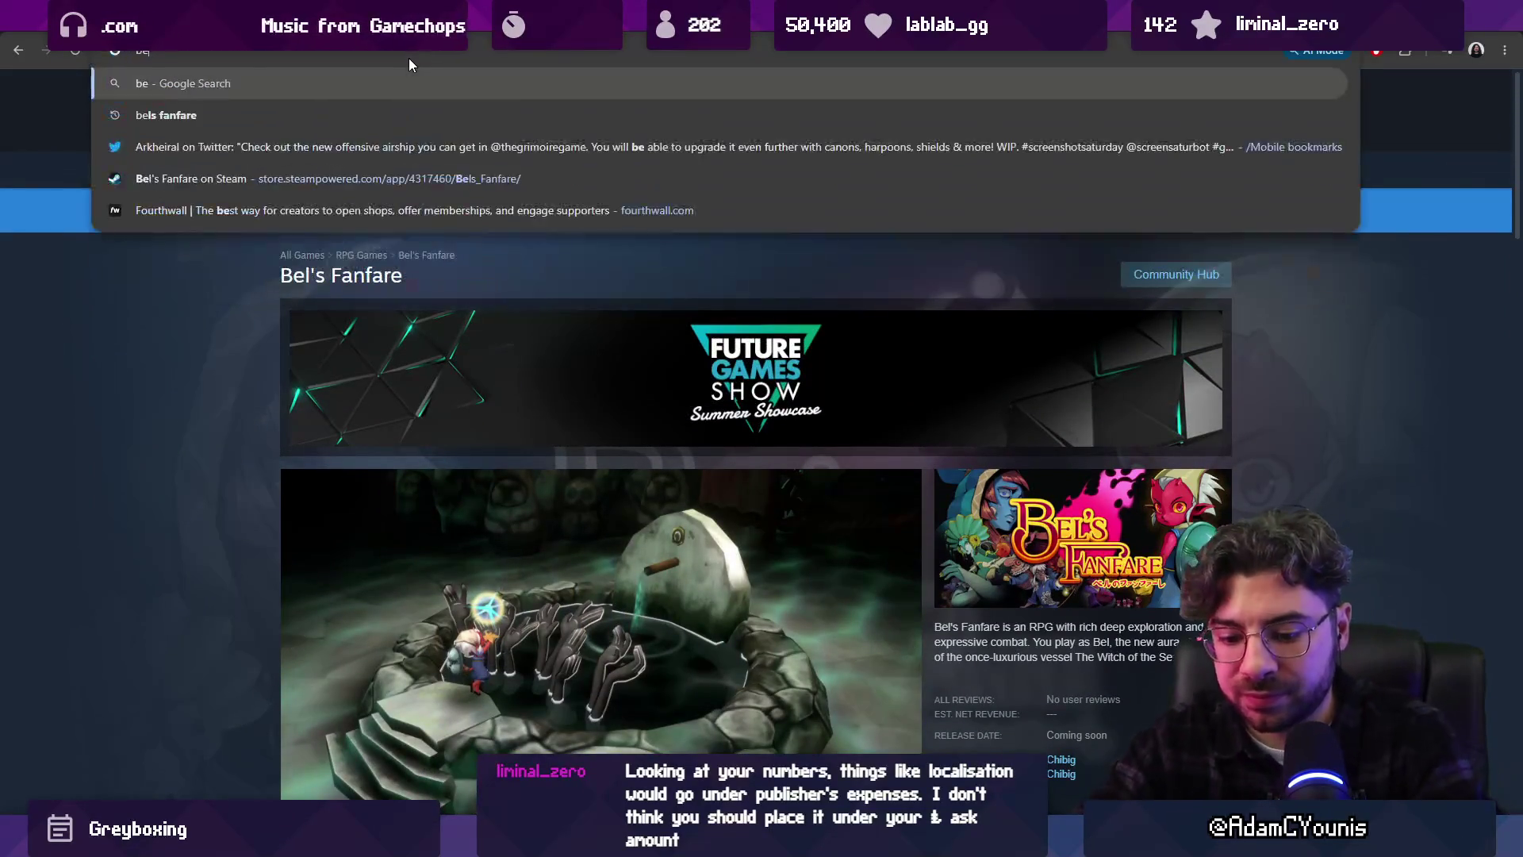
{"action": "type", "text": "l fanfare on kickstarter"}
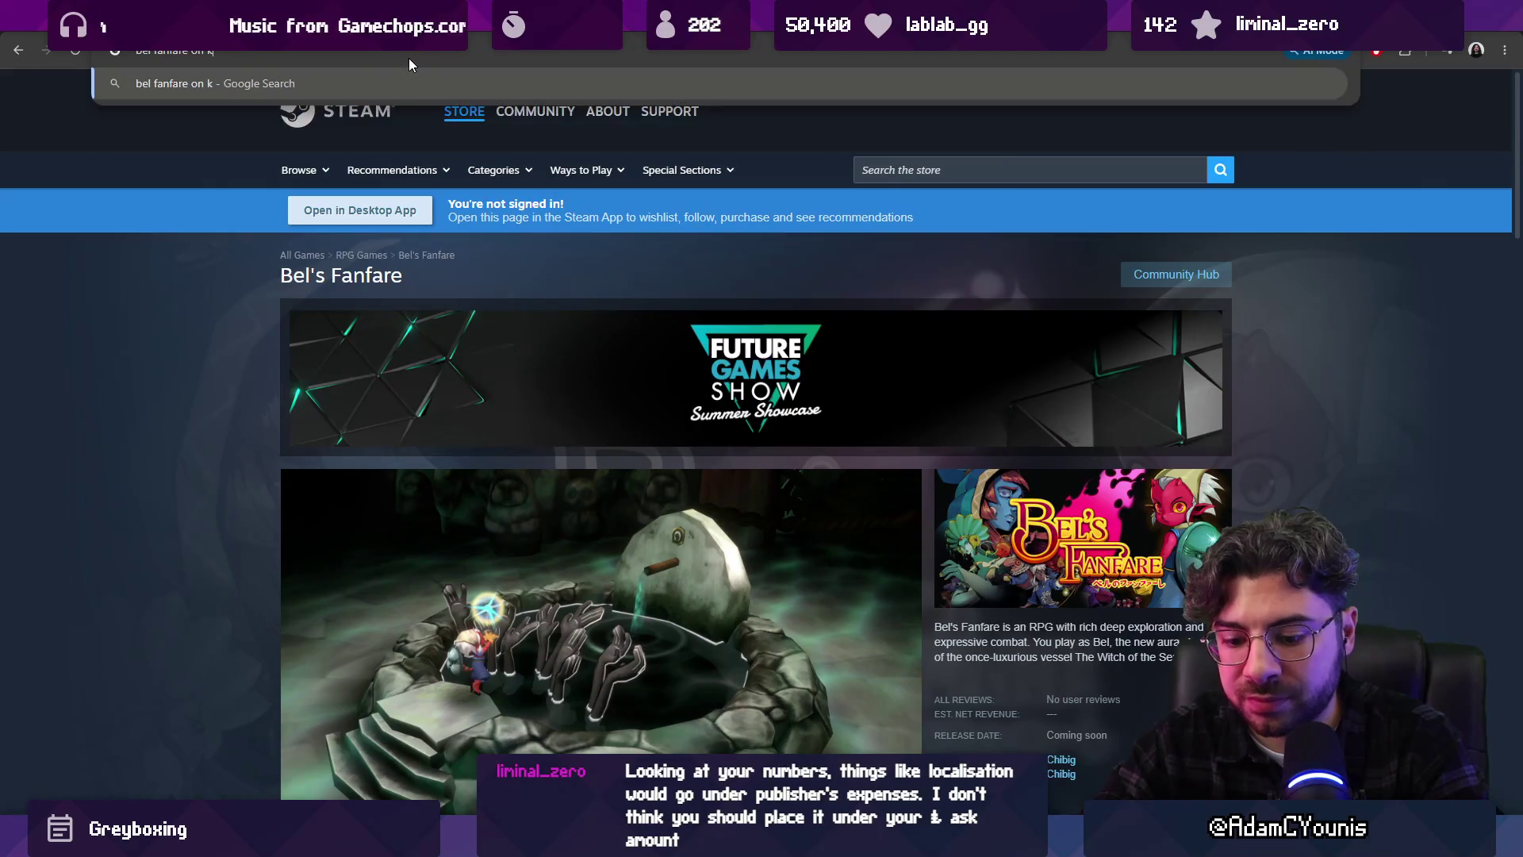
Step: Run the Kickstarter search, open the Bel's Fanfare campaign and dismiss the cookie notice
{"action": "key", "text": "Return"}
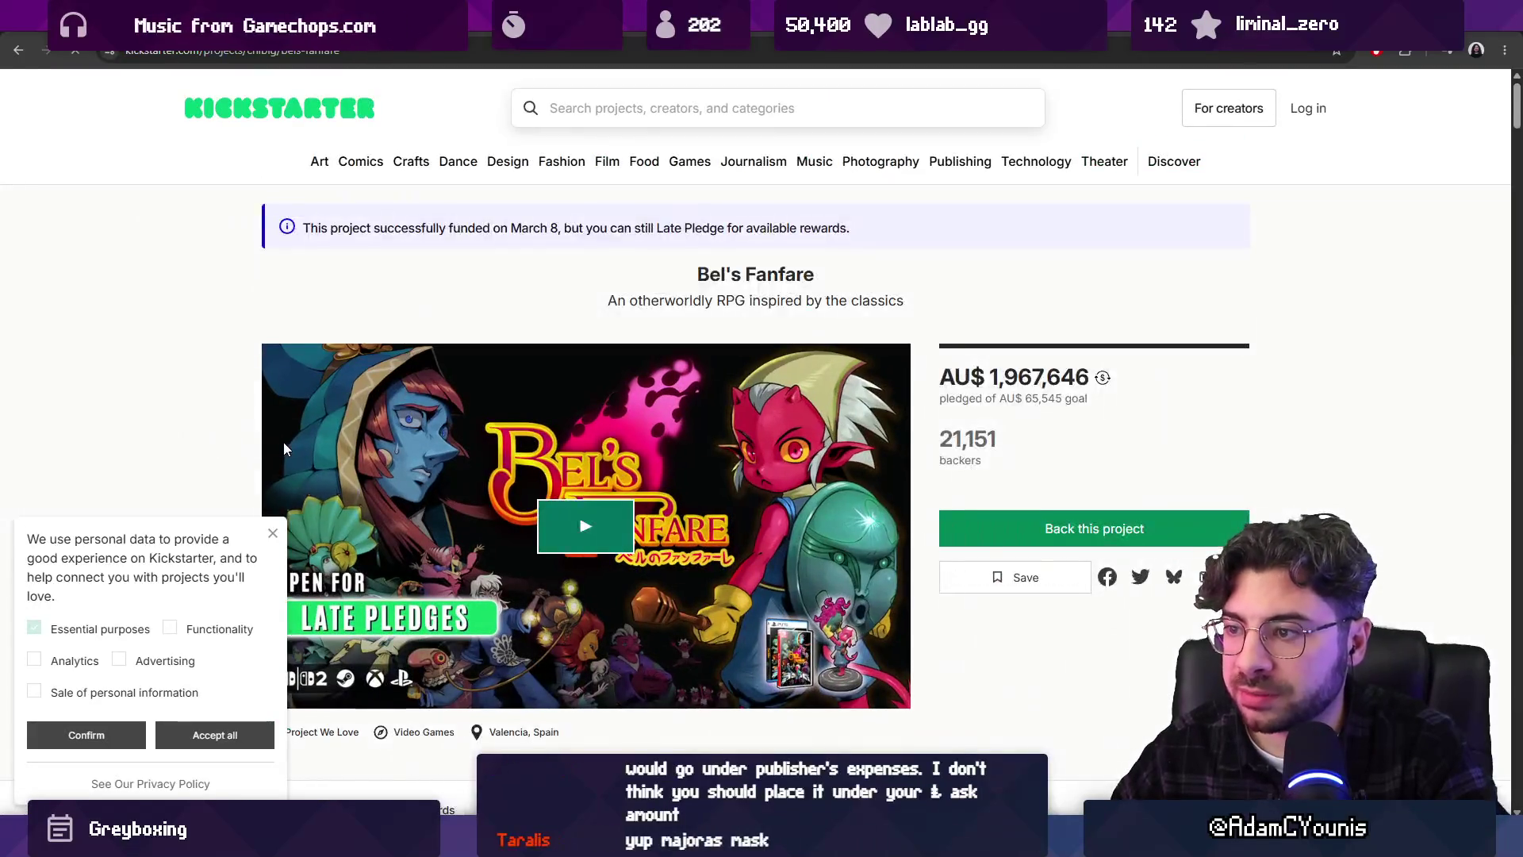
{"action": "scroll", "coordinate": [529, 480], "scroll_direction": "down", "scroll_amount": 3}
{"action": "scroll", "coordinate": [529, 479], "scroll_direction": "down", "scroll_amount": 2}
{"action": "scroll", "coordinate": [389, 552], "scroll_direction": "up", "scroll_amount": 1}
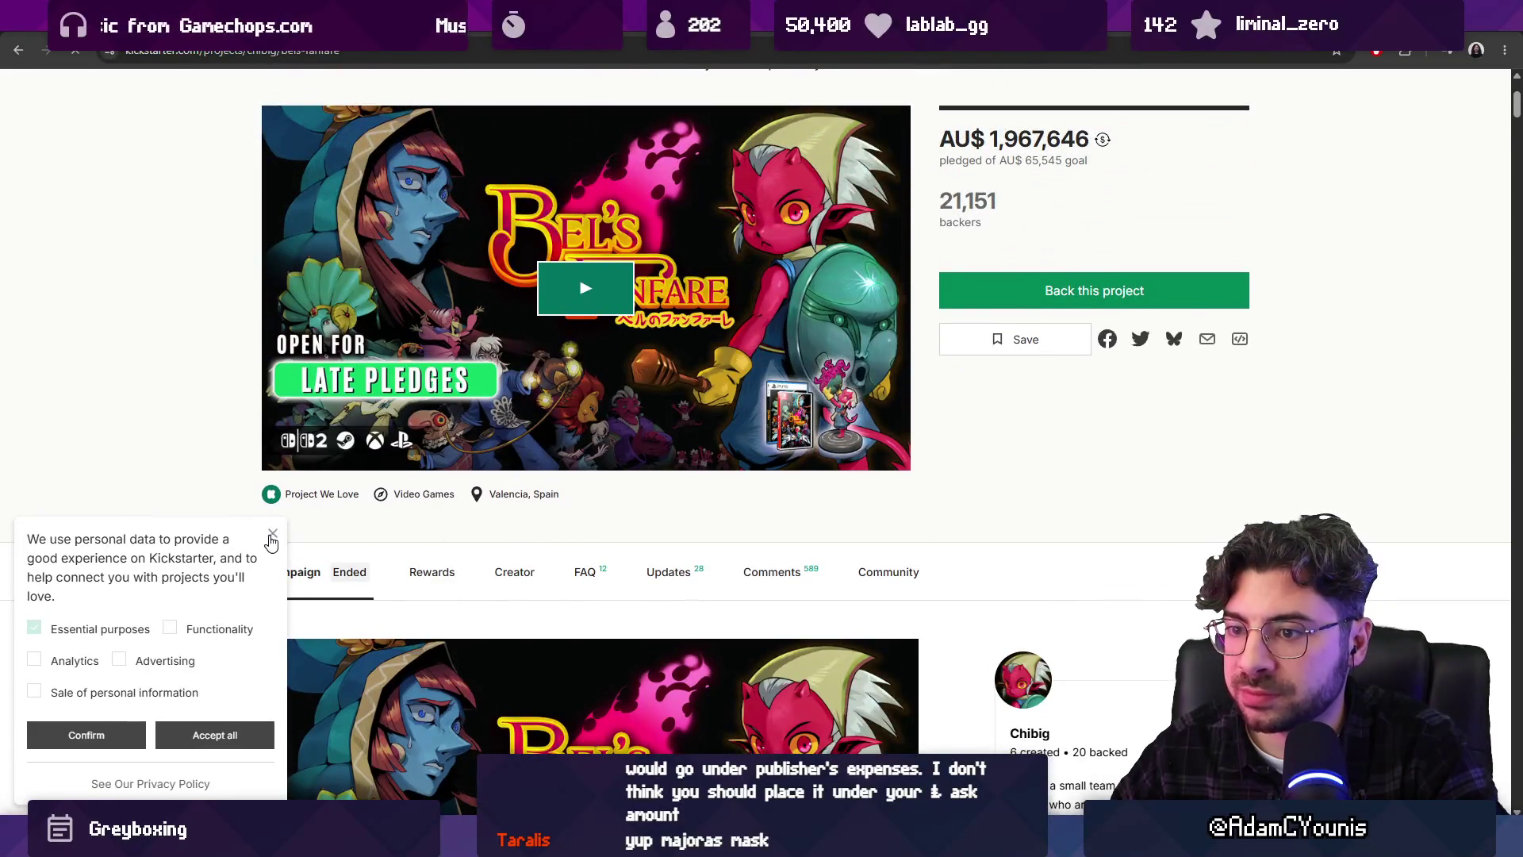
{"action": "left_click", "coordinate": [272, 534]}
Step: Scroll through the campaign's gameplay and story sections down to the rewards
{"action": "scroll", "coordinate": [163, 428], "scroll_direction": "down", "scroll_amount": 6}
{"action": "scroll", "coordinate": [391, 442], "scroll_direction": "down", "scroll_amount": 15}
{"action": "scroll", "coordinate": [392, 448], "scroll_direction": "down", "scroll_amount": 20}
{"action": "scroll", "coordinate": [388, 452], "scroll_direction": "down", "scroll_amount": 20}
{"action": "scroll", "coordinate": [321, 606], "scroll_direction": "down", "scroll_amount": 20}
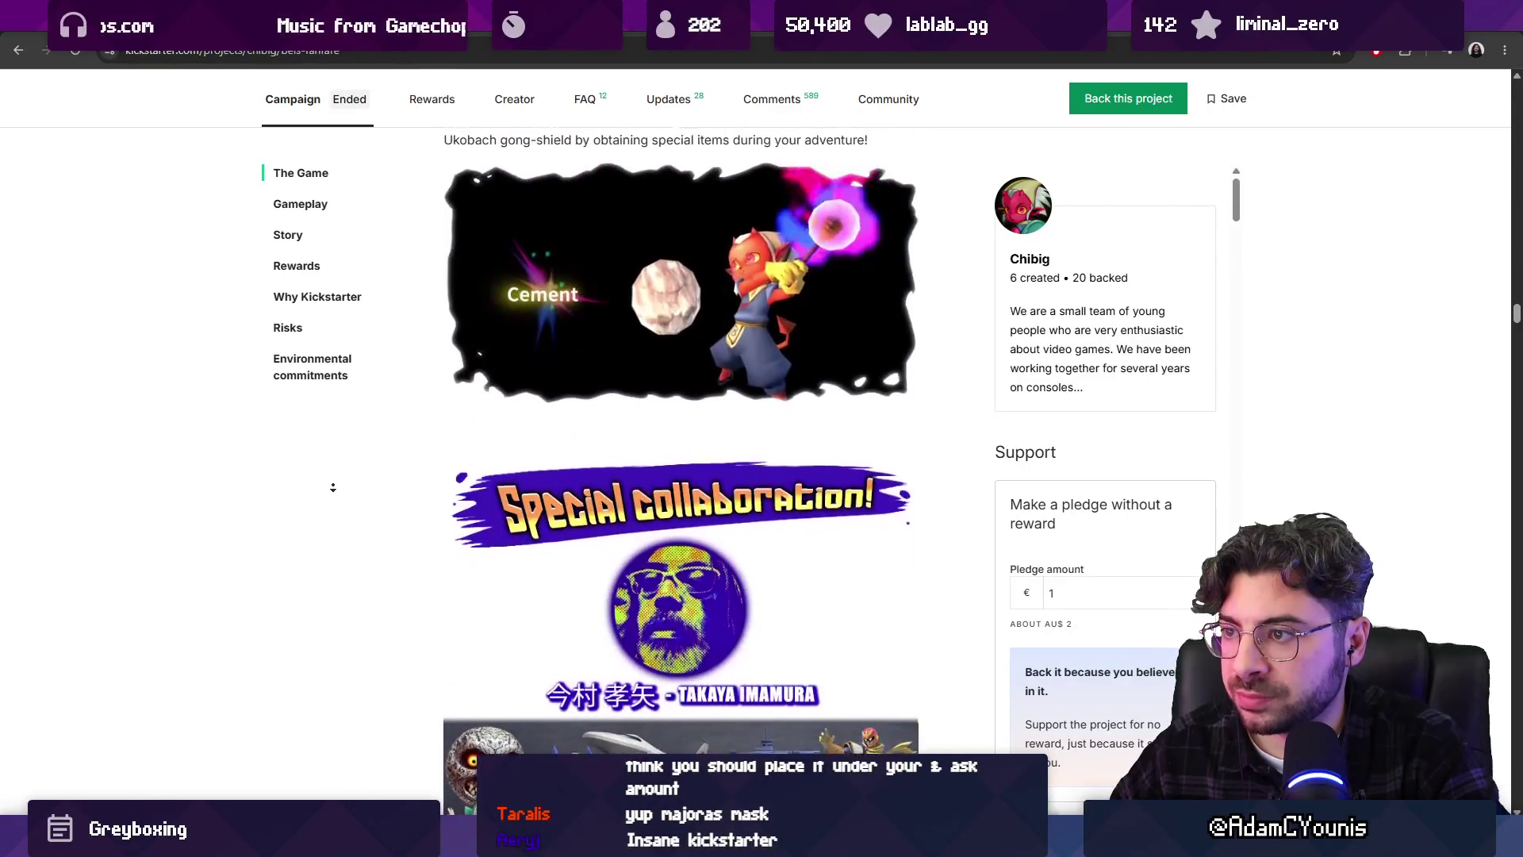
{"action": "scroll", "coordinate": [333, 487], "scroll_direction": "down", "scroll_amount": 12}
{"action": "scroll", "coordinate": [361, 468], "scroll_direction": "down", "scroll_amount": 2}
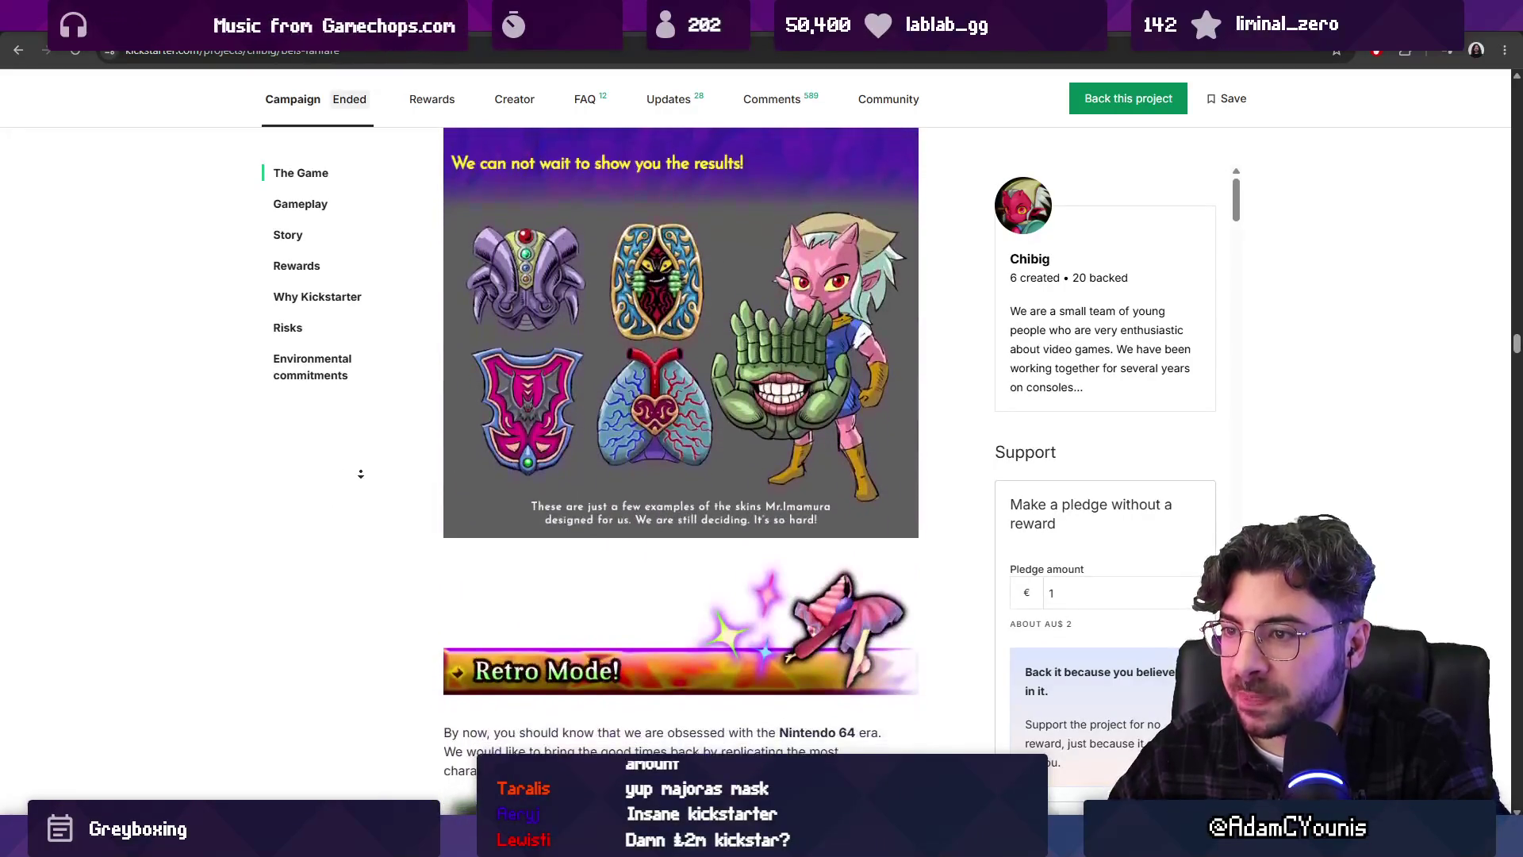
{"action": "scroll", "coordinate": [361, 473], "scroll_direction": "down", "scroll_amount": 12}
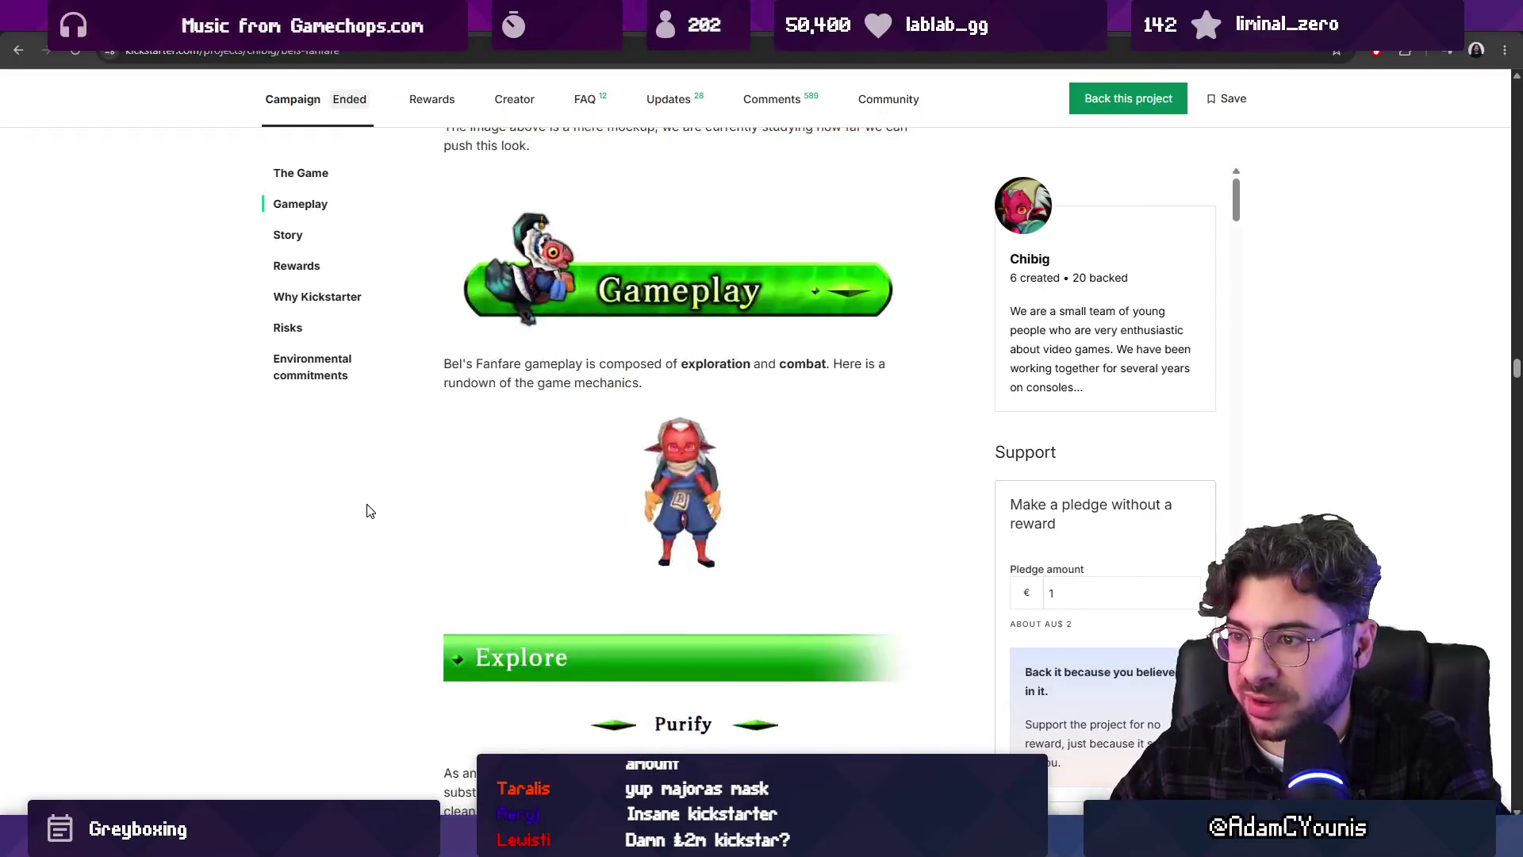
{"action": "scroll", "coordinate": [371, 510], "scroll_direction": "down", "scroll_amount": 4}
{"action": "scroll", "coordinate": [371, 510], "scroll_direction": "down", "scroll_amount": 13}
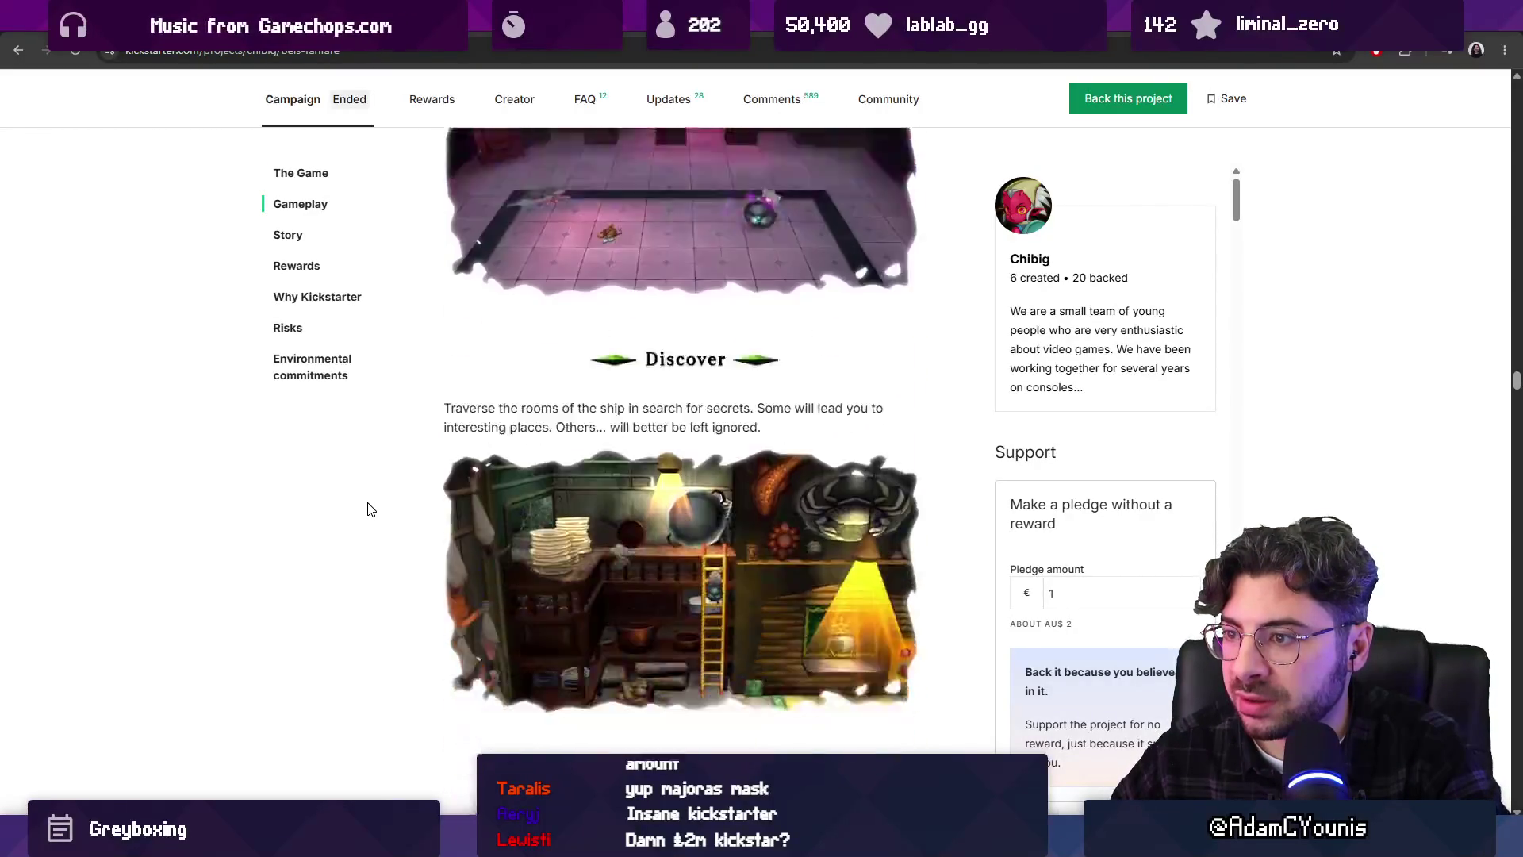
{"action": "scroll", "coordinate": [370, 510], "scroll_direction": "down", "scroll_amount": 6}
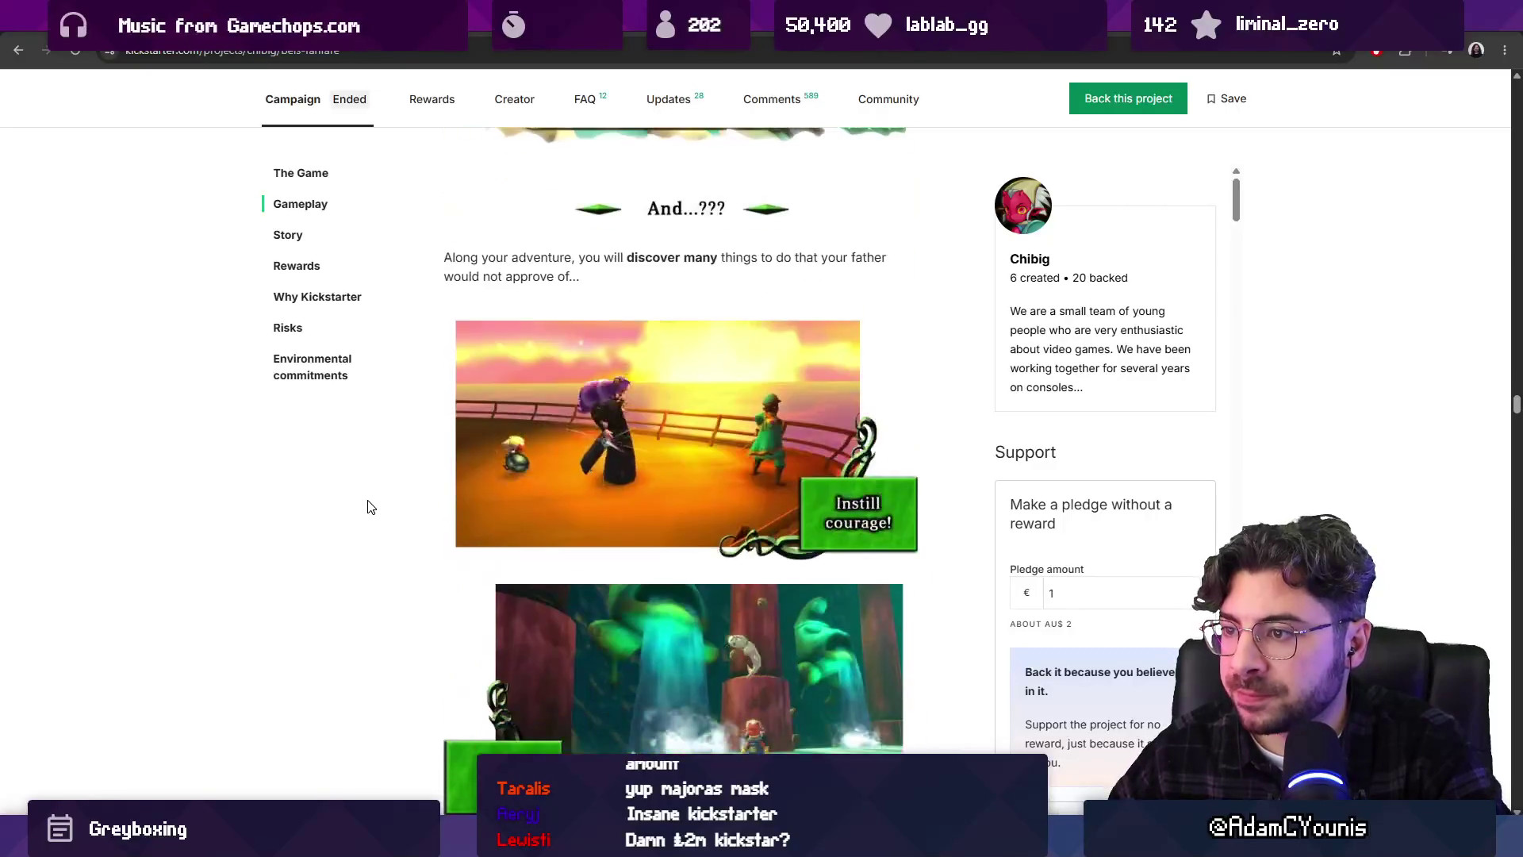
{"action": "scroll", "coordinate": [367, 507], "scroll_direction": "down", "scroll_amount": 20}
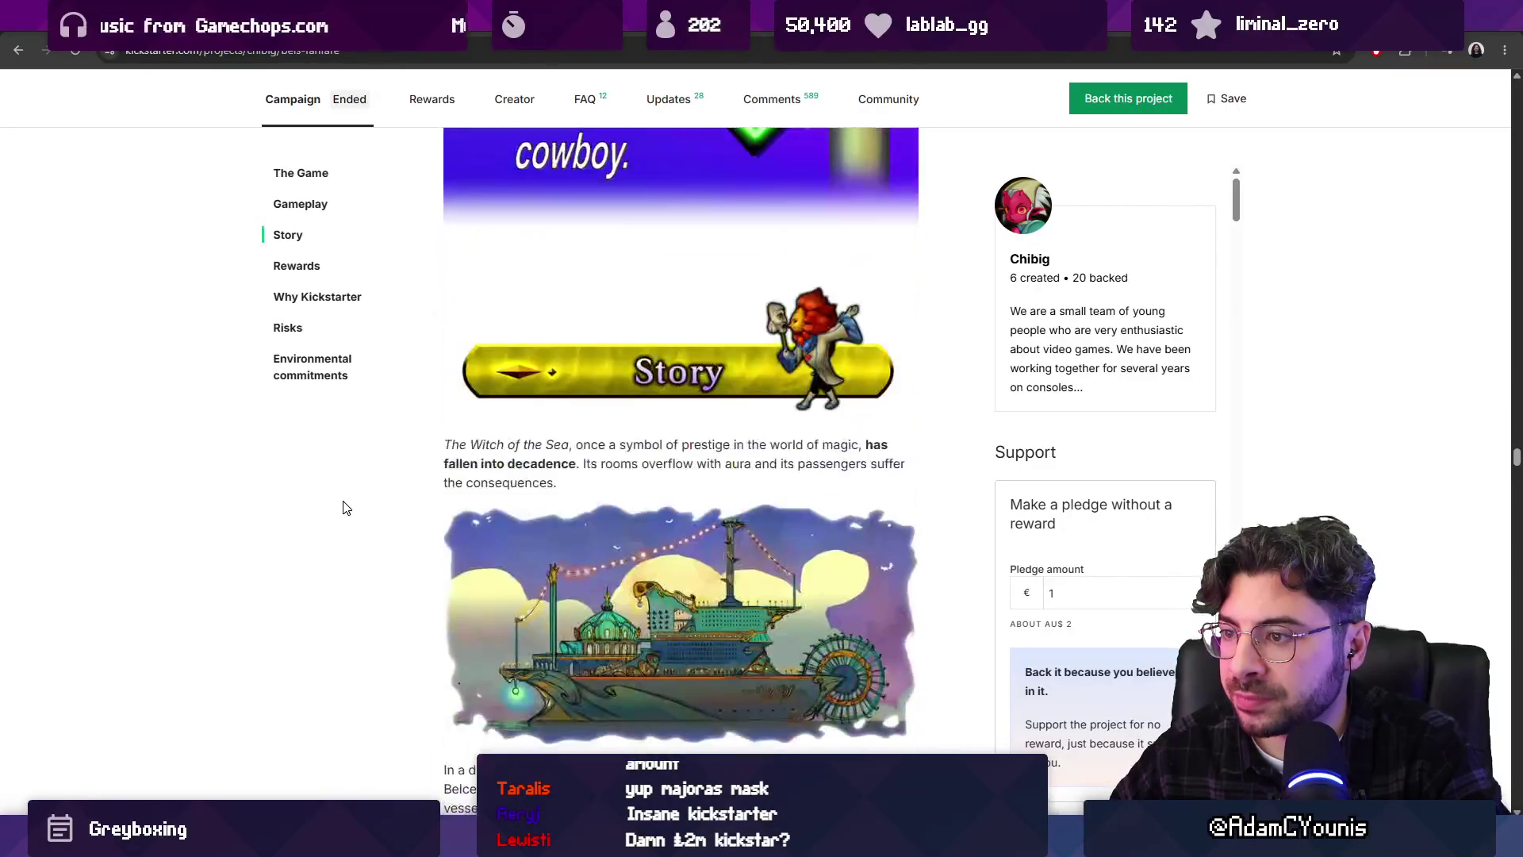
{"action": "scroll", "coordinate": [346, 506], "scroll_direction": "down", "scroll_amount": 8}
{"action": "scroll", "coordinate": [346, 504], "scroll_direction": "down", "scroll_amount": 20}
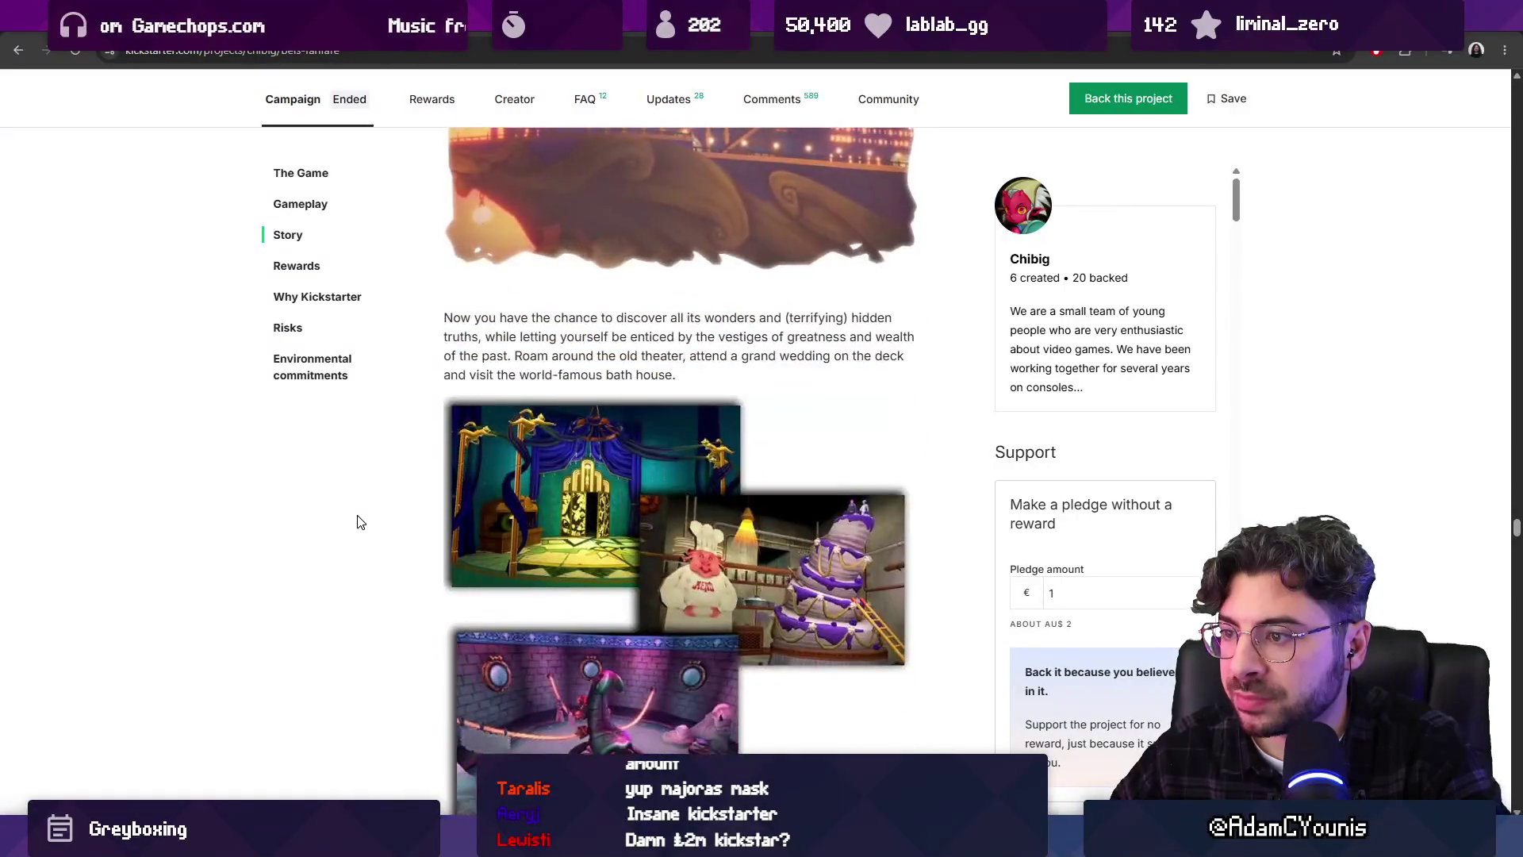
{"action": "scroll", "coordinate": [359, 522], "scroll_direction": "up", "scroll_amount": 12}
{"action": "scroll", "coordinate": [435, 531], "scroll_direction": "down", "scroll_amount": 12}
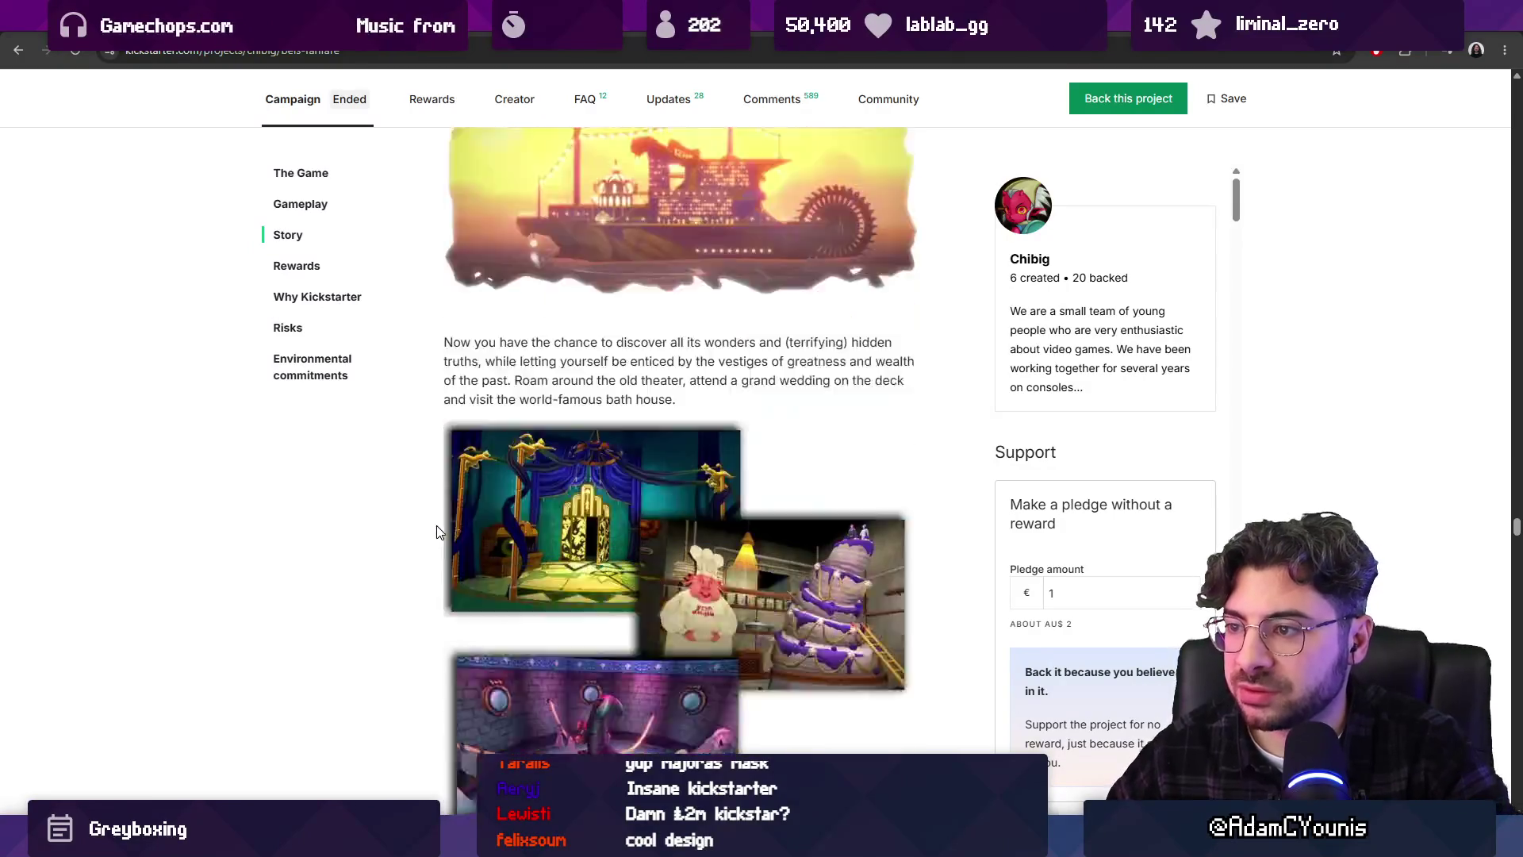
{"action": "scroll", "coordinate": [437, 531], "scroll_direction": "down", "scroll_amount": 20}
{"action": "scroll", "coordinate": [425, 420], "scroll_direction": "down", "scroll_amount": 6}
{"action": "scroll", "coordinate": [424, 420], "scroll_direction": "up", "scroll_amount": 5}
{"action": "scroll", "coordinate": [427, 412], "scroll_direction": "down", "scroll_amount": 6}
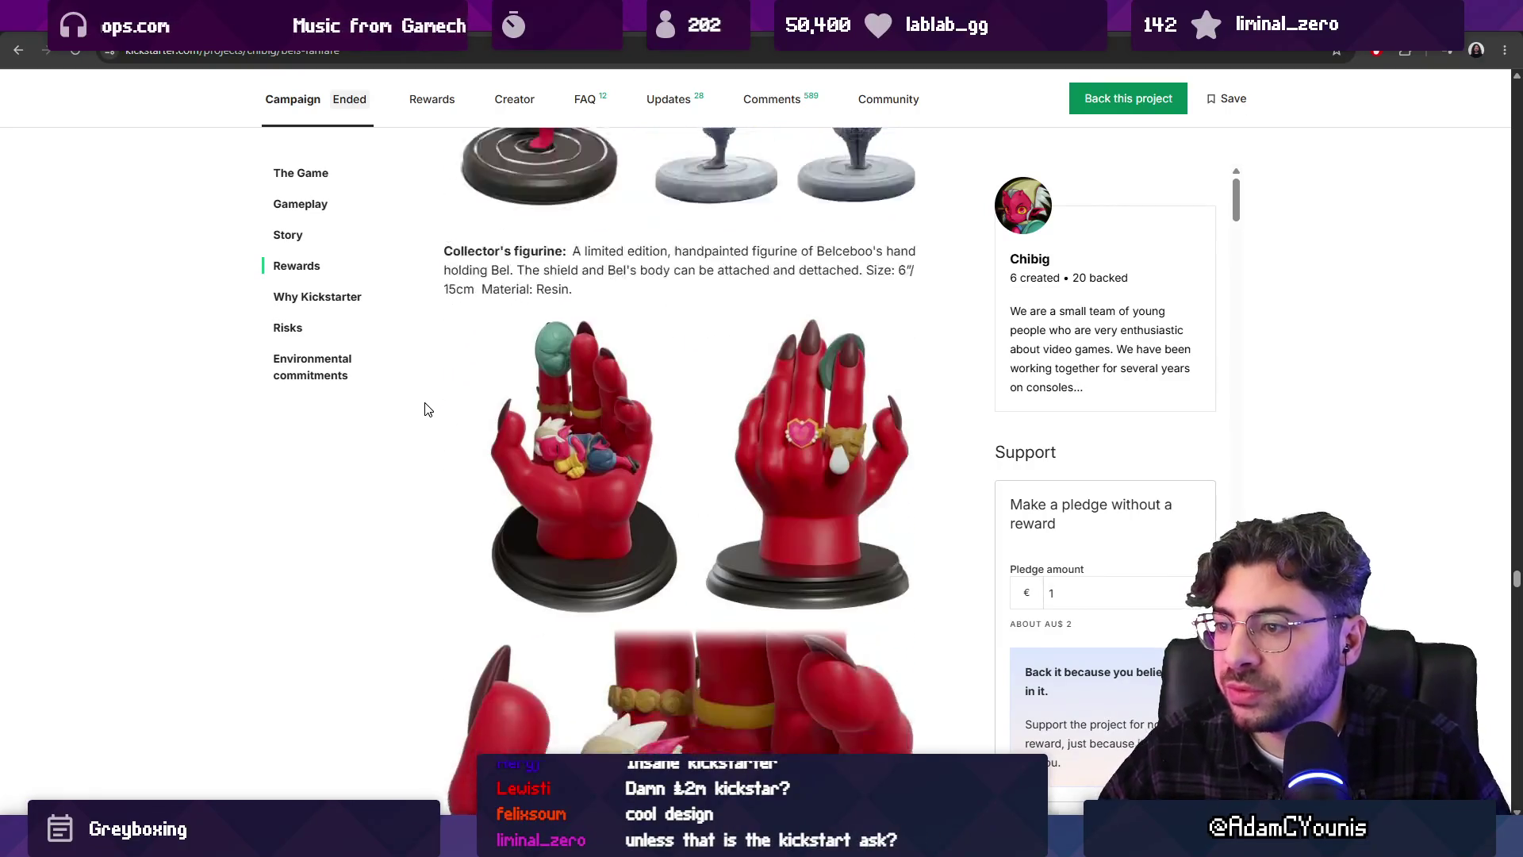
Step: Read through the rewards, Why Kickstarter and team sections of the campaign
{"action": "scroll", "coordinate": [426, 408], "scroll_direction": "down", "scroll_amount": 10}
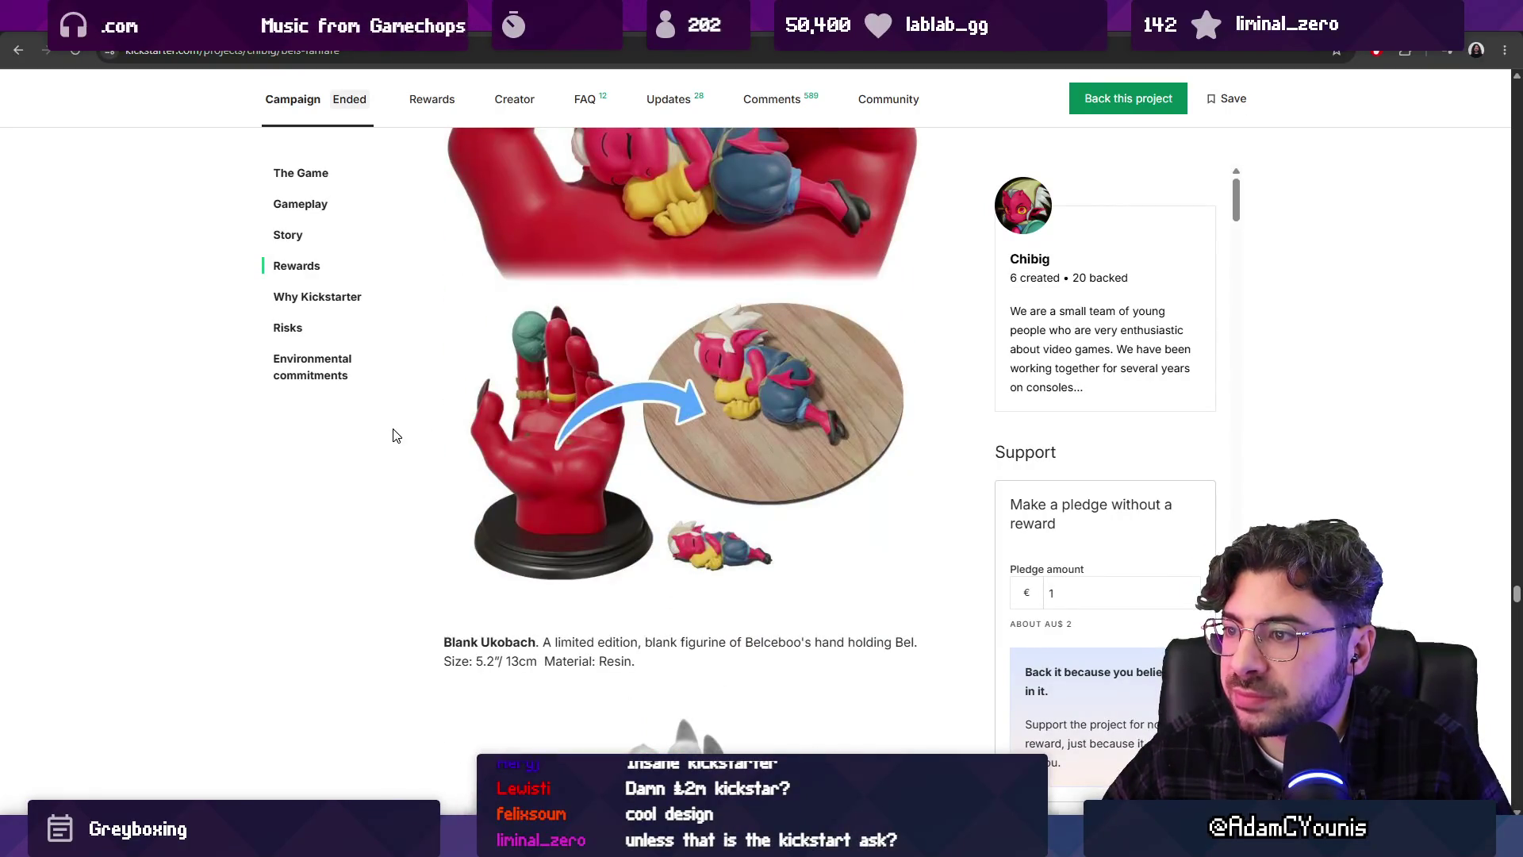
{"action": "scroll", "coordinate": [395, 434], "scroll_direction": "down", "scroll_amount": 2}
{"action": "scroll", "coordinate": [395, 435], "scroll_direction": "down", "scroll_amount": 2}
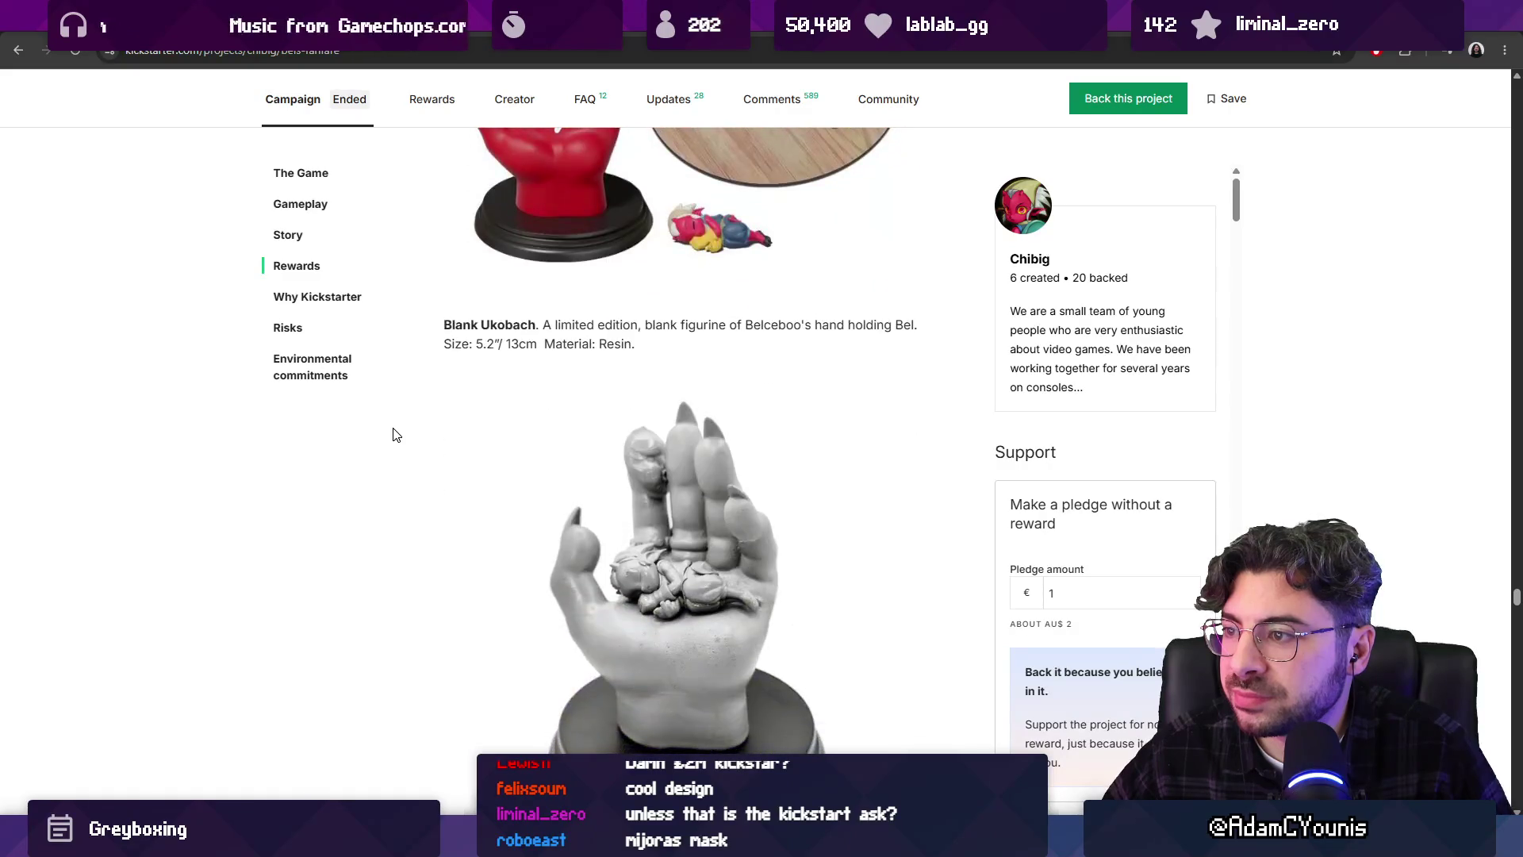
{"action": "scroll", "coordinate": [395, 435], "scroll_direction": "down", "scroll_amount": 10}
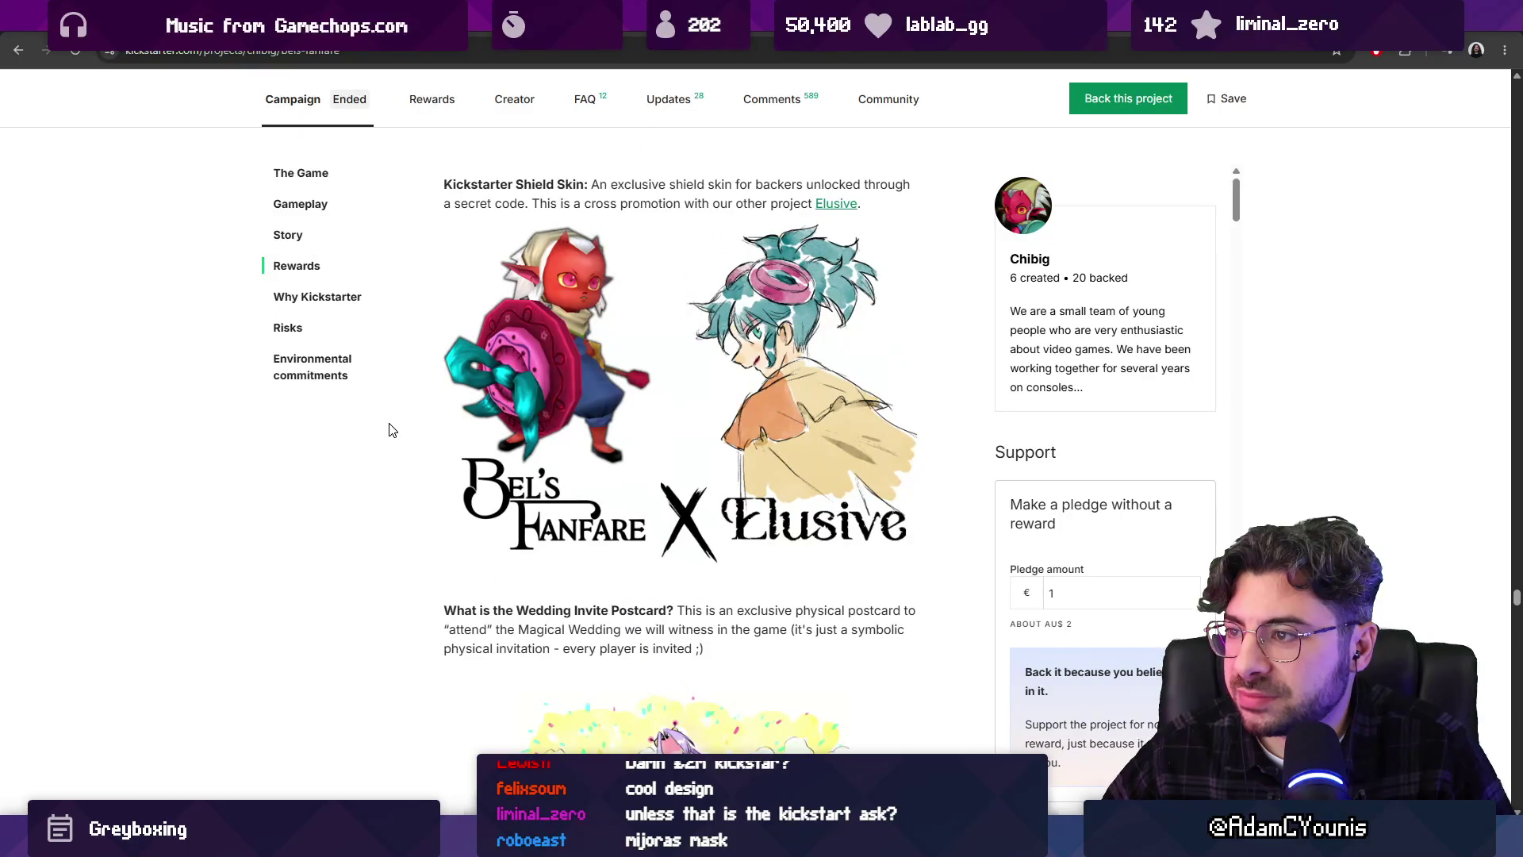
{"action": "scroll", "coordinate": [392, 429], "scroll_direction": "down", "scroll_amount": 10}
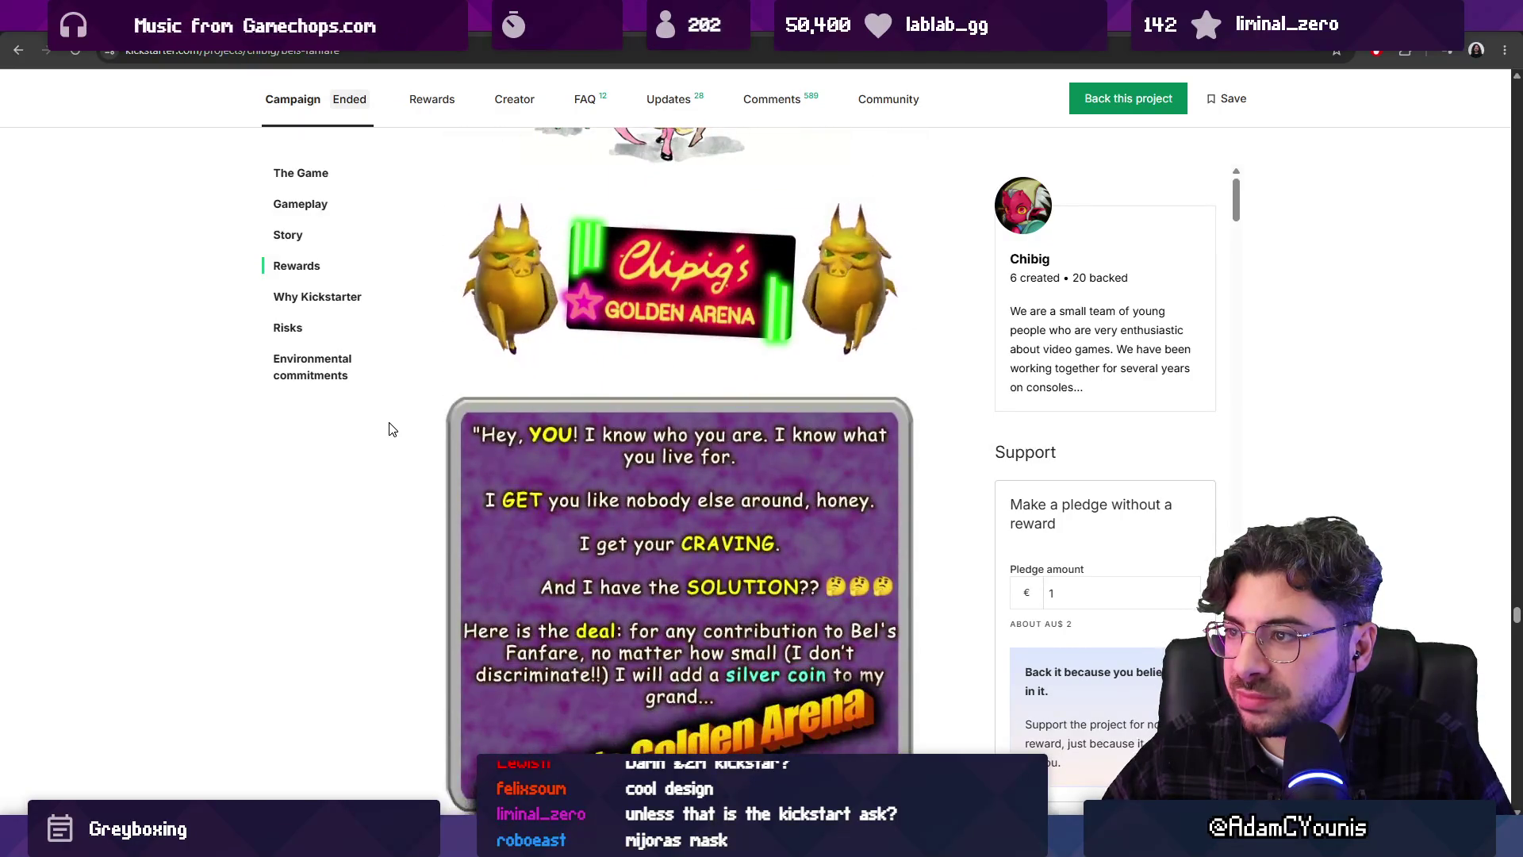
{"action": "middle_click", "coordinate": [391, 429]}
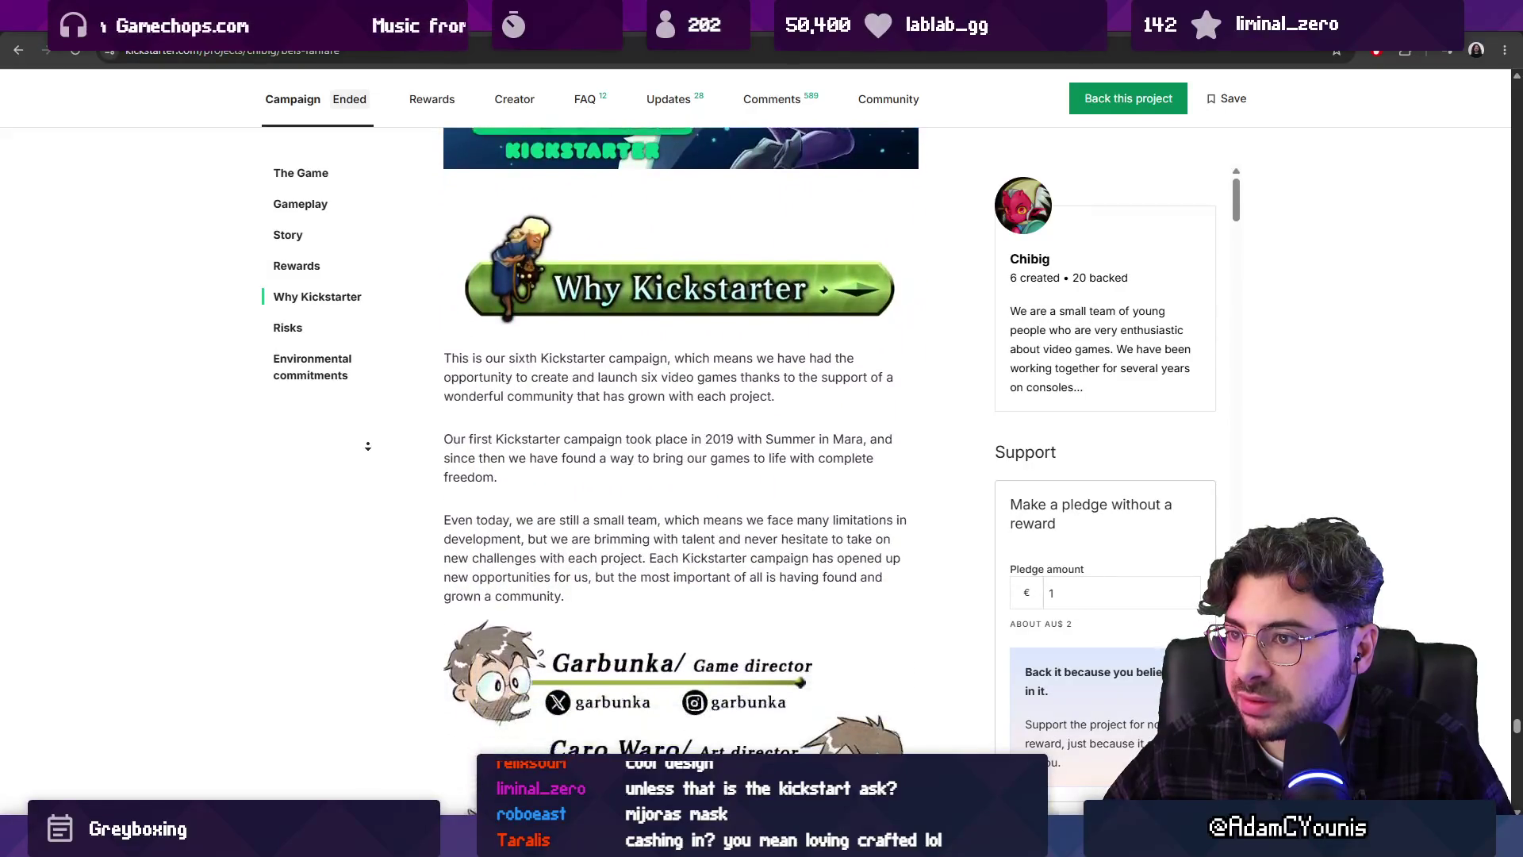
{"action": "scroll", "coordinate": [492, 396], "scroll_direction": "up", "scroll_amount": 3}
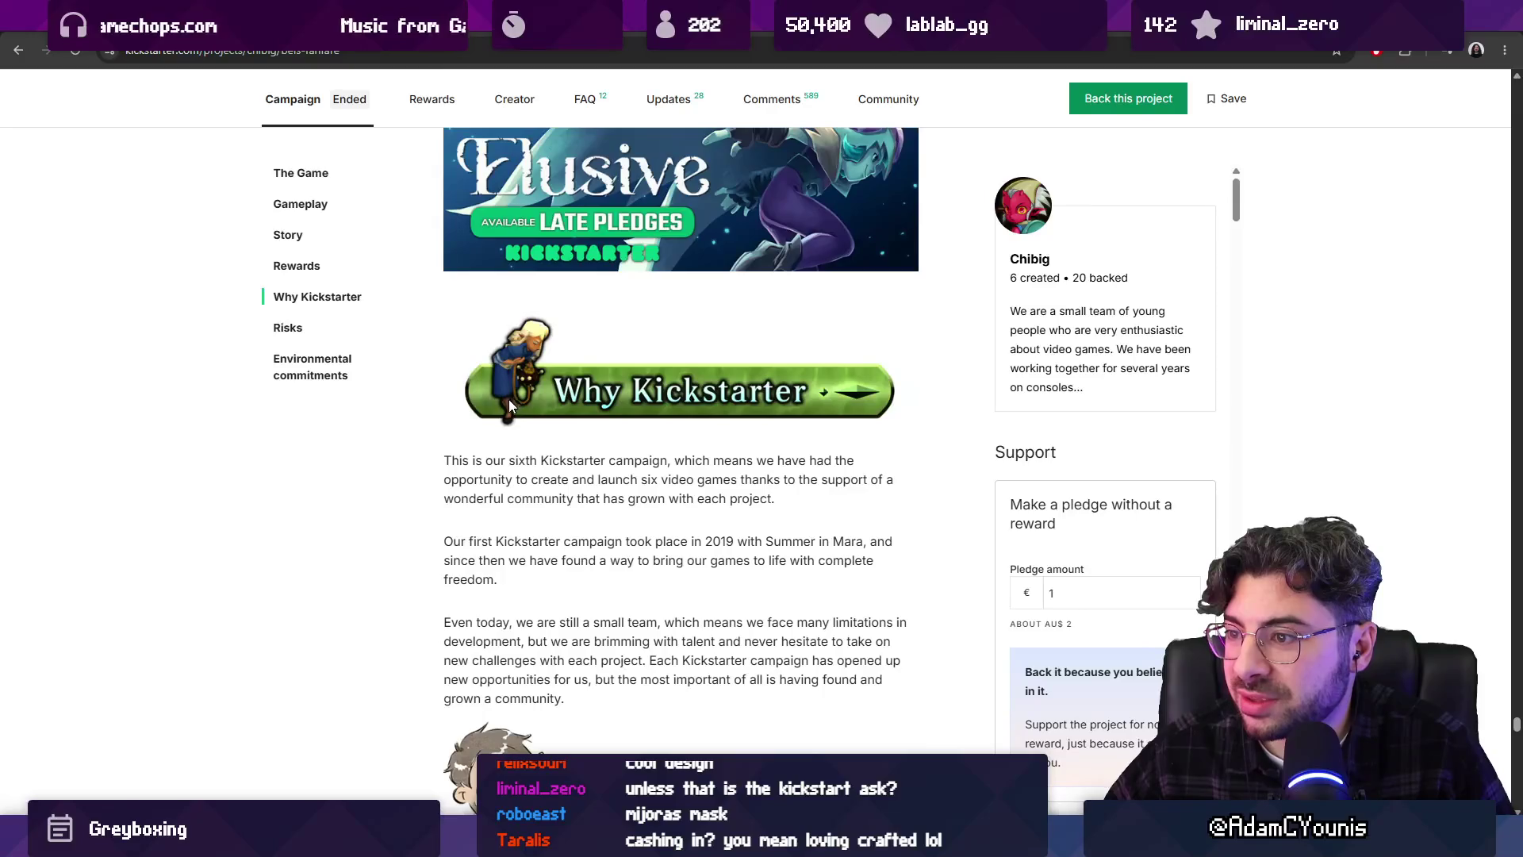
{"action": "scroll", "coordinate": [466, 435], "scroll_direction": "down", "scroll_amount": 3}
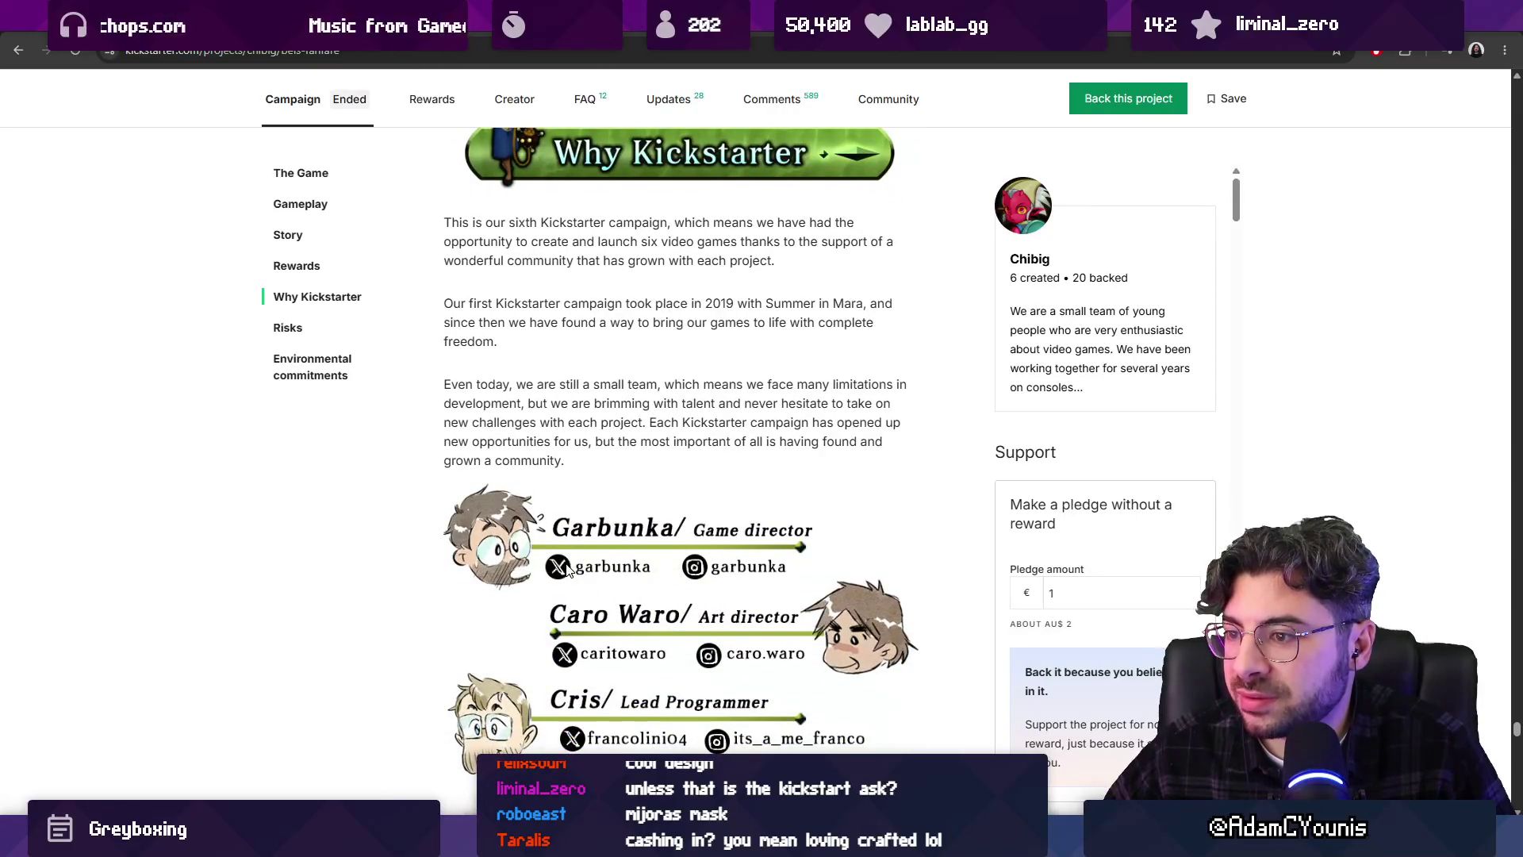
{"action": "scroll", "coordinate": [557, 569], "scroll_direction": "down", "scroll_amount": 2}
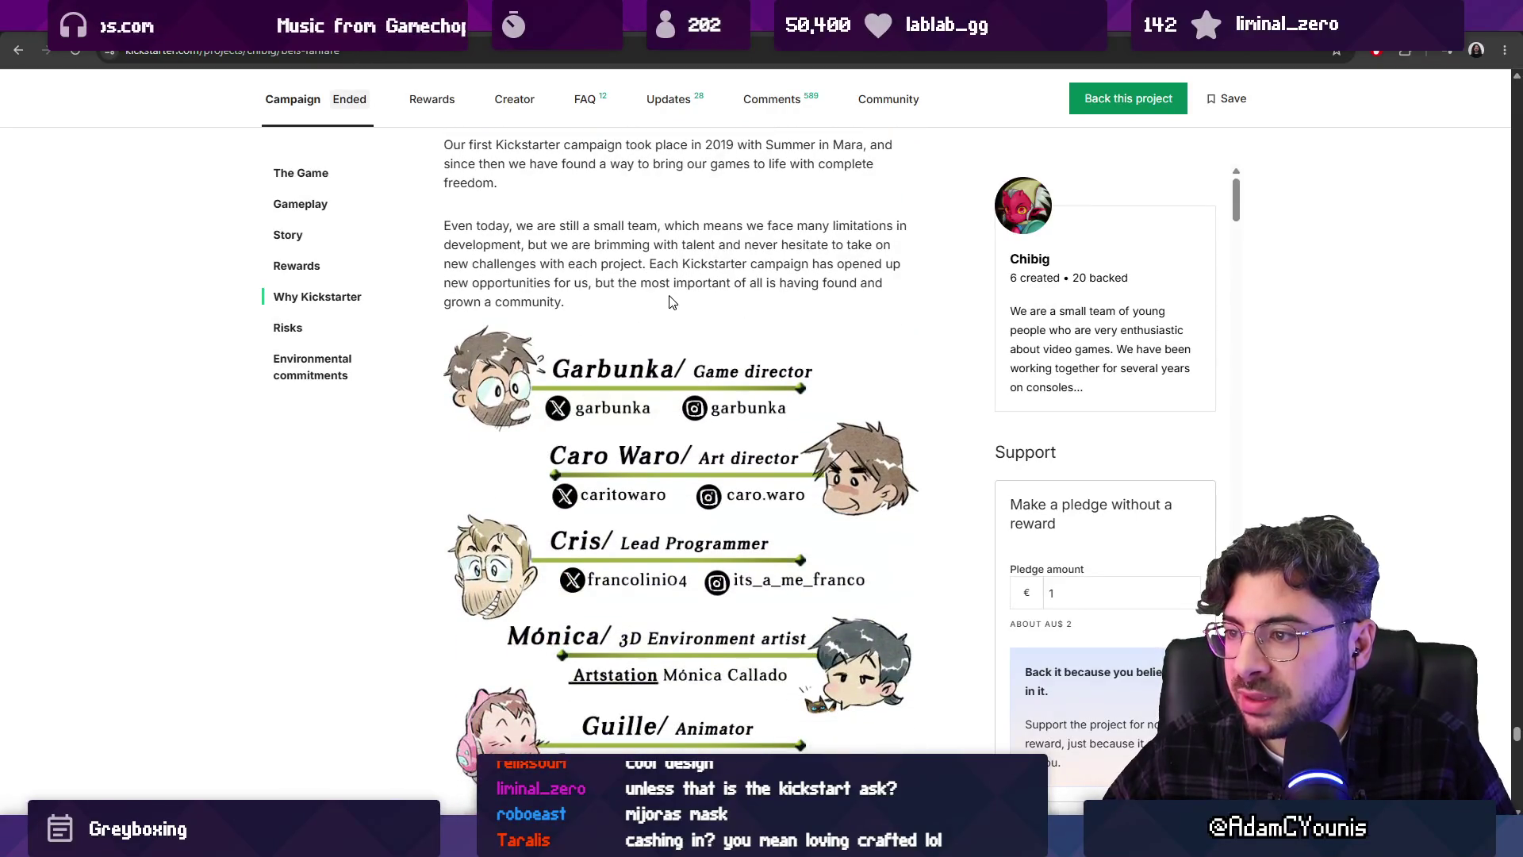
Step: Search for the game director's handle in a new tab
{"action": "key", "text": "ctrl+t"}
{"action": "type", "text": "garbunka"}
{"action": "key", "text": "Return"}
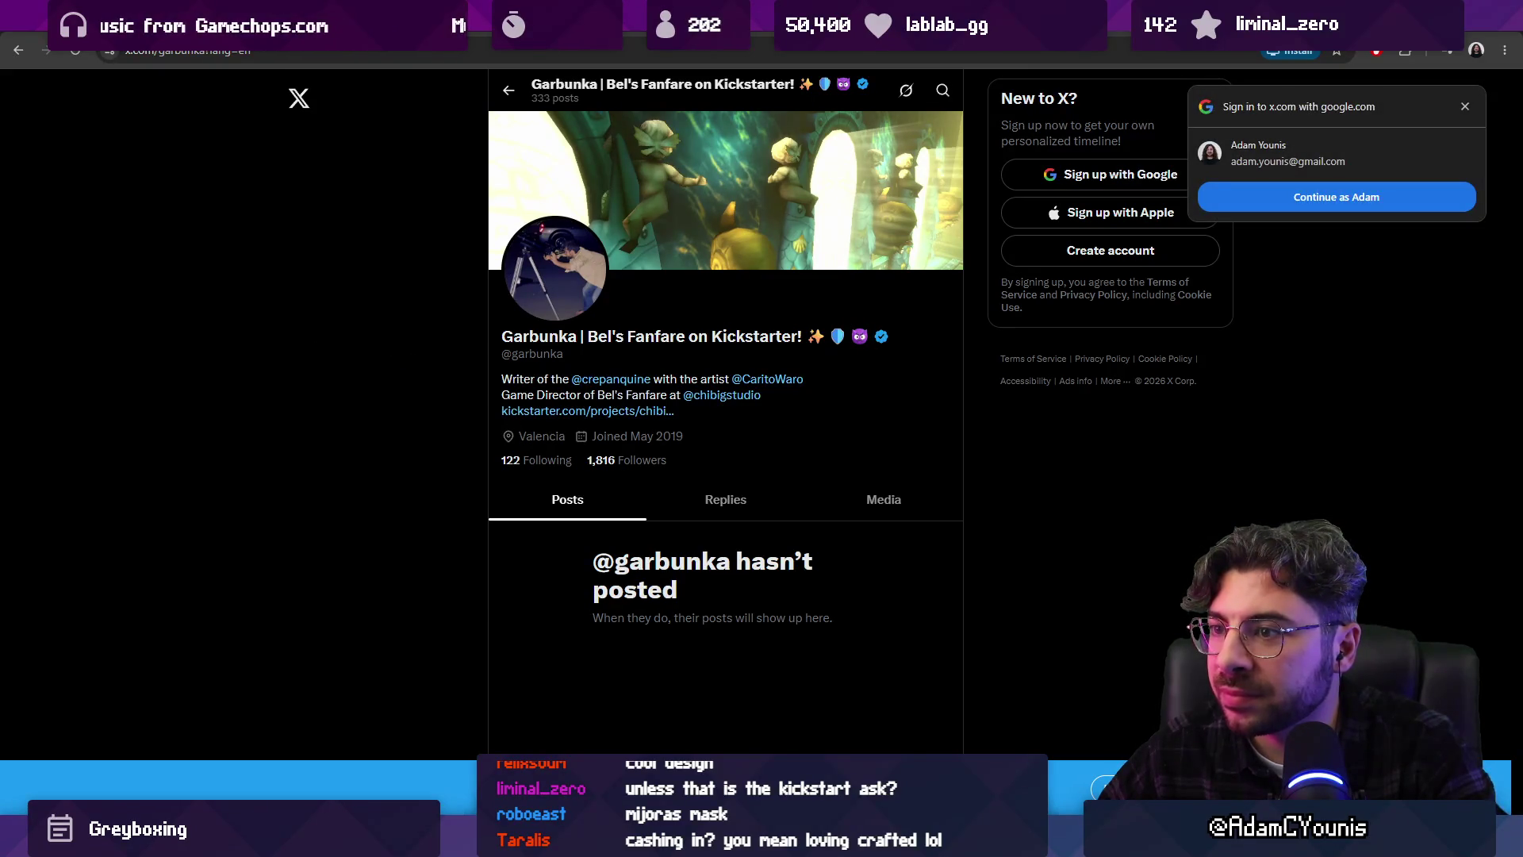
{"action": "left_click", "coordinate": [612, 384]}
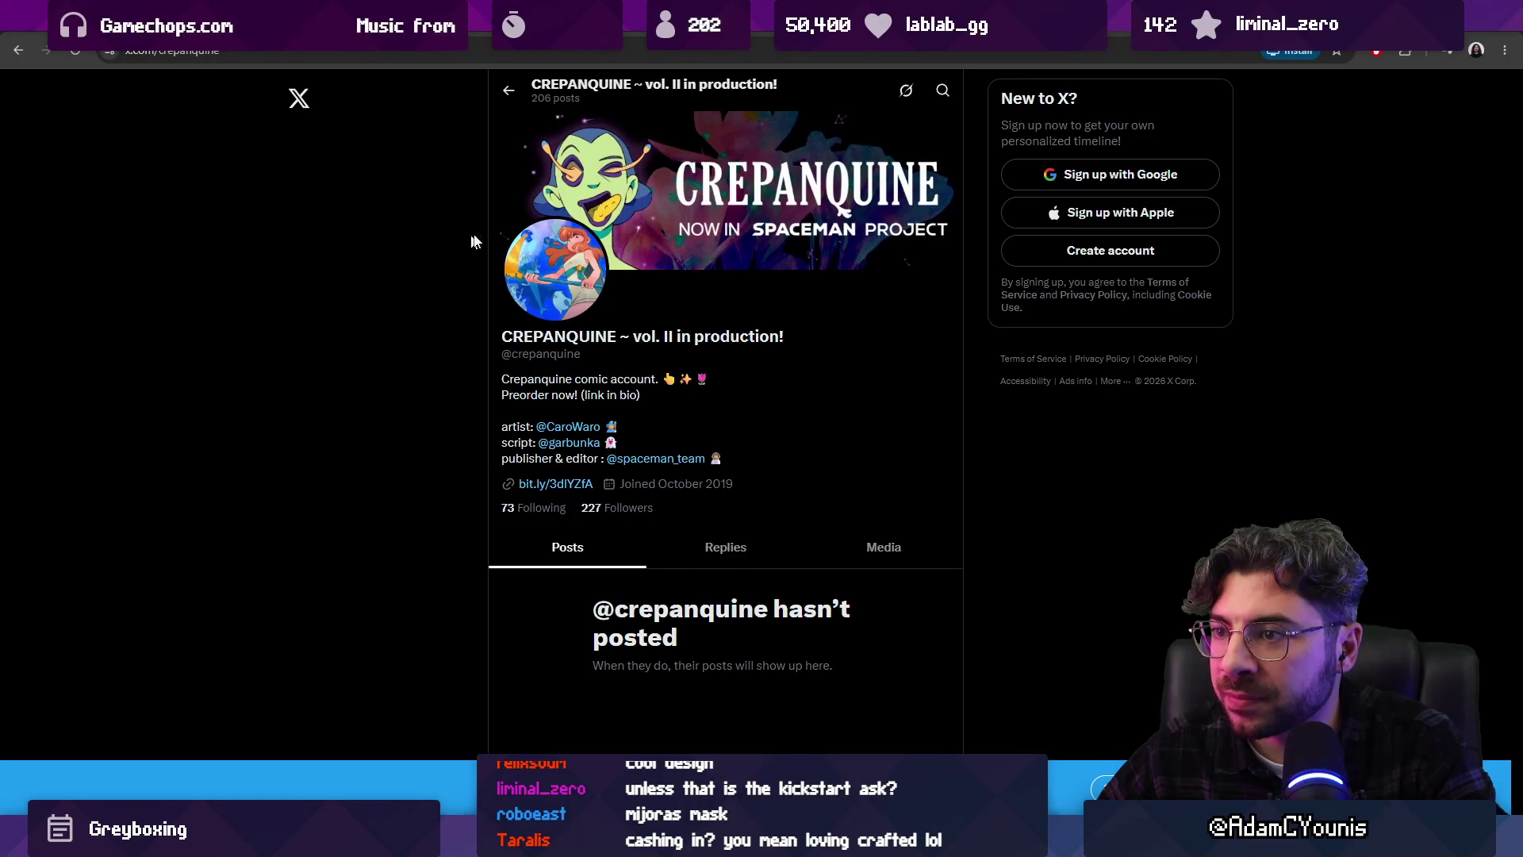
{"action": "key", "text": "alt+Left"}
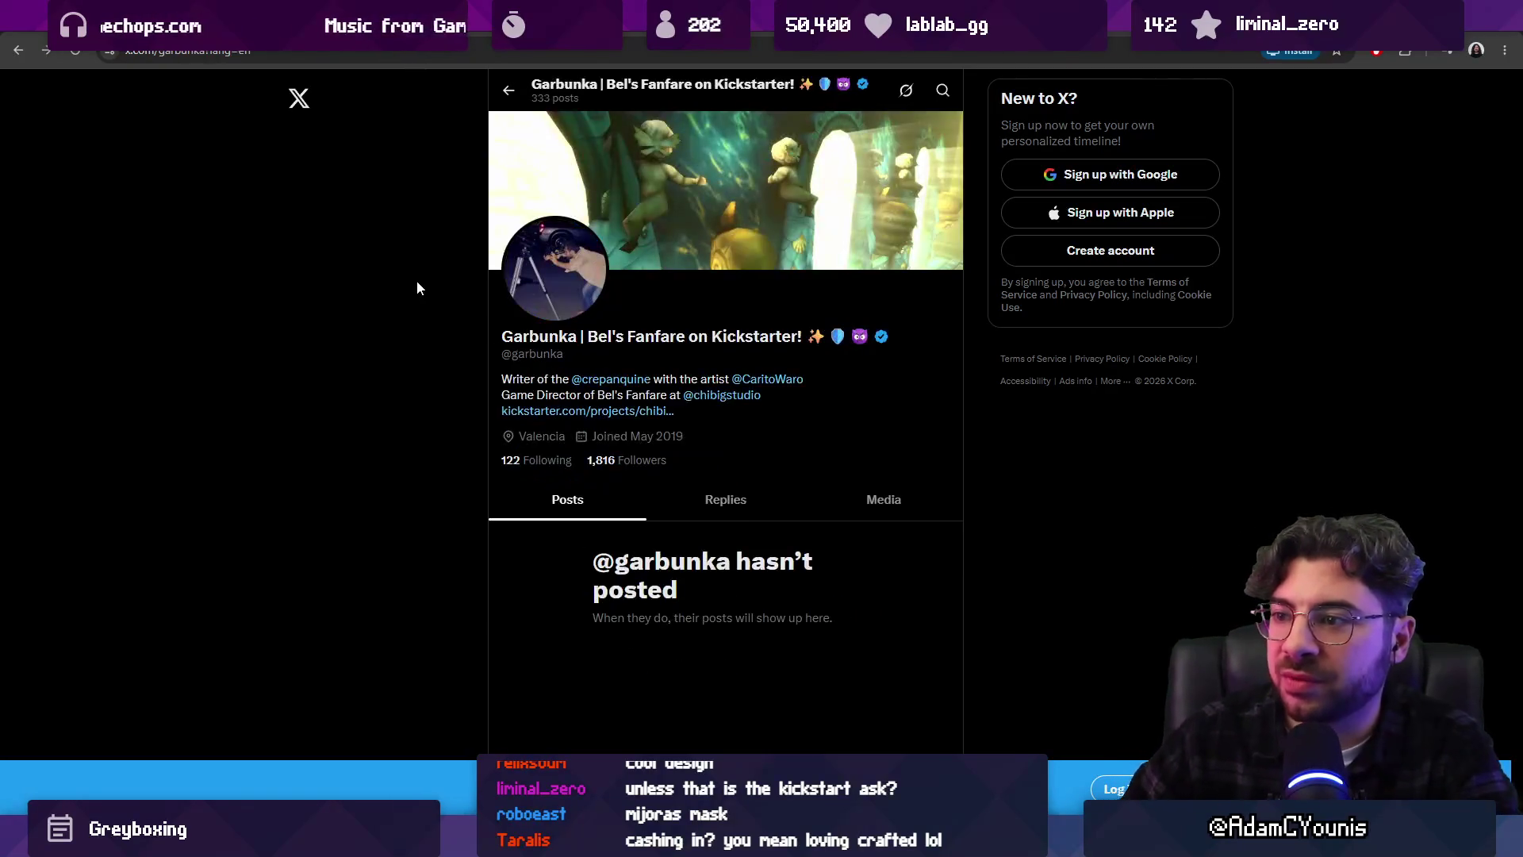
{"action": "left_click", "coordinate": [710, 405]}
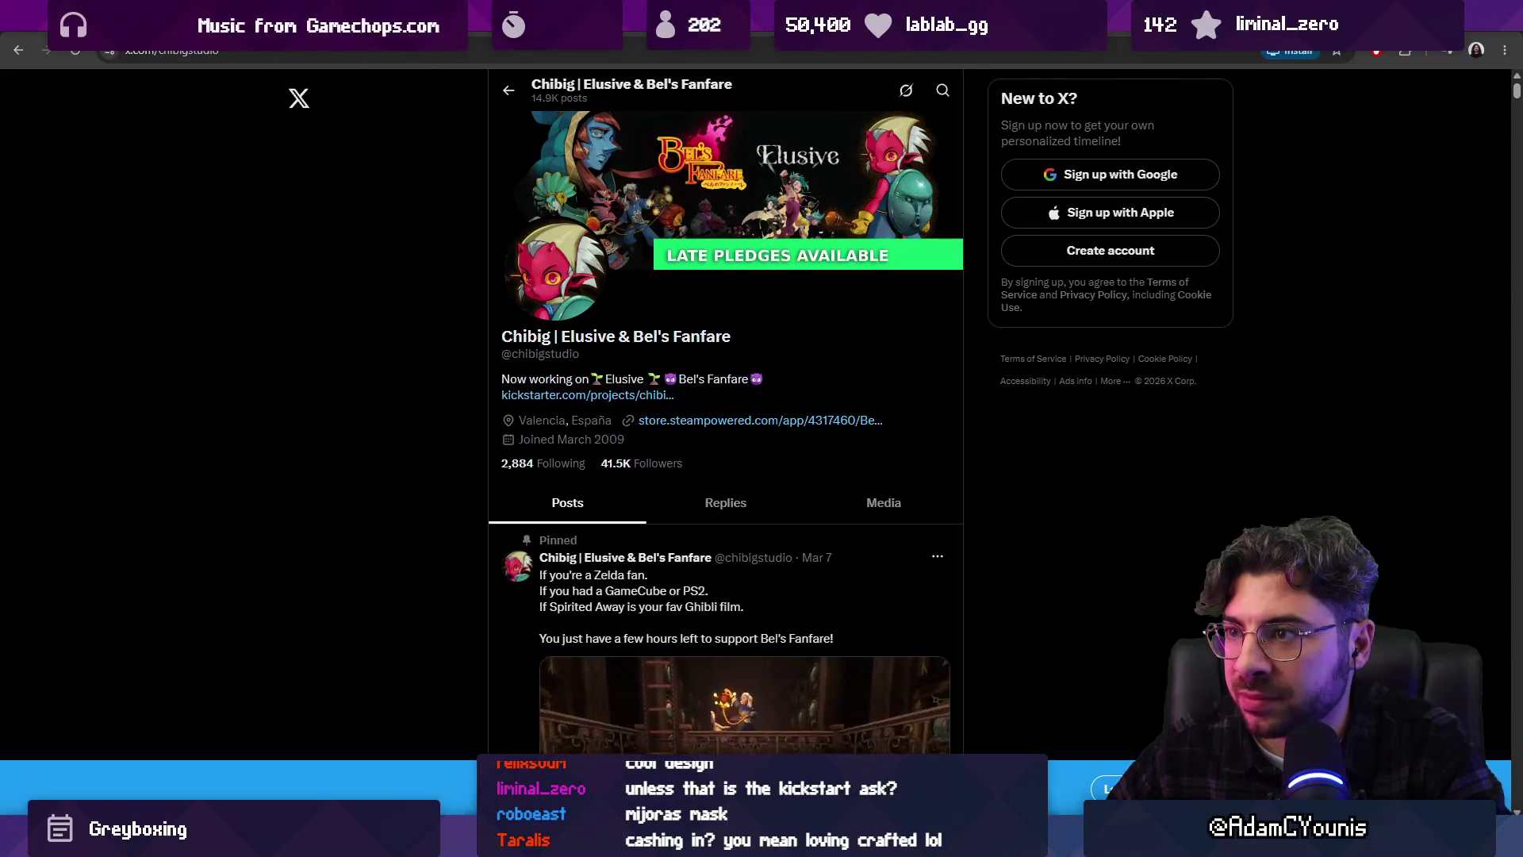
Step: Scroll Chibig's feed and open the 'a tiny witch's delivery game' post
{"action": "scroll", "coordinate": [297, 382], "scroll_direction": "down", "scroll_amount": 5}
{"action": "scroll", "coordinate": [309, 379], "scroll_direction": "down", "scroll_amount": 6}
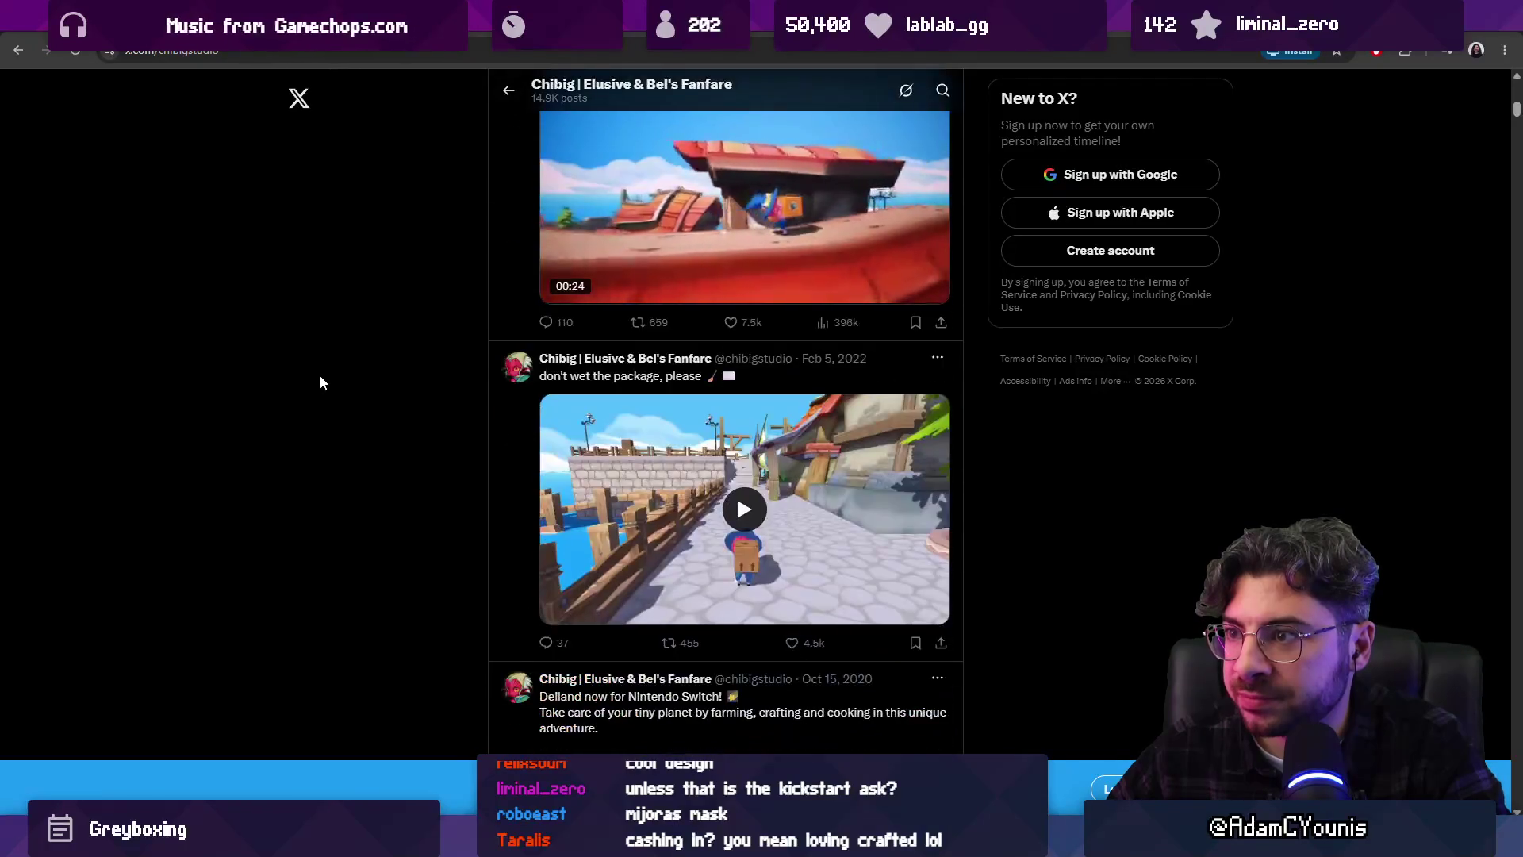
{"action": "scroll", "coordinate": [322, 381], "scroll_direction": "down", "scroll_amount": 4}
{"action": "scroll", "coordinate": [360, 381], "scroll_direction": "up", "scroll_amount": 3}
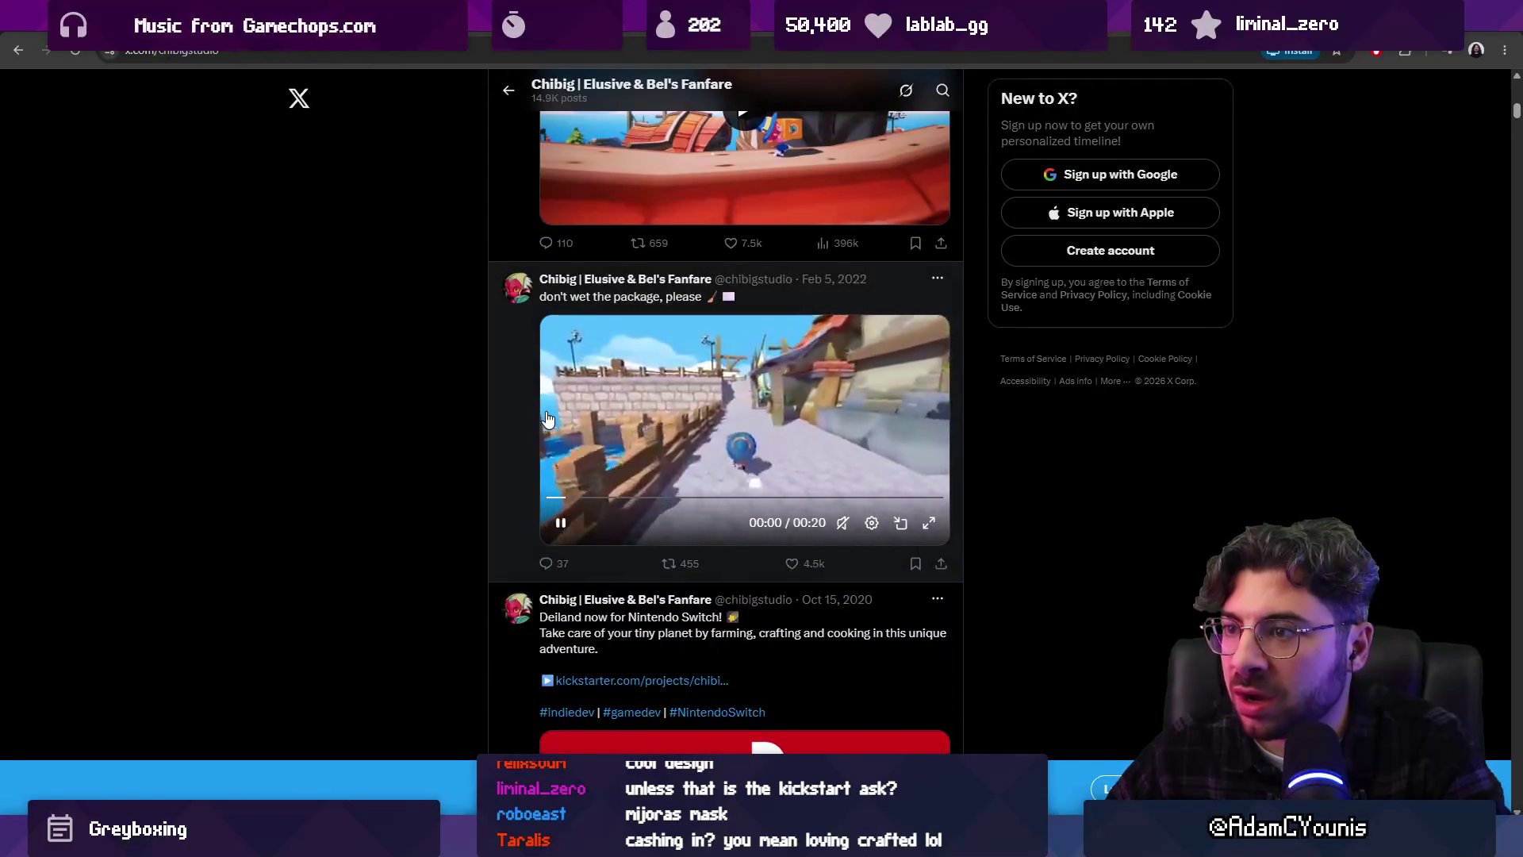
{"action": "scroll", "coordinate": [556, 405], "scroll_direction": "up", "scroll_amount": 4}
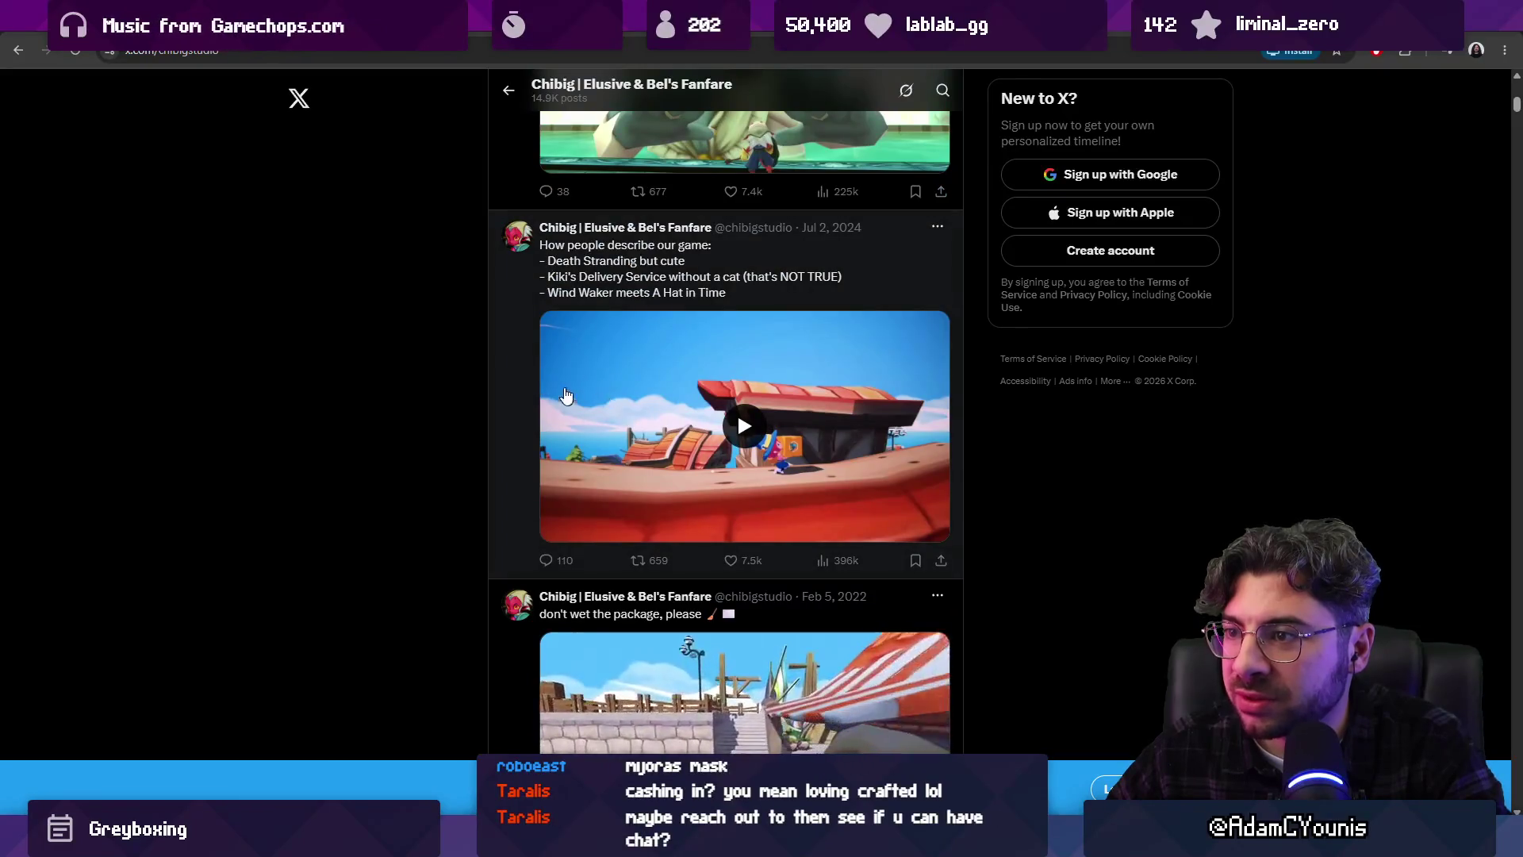
{"action": "scroll", "coordinate": [485, 421], "scroll_direction": "down", "scroll_amount": 15}
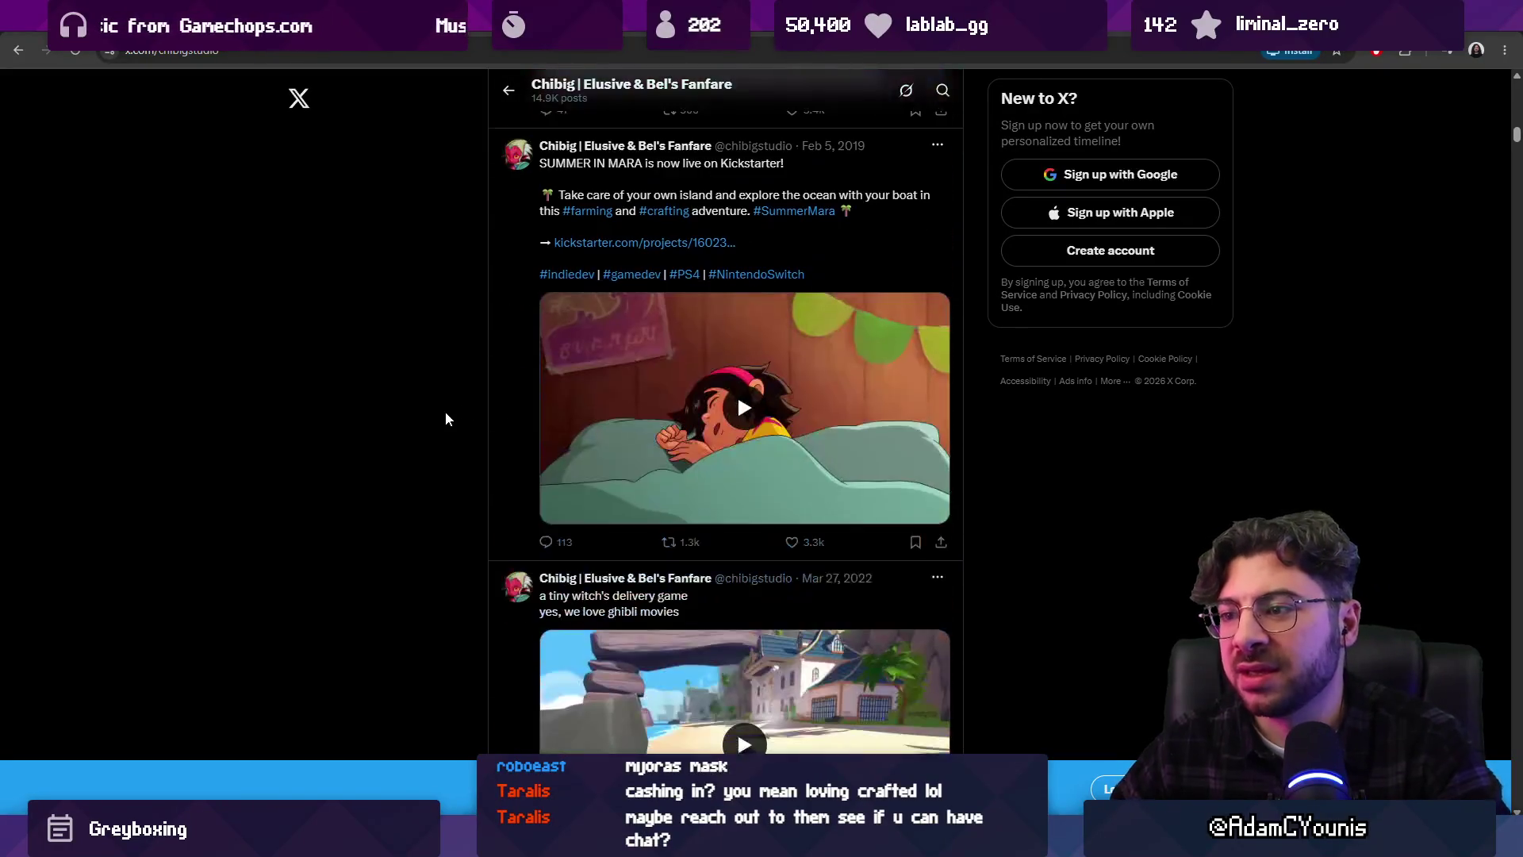
{"action": "scroll", "coordinate": [415, 408], "scroll_direction": "down", "scroll_amount": 4}
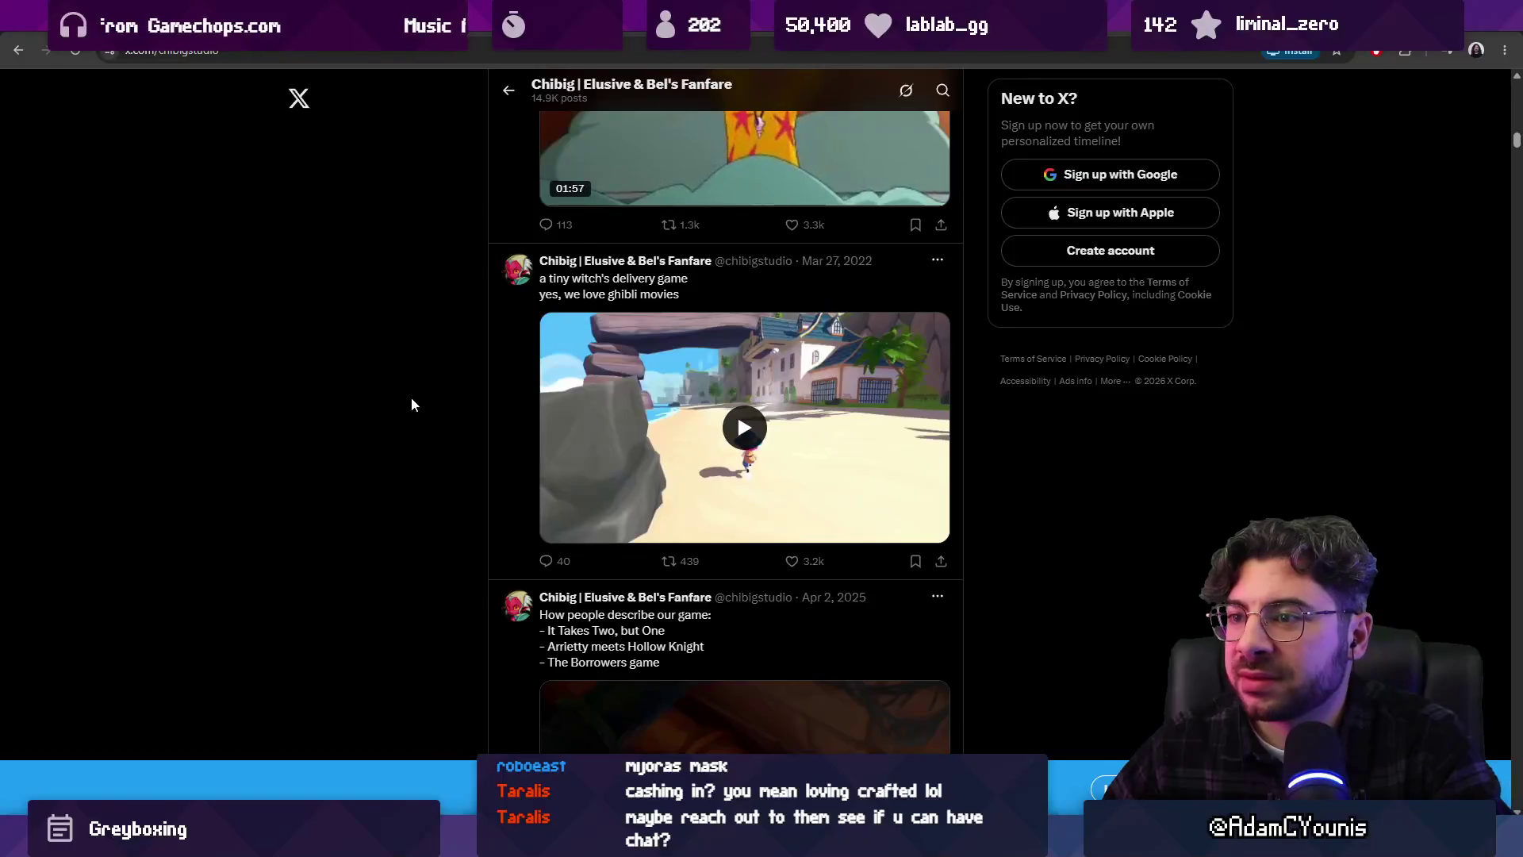
{"action": "scroll", "coordinate": [407, 405], "scroll_direction": "down", "scroll_amount": 12}
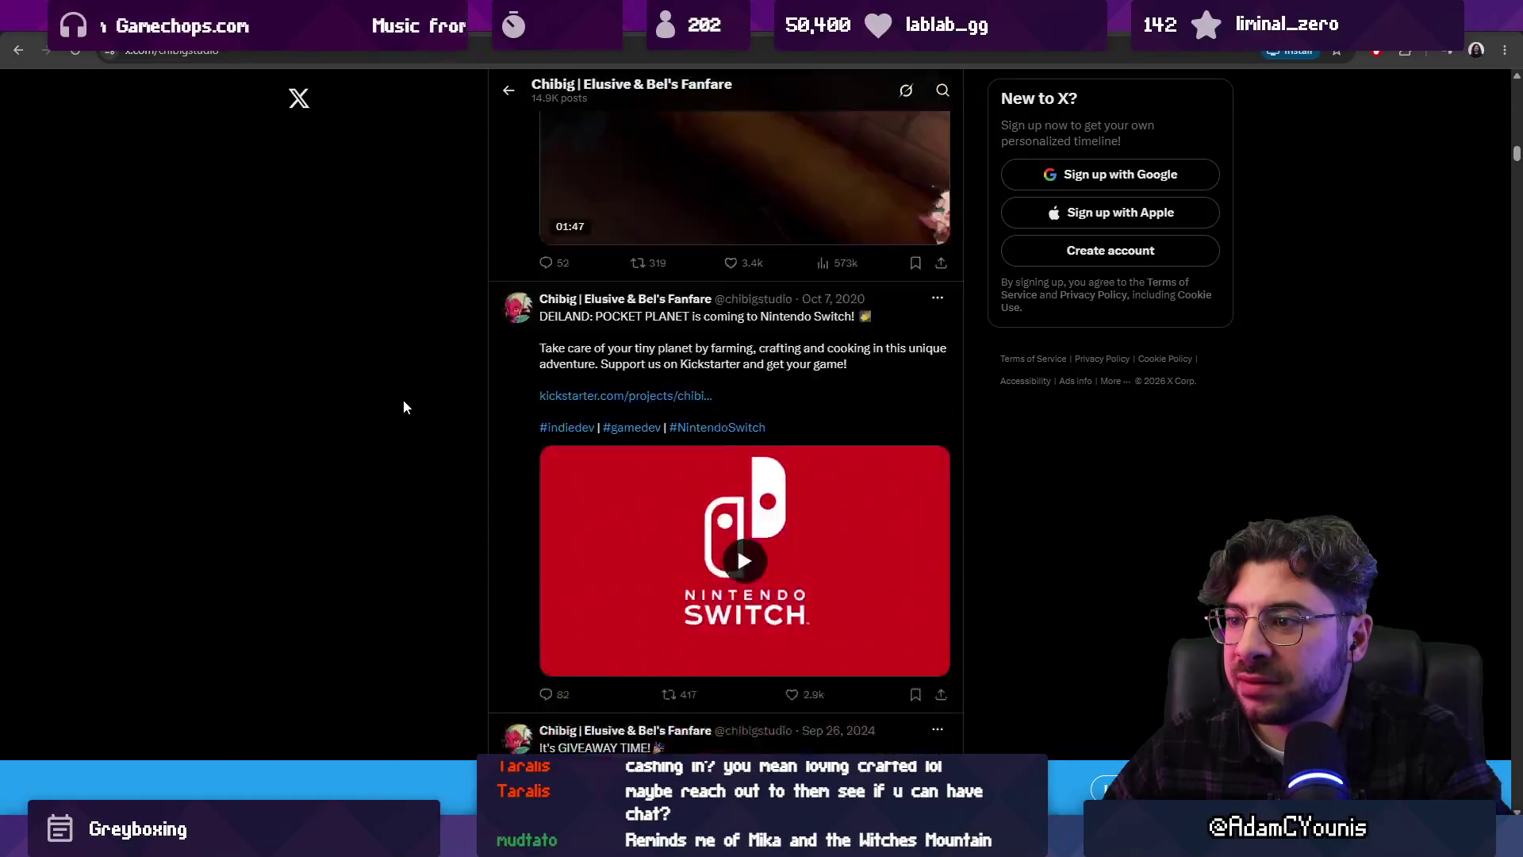
{"action": "scroll", "coordinate": [399, 407], "scroll_direction": "up", "scroll_amount": 3}
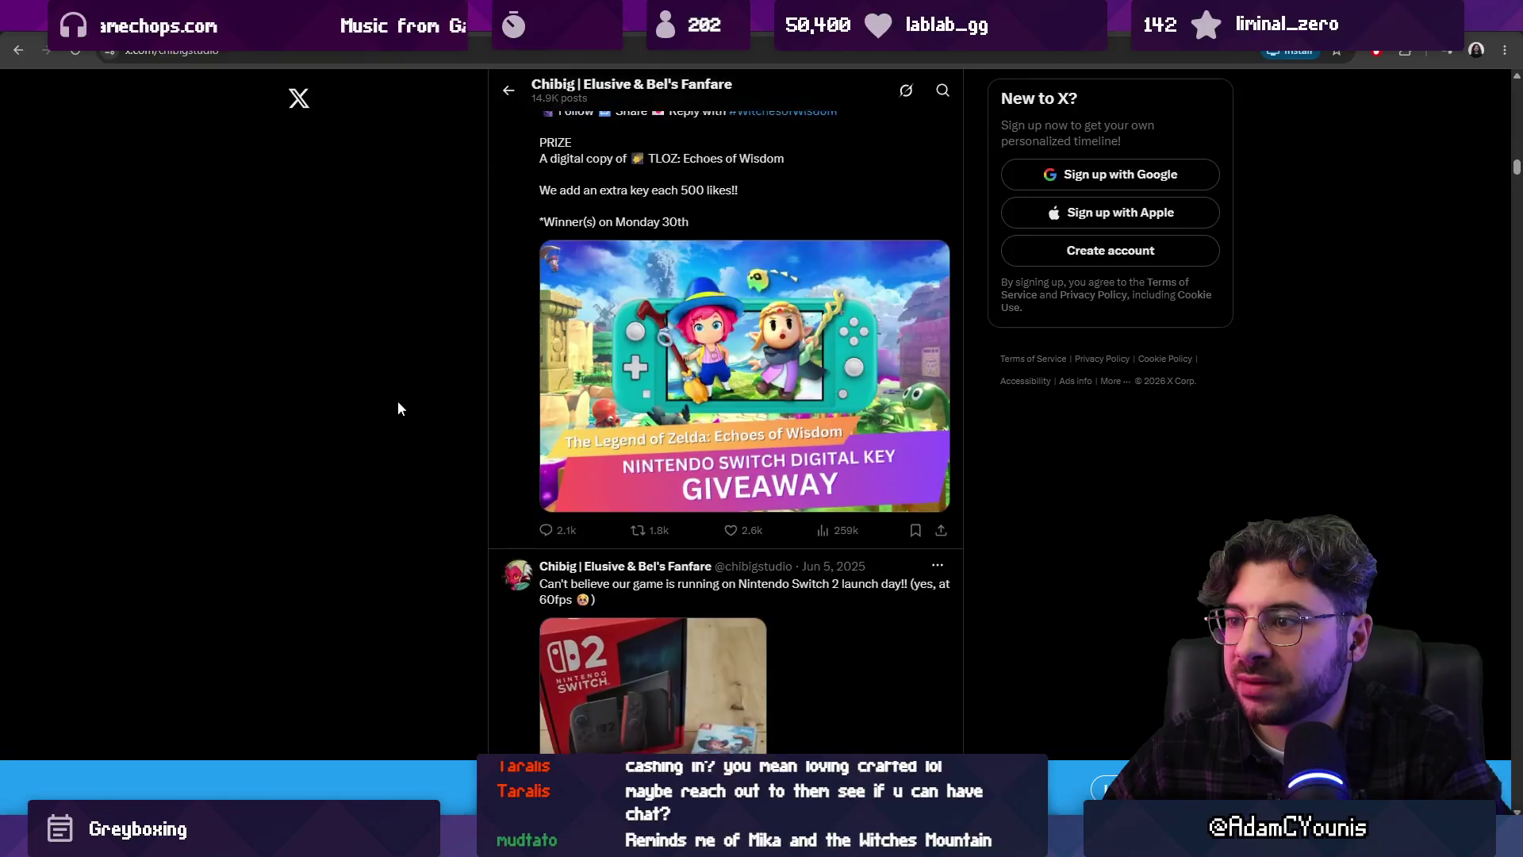
{"action": "scroll", "coordinate": [398, 404], "scroll_direction": "up", "scroll_amount": 3}
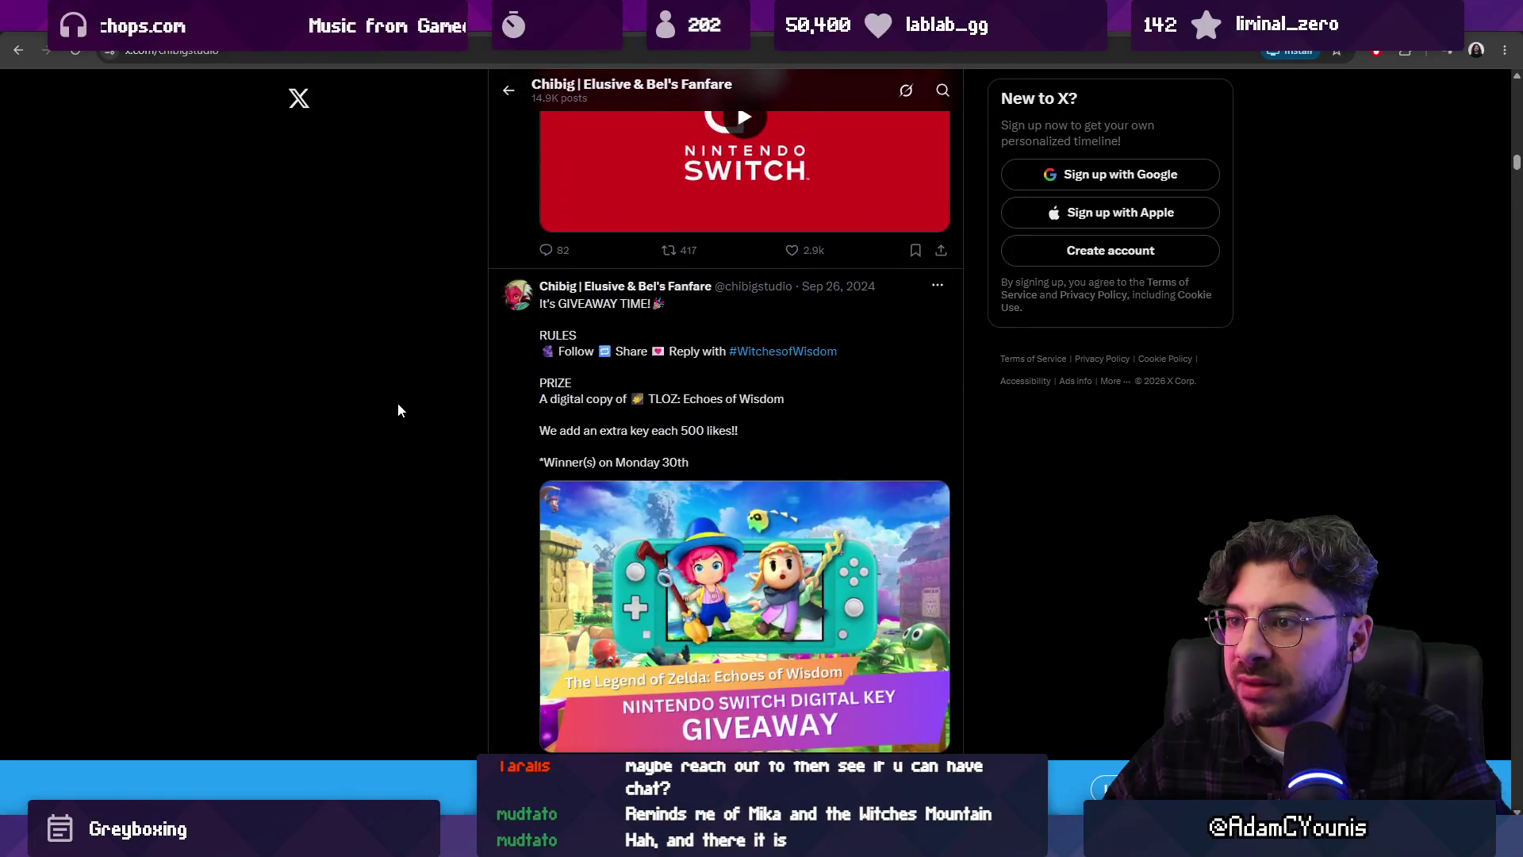
{"action": "scroll", "coordinate": [399, 408], "scroll_direction": "down", "scroll_amount": 10}
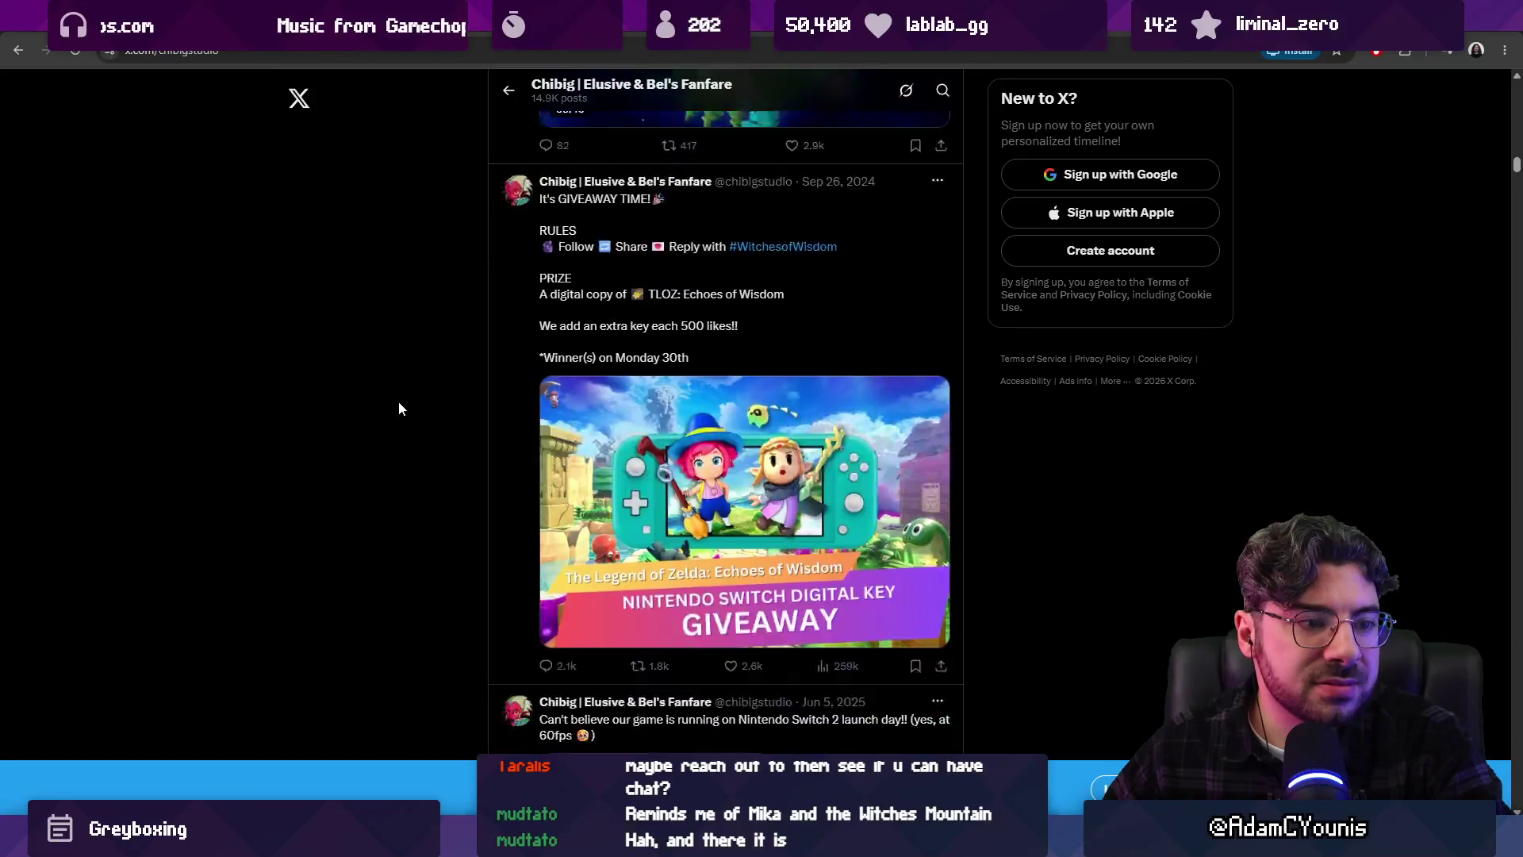
{"action": "scroll", "coordinate": [398, 402], "scroll_direction": "down", "scroll_amount": 5}
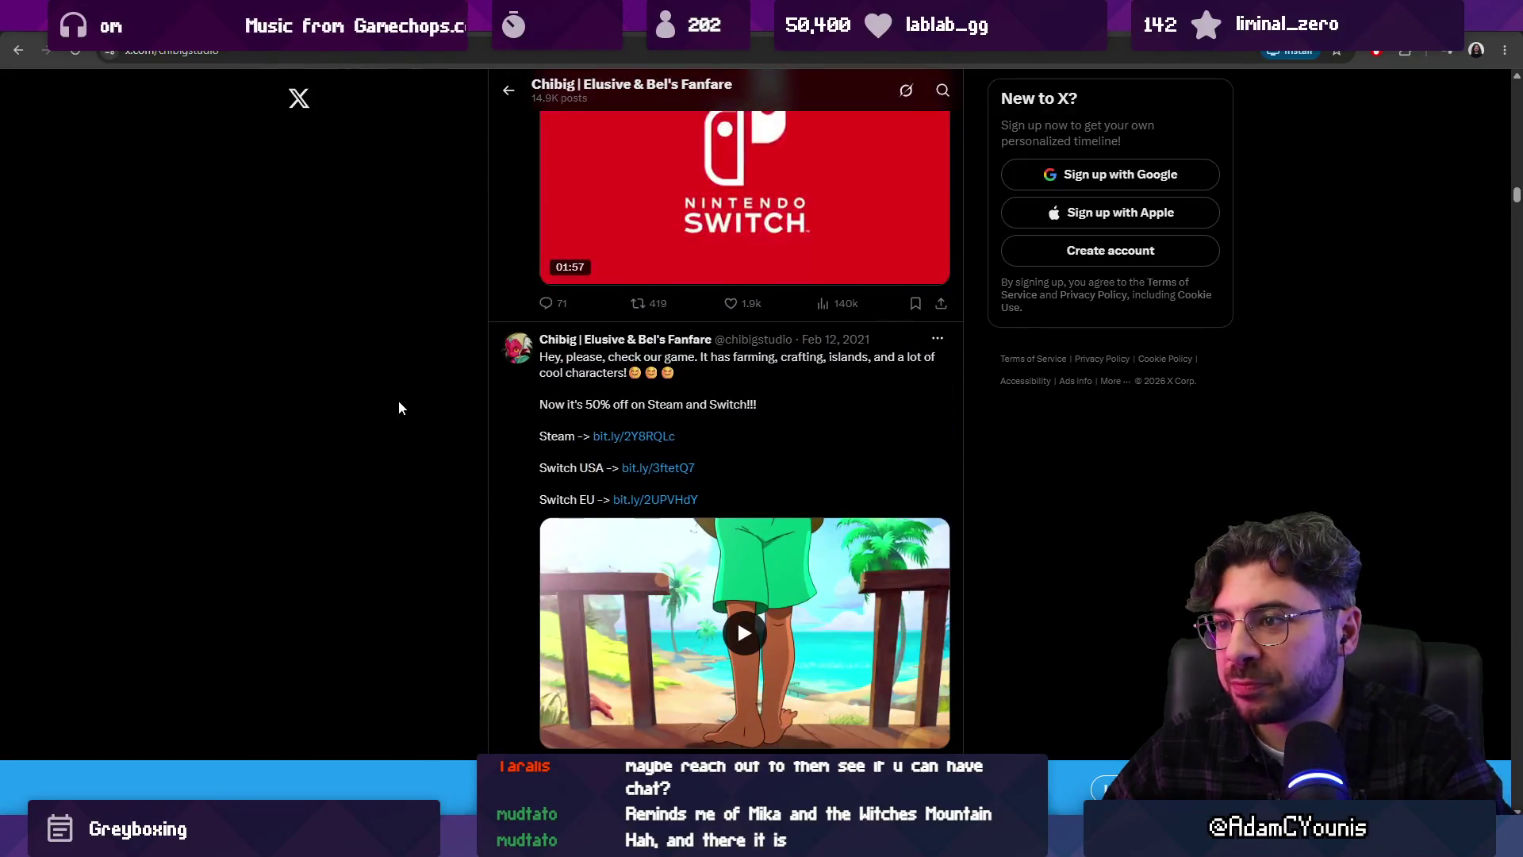
{"action": "scroll", "coordinate": [398, 400], "scroll_direction": "up", "scroll_amount": 2}
{"action": "scroll", "coordinate": [398, 399], "scroll_direction": "down", "scroll_amount": 4}
{"action": "scroll", "coordinate": [399, 408], "scroll_direction": "down", "scroll_amount": 2}
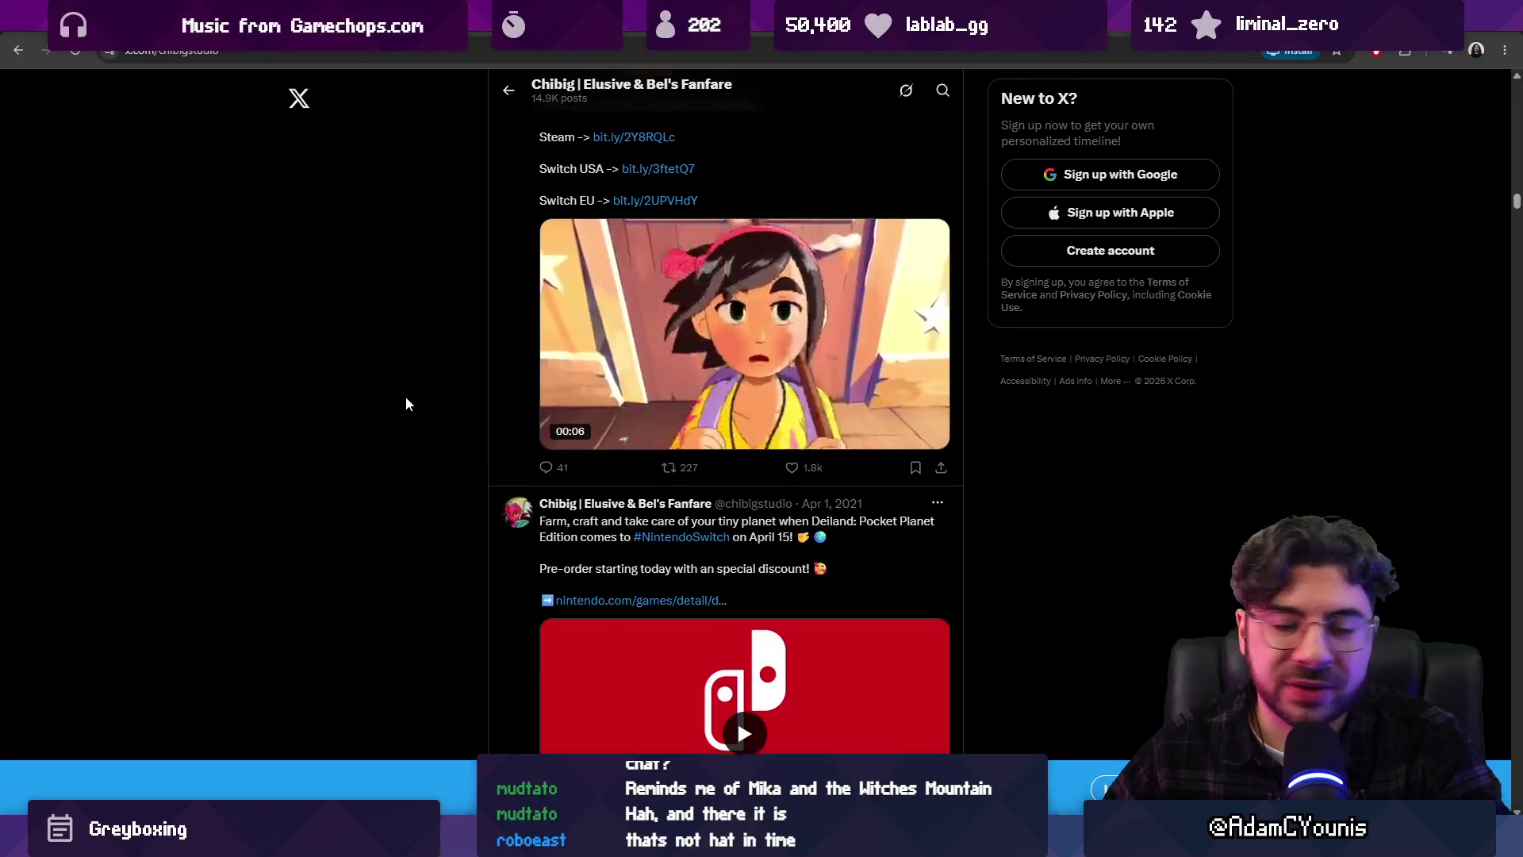
{"action": "scroll", "coordinate": [406, 398], "scroll_direction": "up", "scroll_amount": 10}
{"action": "scroll", "coordinate": [433, 384], "scroll_direction": "up", "scroll_amount": 10}
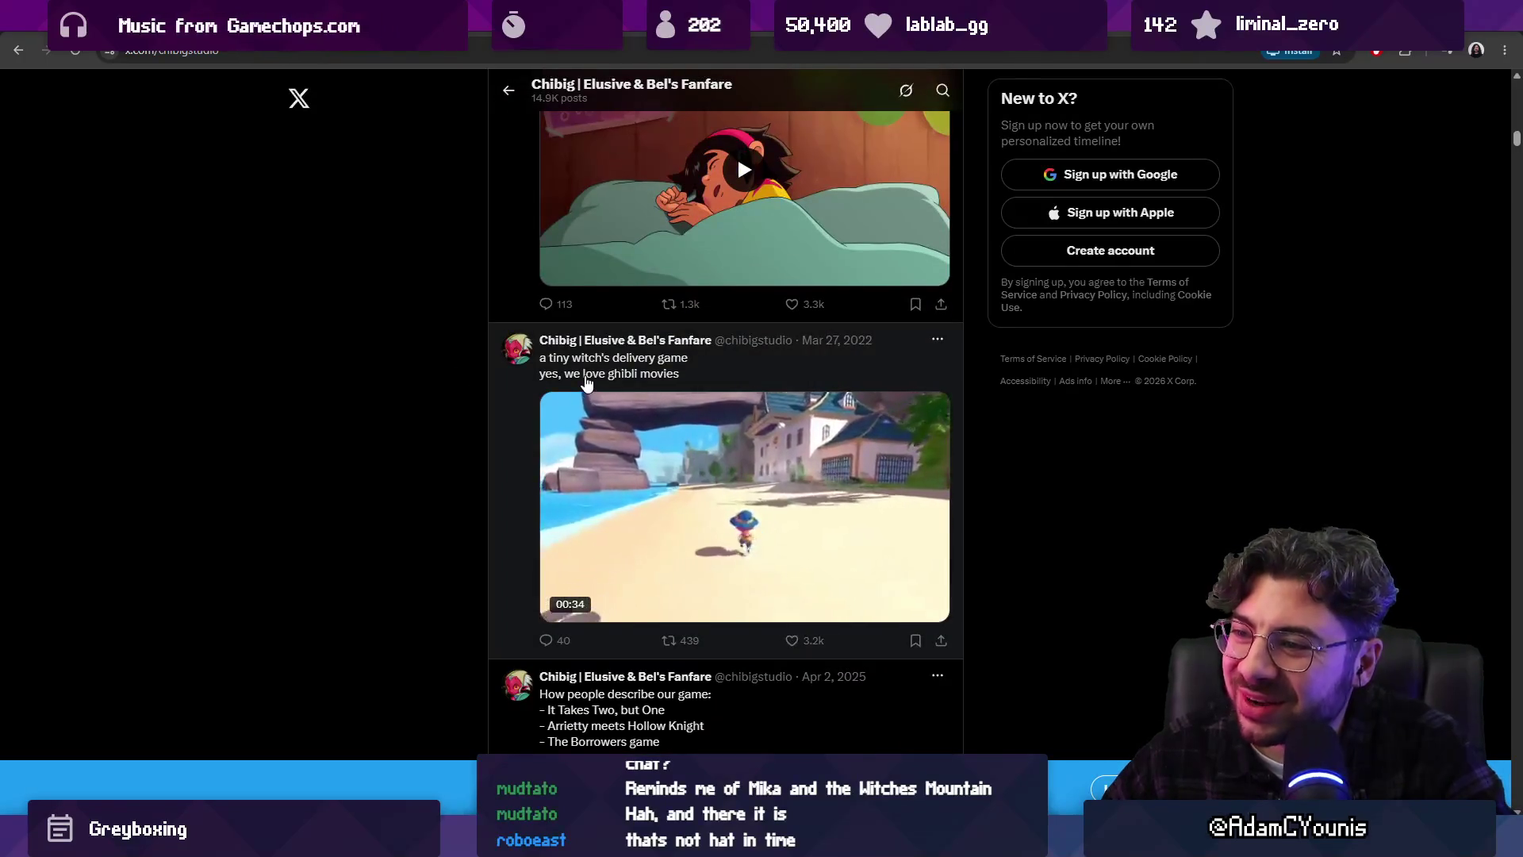
{"action": "scroll", "coordinate": [591, 378], "scroll_direction": "up", "scroll_amount": 5}
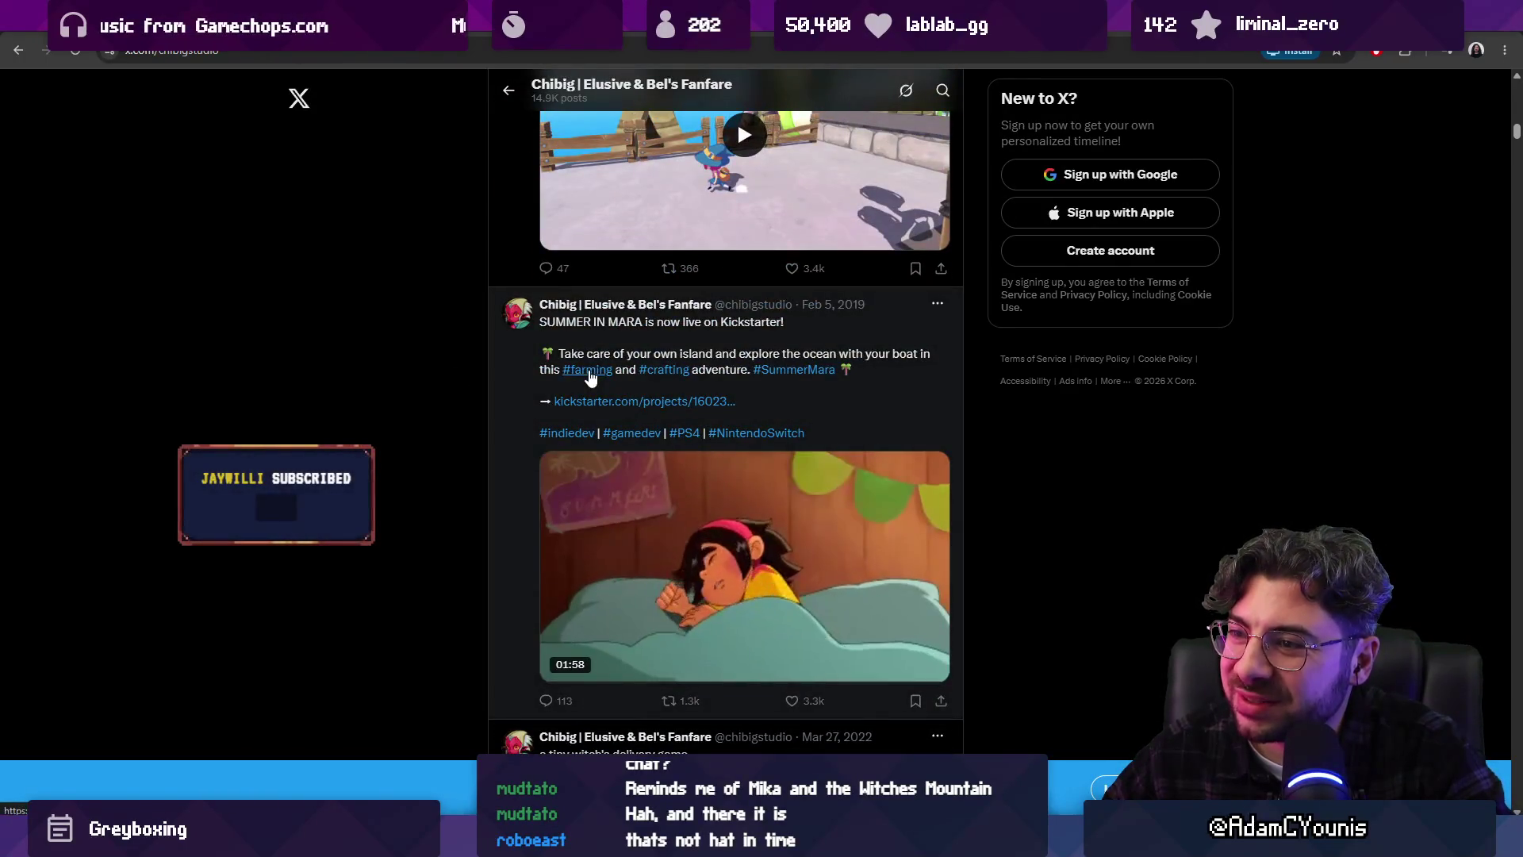
{"action": "scroll", "coordinate": [587, 372], "scroll_direction": "down", "scroll_amount": 7}
{"action": "left_click", "coordinate": [653, 211]}
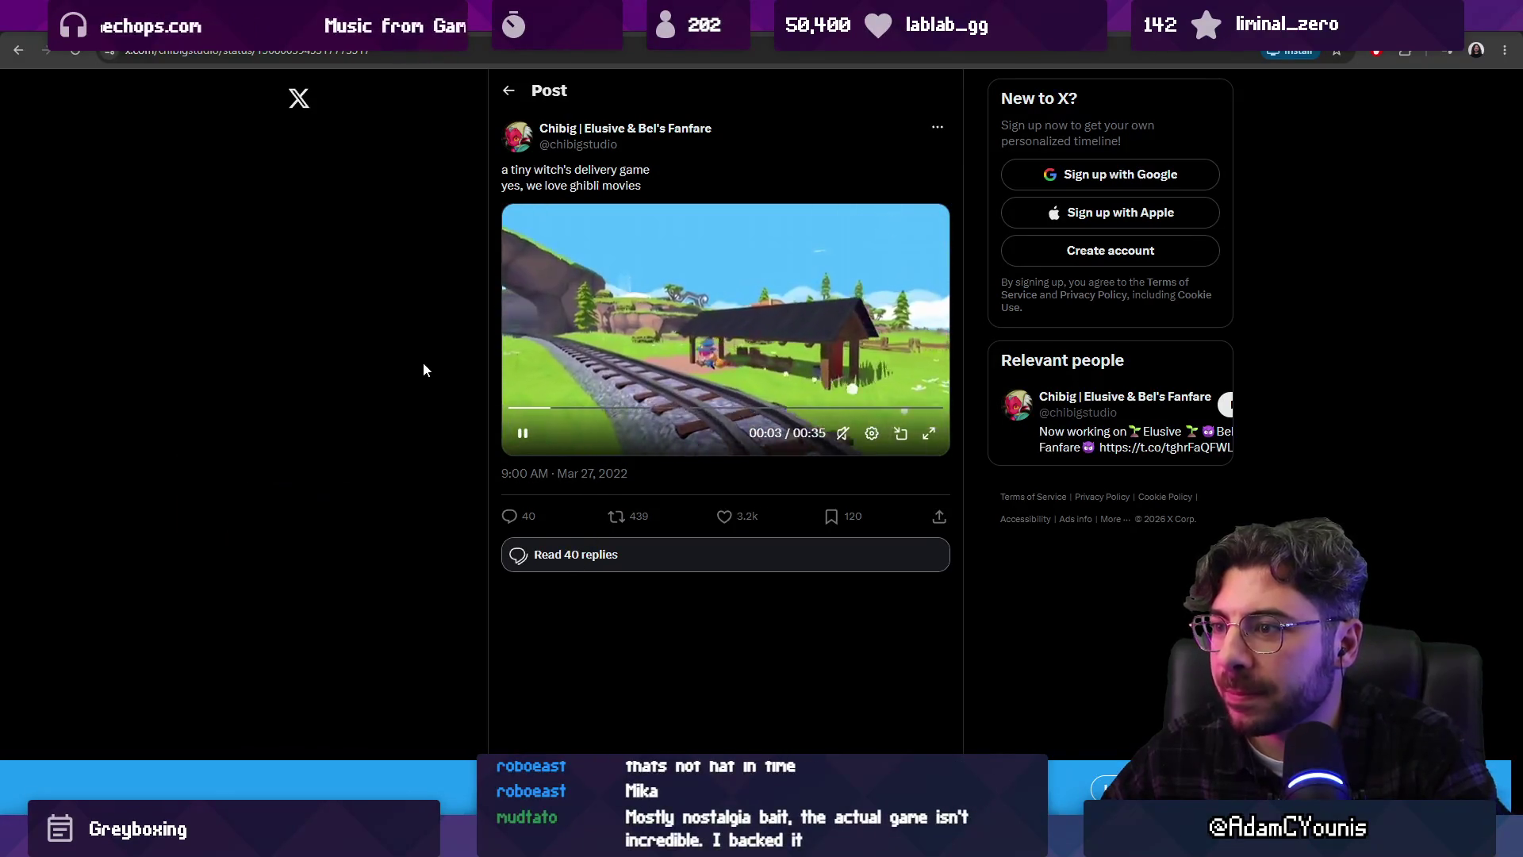
{"action": "left_click", "coordinate": [698, 49]}
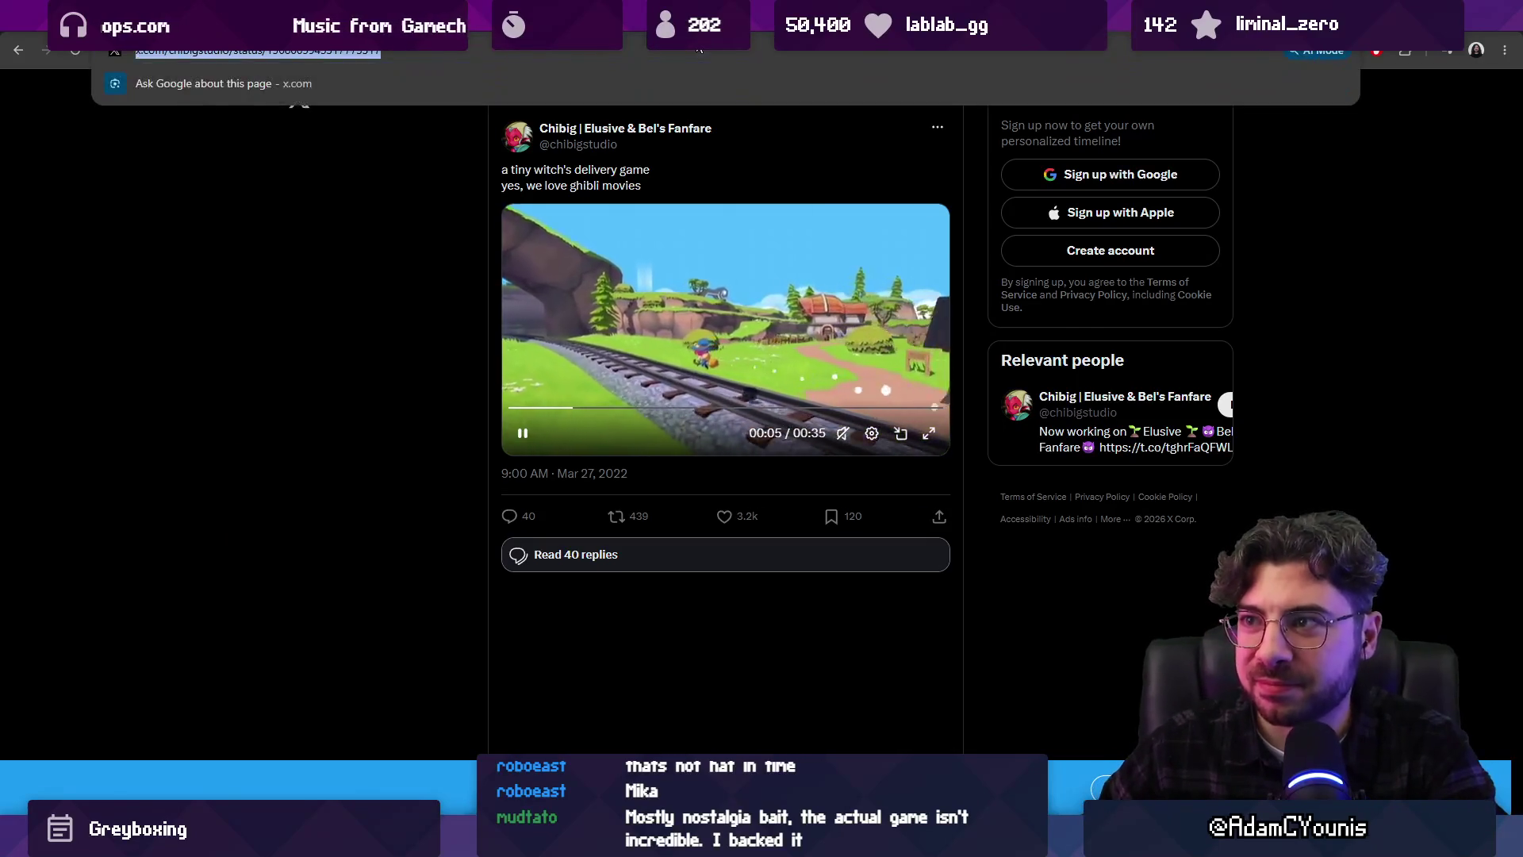
Step: Search Google for 'a hat in time' and step through its image previews
{"action": "type", "text": "a hat in time"}
{"action": "key", "text": "Return"}
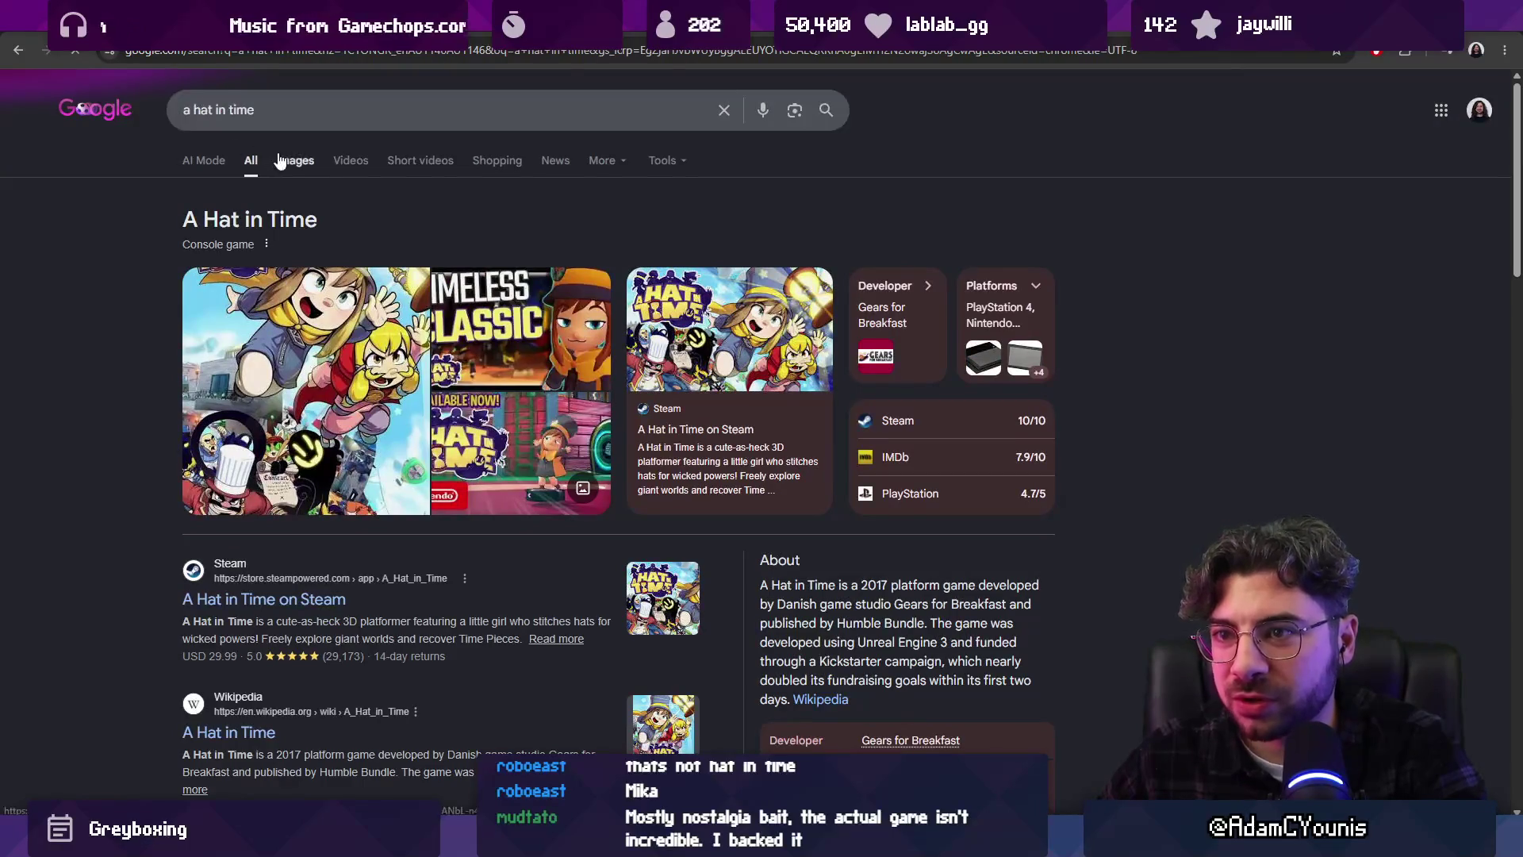
{"action": "left_click", "coordinate": [300, 158]}
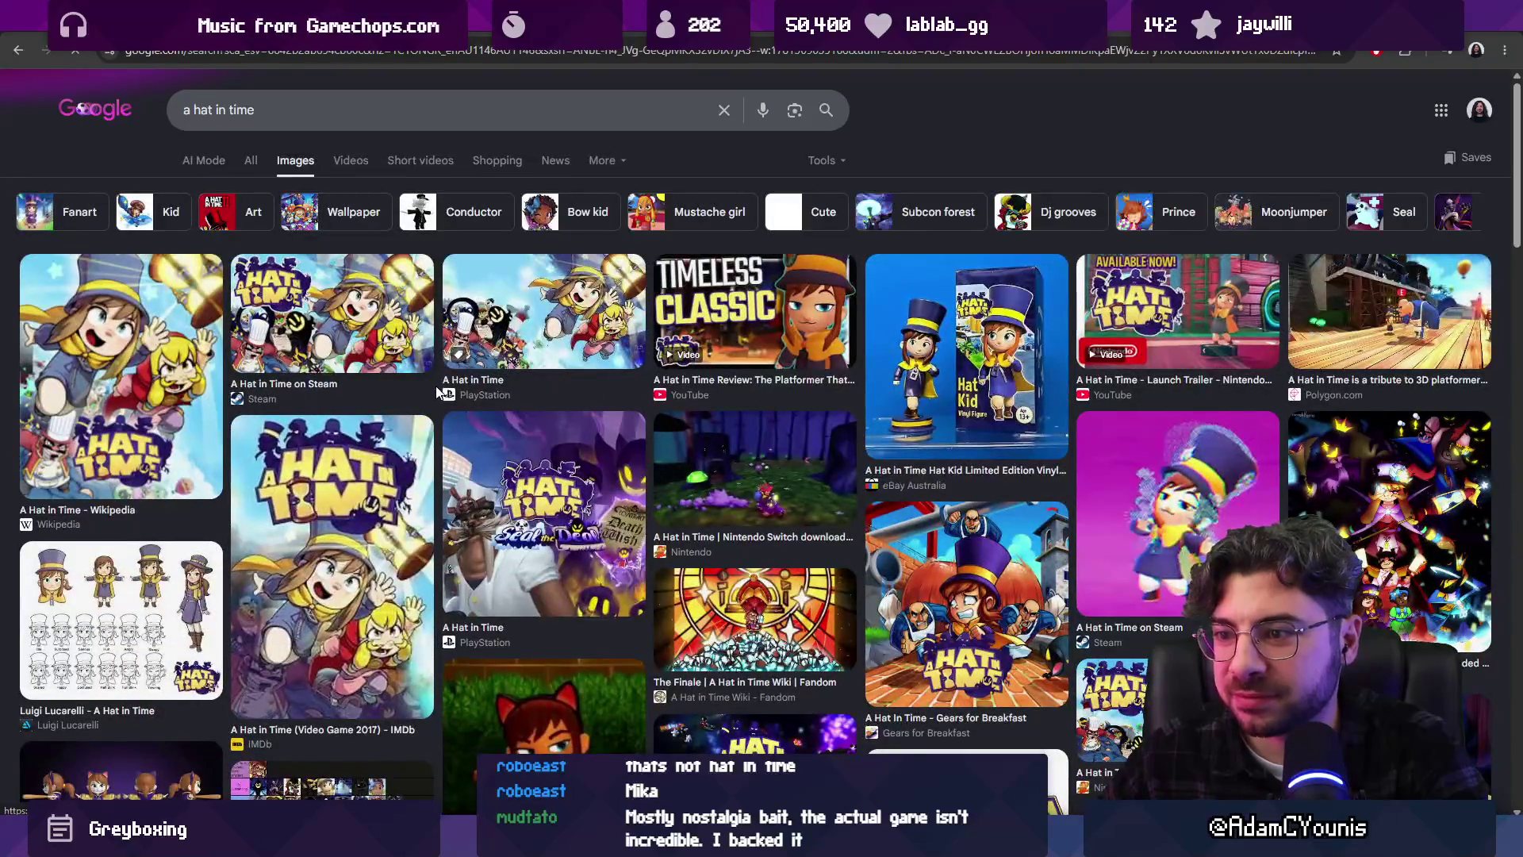
{"action": "left_click", "coordinate": [717, 452]}
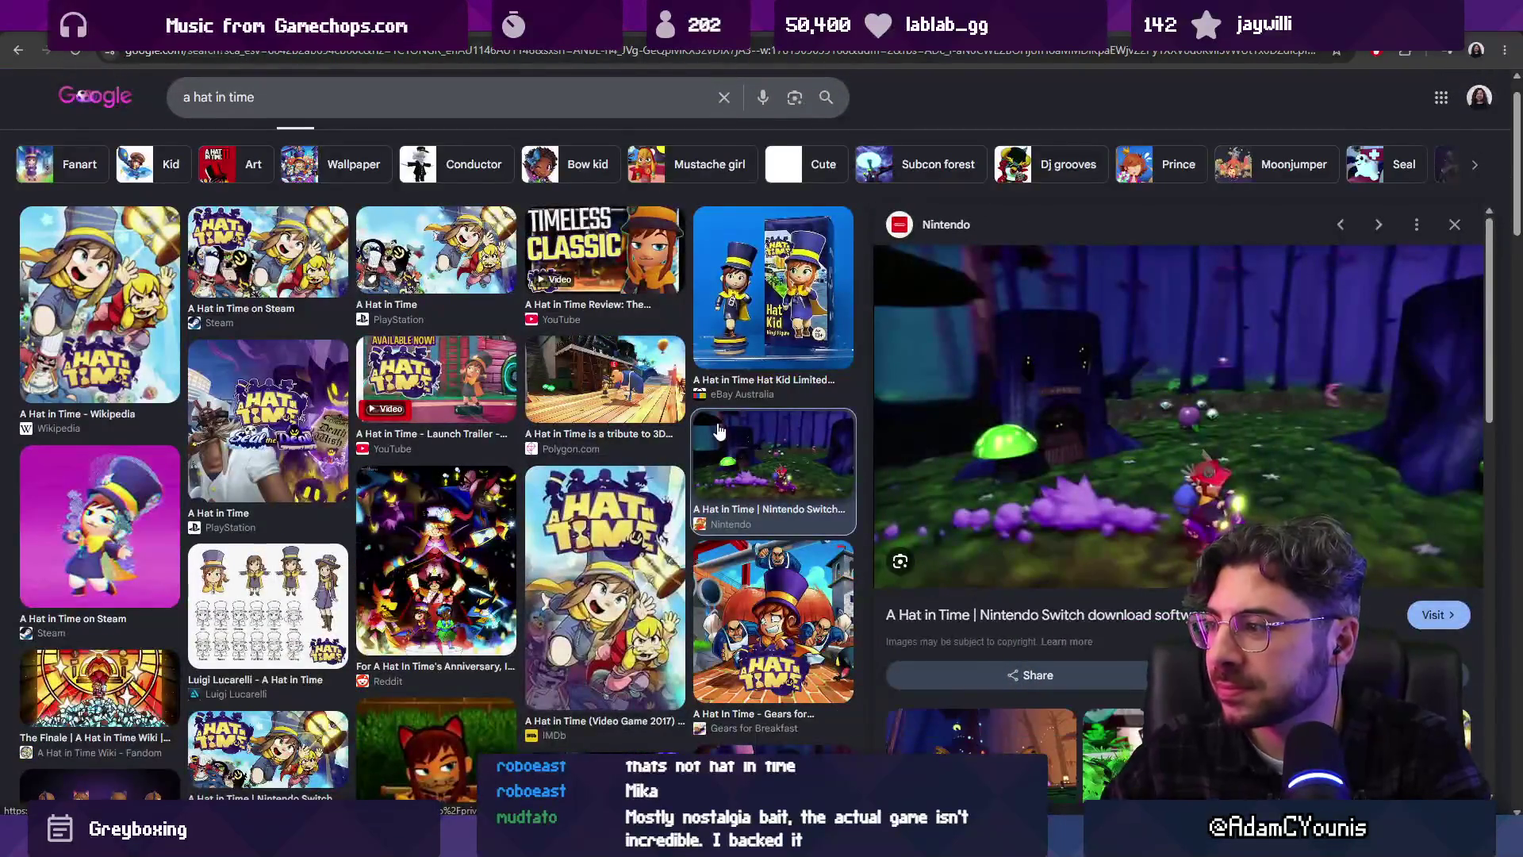
{"action": "key", "text": "Right"}
{"action": "key", "text": "Right"}
{"action": "key", "text": "Right"}
{"action": "key", "text": "Right"}
{"action": "key", "text": "Right"}
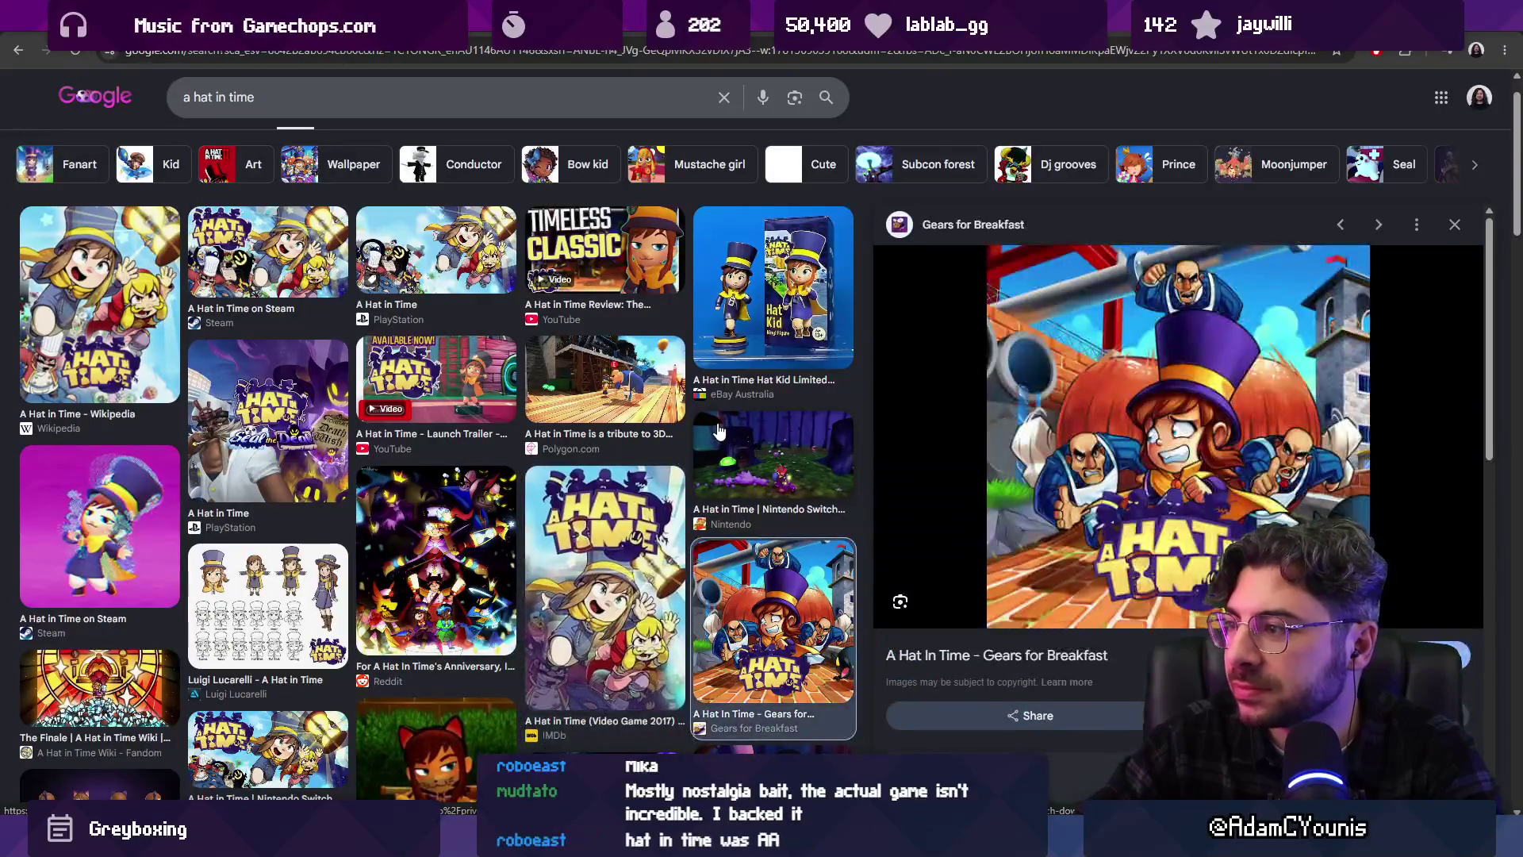
{"action": "key", "text": "Right"}
{"action": "key", "text": "Right"}
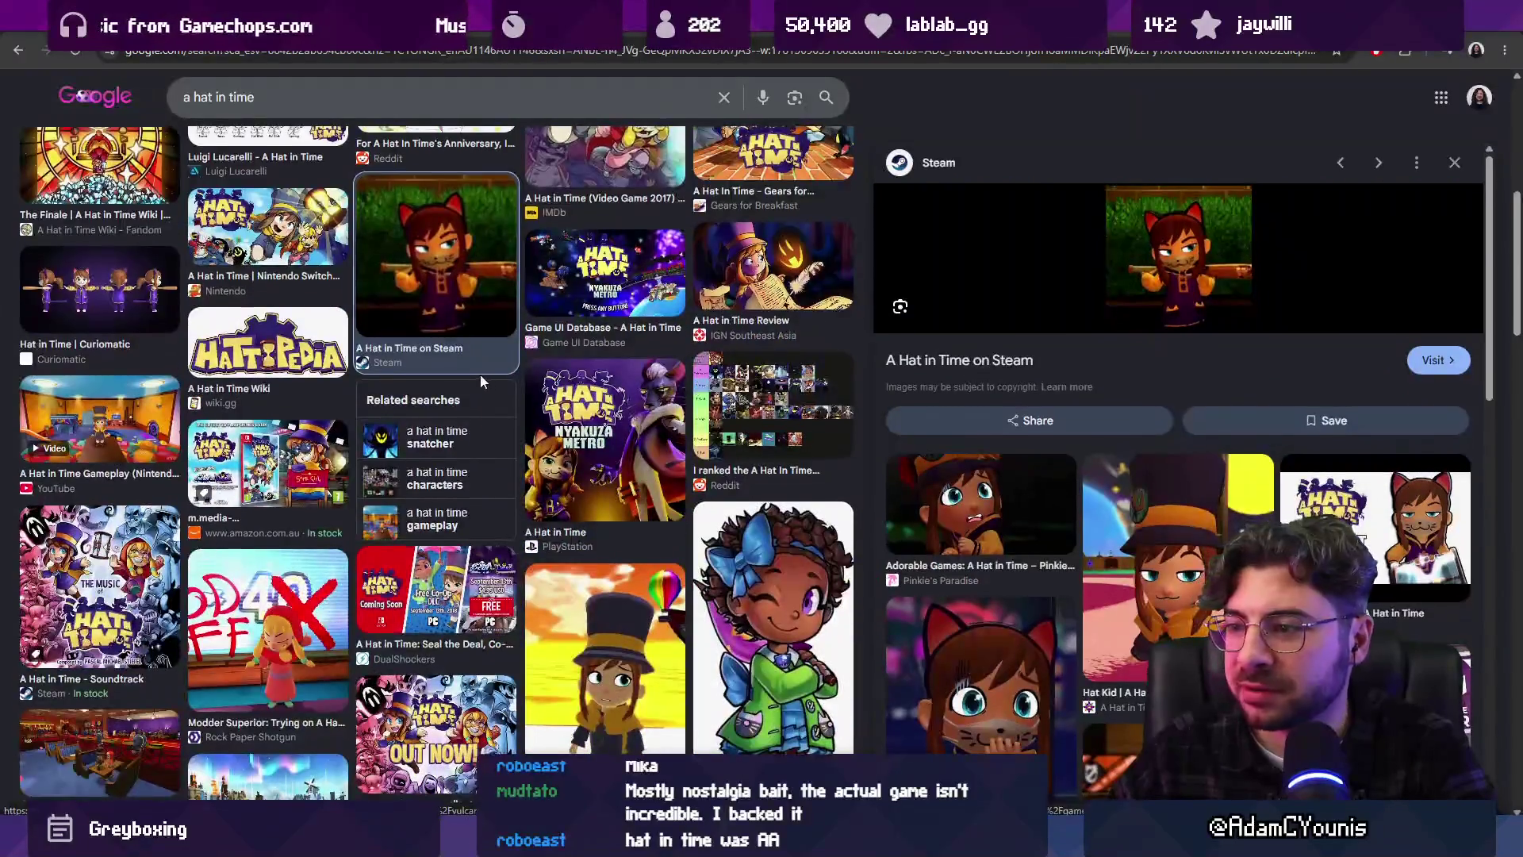
Step: Return to the All results, then back to the Bel's Fanfare Kickstarter team section
{"action": "scroll", "coordinate": [180, 141], "scroll_direction": "up", "scroll_amount": 7}
{"action": "key", "text": "alt+Left"}
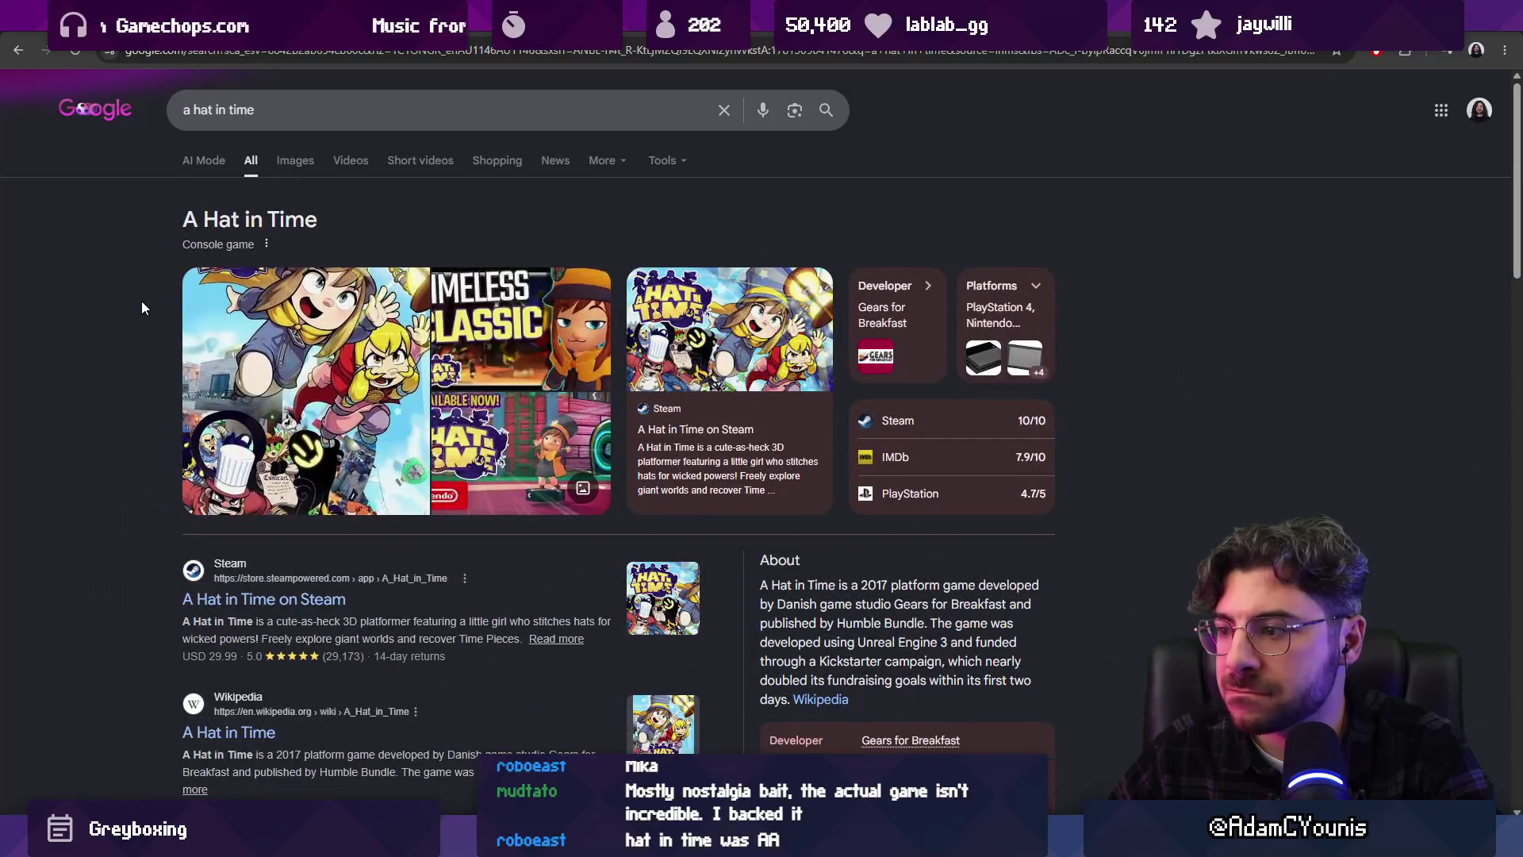
{"action": "scroll", "coordinate": [141, 300], "scroll_direction": "down", "scroll_amount": 5}
{"action": "key", "text": "alt+Left"}
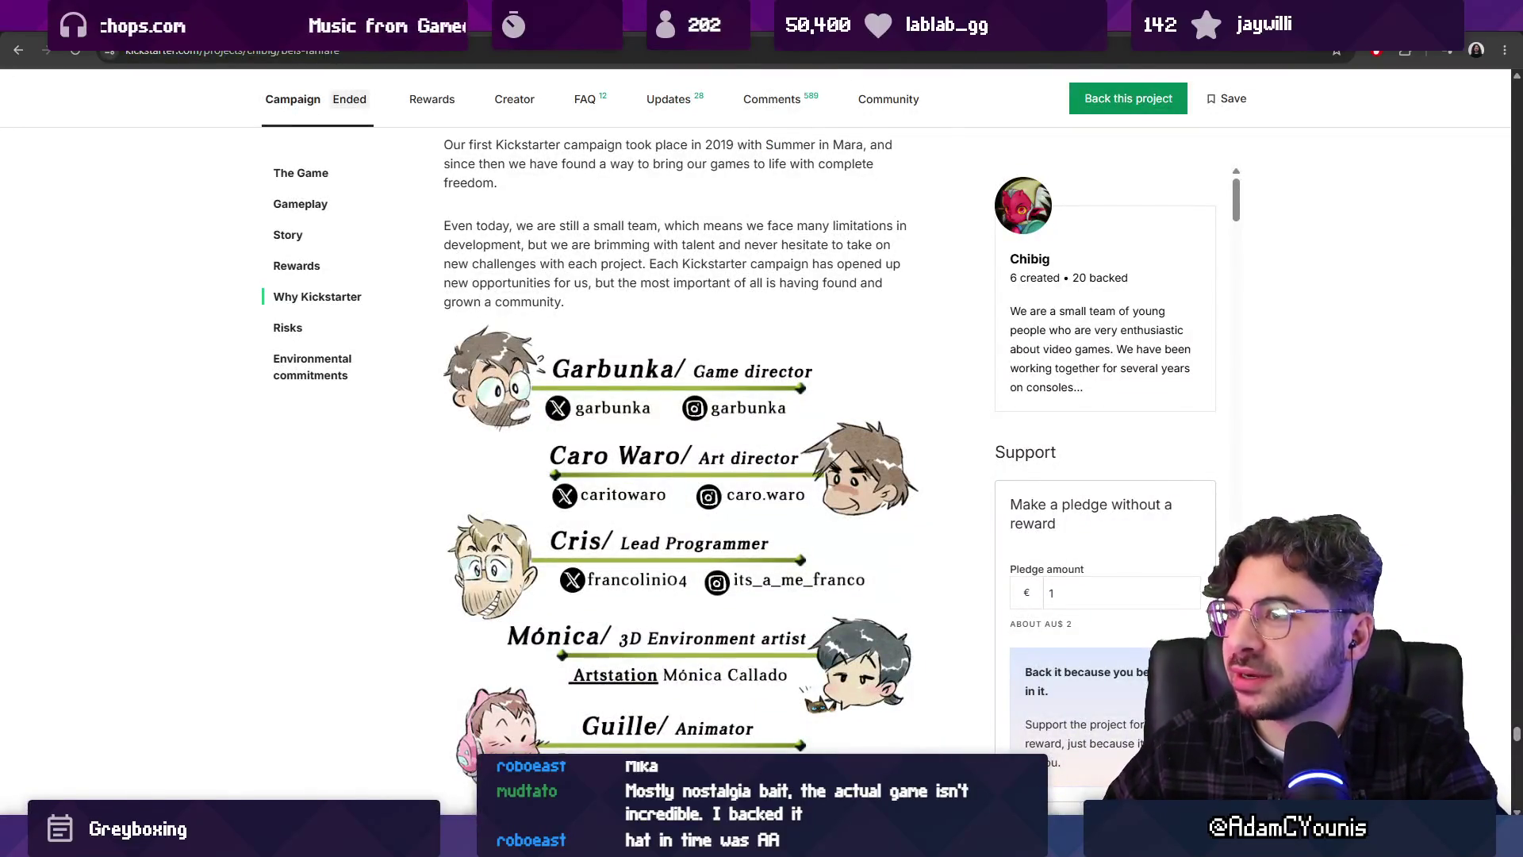
Step: Cycle tabs back to the Insignia budget showing the Programming, Music, SFX, Producer and Director costs
{"action": "key", "text": "alt+Left"}
{"action": "key", "text": "alt+Left"}
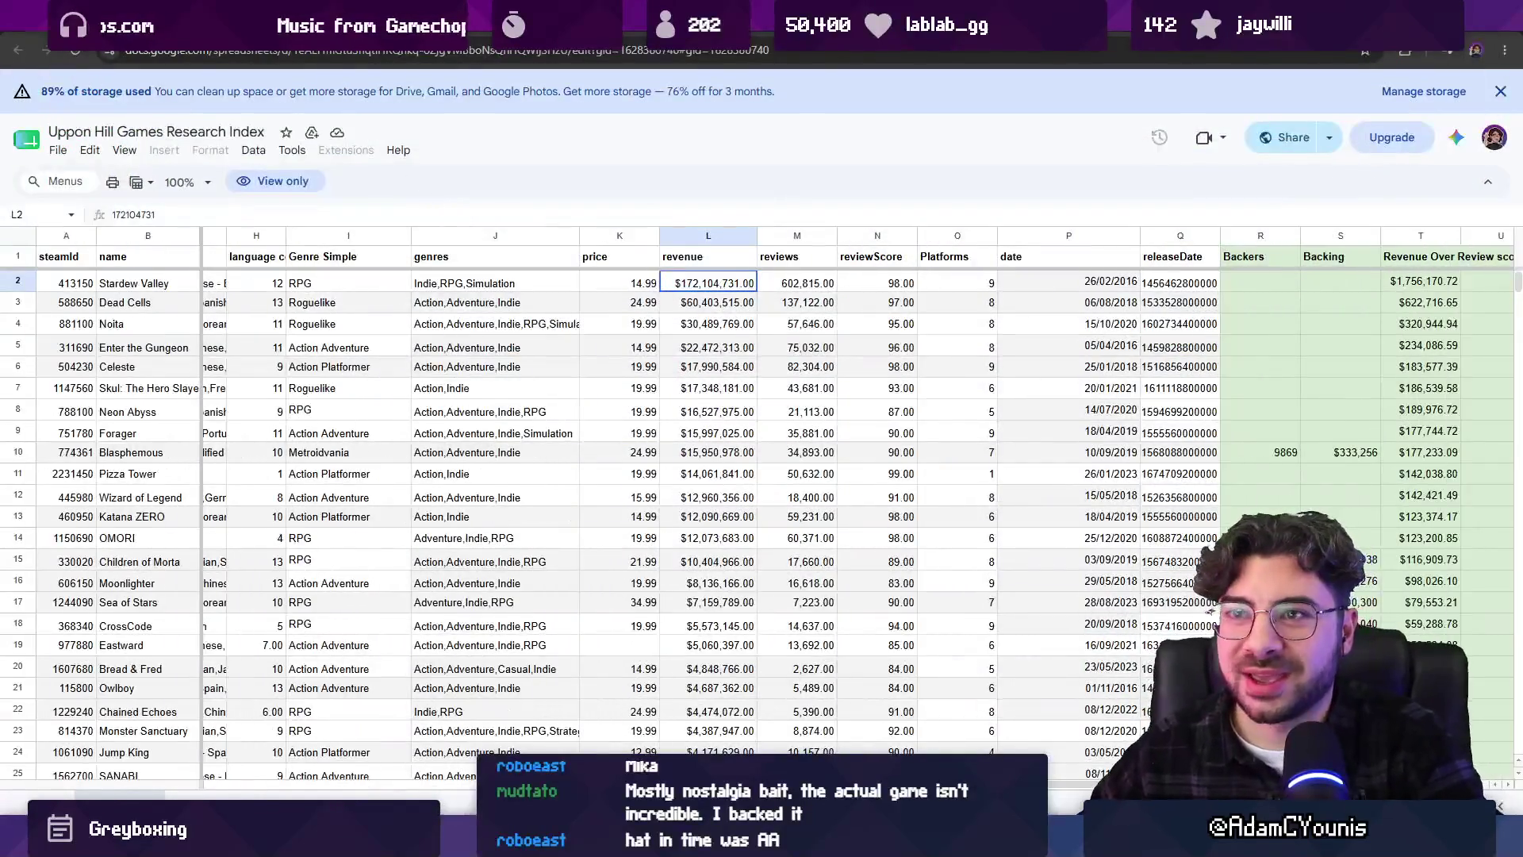
{"action": "key", "text": "ctrl+Tab"}
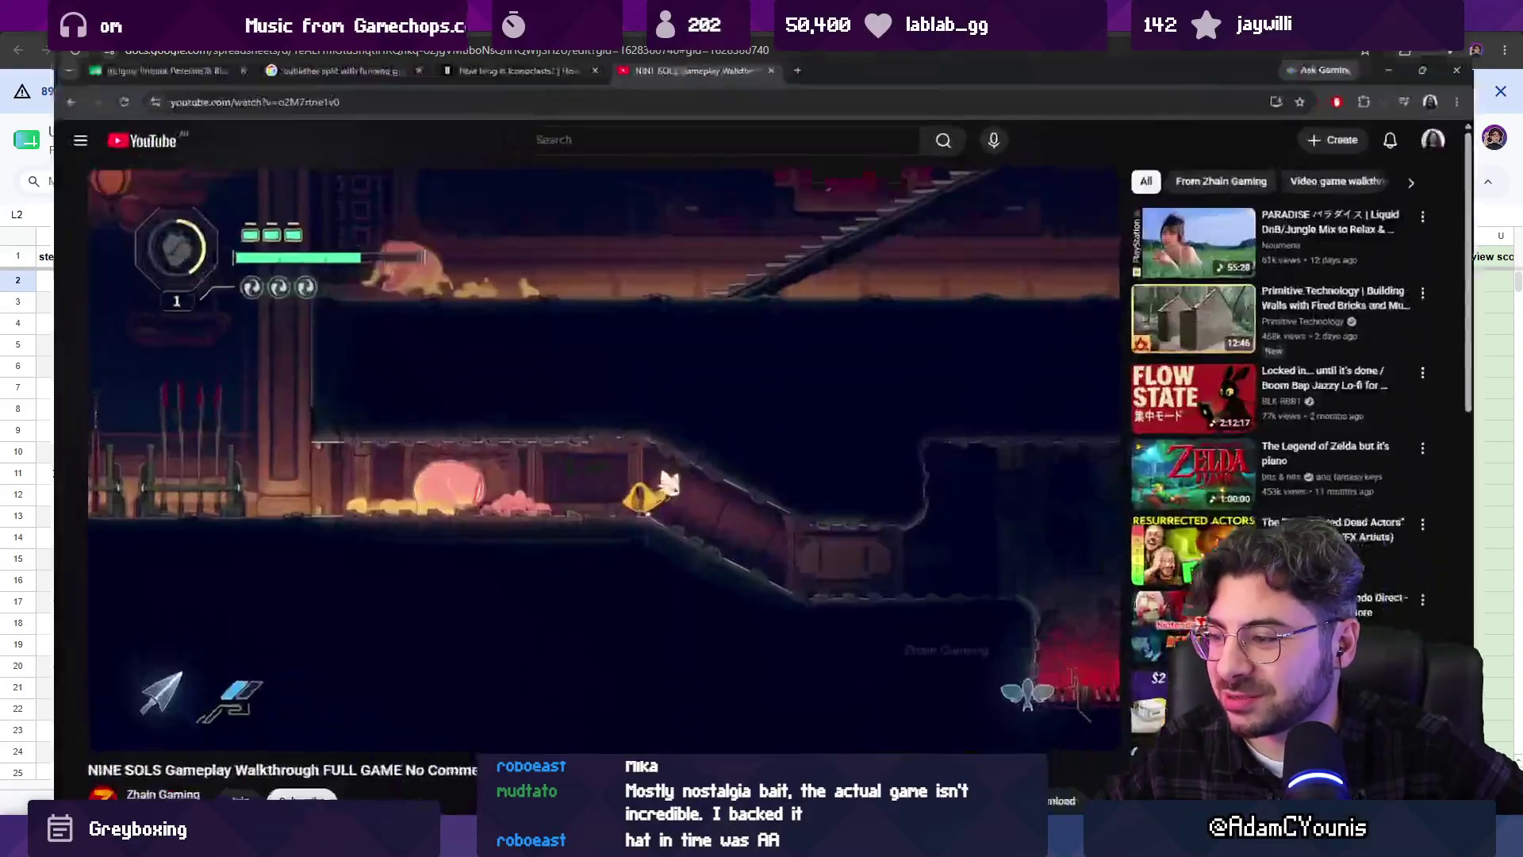
{"action": "key", "text": "ctrl+Tab"}
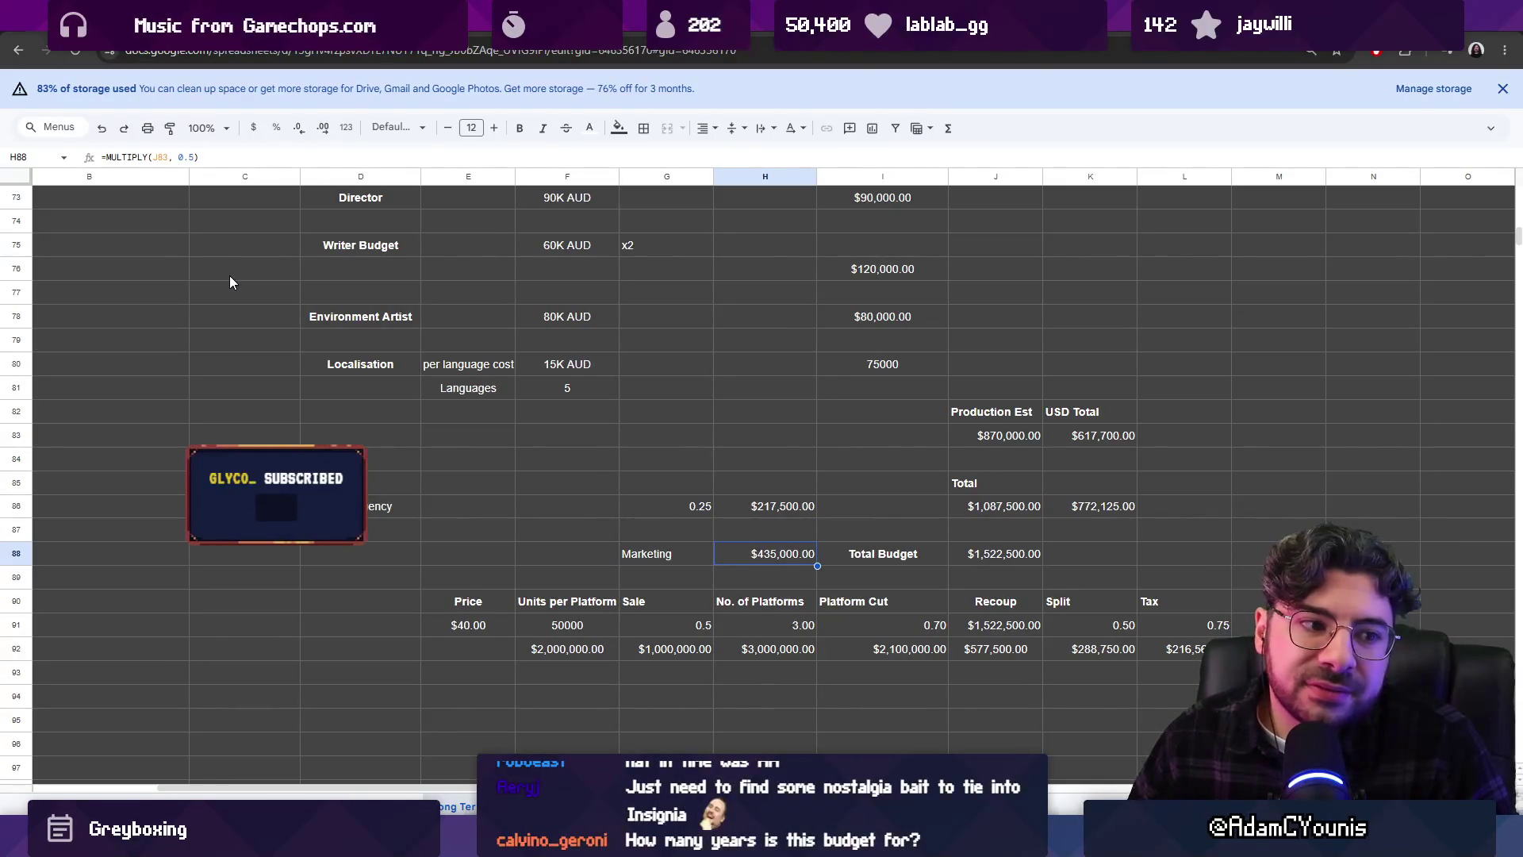
{"action": "scroll", "coordinate": [744, 526], "scroll_direction": "up", "scroll_amount": 4}
{"action": "scroll", "coordinate": [737, 525], "scroll_direction": "up", "scroll_amount": 1}
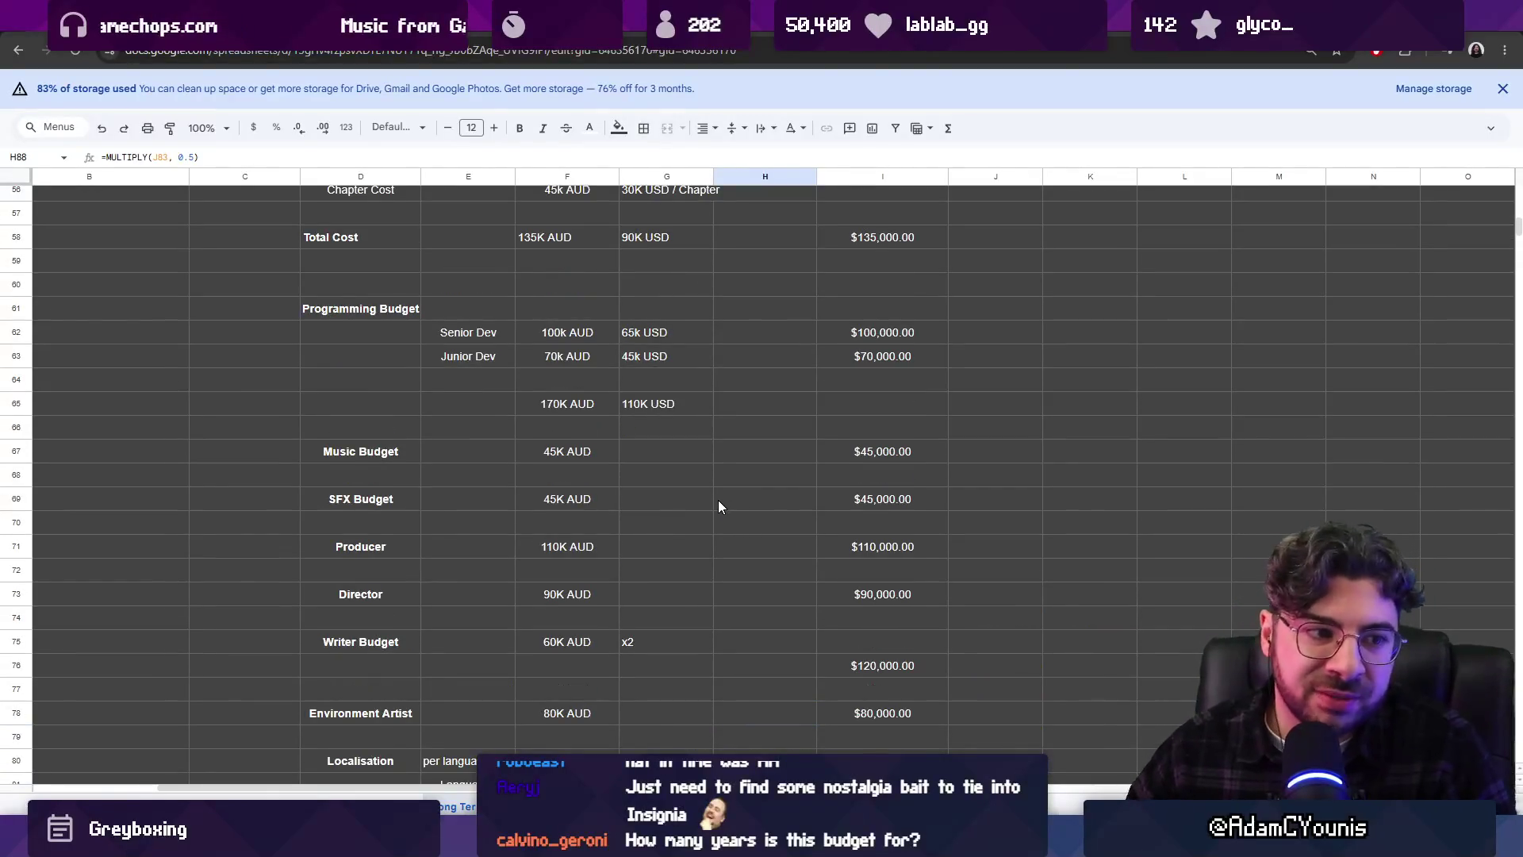
{"action": "scroll", "coordinate": [701, 520], "scroll_direction": "up", "scroll_amount": 1}
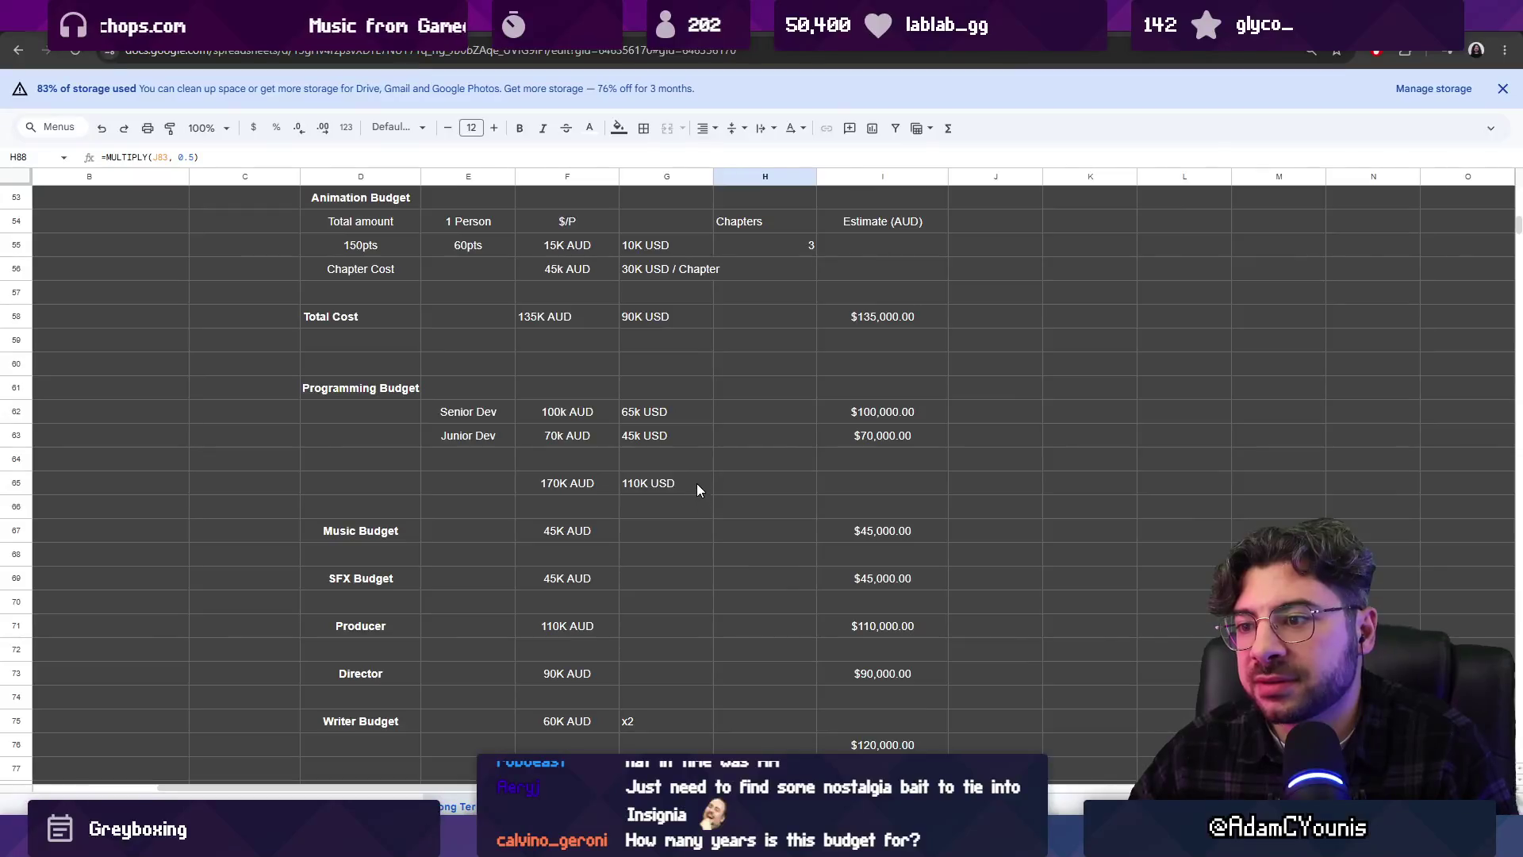
{"action": "scroll", "coordinate": [697, 477], "scroll_direction": "down", "scroll_amount": 1}
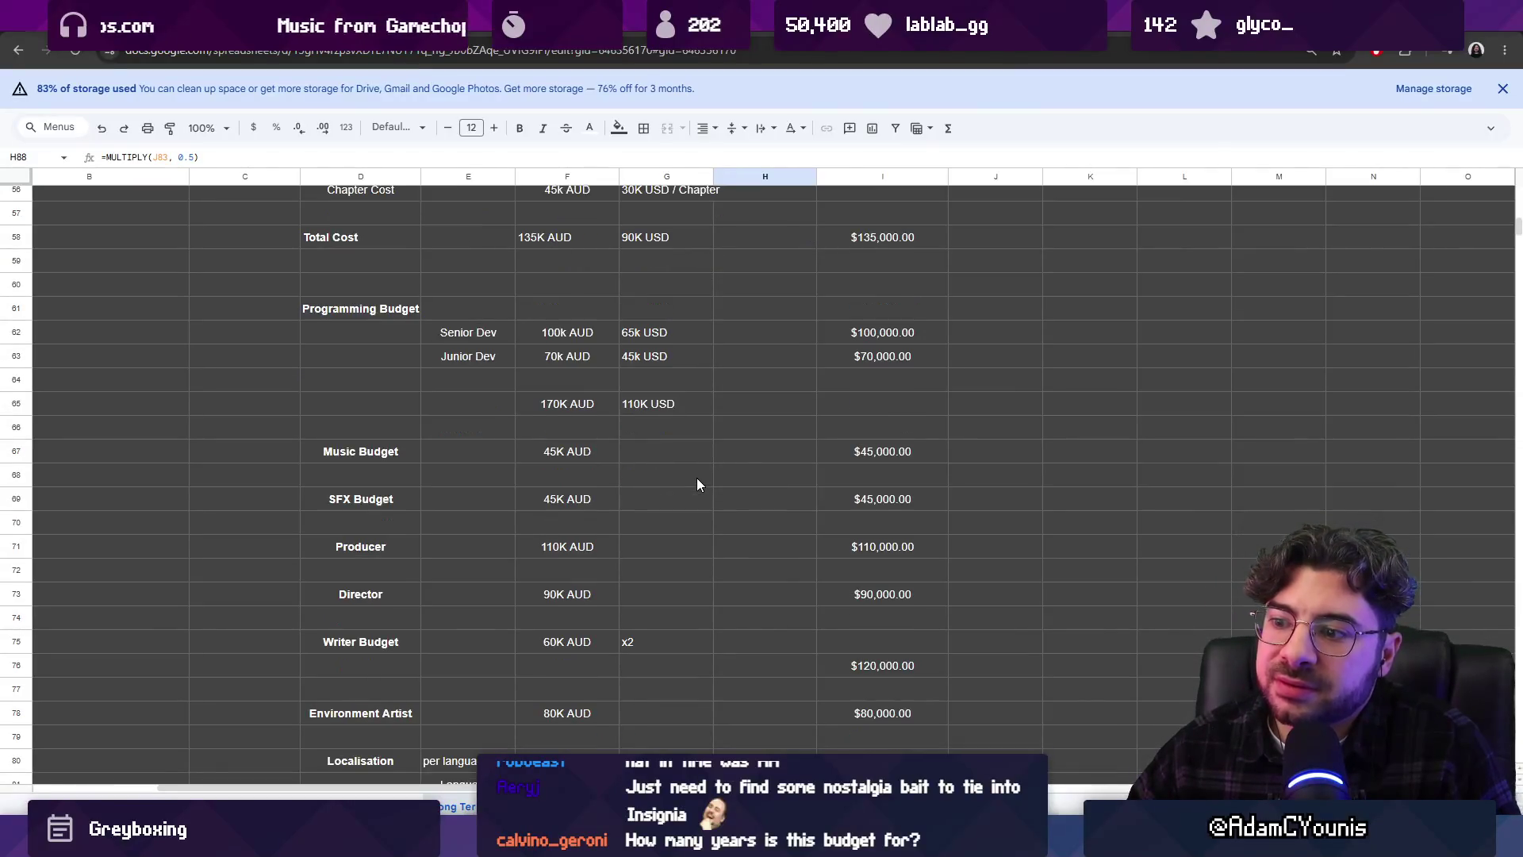
{"action": "scroll", "coordinate": [696, 478], "scroll_direction": "up", "scroll_amount": 3}
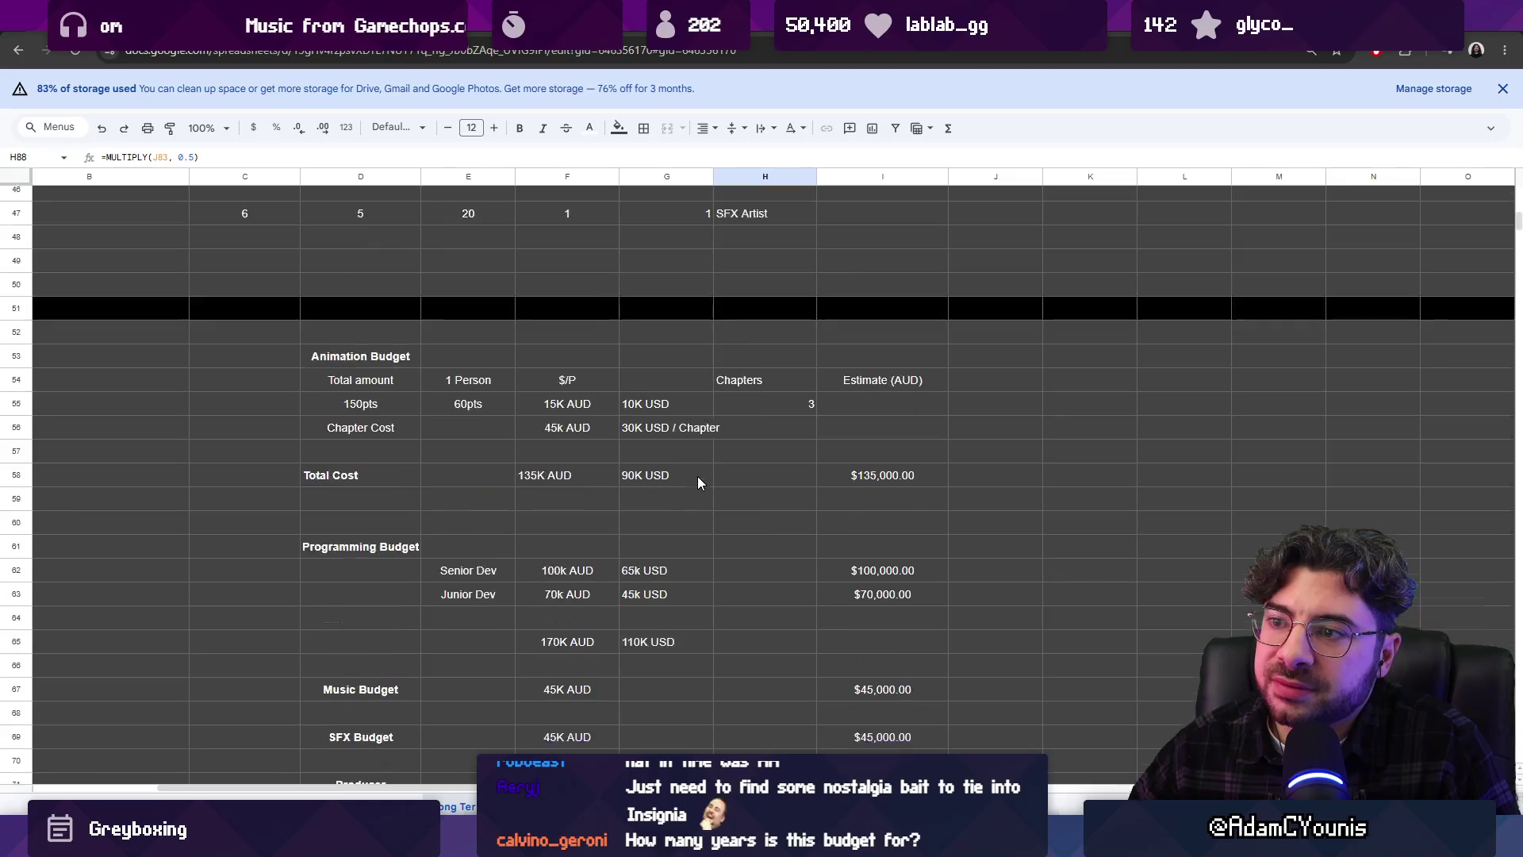
{"action": "scroll", "coordinate": [697, 478], "scroll_direction": "down", "scroll_amount": 7}
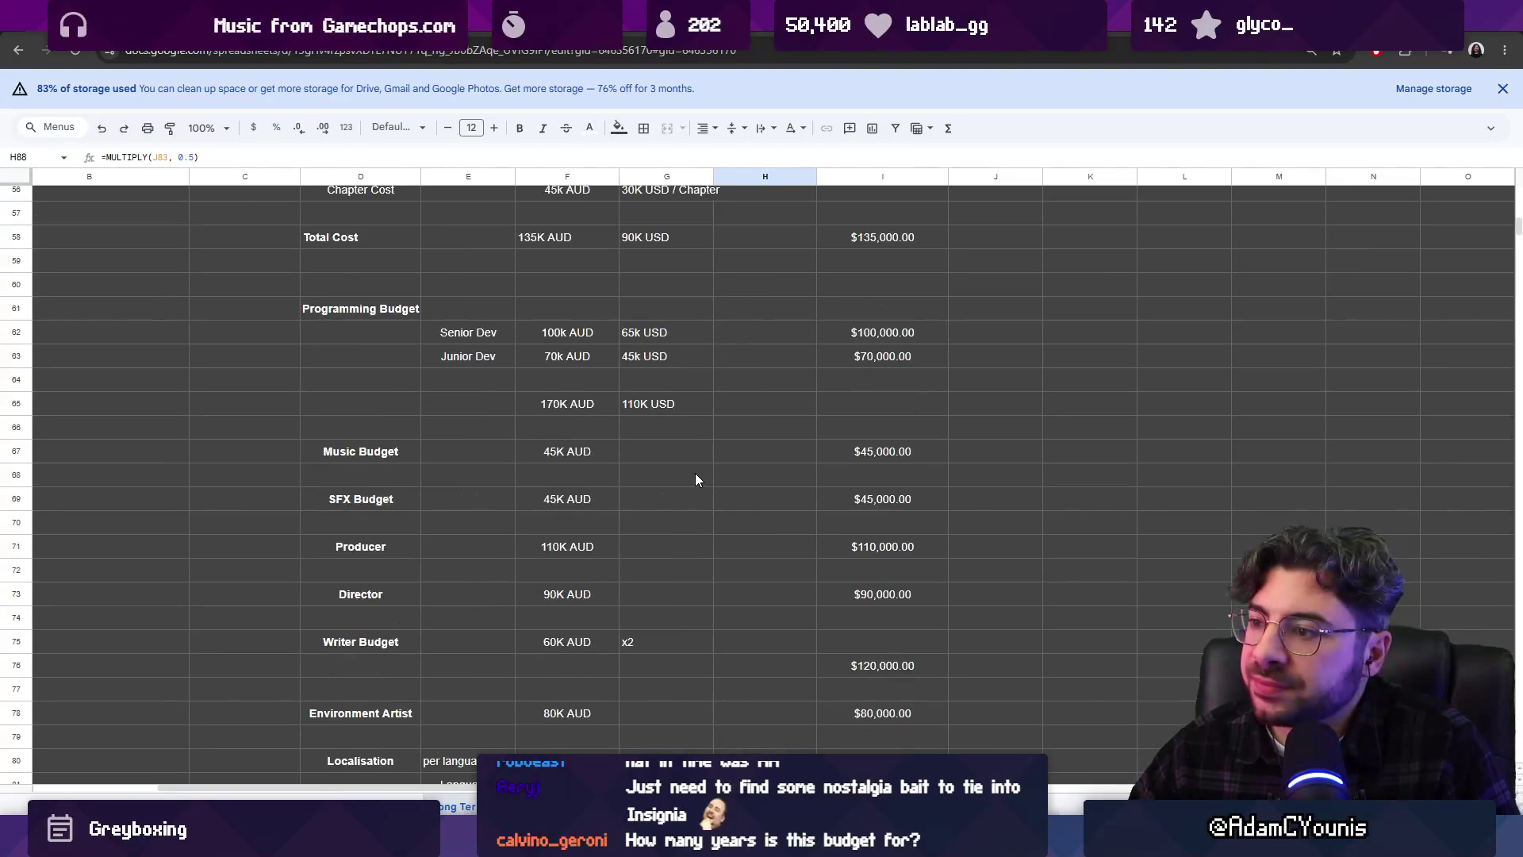
{"action": "scroll", "coordinate": [695, 473], "scroll_direction": "up", "scroll_amount": 5}
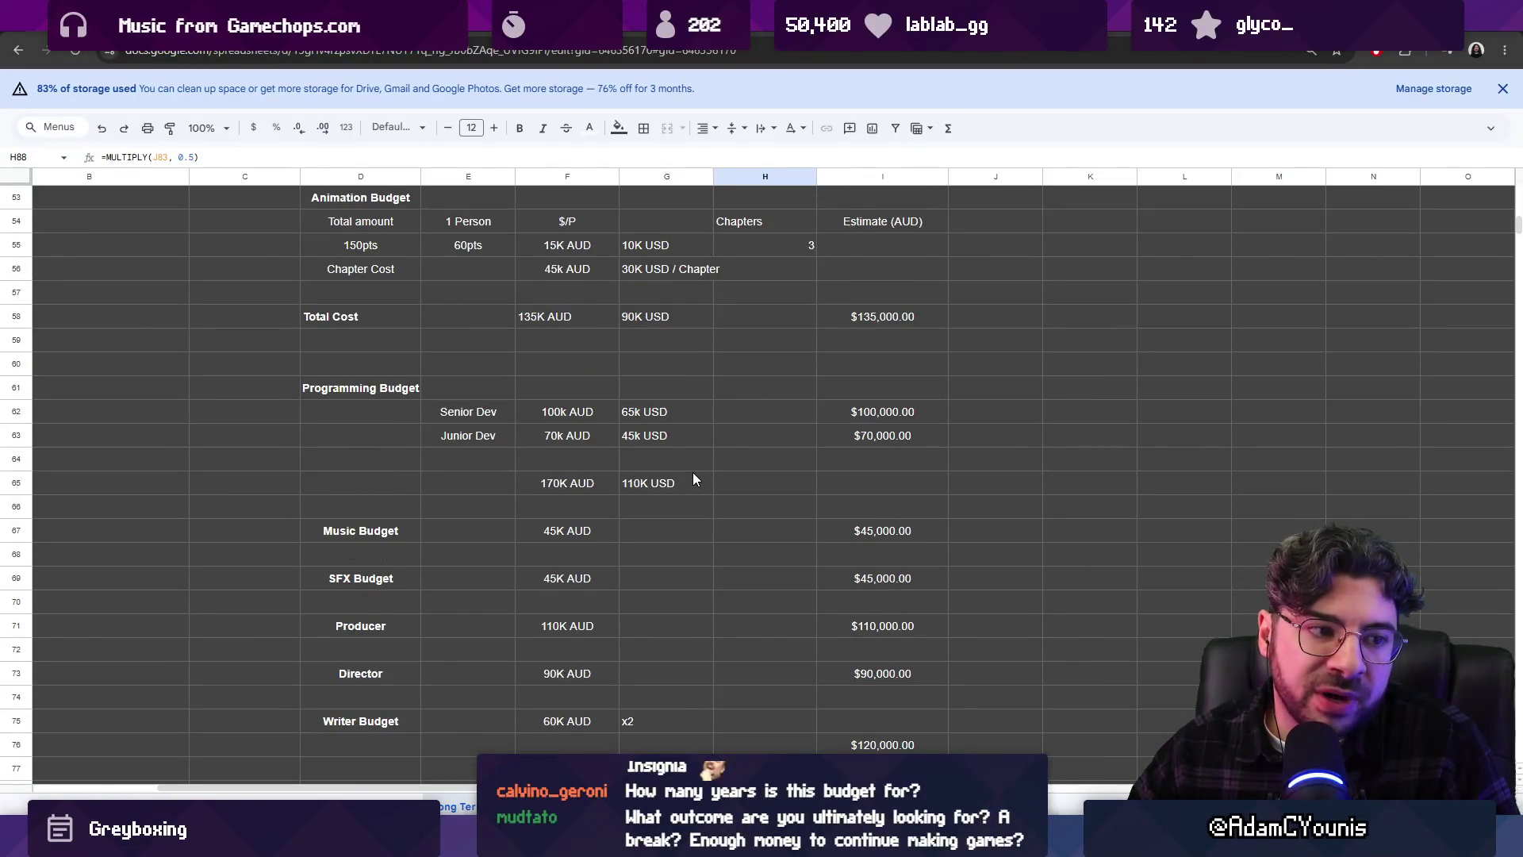
{"action": "scroll", "coordinate": [693, 473], "scroll_direction": "up", "scroll_amount": 11}
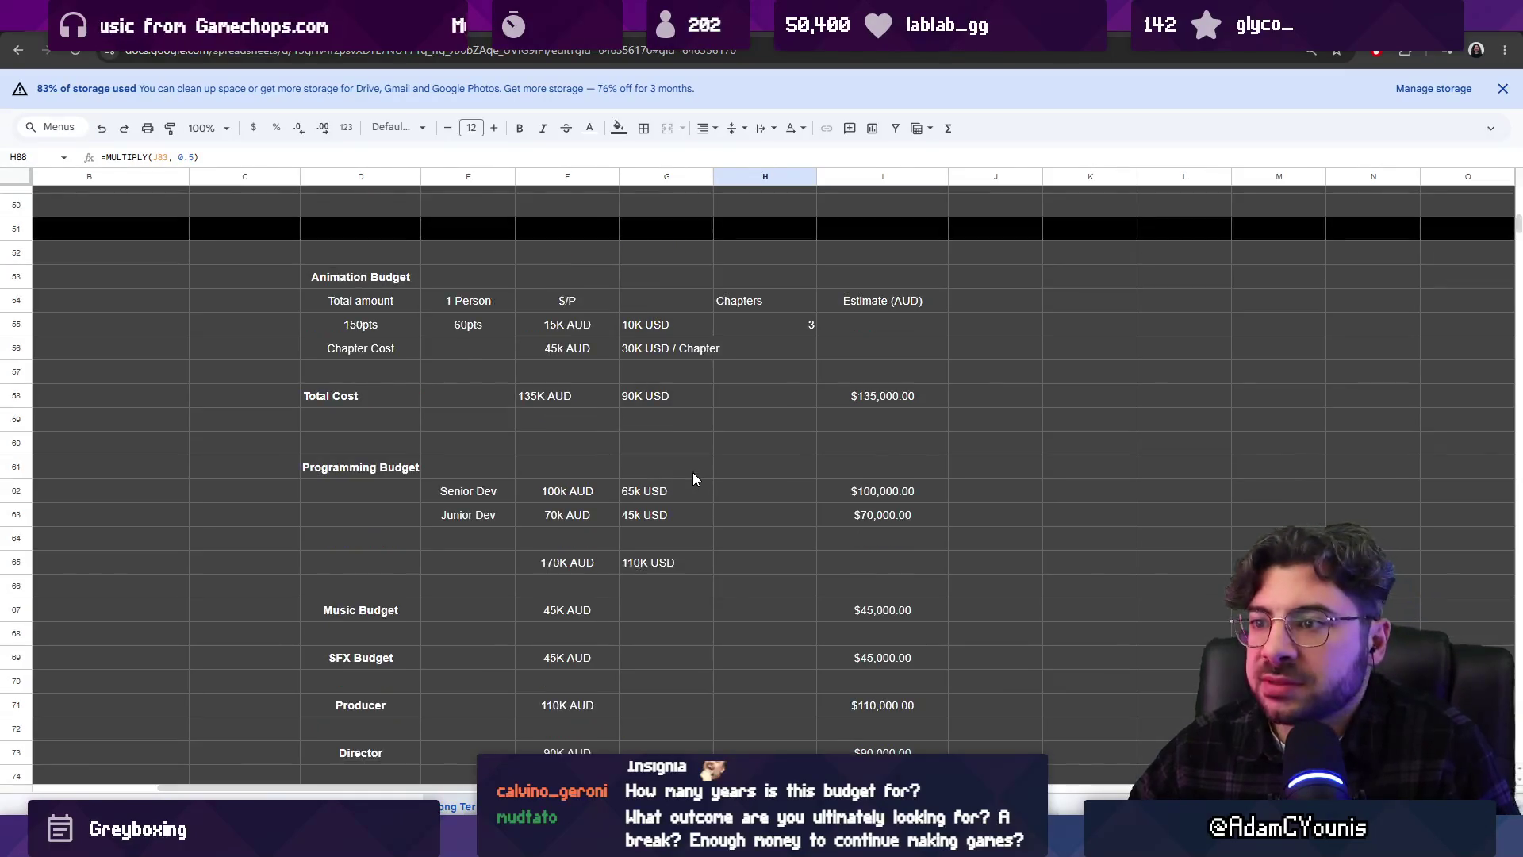
{"action": "scroll", "coordinate": [703, 476], "scroll_direction": "up", "scroll_amount": 7}
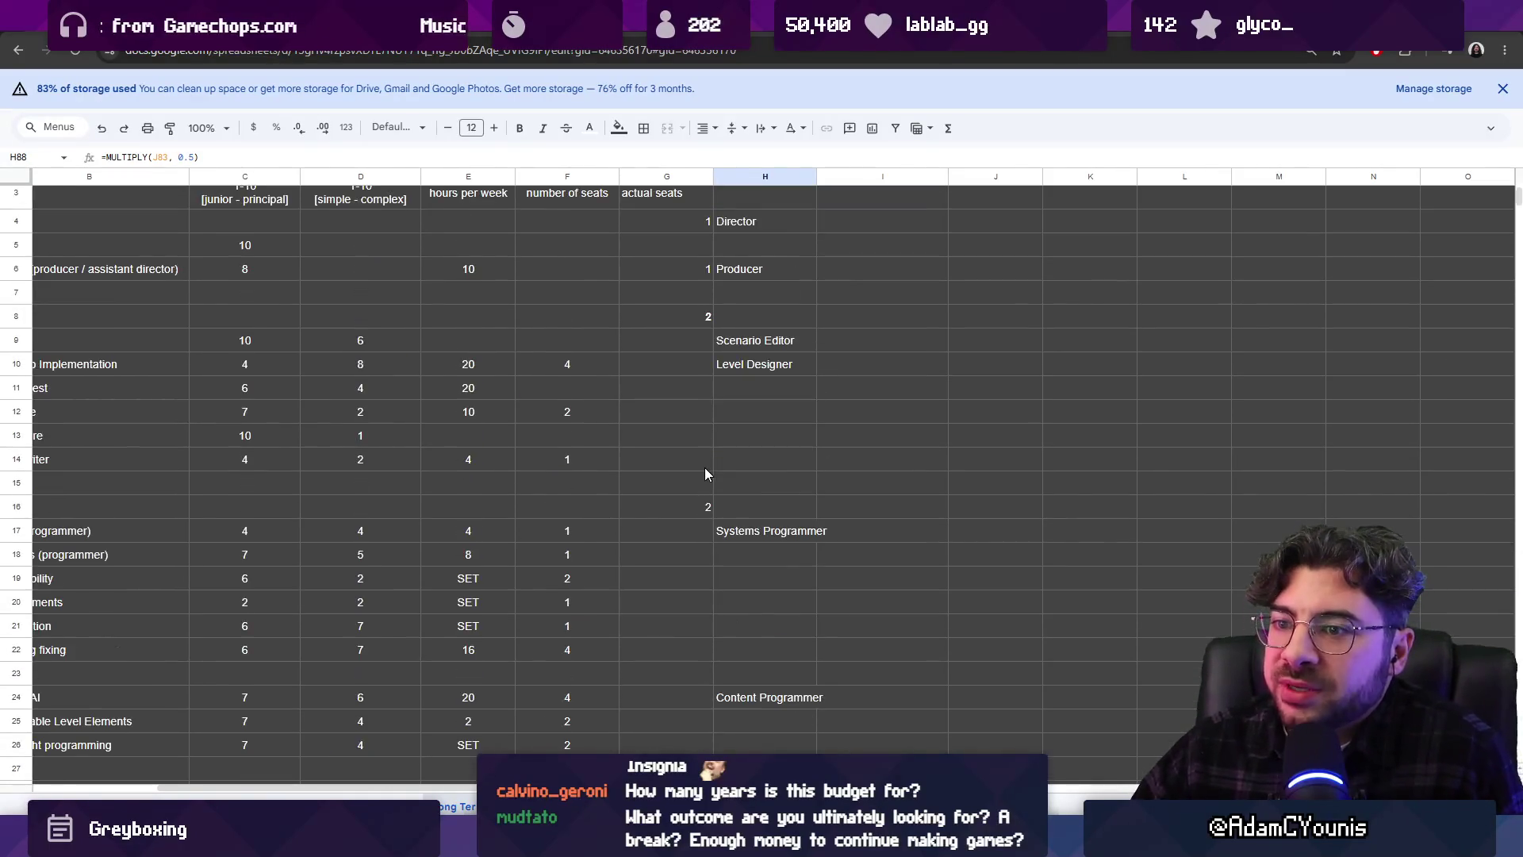
{"action": "scroll", "coordinate": [440, 759], "scroll_direction": "left", "scroll_amount": 3}
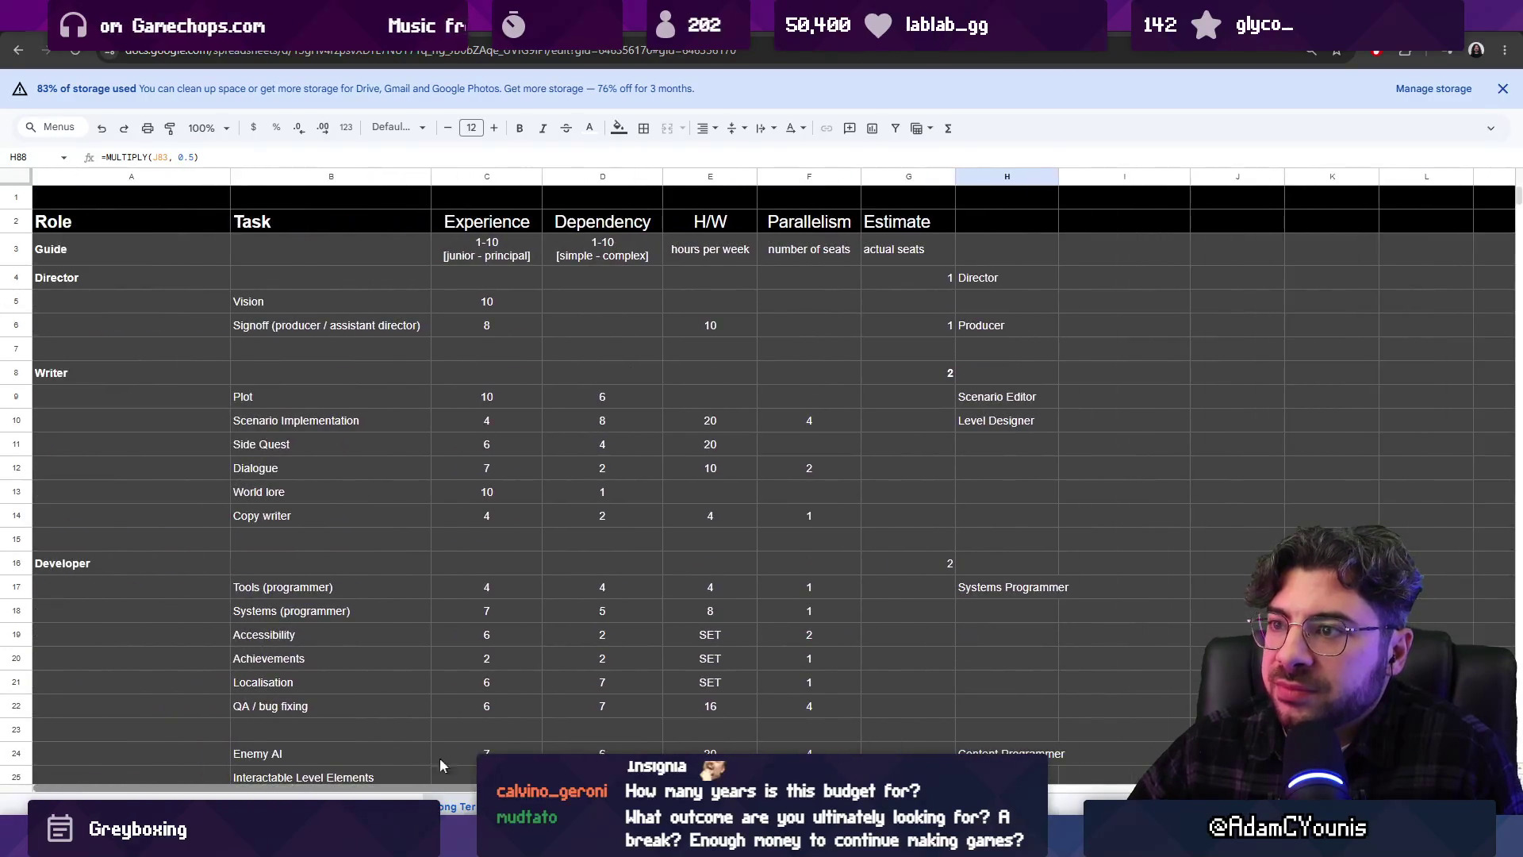
{"action": "scroll", "coordinate": [438, 543], "scroll_direction": "down", "scroll_amount": 2}
{"action": "scroll", "coordinate": [576, 504], "scroll_direction": "up", "scroll_amount": 2}
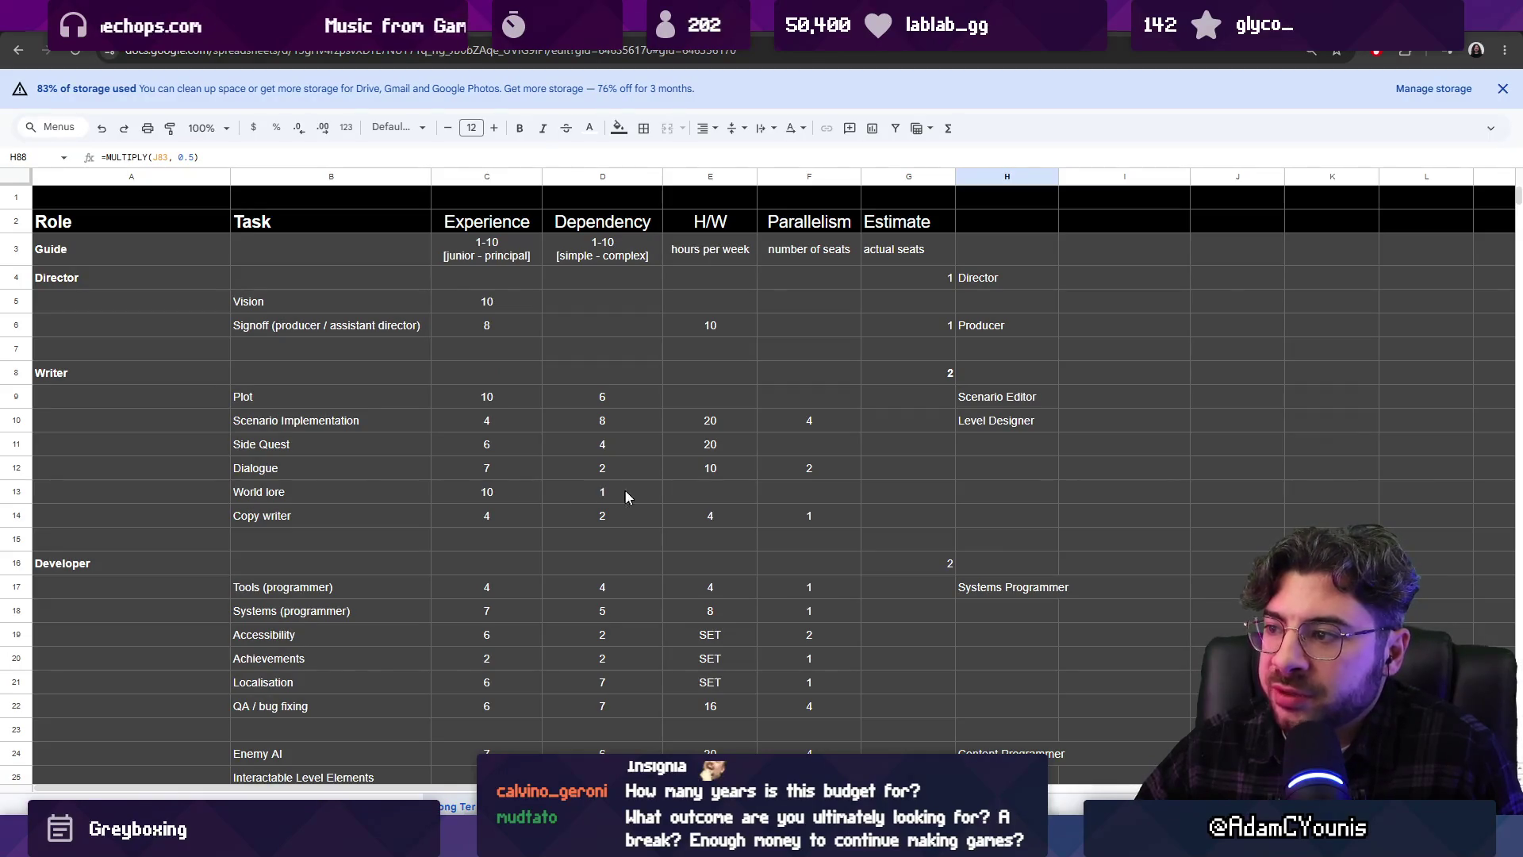
{"action": "scroll", "coordinate": [625, 488], "scroll_direction": "down", "scroll_amount": 14}
{"action": "scroll", "coordinate": [701, 487], "scroll_direction": "down", "scroll_amount": 3}
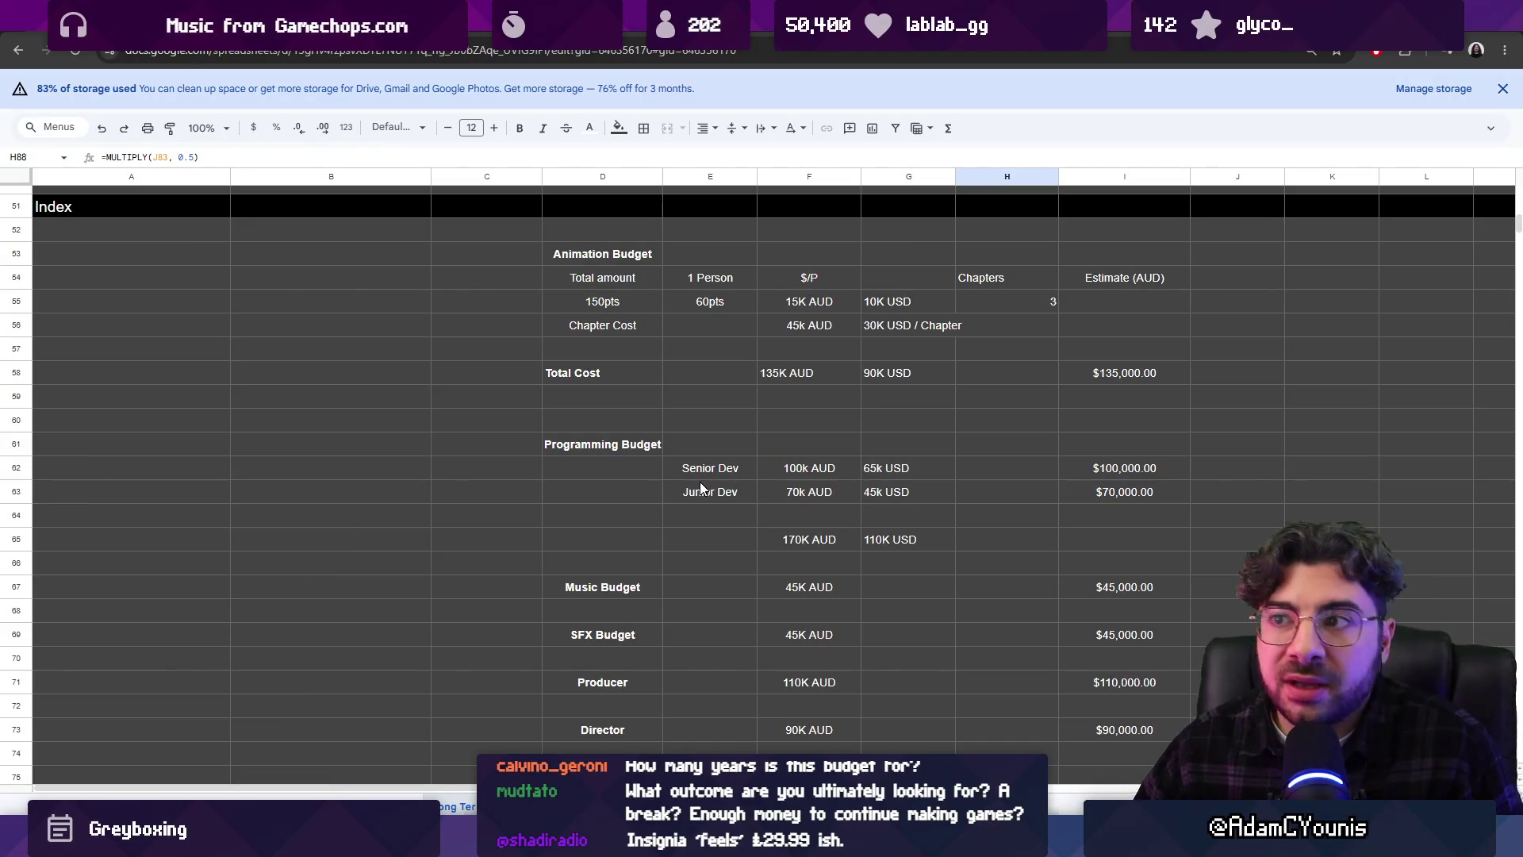
{"action": "key", "text": "ctrl+t"}
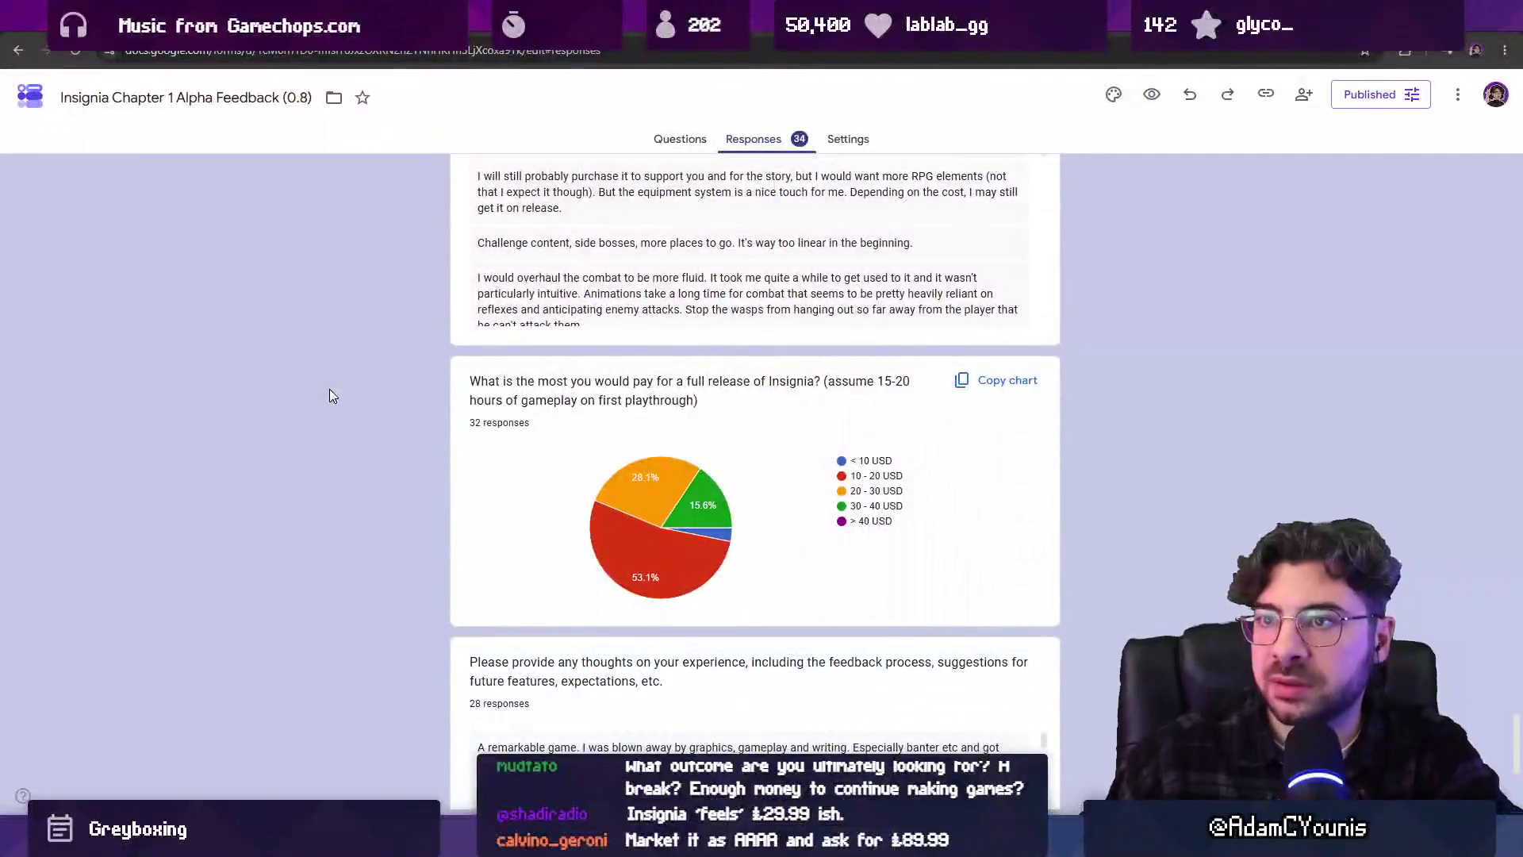
Step: Review the alpha feedback pie chart of what players would pay, then scroll to the budget's pricing rows
{"action": "mouse_move", "coordinate": [697, 499]}
{"action": "mouse_move", "coordinate": [686, 549]}
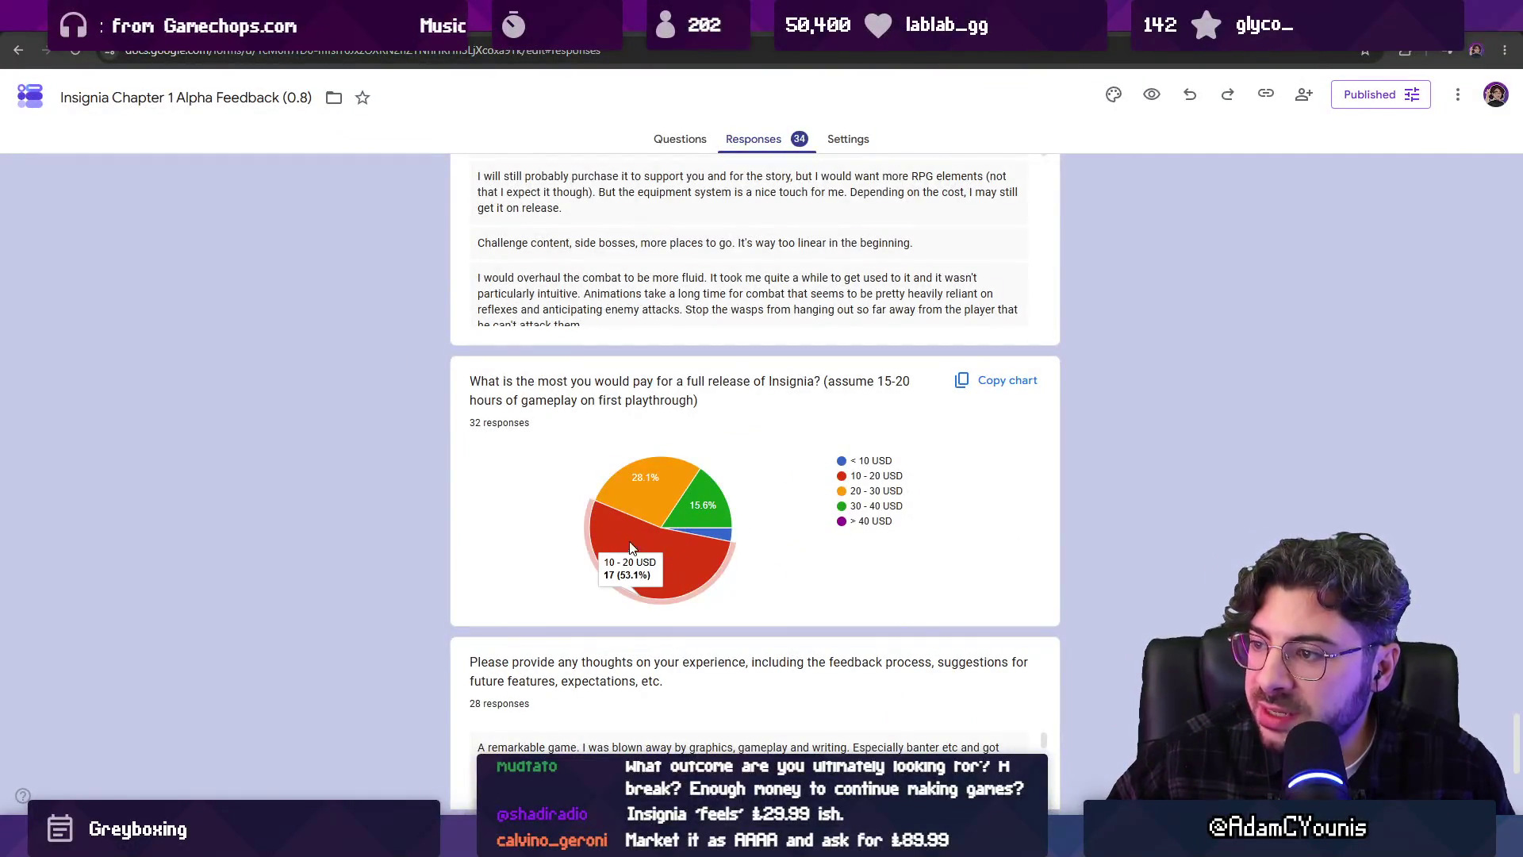
{"action": "mouse_move", "coordinate": [650, 492]}
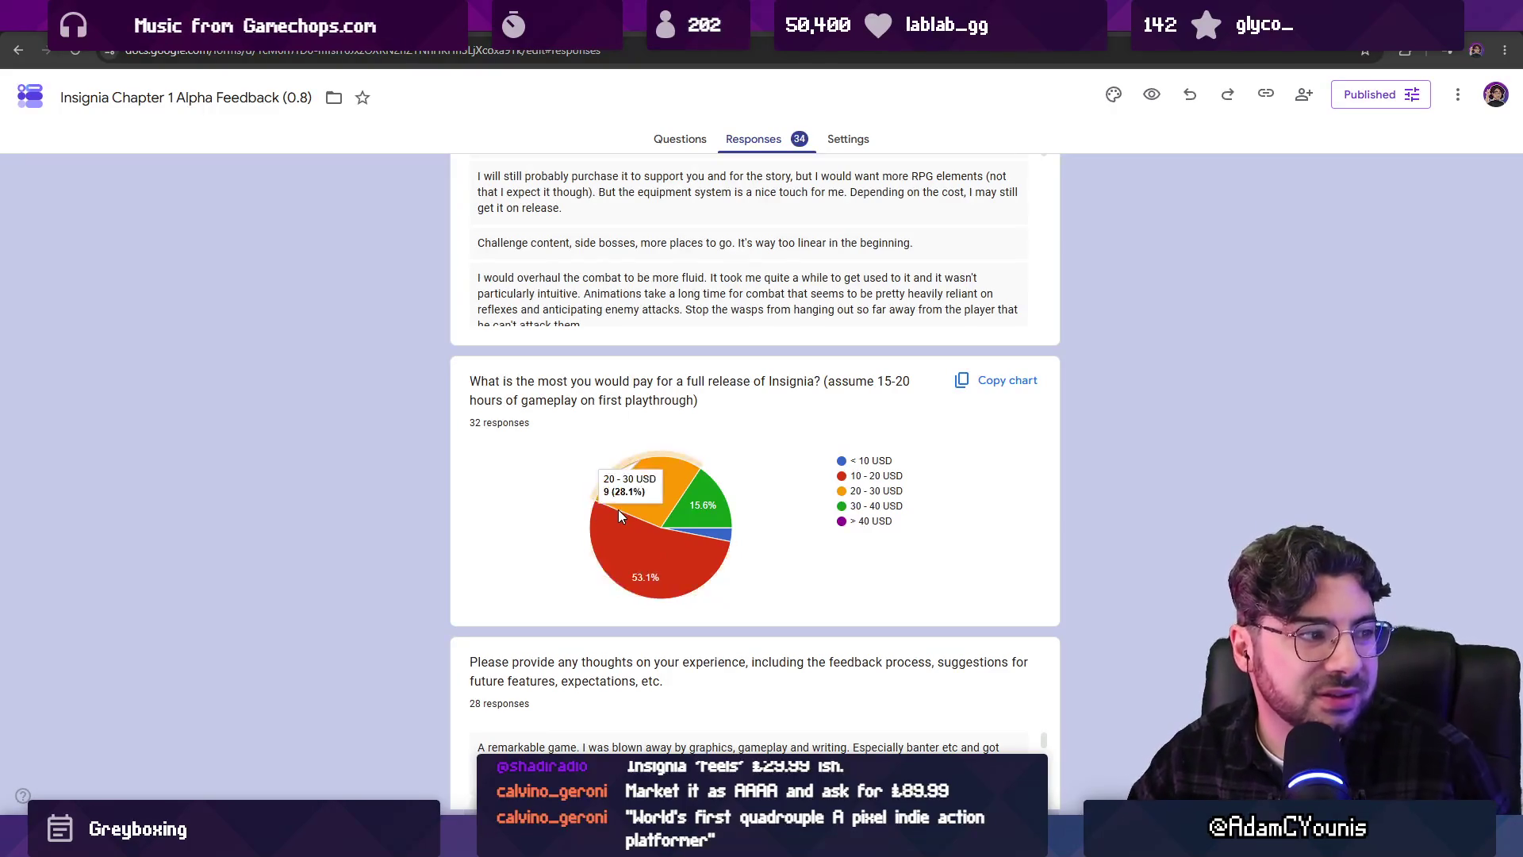
{"action": "mouse_move", "coordinate": [593, 500]}
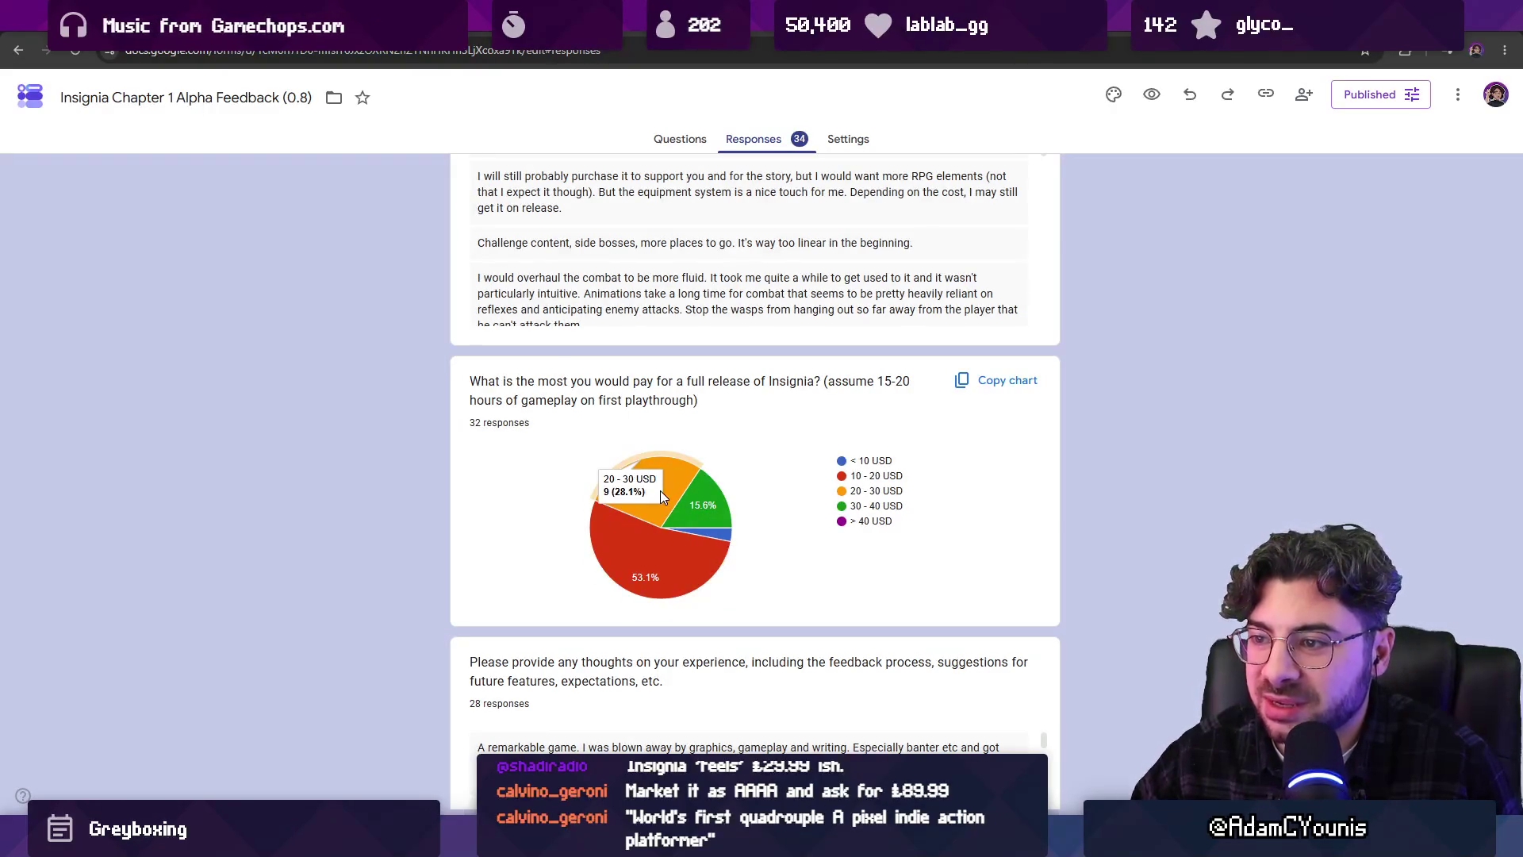
{"action": "mouse_move", "coordinate": [628, 536]}
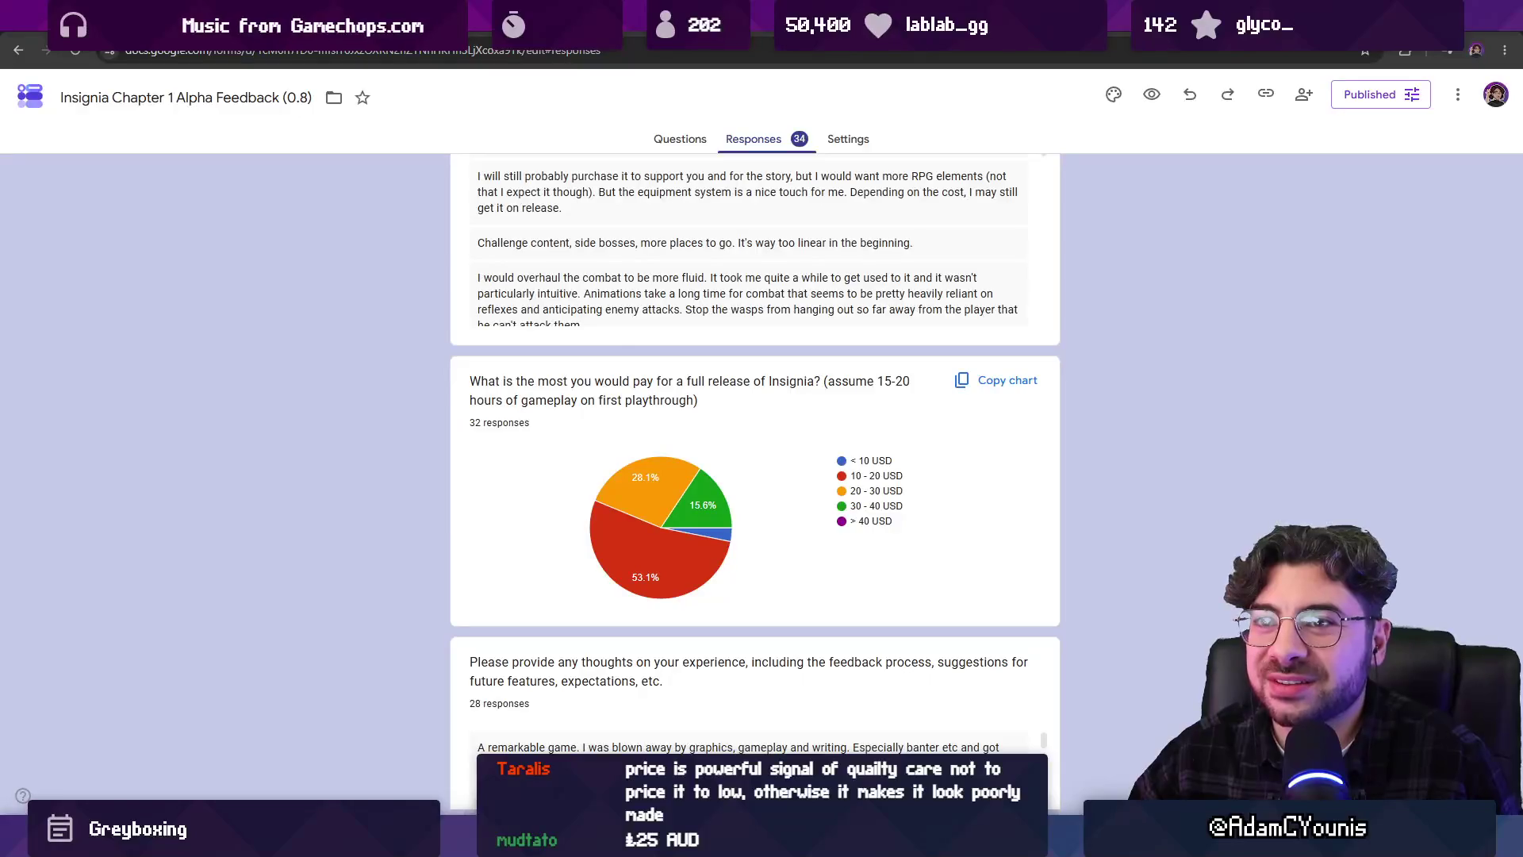
{"action": "left_click", "coordinate": [119, 15]}
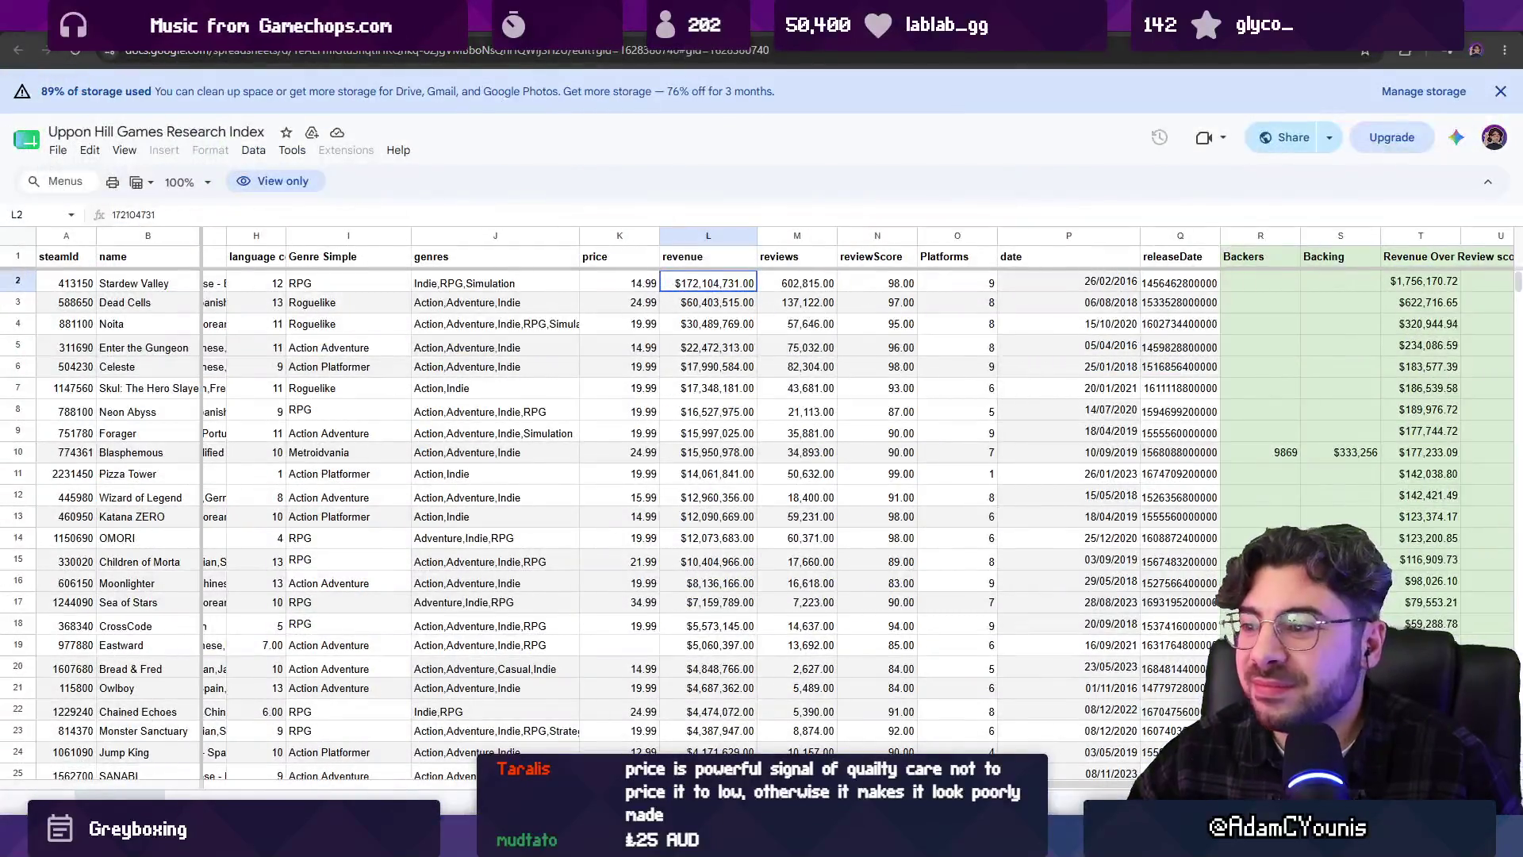
{"action": "left_click", "coordinate": [261, 14]}
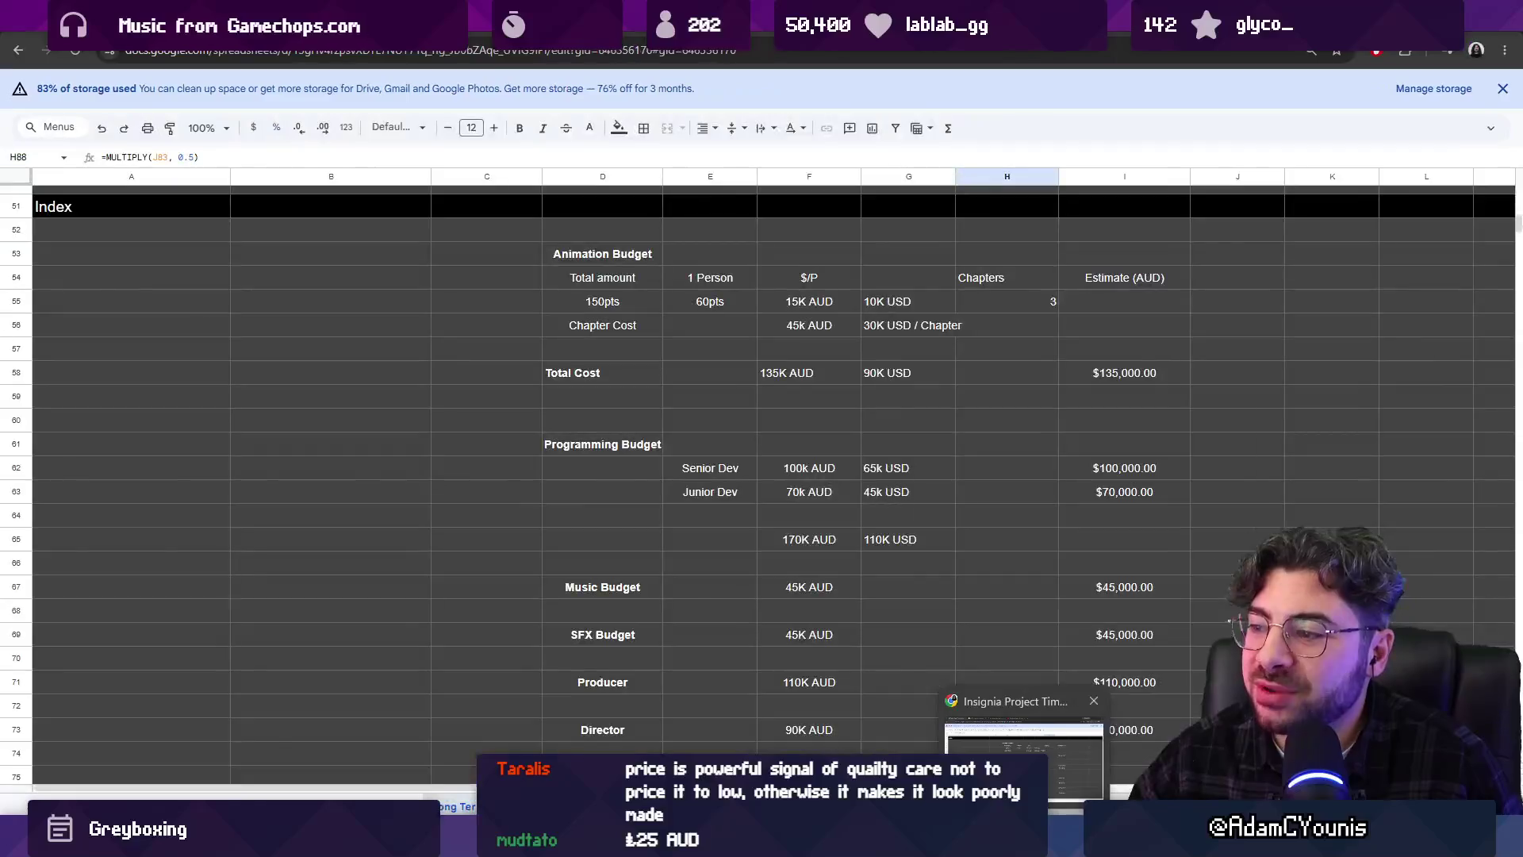
{"action": "scroll", "coordinate": [750, 505], "scroll_direction": "down", "scroll_amount": 4}
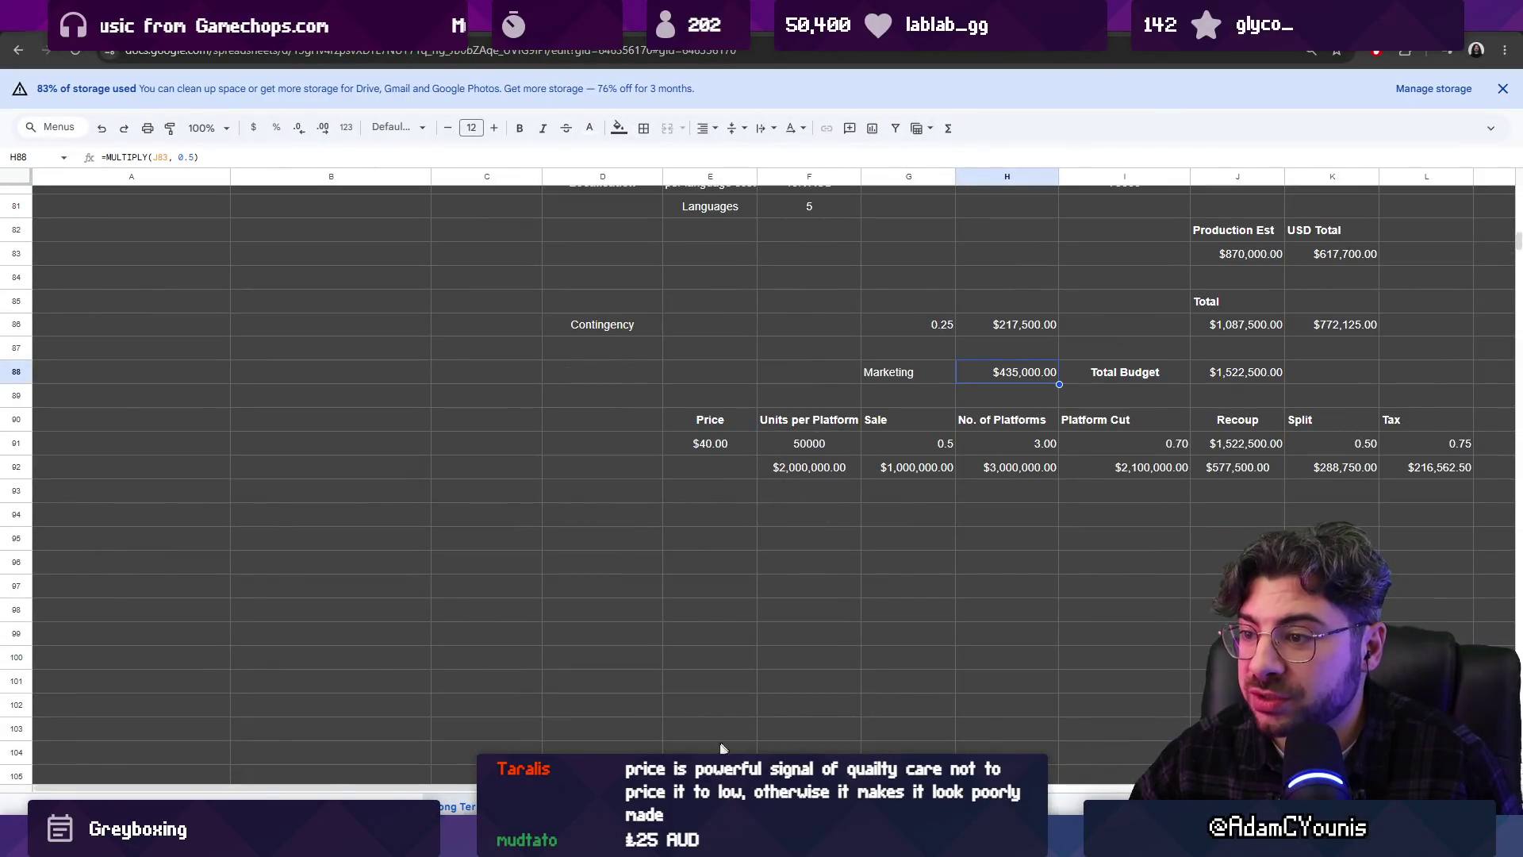
Step: Enter a $25 price in E91 and check the units per platform and platform count
{"action": "left_click_drag", "start_coordinate": [710, 776], "coordinate": [808, 776]}
{"action": "scroll", "coordinate": [345, 450], "scroll_direction": "right", "scroll_amount": 5}
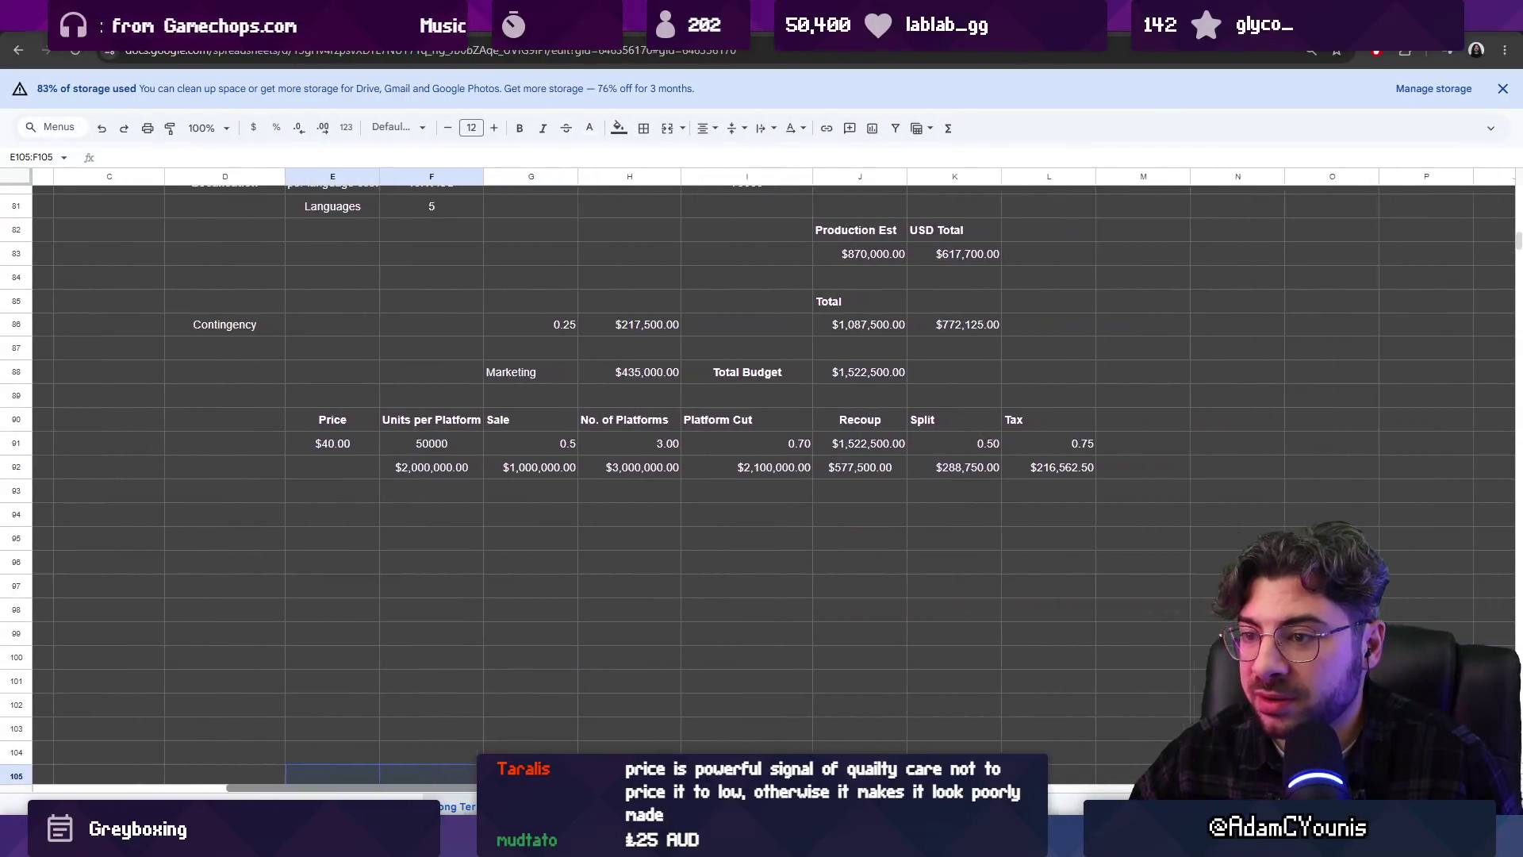
{"action": "left_click", "coordinate": [345, 450]}
{"action": "type", "text": "25"}
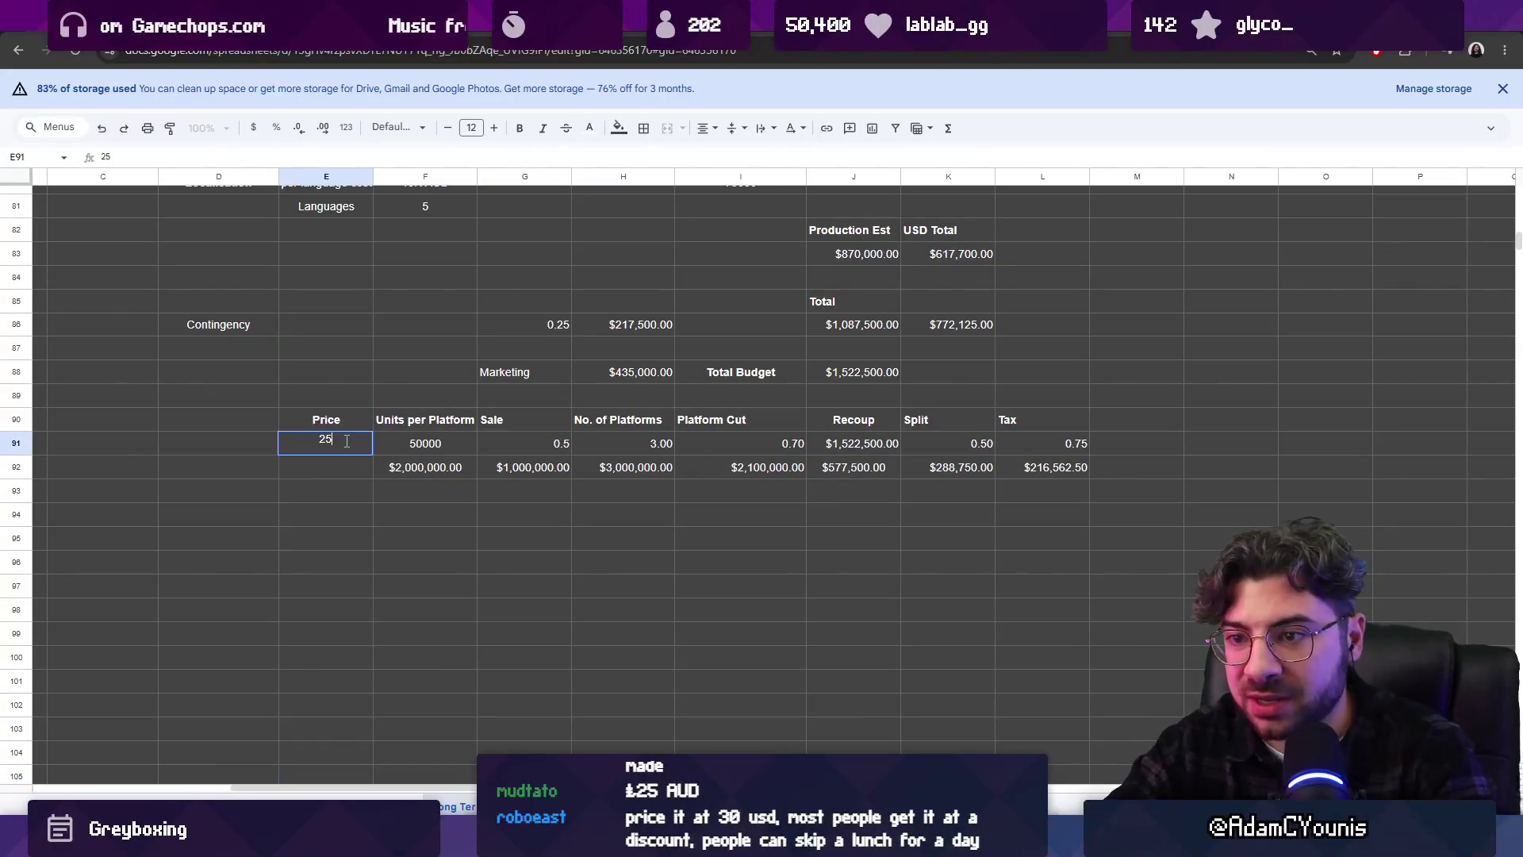
{"action": "key", "text": "Return"}
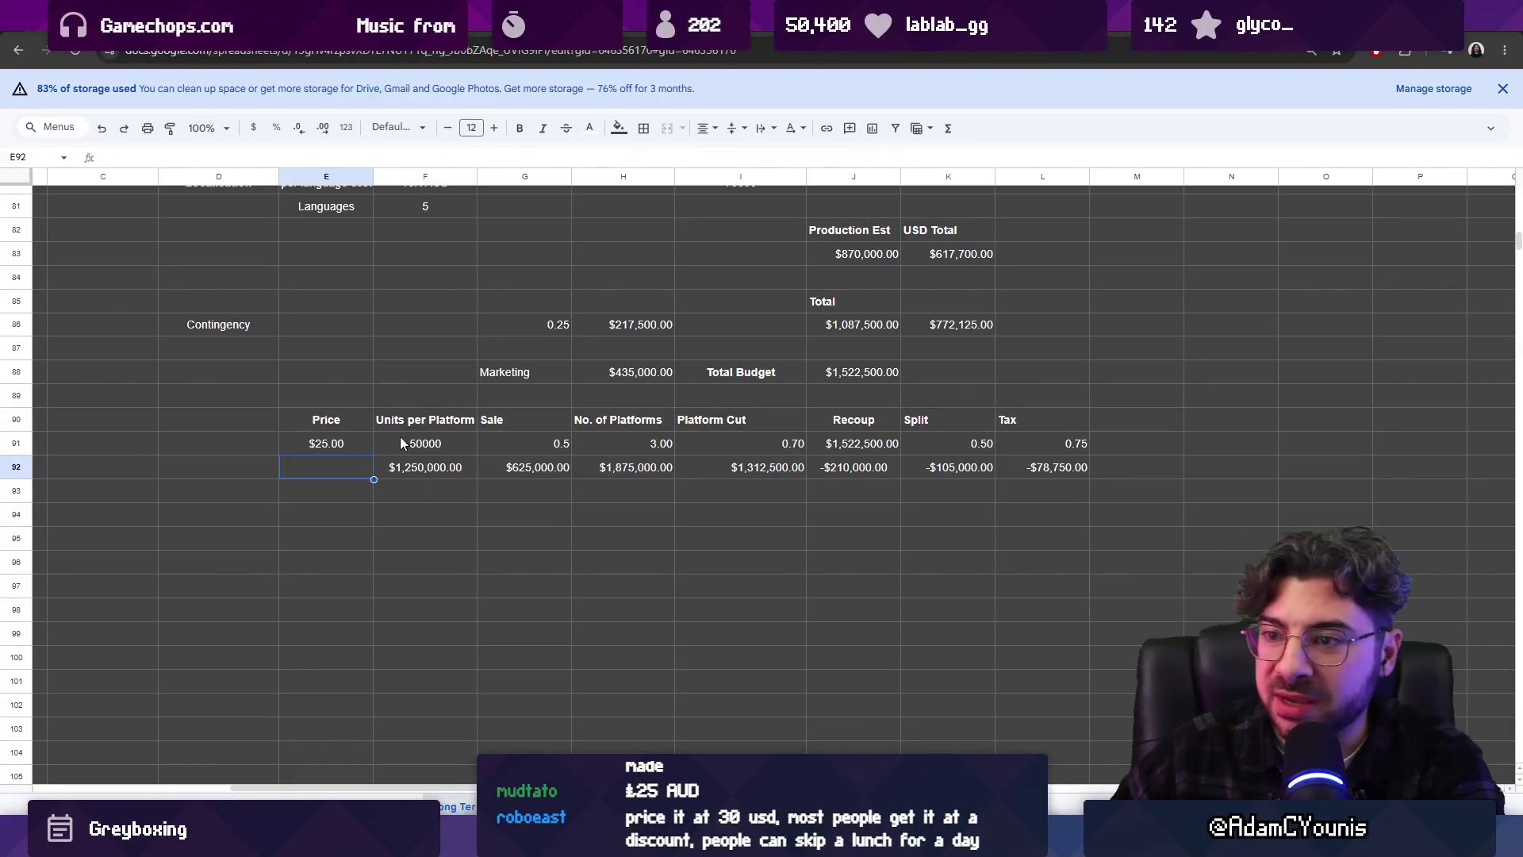
{"action": "left_click", "coordinate": [422, 446]}
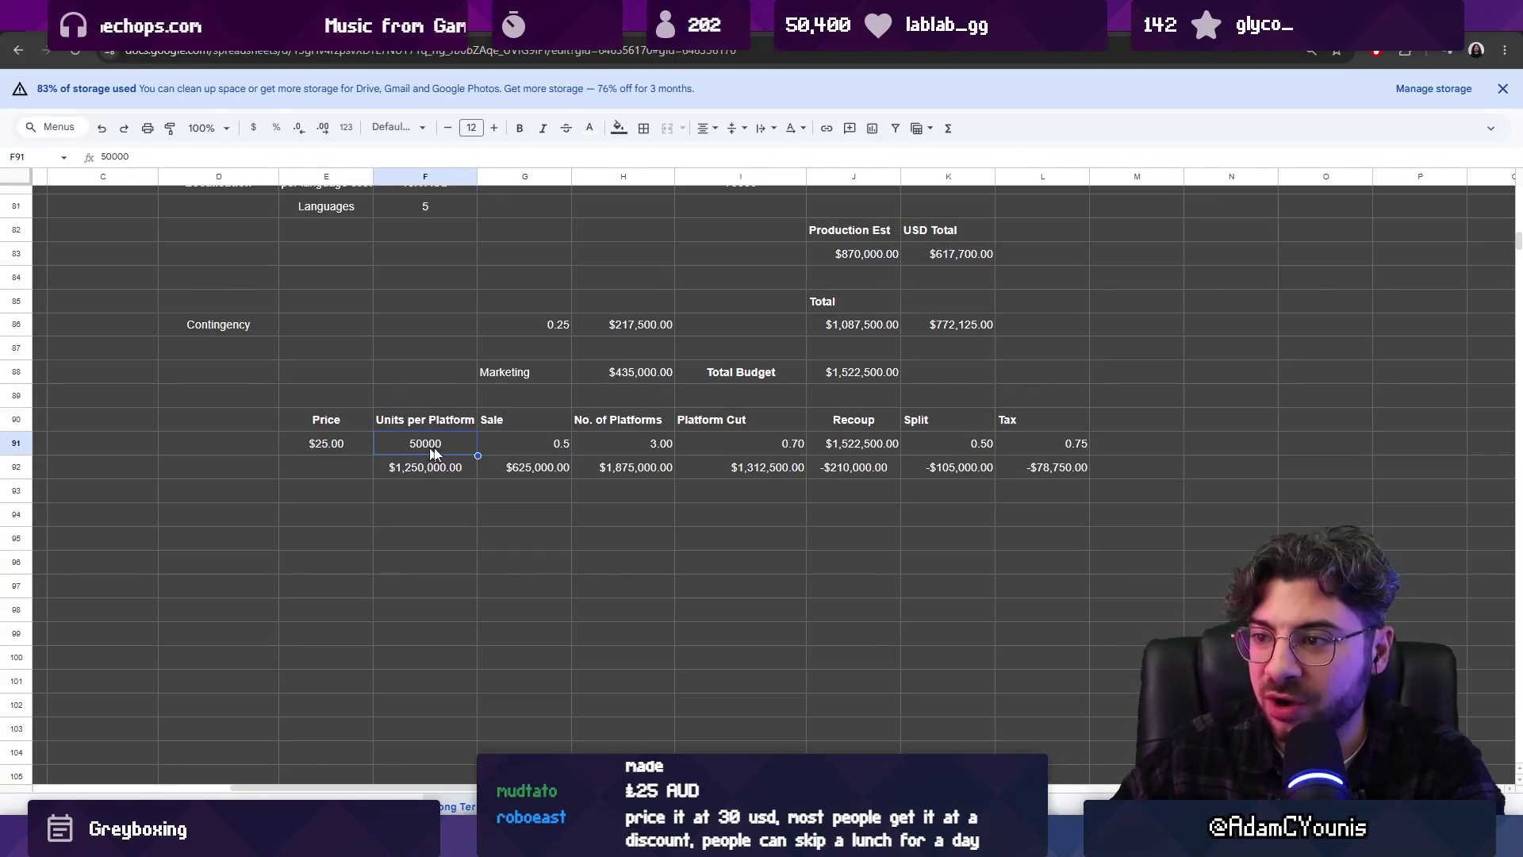
{"action": "left_click", "coordinate": [654, 451]}
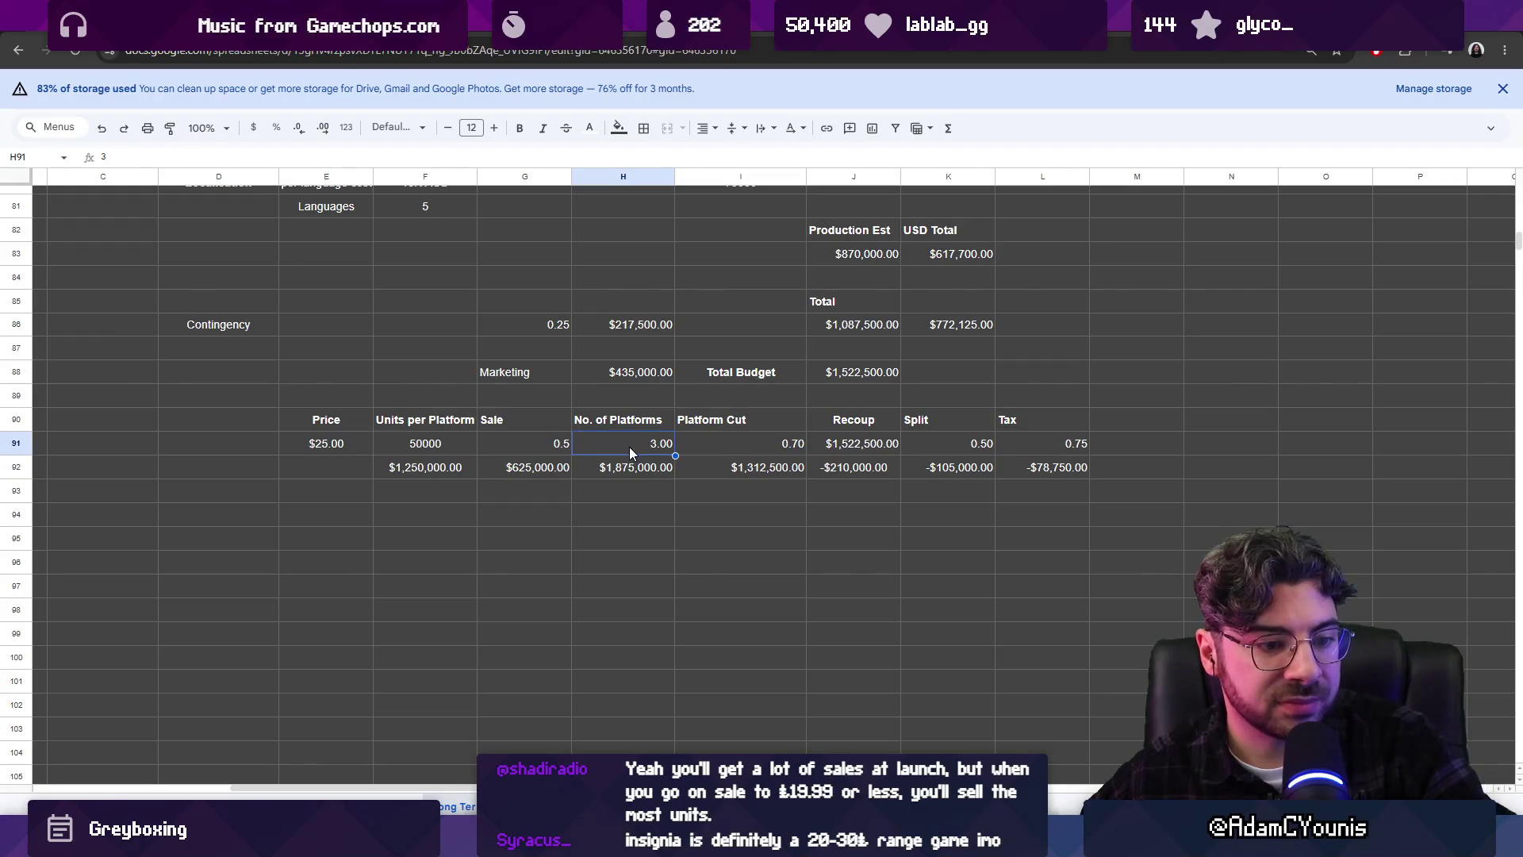
Step: Try a $30 price, then settle on $20, which turns net recoup negative
{"action": "left_click", "coordinate": [326, 449]}
{"action": "type", "text": "30"}
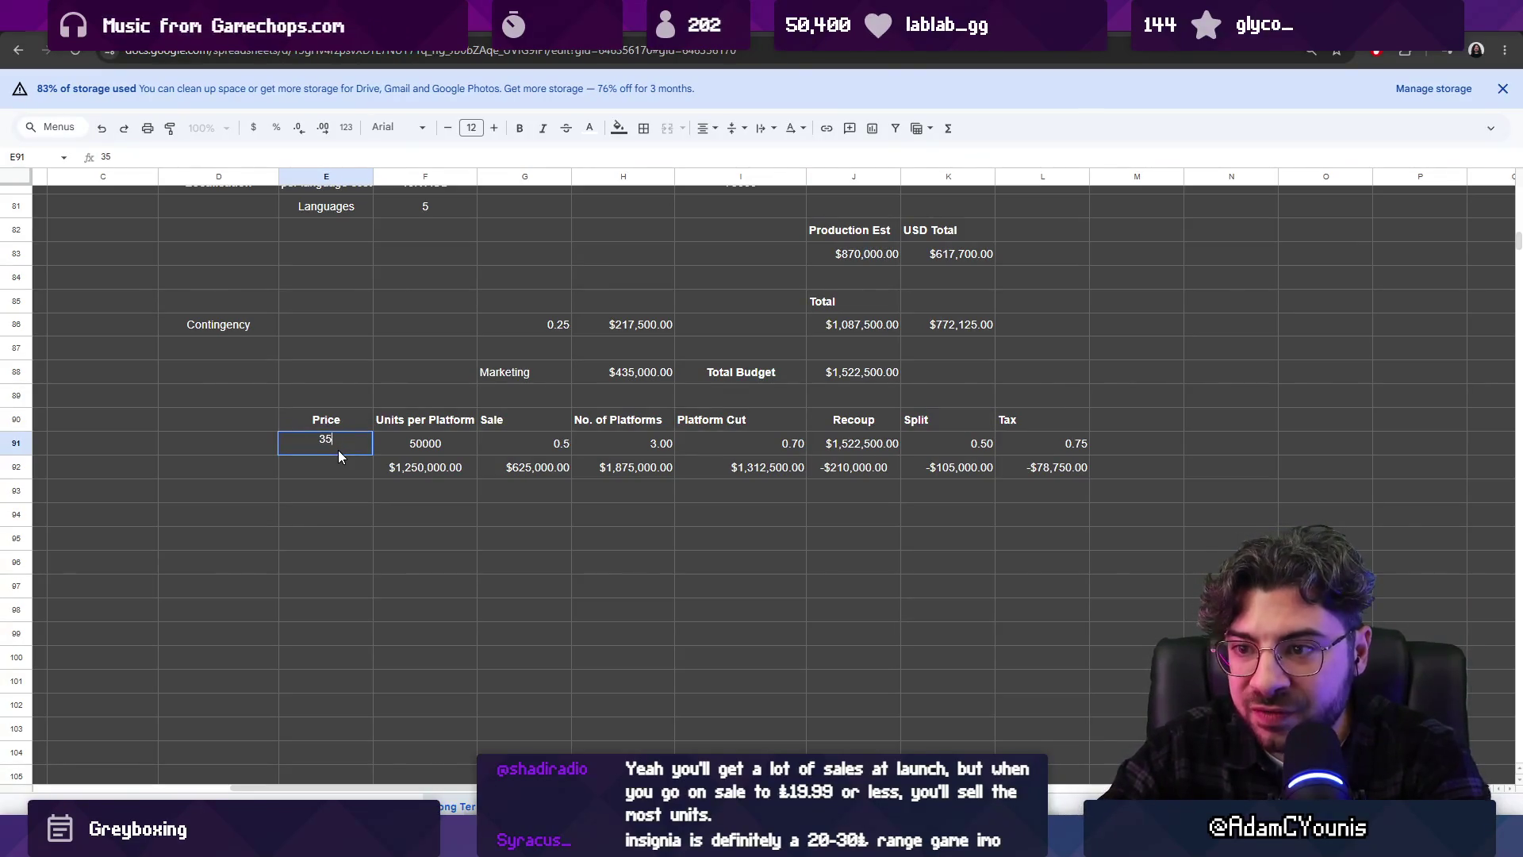
{"action": "key", "text": "Return"}
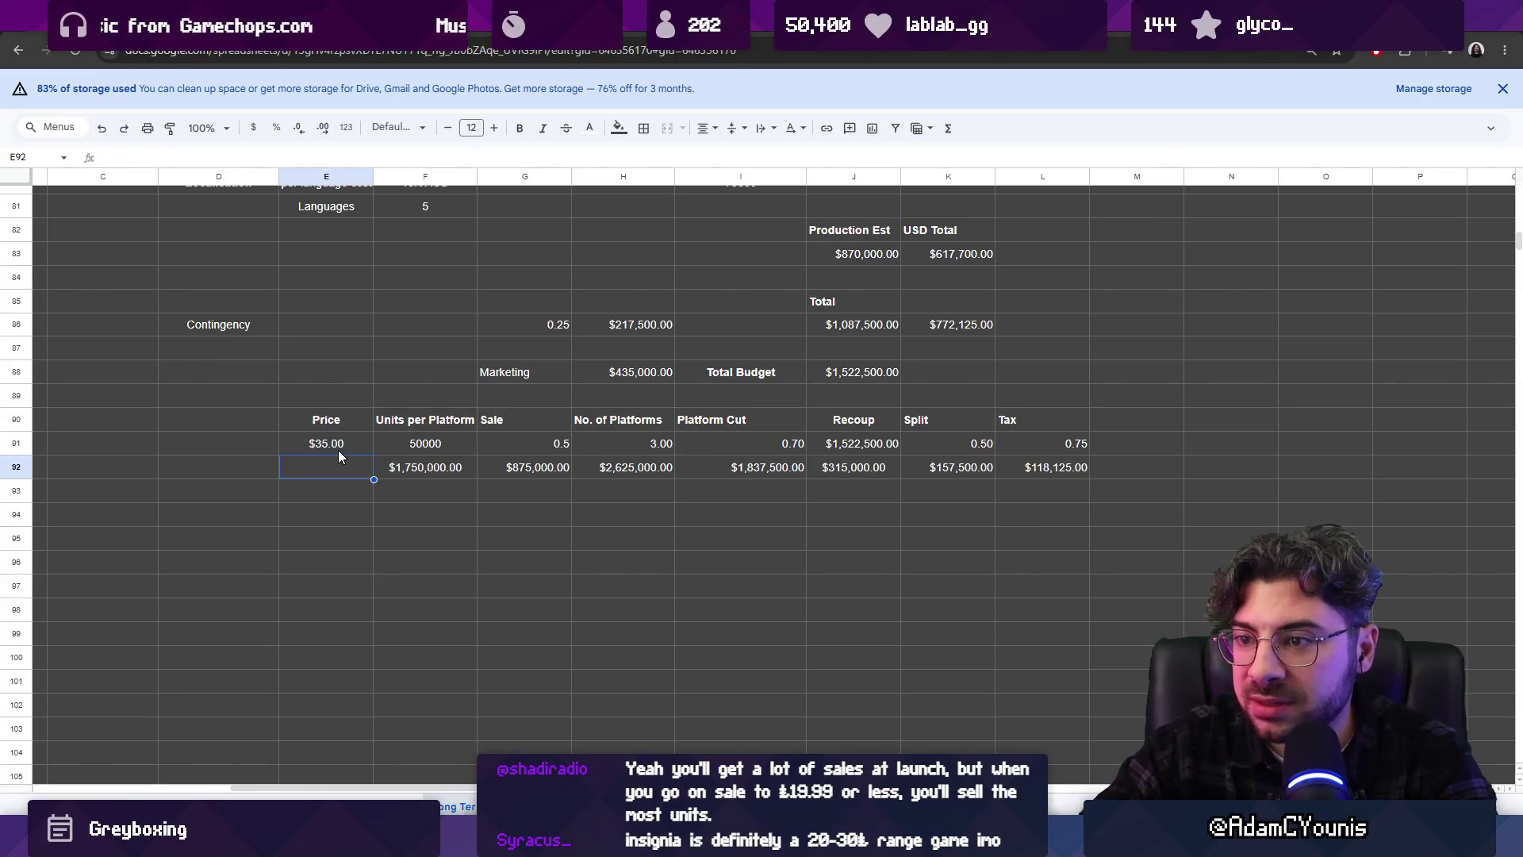
{"action": "left_click", "coordinate": [338, 450]}
{"action": "type", "text": "20"}
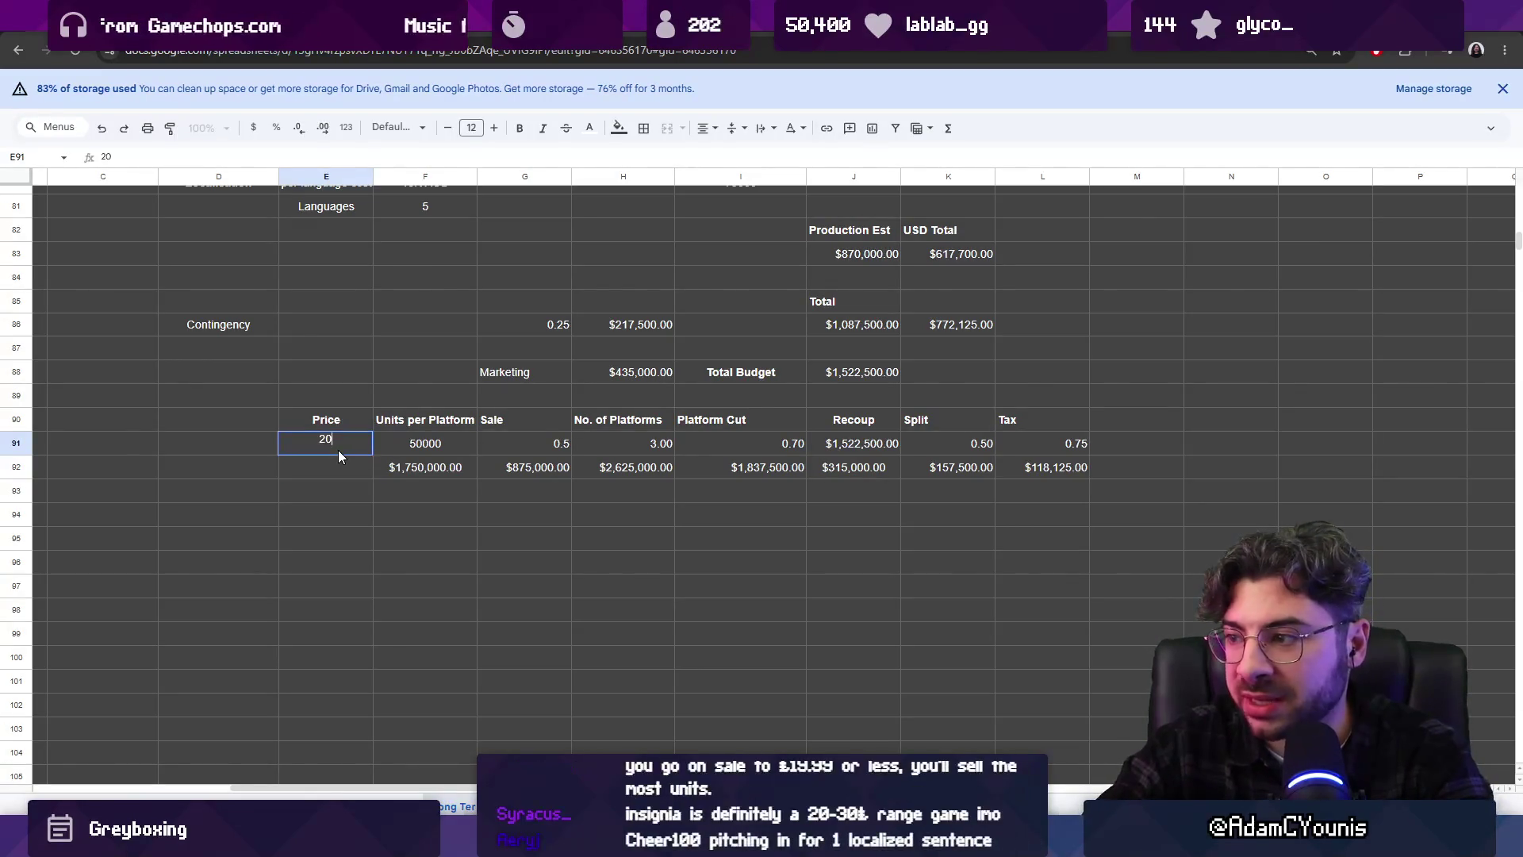
{"action": "key", "text": "Return"}
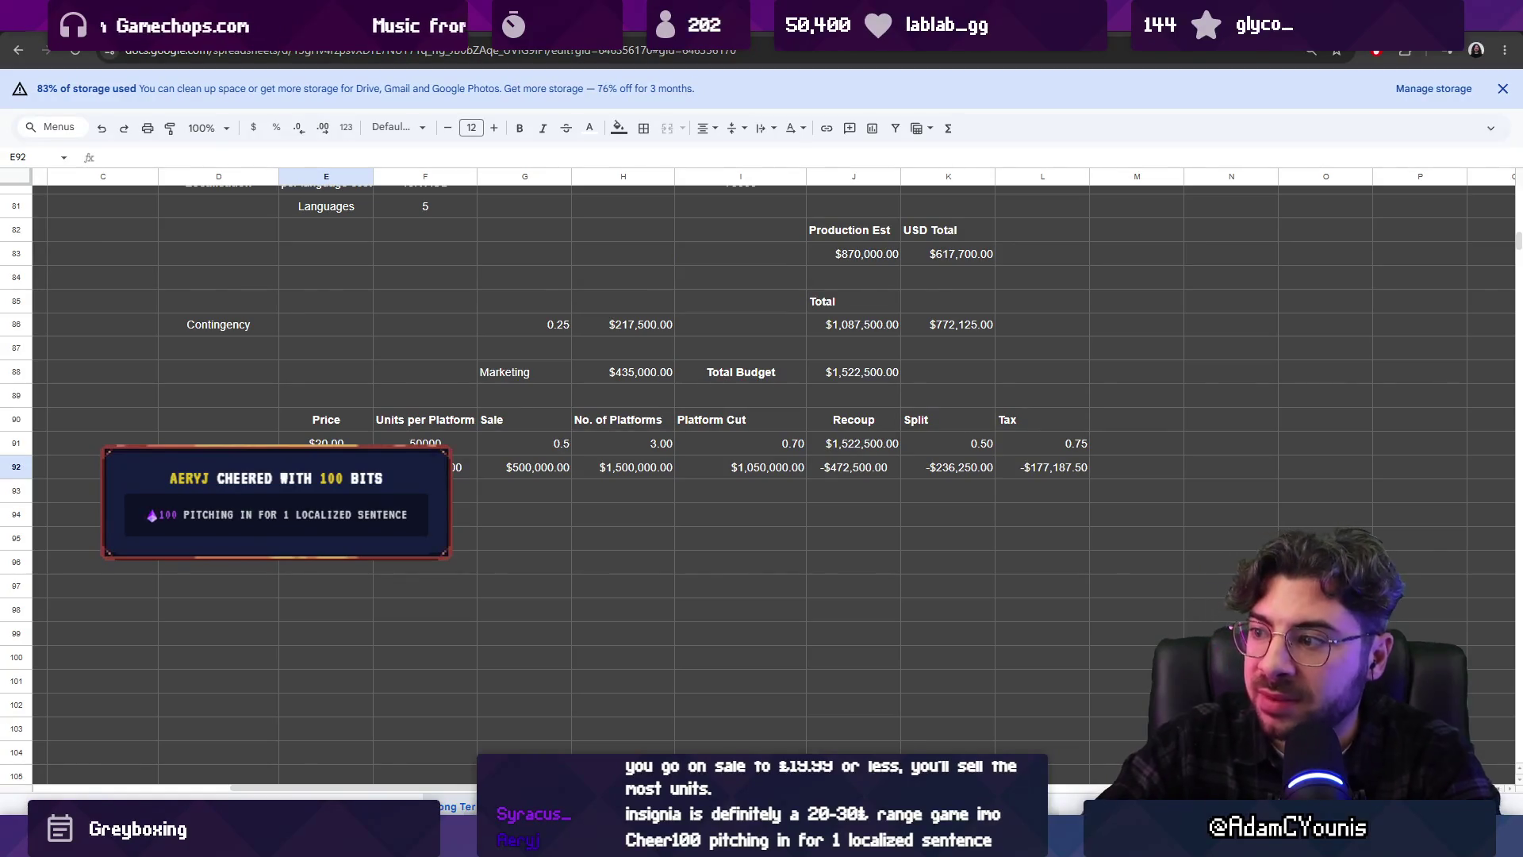
{"action": "left_click", "coordinate": [326, 438]}
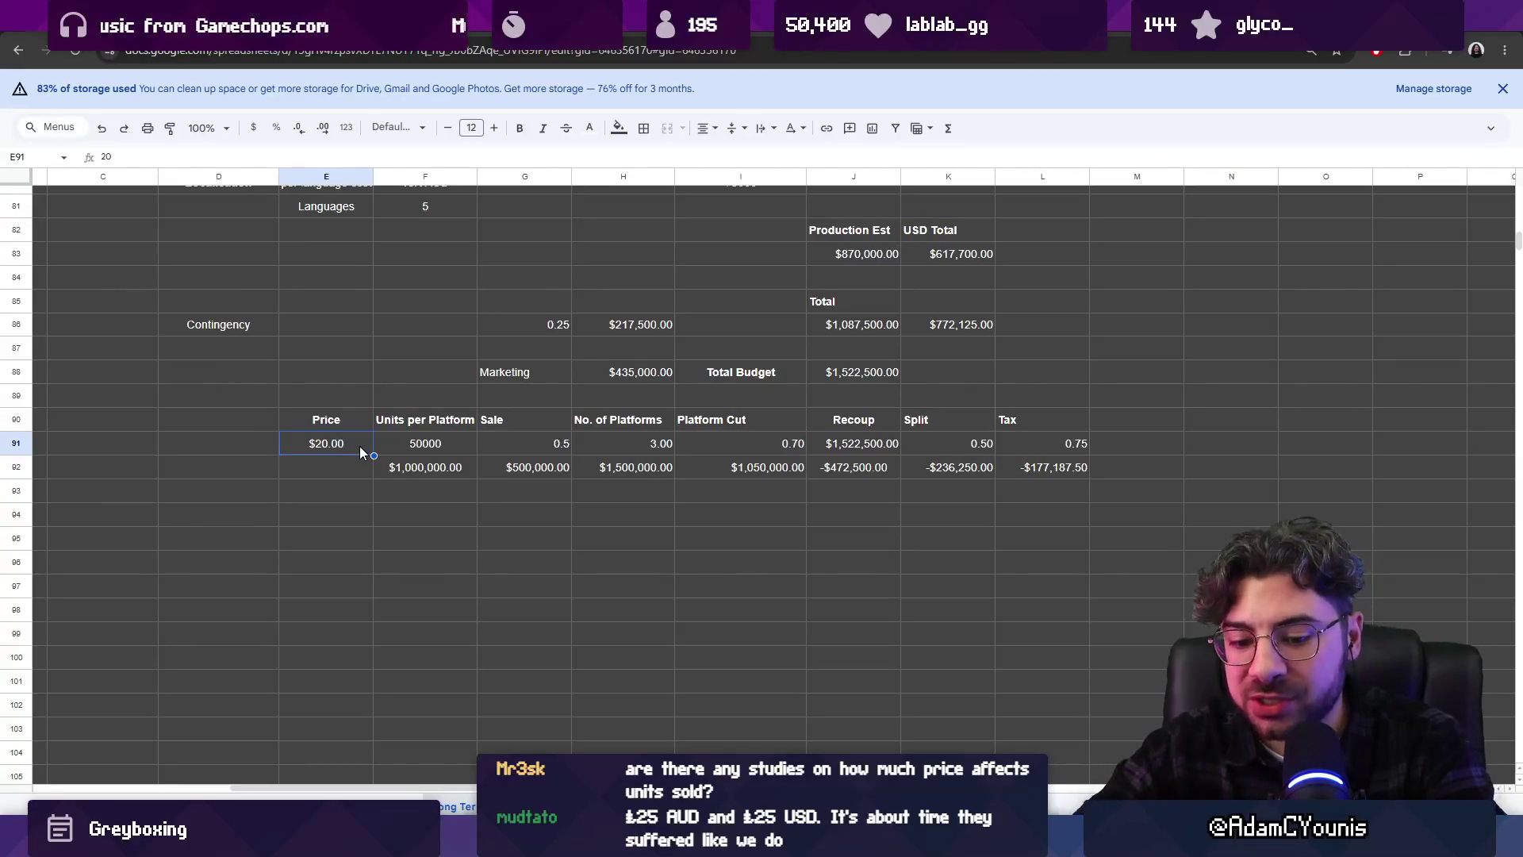
{"action": "type", "text": "30"}
{"action": "key", "text": "Return"}
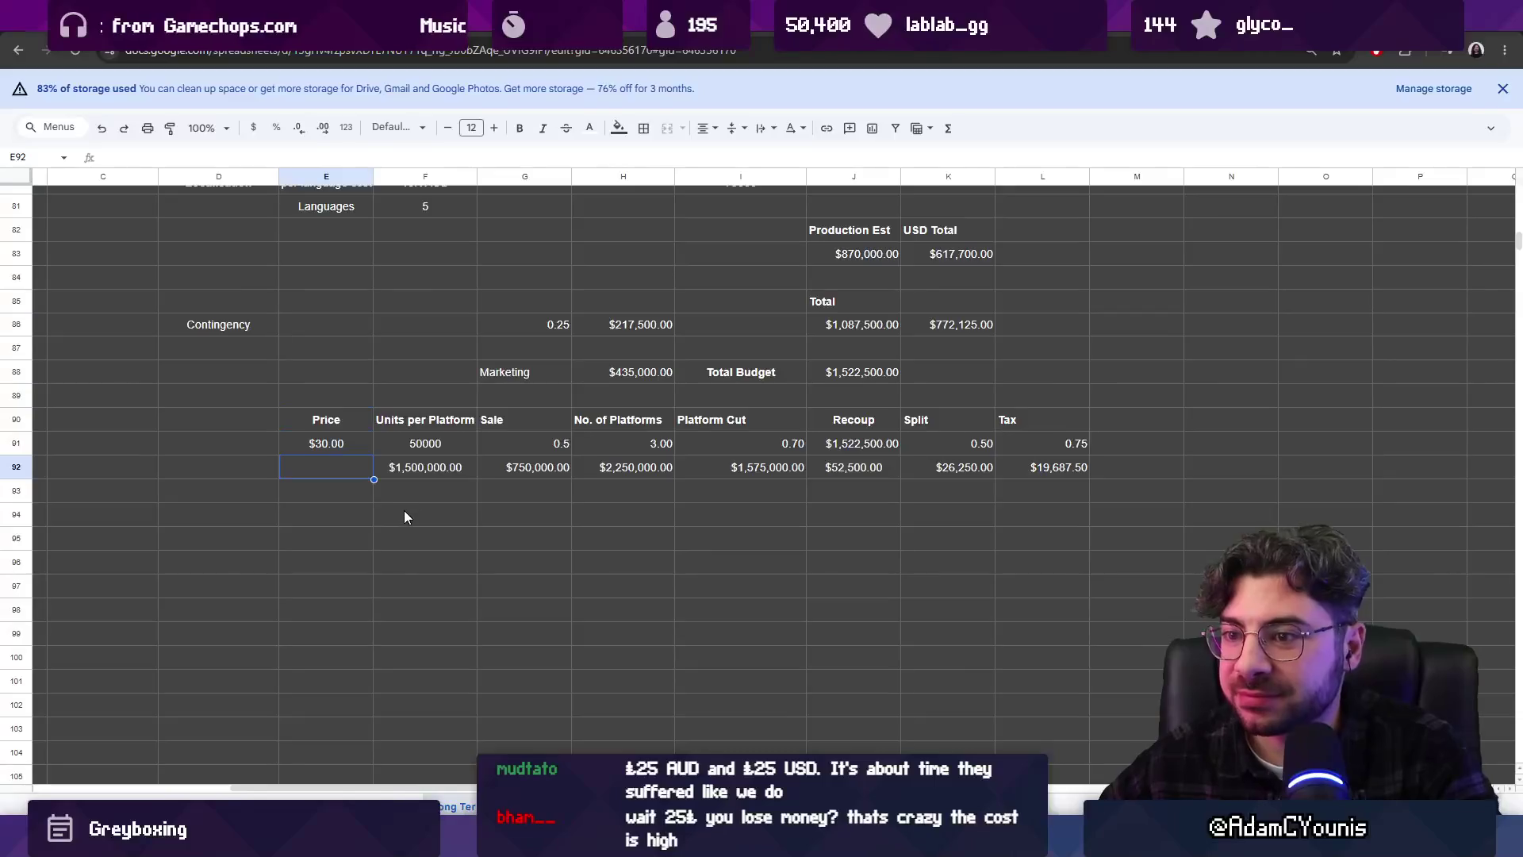
{"action": "left_click", "coordinate": [365, 445]}
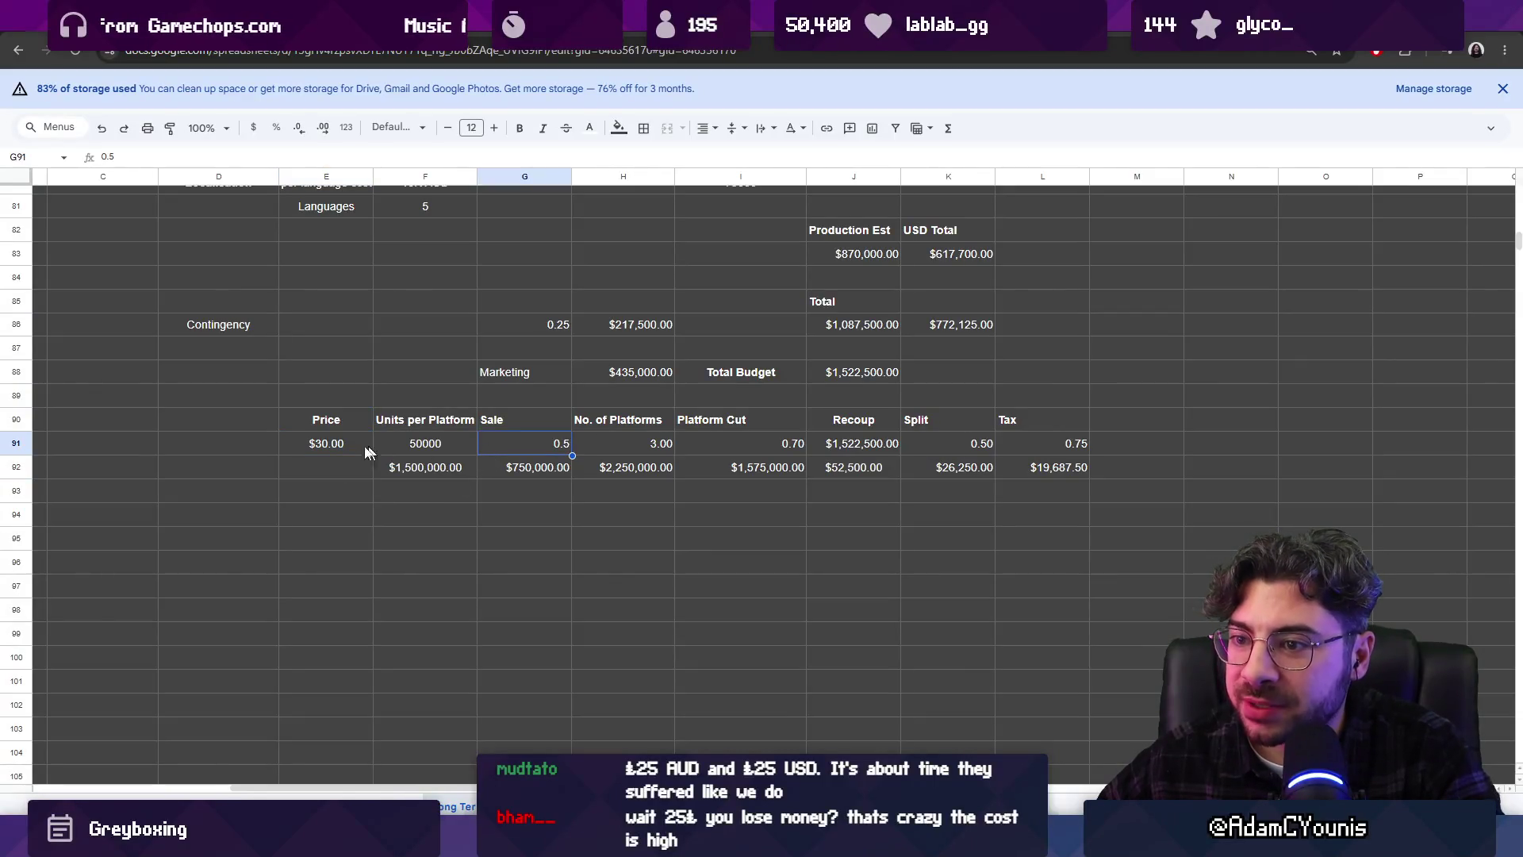
{"action": "left_click", "coordinate": [1030, 467]}
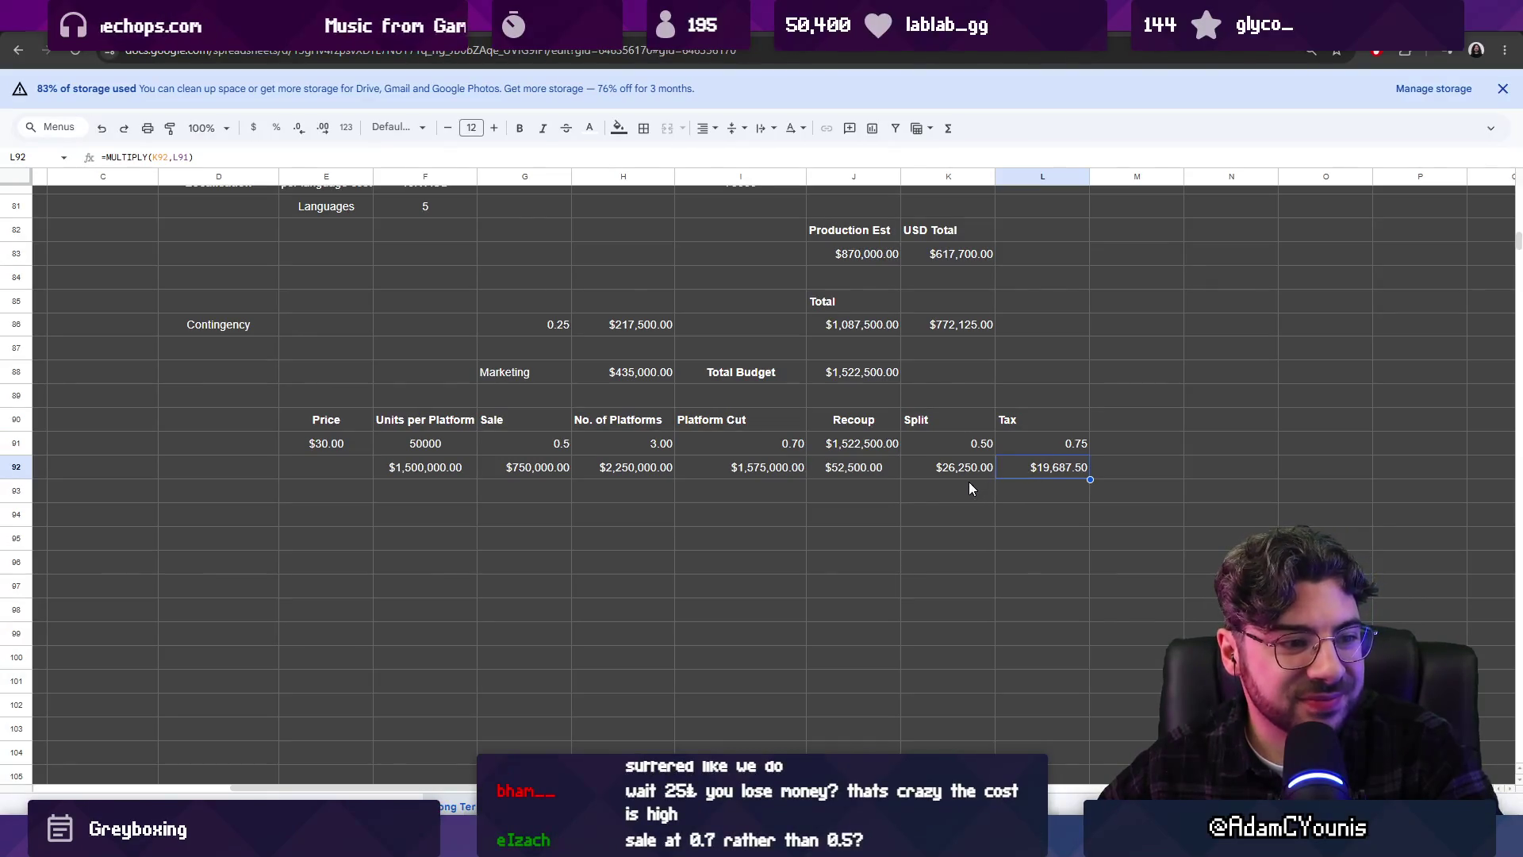
{"action": "left_click", "coordinate": [555, 447]}
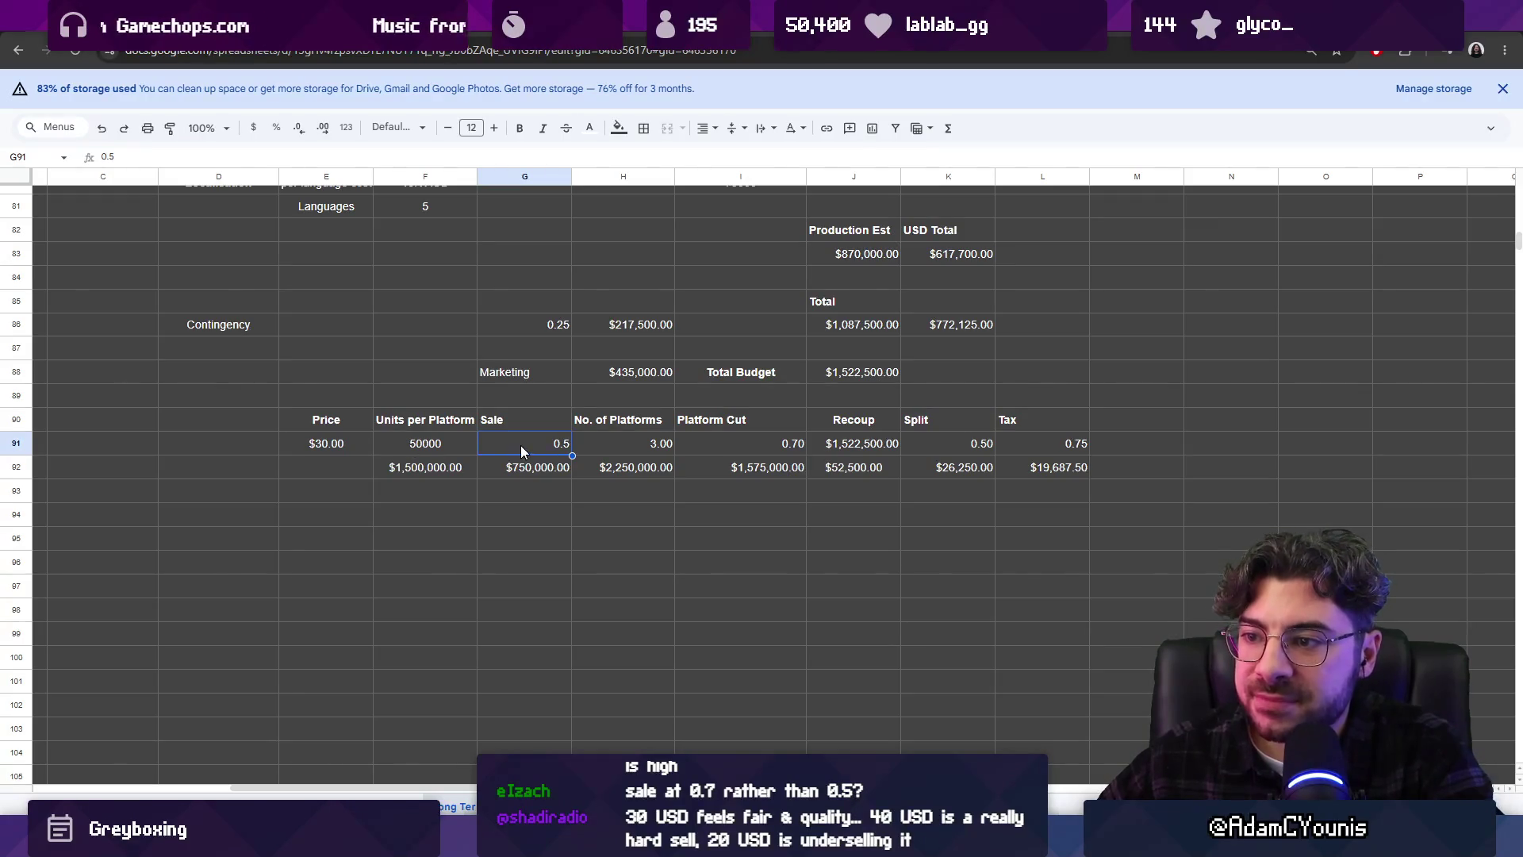
{"action": "type", "text": "0.7"}
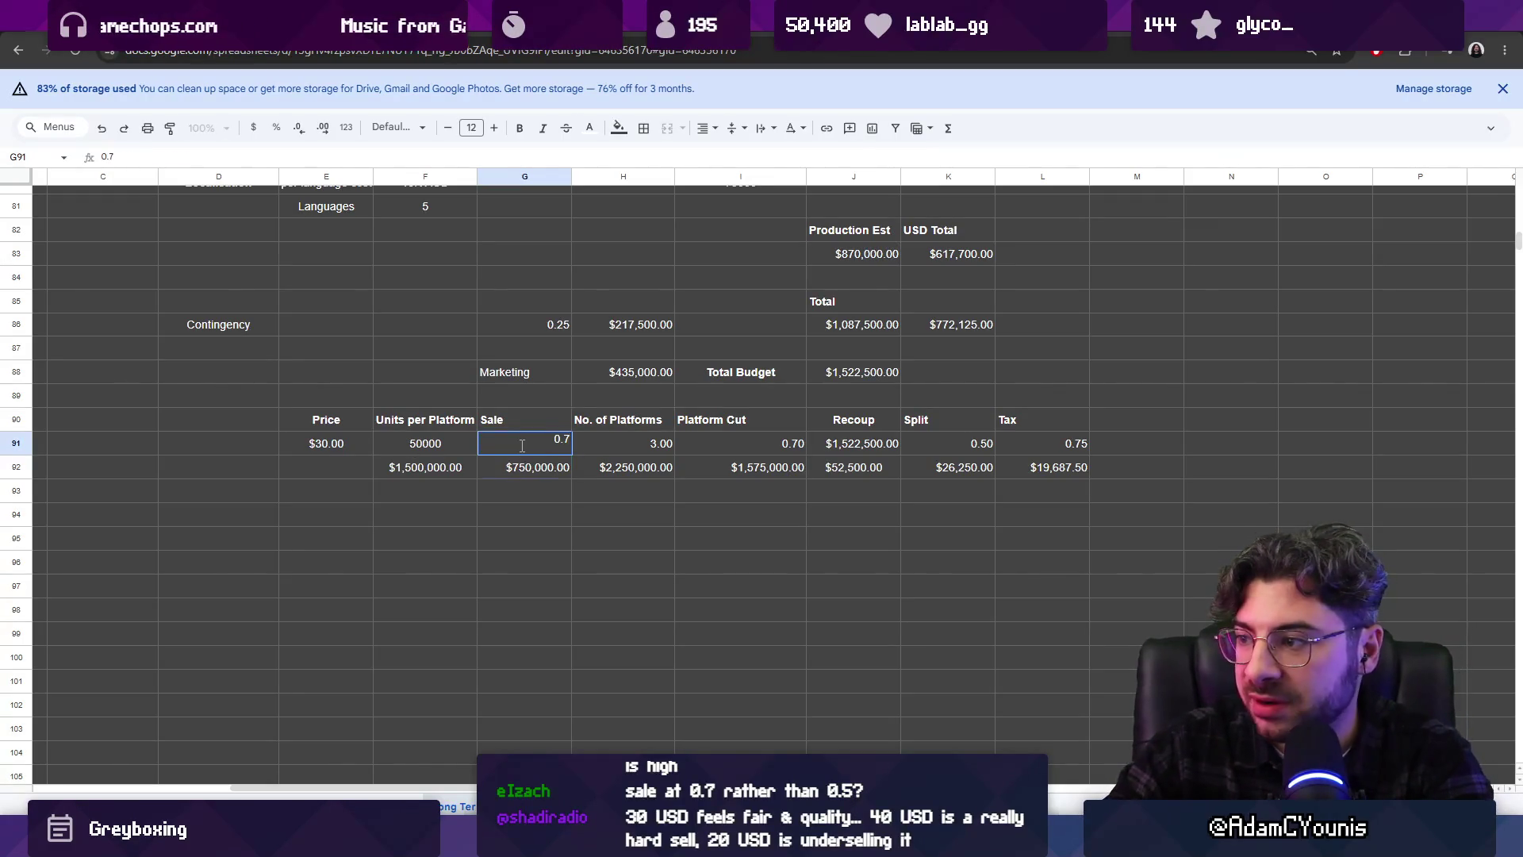
Step: Confirm the 0.7 Sale factor in G91
{"action": "key", "text": "Return"}
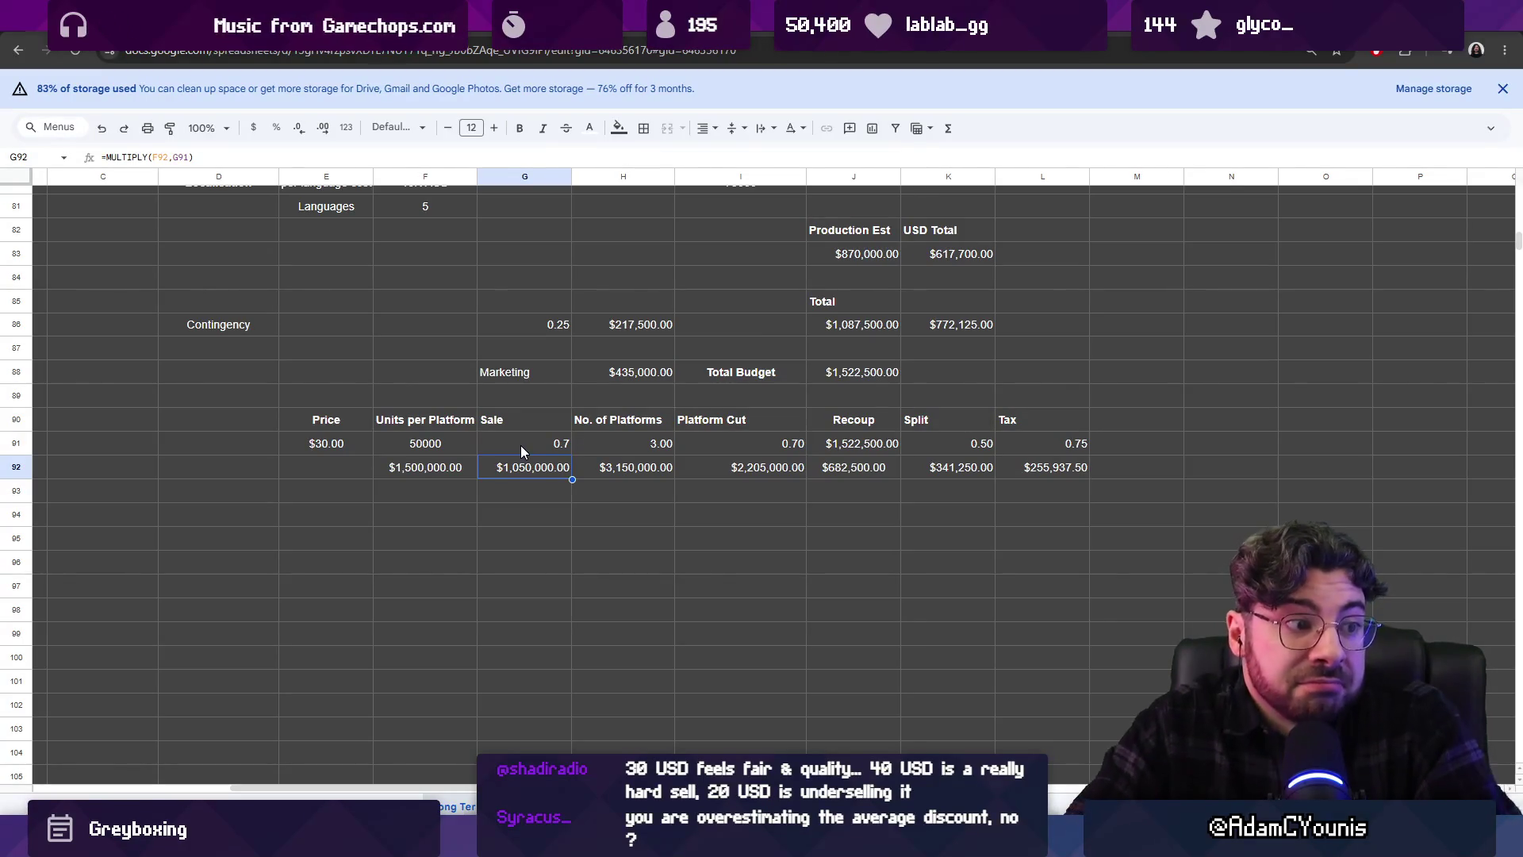
{"action": "key", "text": "Left"}
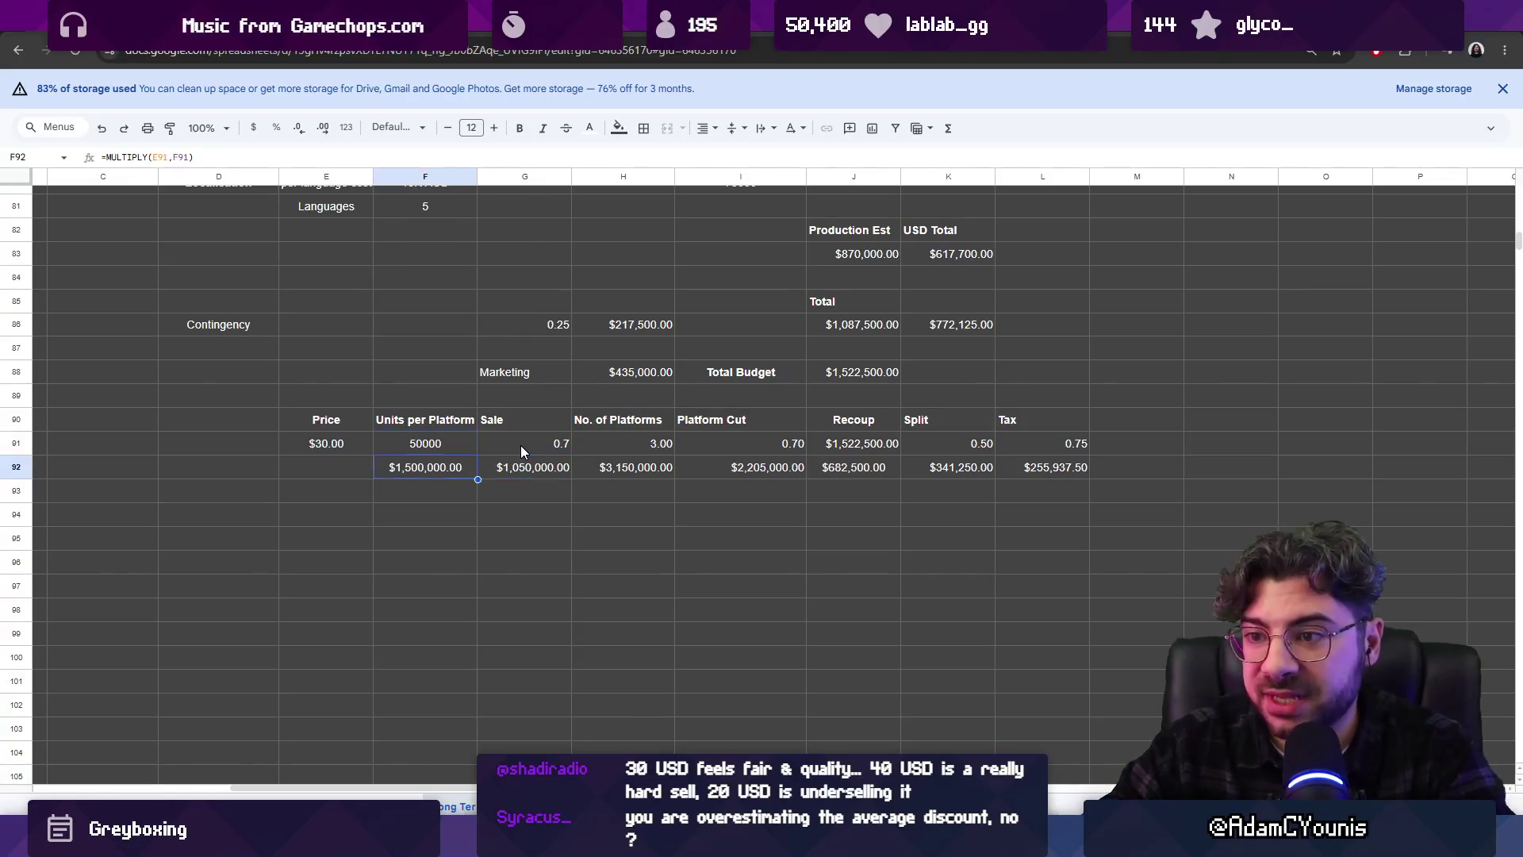
{"action": "key", "text": "Up"}
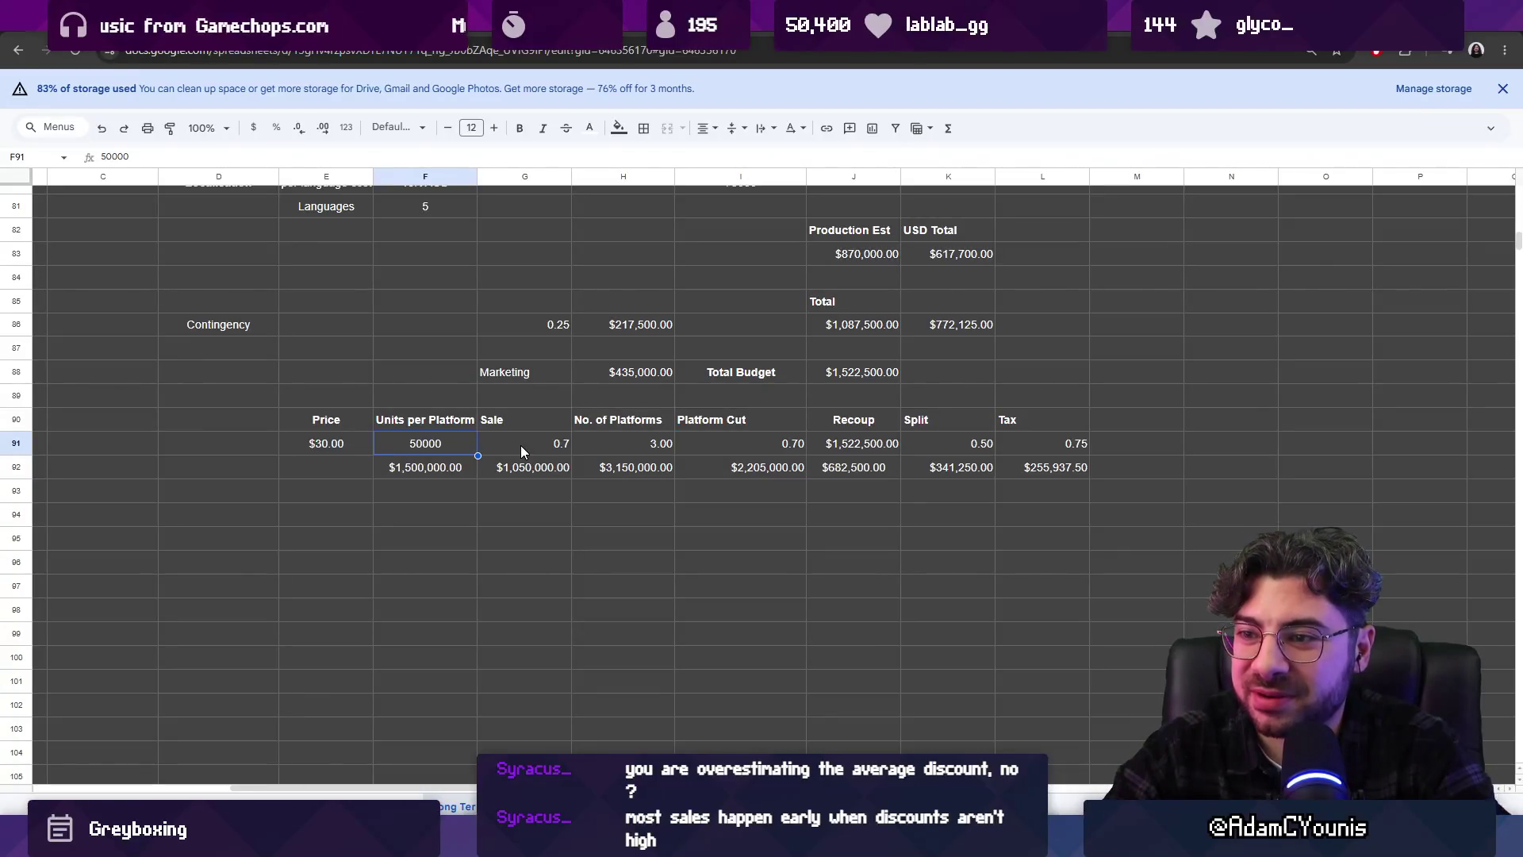
Step: Try a Sale factor of 1, undo back to 0.7, and start entering 70000 units
{"action": "left_click", "coordinate": [520, 445]}
{"action": "type", "text": "1"}
{"action": "key", "text": "Return"}
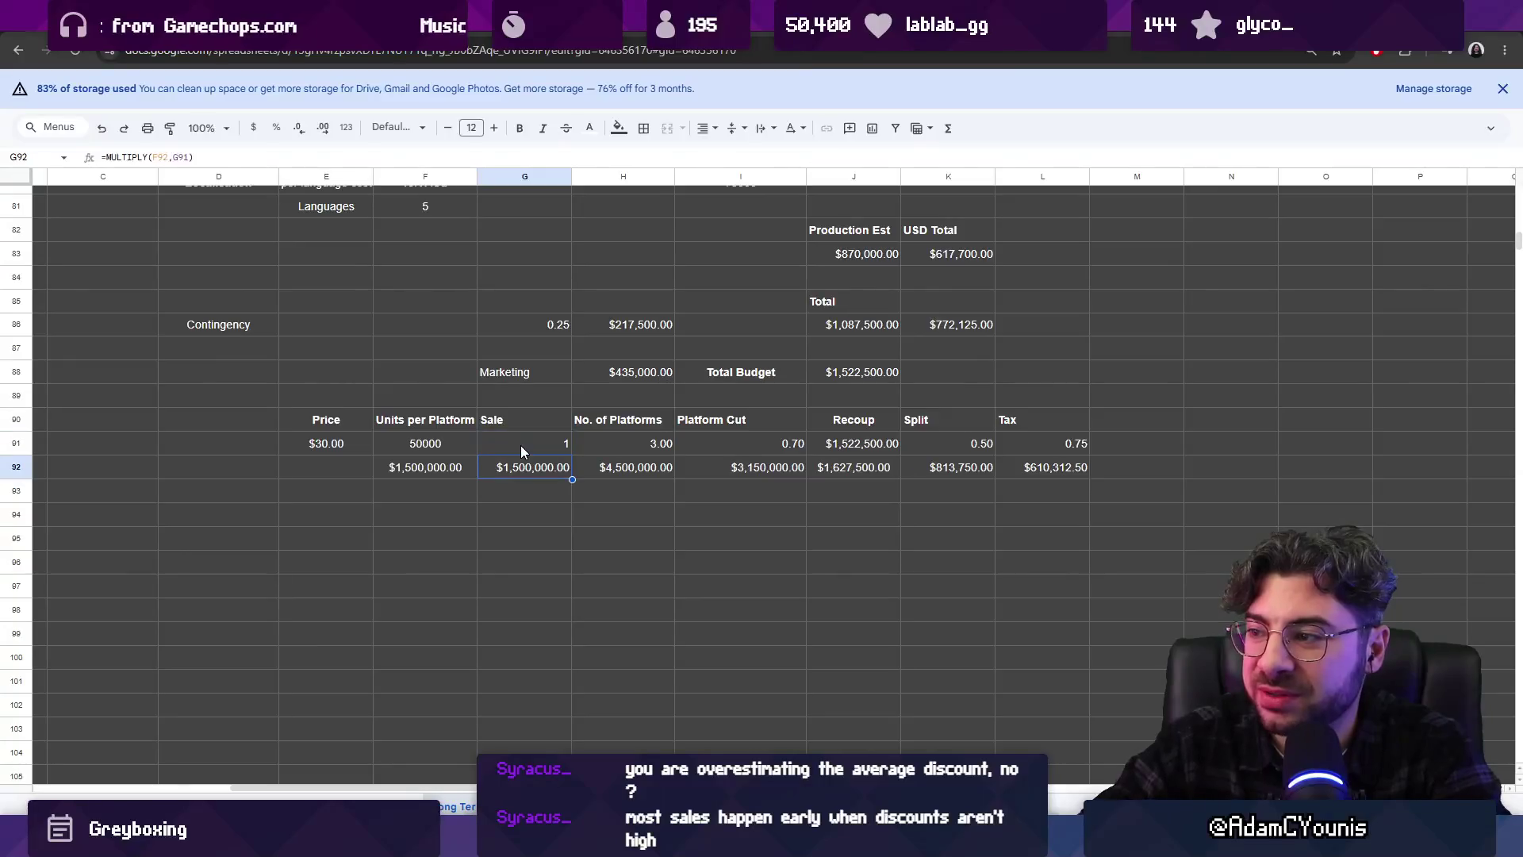
{"action": "key", "text": "ctrl+z"}
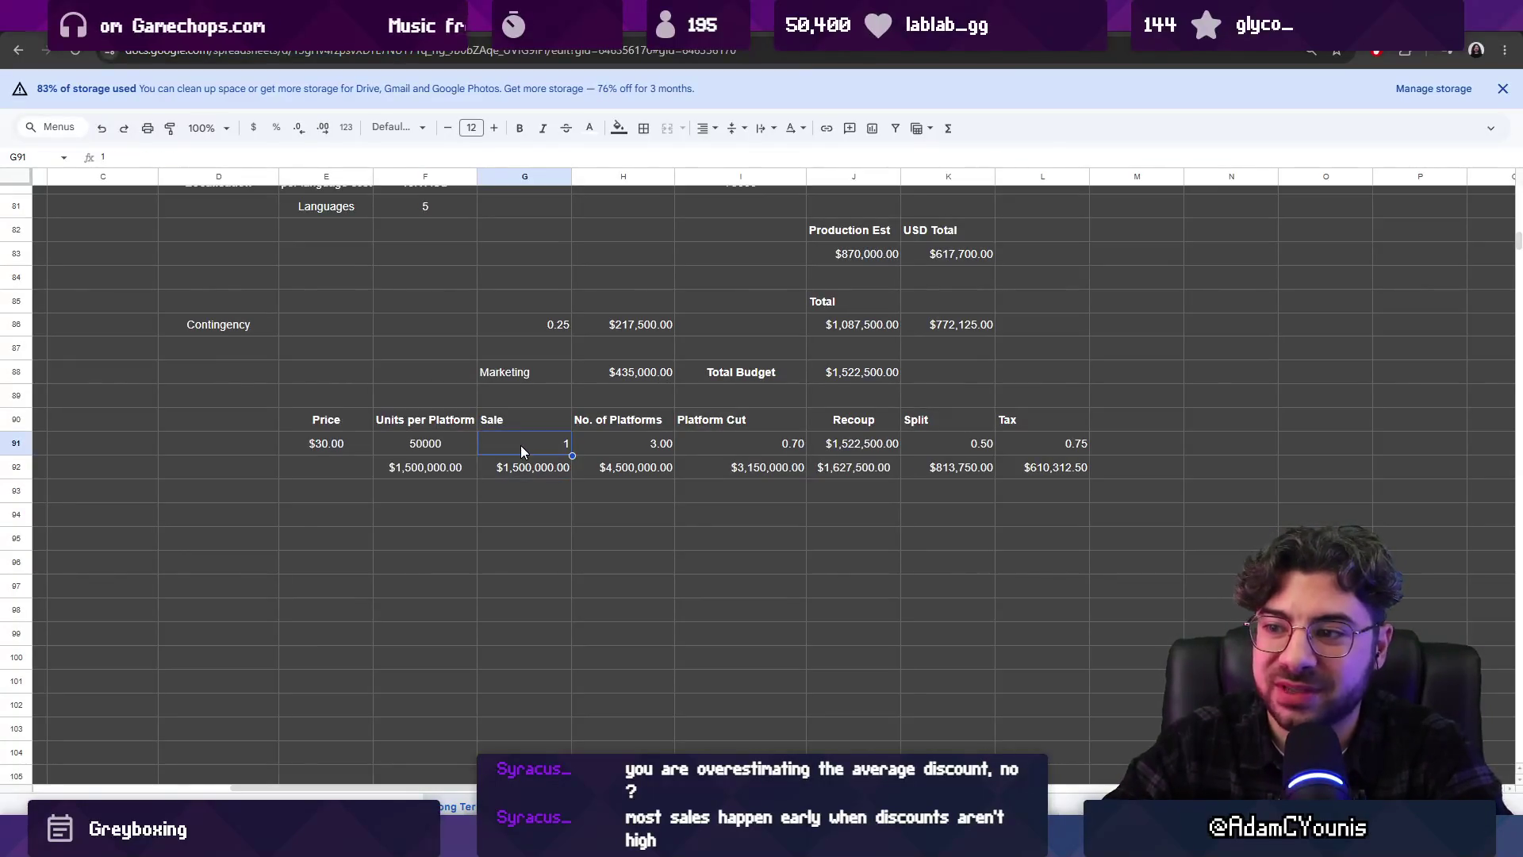
{"action": "key", "text": "Left"}
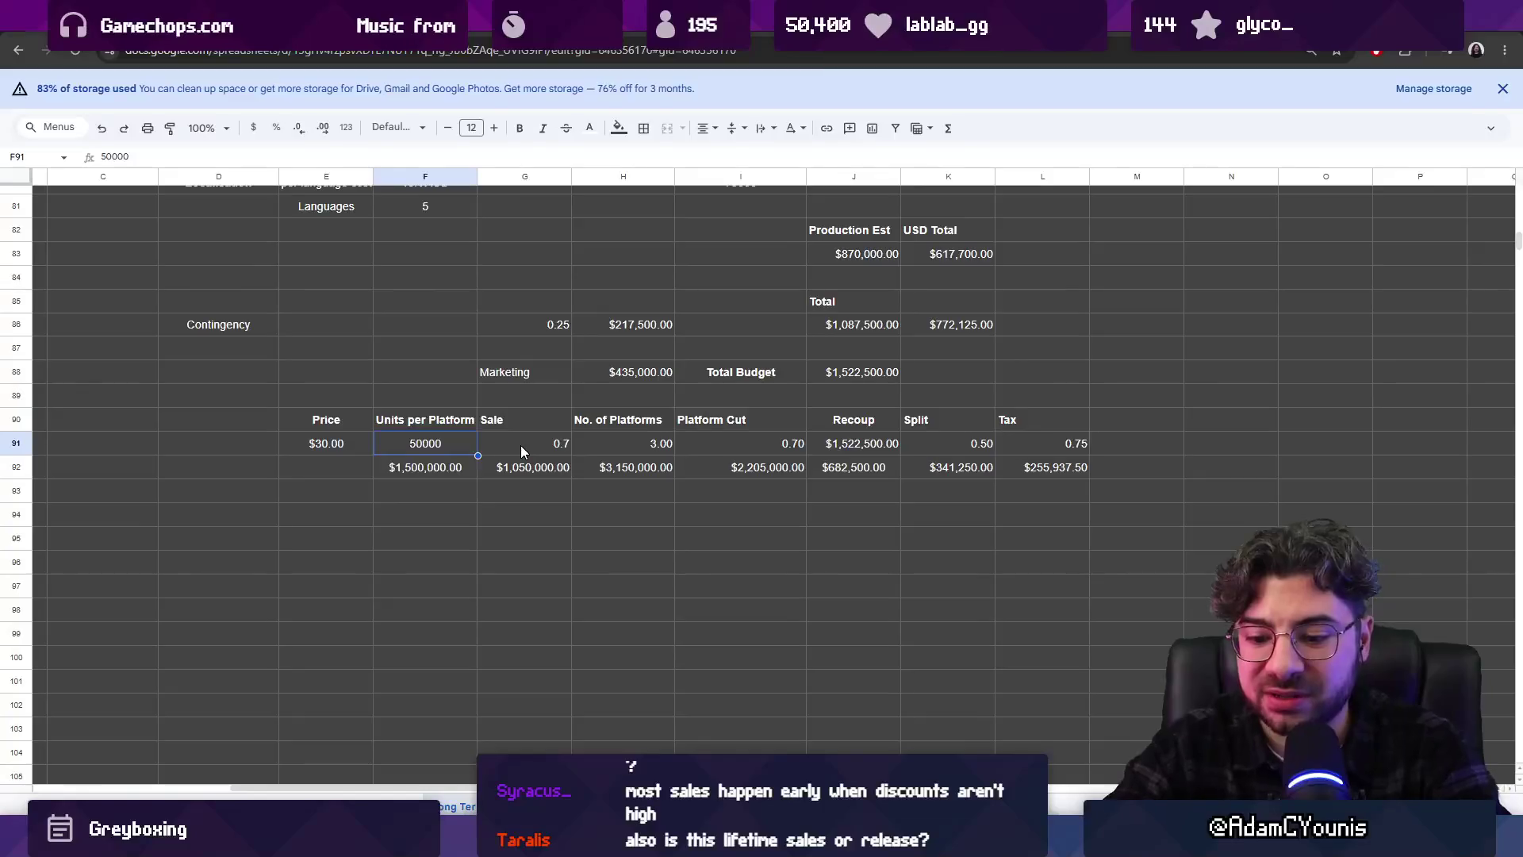
{"action": "type", "text": "70000"}
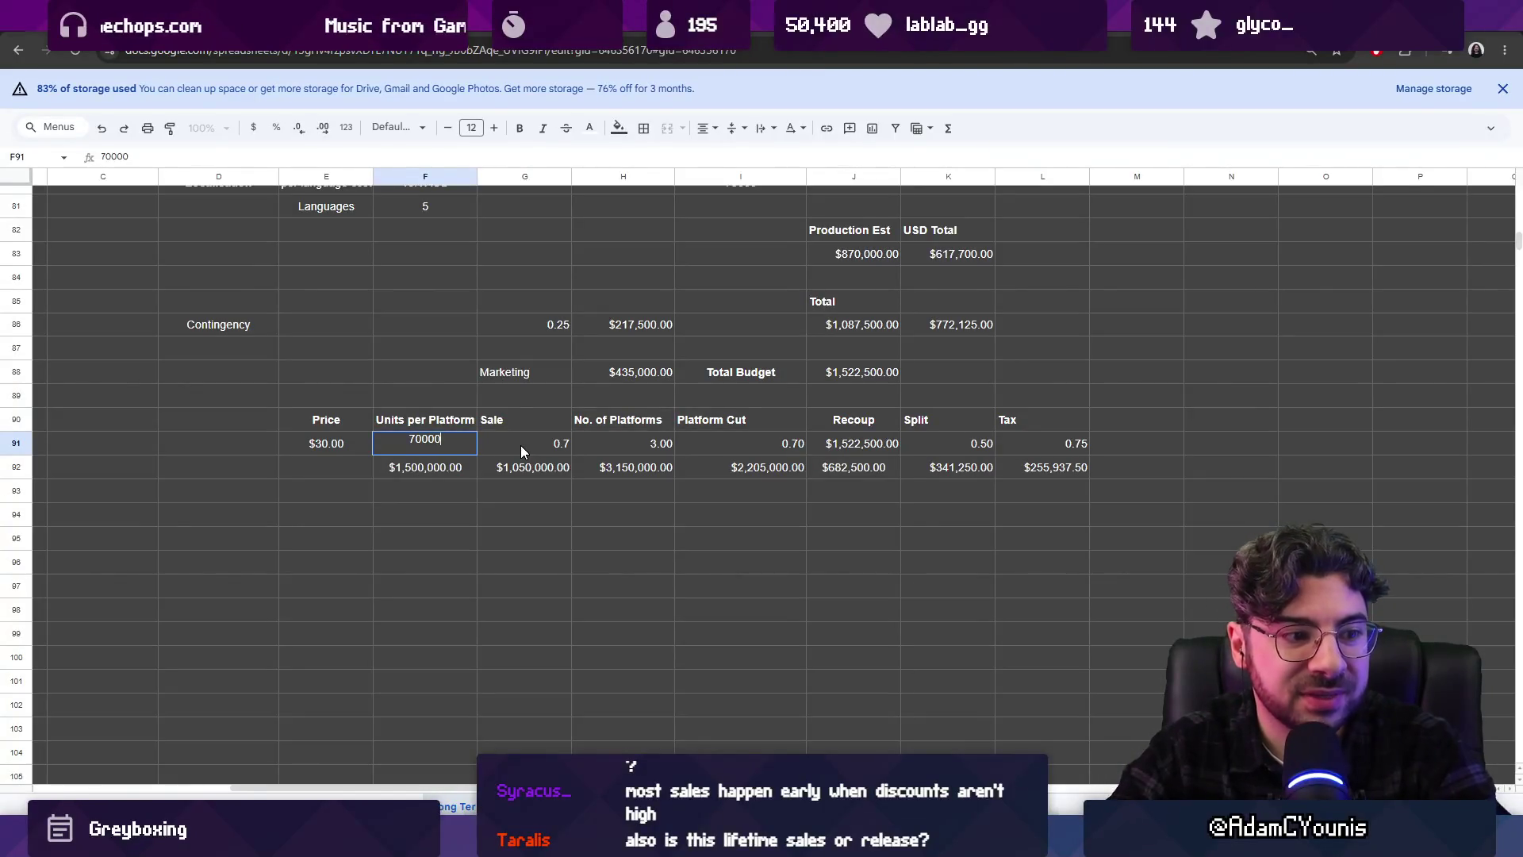
Step: Confirm 70000 units per platform and inspect the Sale factor and revenue formulas in F92 and G92
{"action": "key", "text": "Return"}
{"action": "key", "text": "Up"}
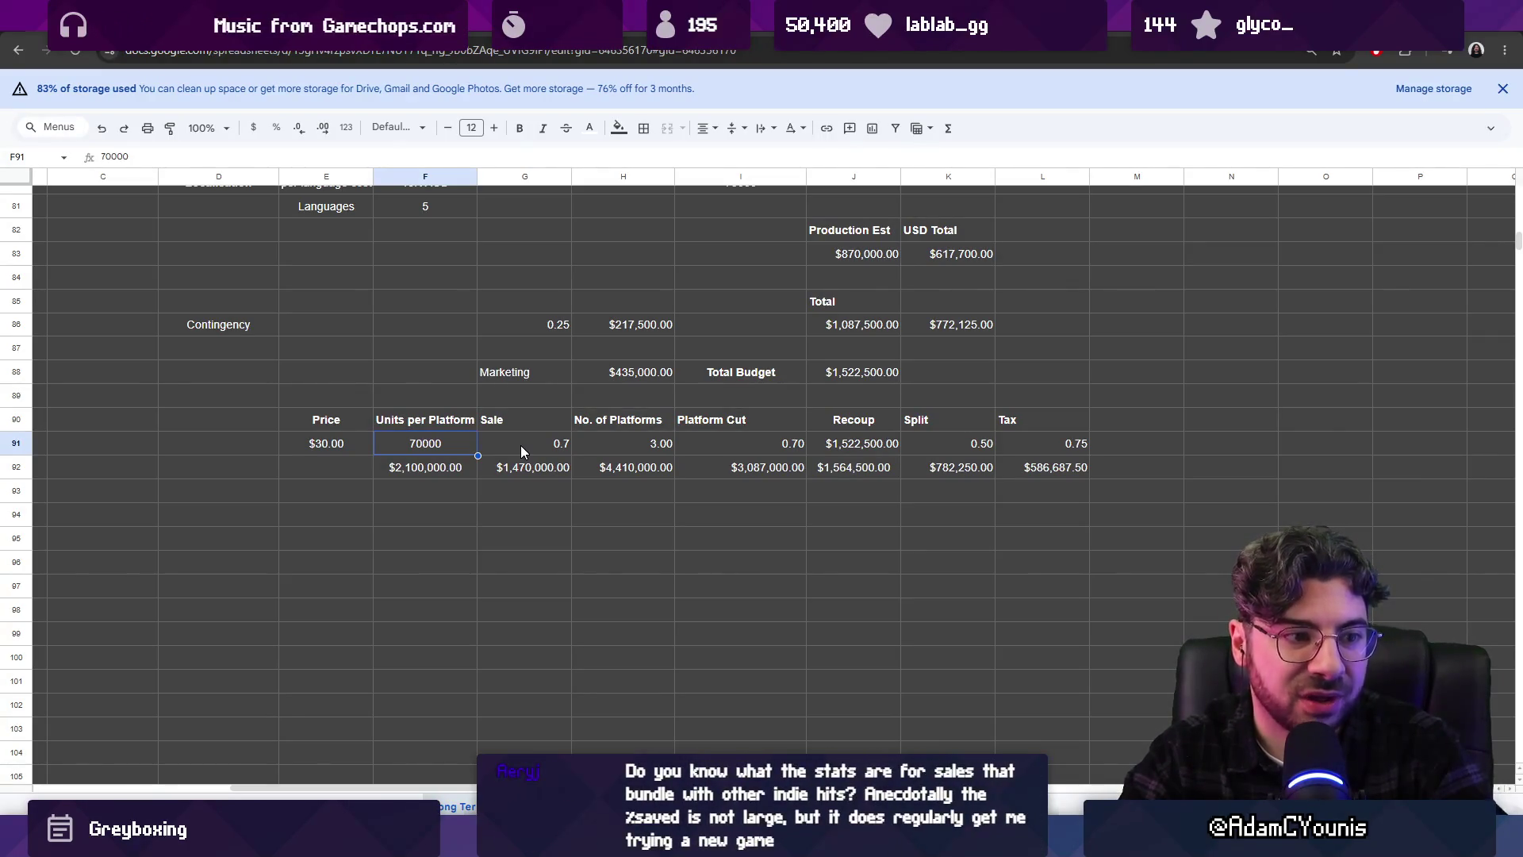
{"action": "left_click", "coordinate": [506, 444]}
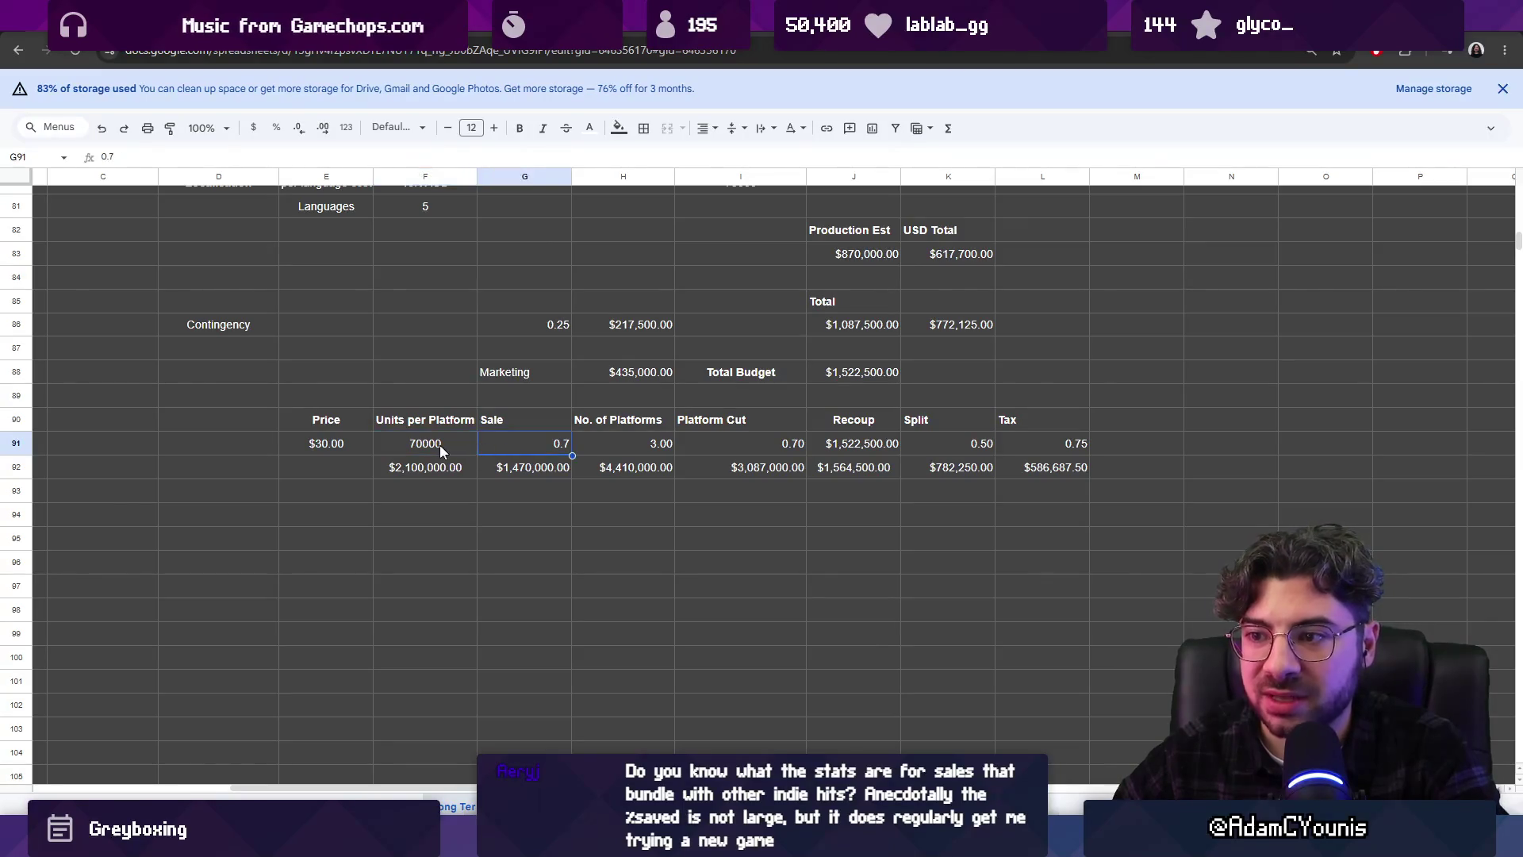
{"action": "left_click", "coordinate": [463, 468]}
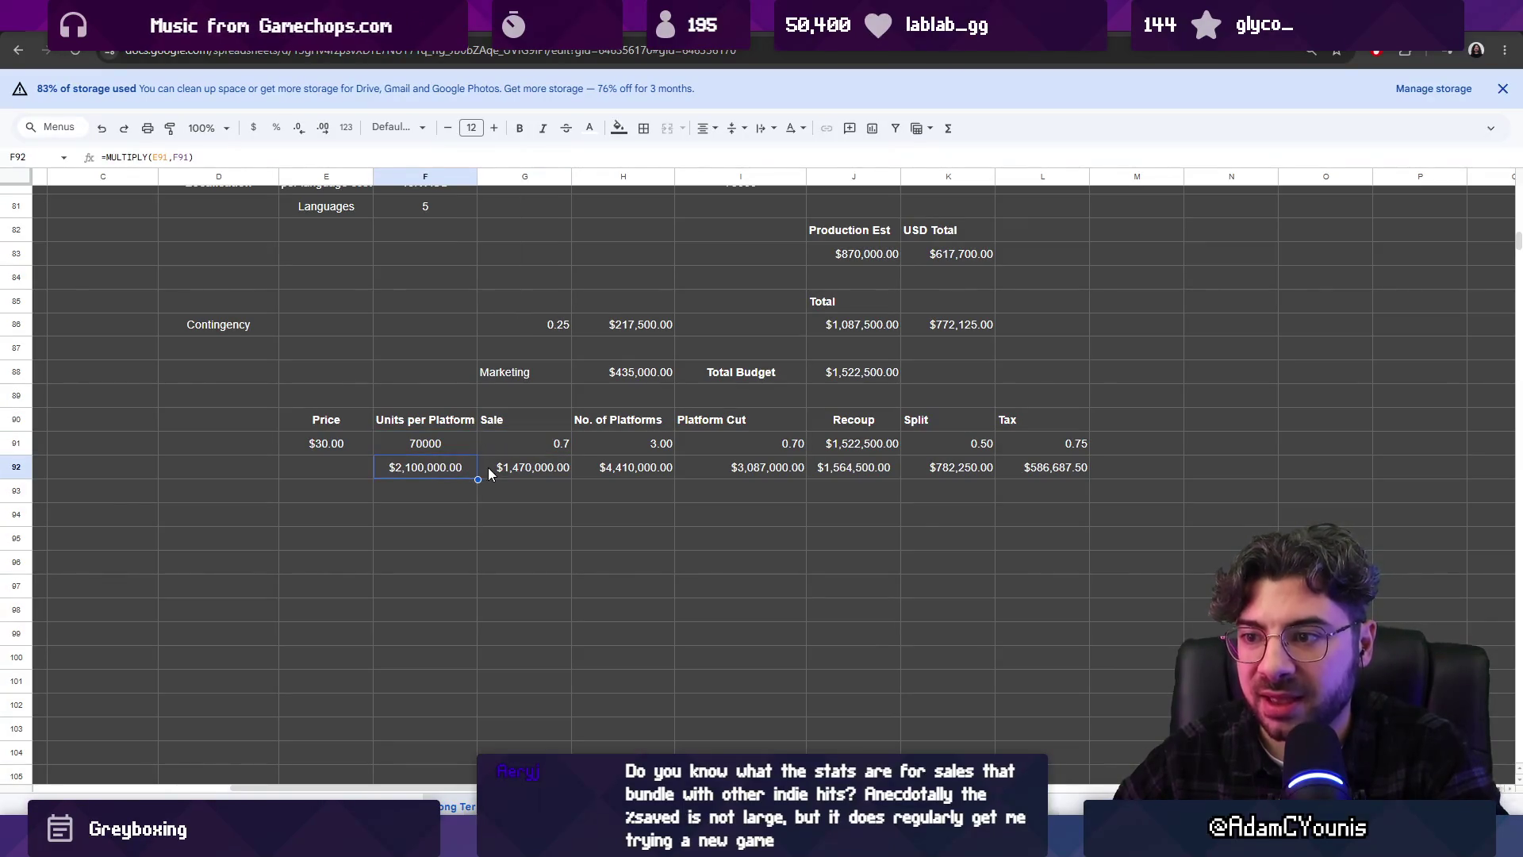
{"action": "left_click", "coordinate": [489, 473]}
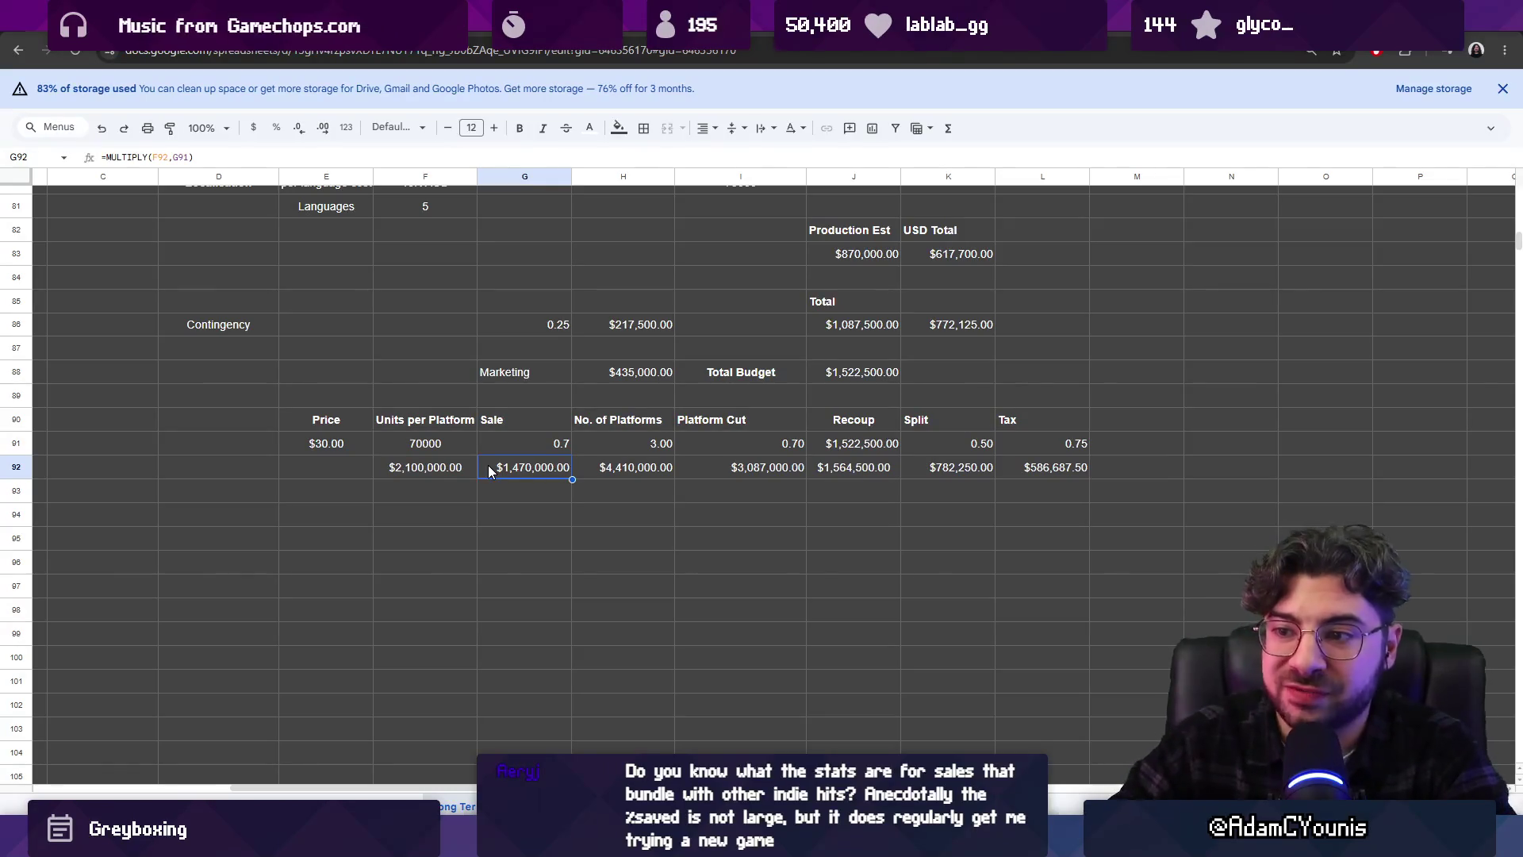
Step: Step through the row 90–92 cells, checking that Recoup pulls from J88
{"action": "key", "text": "Left"}
{"action": "key", "text": "Left"}
{"action": "key", "text": "Up"}
{"action": "key", "text": "Up"}
{"action": "key", "text": "Down"}
{"action": "key", "text": "Right"}
{"action": "key", "text": "Right"}
{"action": "key", "text": "Down"}
{"action": "key", "text": "Right"}
{"action": "key", "text": "Right"}
{"action": "key", "text": "Right"}
{"action": "key", "text": "Up"}
{"action": "key", "text": "Left"}
{"action": "key", "text": "Left"}
{"action": "key", "text": "Left"}
{"action": "key", "text": "Up"}
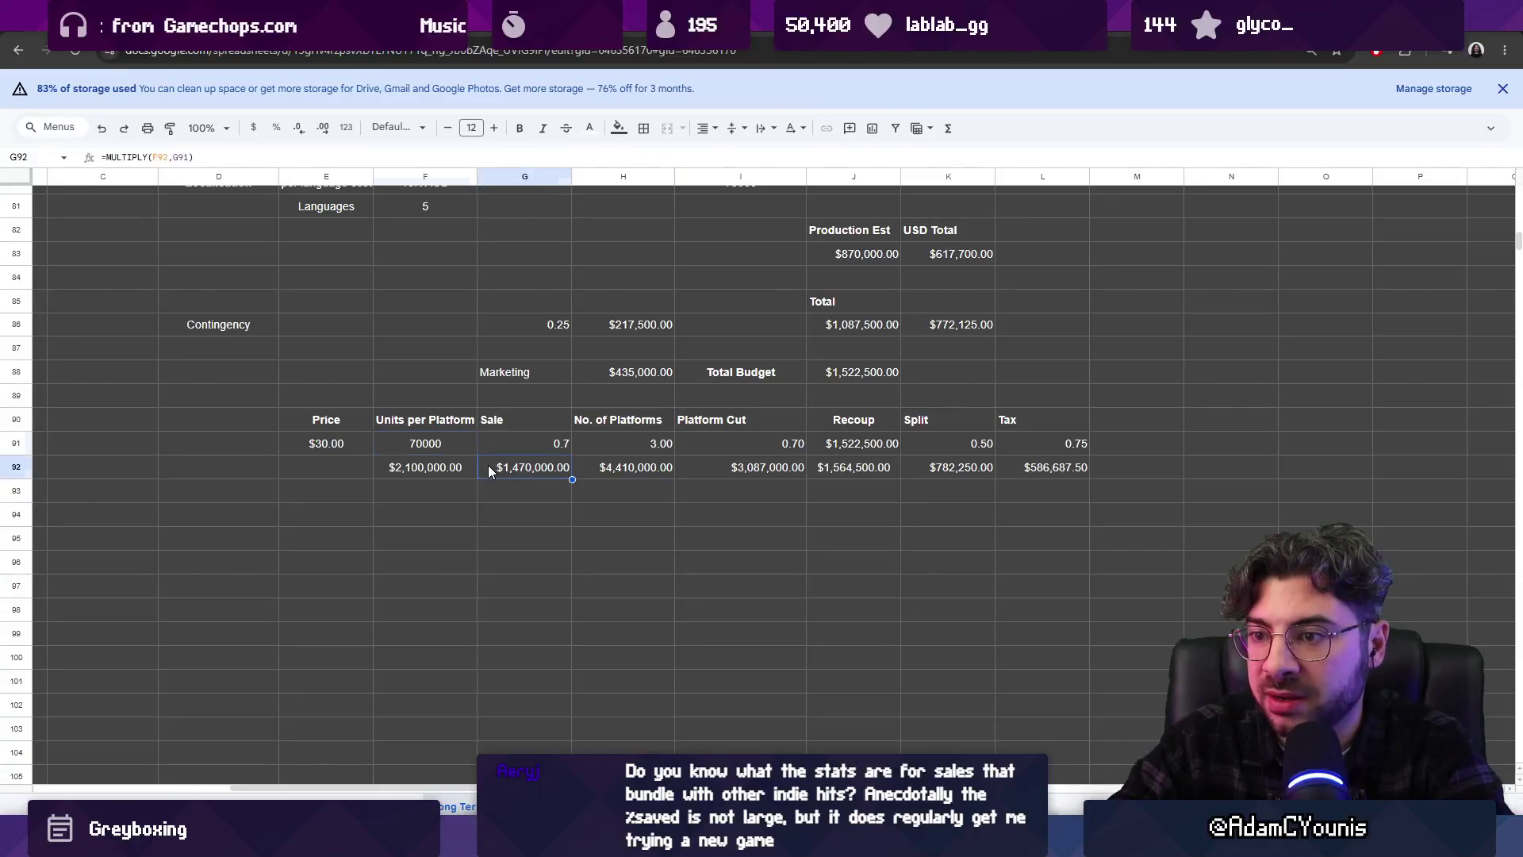
{"action": "key", "text": "Right"}
{"action": "key", "text": "Right"}
{"action": "key", "text": "Down"}
{"action": "key", "text": "Down"}
{"action": "key", "text": "Down"}
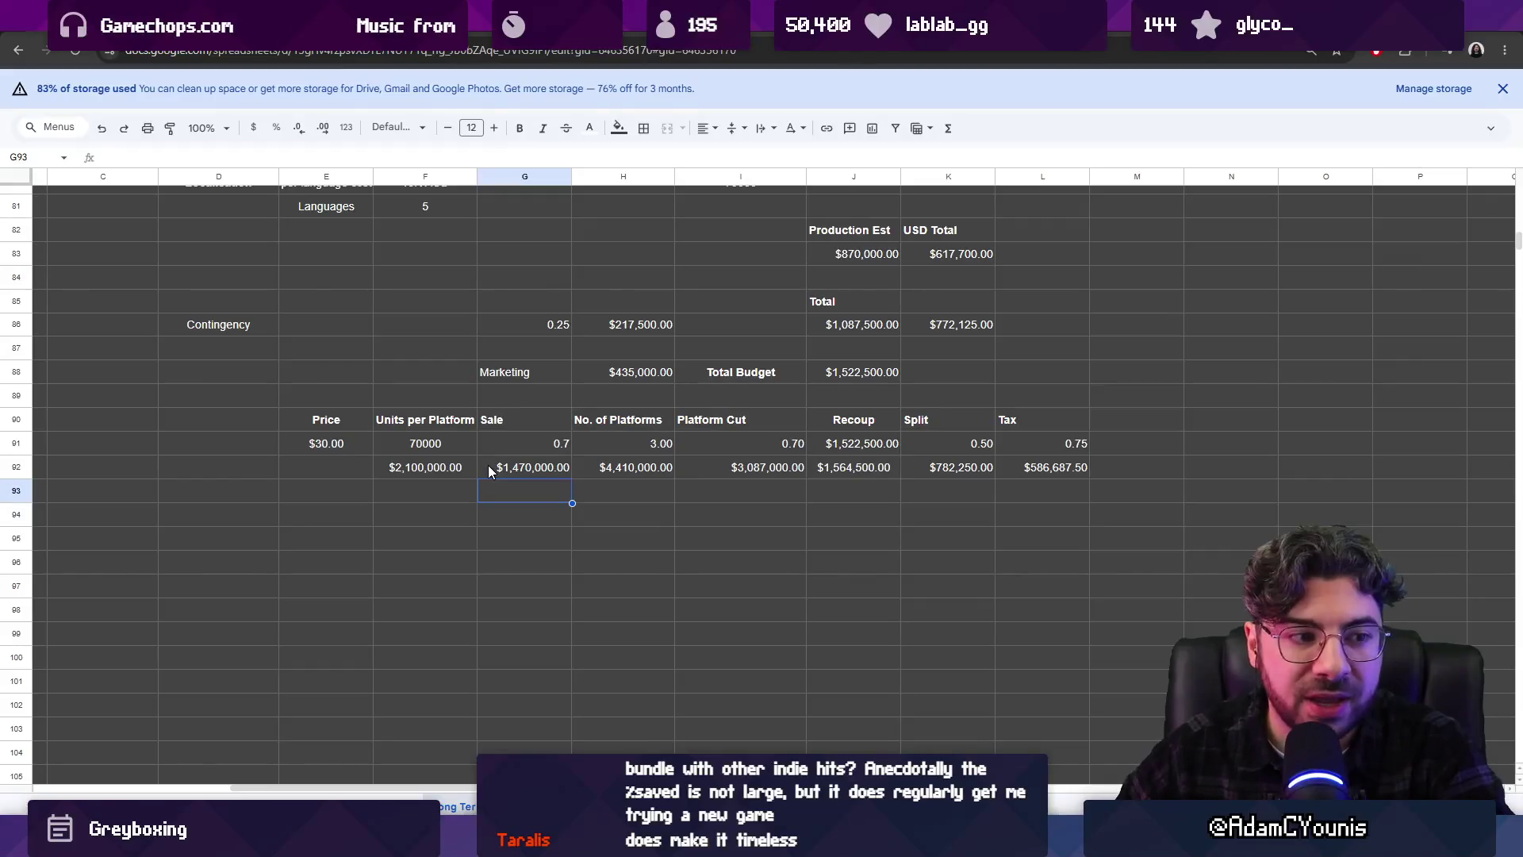
{"action": "left_click", "coordinate": [456, 448]}
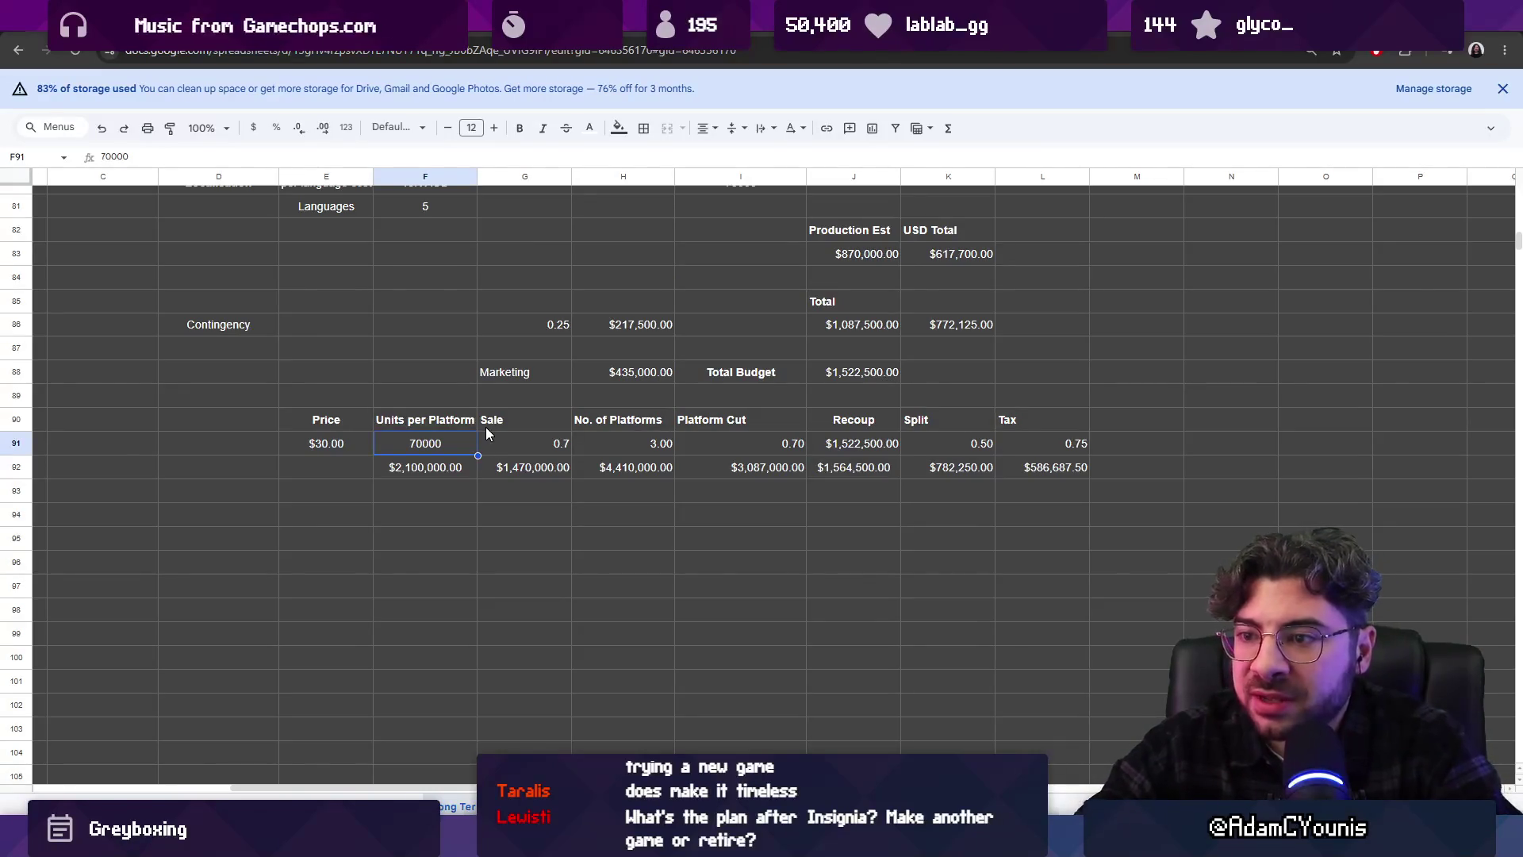
Step: Try 200000 units per platform in F91 and review the results
{"action": "type", "text": "200"}
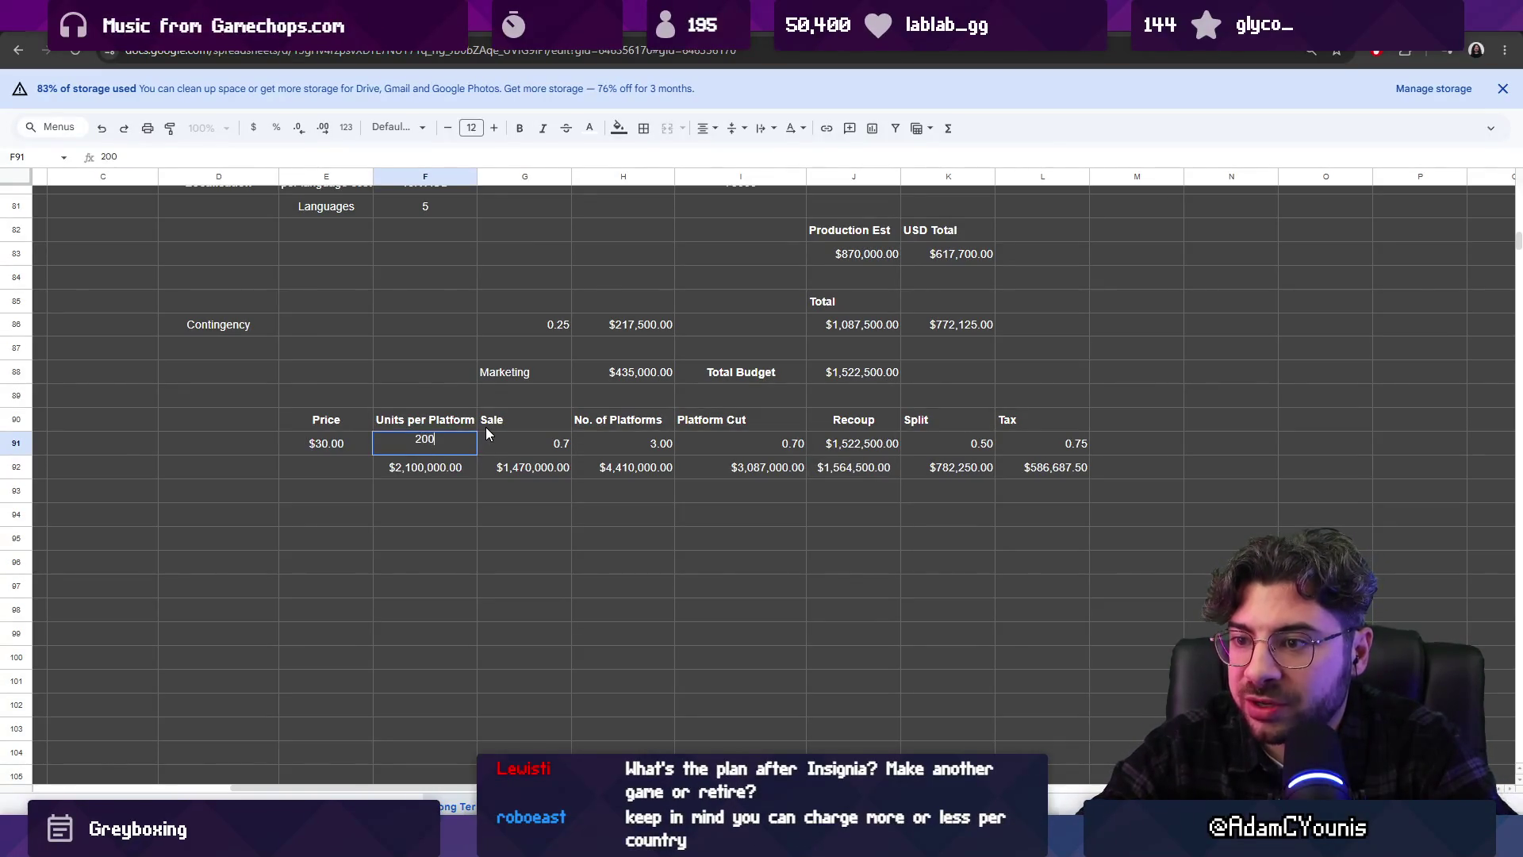
{"action": "type", "text": "000"}
{"action": "key", "text": "Return"}
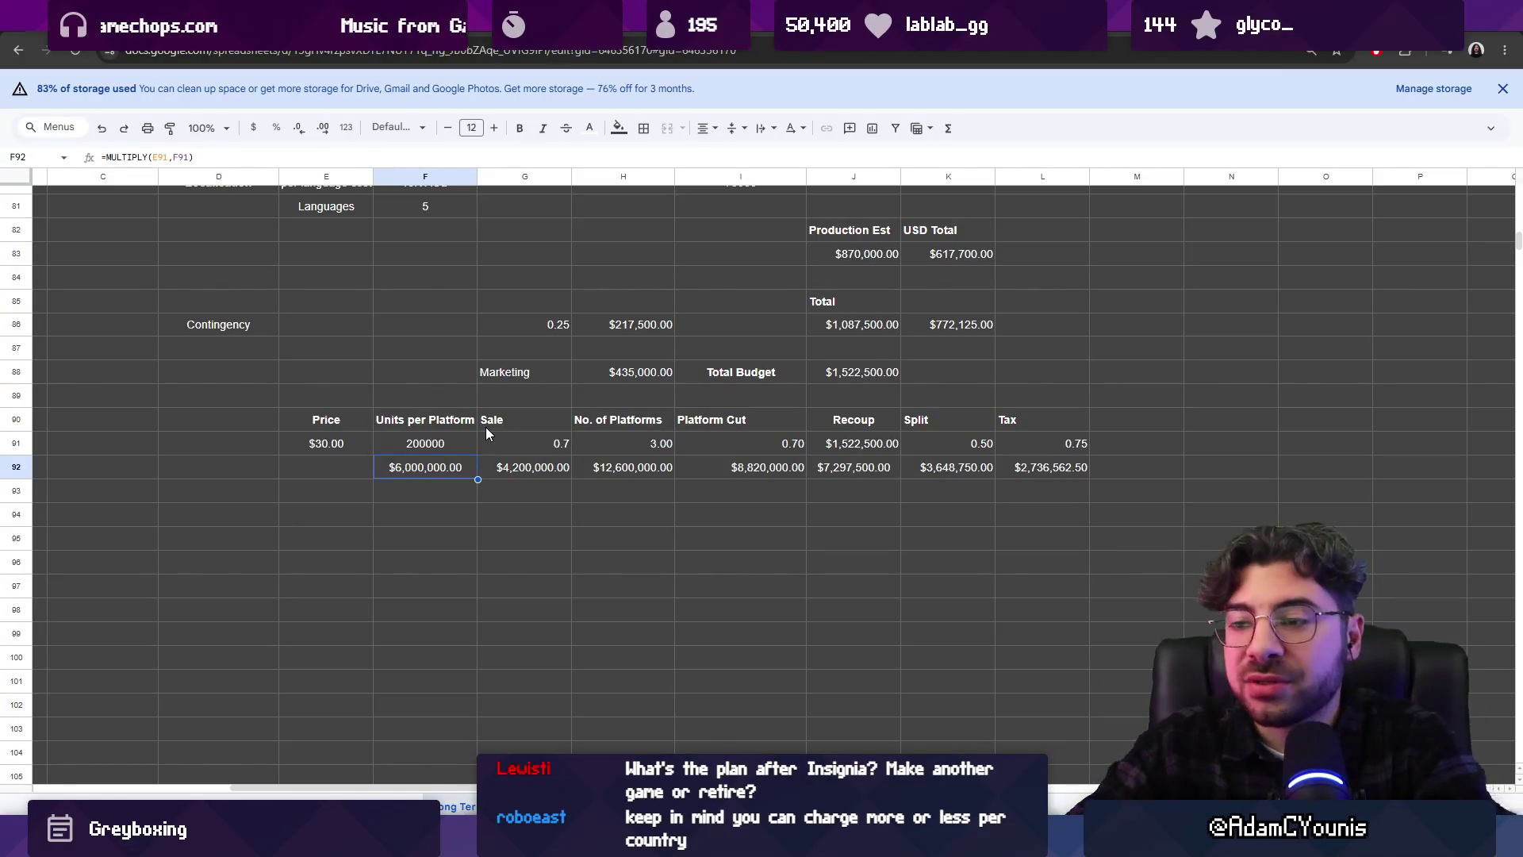
{"action": "key", "text": "Up"}
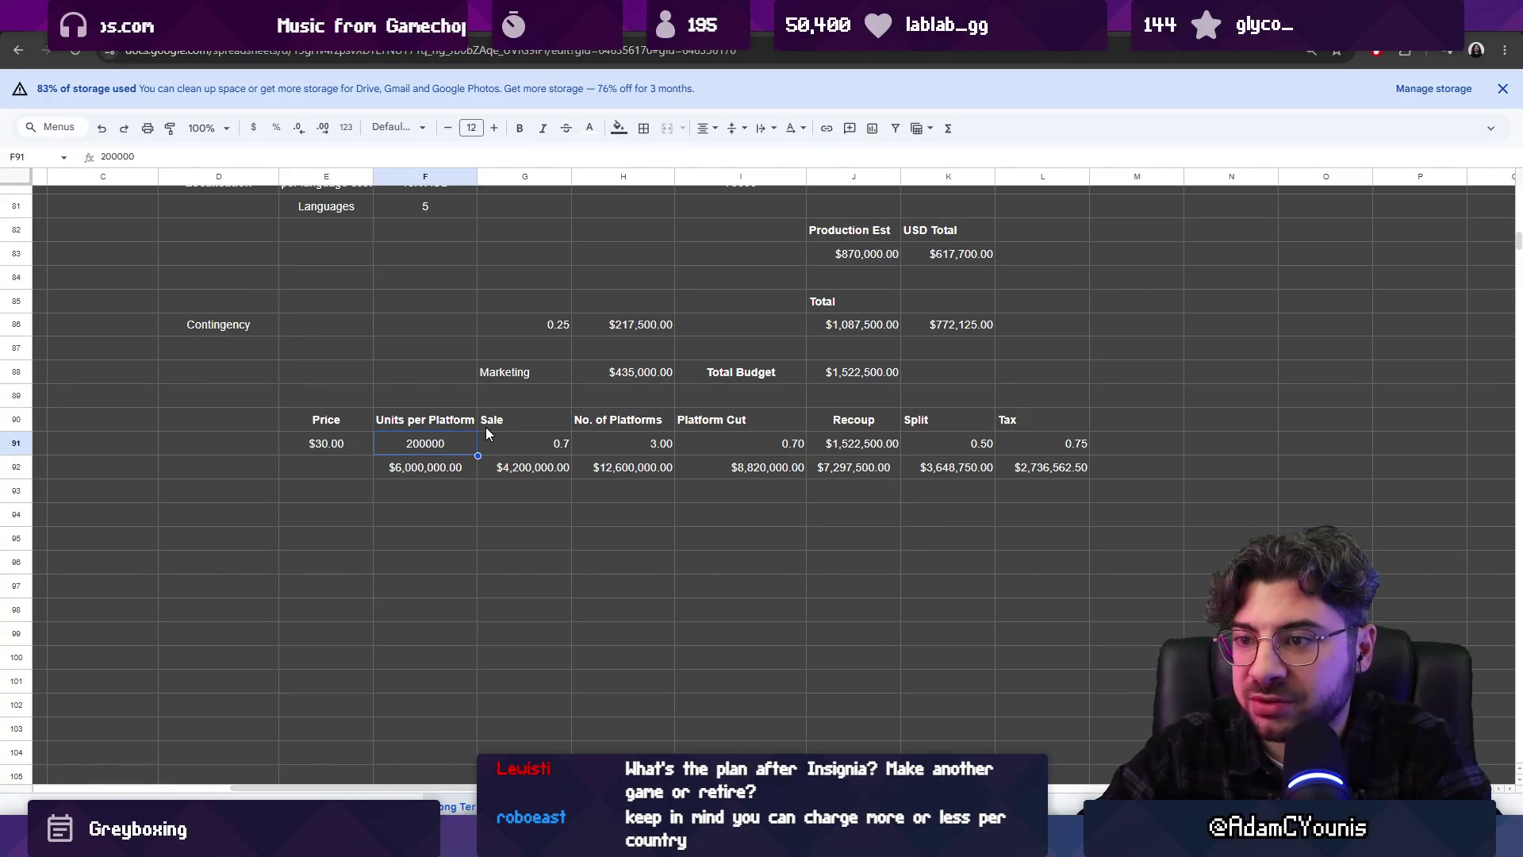
{"action": "key", "text": "Return"}
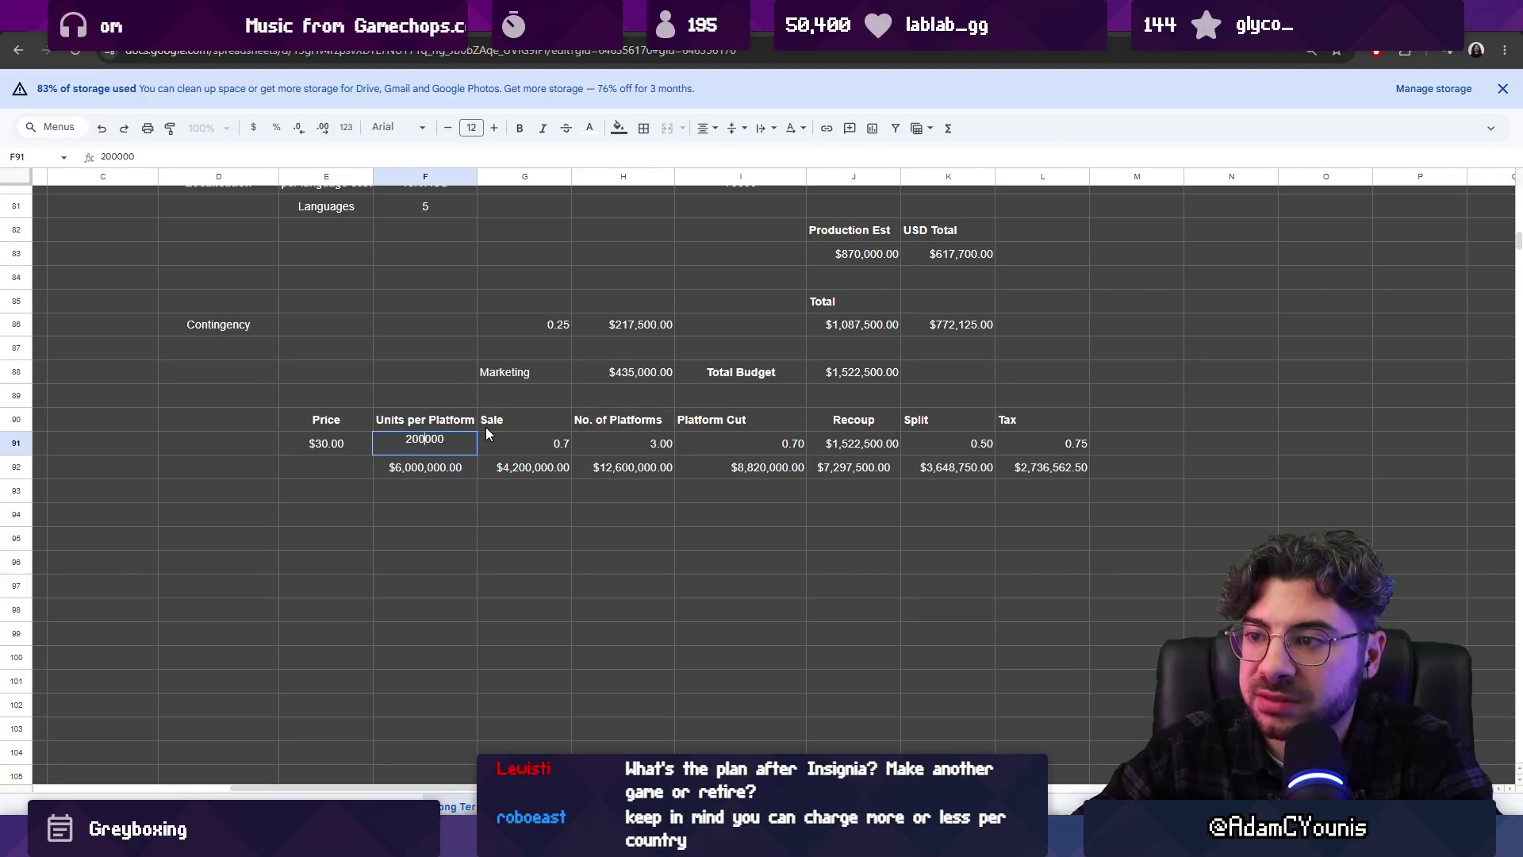
{"action": "key", "text": "Return"}
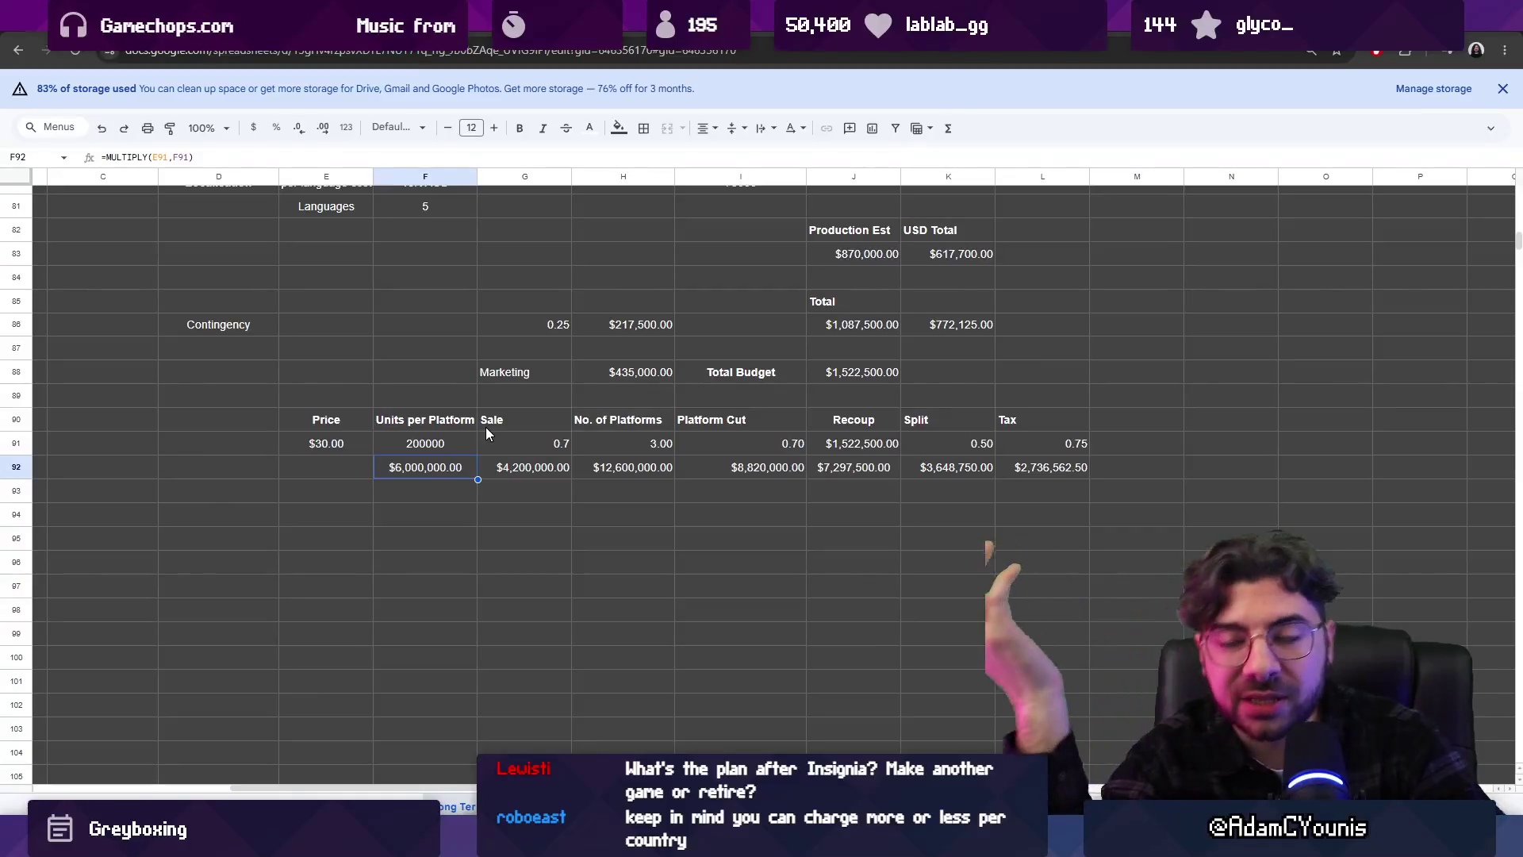
Step: Reset units per platform to 50000 and switch to the Unity editor
{"action": "left_click", "coordinate": [427, 446]}
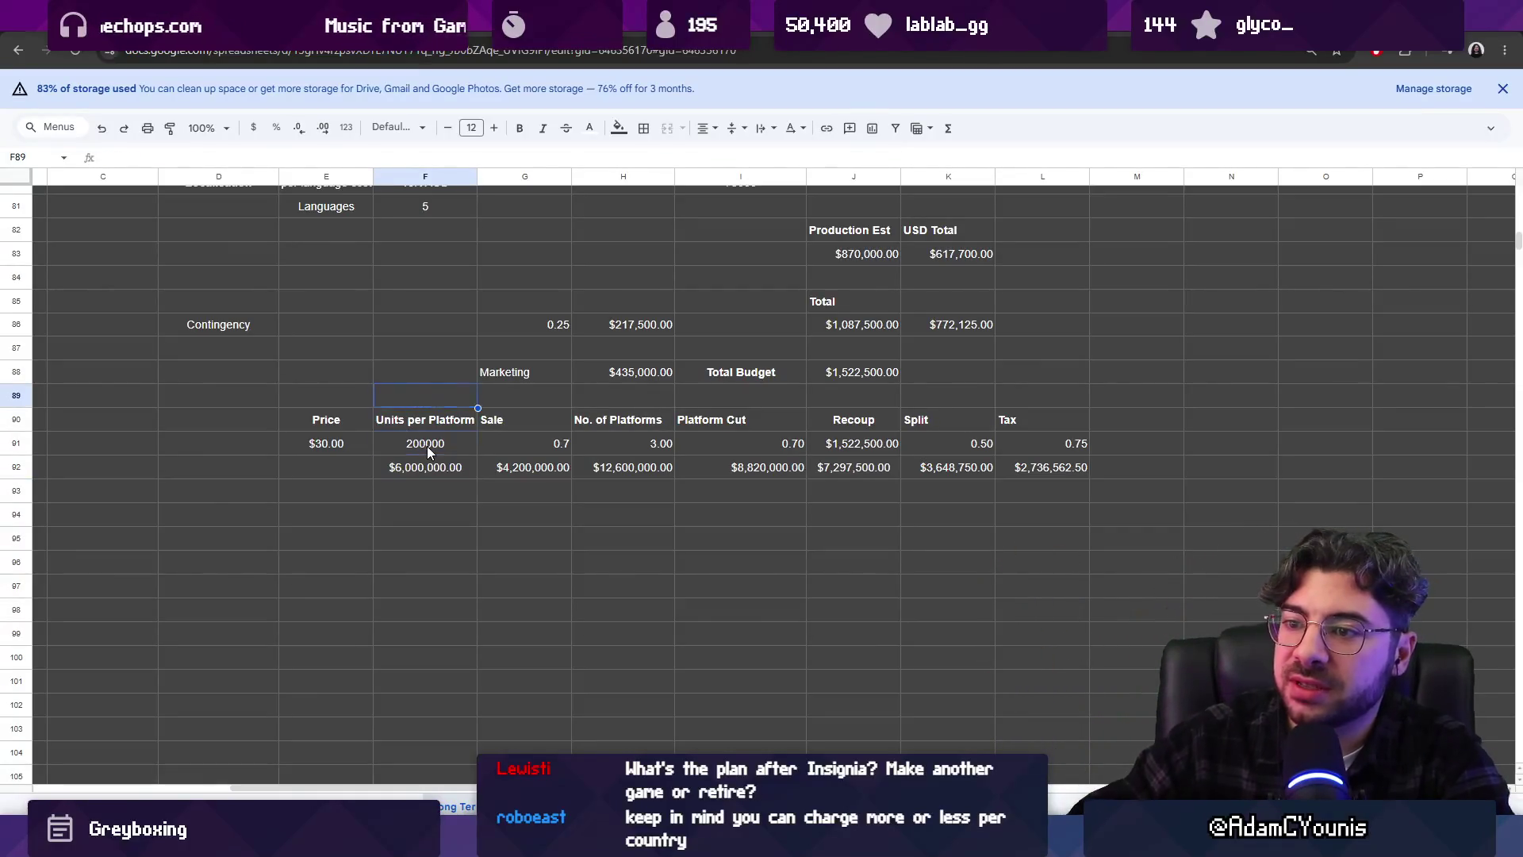
{"action": "type", "text": "50000"}
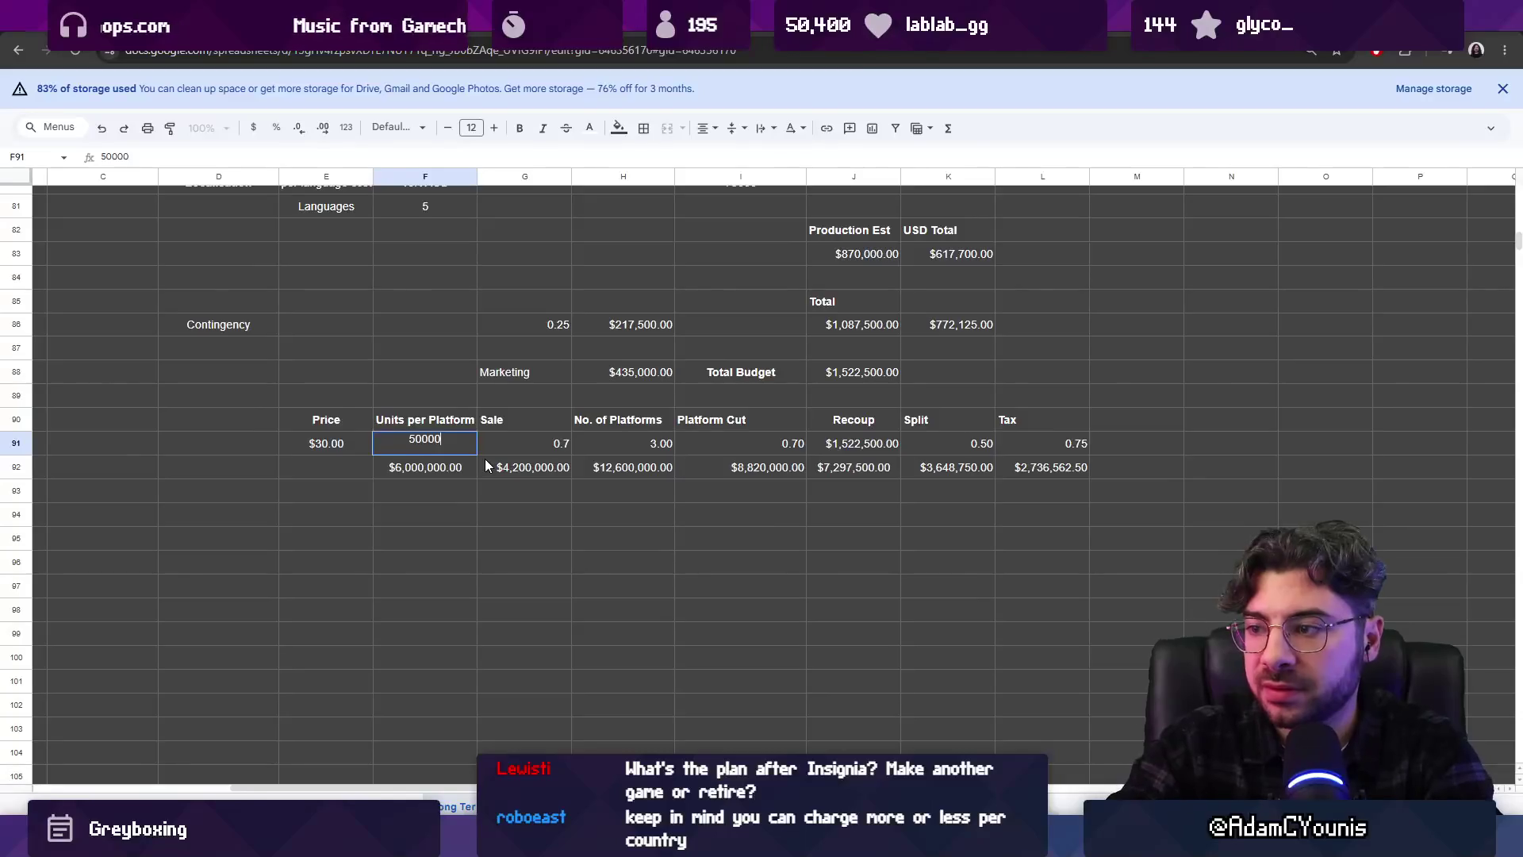
{"action": "key", "text": "Return"}
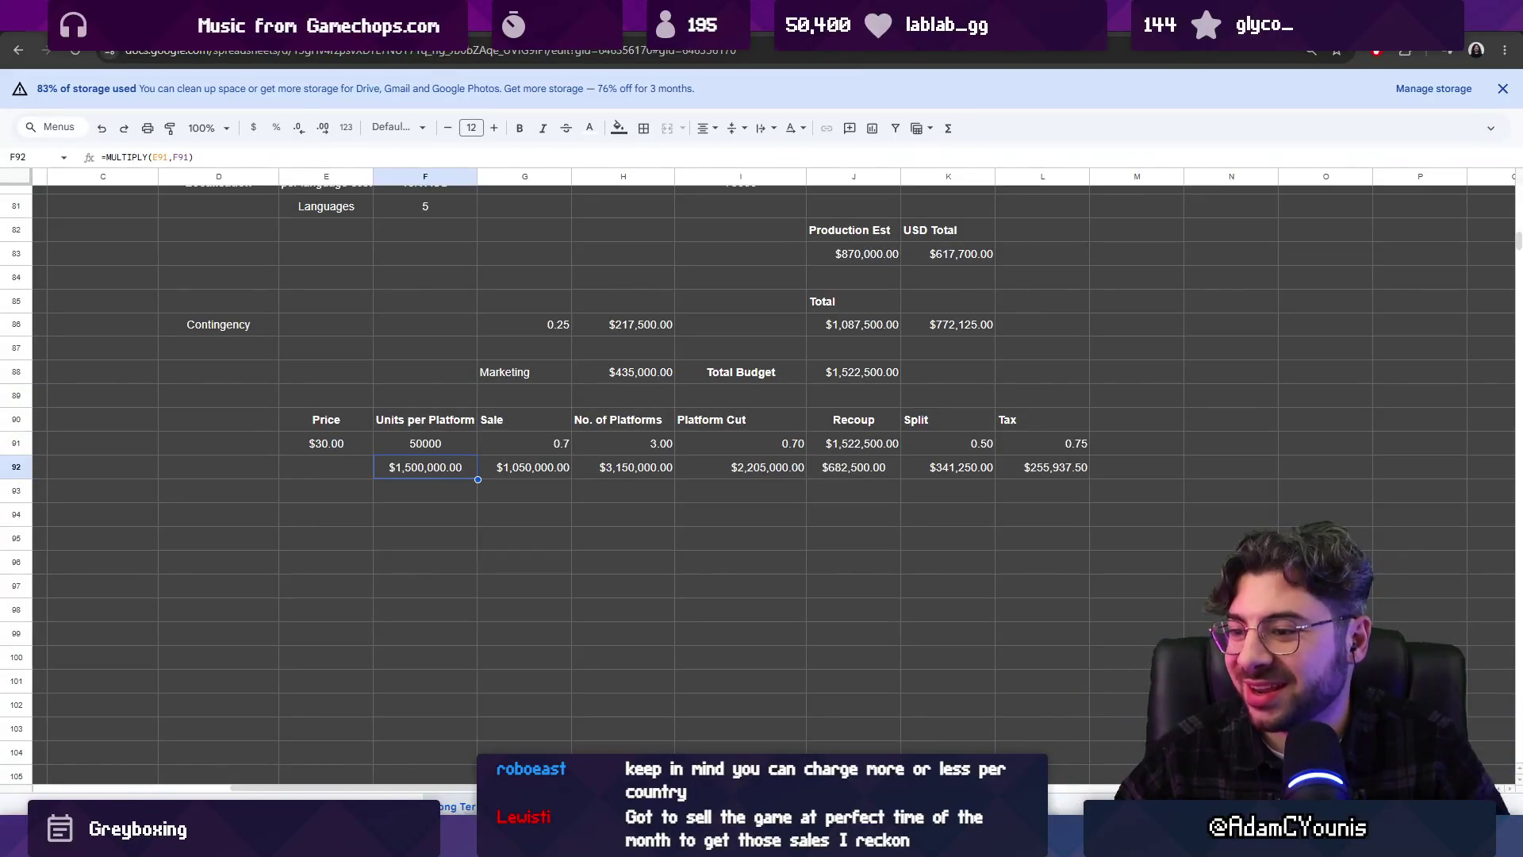
{"action": "left_click", "coordinate": [535, 841]}
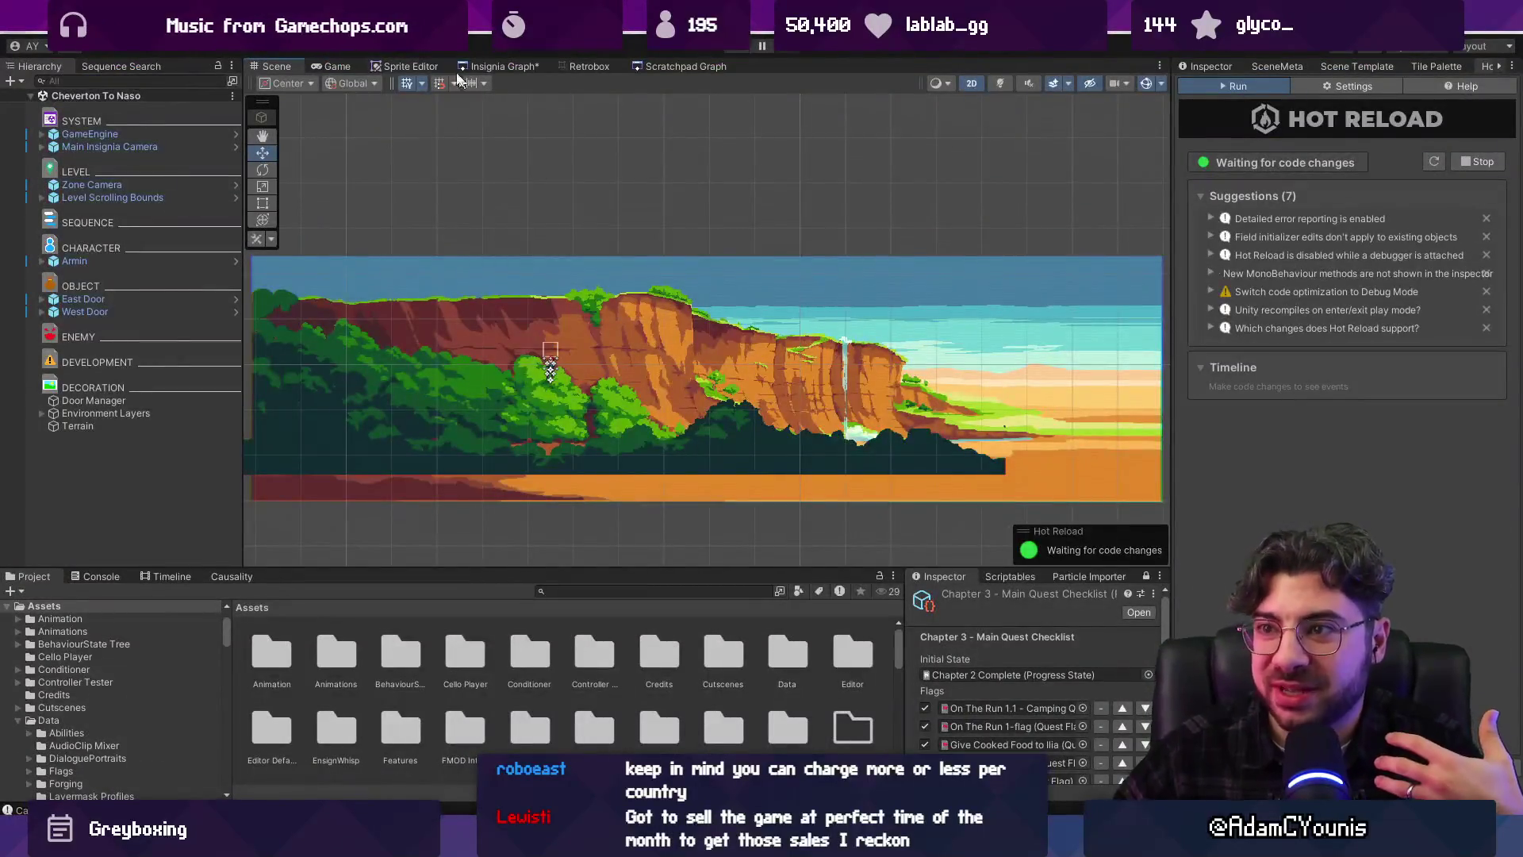
{"action": "left_click", "coordinate": [496, 66]}
{"action": "scroll", "coordinate": [793, 330], "scroll_direction": "down", "scroll_amount": 5}
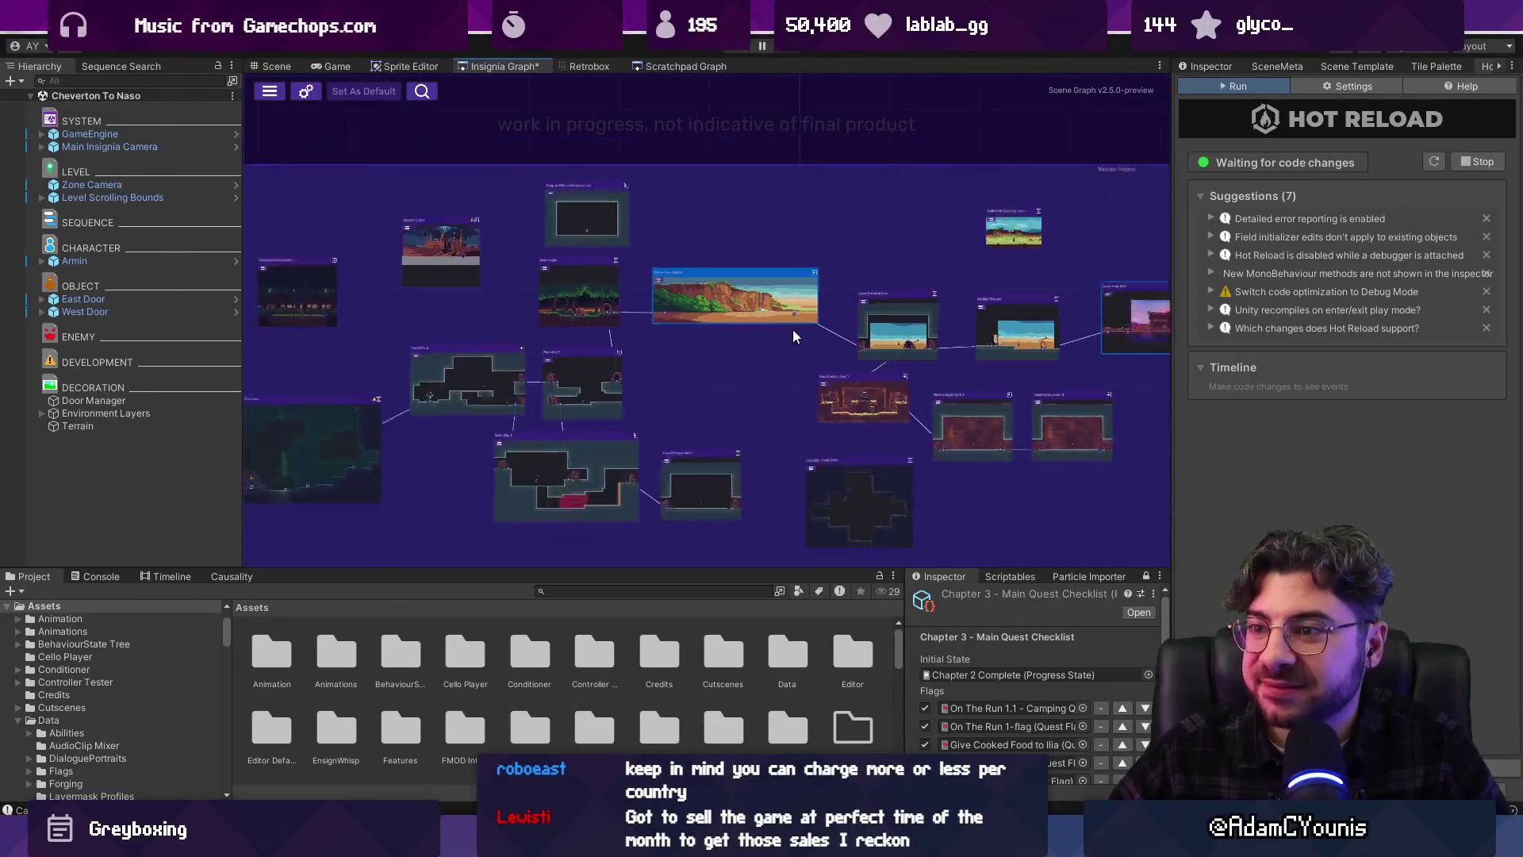
{"action": "scroll", "coordinate": [851, 371], "scroll_direction": "down", "scroll_amount": 2}
{"action": "scroll", "coordinate": [666, 359], "scroll_direction": "up", "scroll_amount": 2}
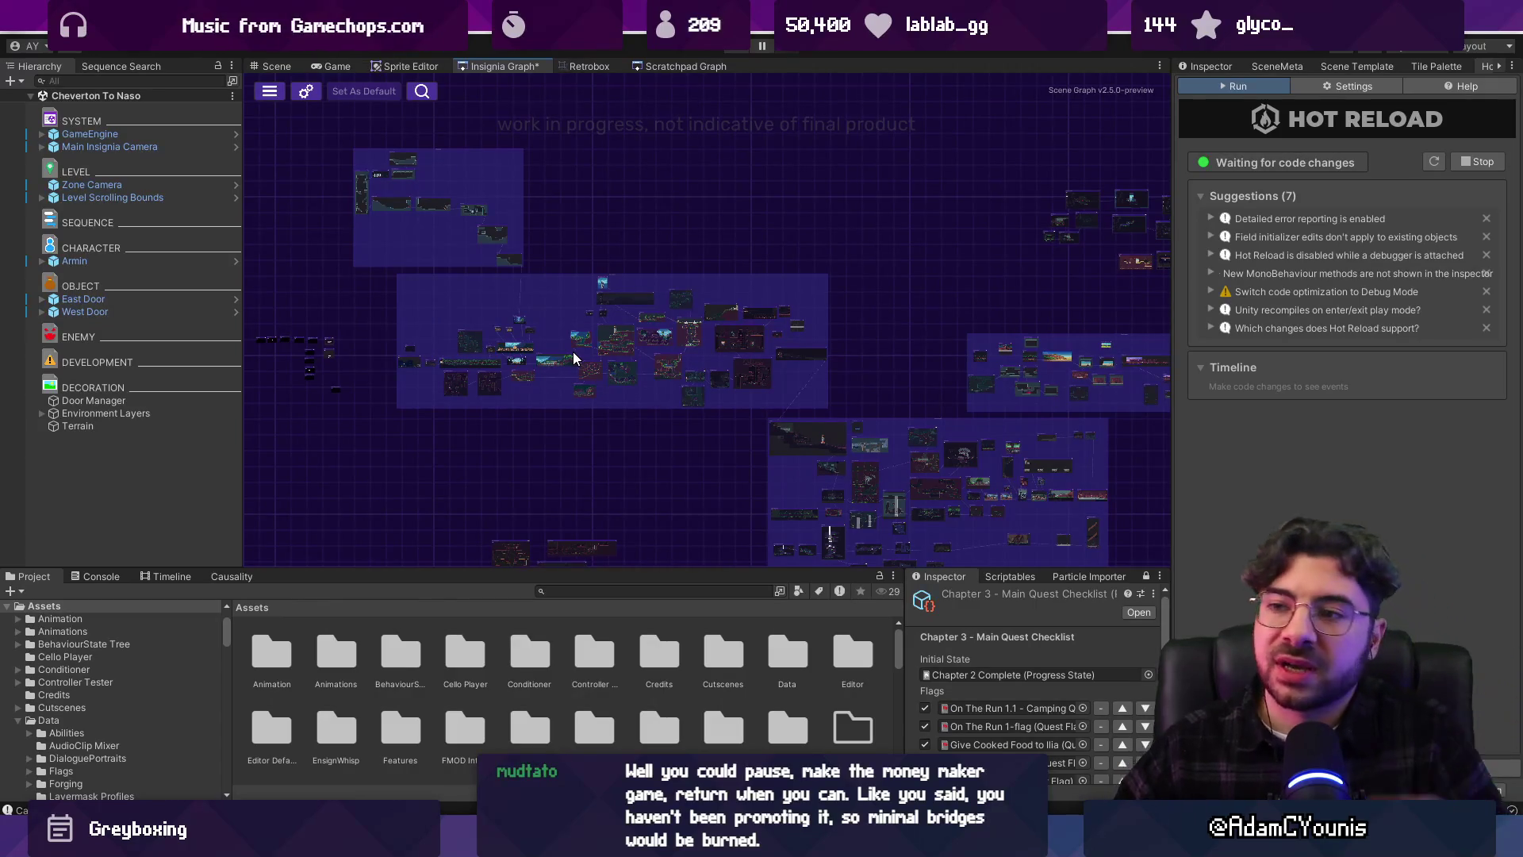
{"action": "scroll", "coordinate": [474, 357], "scroll_direction": "up", "scroll_amount": 5}
{"action": "double_click", "coordinate": [476, 365]}
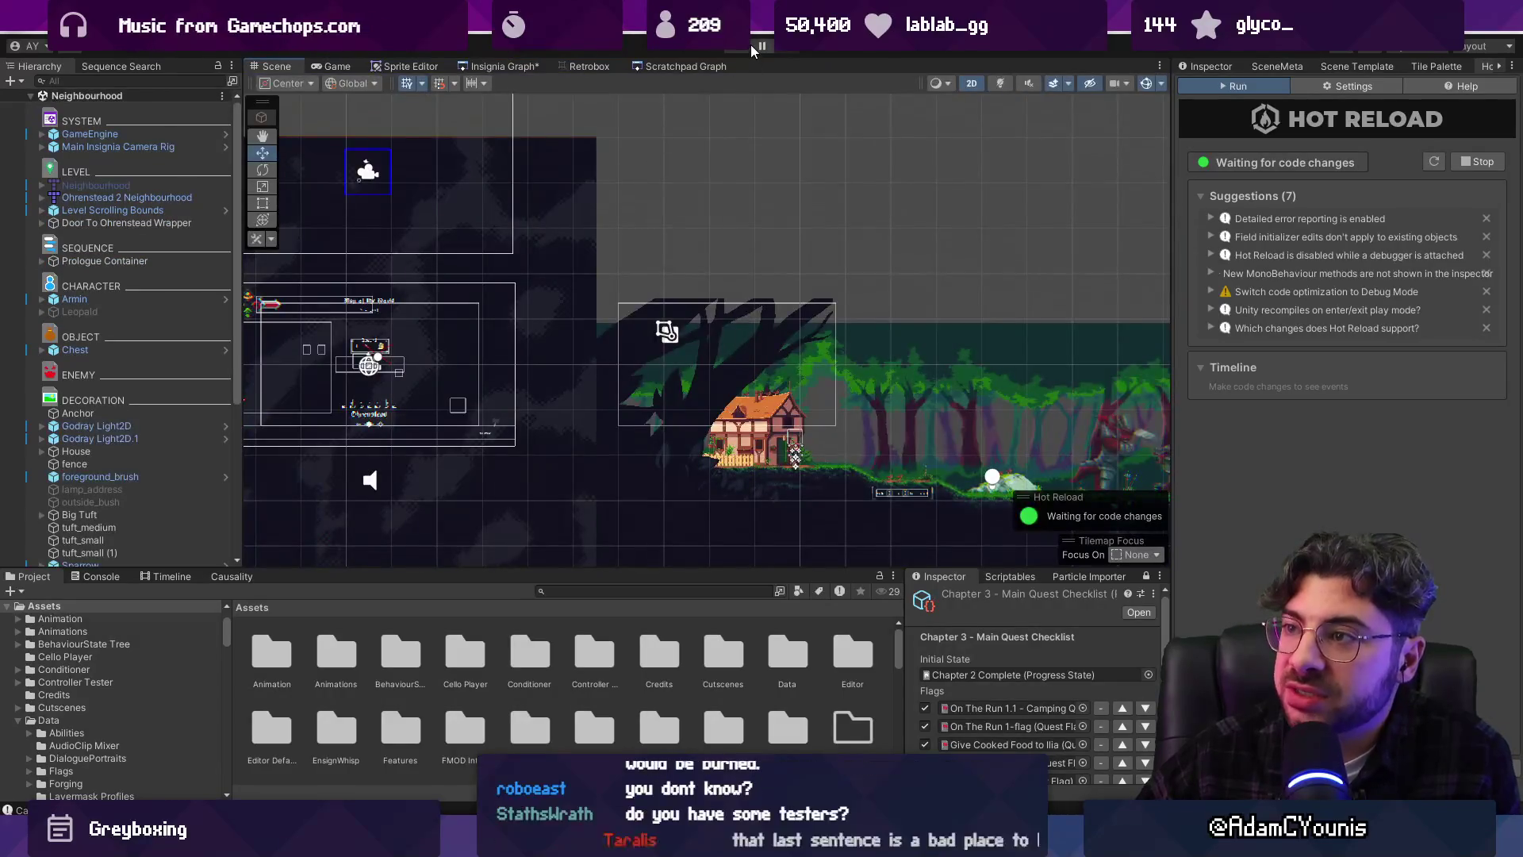
{"action": "left_click", "coordinate": [746, 45]}
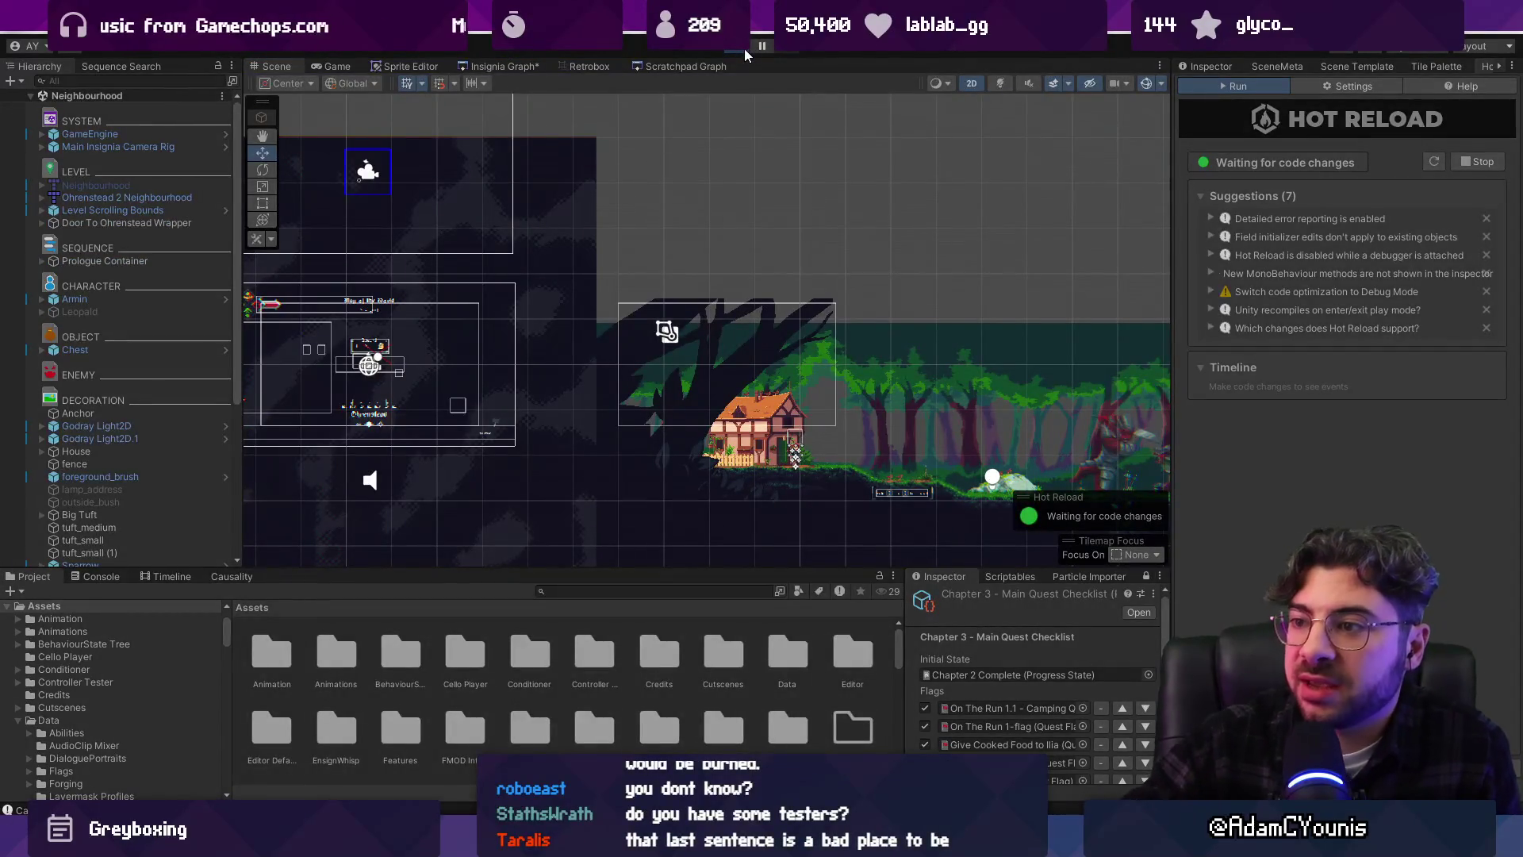
{"action": "left_click", "coordinate": [744, 49]}
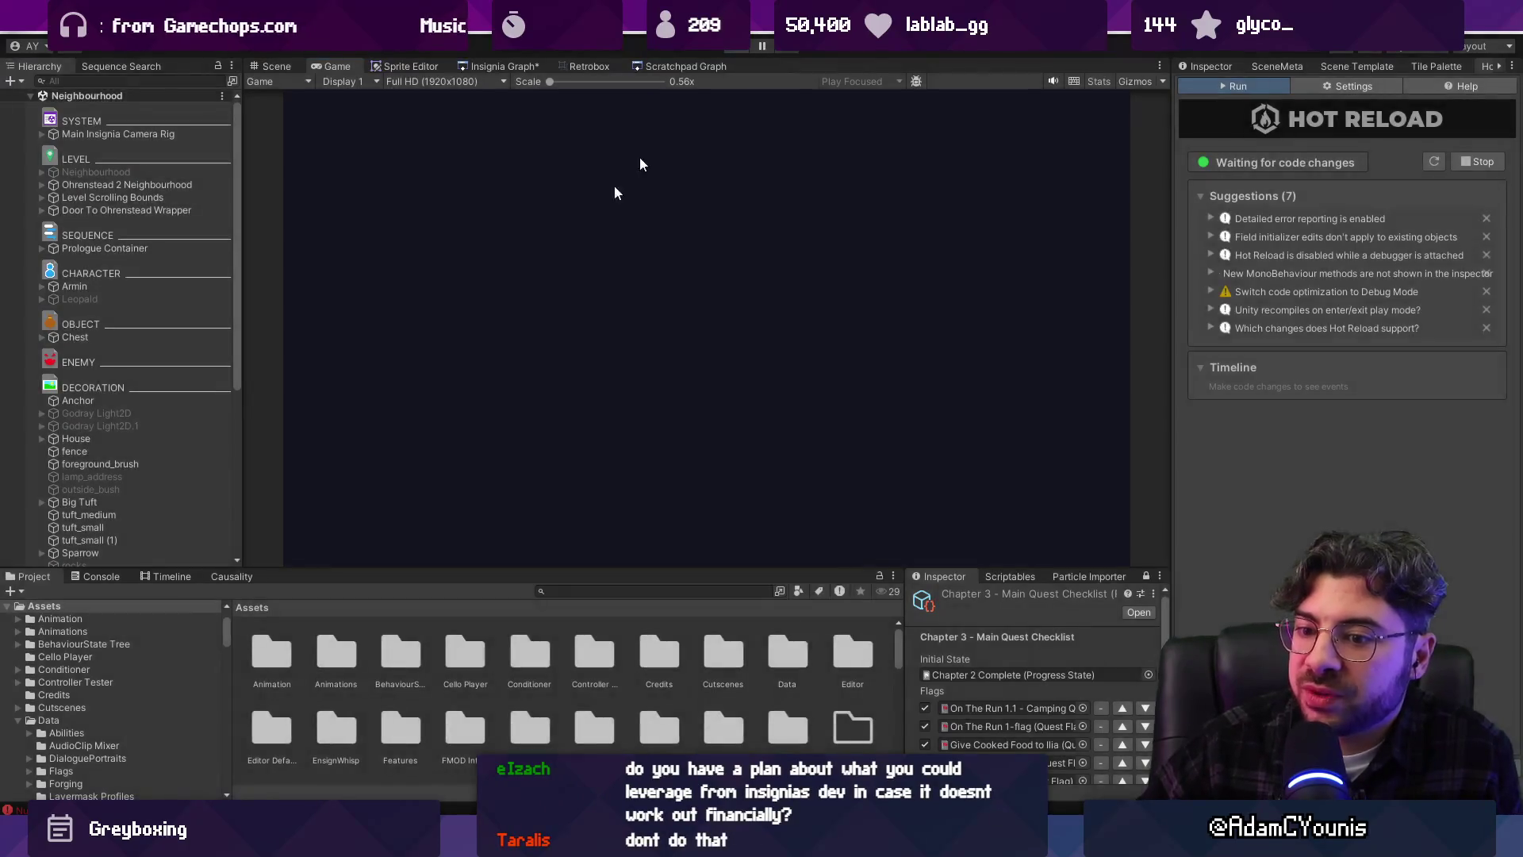
{"action": "left_click", "coordinate": [101, 576]}
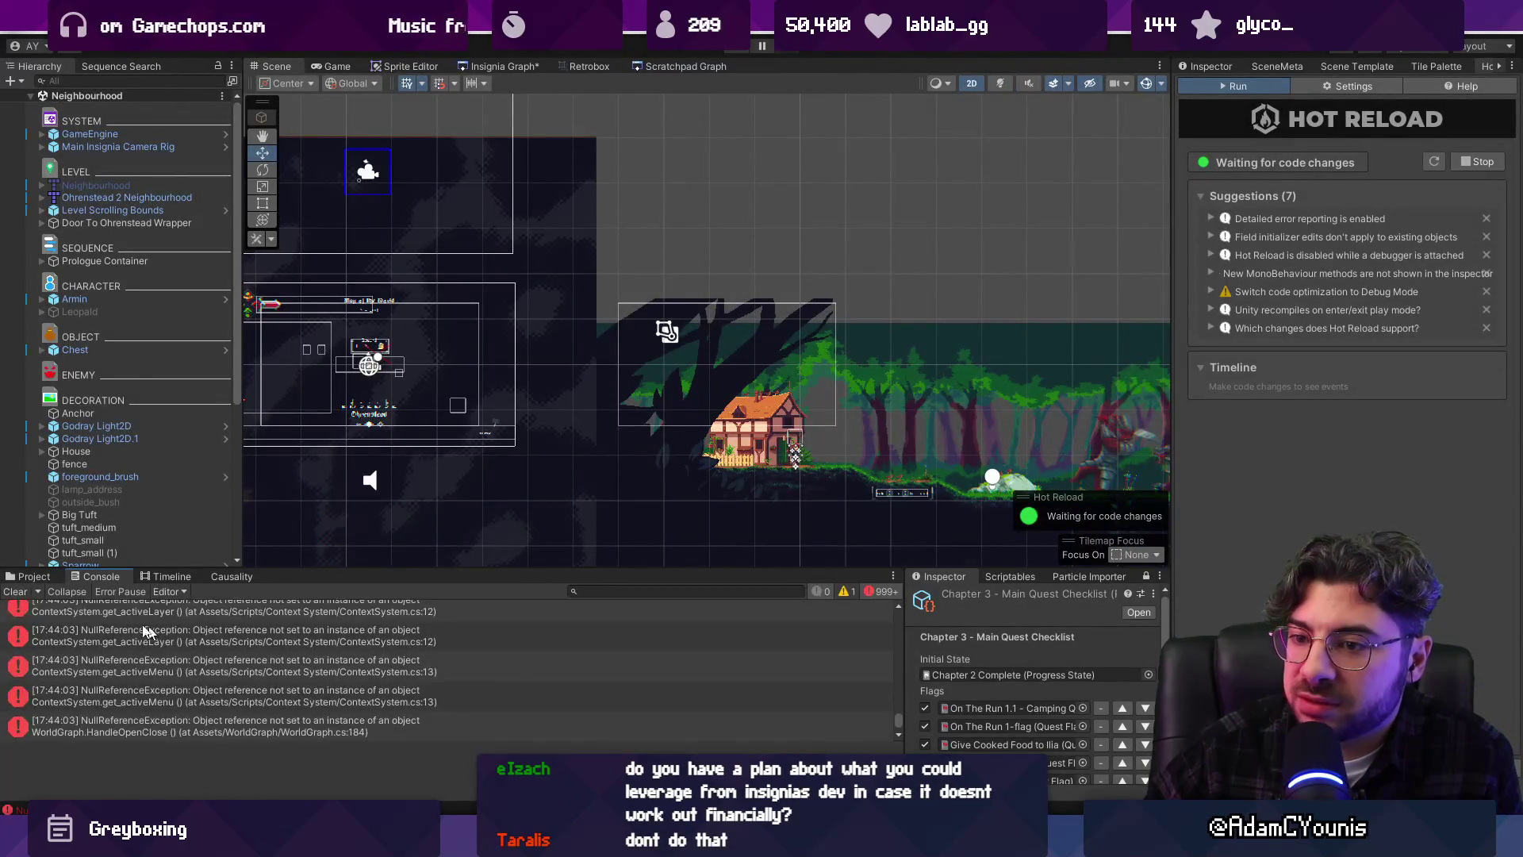
{"action": "left_click", "coordinate": [15, 591]}
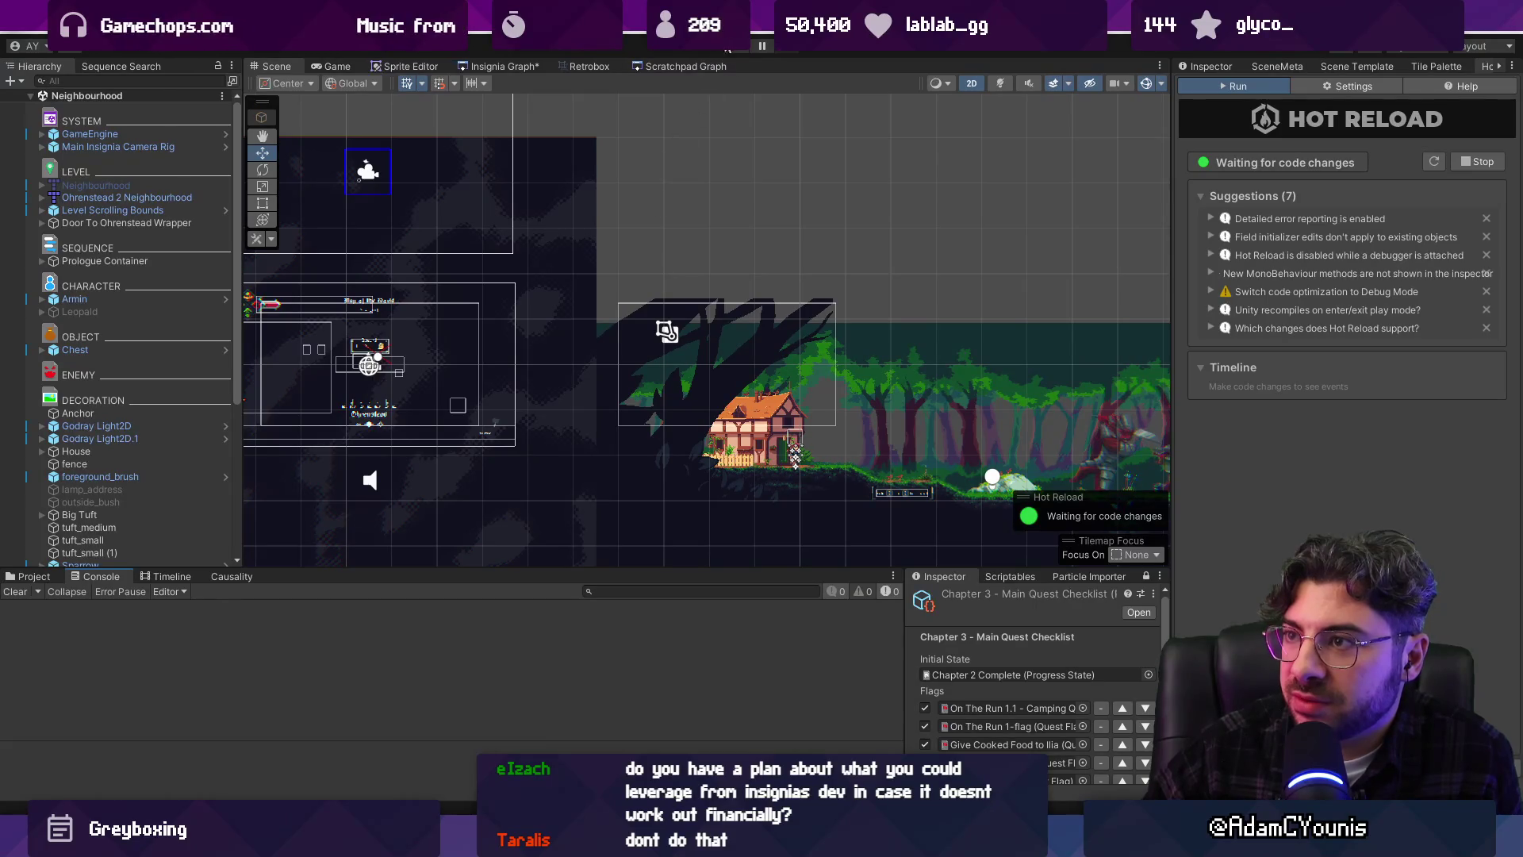
{"action": "left_click", "coordinate": [745, 49]}
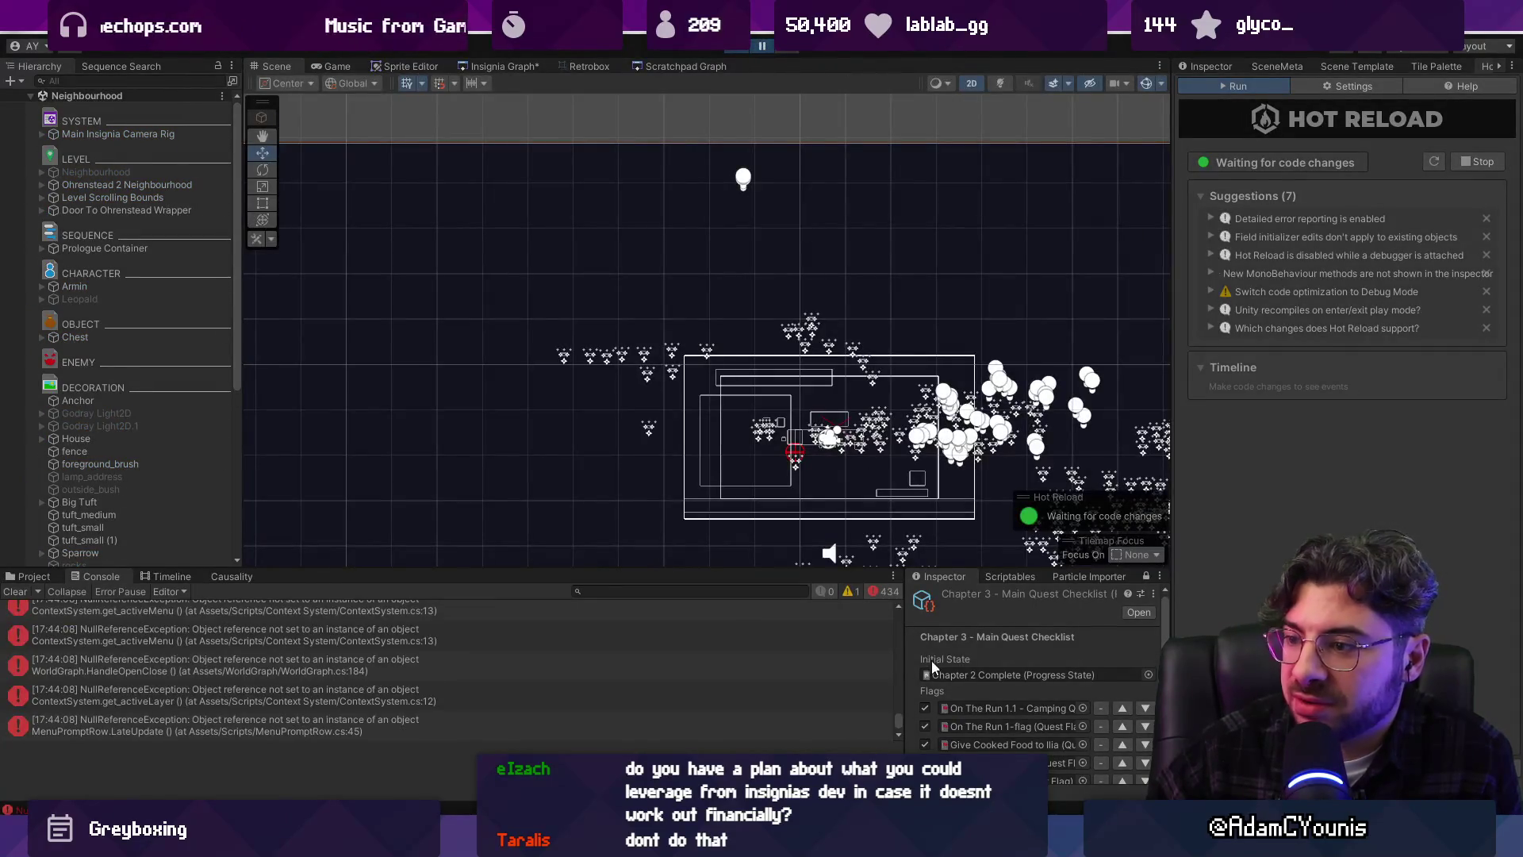
{"action": "left_click_drag", "start_coordinate": [897, 722], "coordinate": [889, 577]}
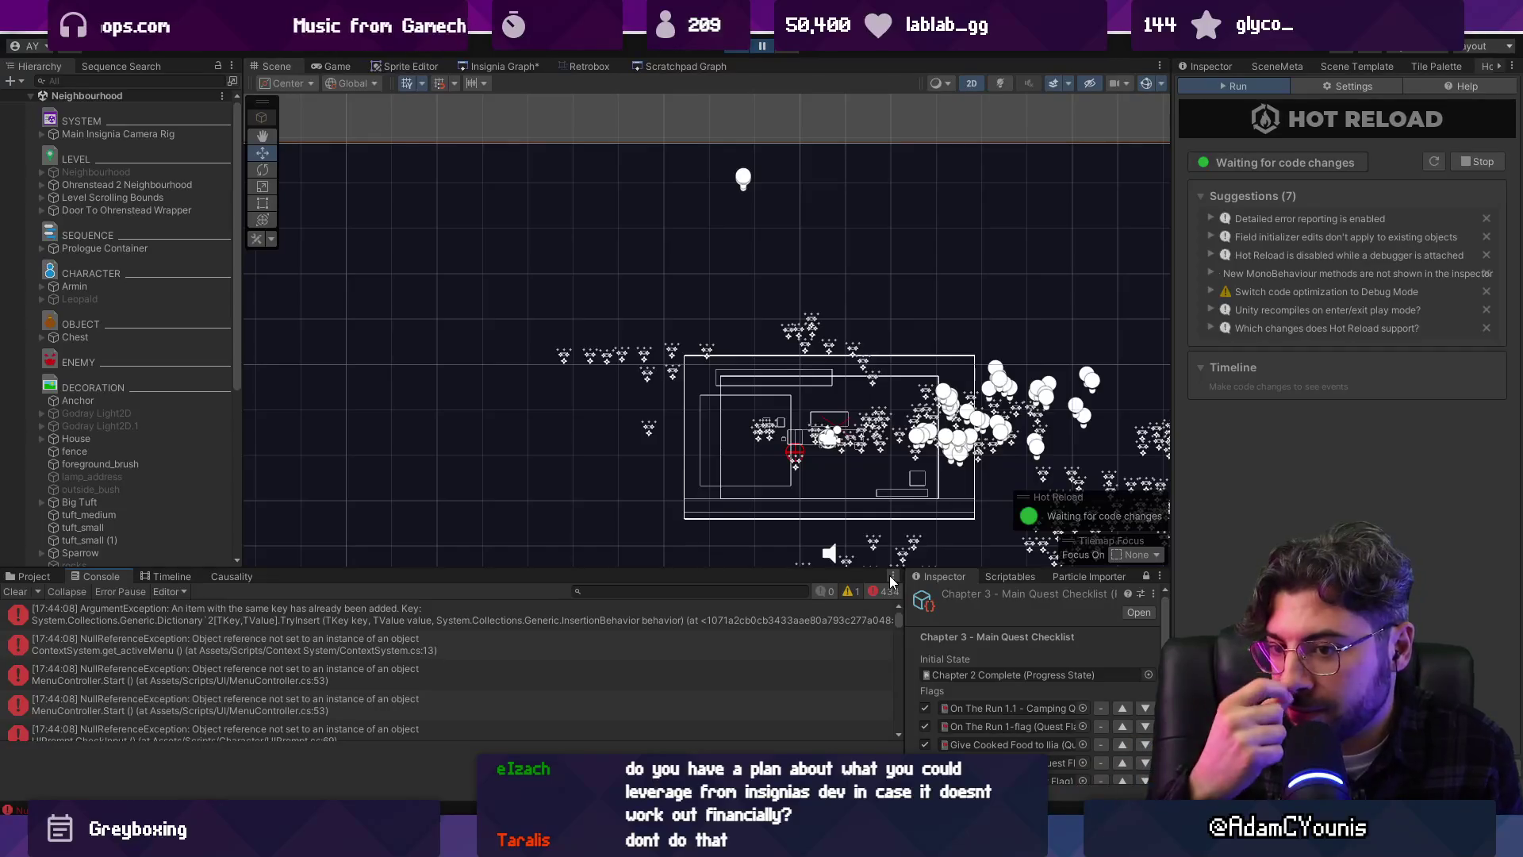
{"action": "left_click", "coordinate": [549, 613]}
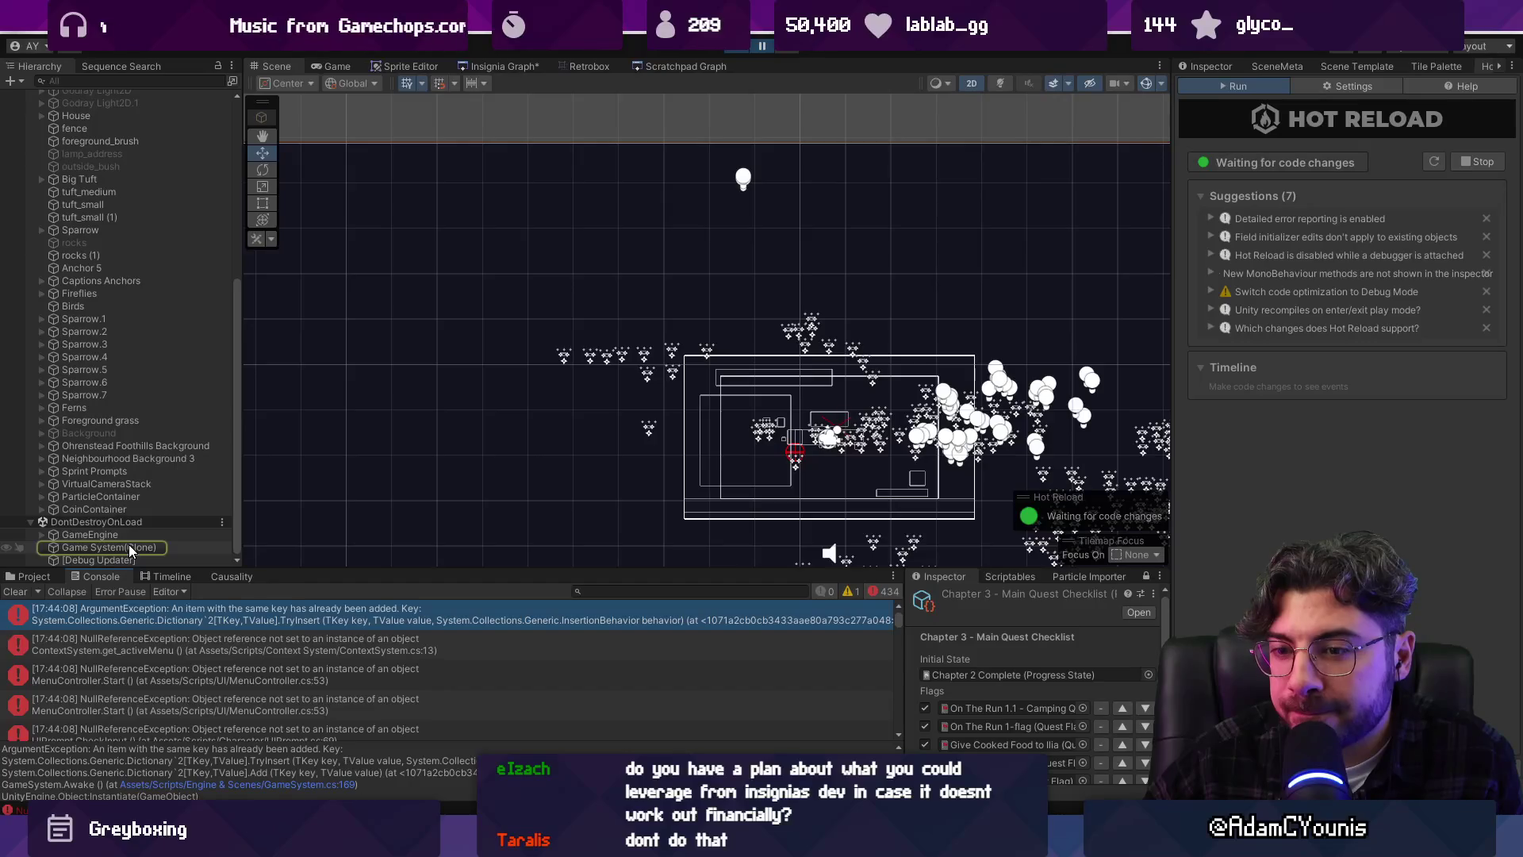
{"action": "left_click", "coordinate": [128, 547]}
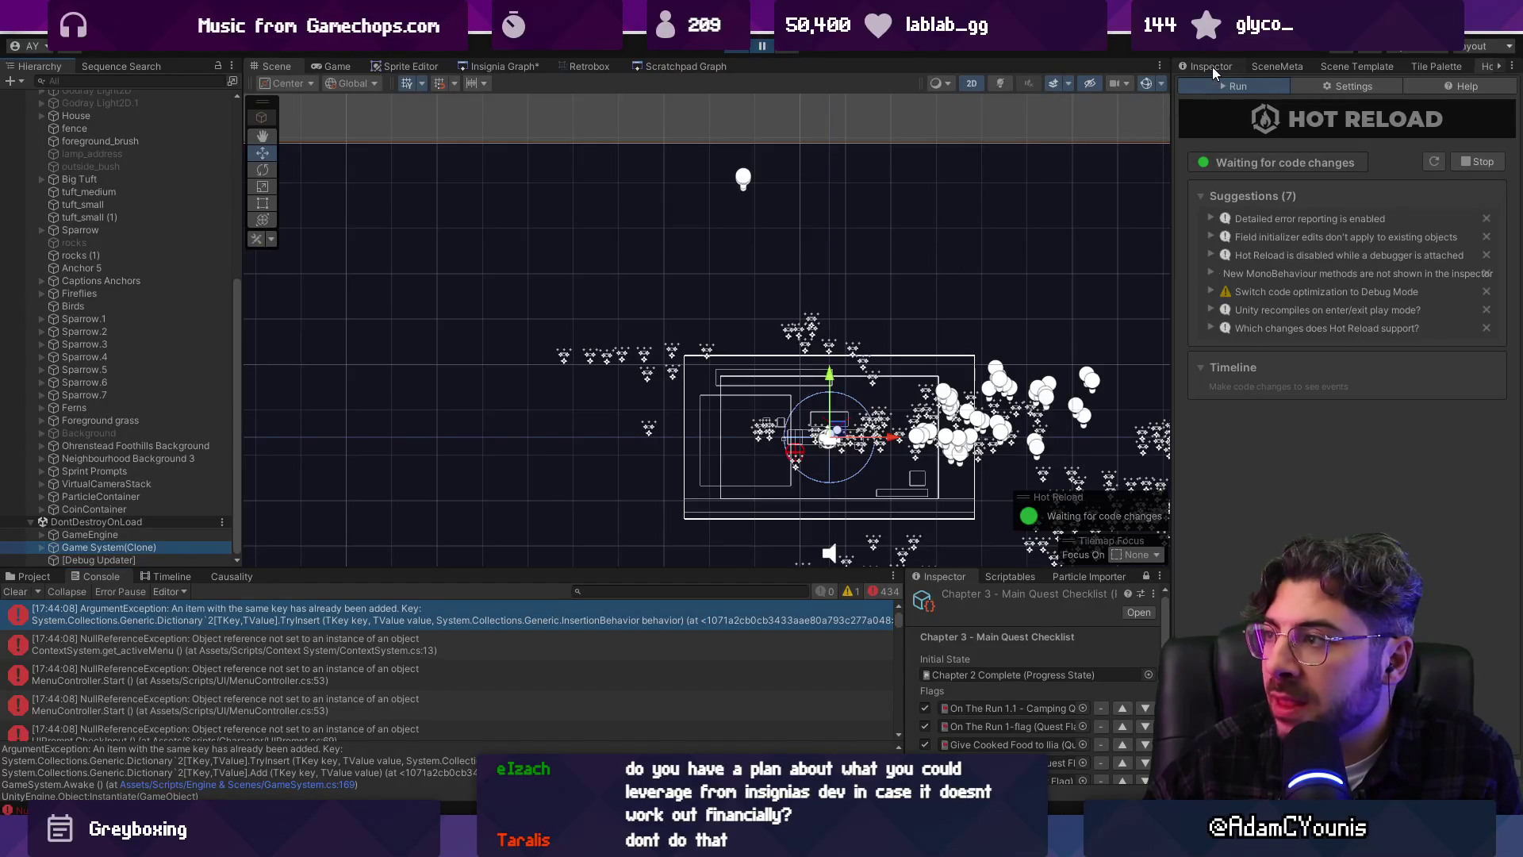
{"action": "left_click", "coordinate": [1207, 67]}
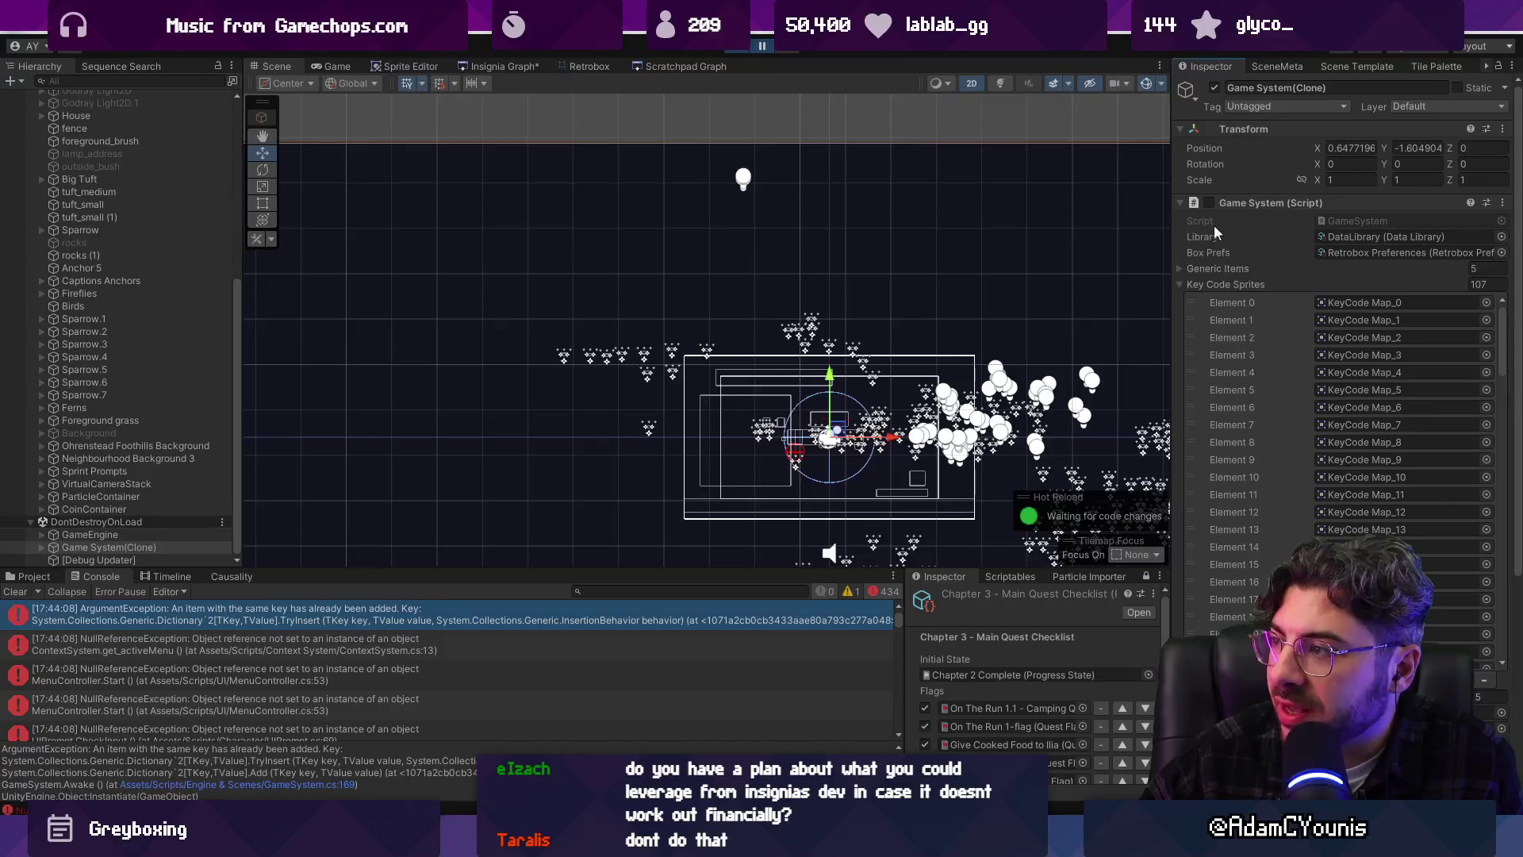
{"action": "left_click", "coordinate": [739, 46]}
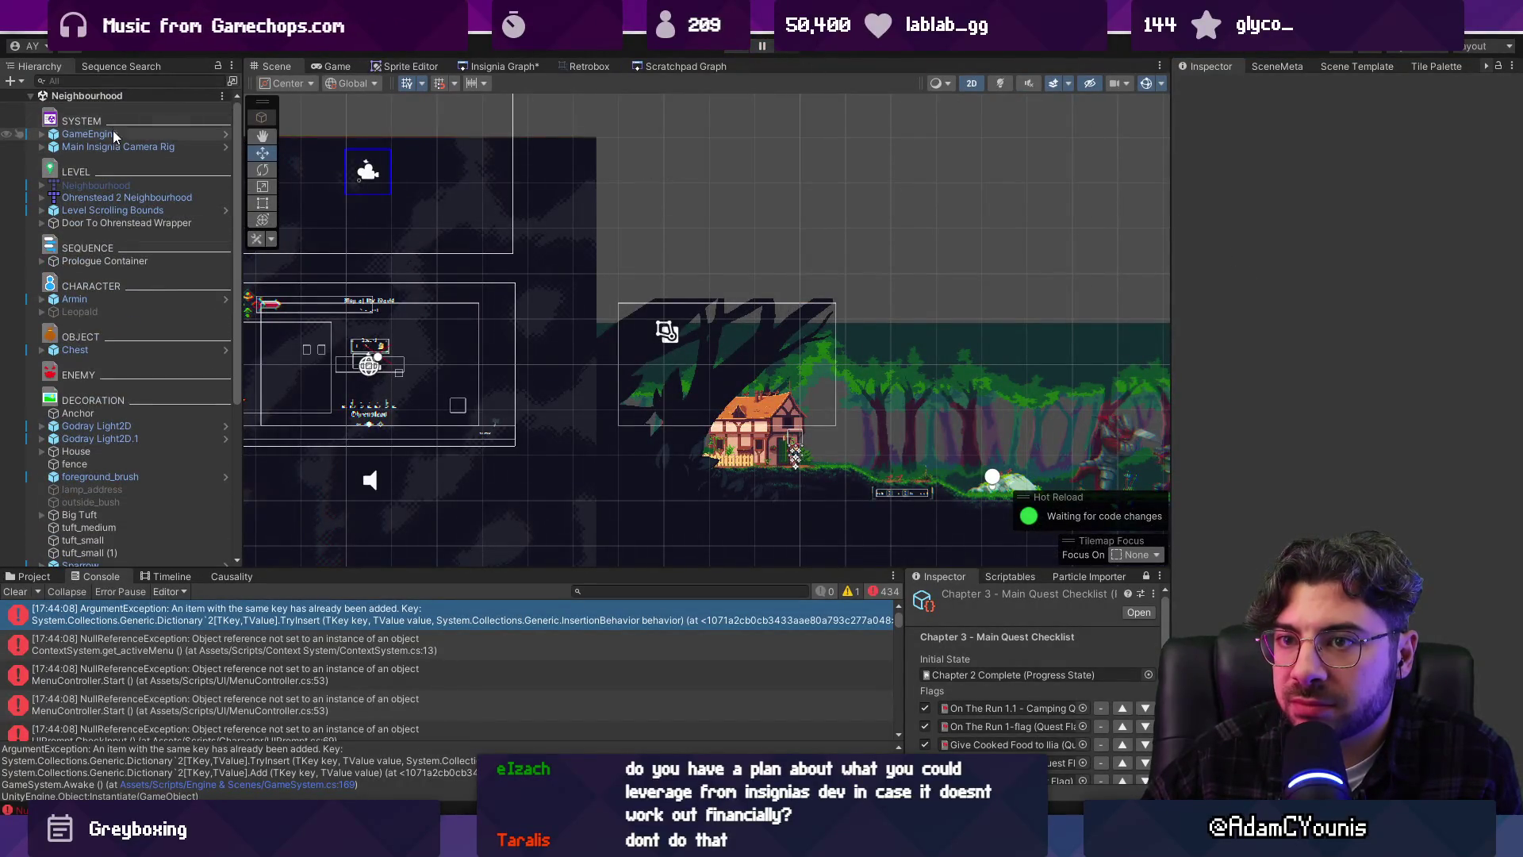
{"action": "scroll", "coordinate": [119, 158], "scroll_direction": "up", "scroll_amount": 5}
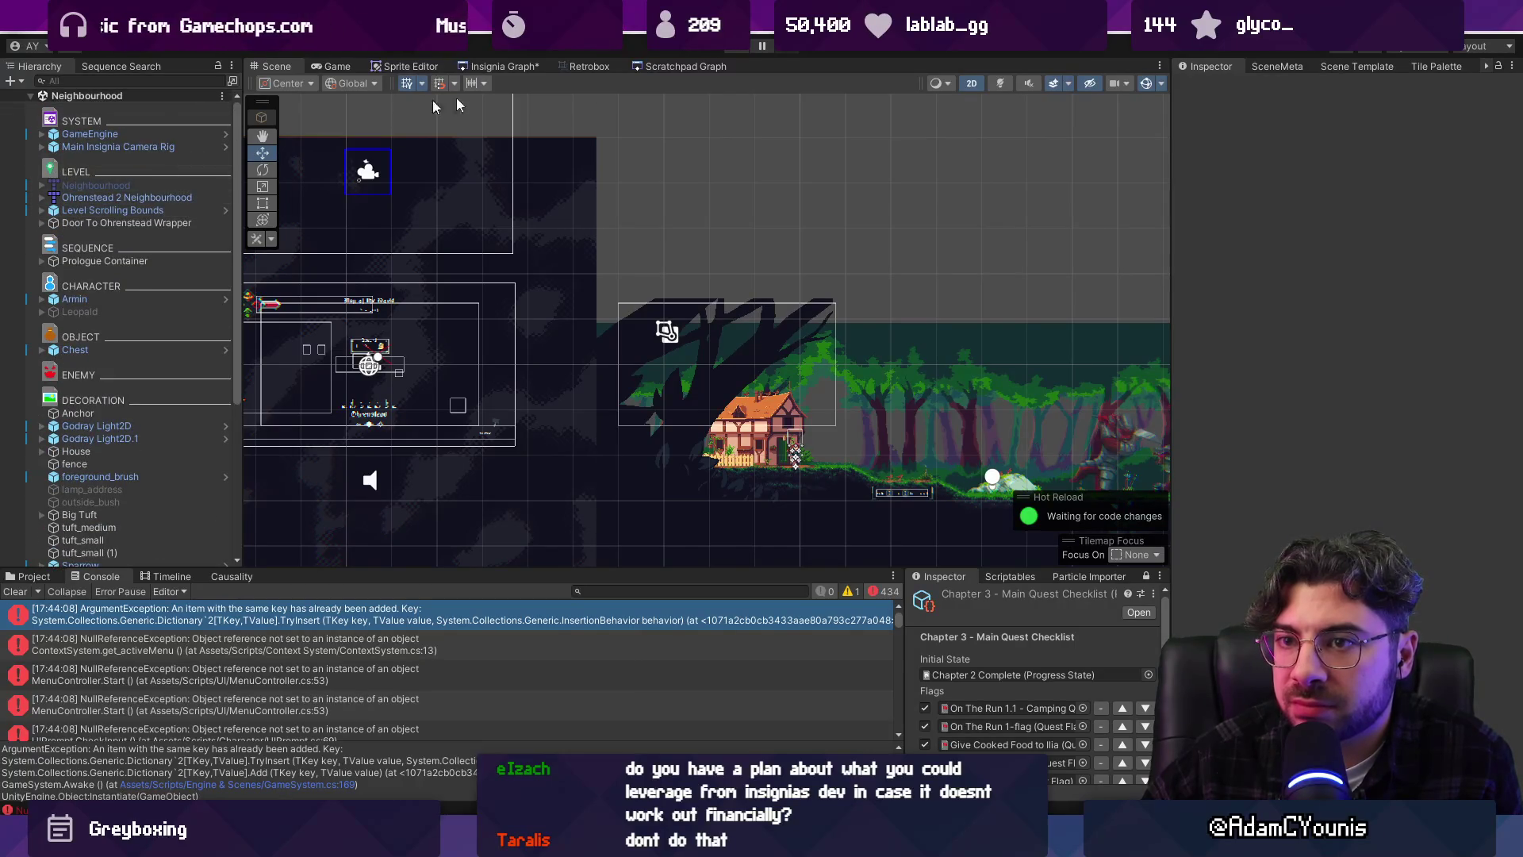
{"action": "left_click", "coordinate": [733, 48]}
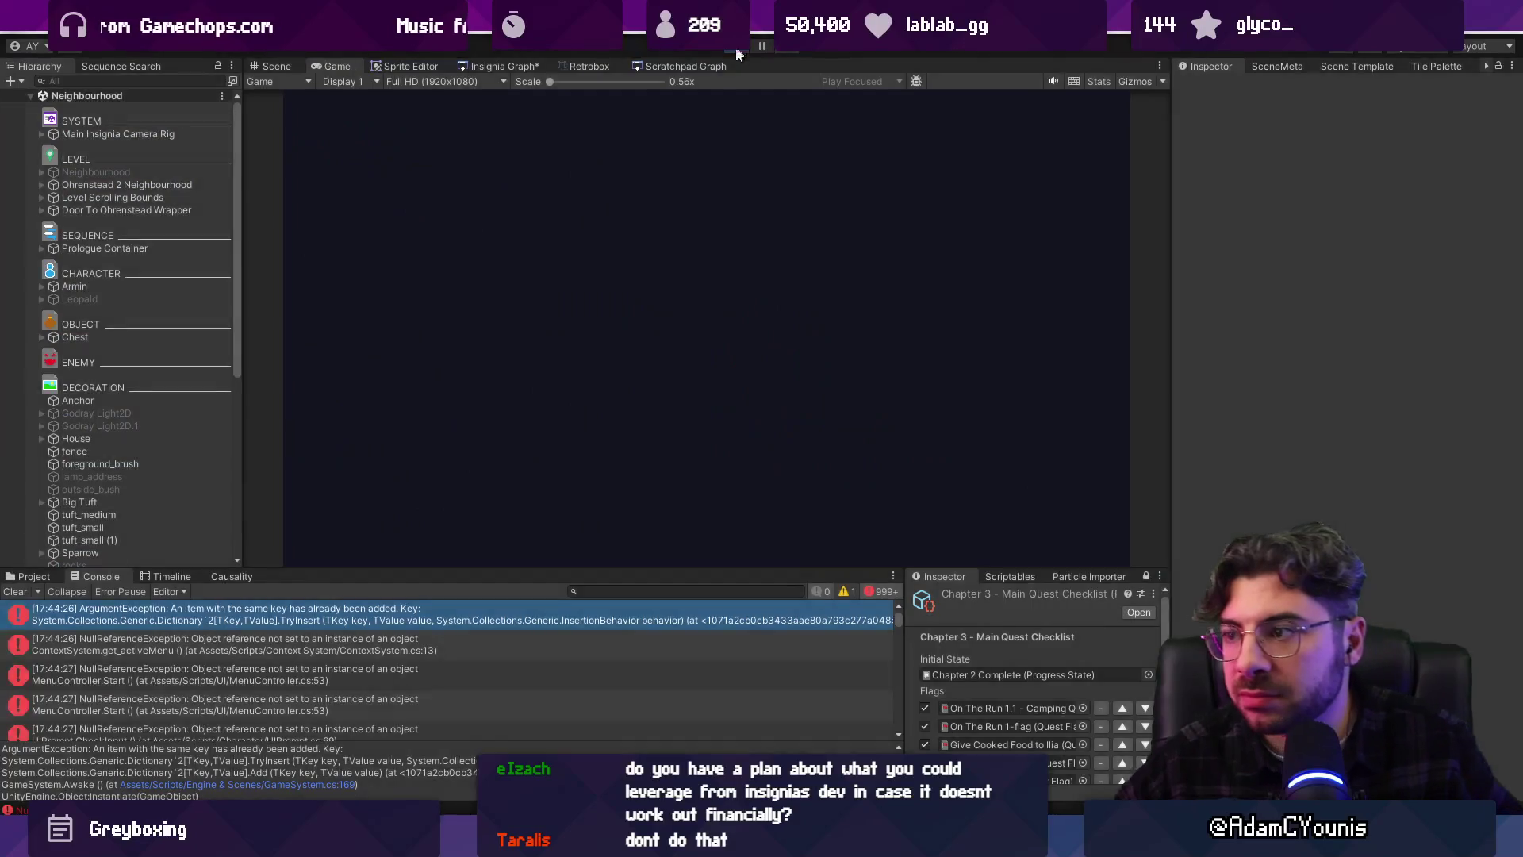
{"action": "left_click", "coordinate": [736, 46]}
{"action": "left_click", "coordinate": [31, 576]}
{"action": "left_click", "coordinate": [571, 590]}
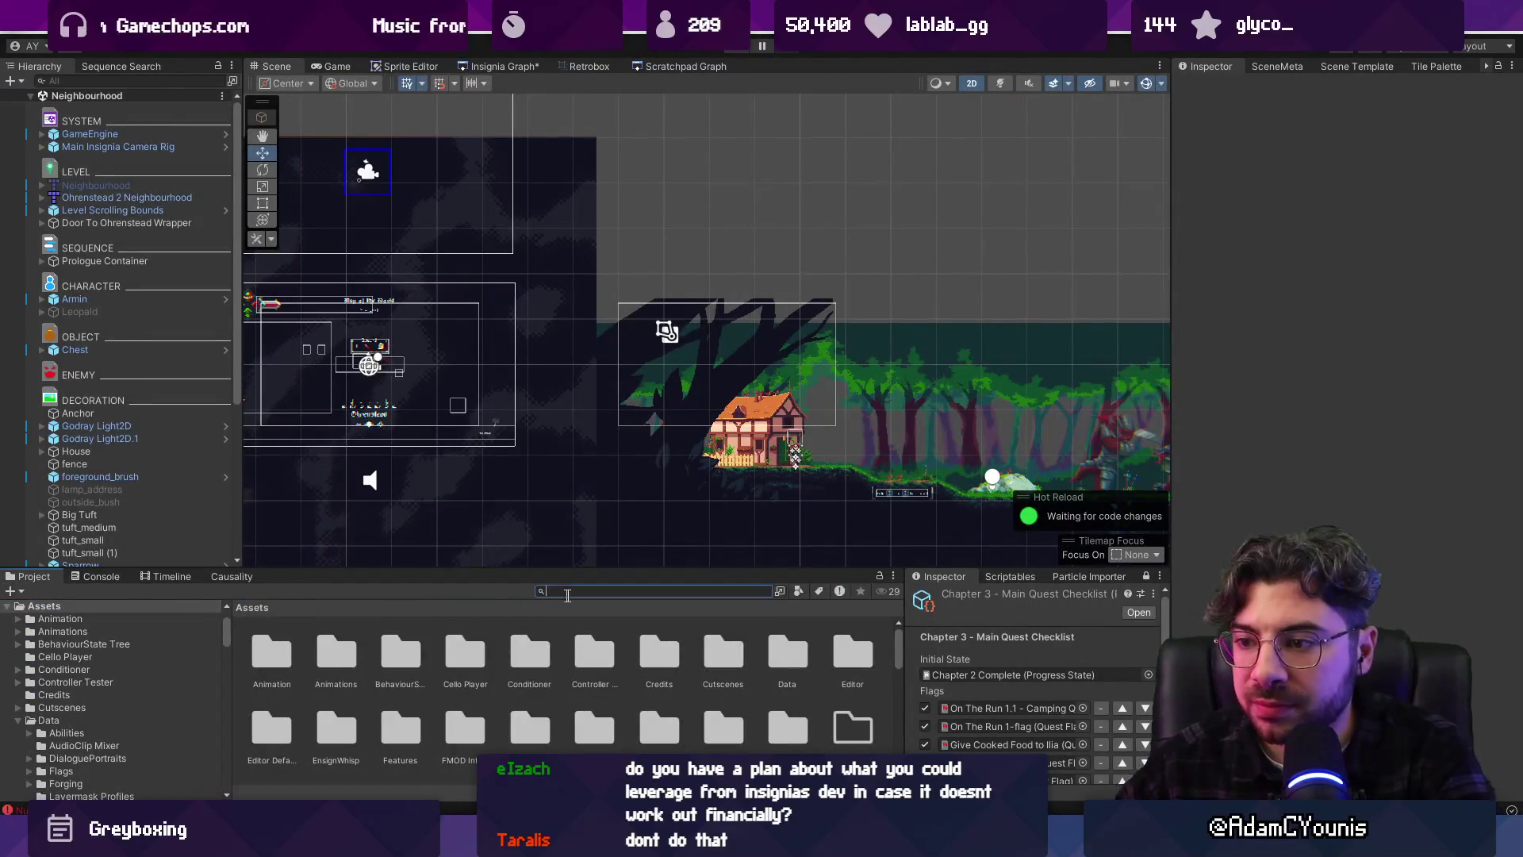
Step: Find the DataLibrary asset via a 'library' search and update its data dictionary GUIDs
{"action": "type", "text": "library"}
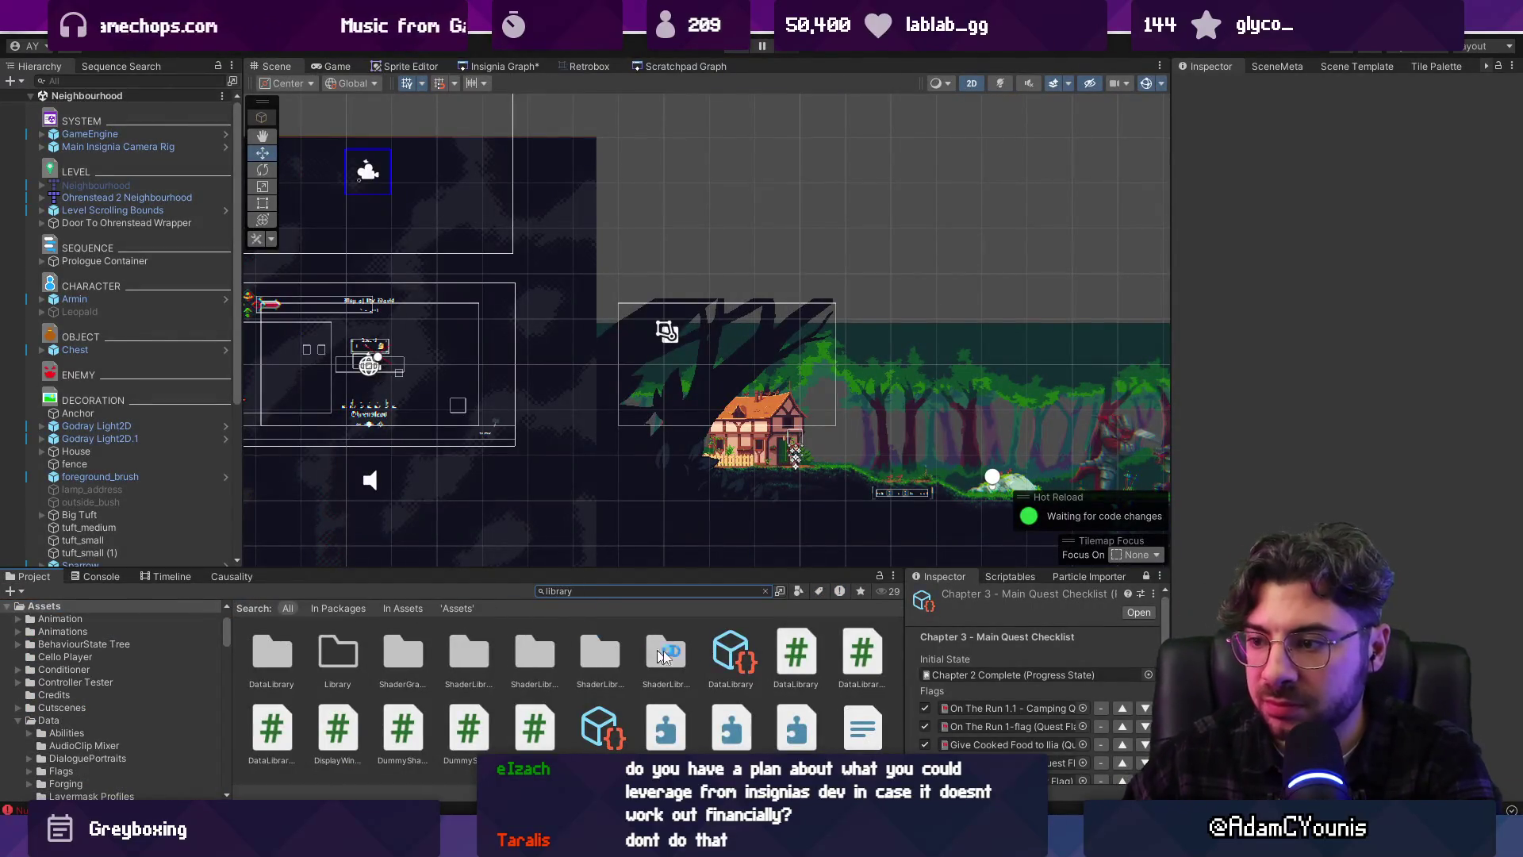
{"action": "left_click", "coordinate": [754, 647]}
{"action": "left_click", "coordinate": [1301, 129]}
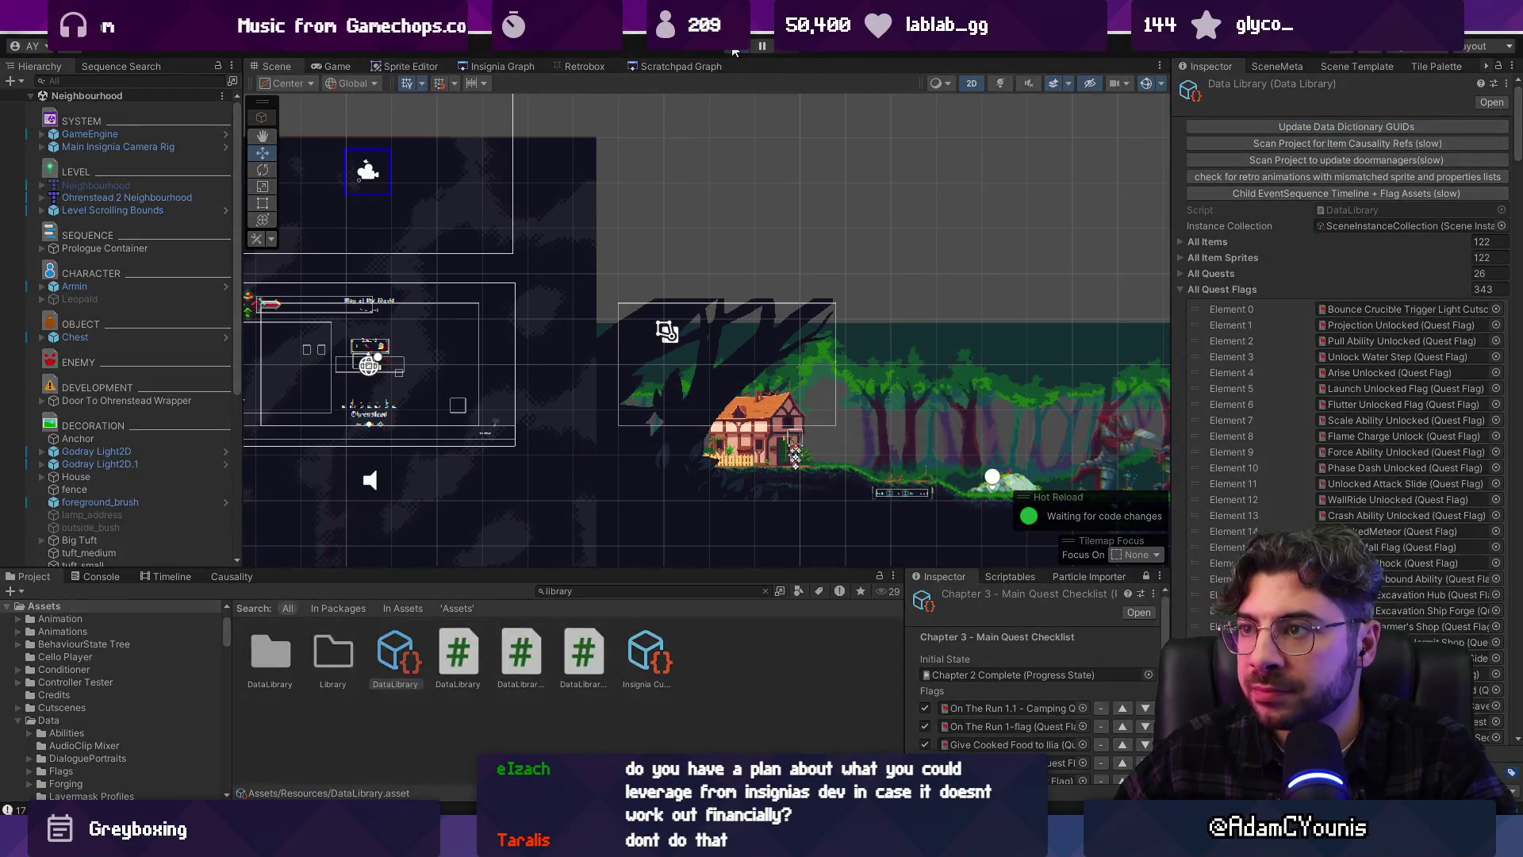
Step: Run the game to test the fix, stop it, and return to the budget spreadsheet
{"action": "left_click", "coordinate": [734, 48]}
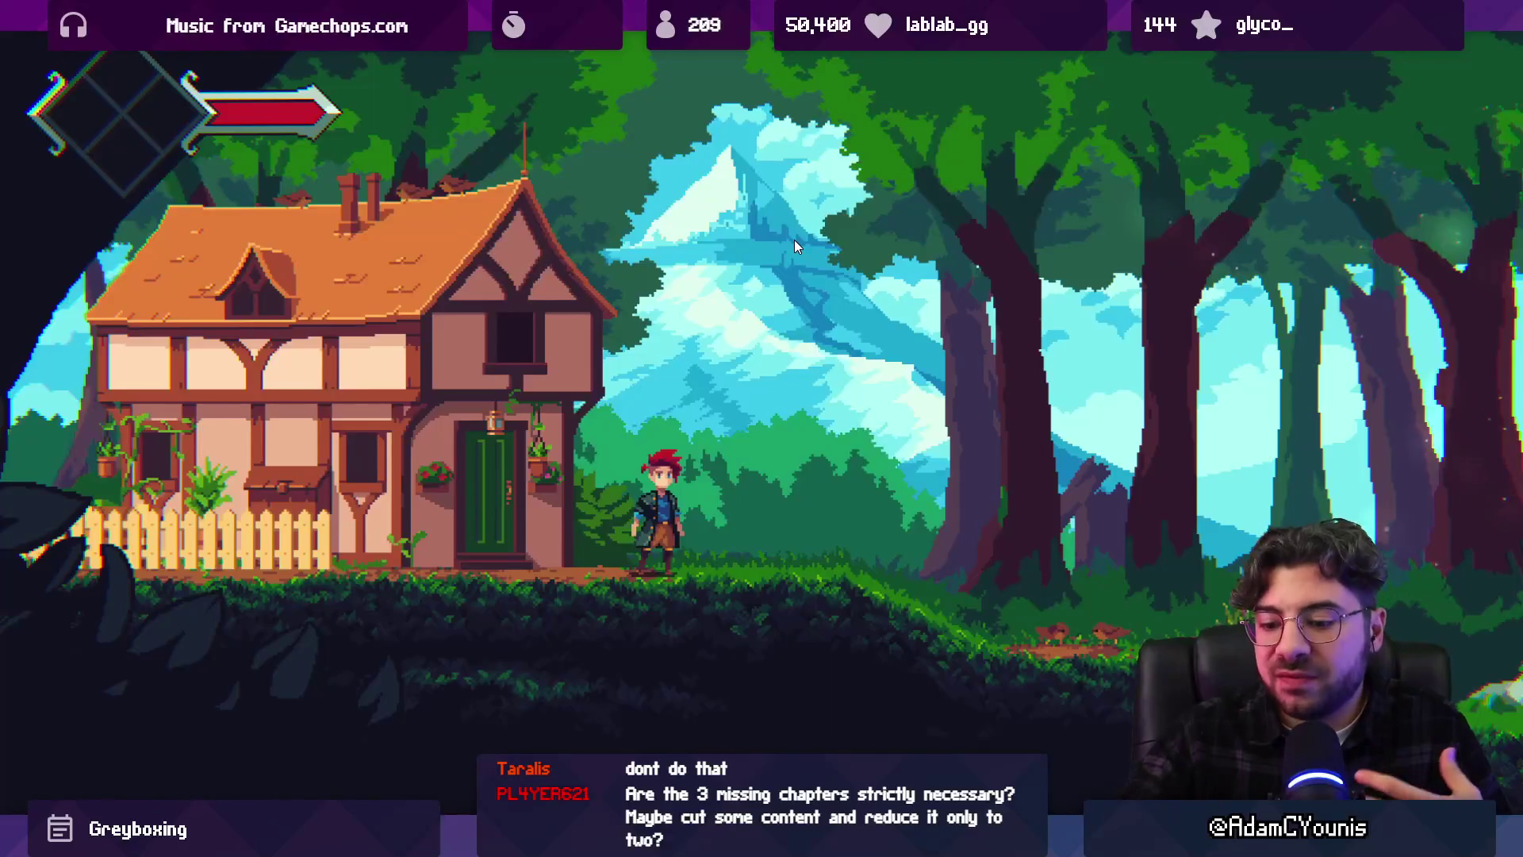
{"action": "key", "text": "shift+space"}
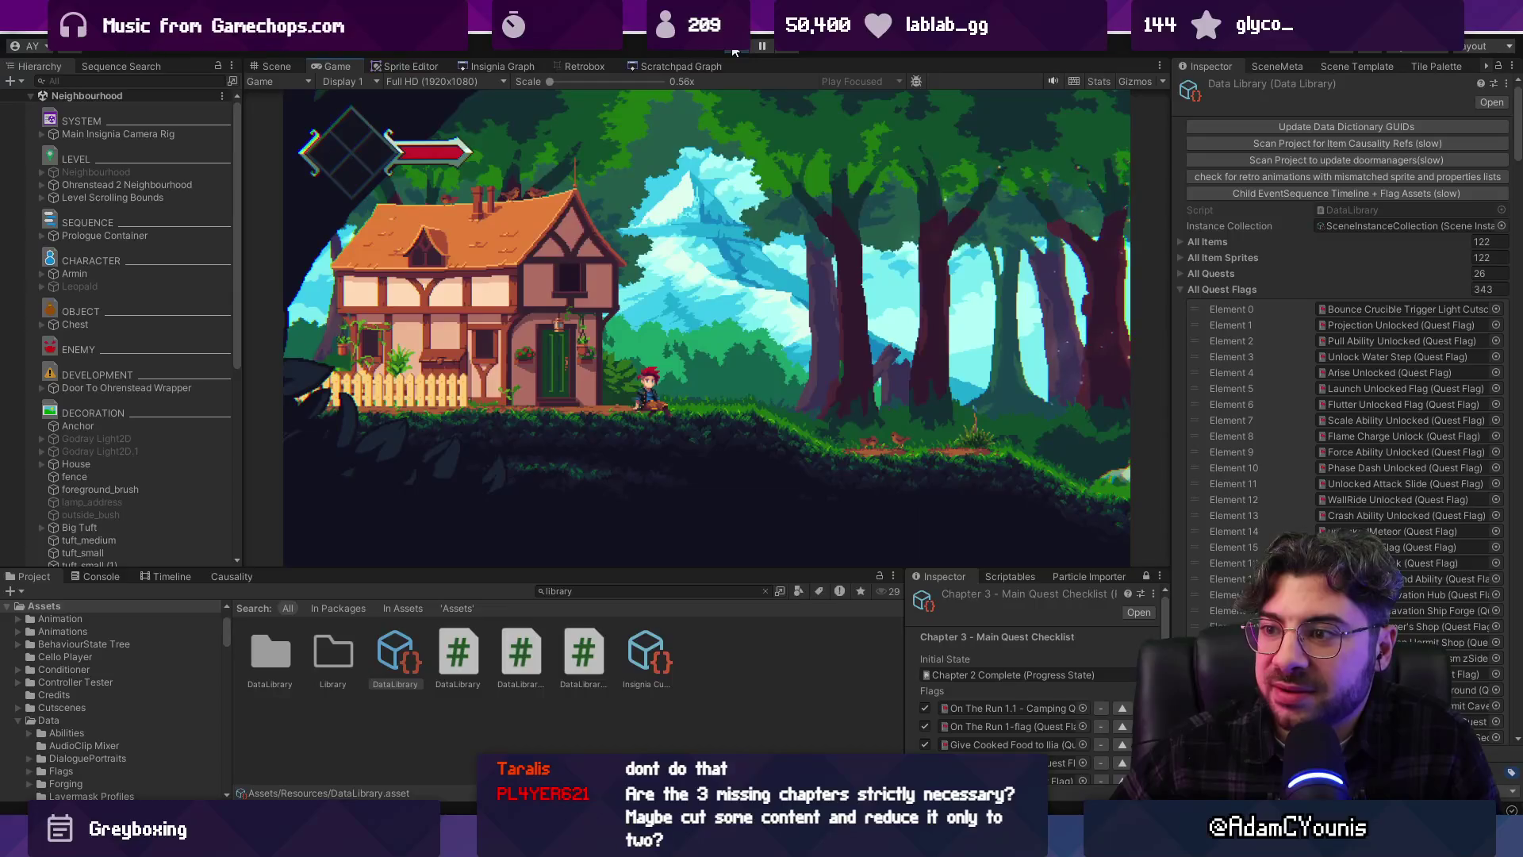
{"action": "left_click", "coordinate": [725, 50]}
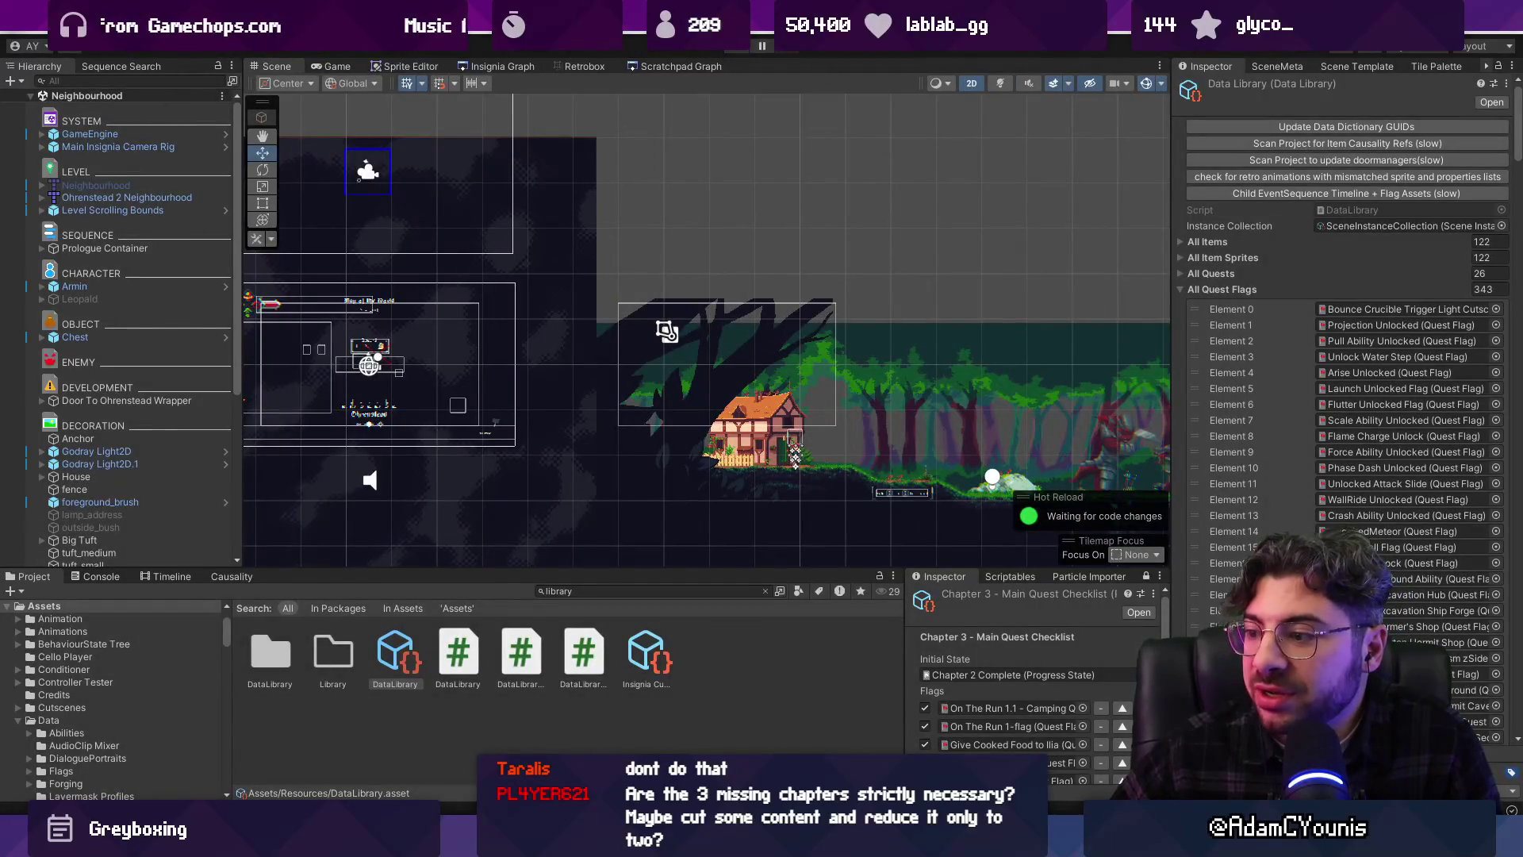
{"action": "key", "text": "alt+Tab"}
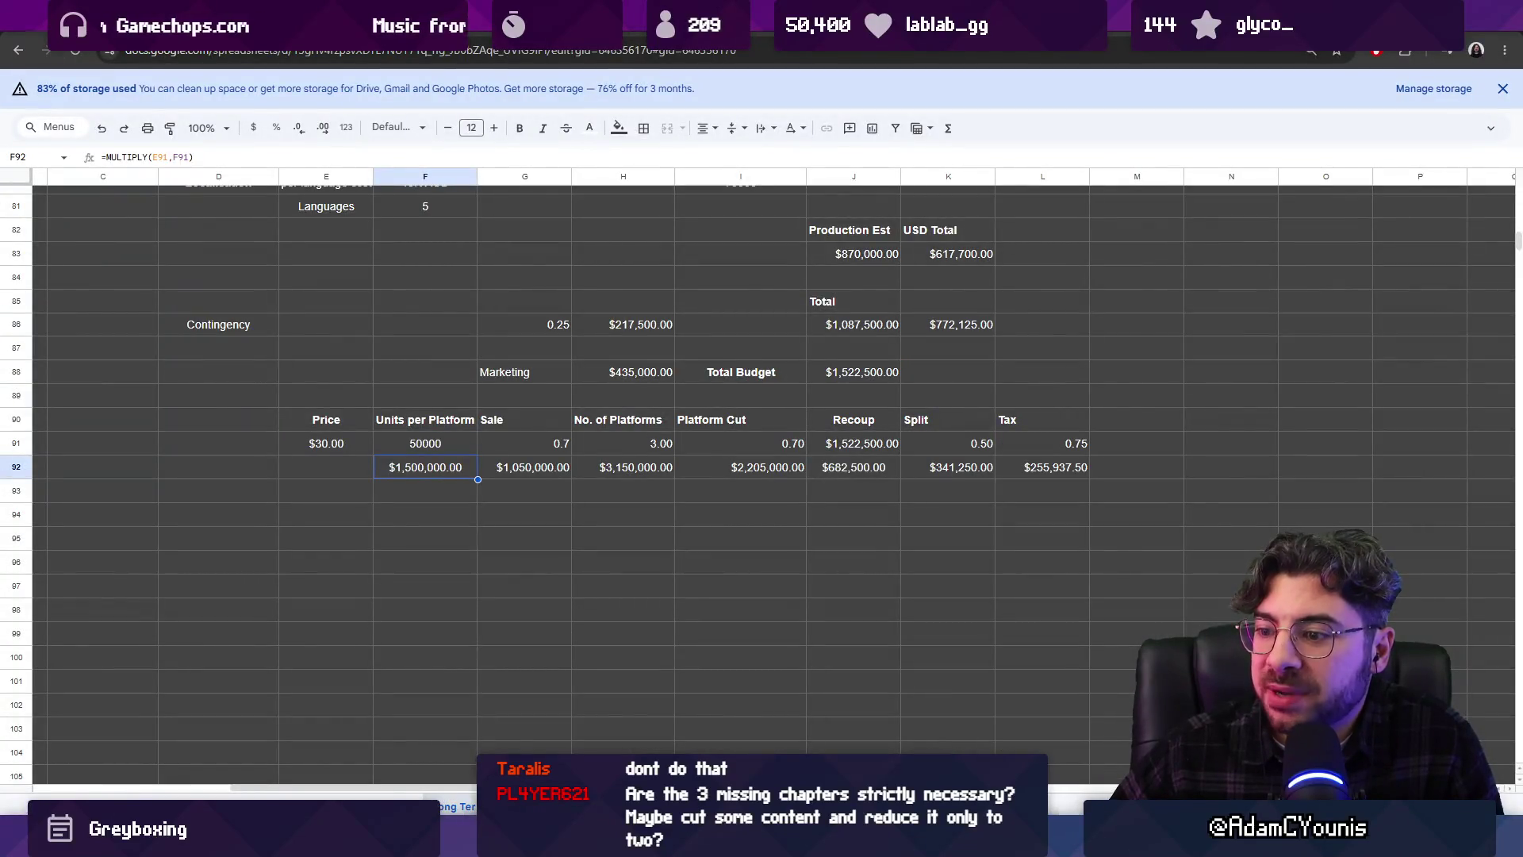
Step: Bring up the Uppon Hill Games Research Index and scroll through its game list
{"action": "key", "text": "alt+Tab"}
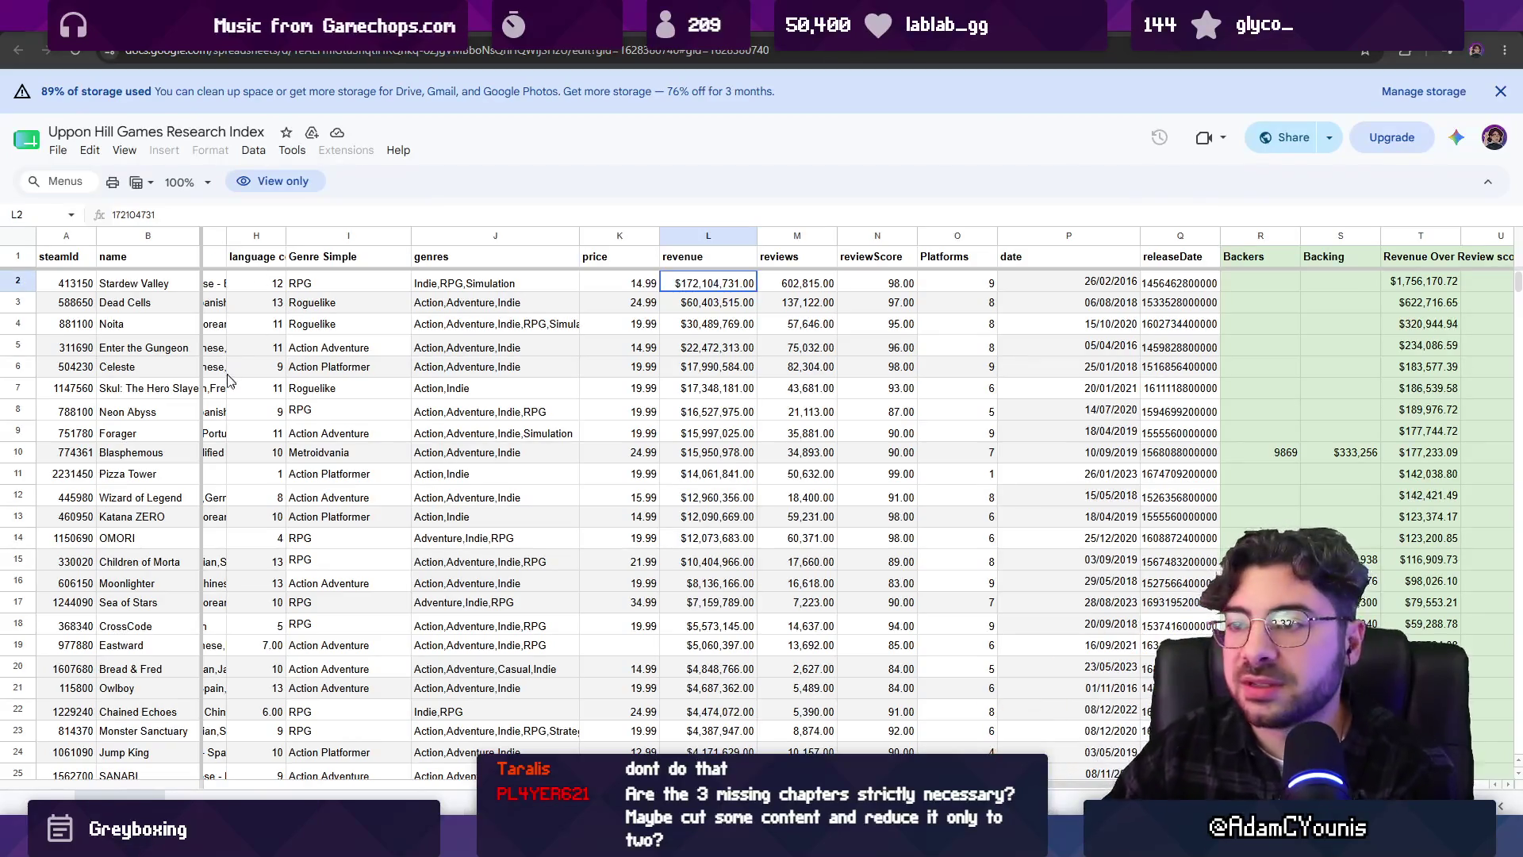
{"action": "scroll", "coordinate": [227, 381], "scroll_direction": "down", "scroll_amount": 10}
{"action": "scroll", "coordinate": [399, 487], "scroll_direction": "up", "scroll_amount": 10}
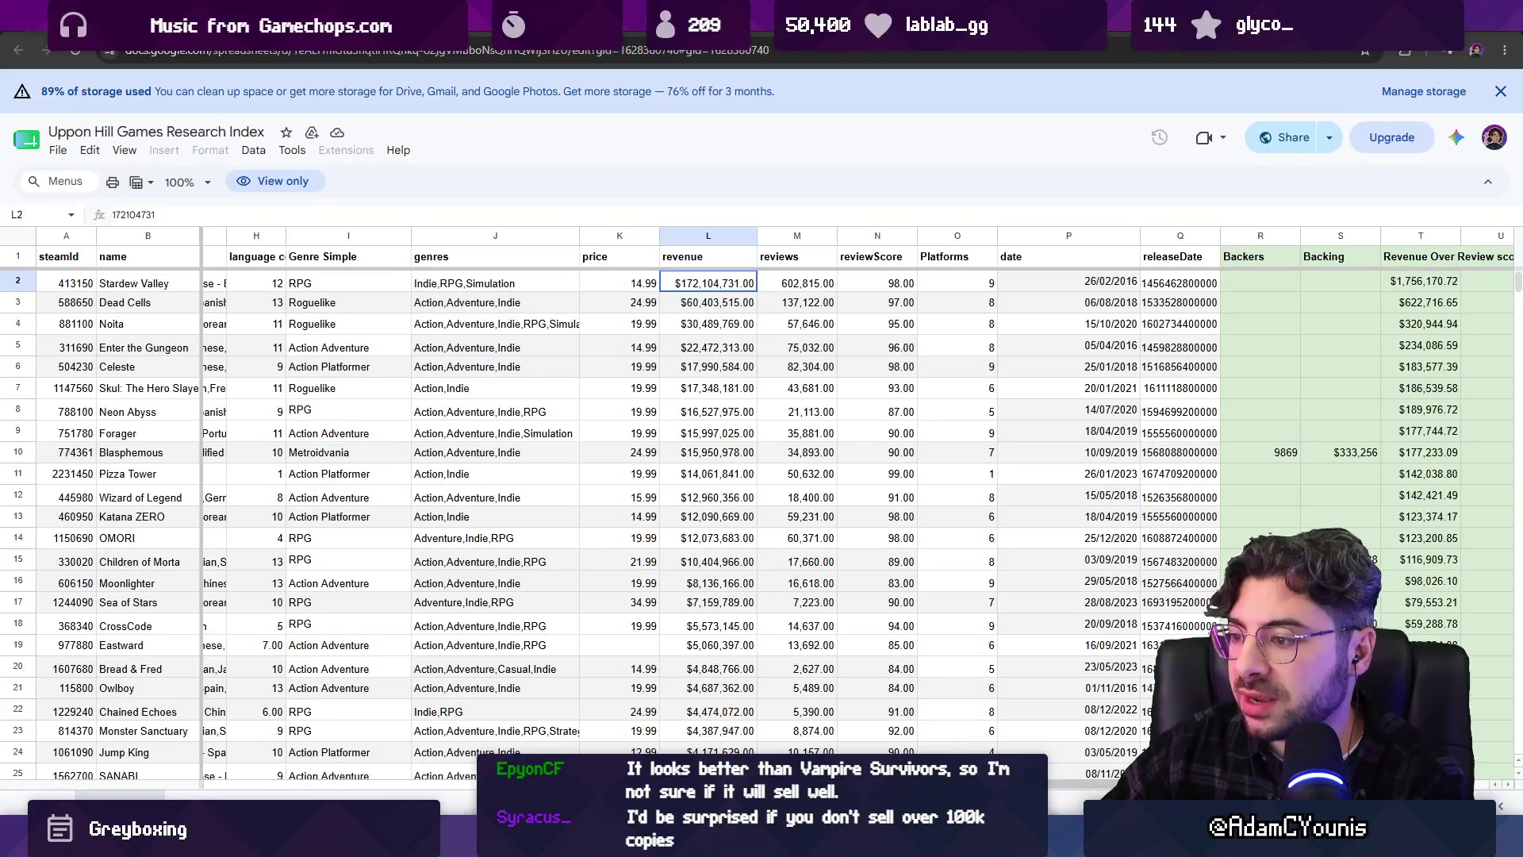
{"action": "scroll", "coordinate": [813, 322], "scroll_direction": "left", "scroll_amount": 5}
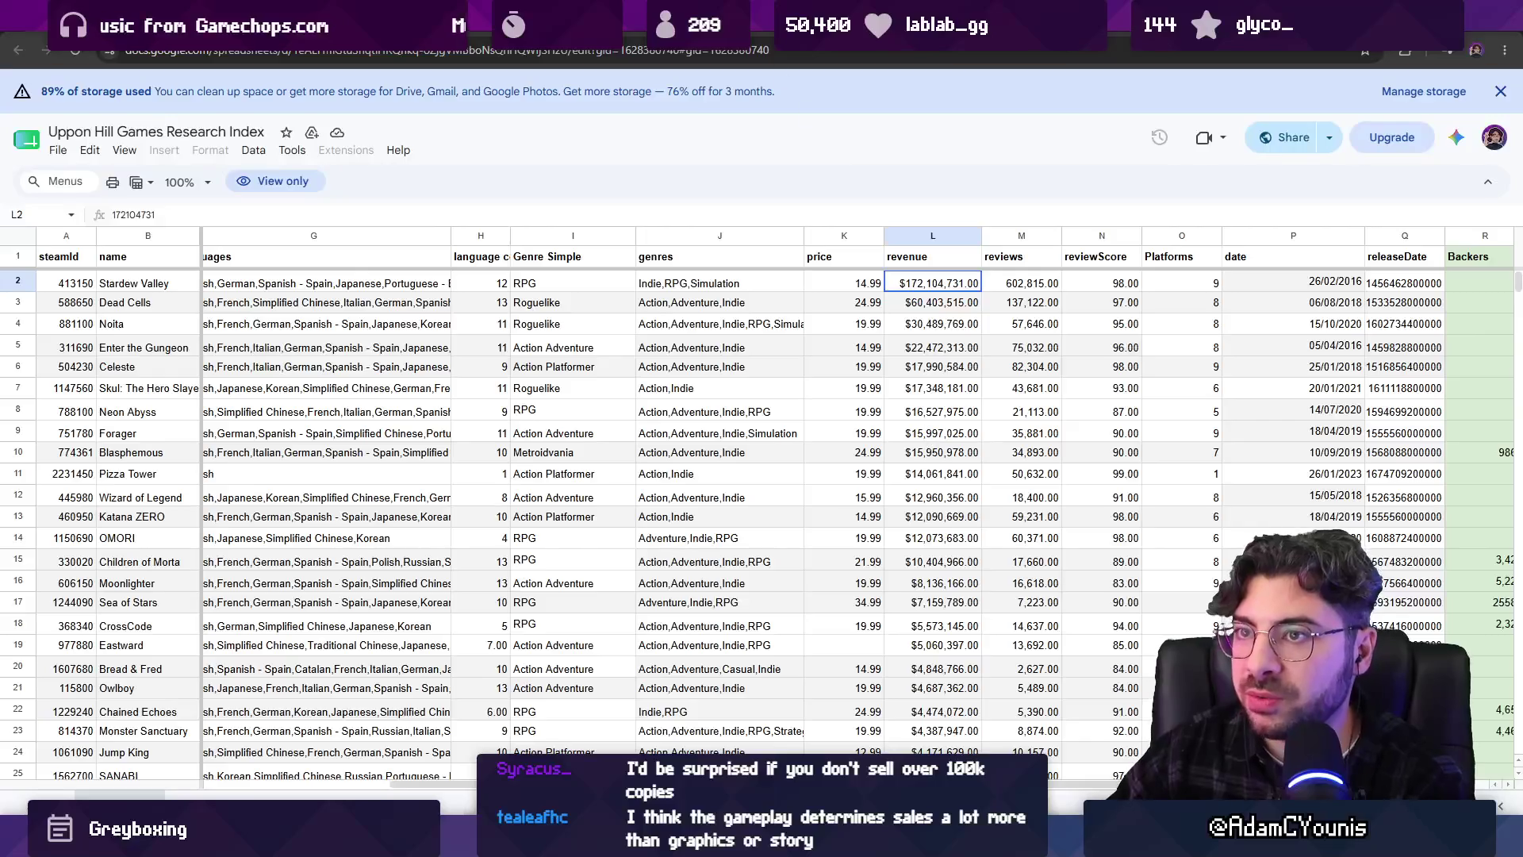
Step: Check the platforms total formula in budget cell H92, then return to the index
{"action": "key", "text": "ctrl+Tab"}
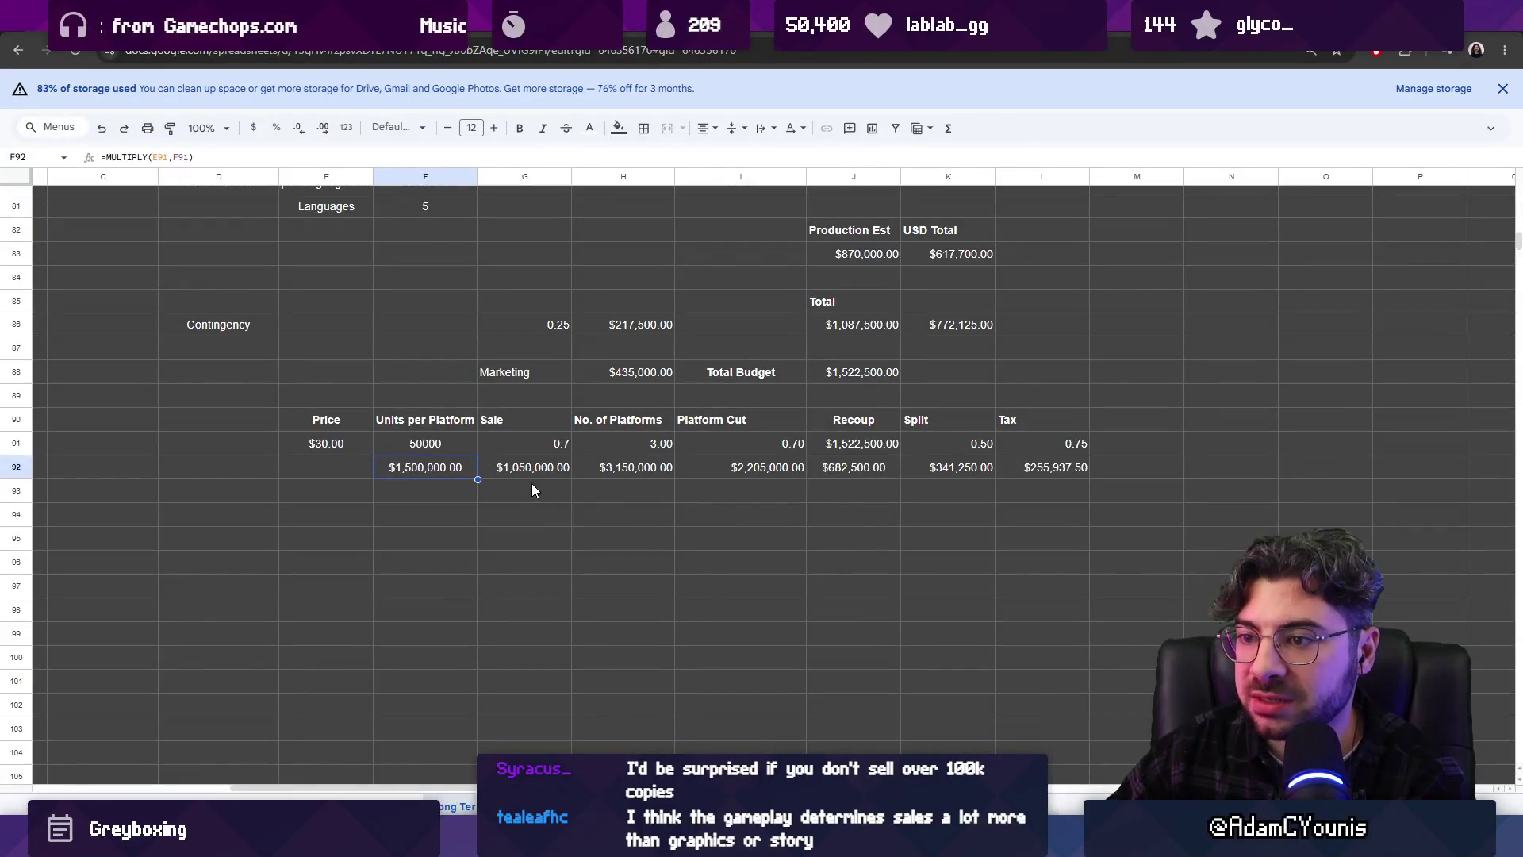
{"action": "left_click", "coordinate": [693, 460]}
{"action": "left_click", "coordinate": [632, 471]}
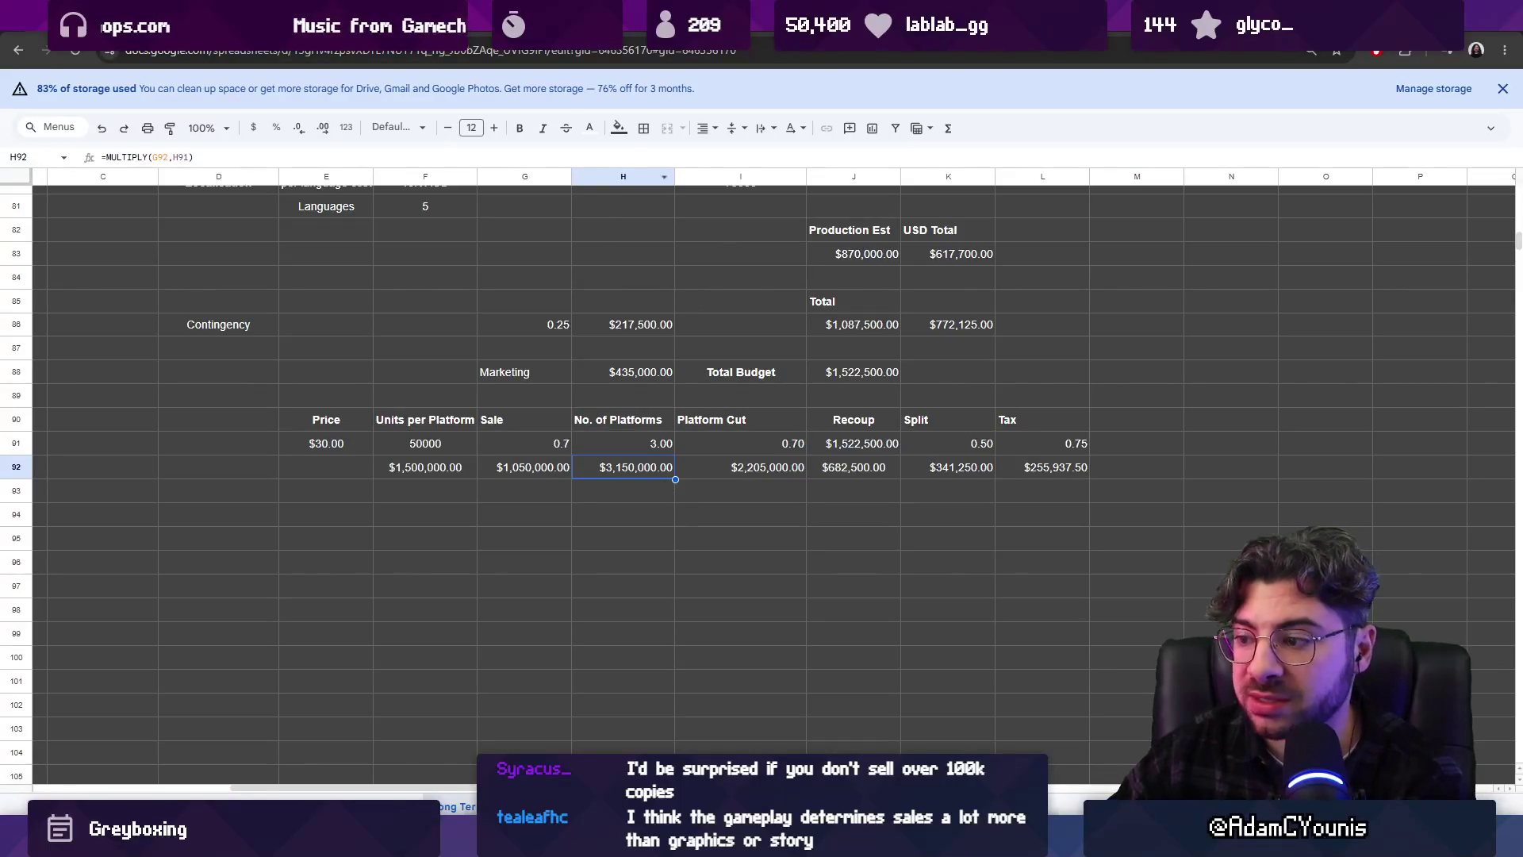
{"action": "key", "text": "alt+Tab"}
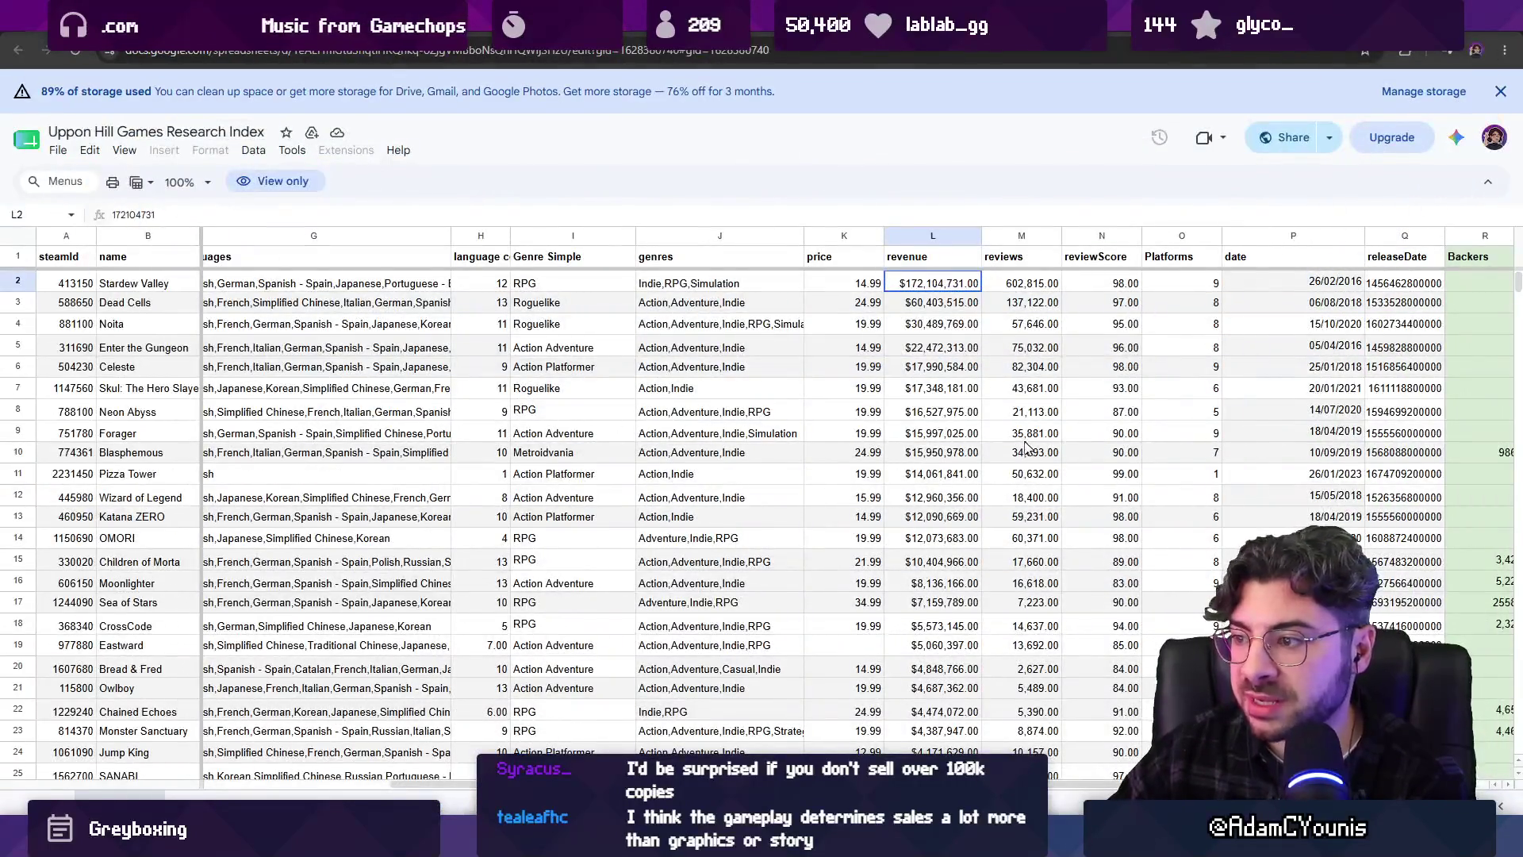
Step: Select The Messenger, Iconoclasts, UnderMine and SANABI entries, then switch to the trailer tab
{"action": "scroll", "coordinate": [967, 432], "scroll_direction": "down", "scroll_amount": 7}
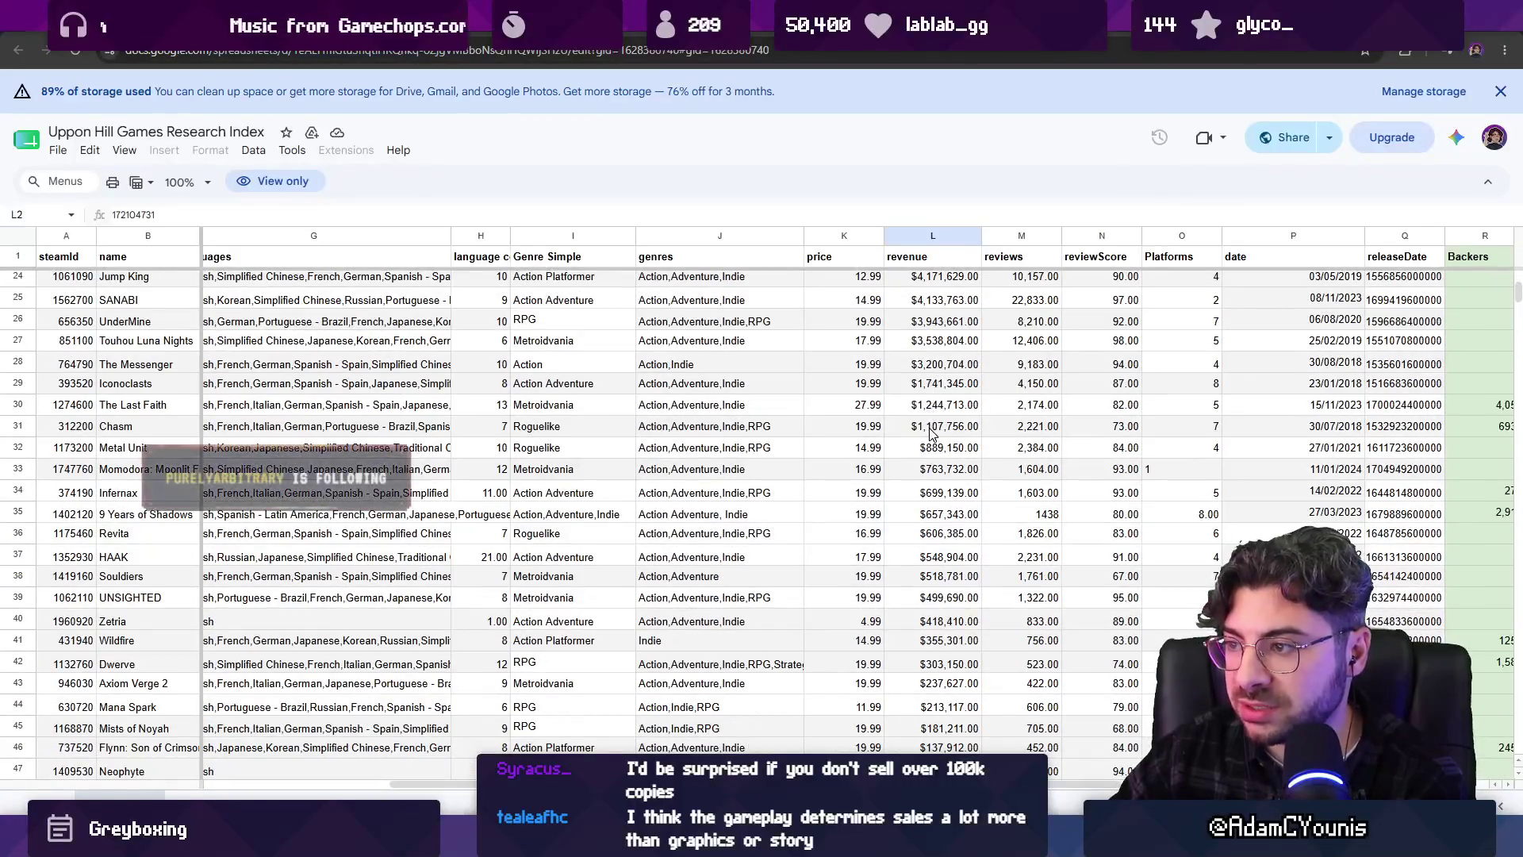
{"action": "scroll", "coordinate": [928, 434], "scroll_direction": "up", "scroll_amount": 1}
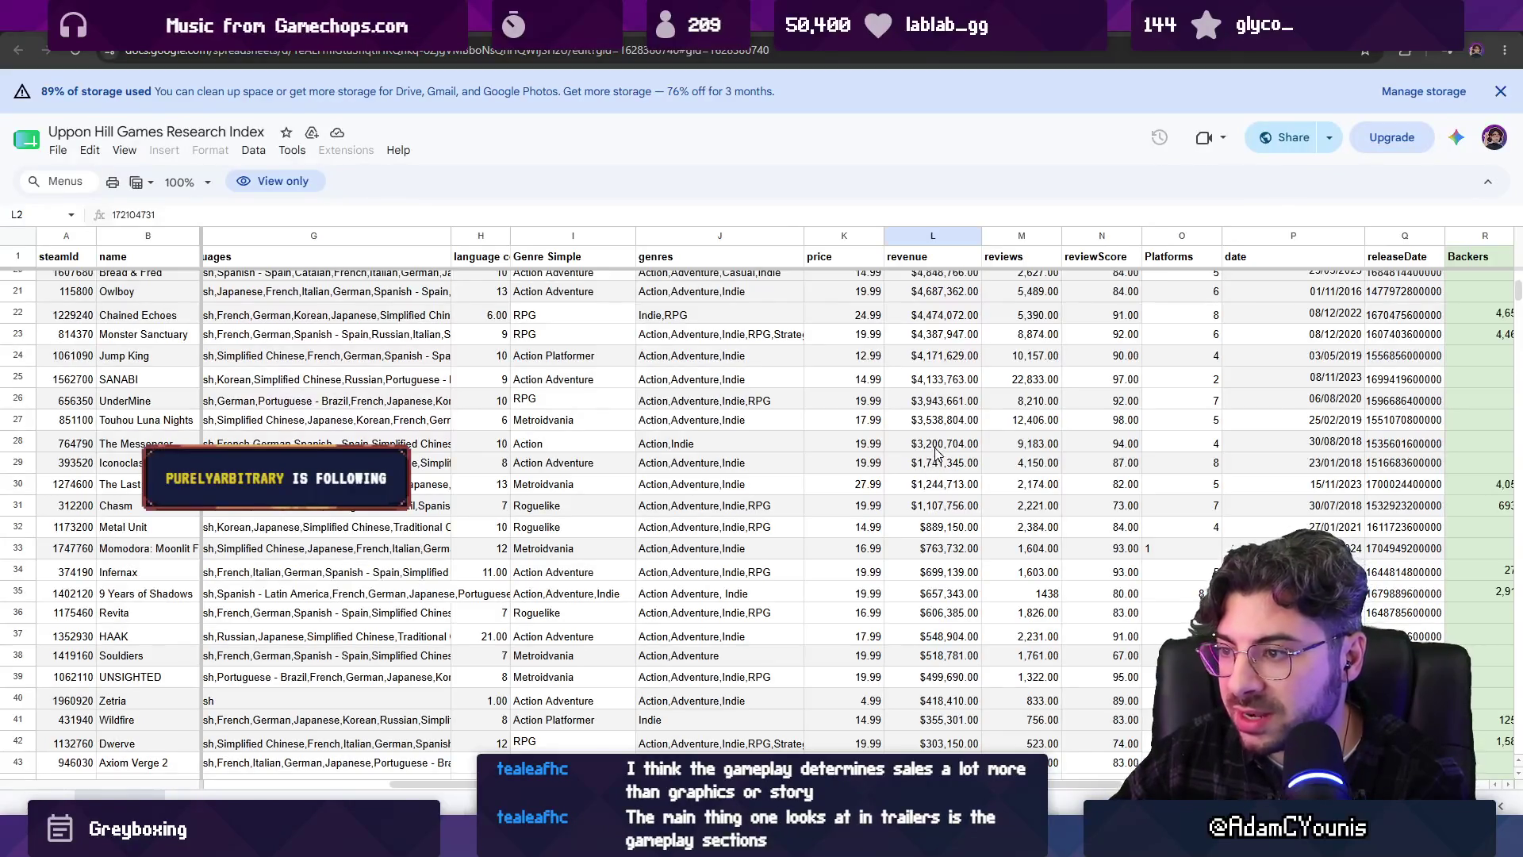
{"action": "left_click", "coordinate": [936, 452]}
{"action": "scroll", "coordinate": [476, 437], "scroll_direction": "left", "scroll_amount": 5}
{"action": "left_click", "coordinate": [18, 449]}
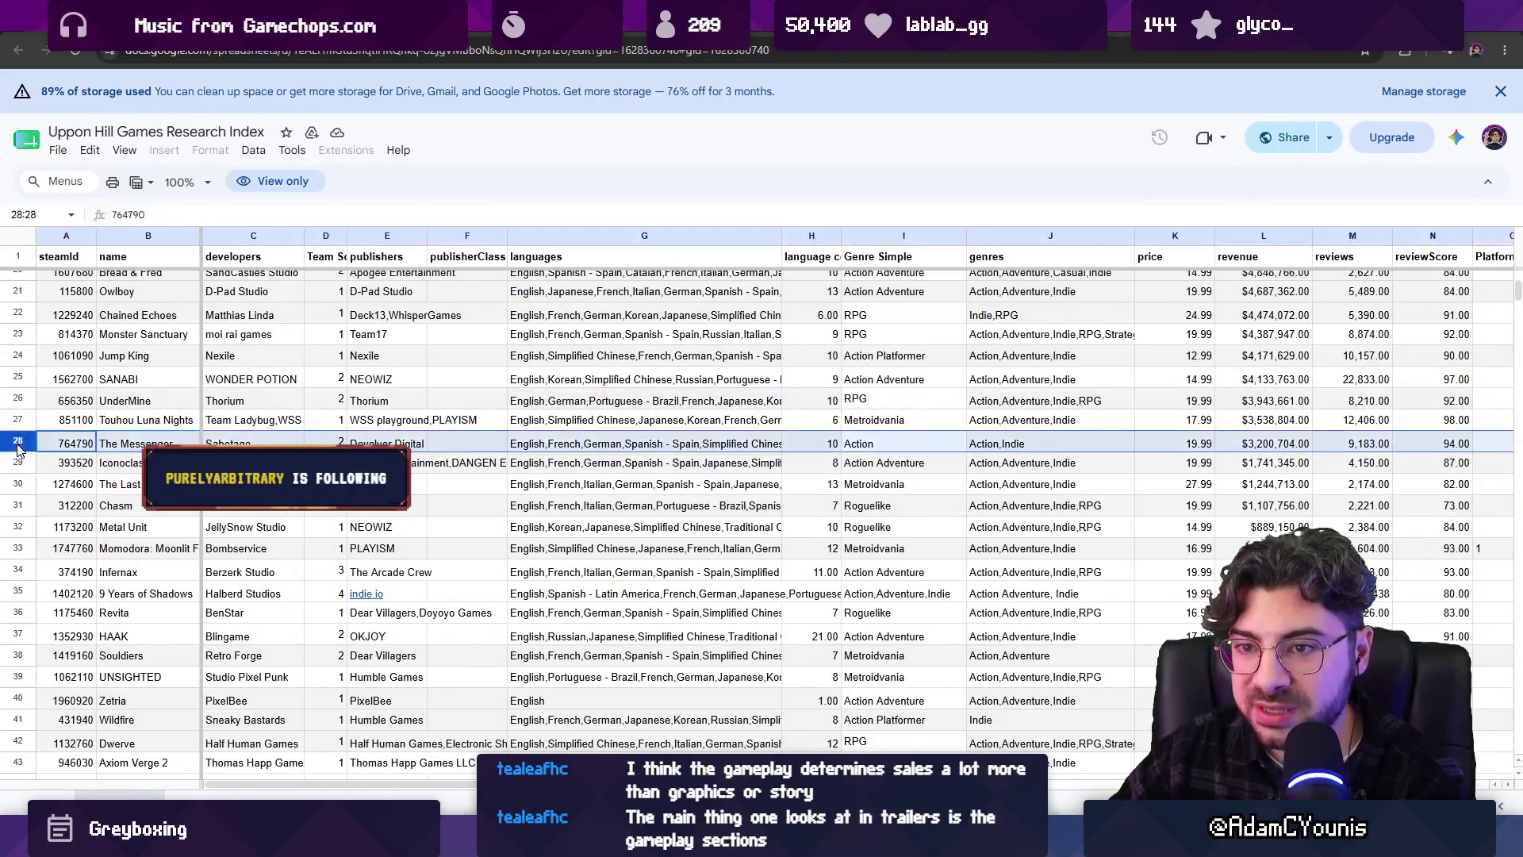
{"action": "left_click_drag", "start_coordinate": [18, 449], "coordinate": [19, 468]}
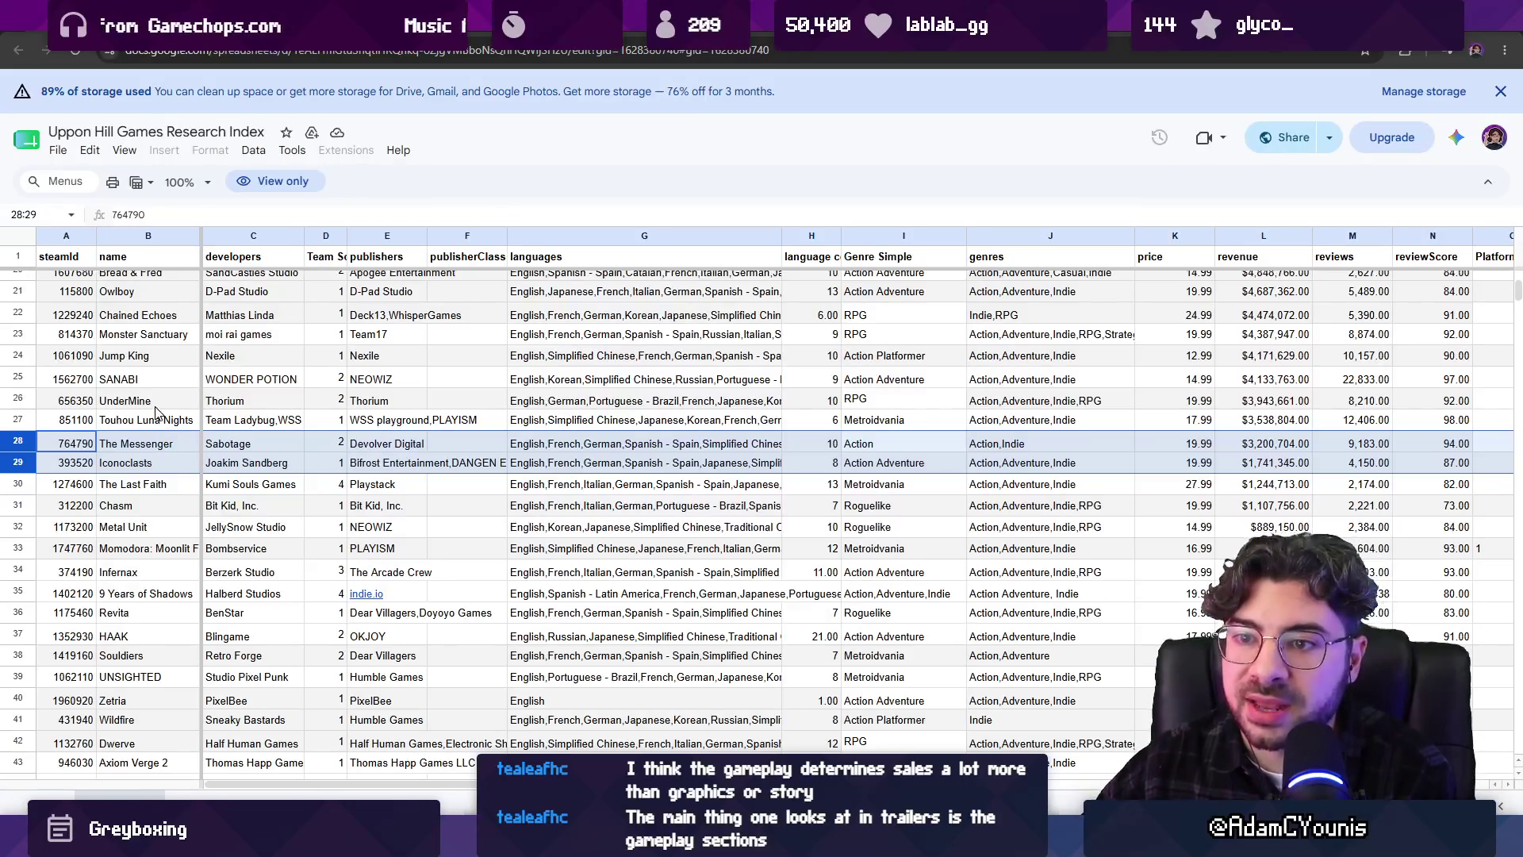
{"action": "left_click", "coordinate": [150, 402]}
{"action": "left_click", "coordinate": [165, 385]}
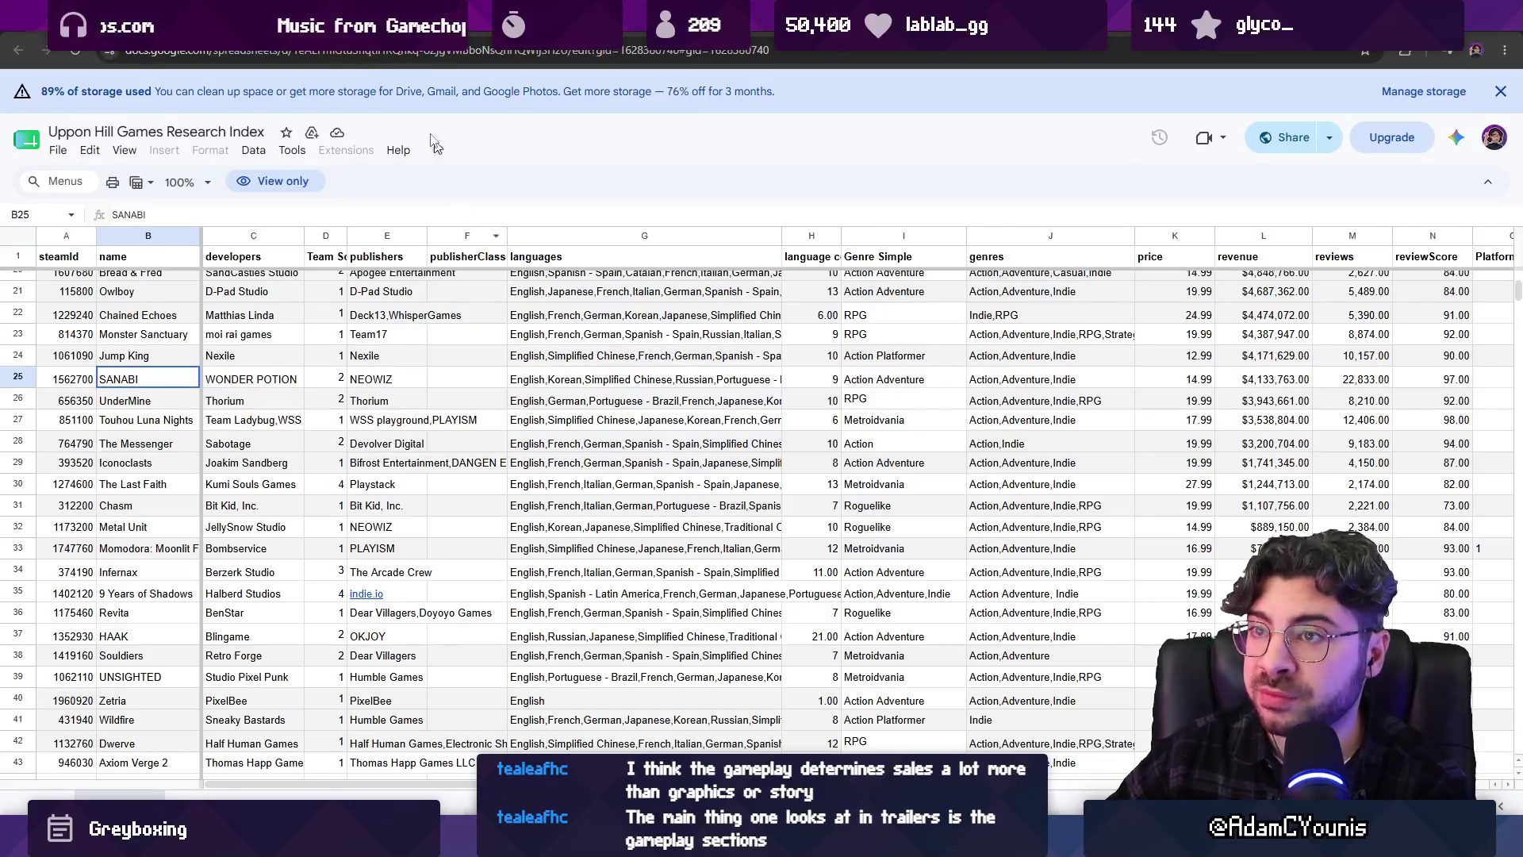
{"action": "key", "text": "ctrl+Tab"}
{"action": "key", "text": "ctrl+Tab"}
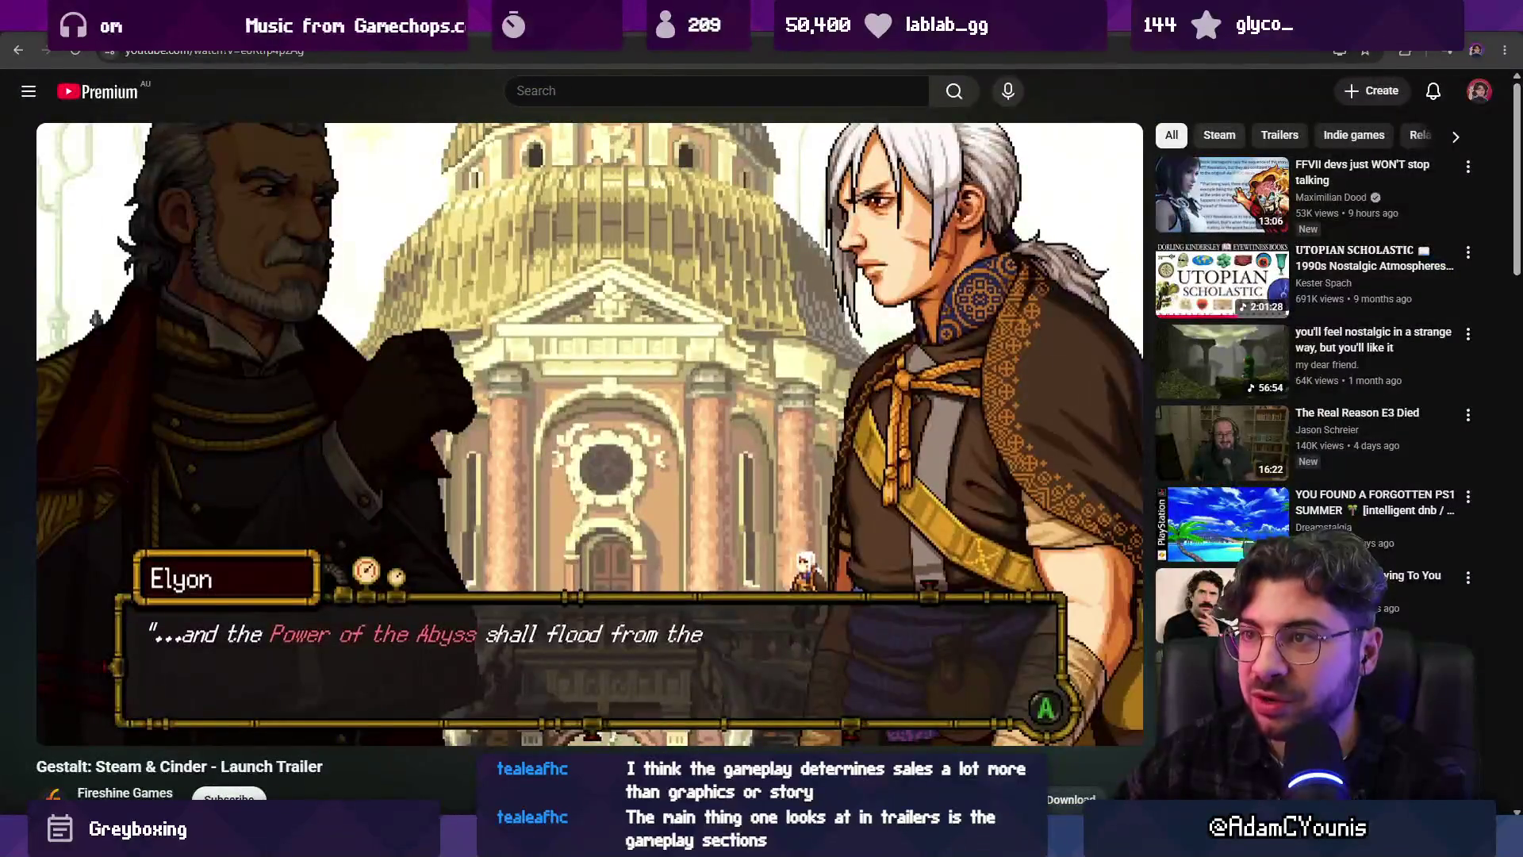
{"action": "key", "text": "ctrl+Tab"}
{"action": "key", "text": "ctrl+Tab"}
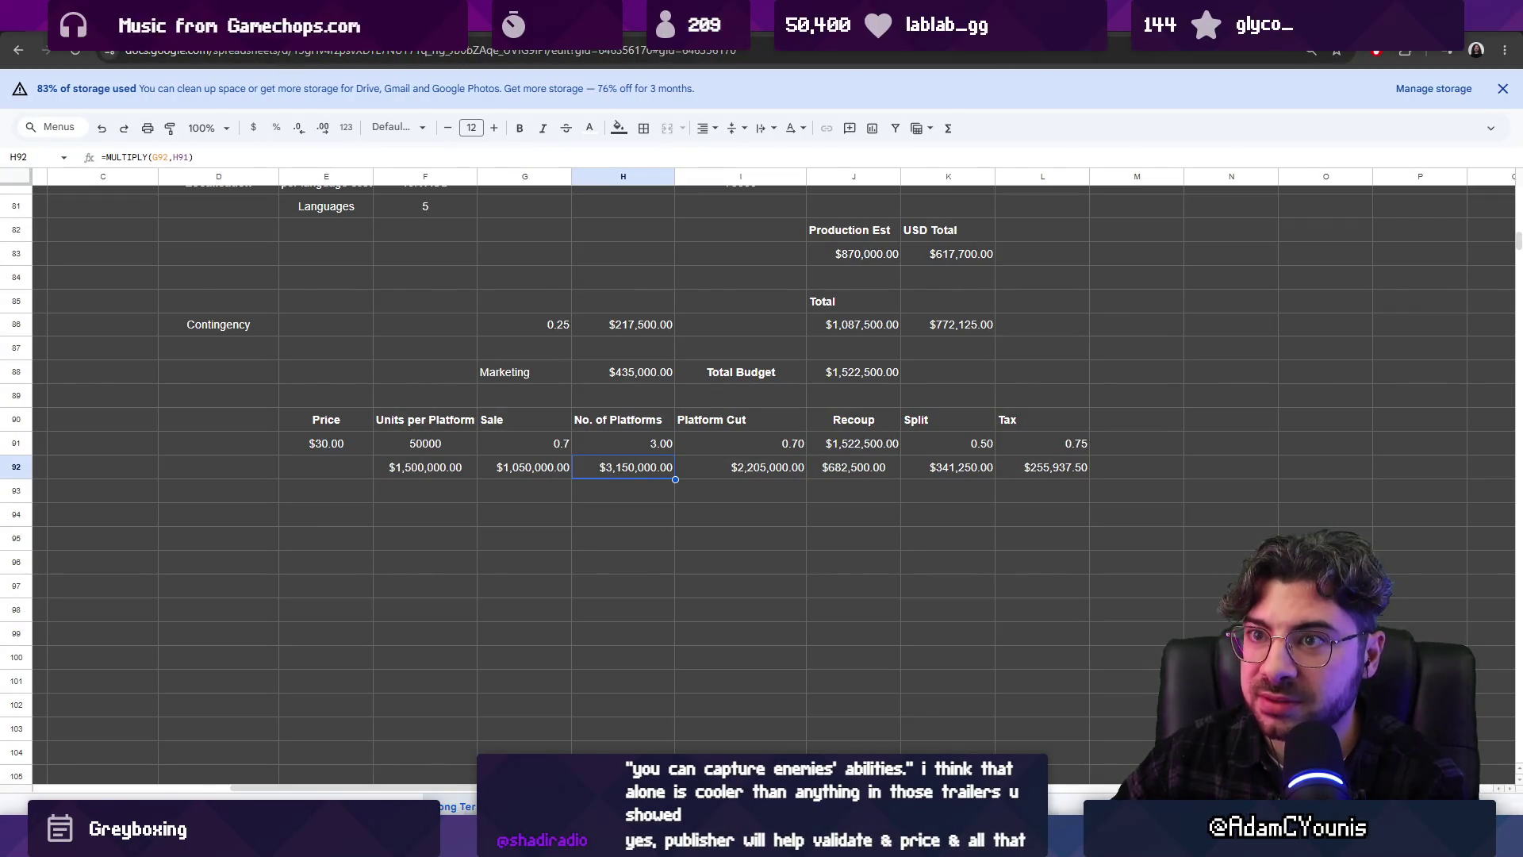
{"action": "key", "text": "ctrl+shift+Tab"}
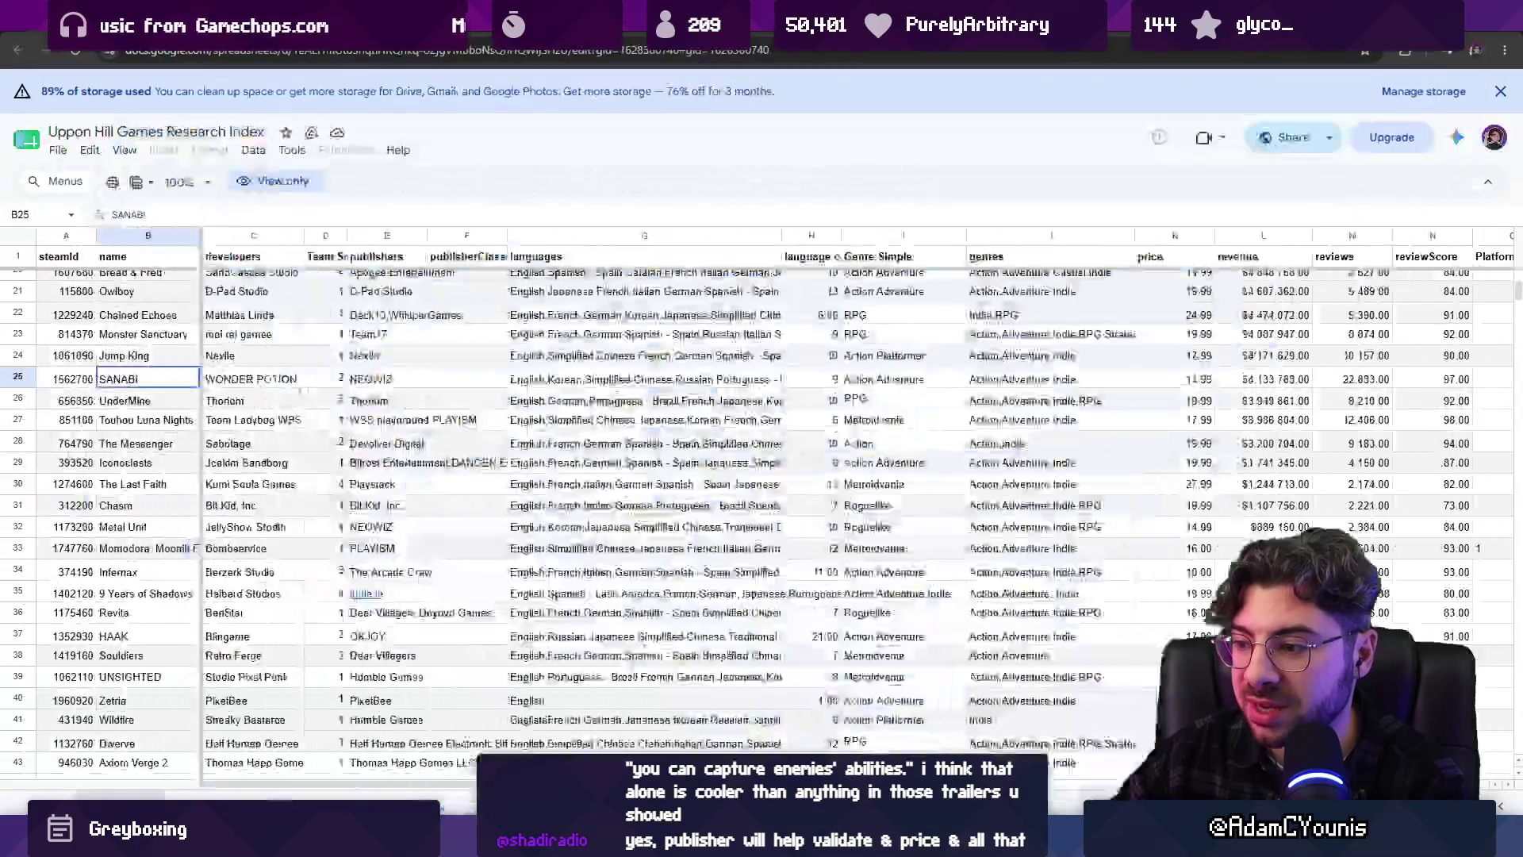
Step: Inspect Chasm's and Metal Unit's rows, including Metal Unit's raw revenue in L32 and genres
{"action": "scroll", "coordinate": [301, 499], "scroll_direction": "up", "scroll_amount": 5}
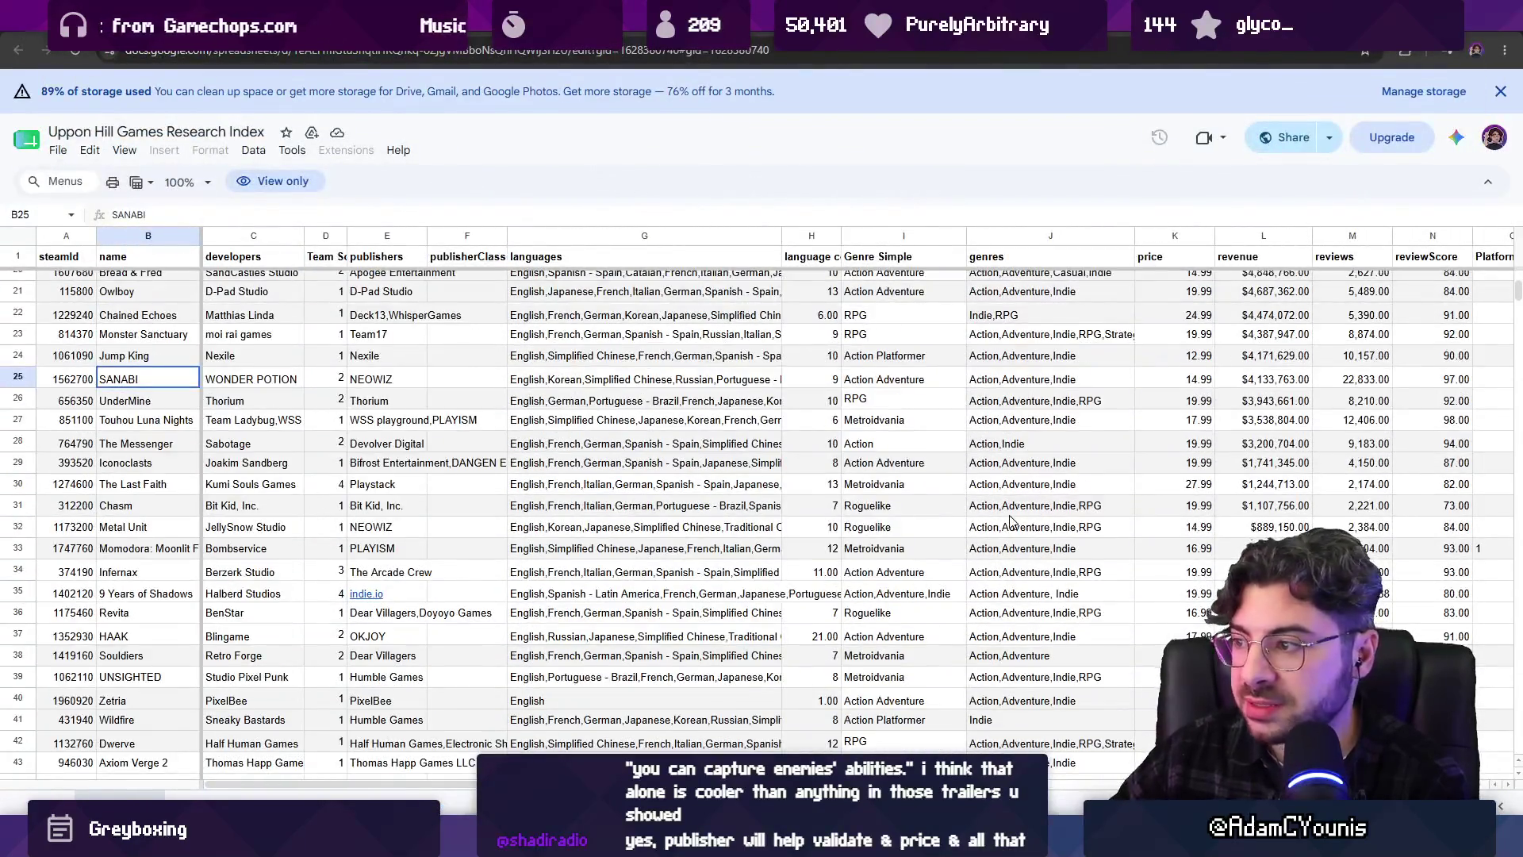
{"action": "left_click", "coordinate": [1259, 508]}
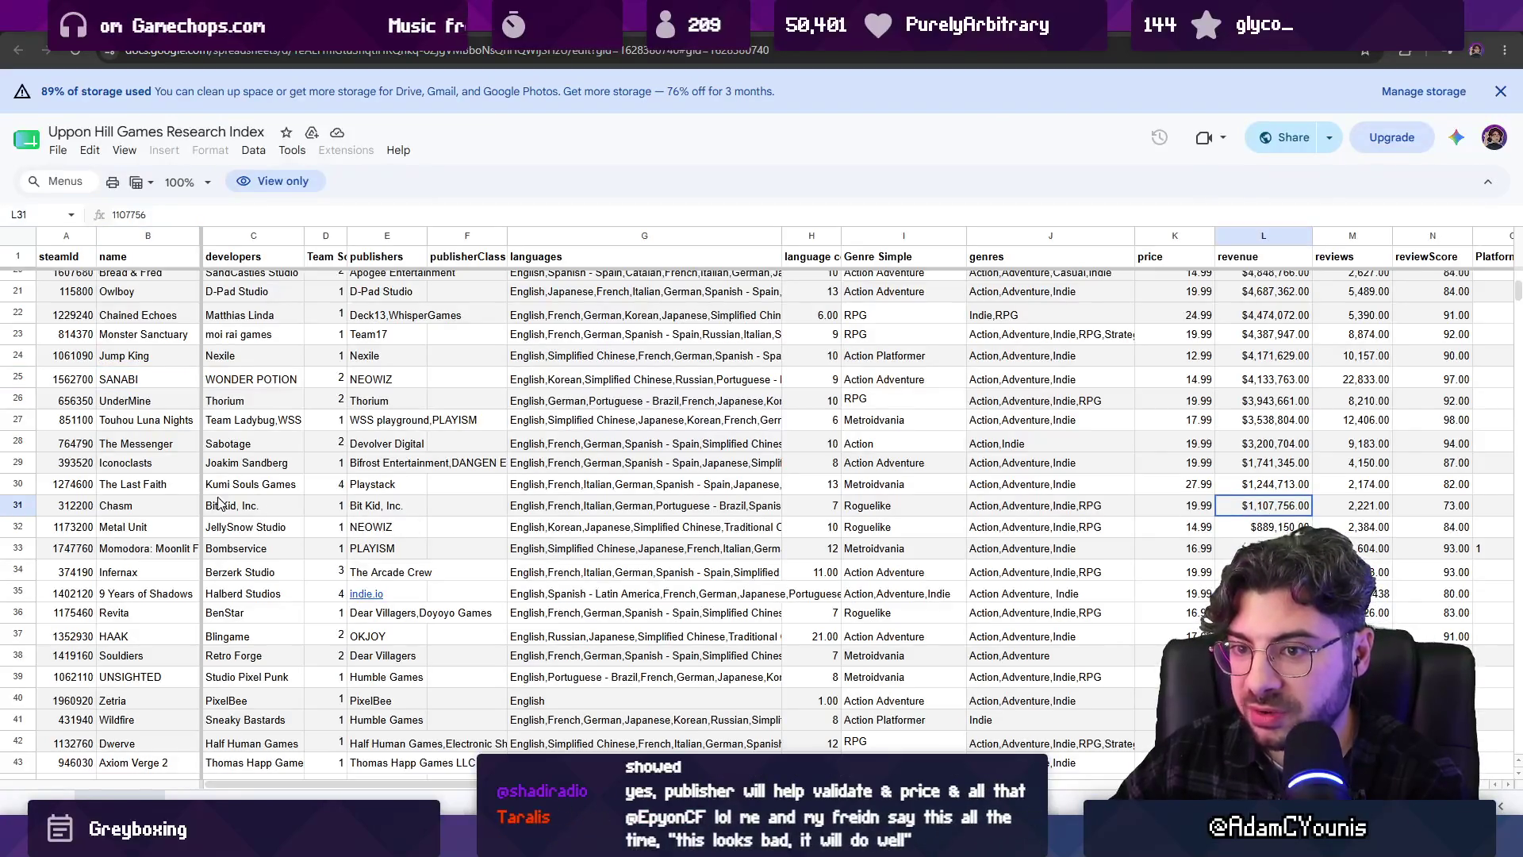
{"action": "left_click", "coordinate": [18, 505]}
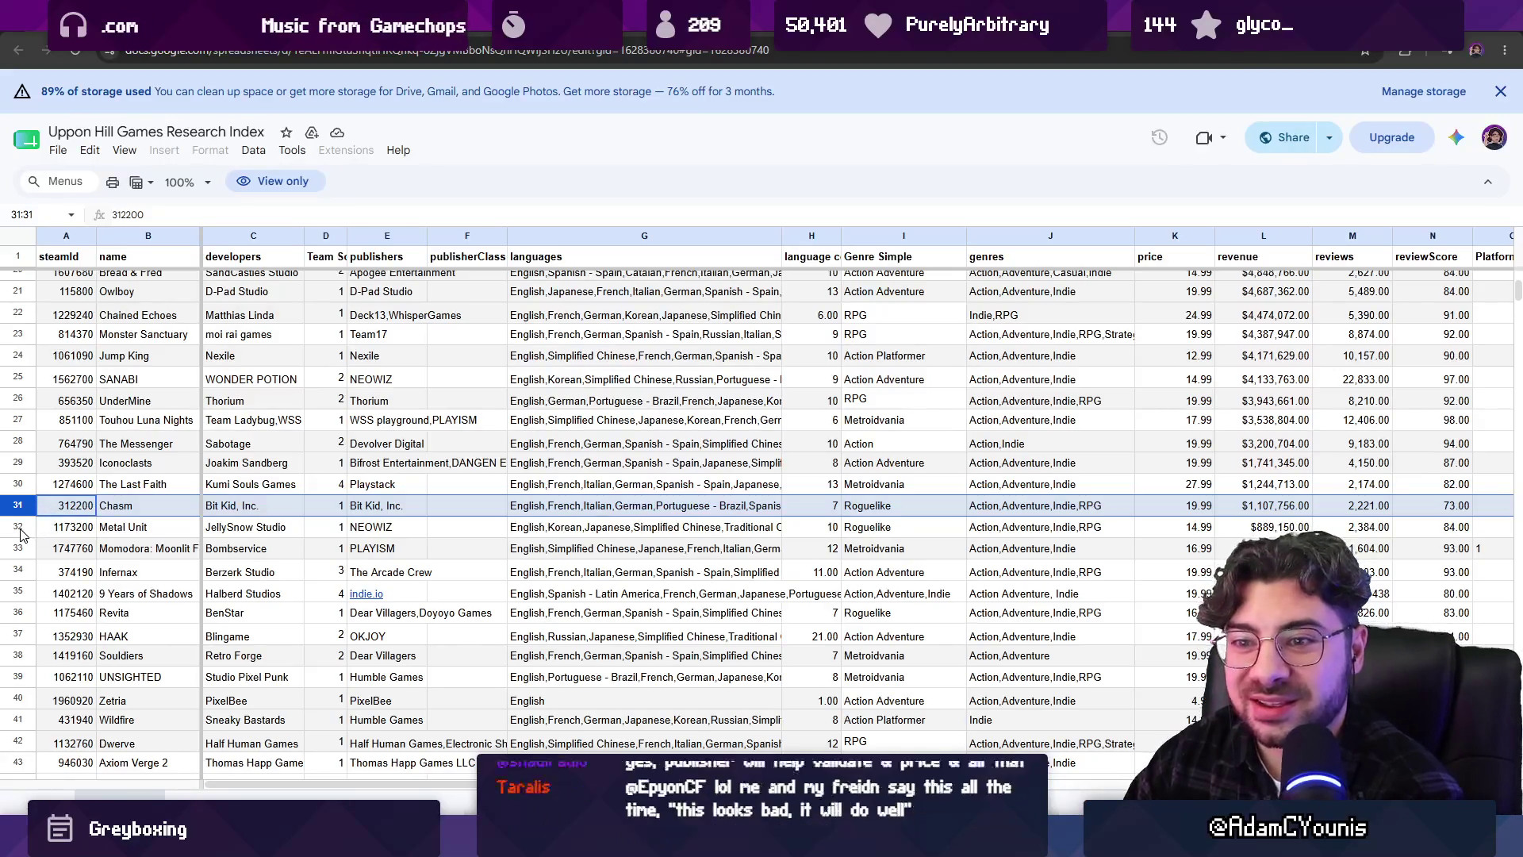
{"action": "left_click", "coordinate": [19, 528]}
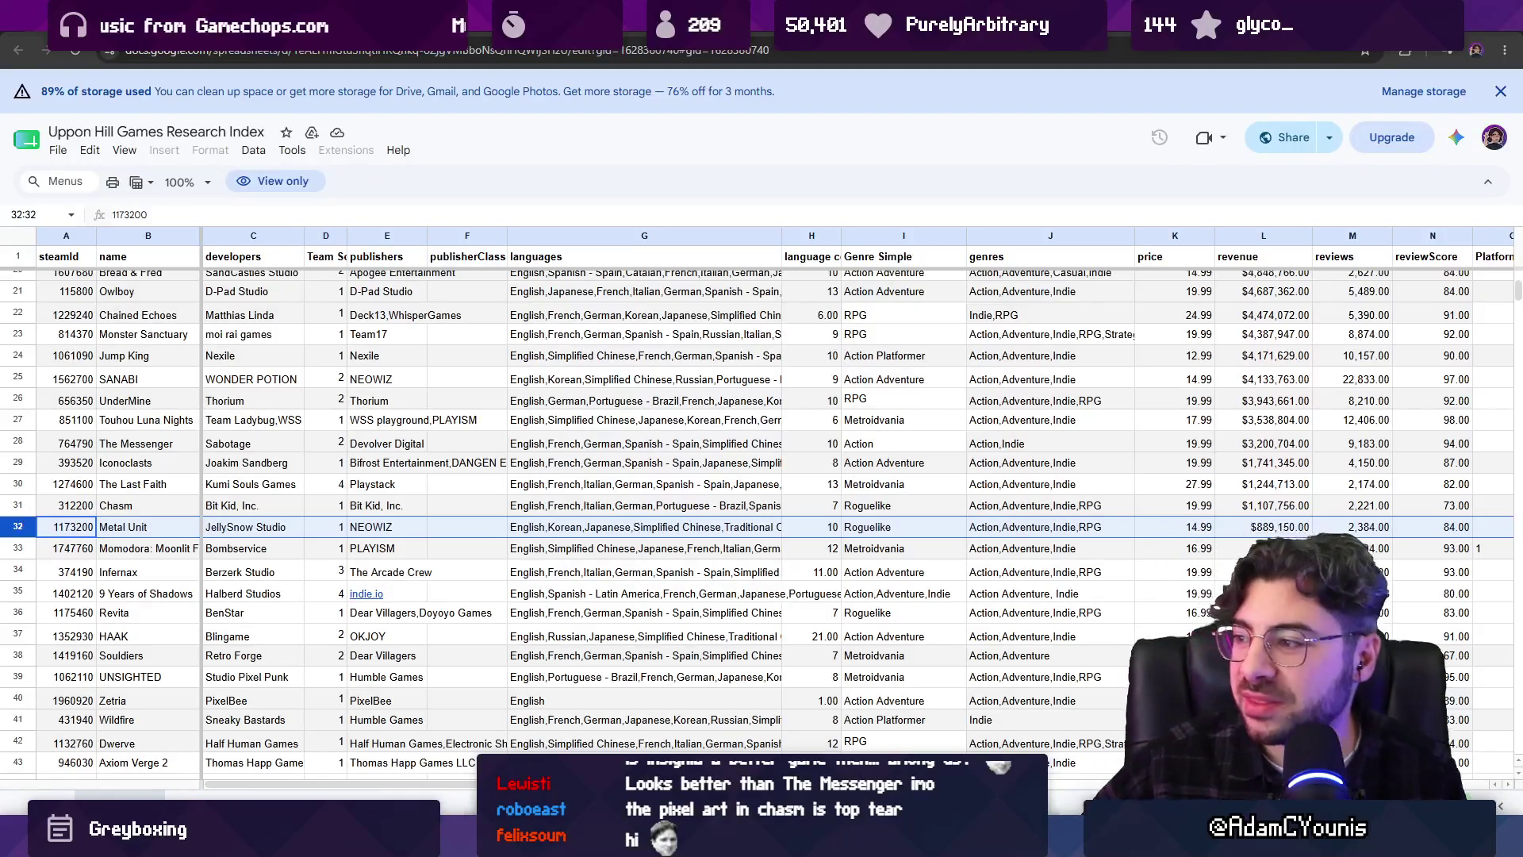
{"action": "double_click", "coordinate": [1293, 528]}
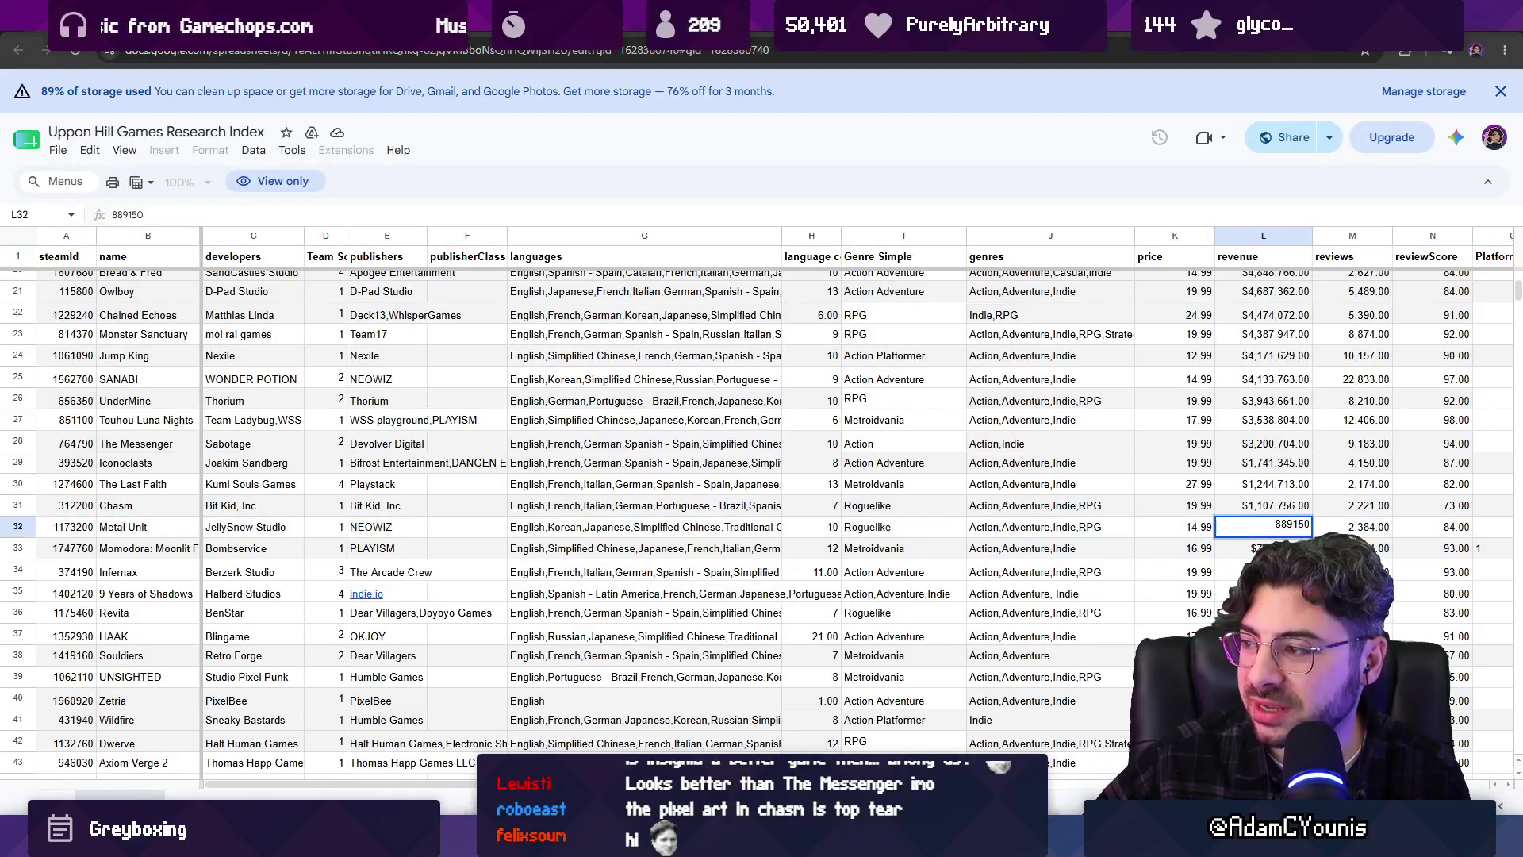
{"action": "left_click", "coordinate": [1075, 534]}
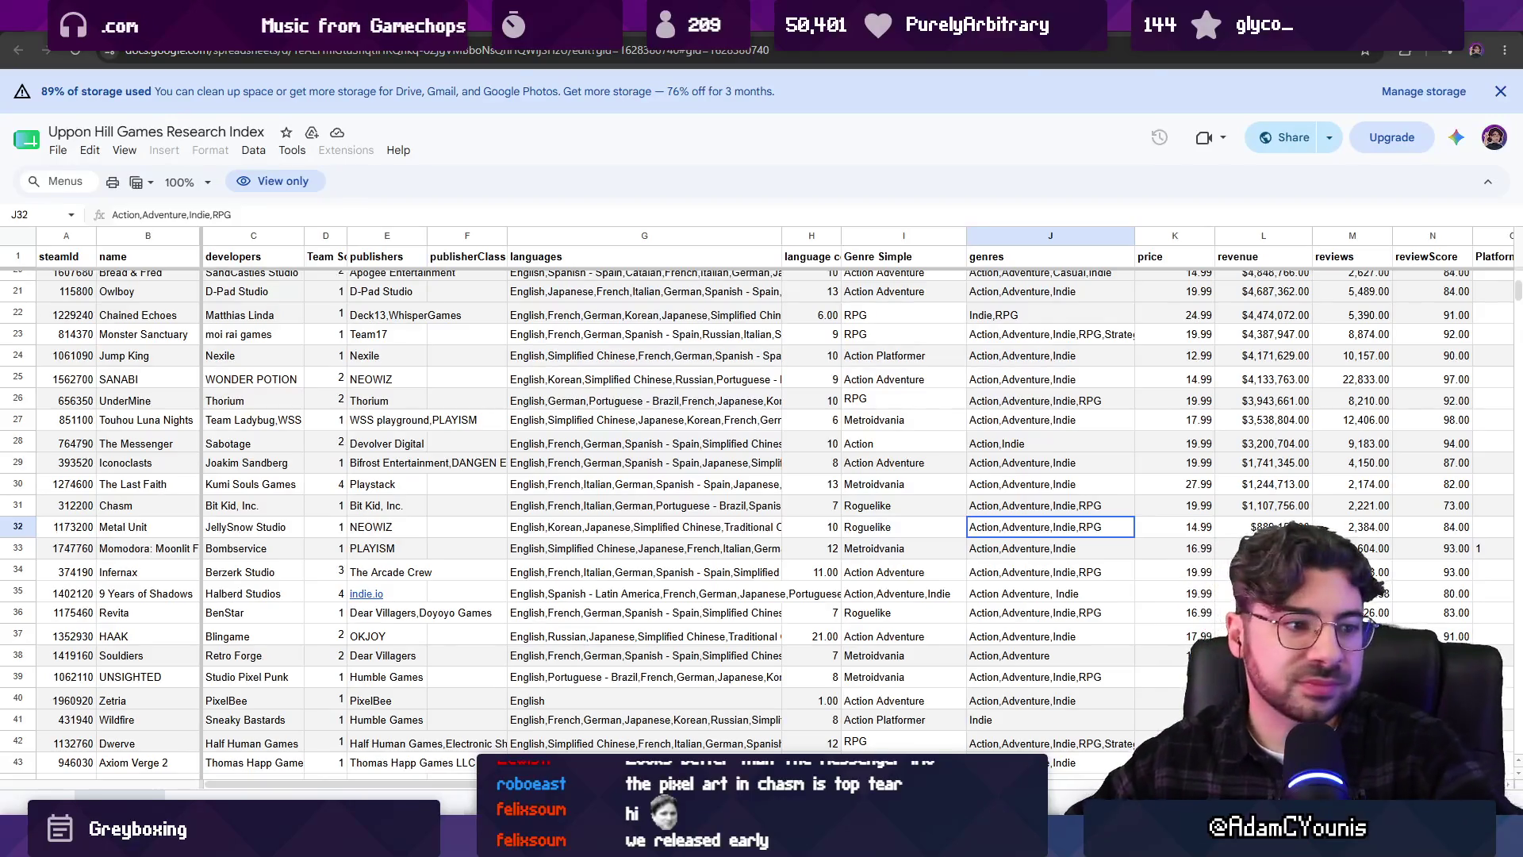
Step: Search Google for 'metal unit' in a new tab
{"action": "key", "text": "ctrl+t"}
{"action": "type", "text": "metal uniu"}
{"action": "key", "text": "BackSpace"}
{"action": "type", "text": "t"}
{"action": "key", "text": "Return"}
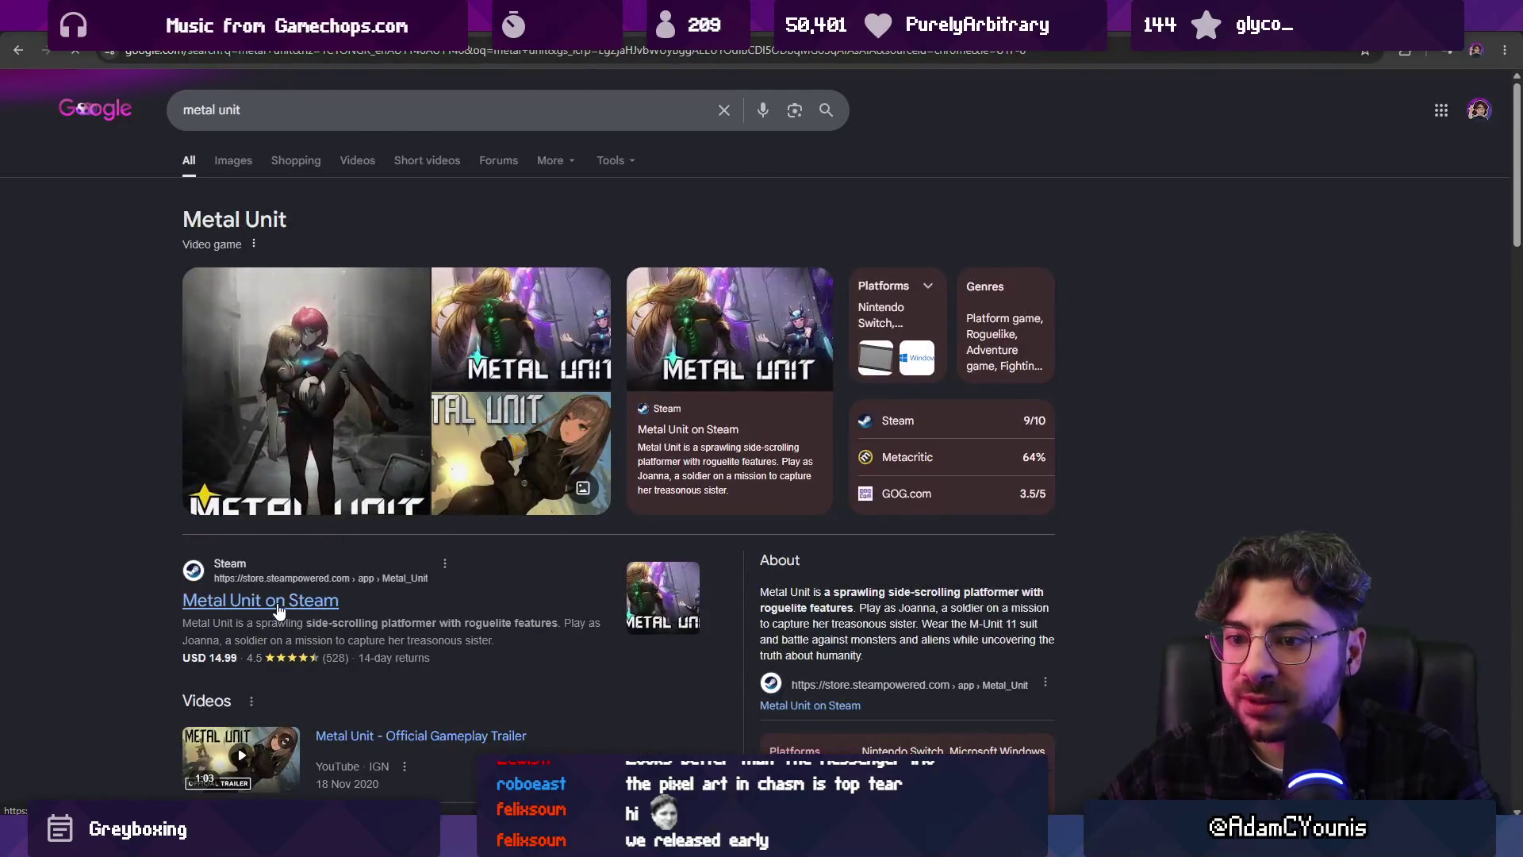
Step: Browse Metal Unit's Steam page and skip through its trailer, then return to the research index
{"action": "left_click", "coordinate": [277, 604]}
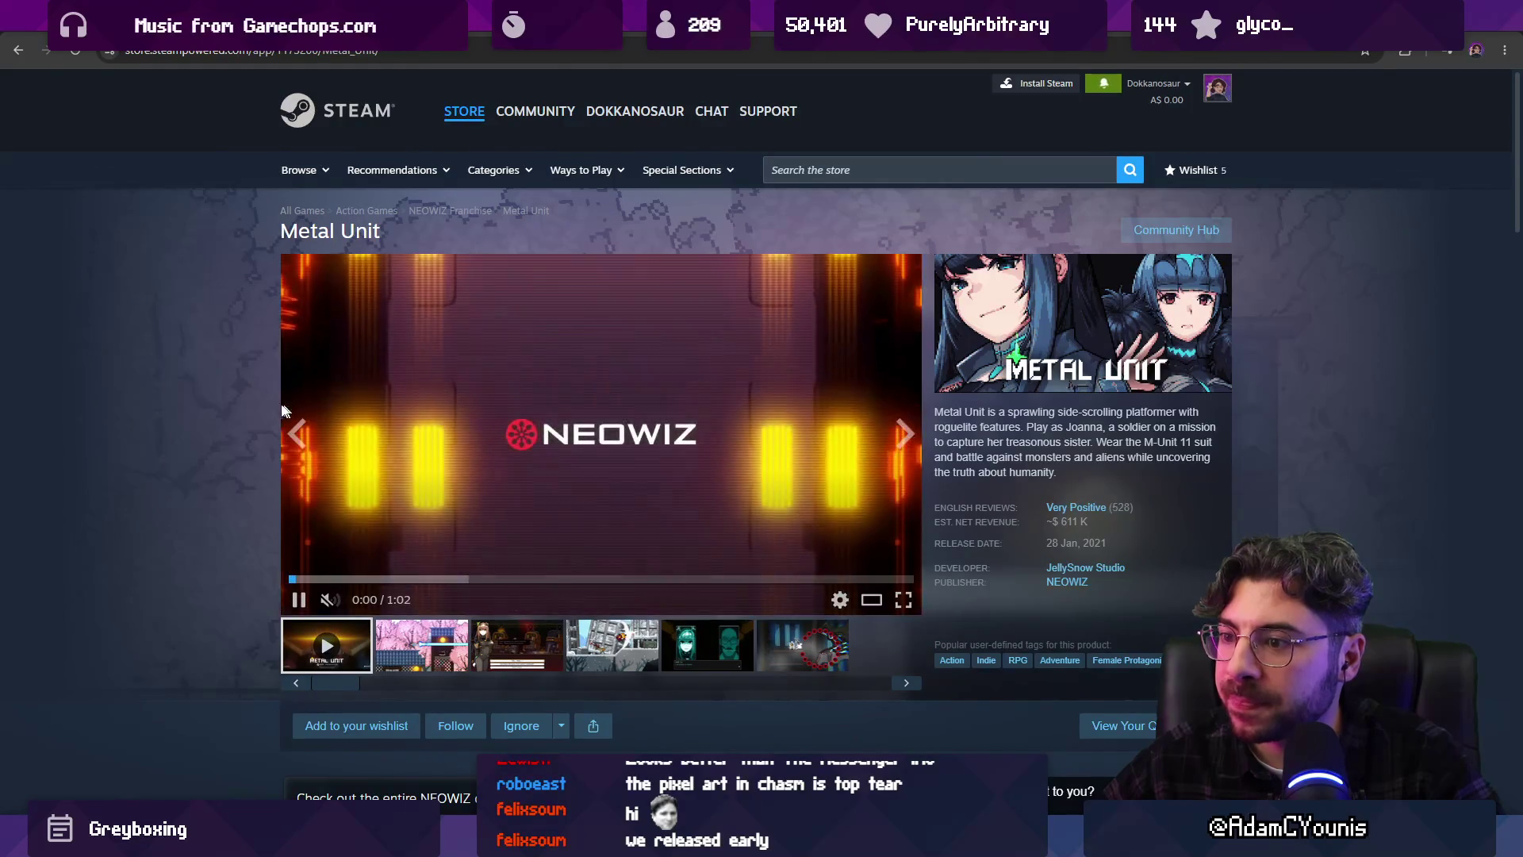
{"action": "scroll", "coordinate": [203, 404], "scroll_direction": "down", "scroll_amount": 2}
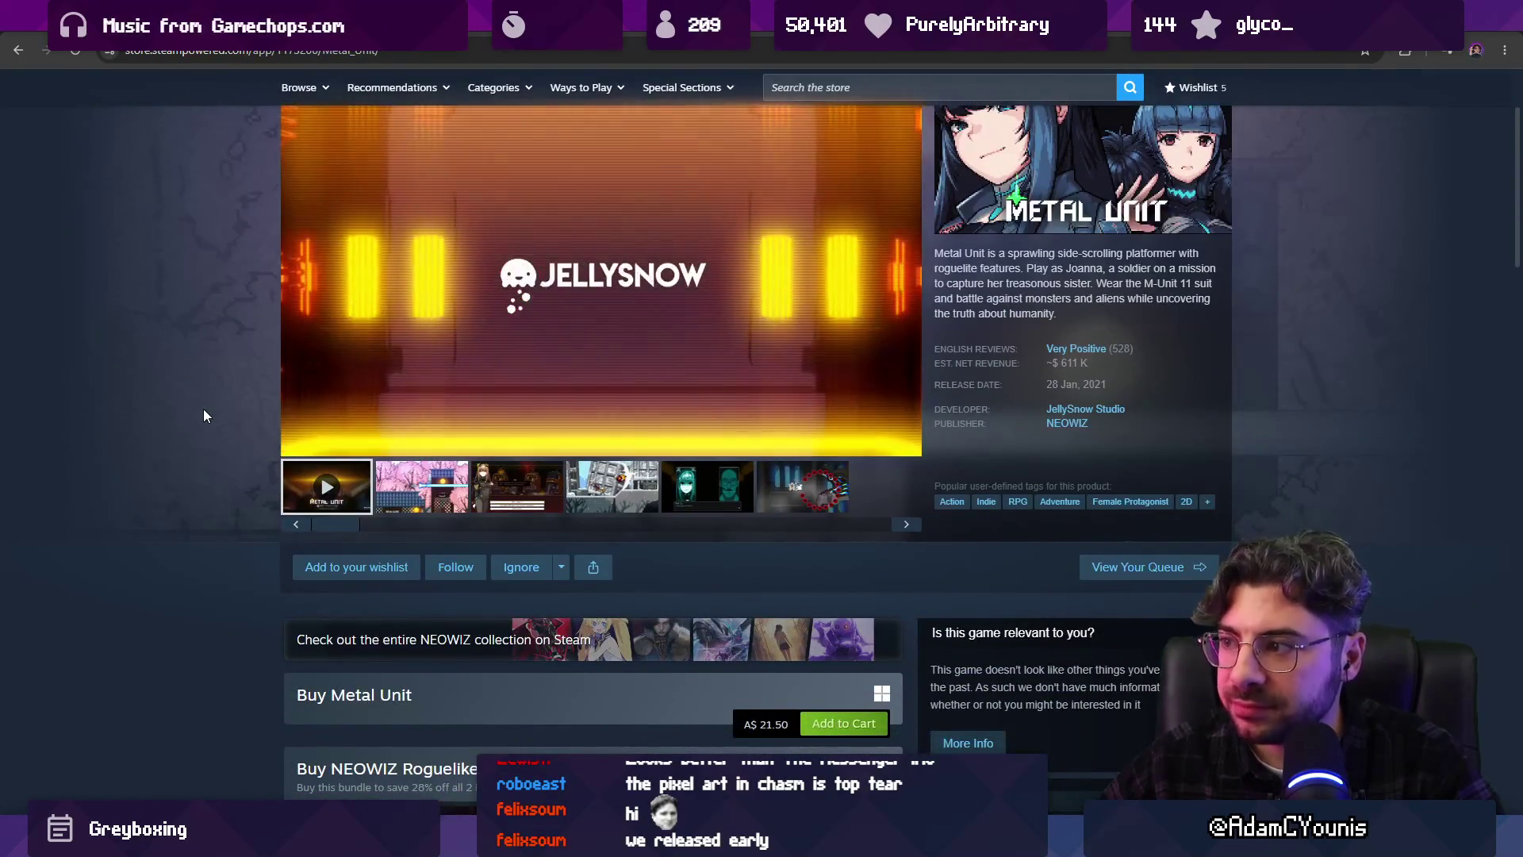
{"action": "scroll", "coordinate": [204, 408], "scroll_direction": "up", "scroll_amount": 2}
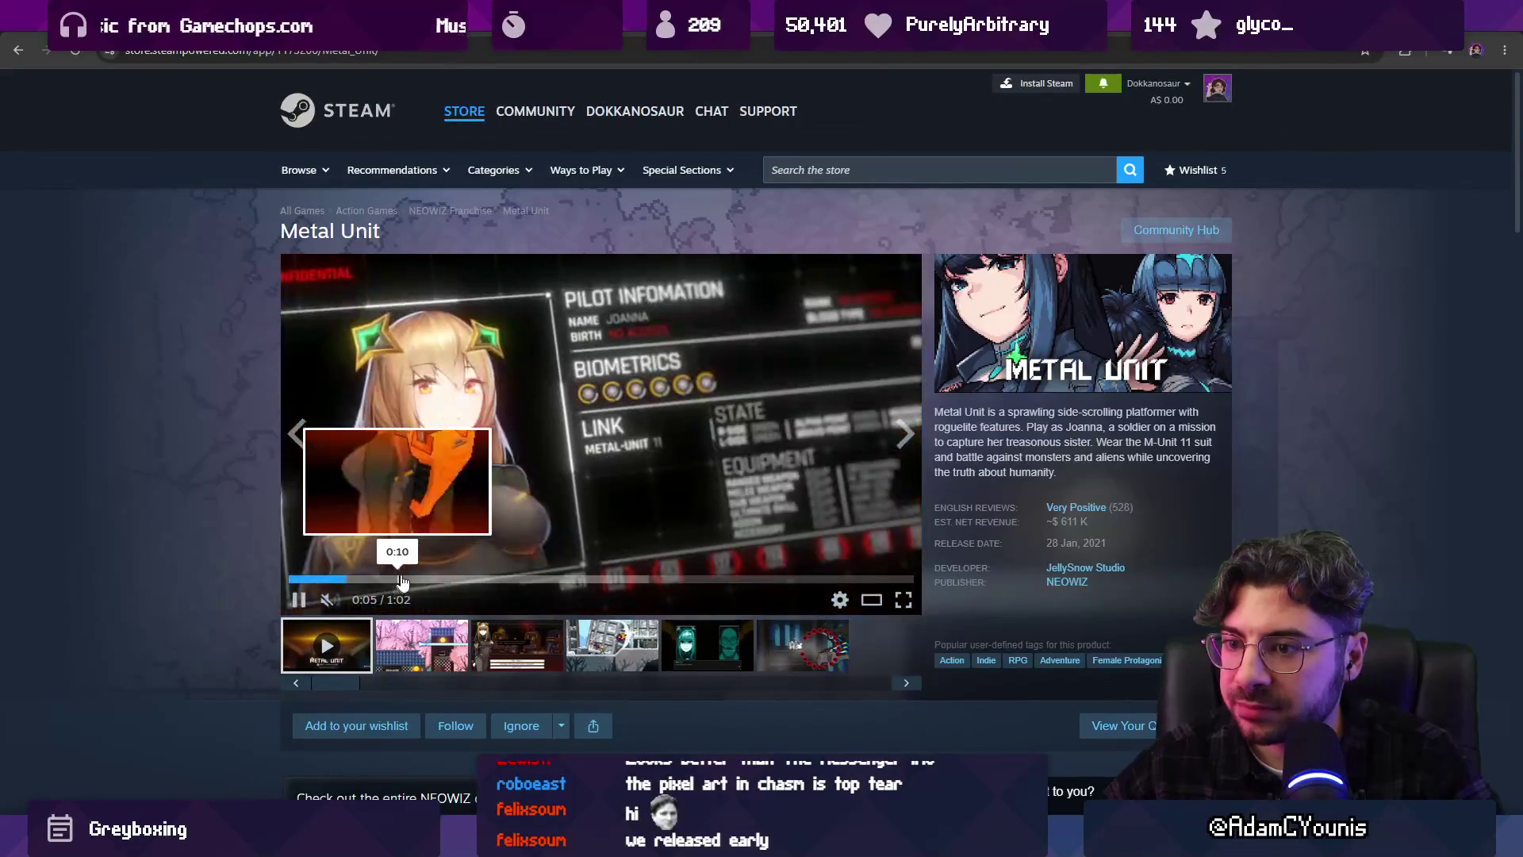
{"action": "left_click", "coordinate": [420, 580]}
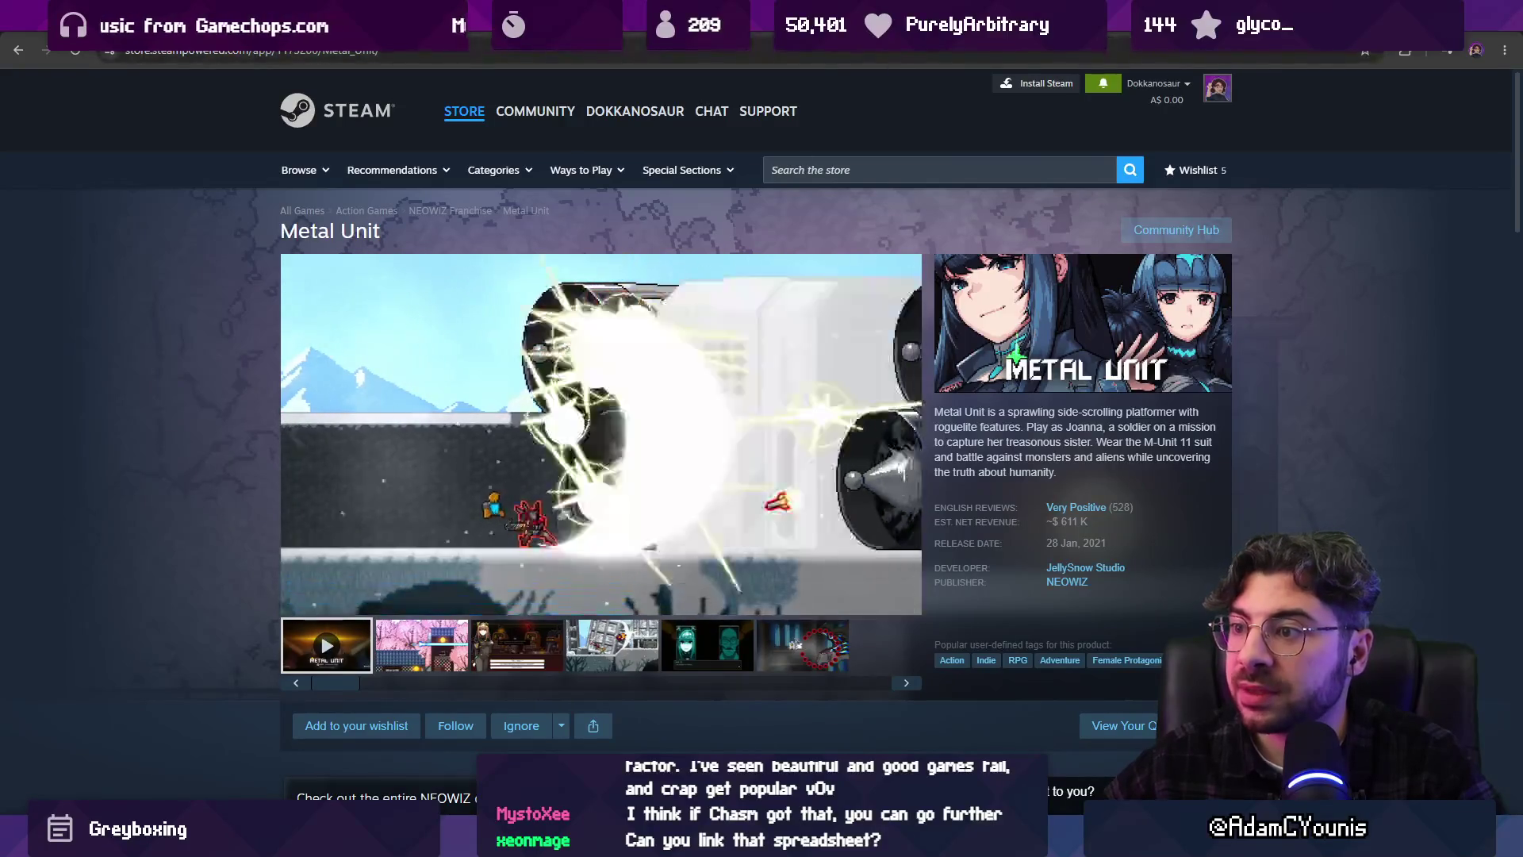
{"action": "scroll", "coordinate": [249, 451], "scroll_direction": "down", "scroll_amount": 3}
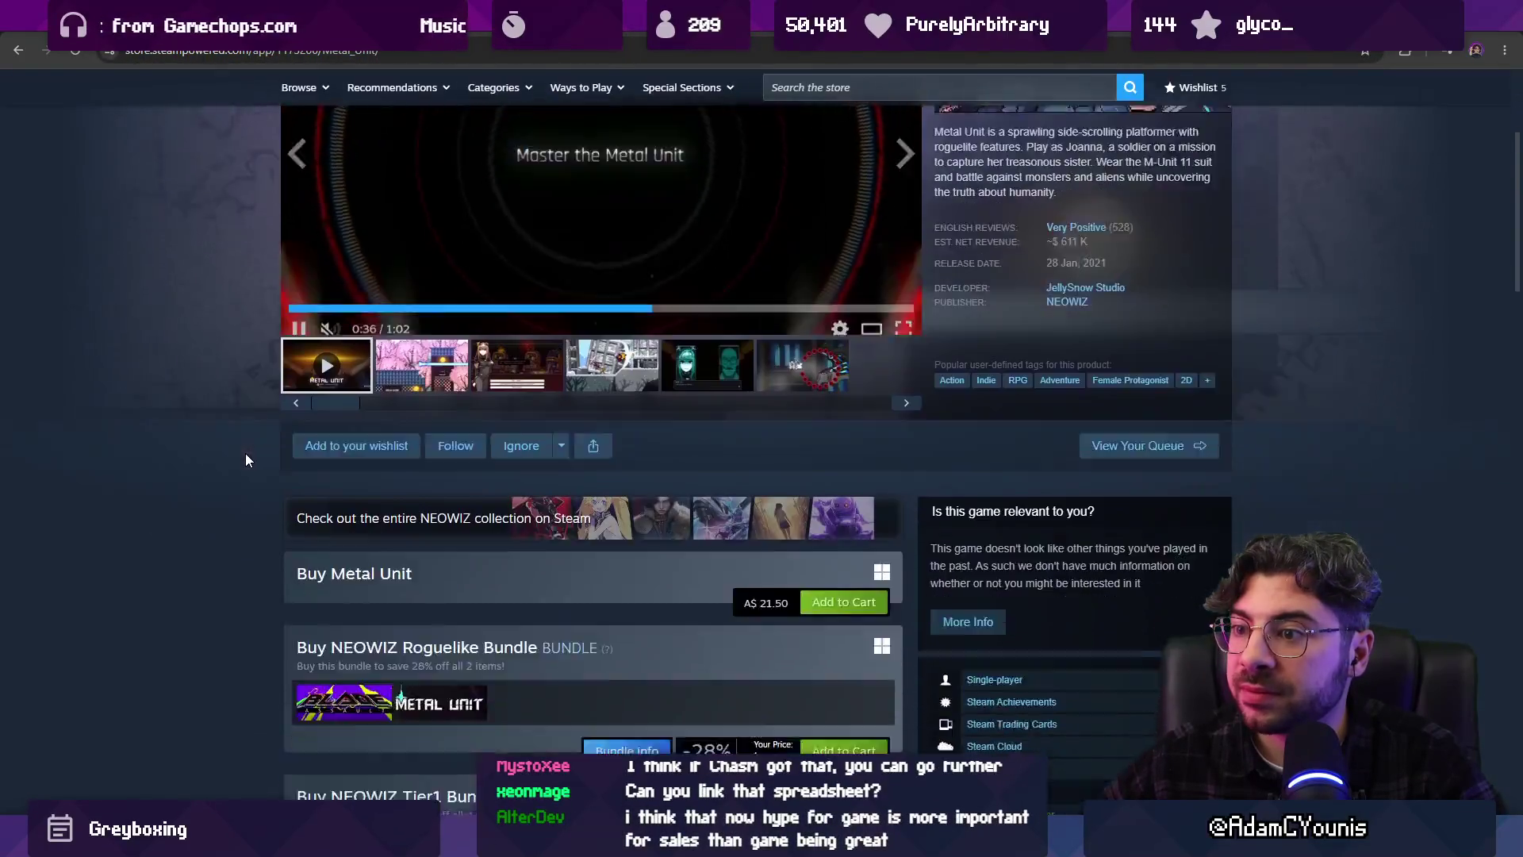
{"action": "scroll", "coordinate": [245, 456], "scroll_direction": "down", "scroll_amount": 3}
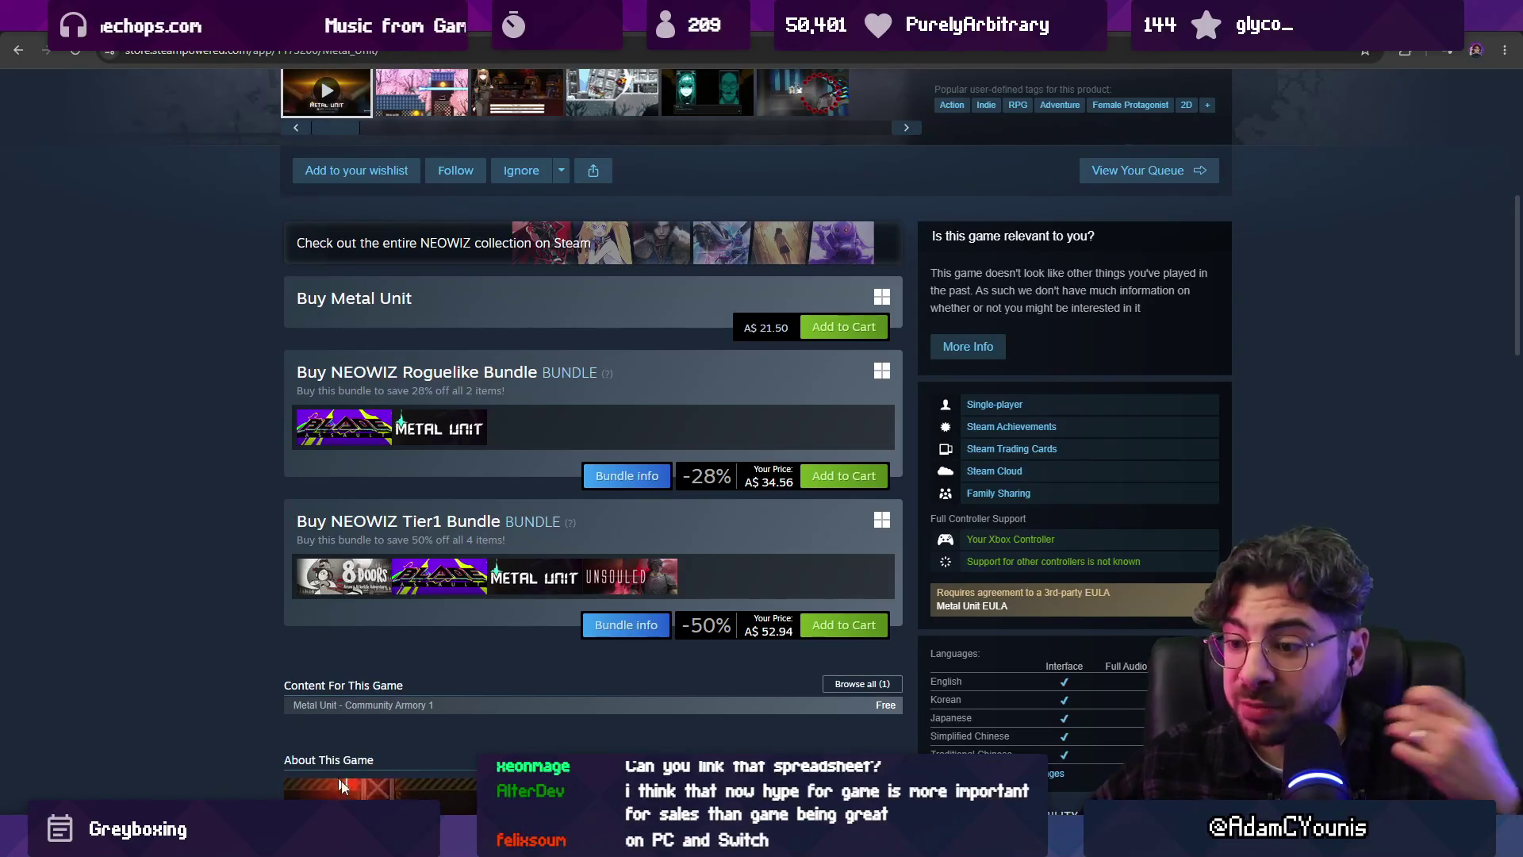
{"action": "left_click", "coordinate": [262, 14]}
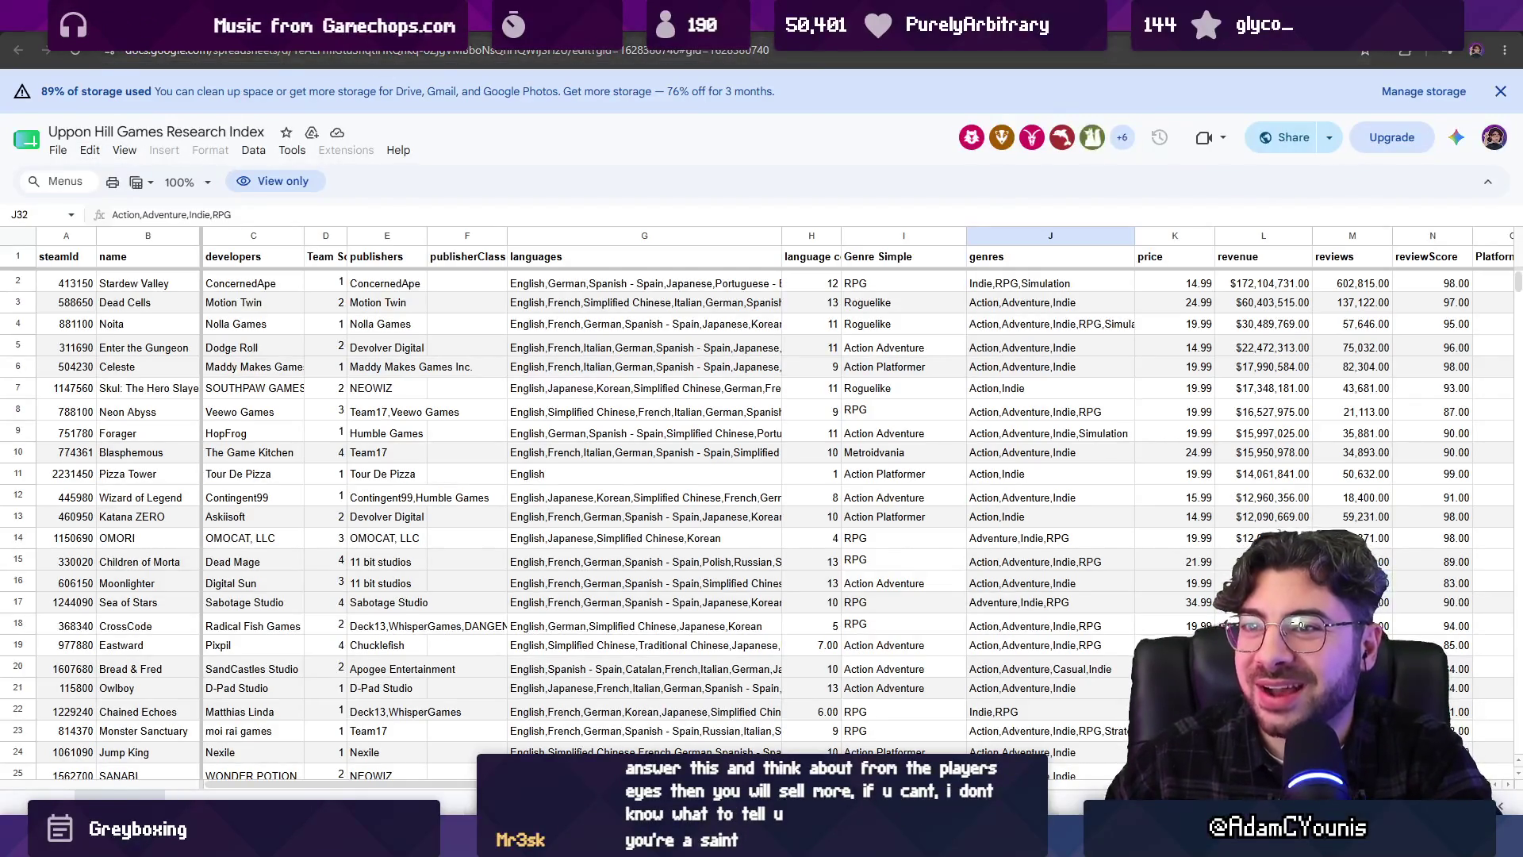
Step: Select the research index's web address, then switch over to the Unity editor
{"action": "left_click", "coordinate": [247, 56]}
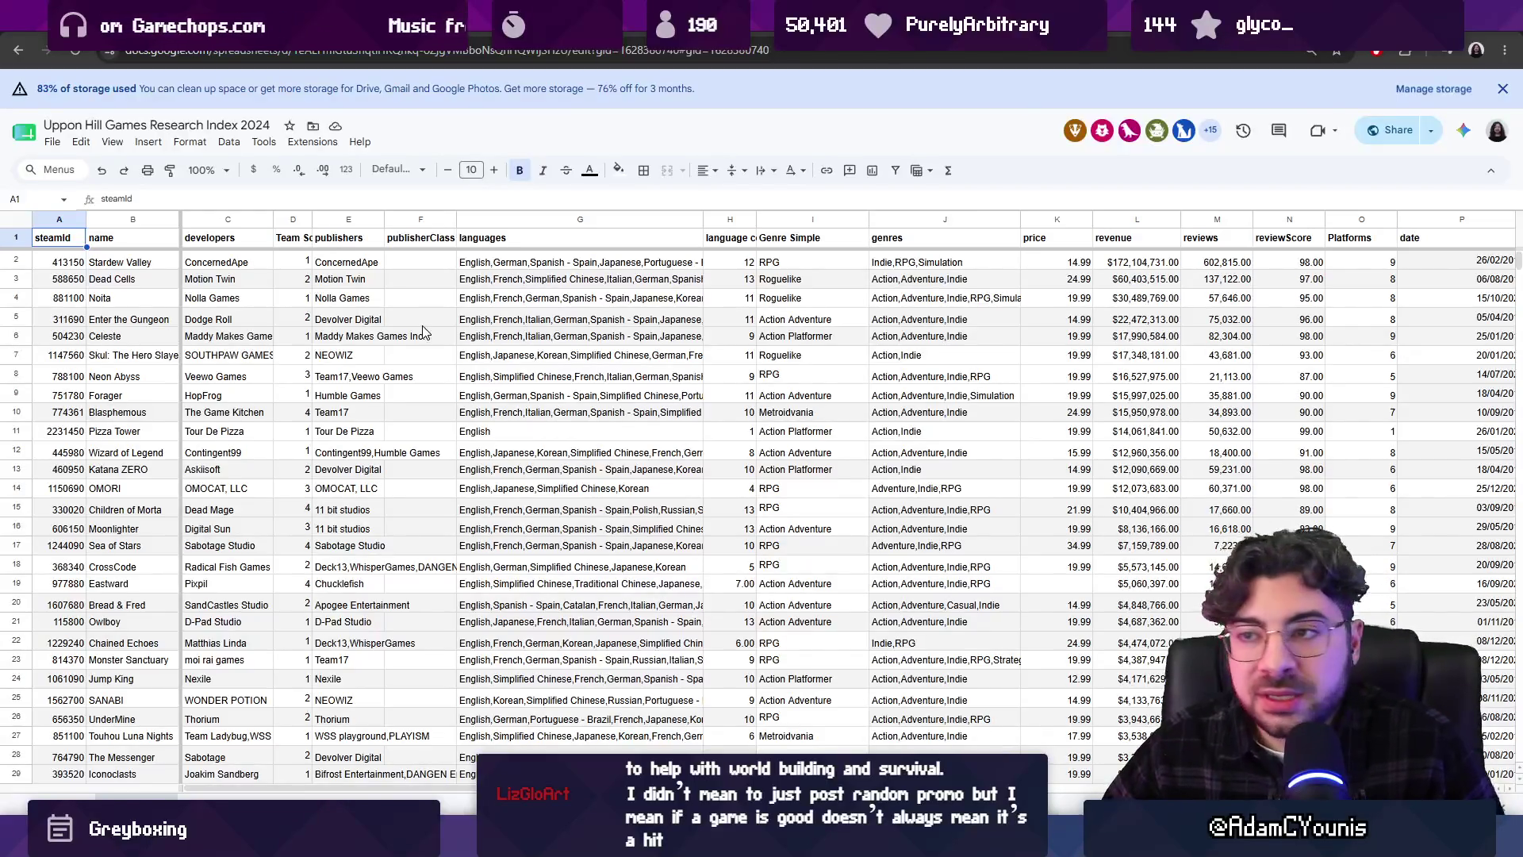
{"action": "key", "text": "alt+Tab"}
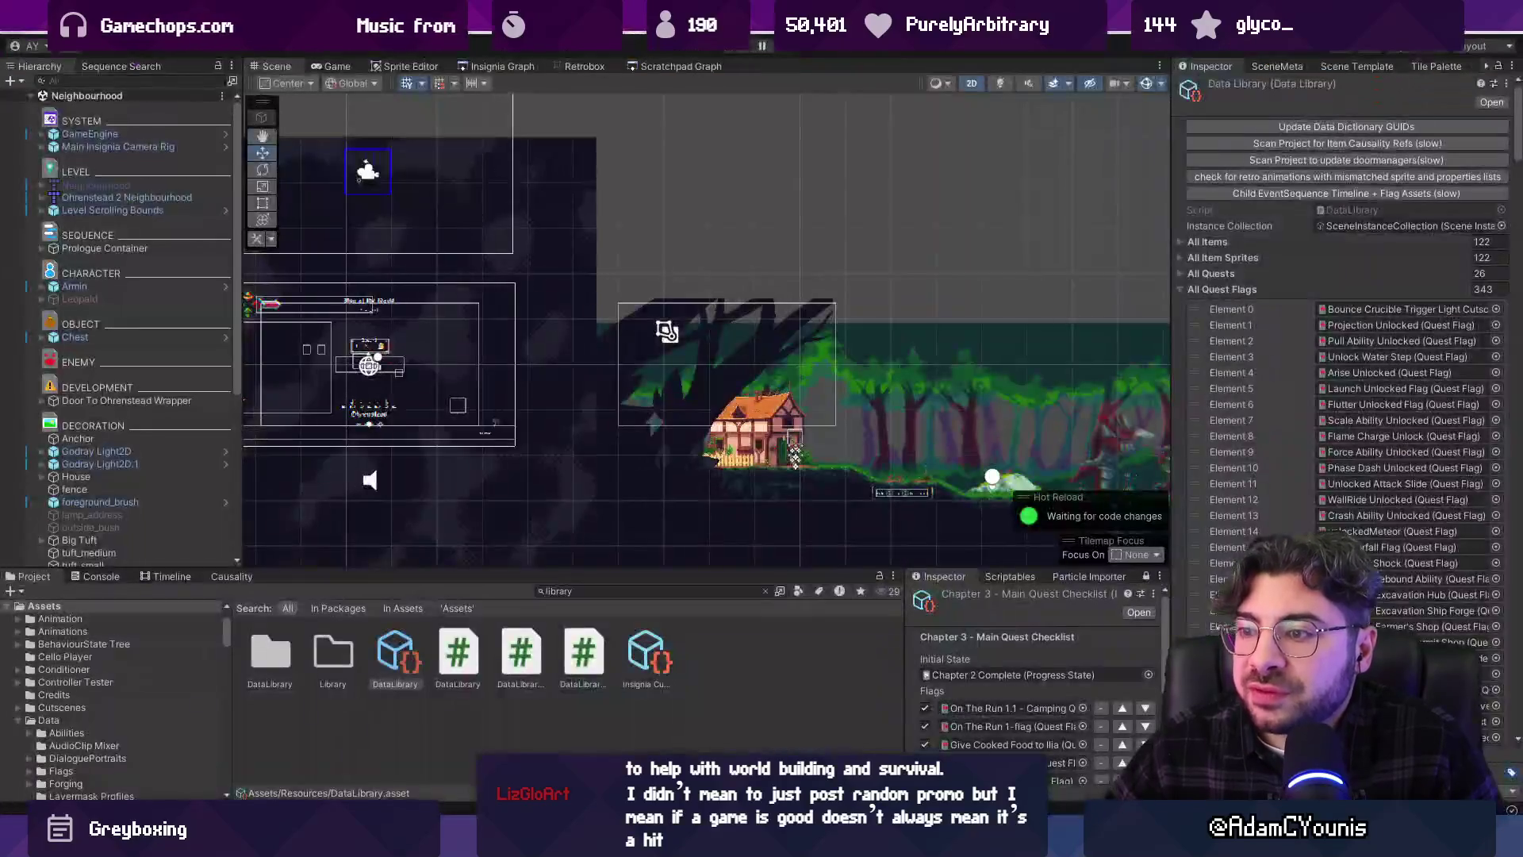
Step: Show the Insignia Graph of level nodes and scroll around it
{"action": "left_click", "coordinate": [501, 66]}
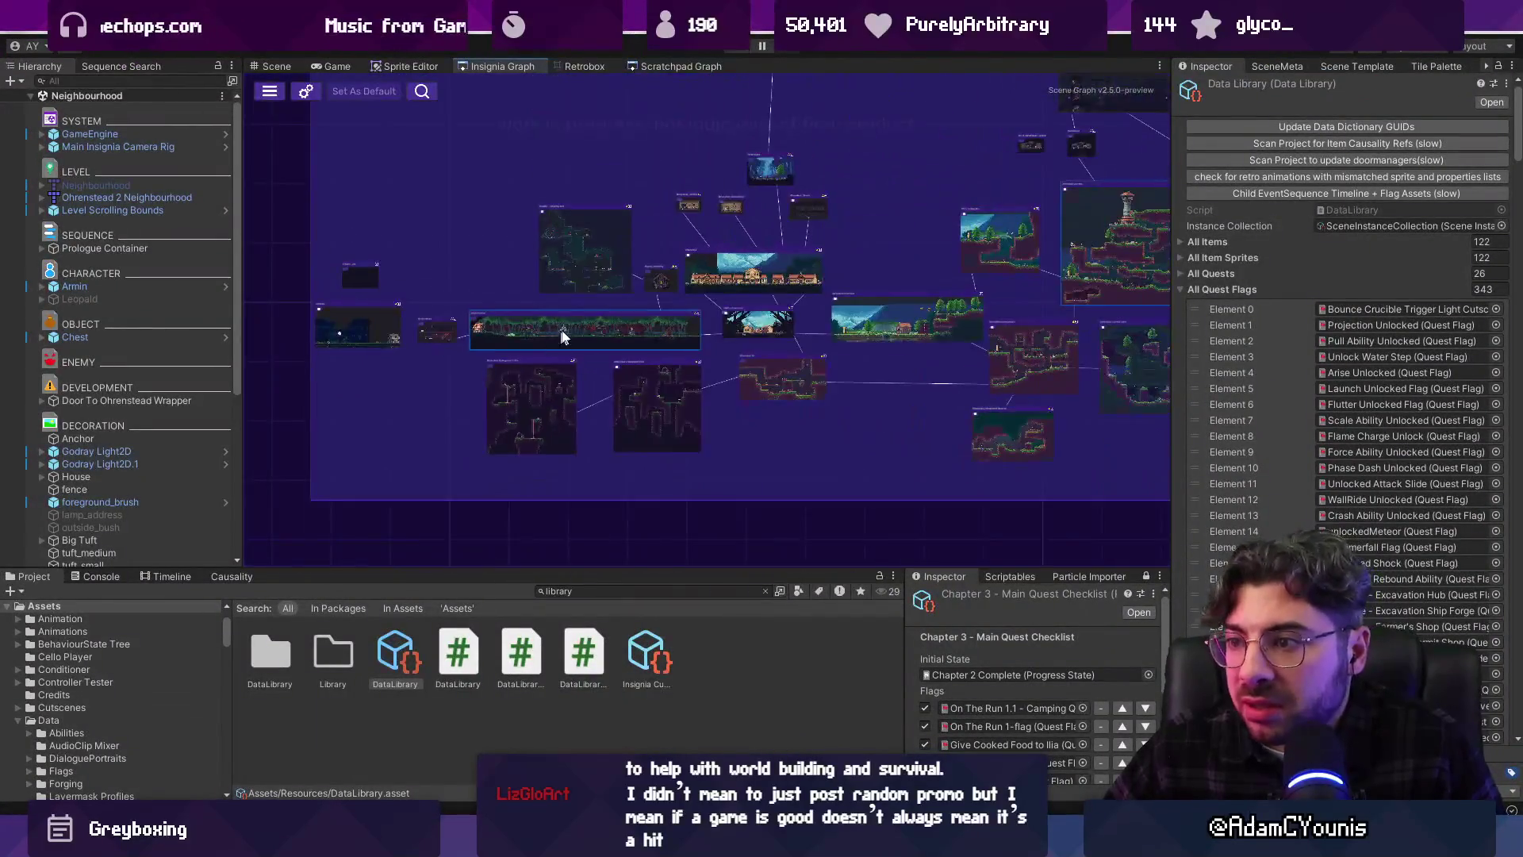
{"action": "scroll", "coordinate": [459, 353], "scroll_direction": "down", "scroll_amount": 5}
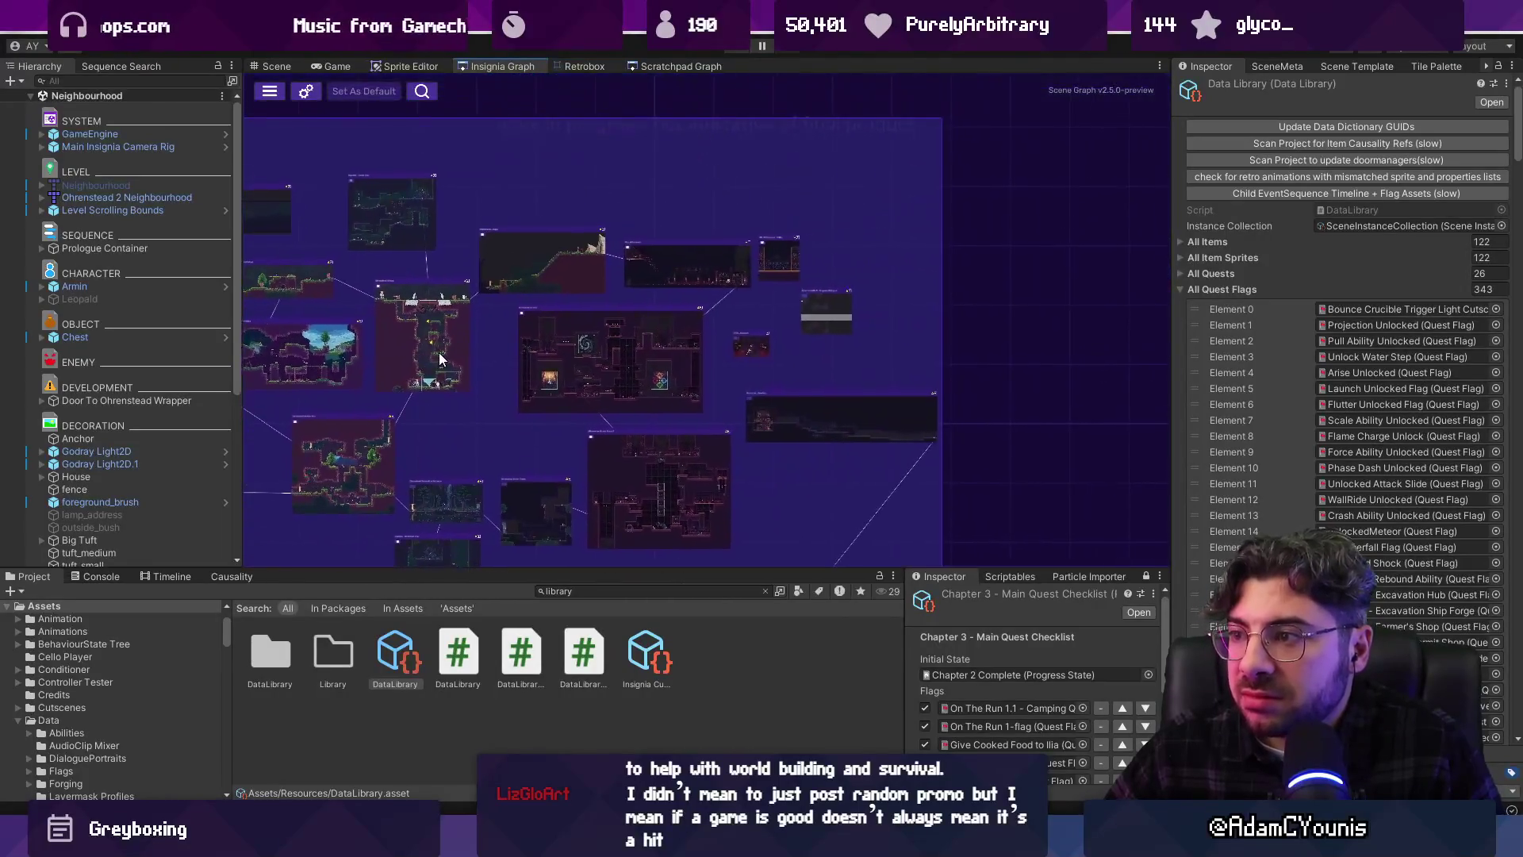
{"action": "scroll", "coordinate": [673, 365], "scroll_direction": "up", "scroll_amount": 3}
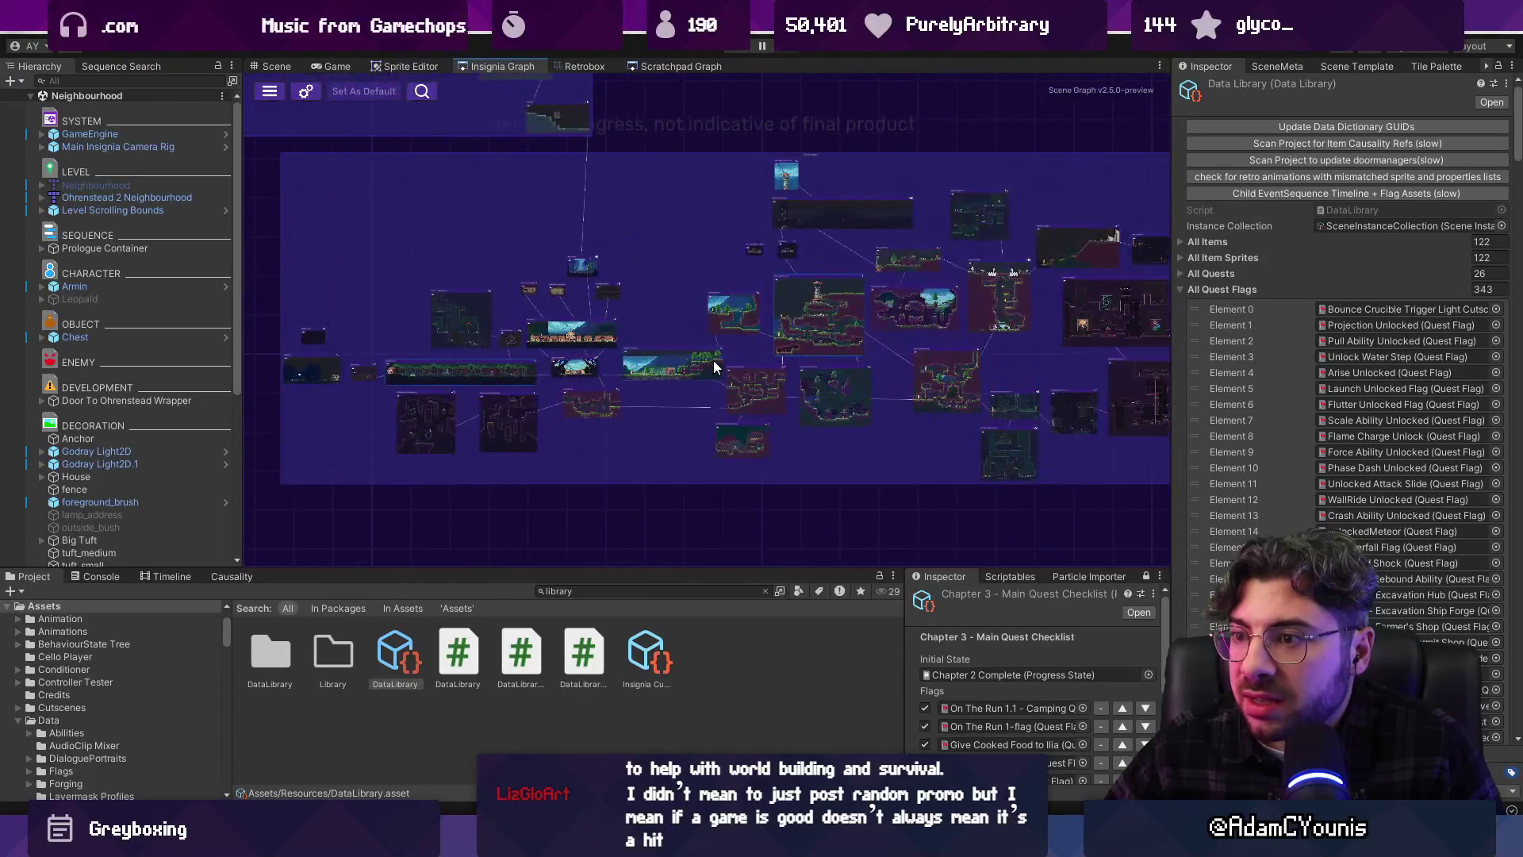
{"action": "scroll", "coordinate": [671, 293], "scroll_direction": "up", "scroll_amount": 2}
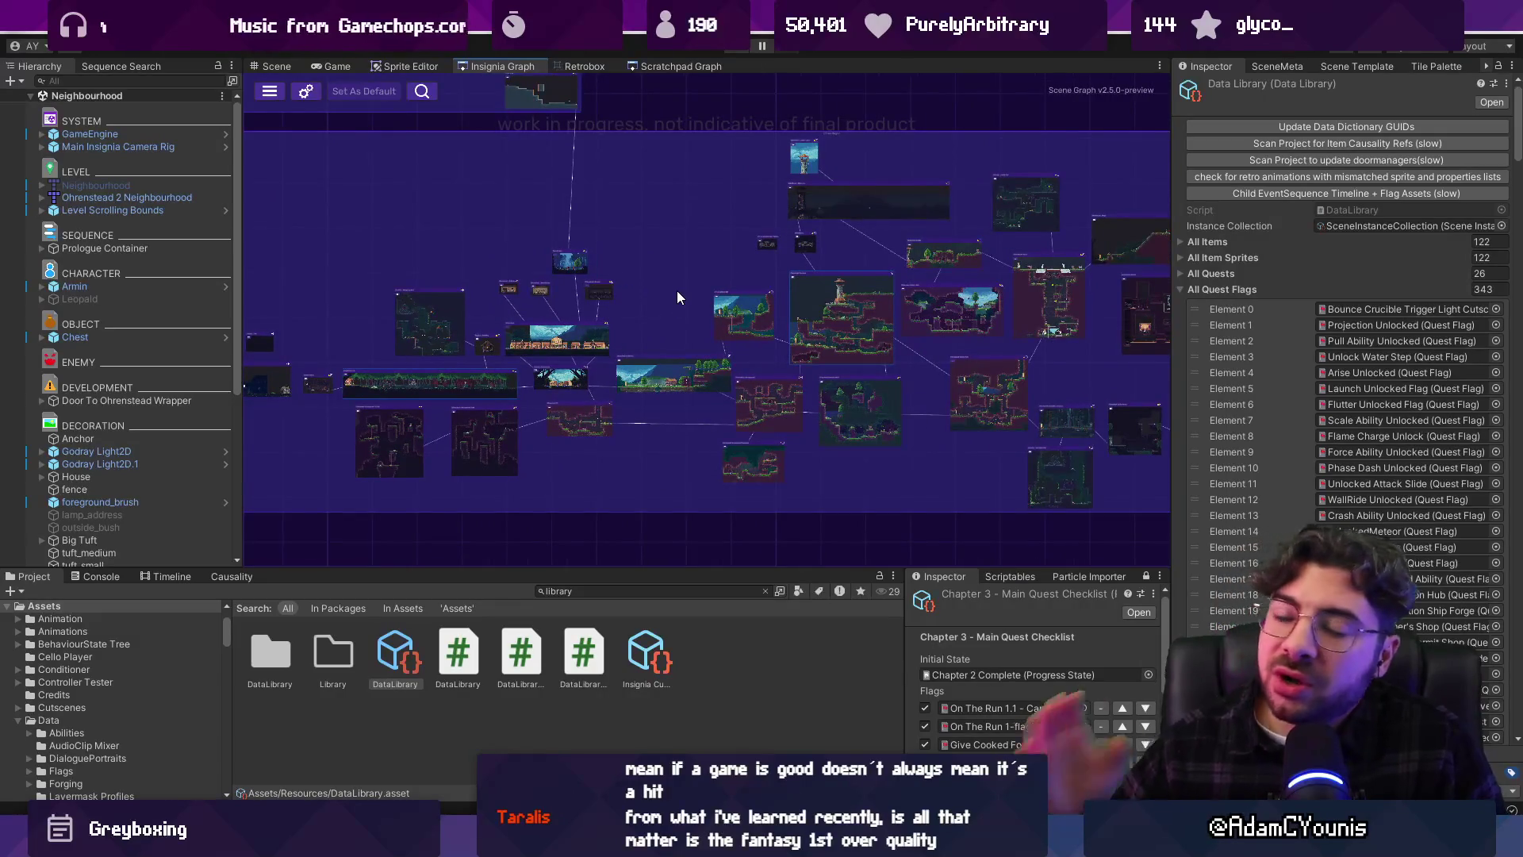
{"action": "scroll", "coordinate": [698, 282], "scroll_direction": "down", "scroll_amount": 3}
{"action": "scroll", "coordinate": [698, 287], "scroll_direction": "up", "scroll_amount": 3}
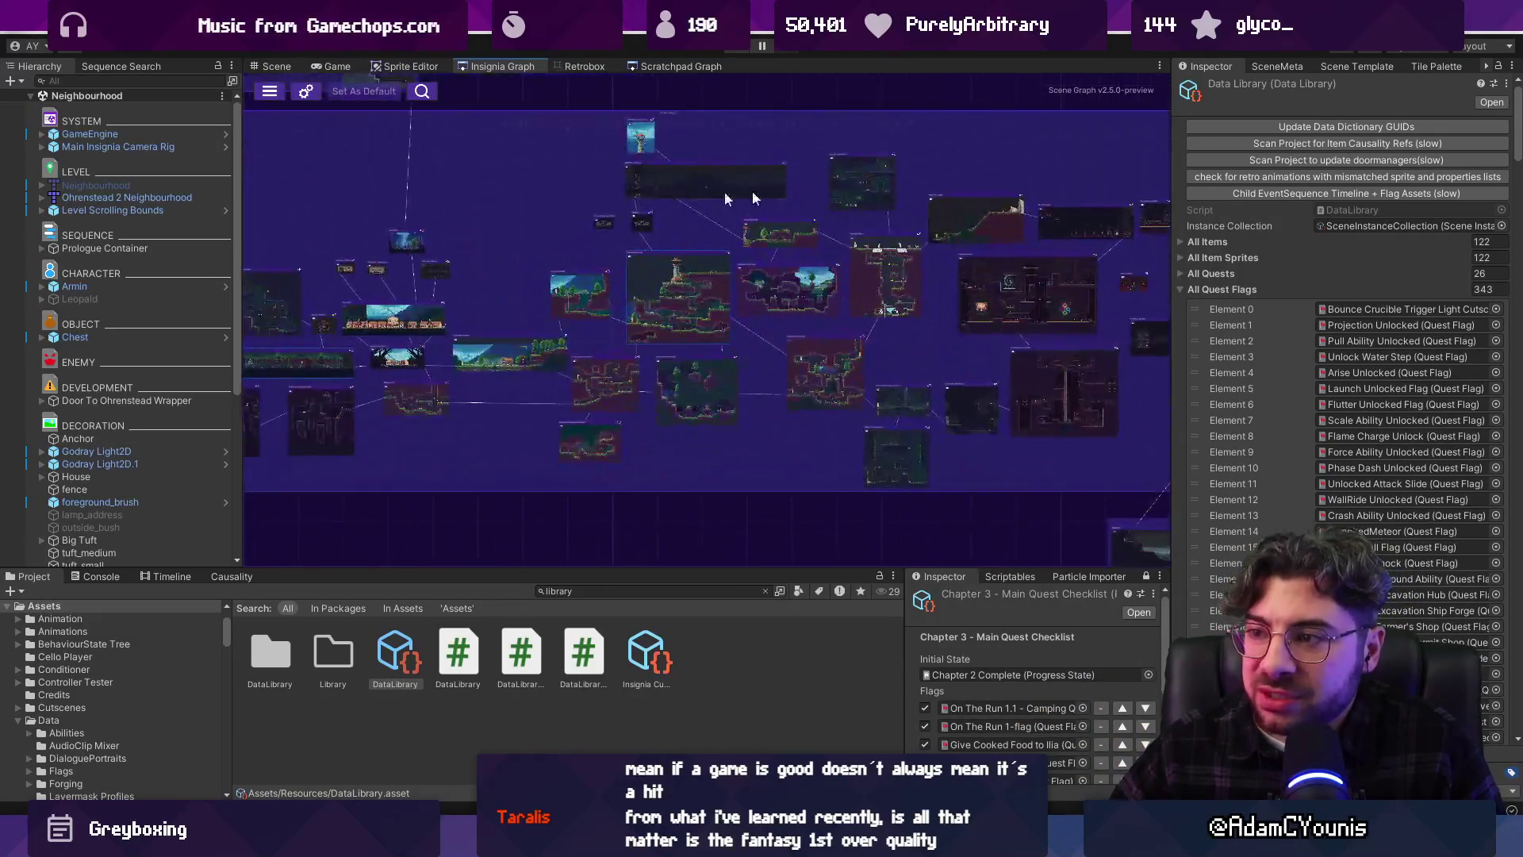
{"action": "scroll", "coordinate": [749, 249], "scroll_direction": "down", "scroll_amount": 3}
{"action": "scroll", "coordinate": [856, 198], "scroll_direction": "up", "scroll_amount": 3}
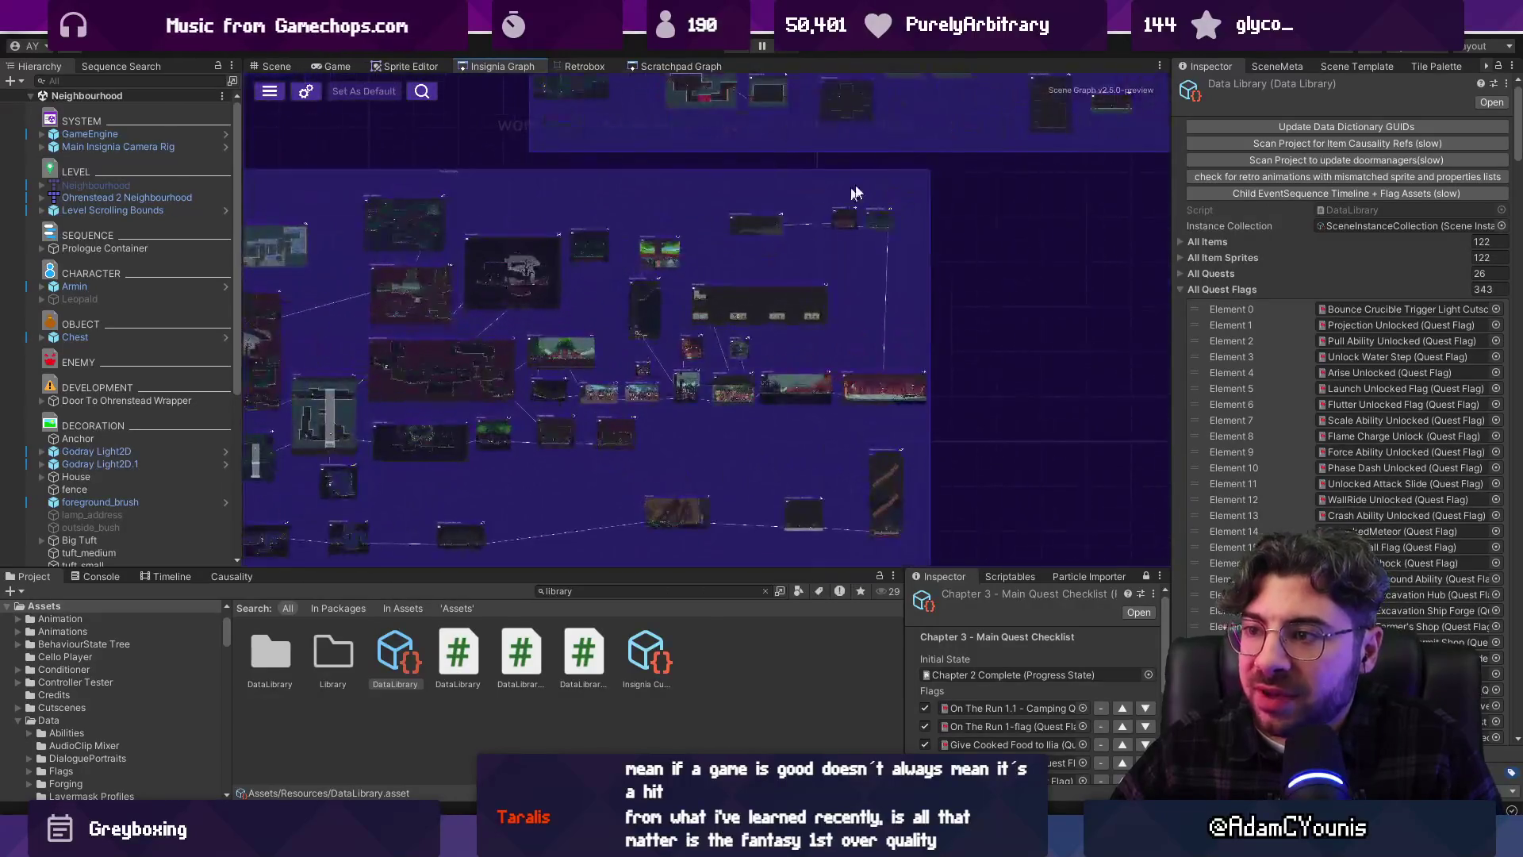
{"action": "scroll", "coordinate": [739, 222], "scroll_direction": "up", "scroll_amount": 5}
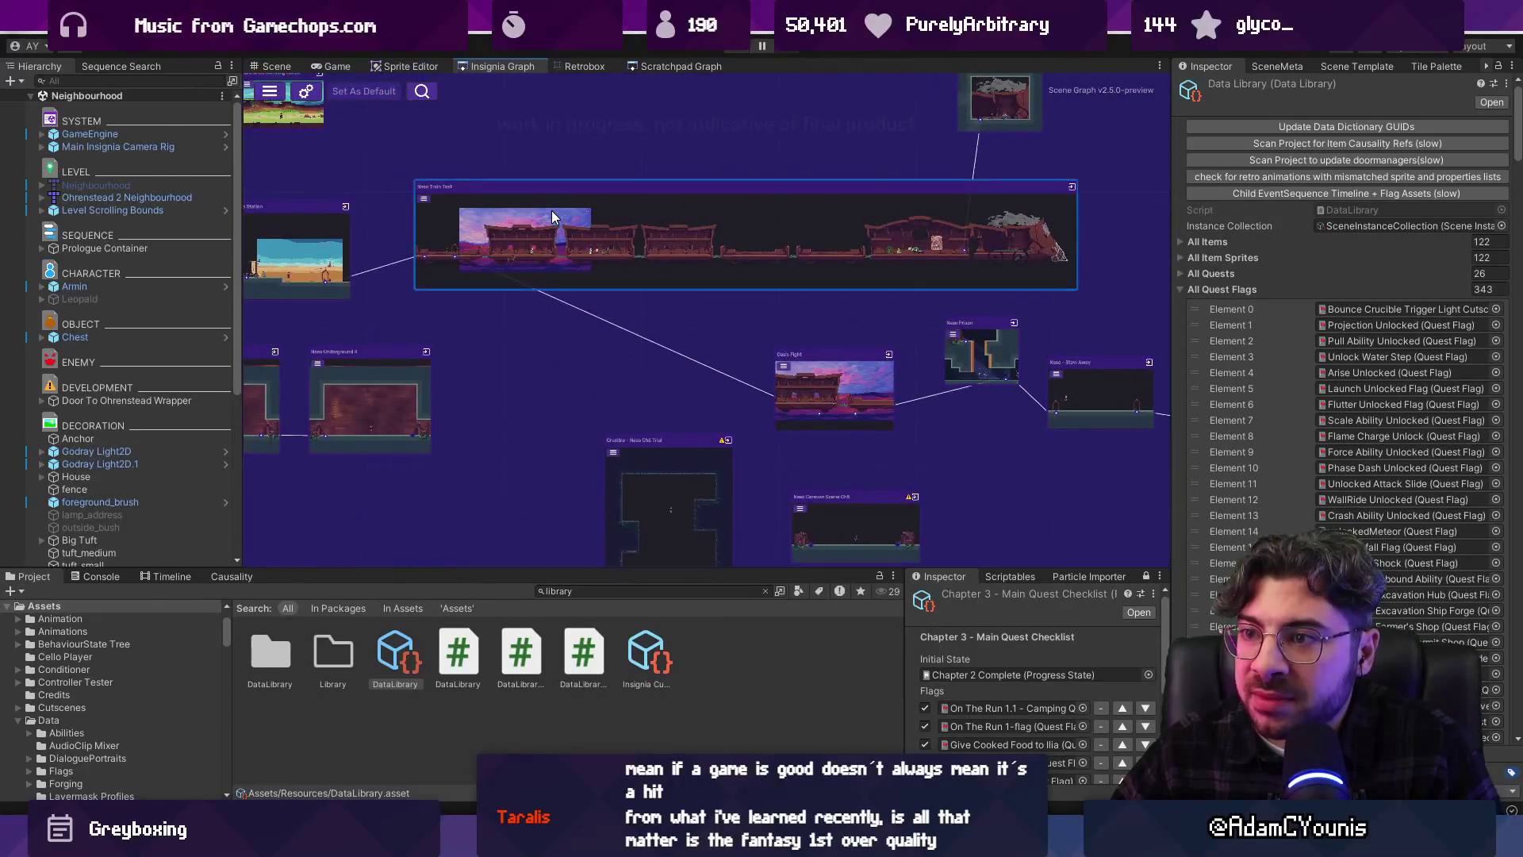
Step: Open the Naso Train Test scene from the graph and briefly play-test it
{"action": "left_click", "coordinate": [549, 210]}
{"action": "double_click", "coordinate": [549, 210]}
{"action": "left_click", "coordinate": [741, 47]}
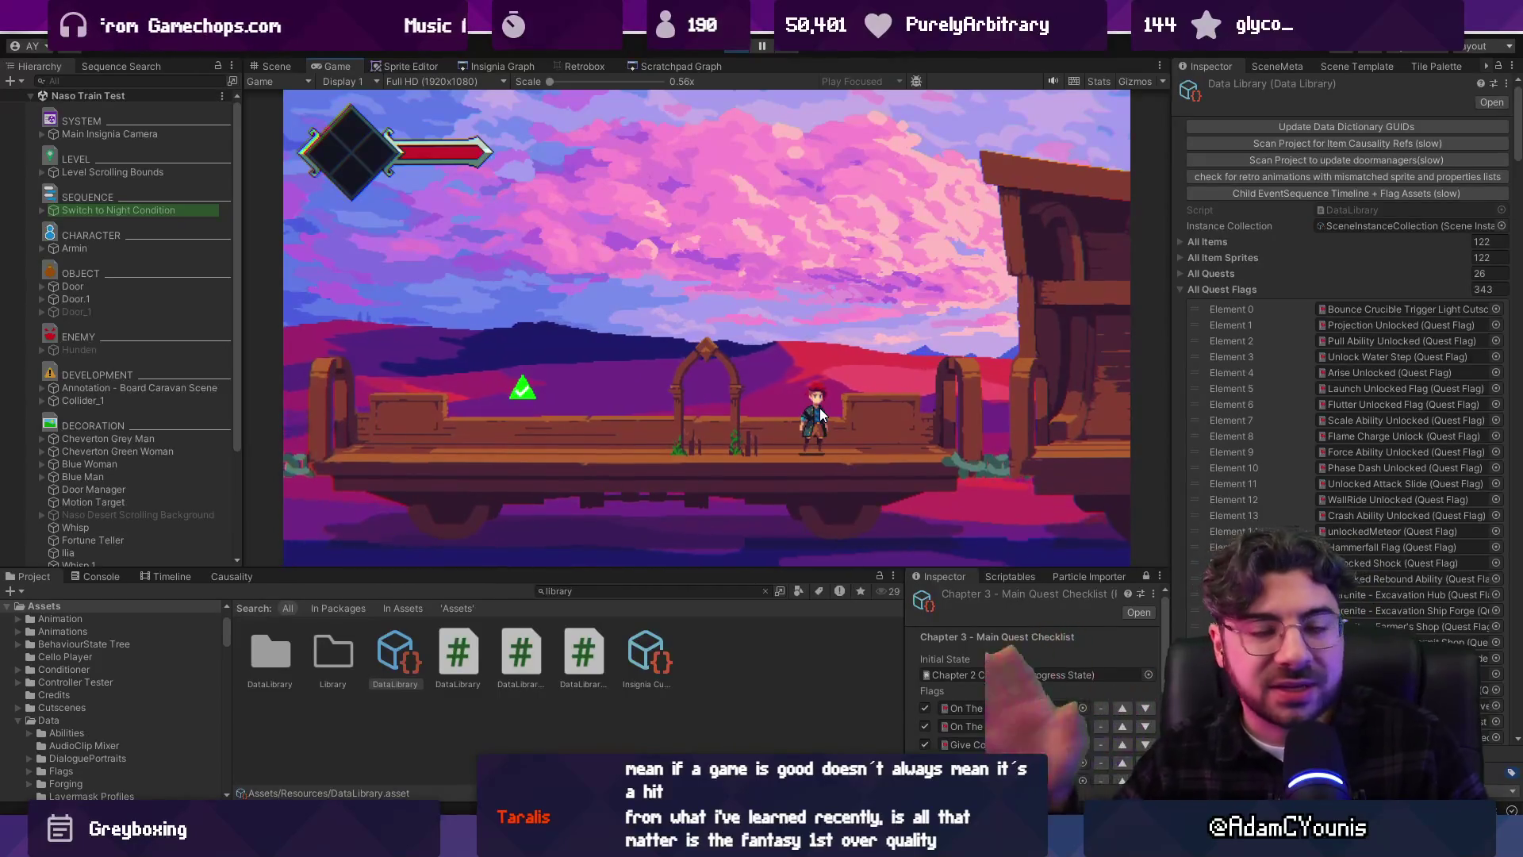
{"action": "key", "text": "ctrl+p"}
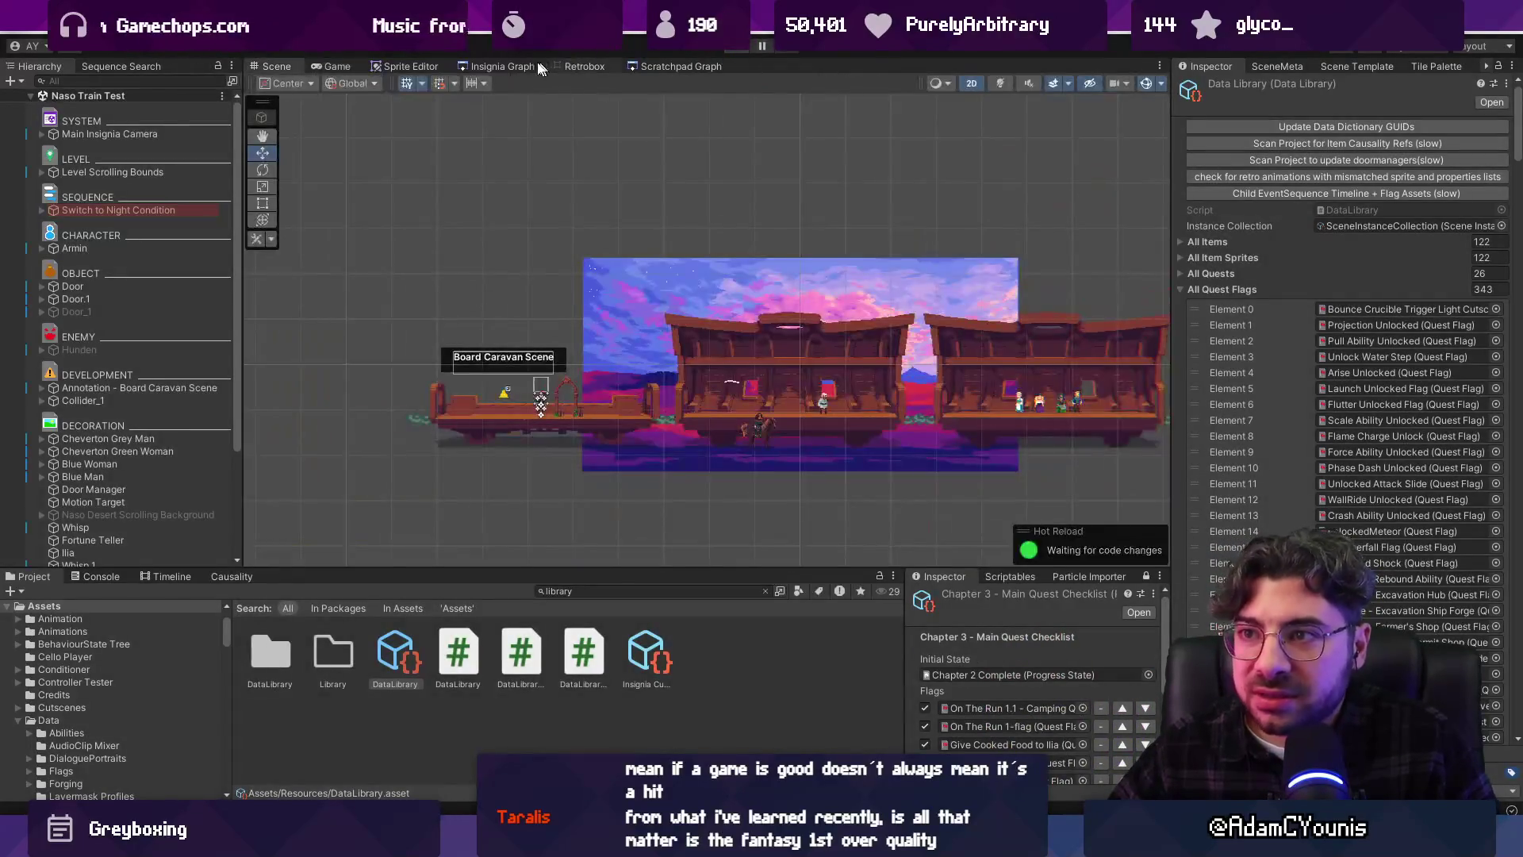
Step: Play-test the game again from the level graph, then stop it and return to the graph
{"action": "left_click", "coordinate": [512, 62]}
{"action": "scroll", "coordinate": [817, 314], "scroll_direction": "down", "scroll_amount": 3}
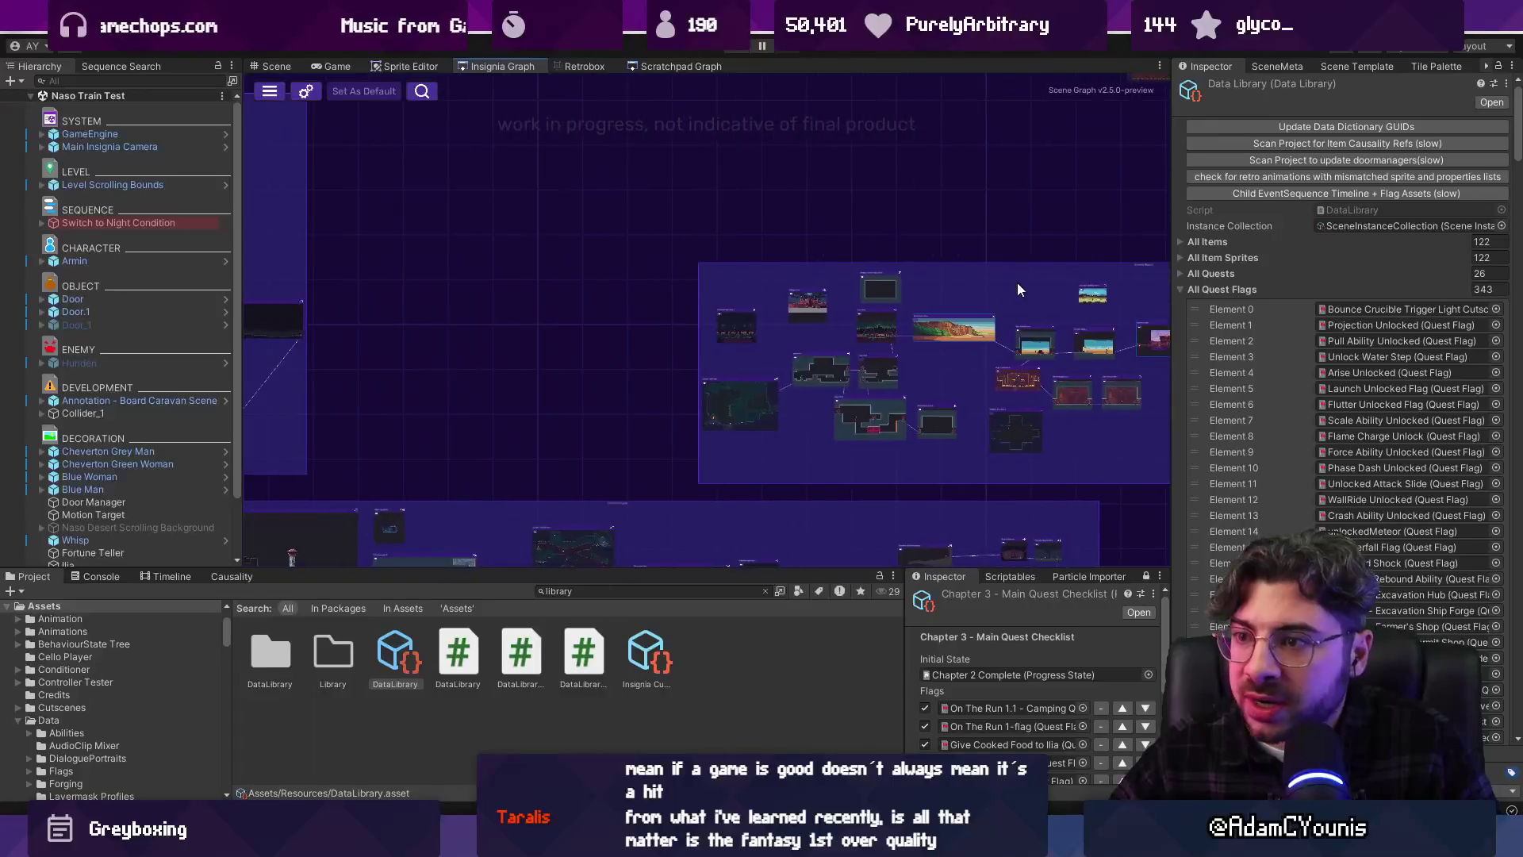
{"action": "scroll", "coordinate": [640, 278], "scroll_direction": "up", "scroll_amount": 6}
{"action": "scroll", "coordinate": [745, 291], "scroll_direction": "down", "scroll_amount": 5}
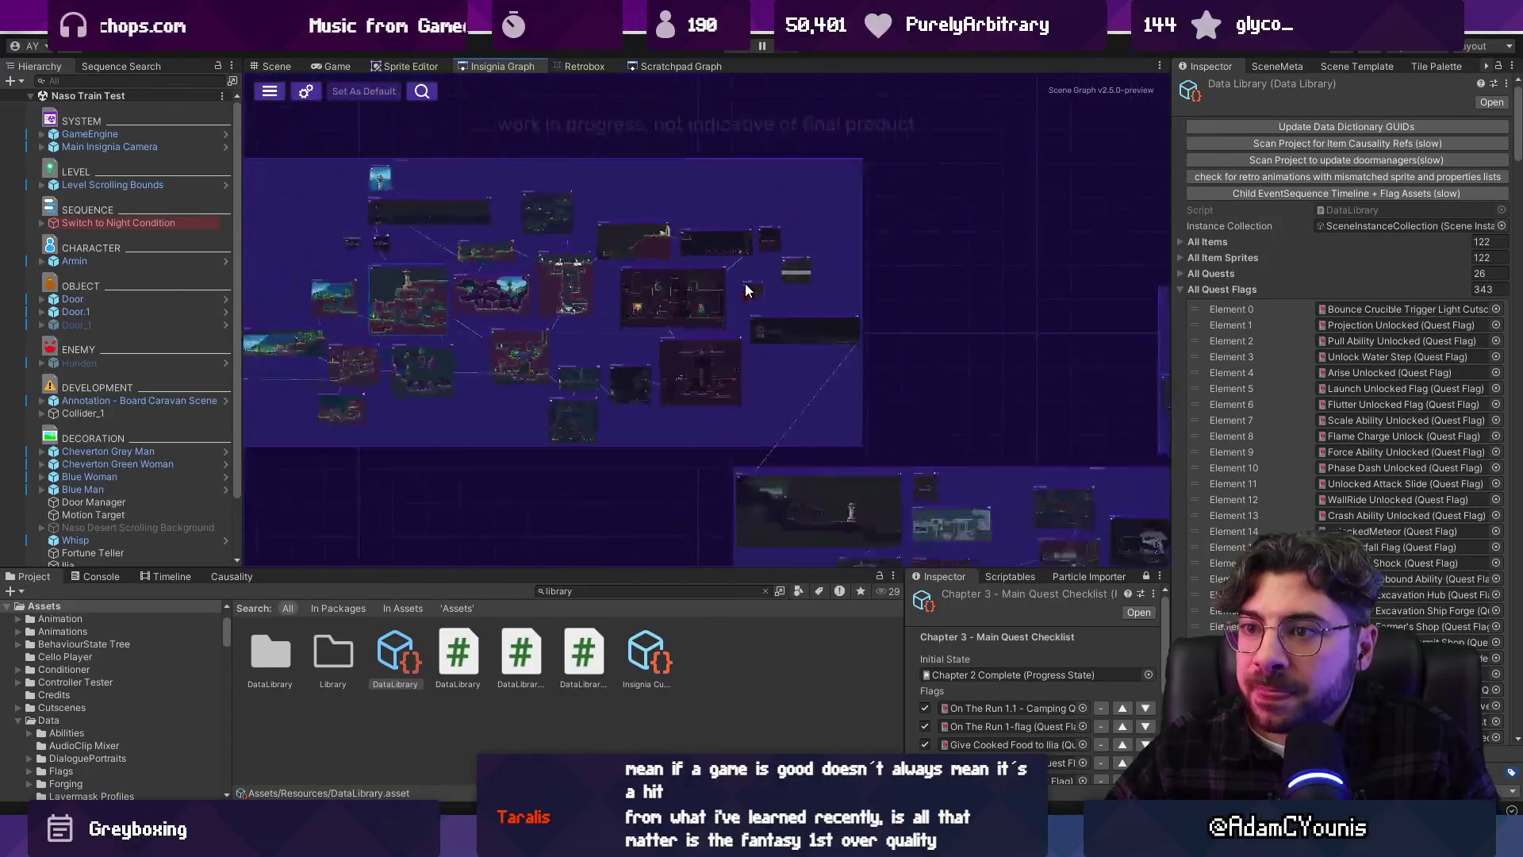
{"action": "scroll", "coordinate": [761, 349], "scroll_direction": "up", "scroll_amount": 3}
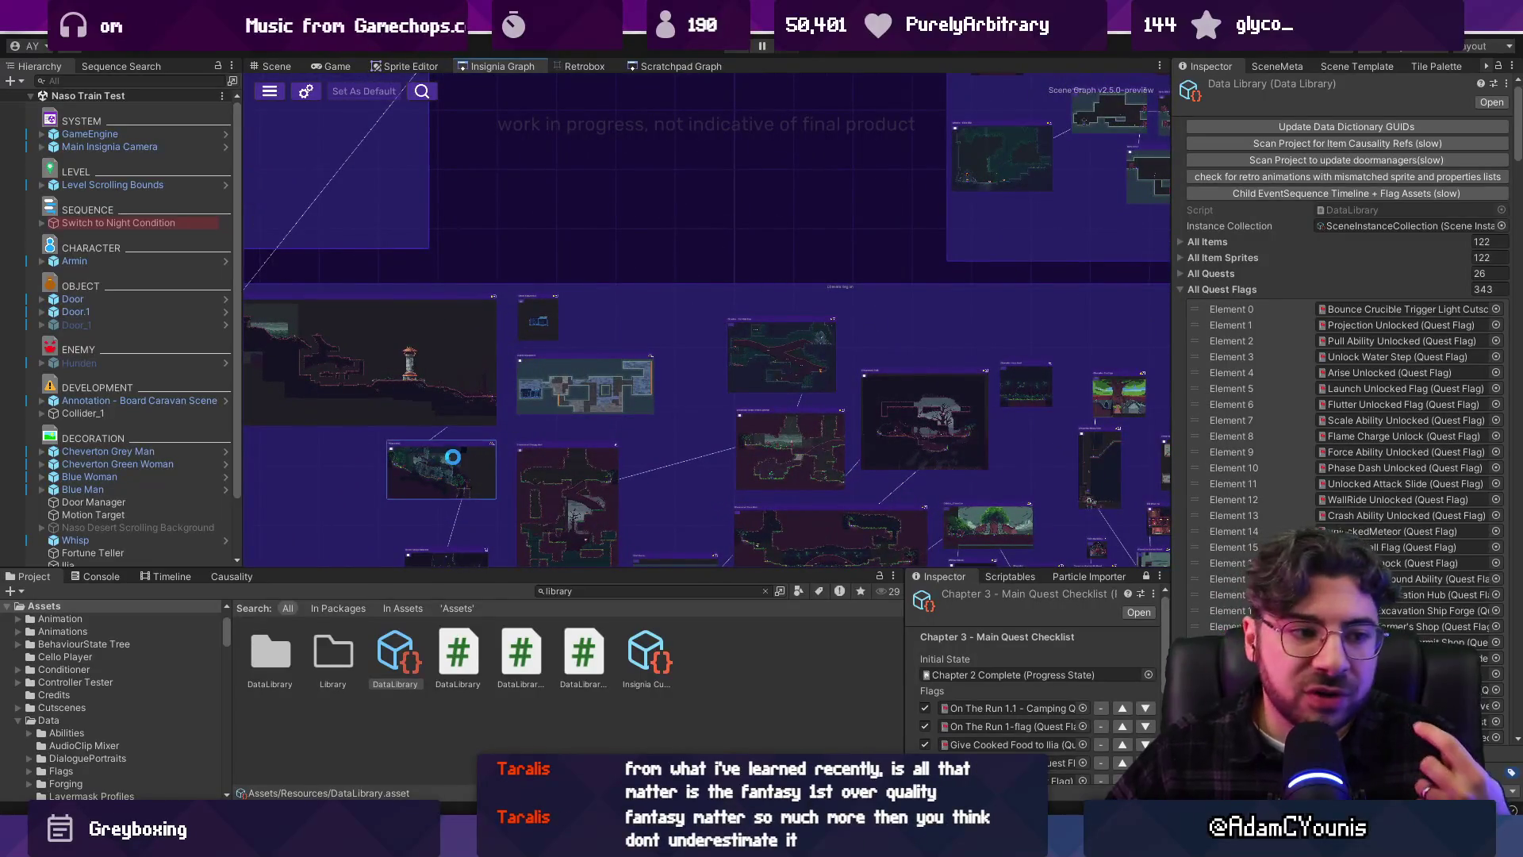
{"action": "left_click", "coordinate": [740, 49]}
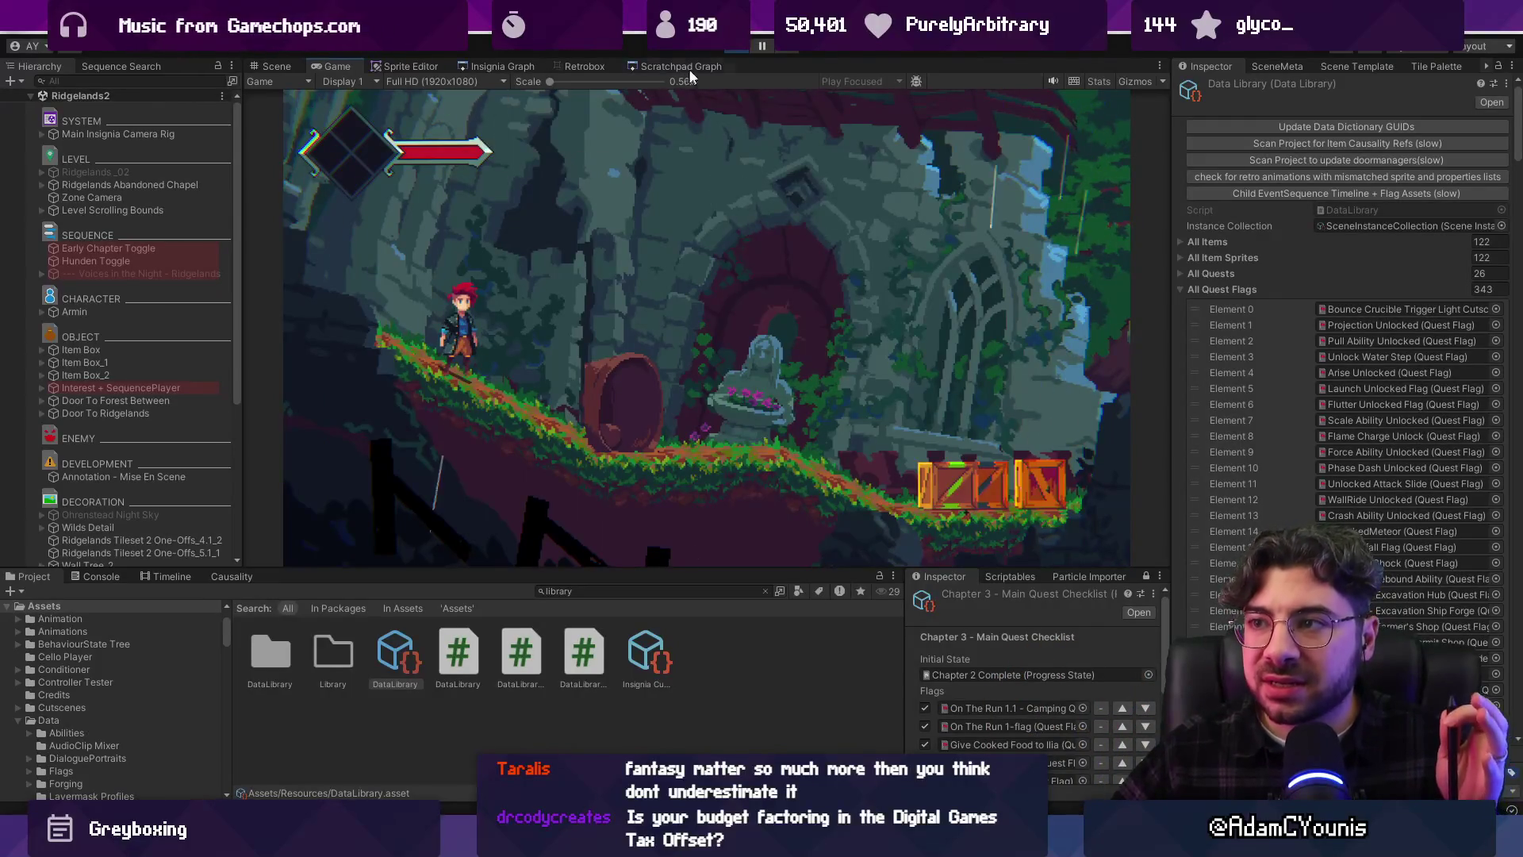
{"action": "left_click", "coordinate": [730, 49]}
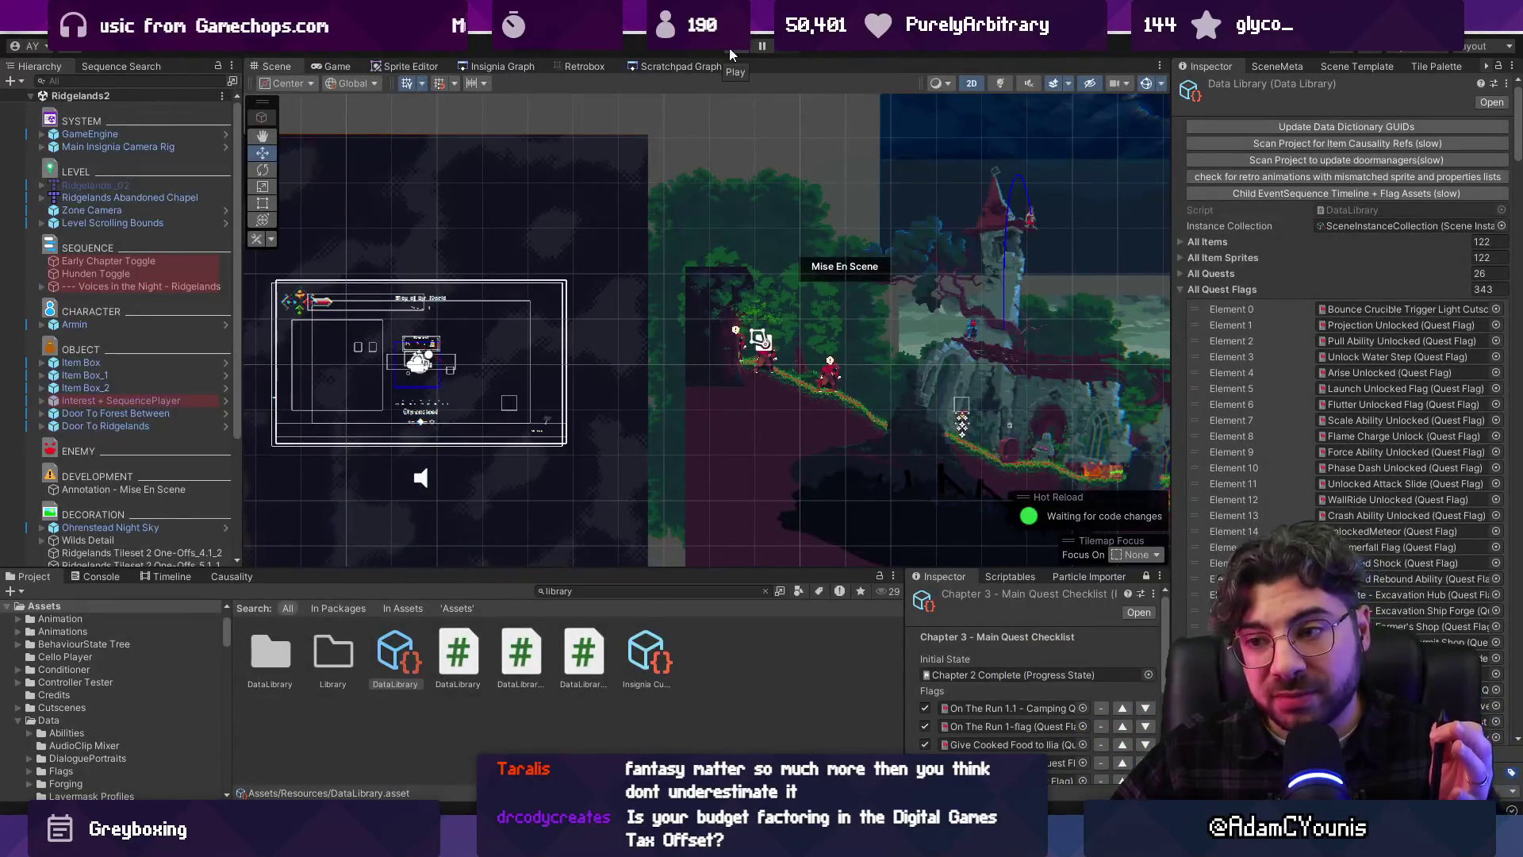
{"action": "left_click", "coordinate": [502, 66]}
{"action": "scroll", "coordinate": [941, 287], "scroll_direction": "down", "scroll_amount": 8}
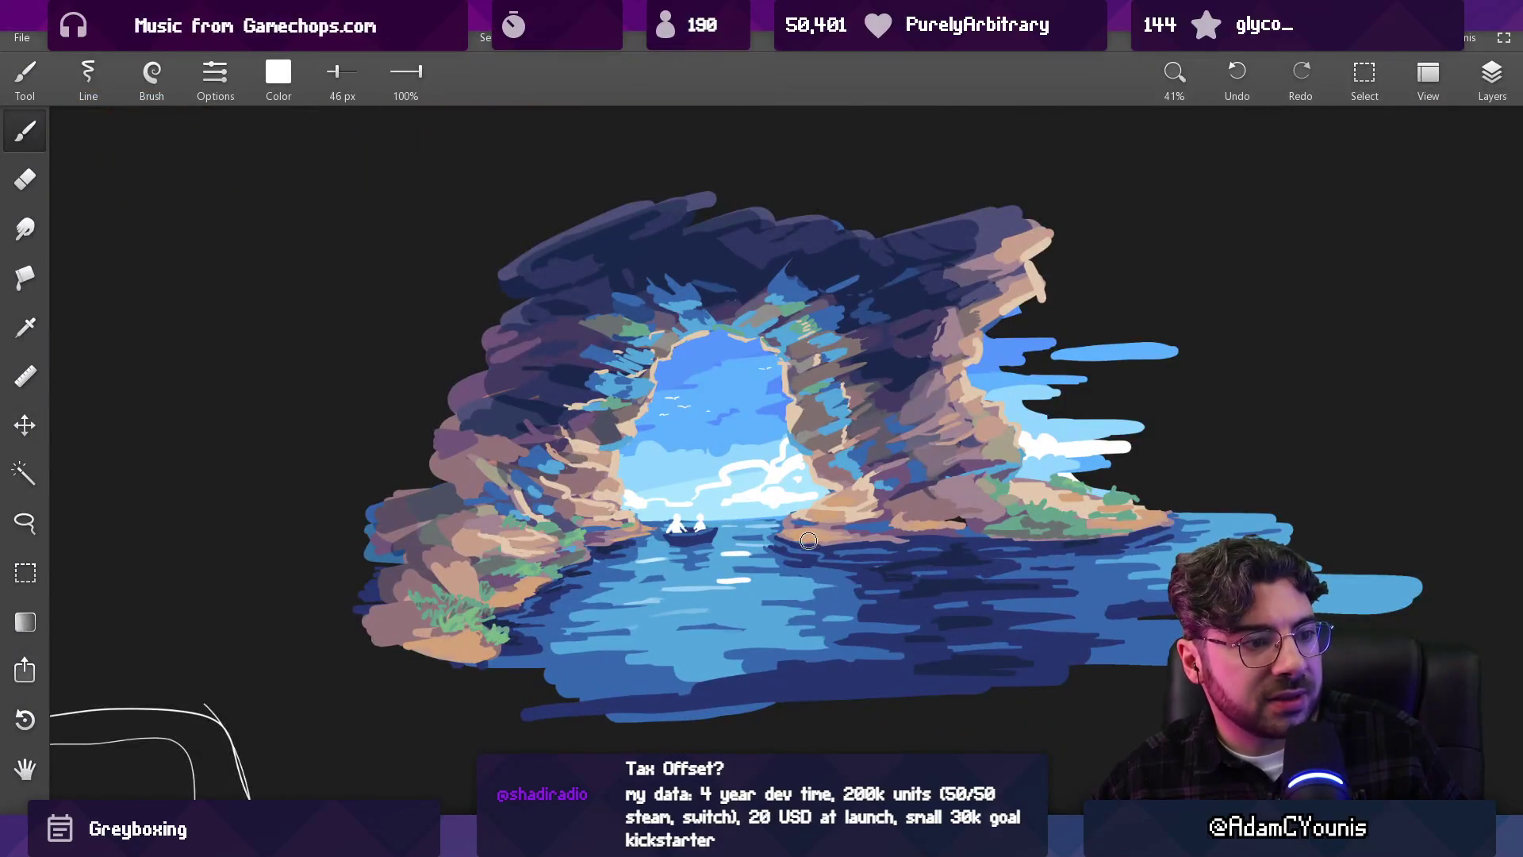
{"action": "scroll", "coordinate": [808, 540], "scroll_direction": "up", "scroll_amount": 2}
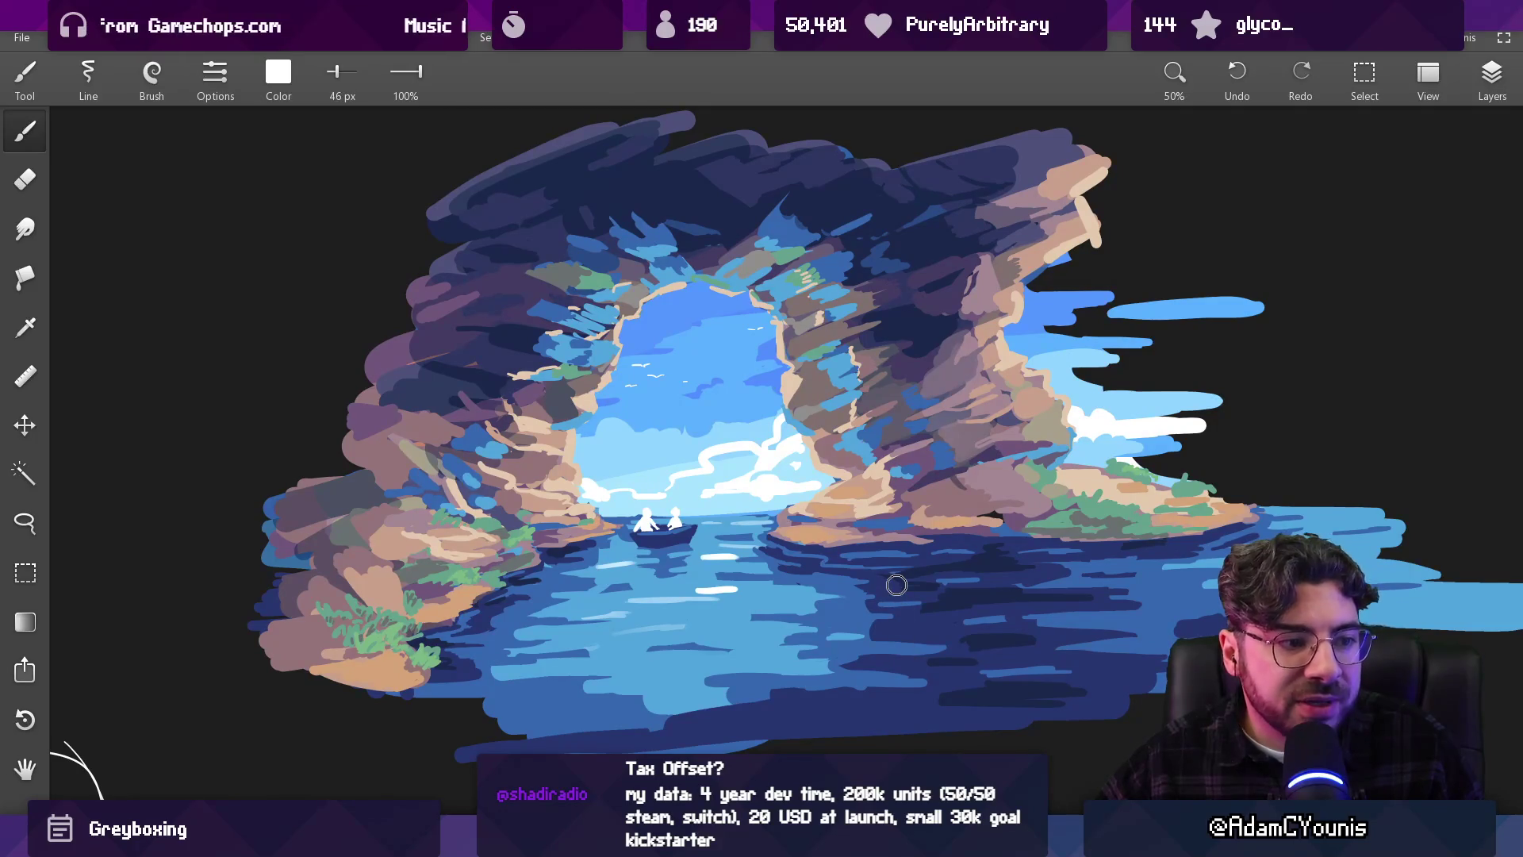
{"action": "mouse_move", "coordinate": [920, 841]}
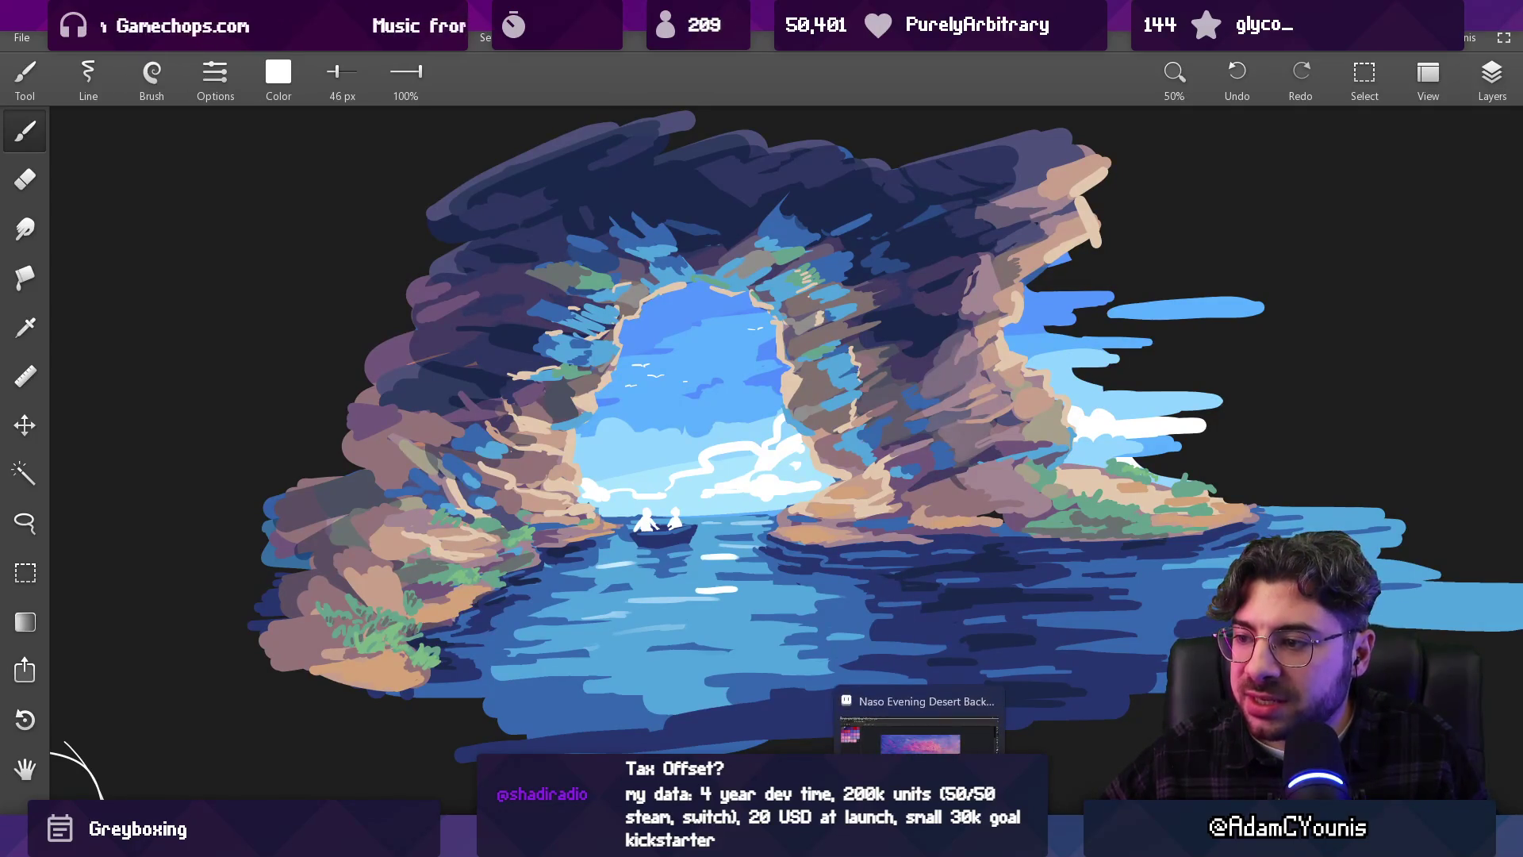
{"action": "mouse_move", "coordinate": [1023, 841]}
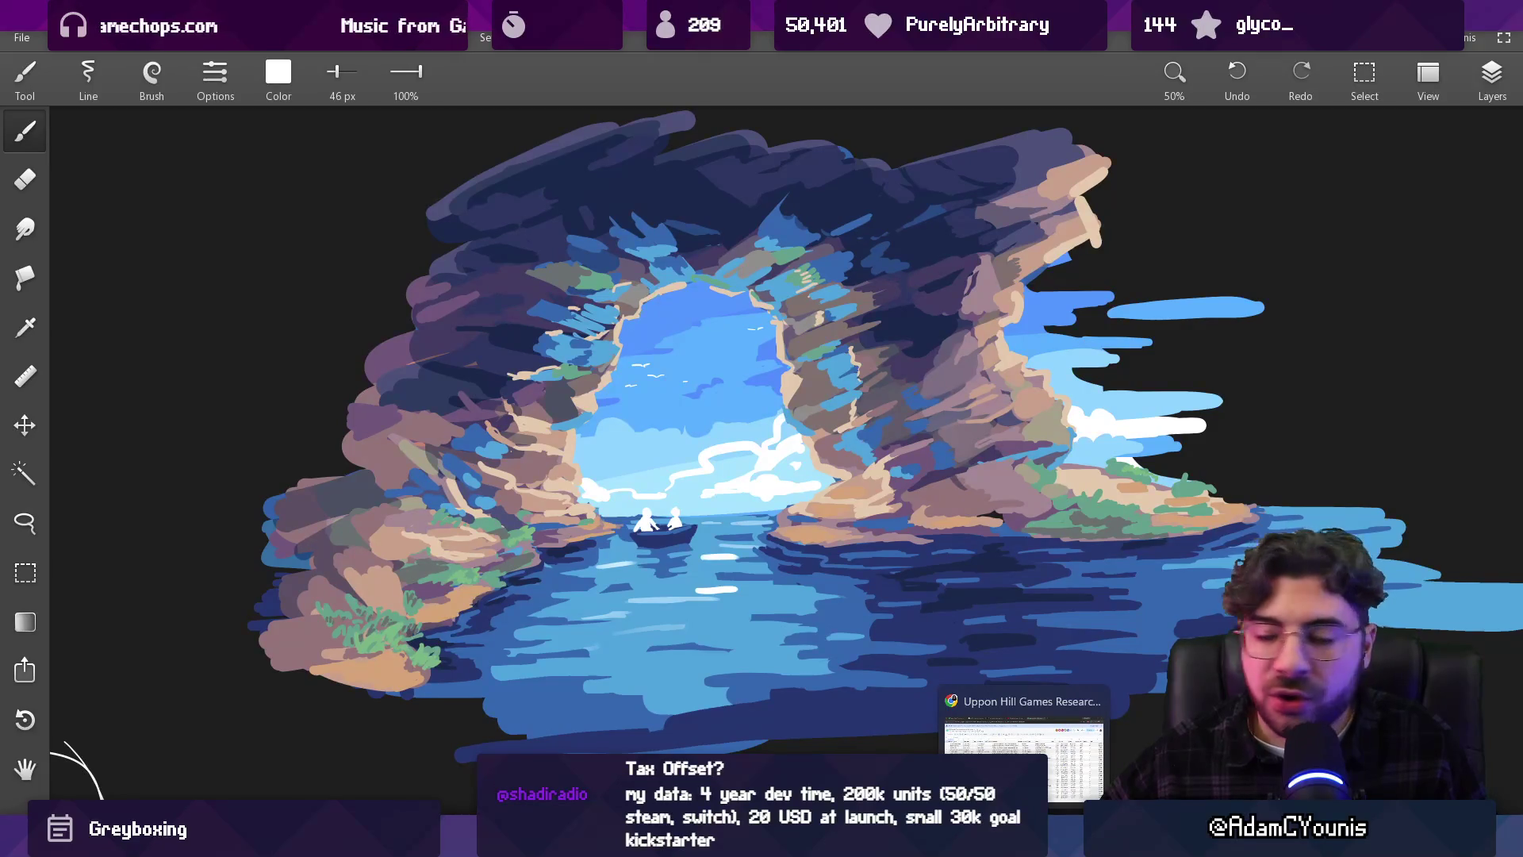
{"action": "left_click", "coordinate": [1023, 742]}
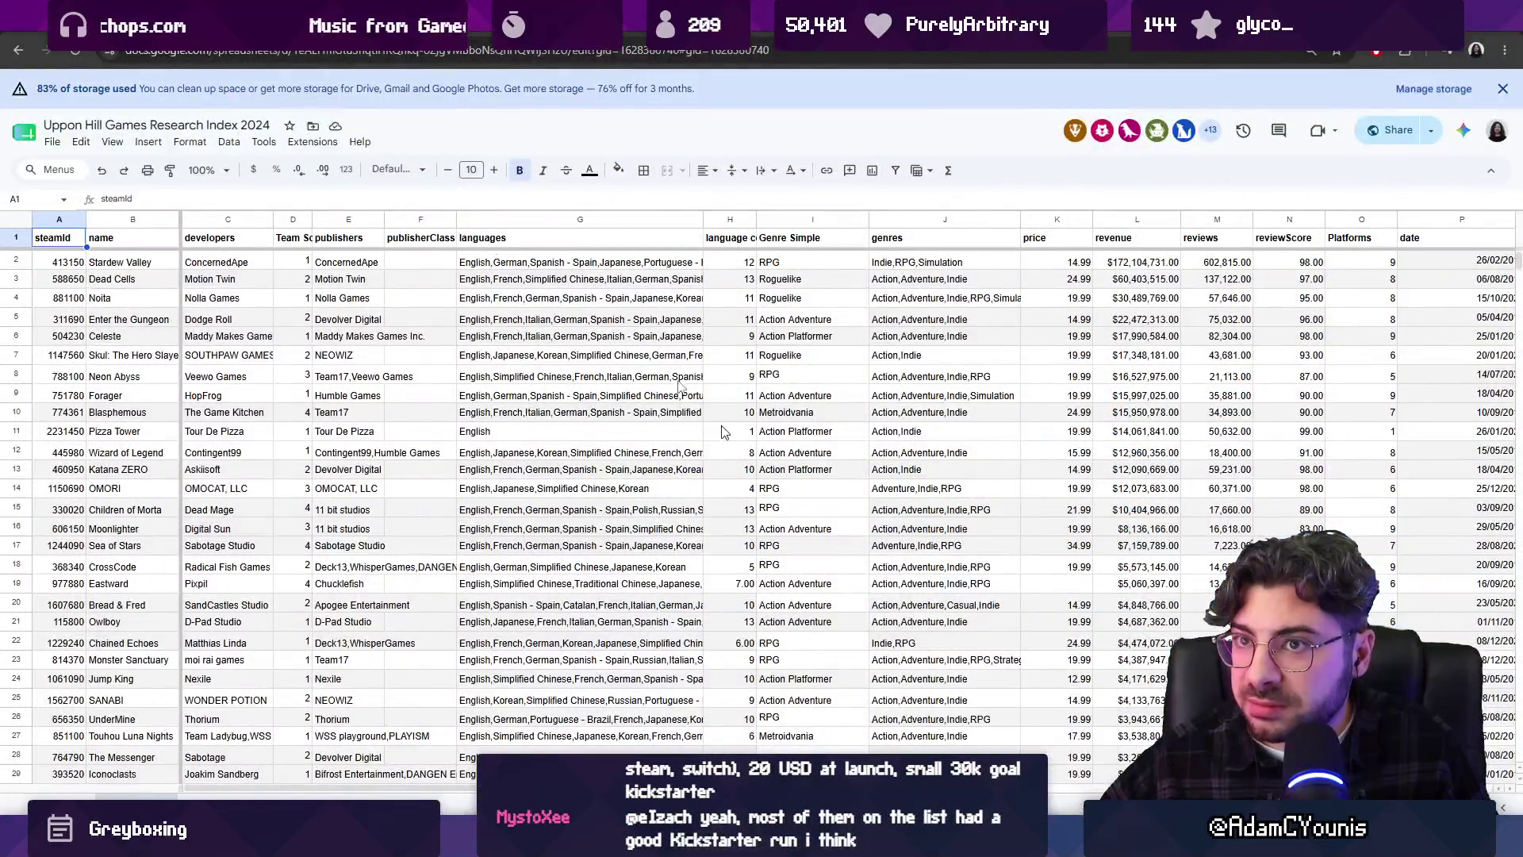
Step: Switch to the budget sheet and inspect the Tax formula in L92 and Split formula in K92
{"action": "key", "text": "ctrl+Tab"}
{"action": "left_click", "coordinate": [1048, 468]}
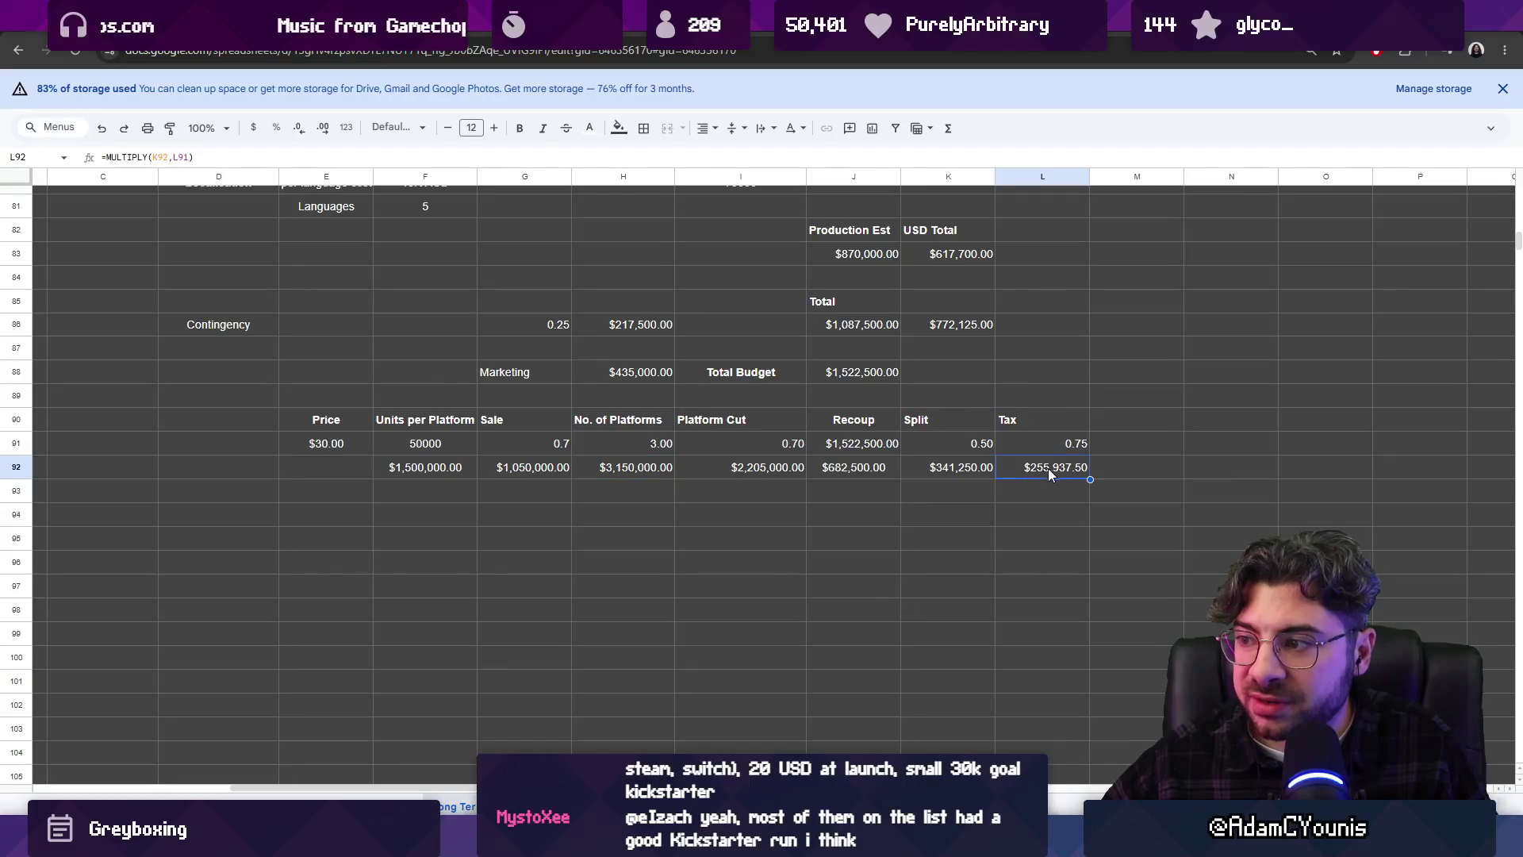
{"action": "double_click", "coordinate": [1023, 467]}
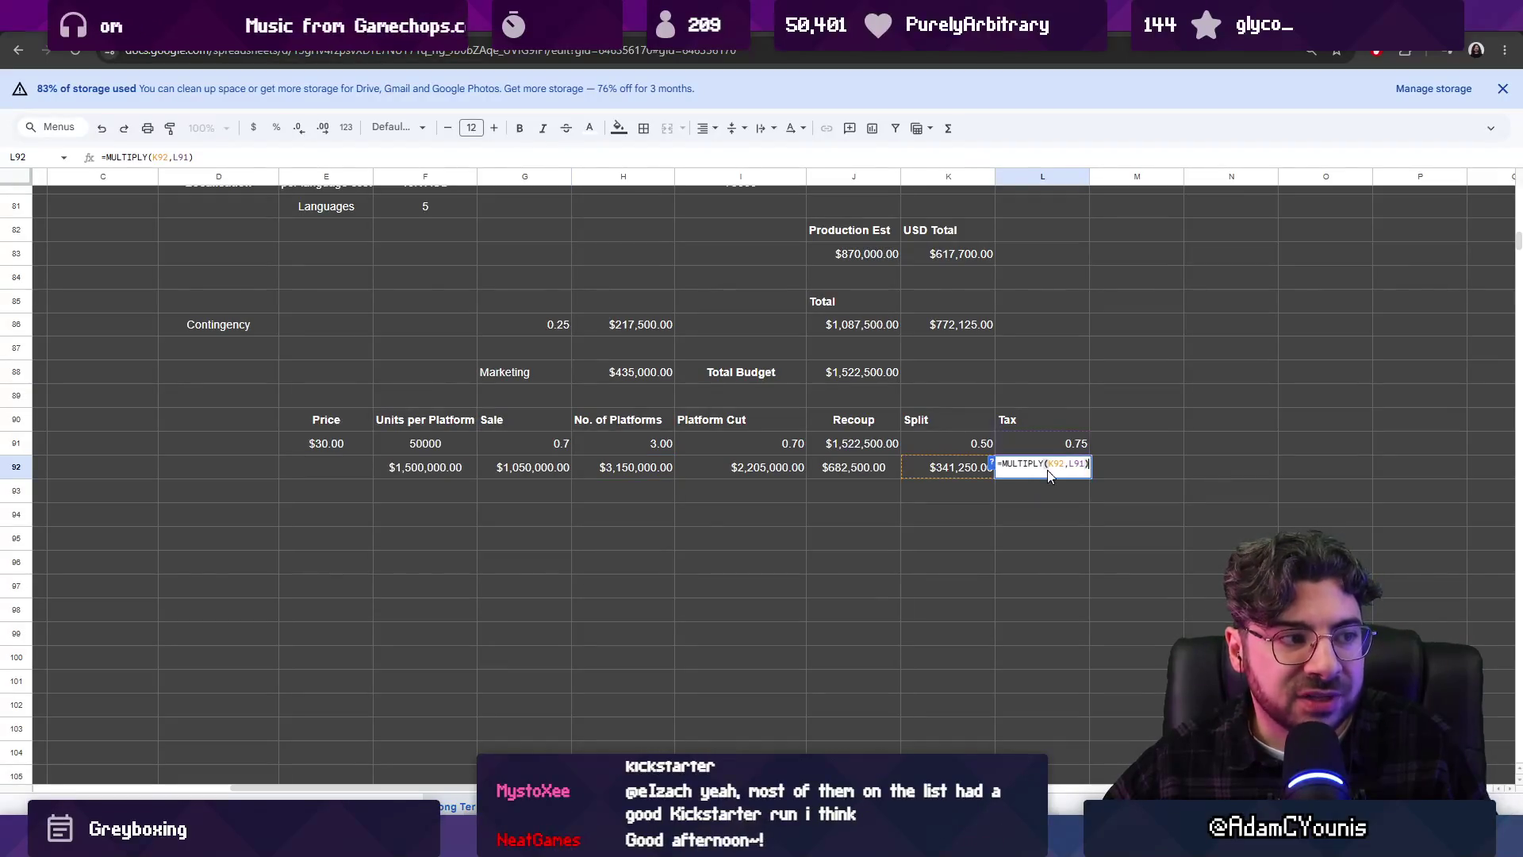
{"action": "key", "text": "Escape"}
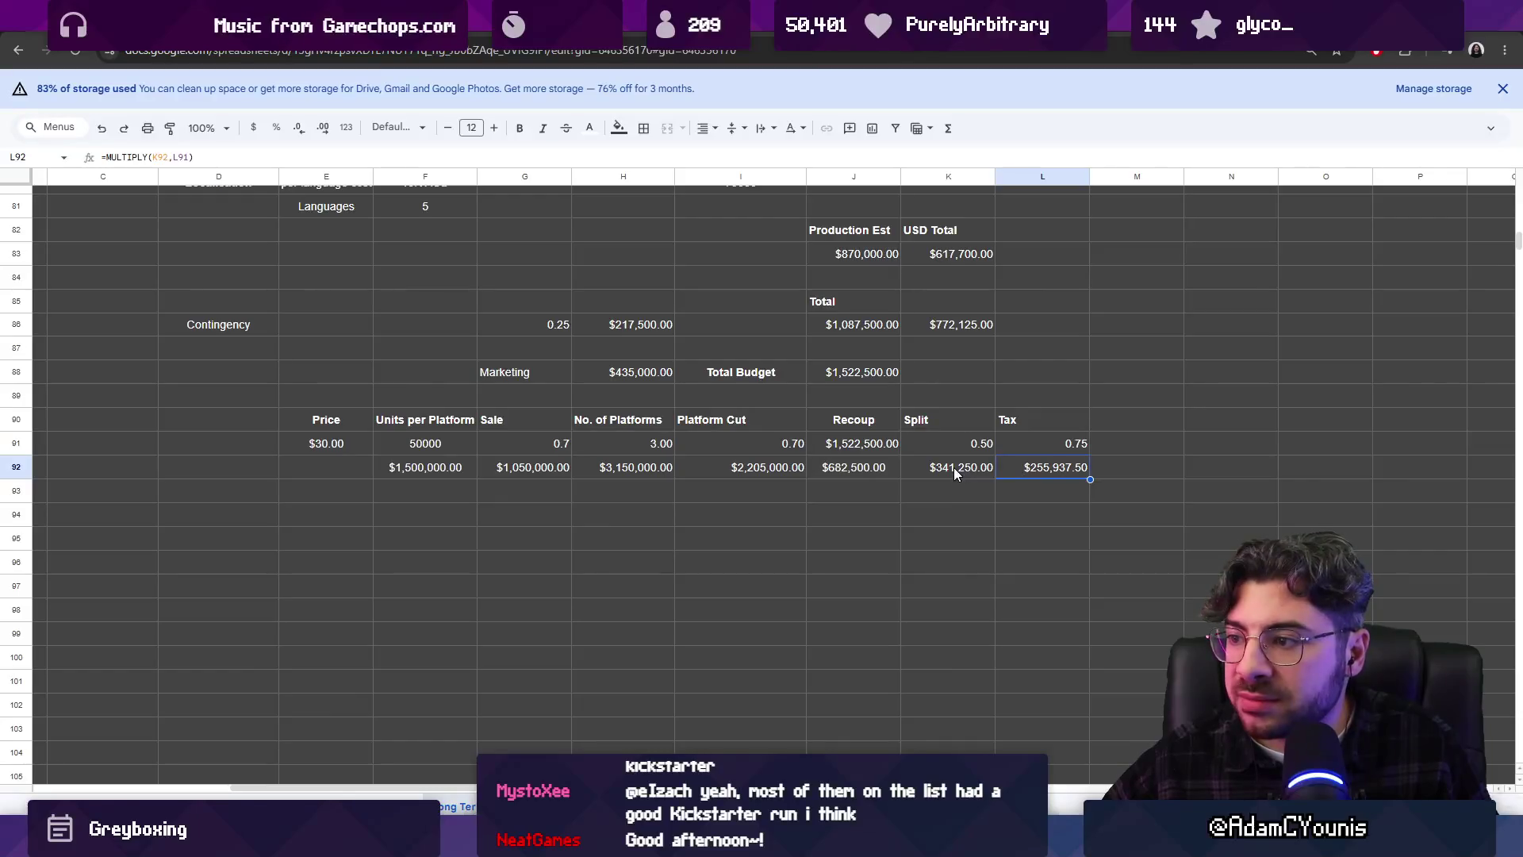
{"action": "left_click", "coordinate": [953, 468]}
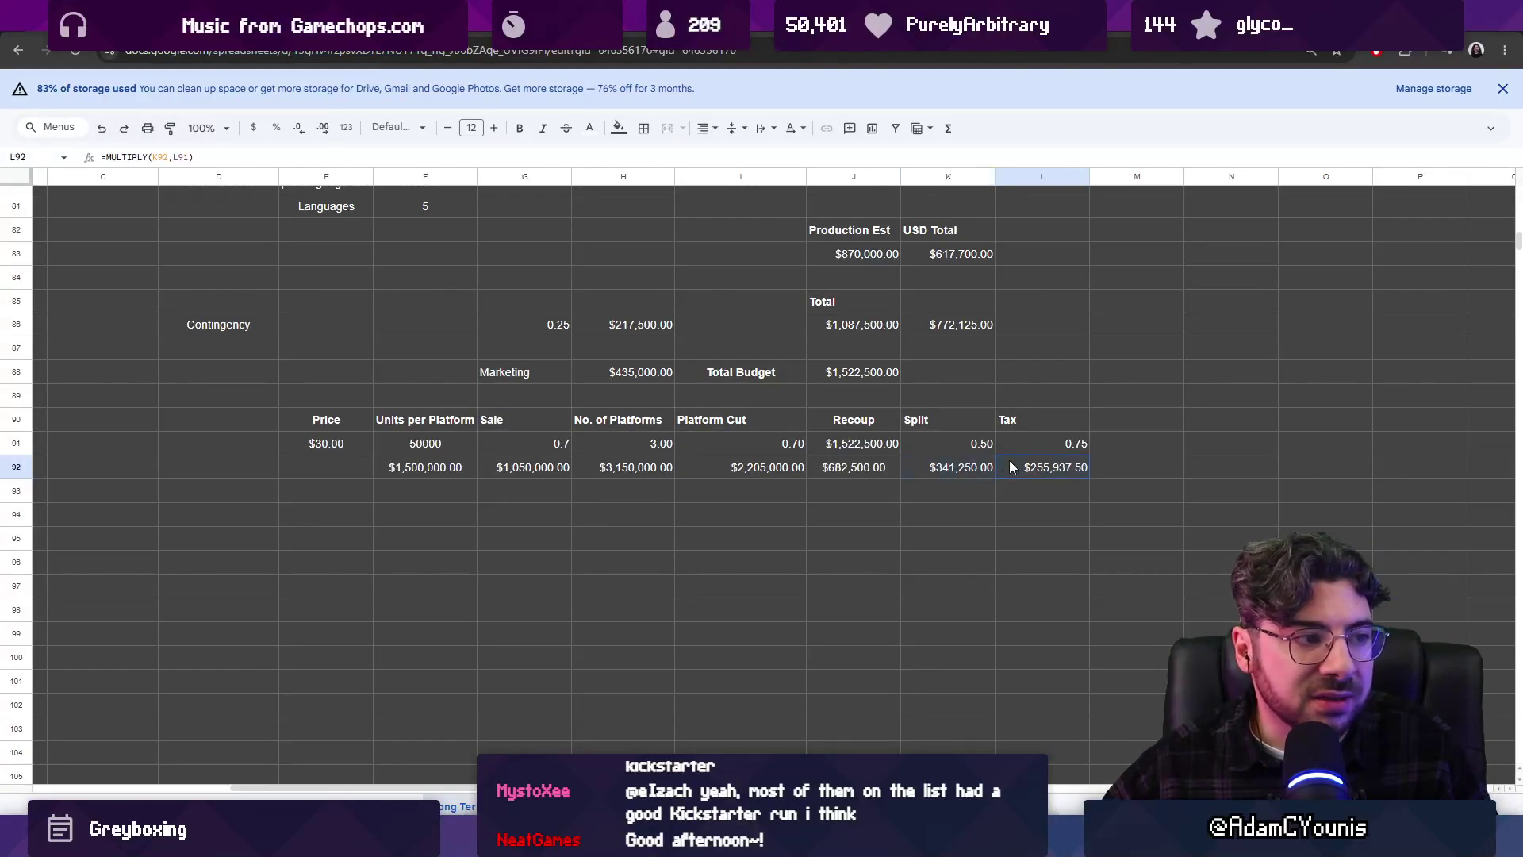
{"action": "left_click", "coordinate": [890, 546]}
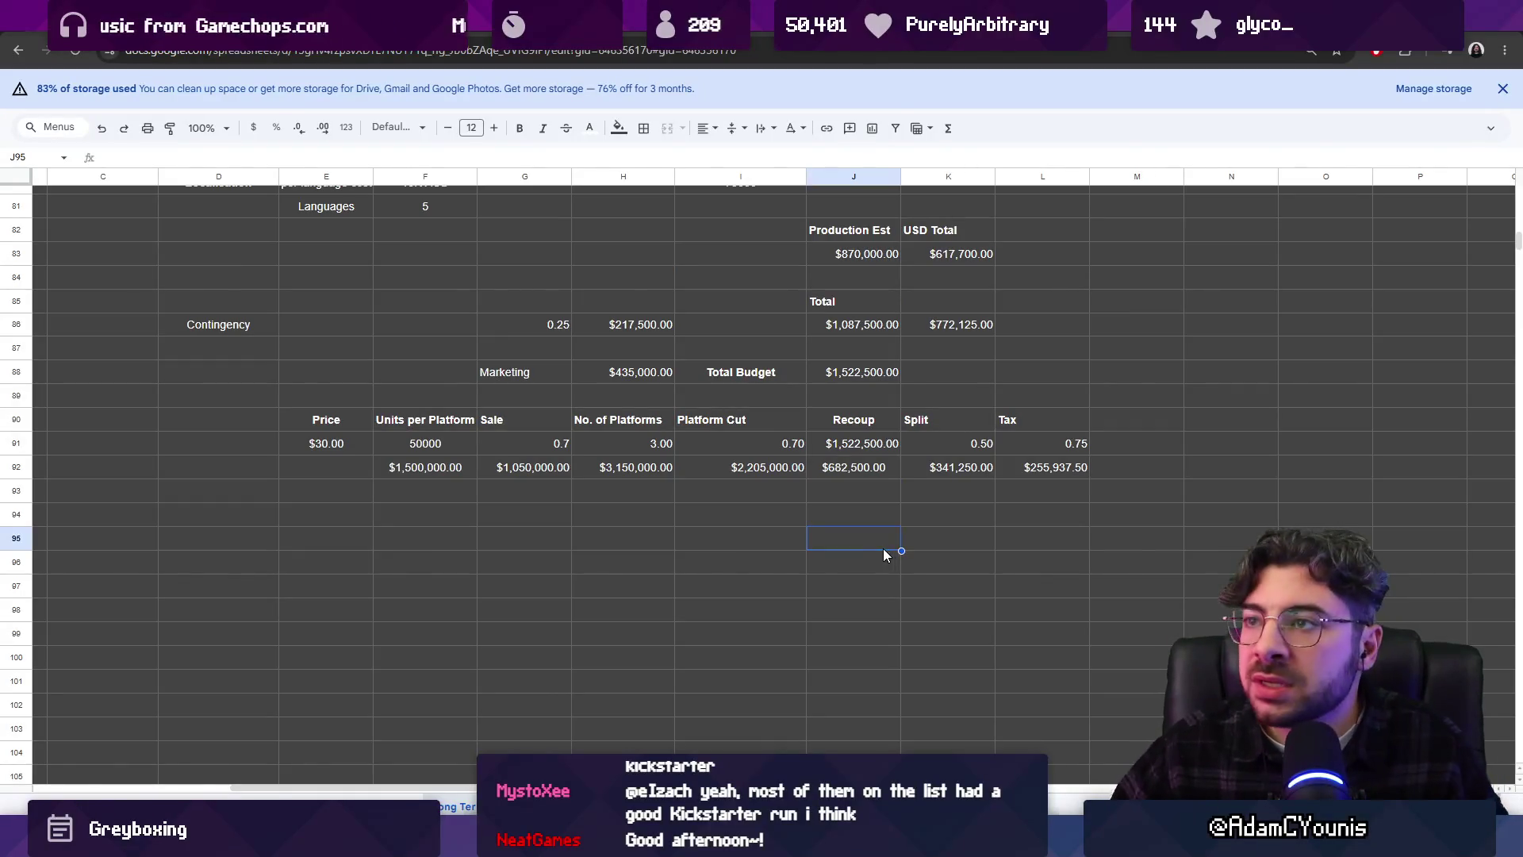
Step: Switch to the research index and cycle through its sheets back to the main game data sheet
{"action": "key", "text": "ctrl+Tab"}
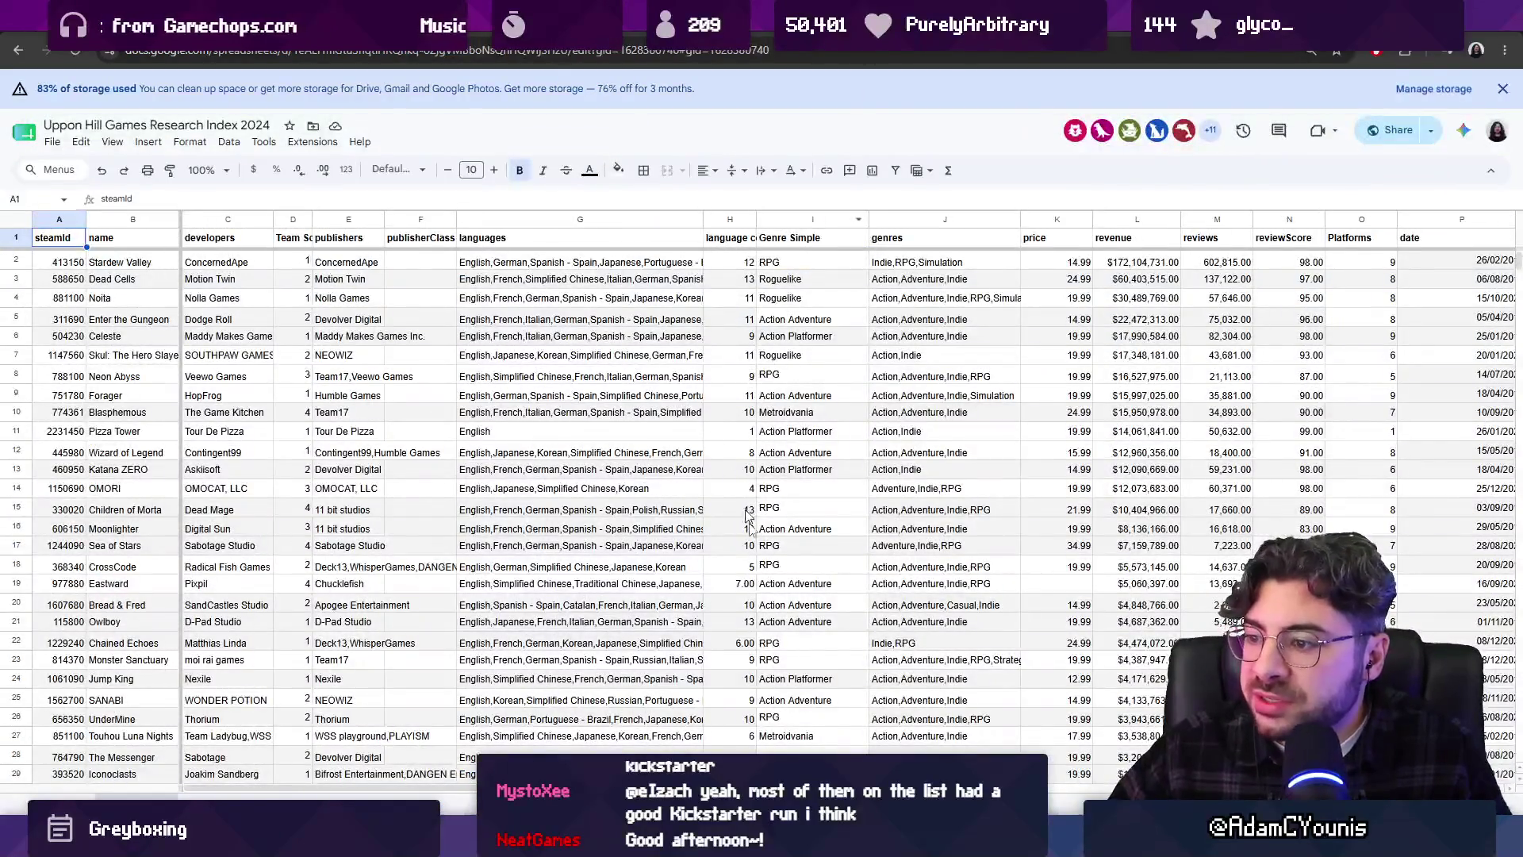
{"action": "key", "text": "ctrl+shift+Page_Down"}
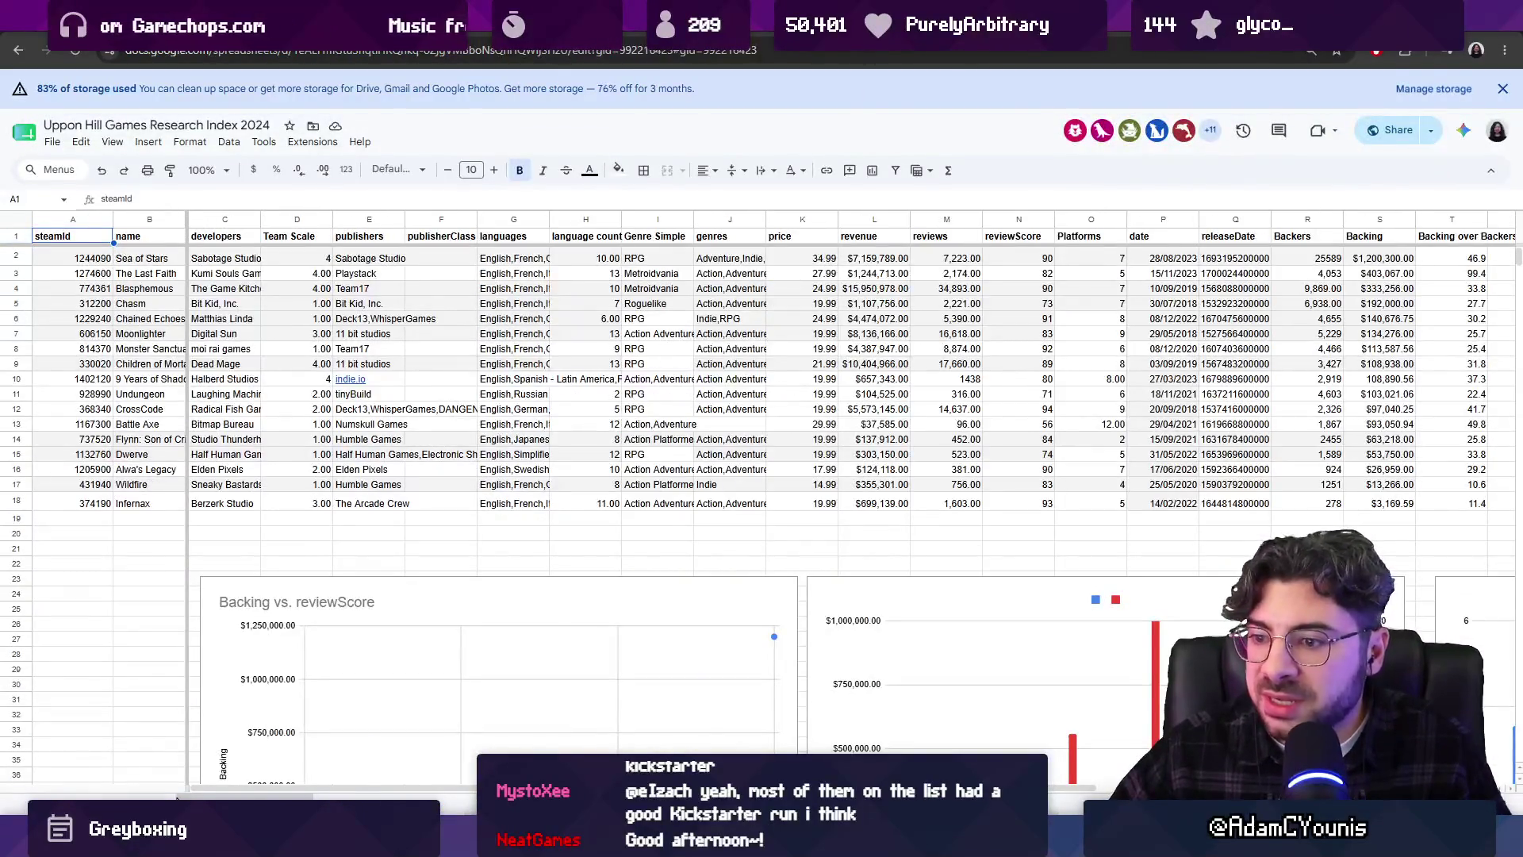
{"action": "key", "text": "ctrl+shift+Page_Down"}
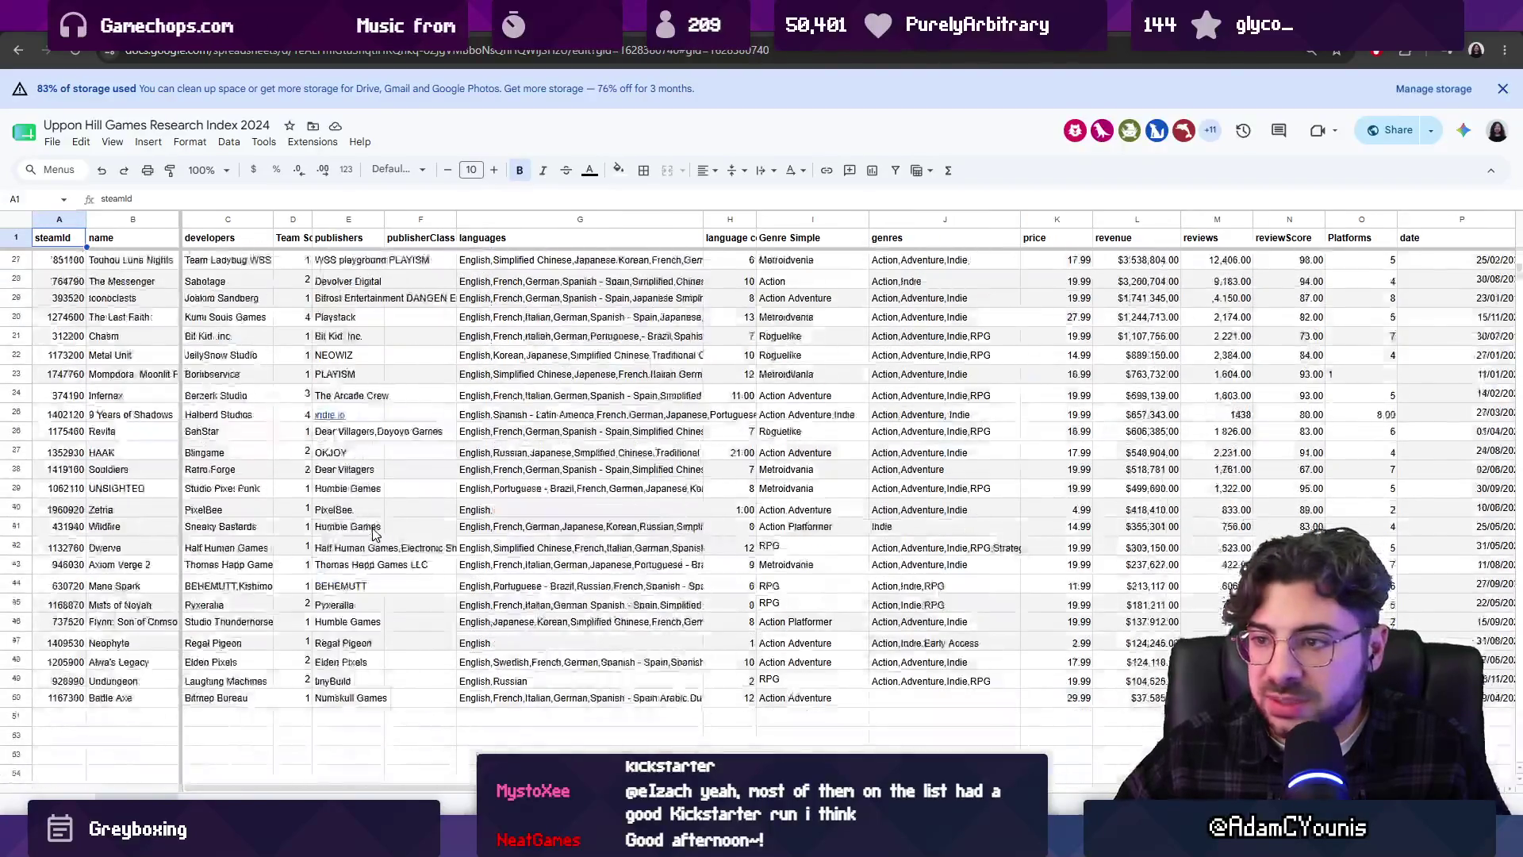
{"action": "key", "text": "ctrl+shift+Page_Up"}
{"action": "key", "text": "ctrl+shift+Page_Down"}
{"action": "scroll", "coordinate": [389, 539], "scroll_direction": "up", "scroll_amount": 8}
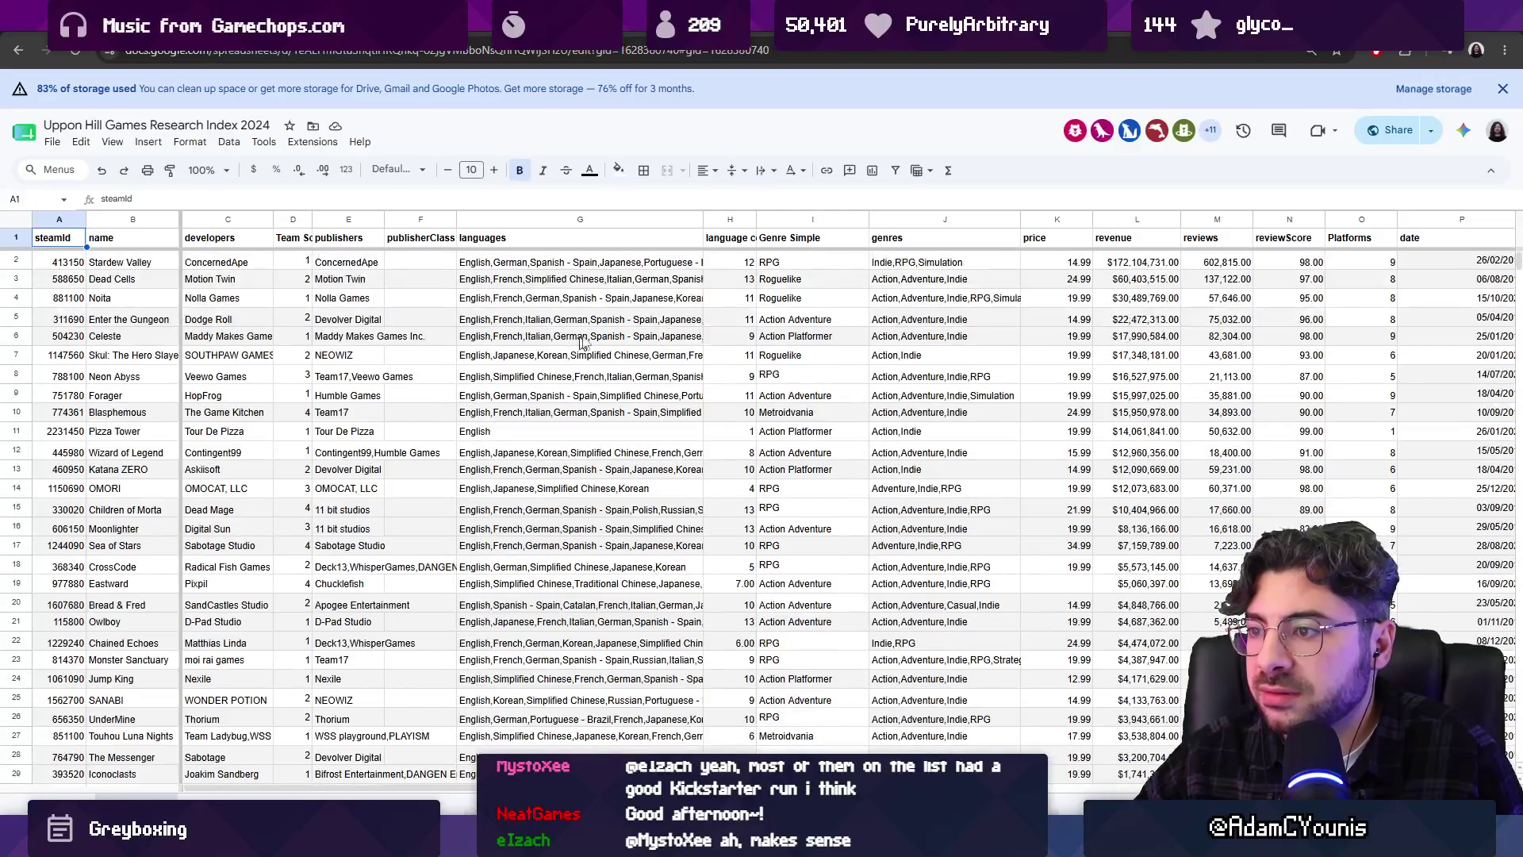
Step: Widen the languages column and read the languages listed for OMORI
{"action": "left_click_drag", "start_coordinate": [755, 219], "coordinate": [751, 219]}
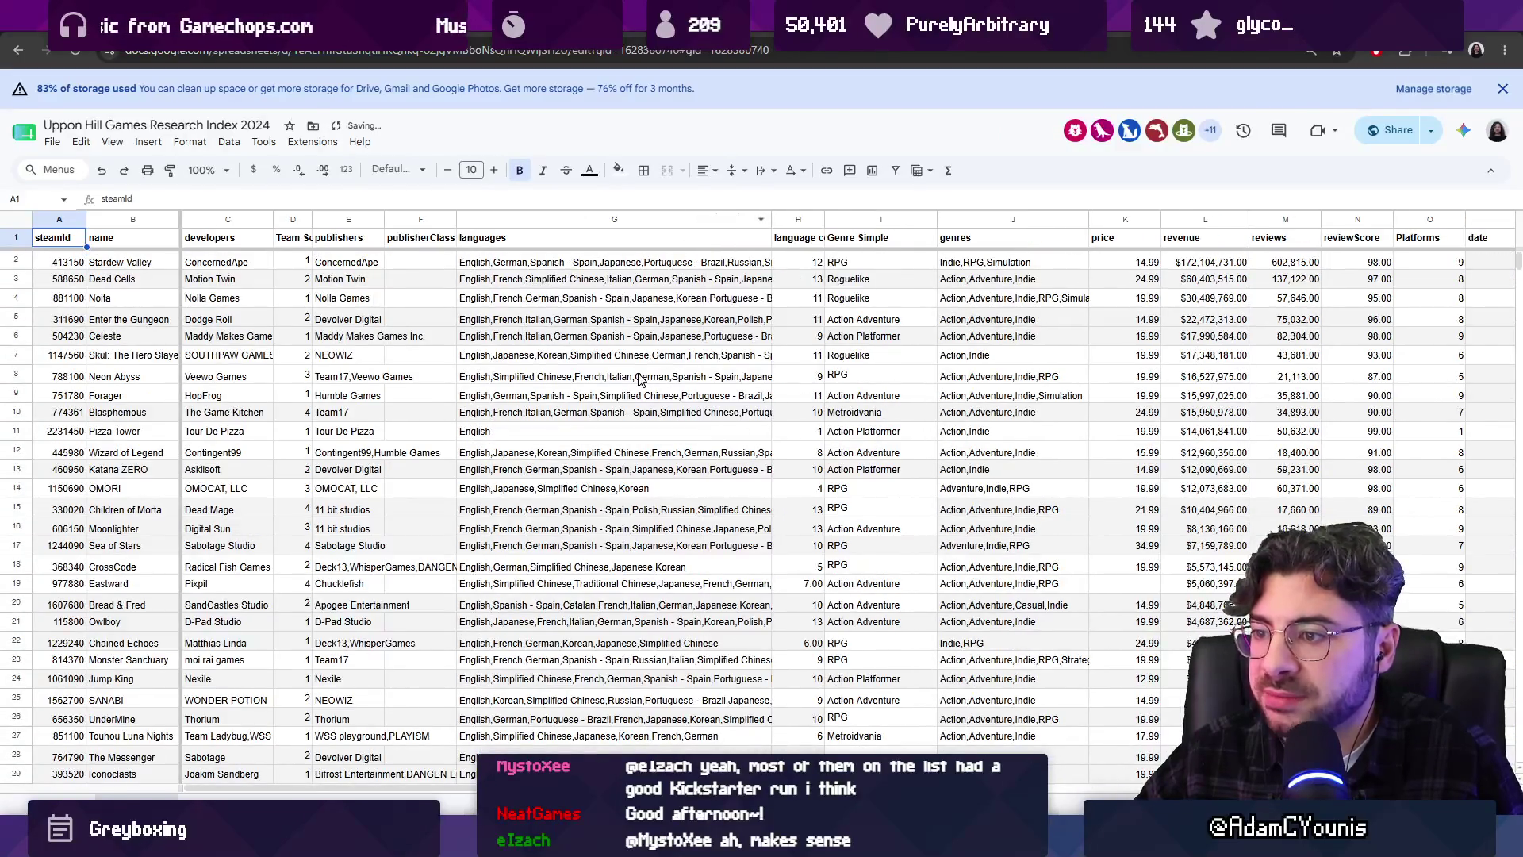
{"action": "scroll", "coordinate": [641, 380], "scroll_direction": "down", "scroll_amount": 2}
{"action": "left_click", "coordinate": [617, 451]}
{"action": "left_click", "coordinate": [603, 414]}
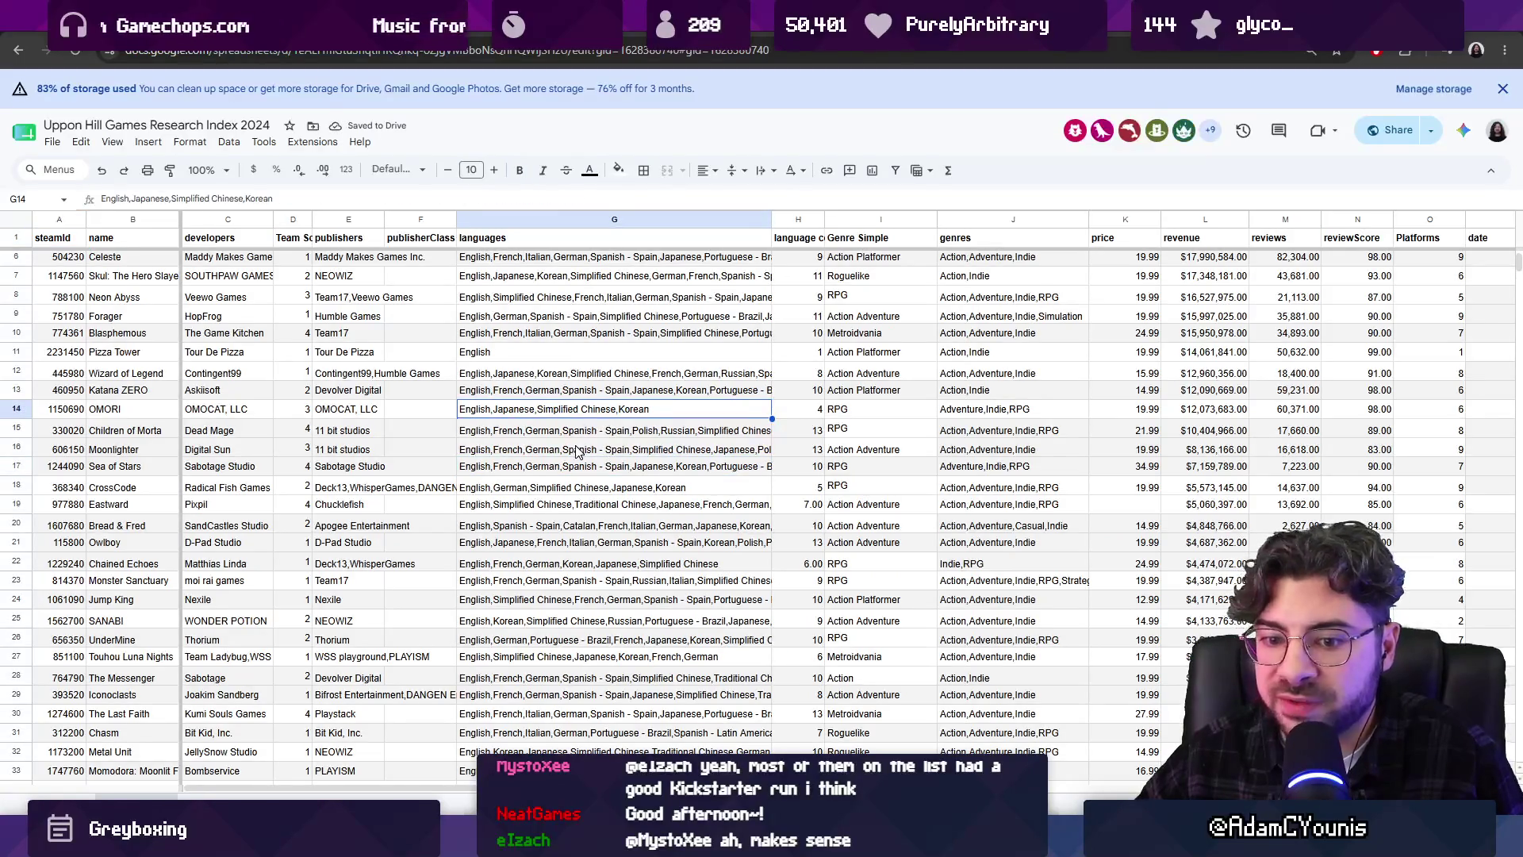
{"action": "scroll", "coordinate": [568, 446], "scroll_direction": "down", "scroll_amount": 10}
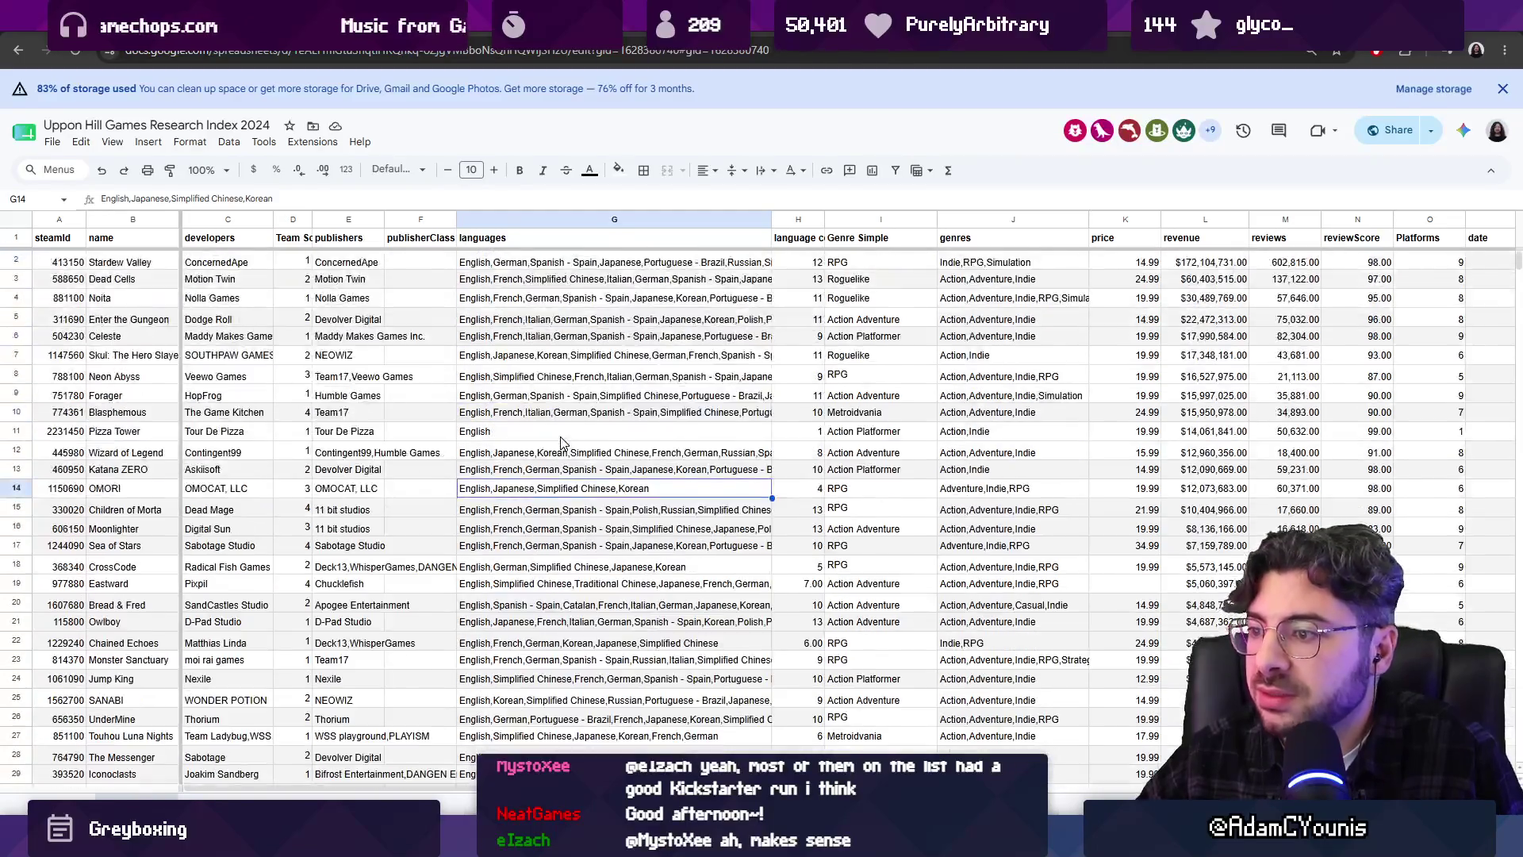
{"action": "scroll", "coordinate": [561, 437], "scroll_direction": "up", "scroll_amount": 11}
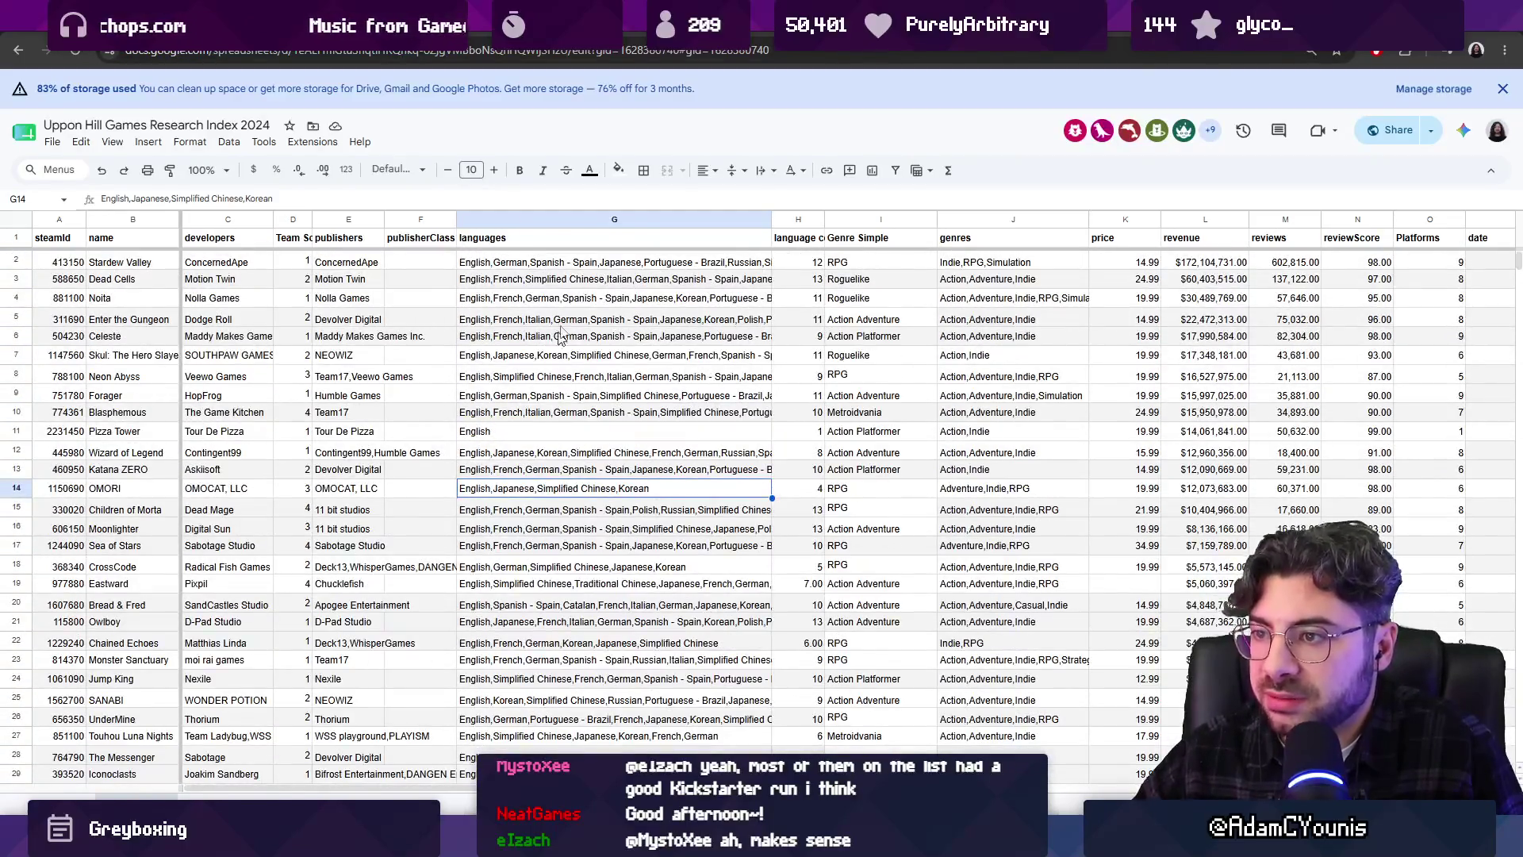
Step: Narrow the languages column and check Stardew Valley's language count, revenue and platform count
{"action": "mouse_move", "coordinate": [772, 220]}
{"action": "left_mouse_down"}
{"action": "mouse_move", "coordinate": [846, 221]}
{"action": "mouse_move", "coordinate": [669, 221]}
{"action": "left_mouse_up"}
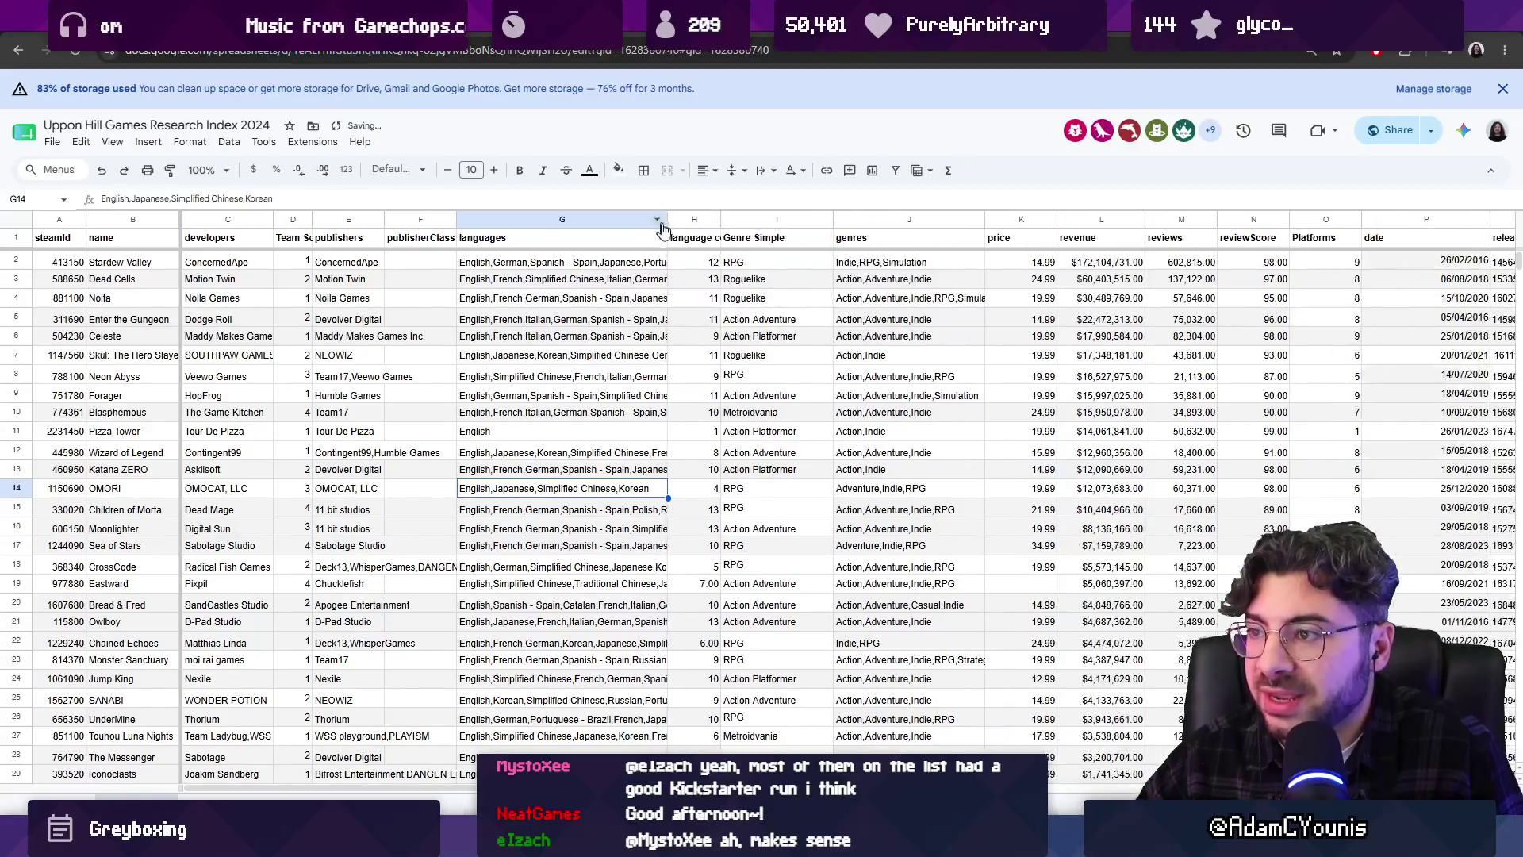
{"action": "left_click", "coordinate": [691, 264]}
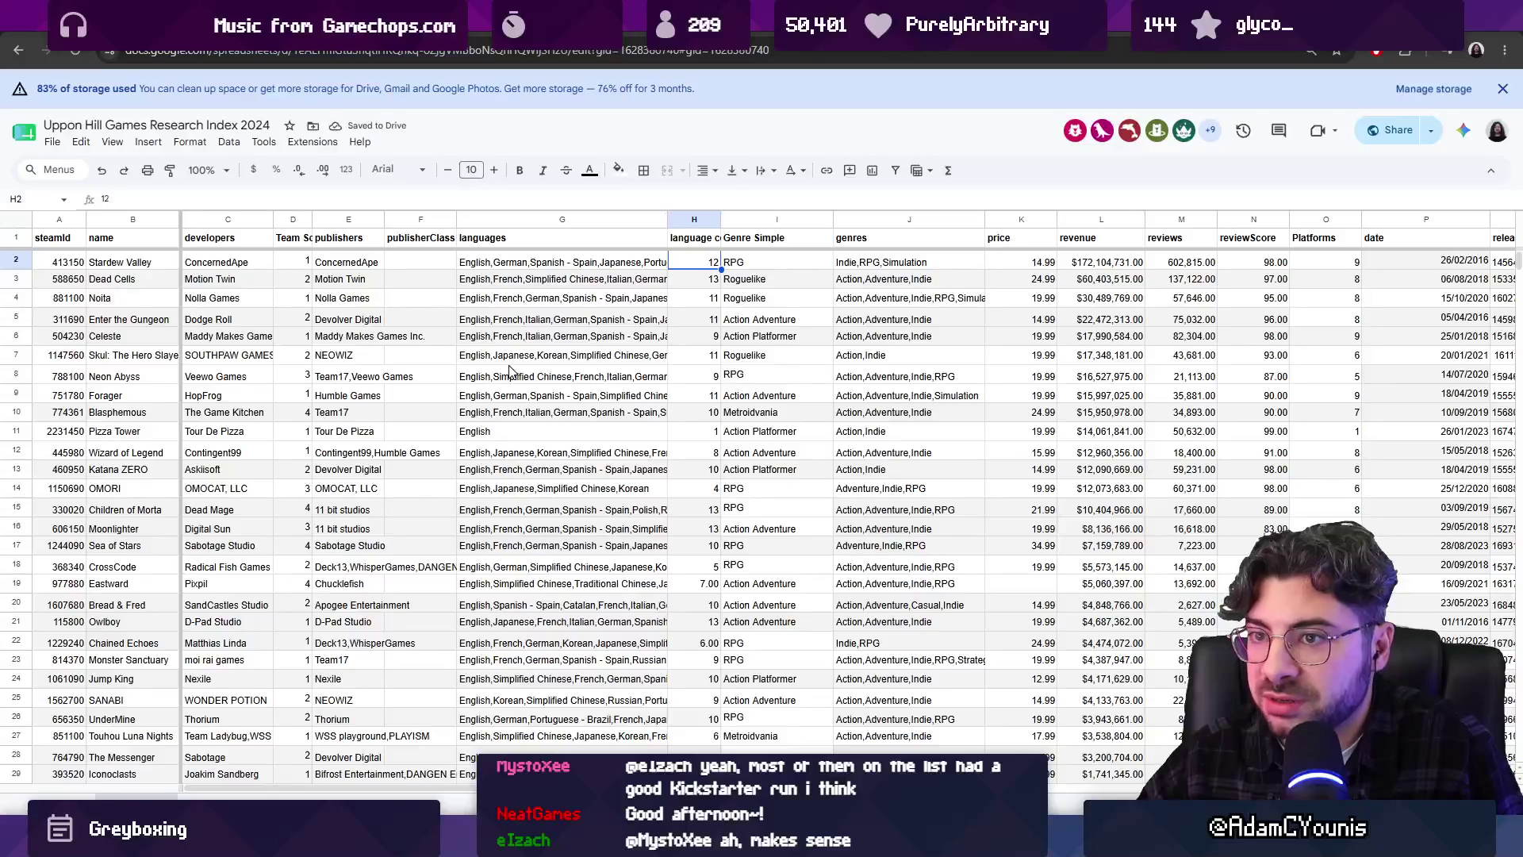
{"action": "left_click", "coordinate": [1088, 261]}
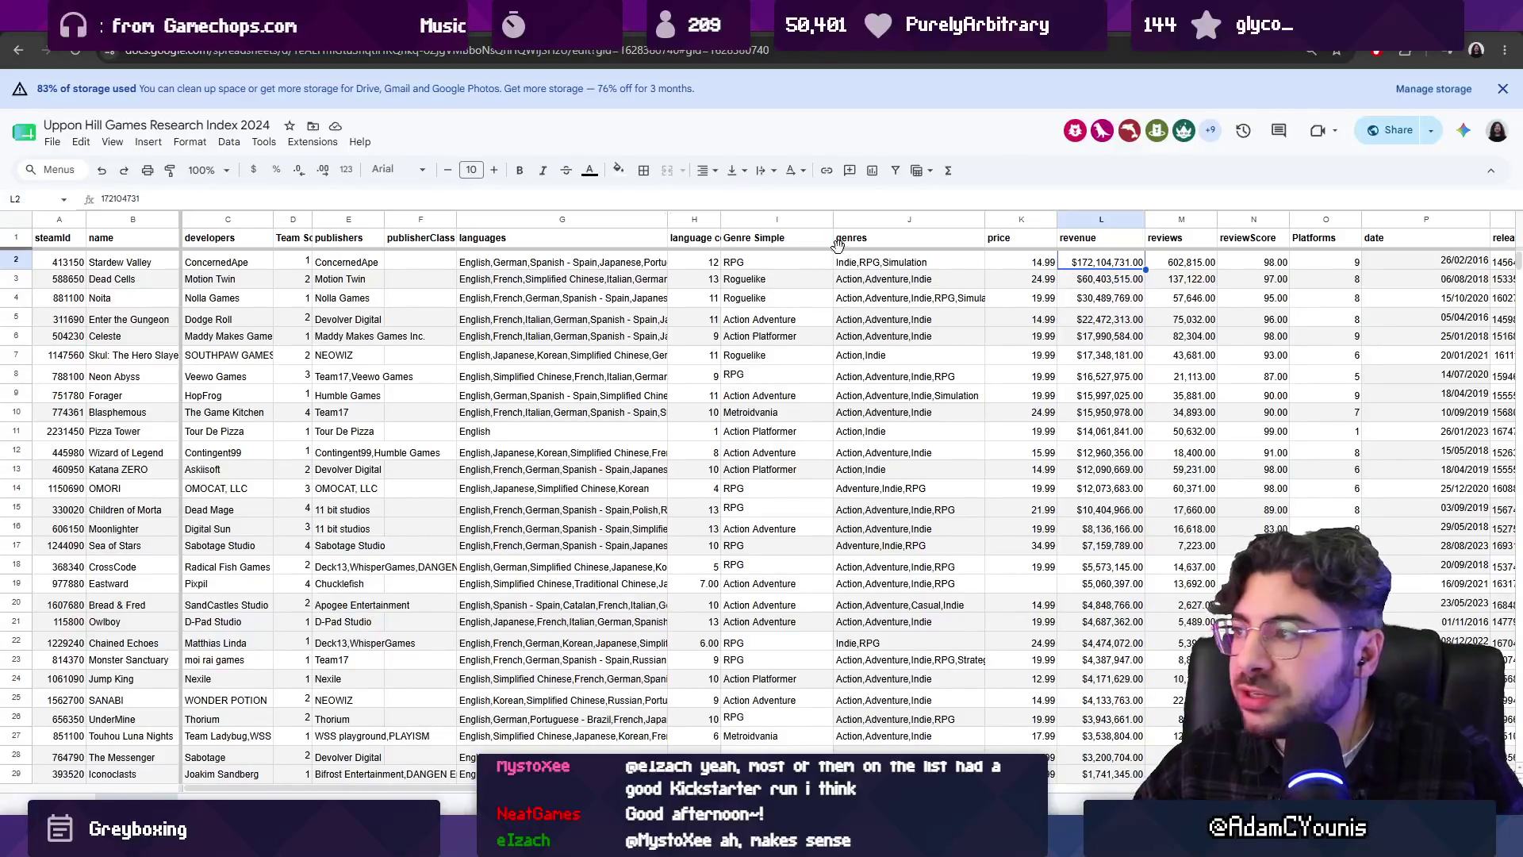
{"action": "scroll", "coordinate": [1284, 265], "scroll_direction": "right", "scroll_amount": 2}
{"action": "left_click", "coordinate": [1252, 267]}
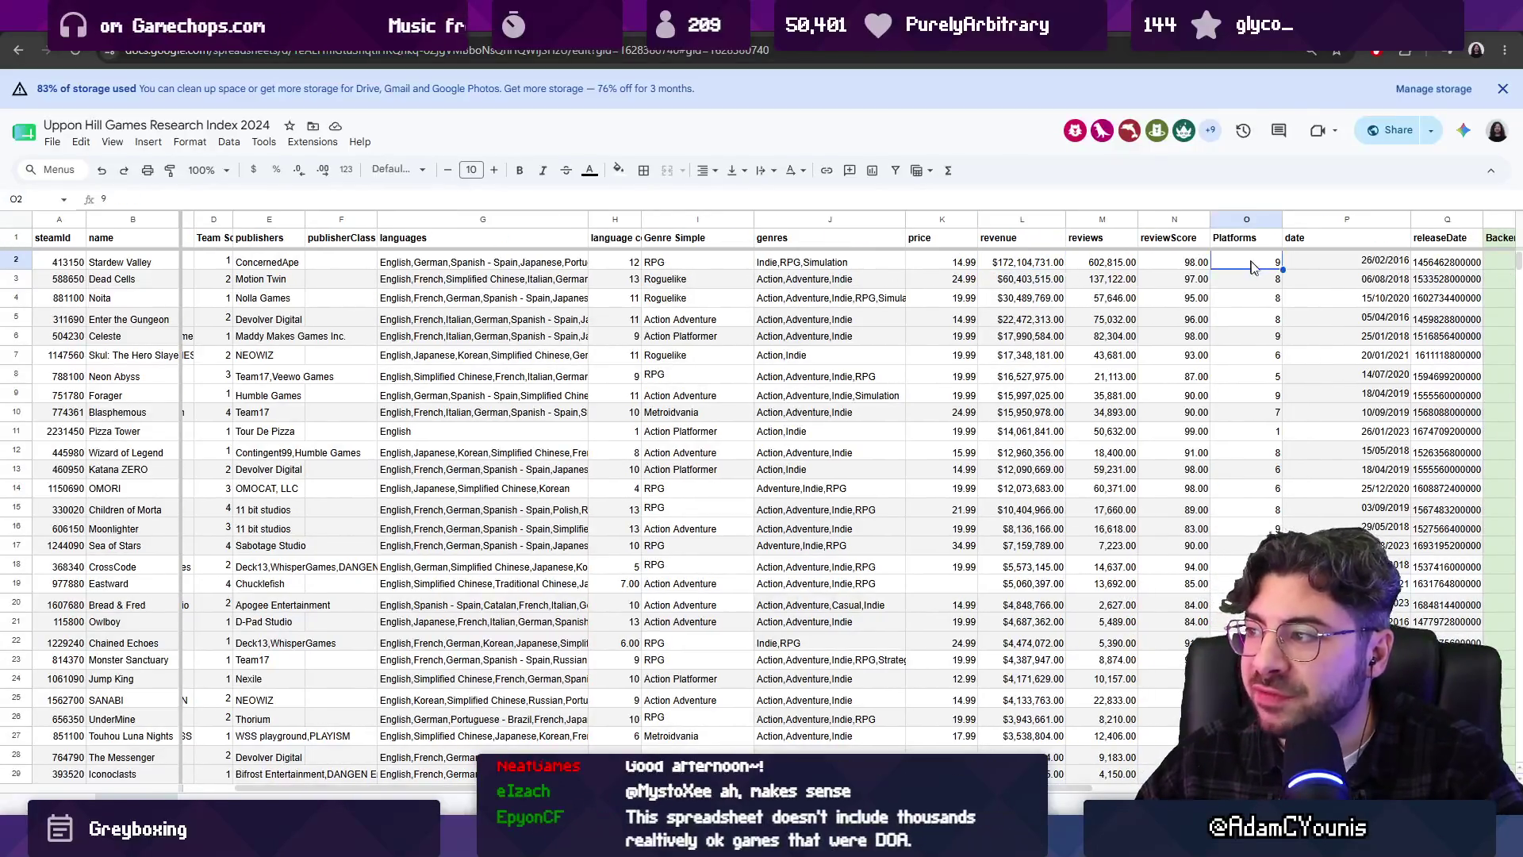